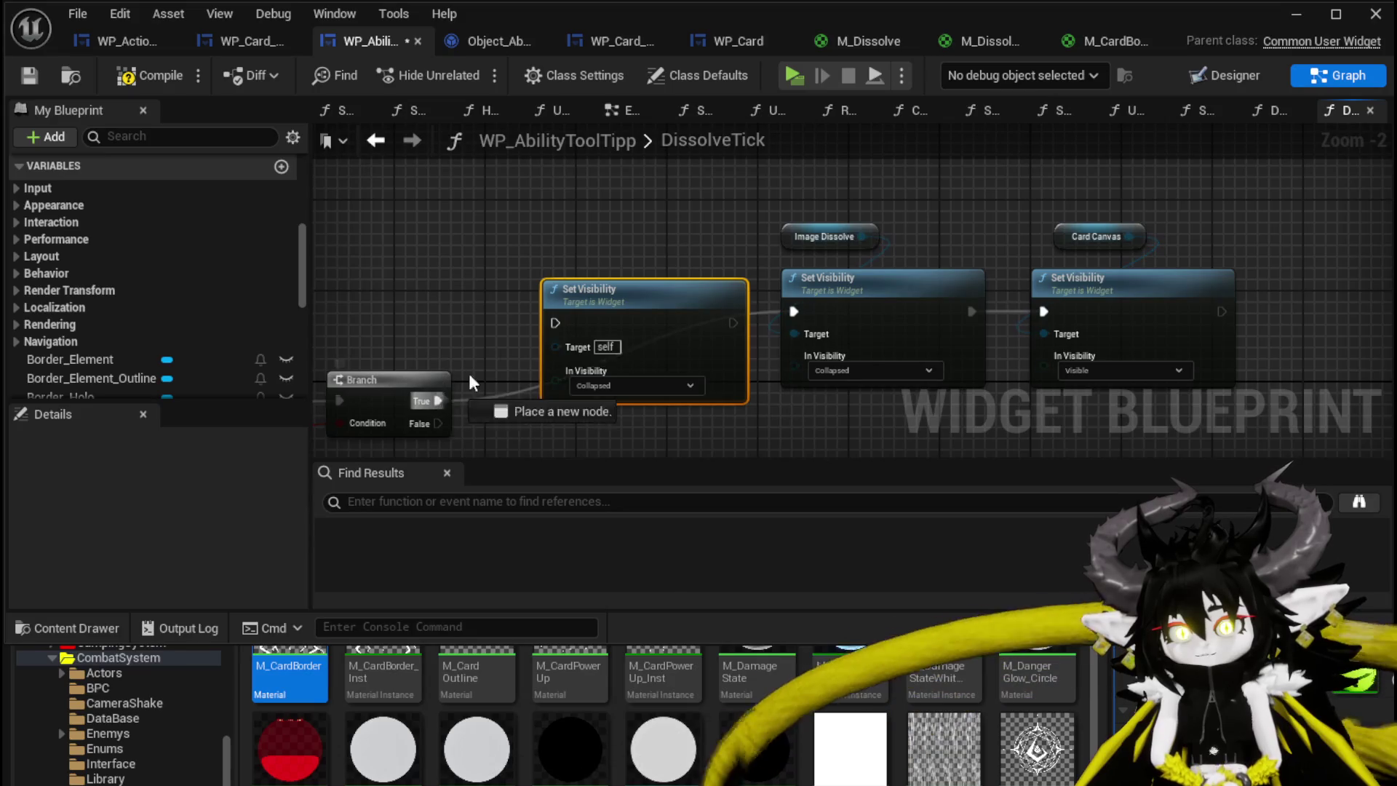
Wire the first Set Visibility's exec output into the second Set Visibility and compile the widget blueprint
drag(730, 310, 794, 312)
click(384, 167)
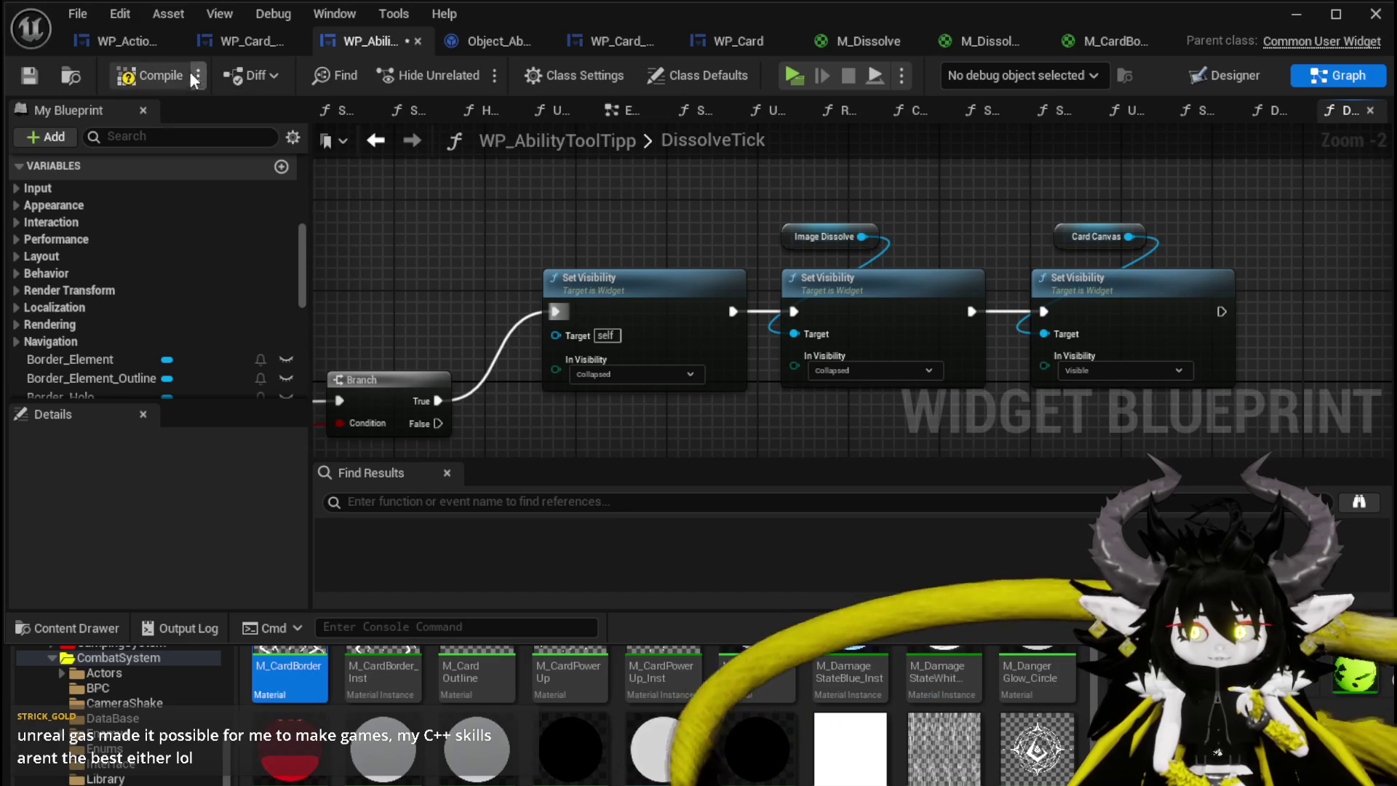
click(29, 75)
drag(594, 185, 1019, 278)
click(613, 206)
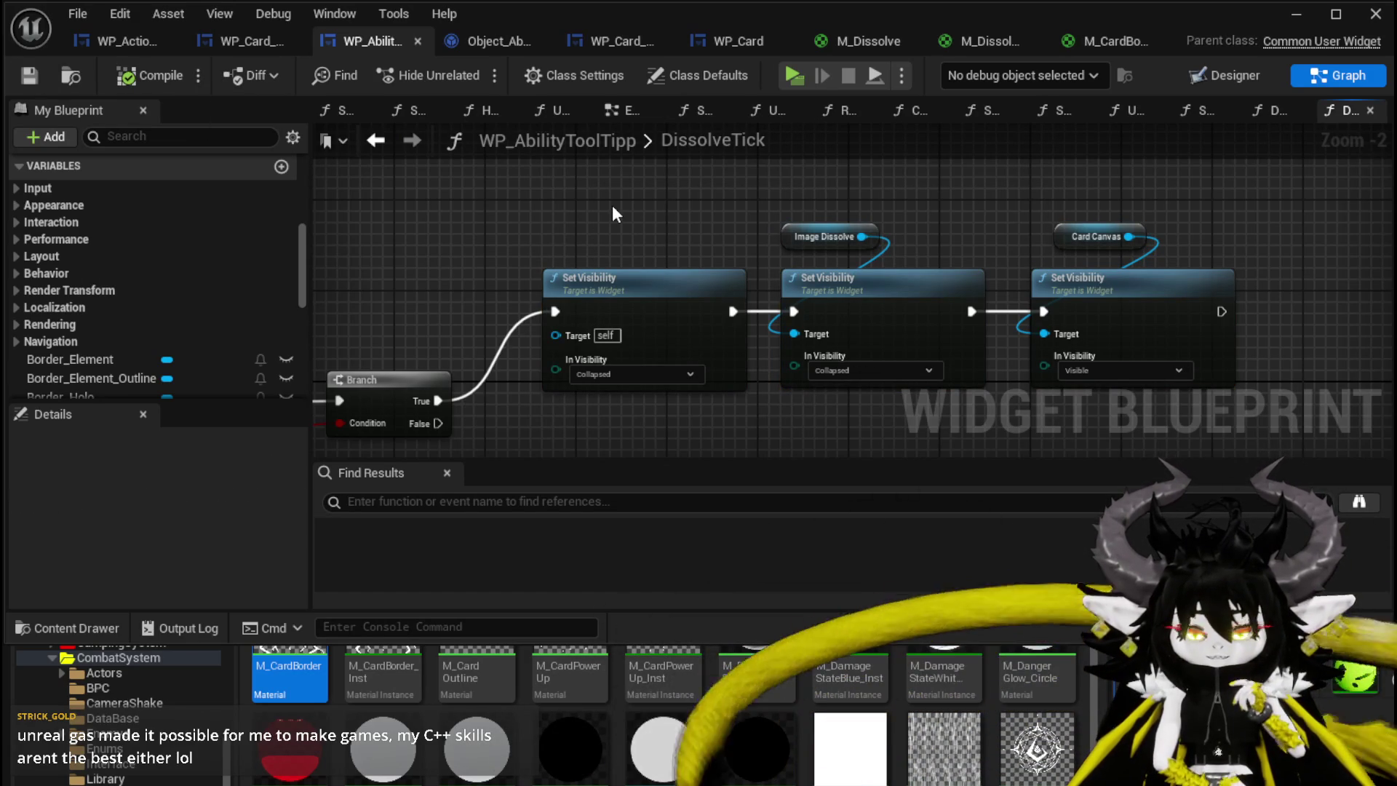
drag(540, 198, 1237, 323)
click(650, 234)
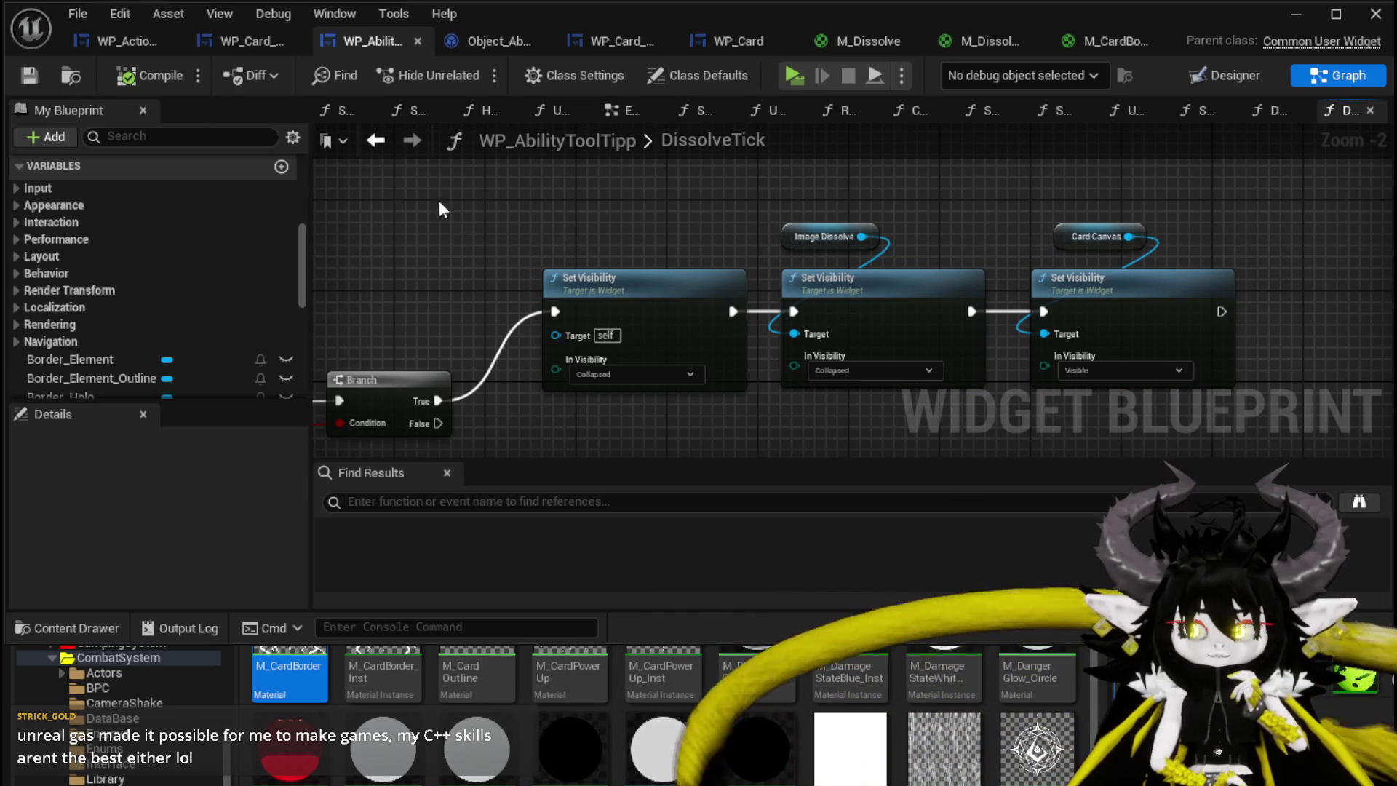
Nudge the first Set Visibility node up into line with the others
scroll(421, 194, down, 1)
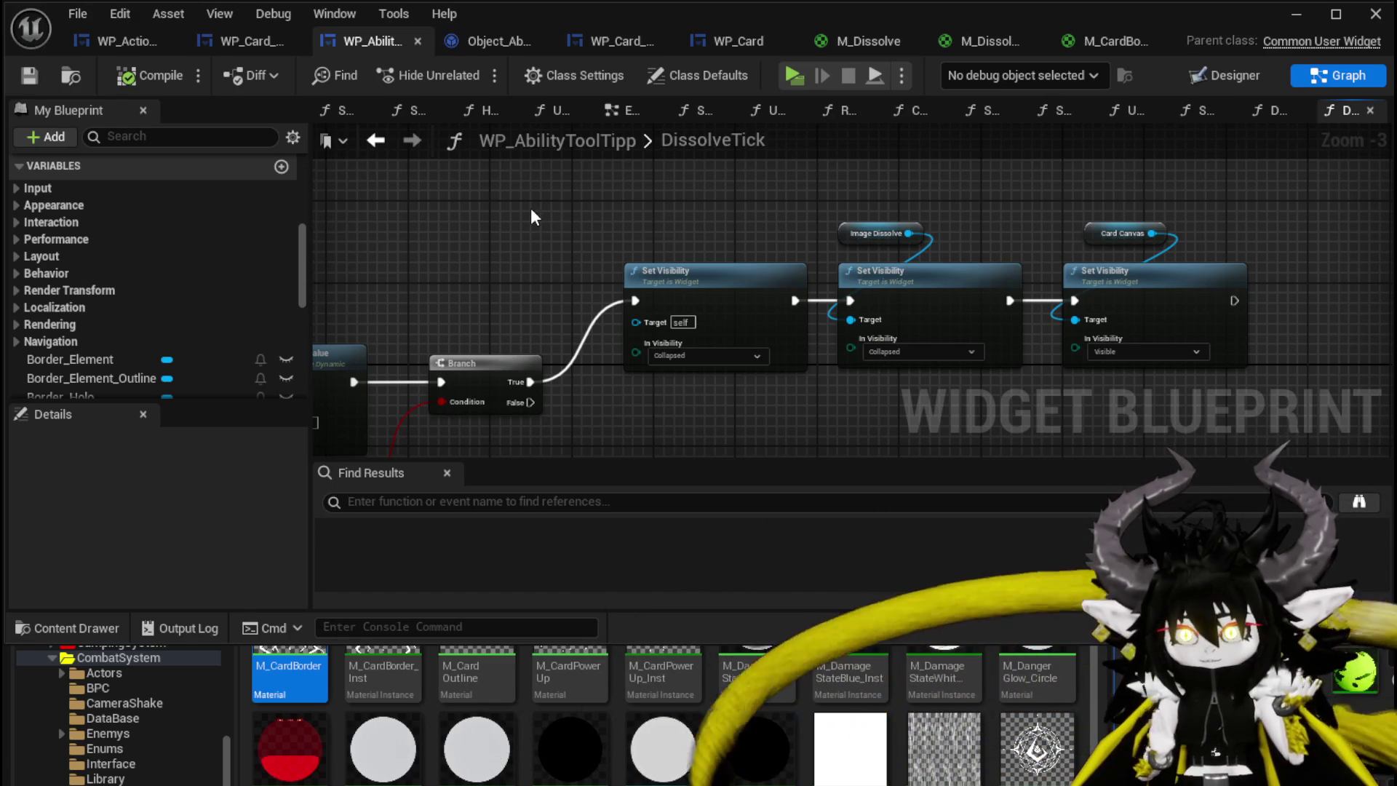
scroll(540, 243, up, 2)
drag(491, 234, 534, 232)
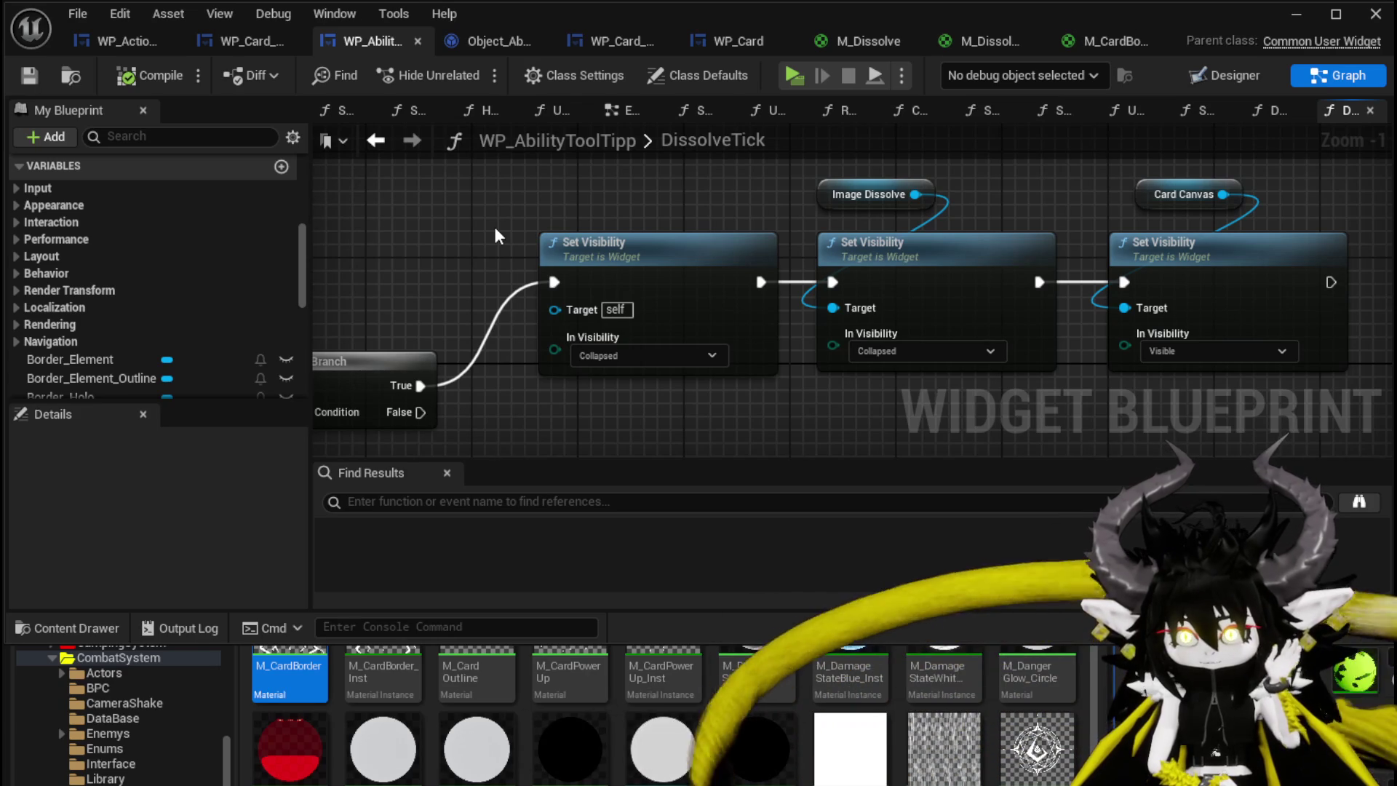
mouse_move(495, 229)
mouse_down()
mouse_move(464, 221)
mouse_move(754, 393)
mouse_up()
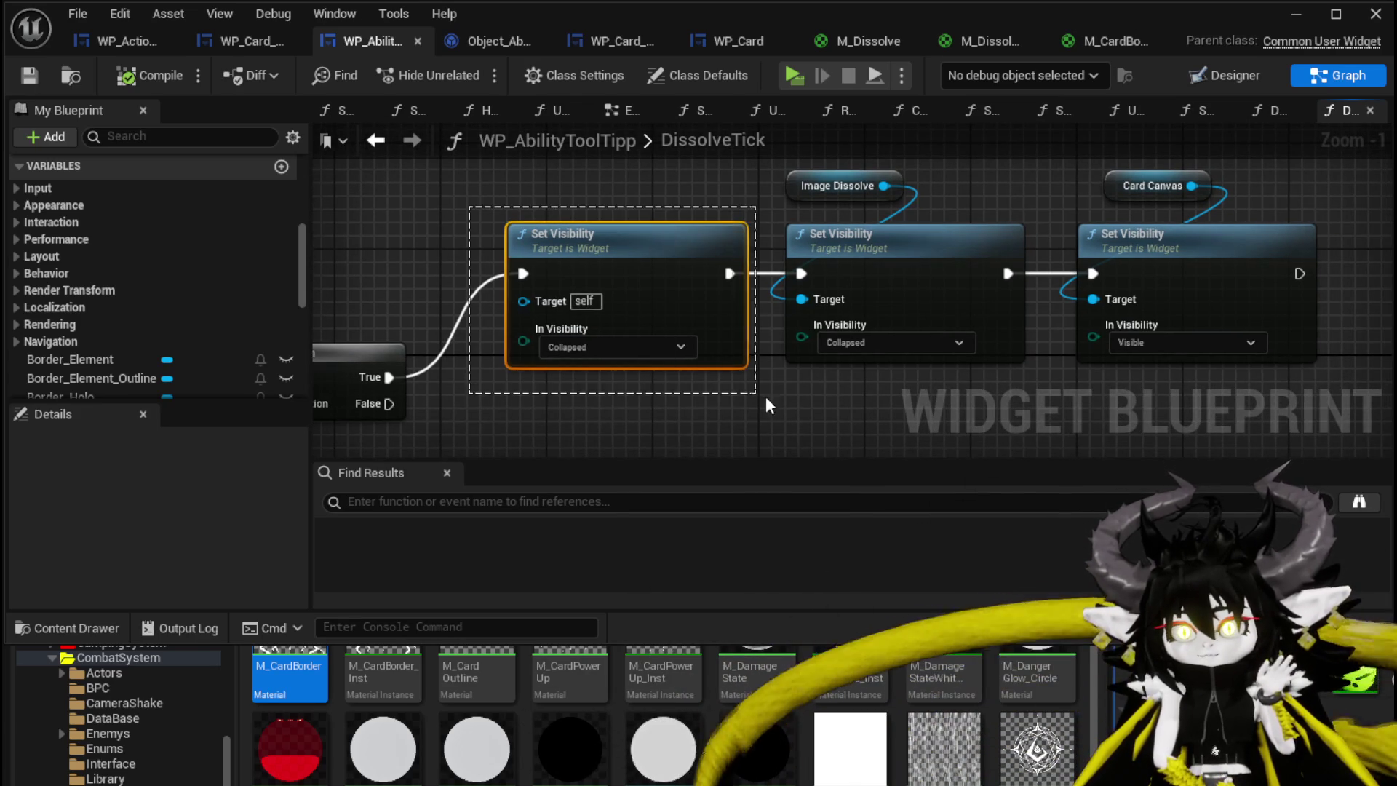
mouse_move(643, 261)
mouse_down()
mouse_move(640, 234)
mouse_move(654, 256)
mouse_up()
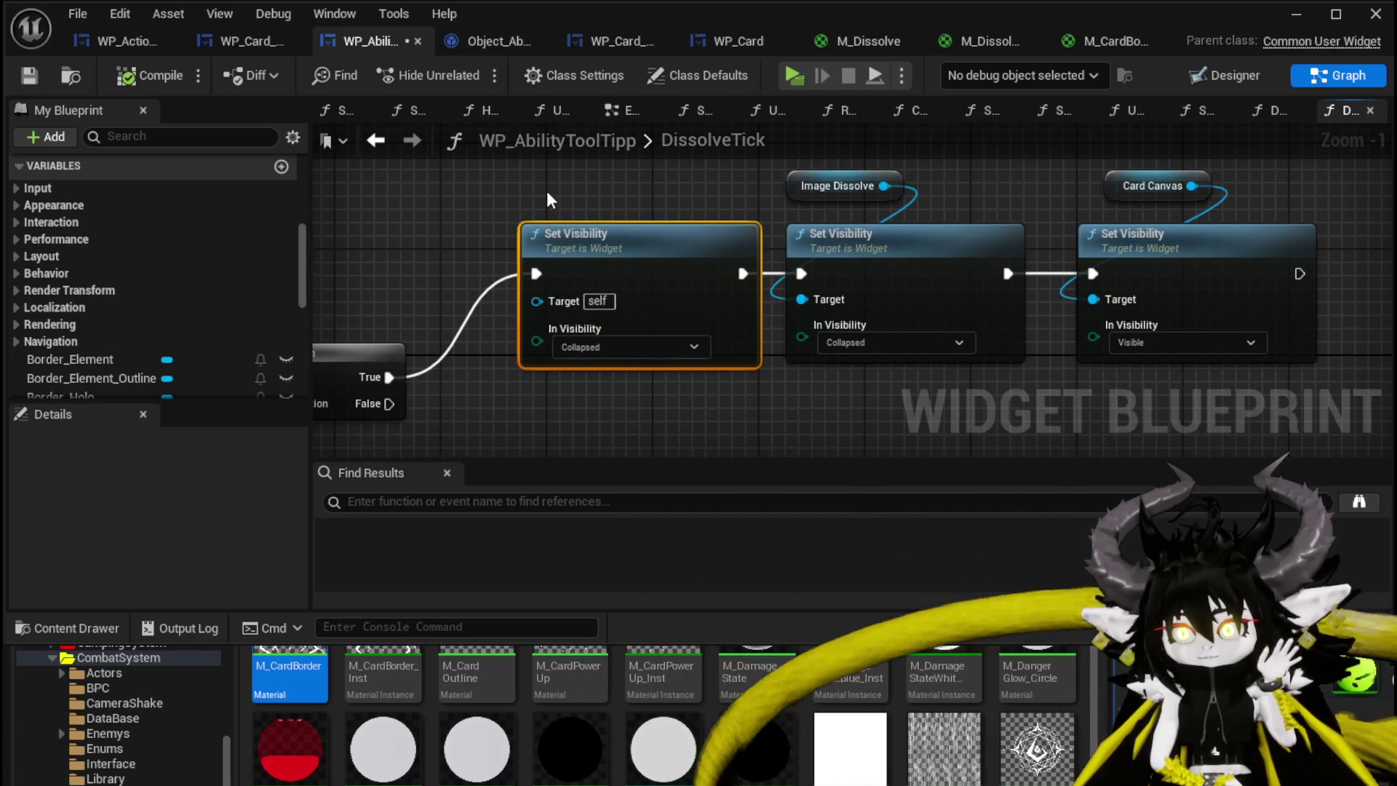
drag(546, 190, 642, 214)
Check the Set Visibility row against the Branch and entry node, then save the blueprint
scroll(644, 222, down, 1)
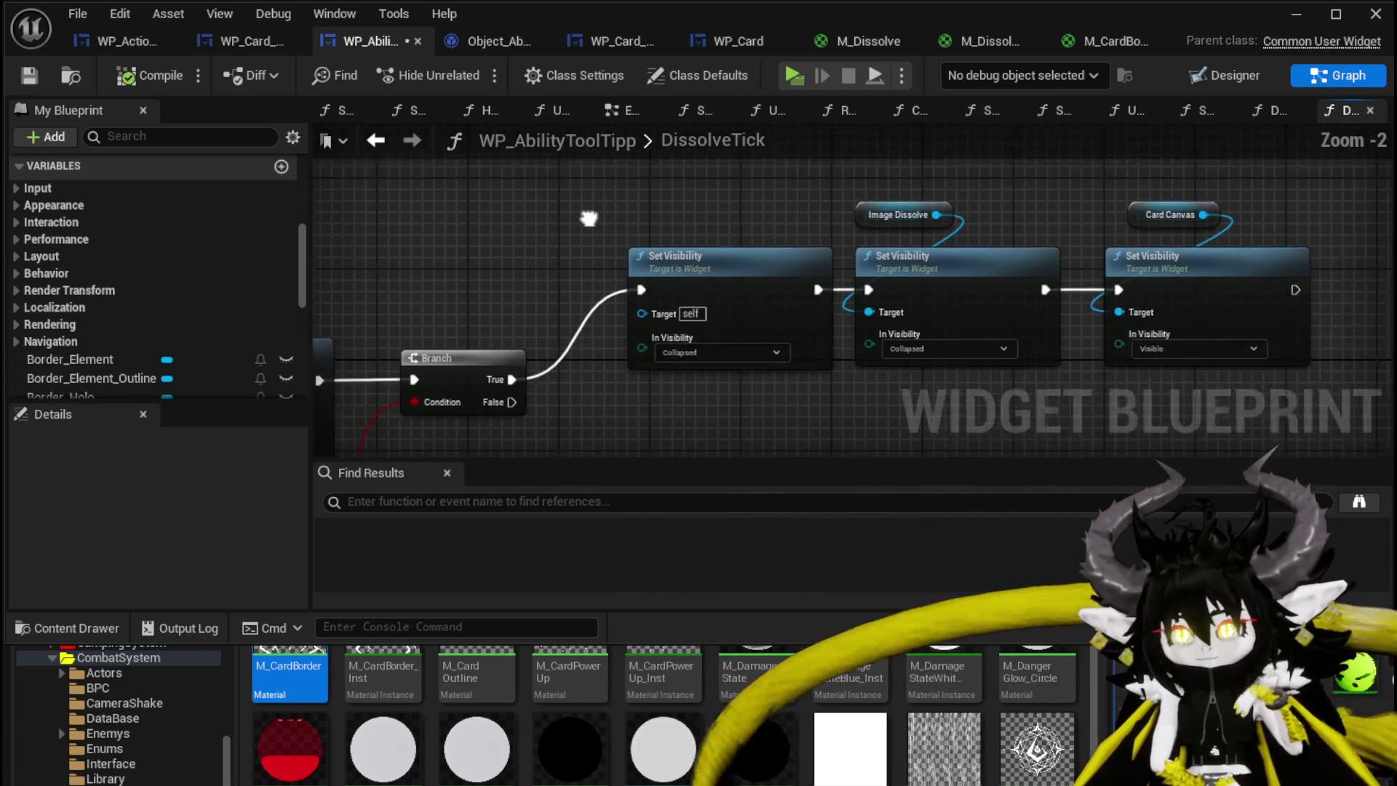
mouse_move(582, 217)
mouse_down()
mouse_move(814, 416)
mouse_move(781, 392)
mouse_up()
scroll(781, 391, up, 1)
click(499, 219)
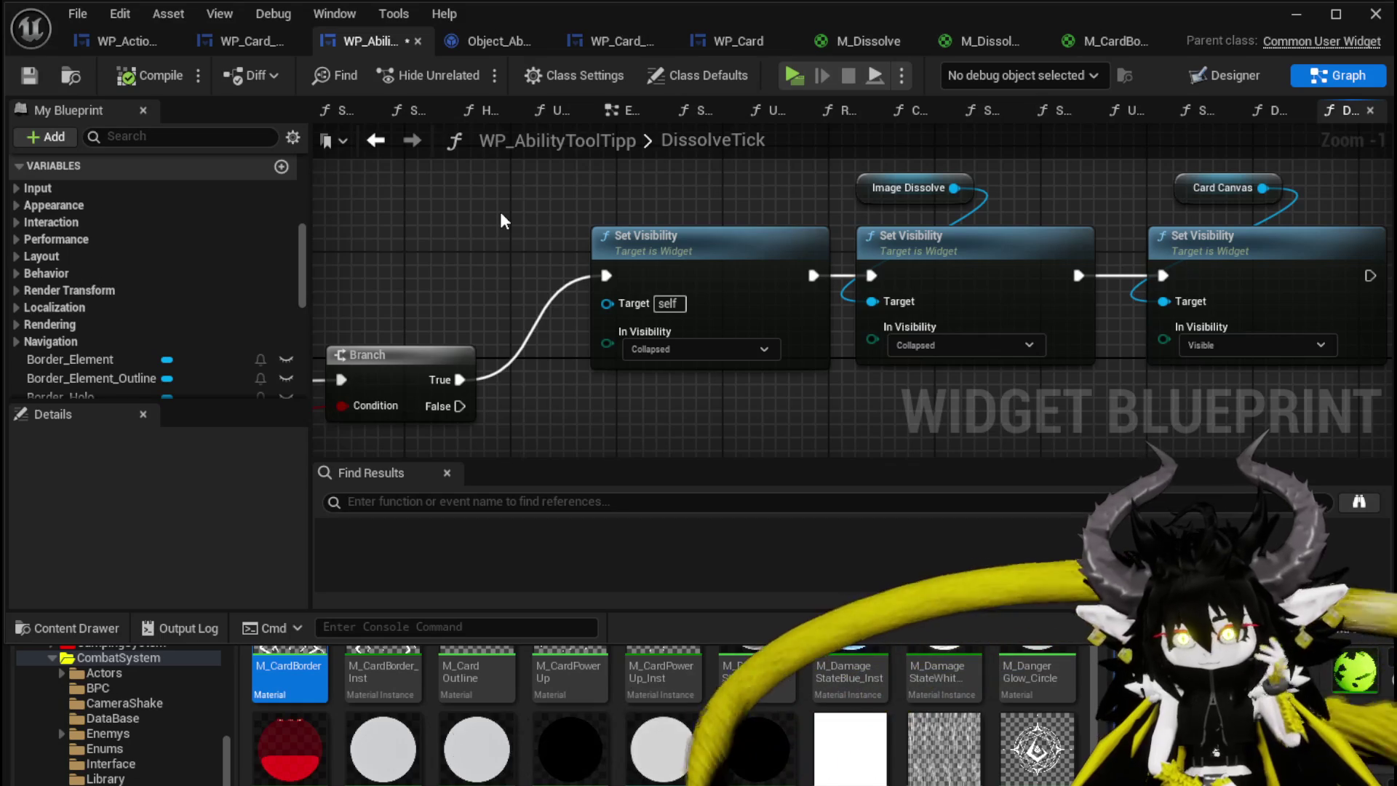
drag(502, 213, 619, 251)
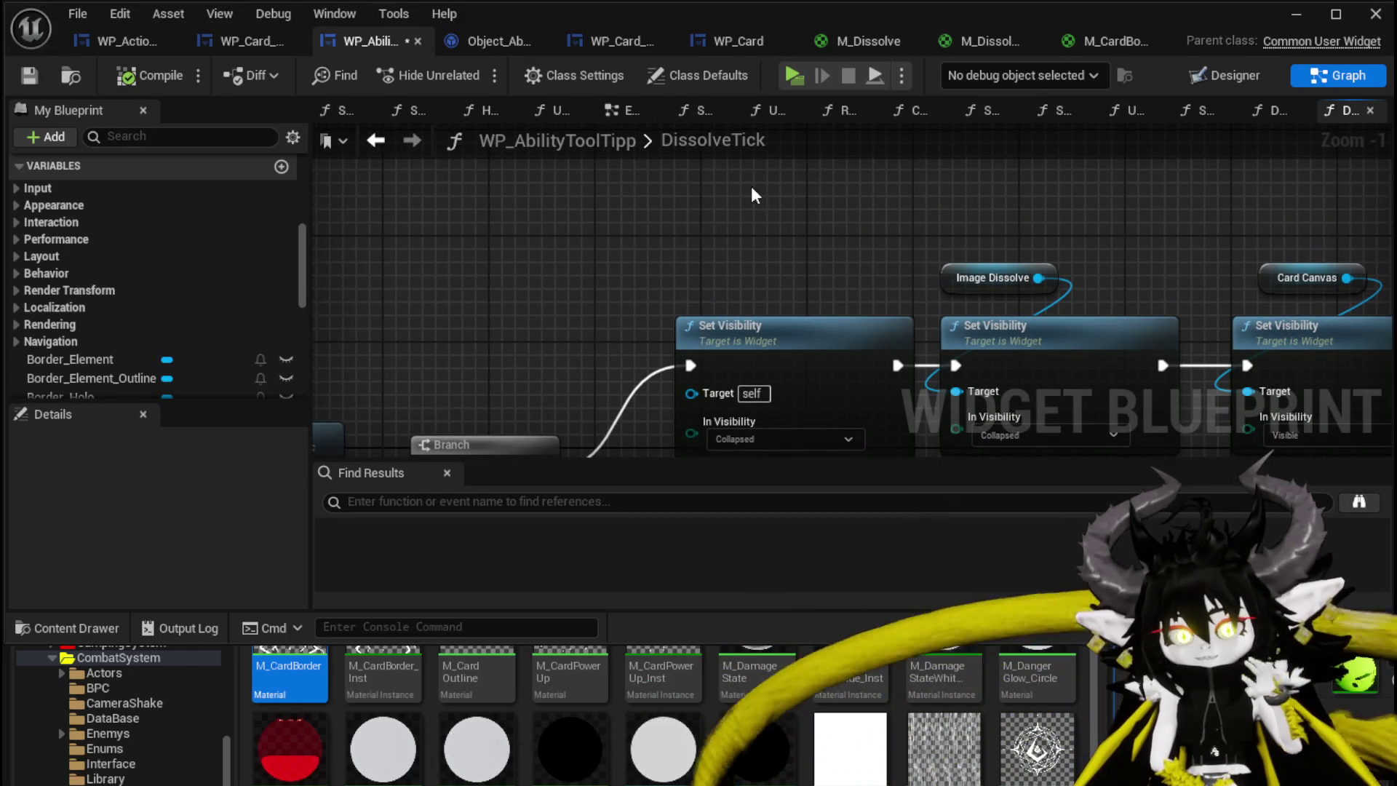
scroll(678, 193, down, 3)
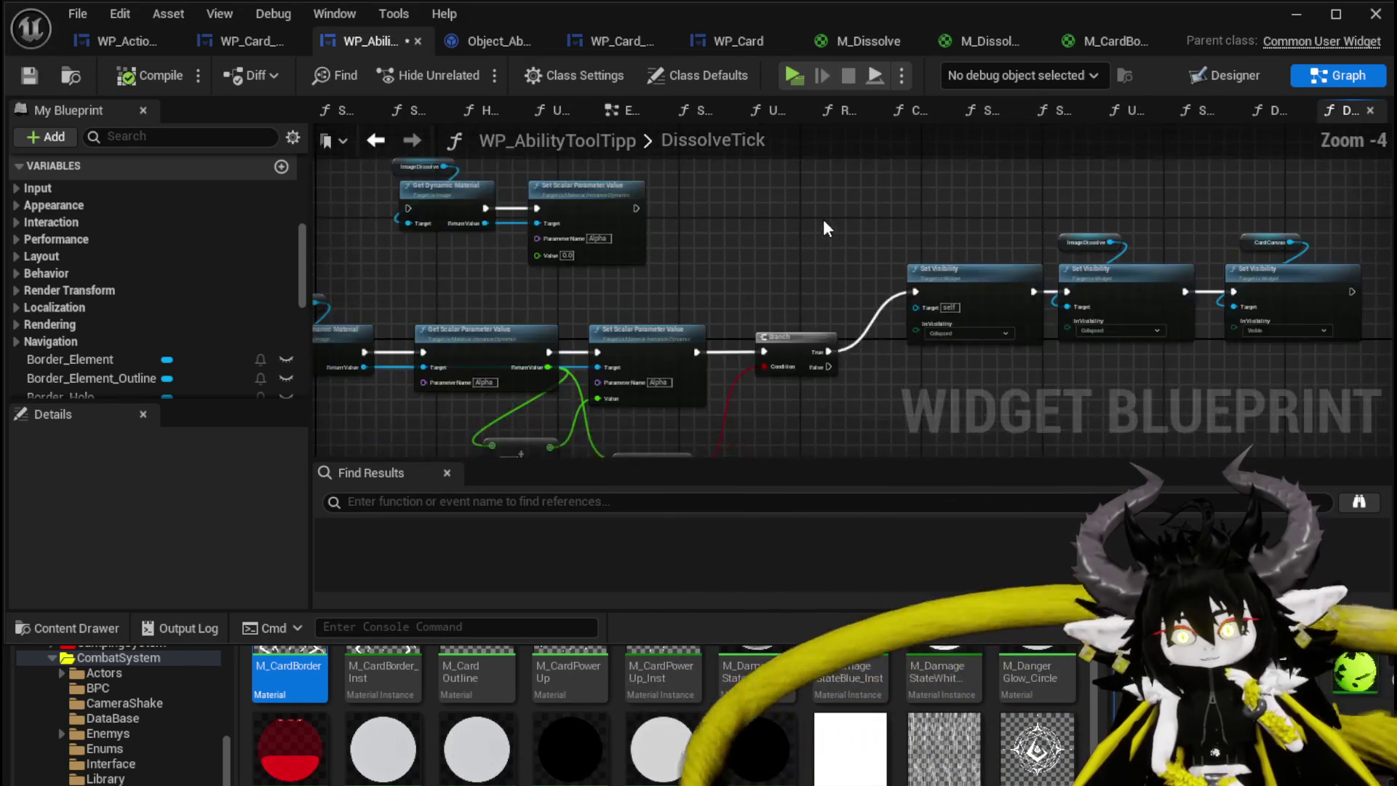
drag(825, 221, 1009, 220)
click(29, 75)
Shift the last Set Visibility and Card Canvas getter left, then save with Ctrl+S
drag(1077, 452, 971, 400)
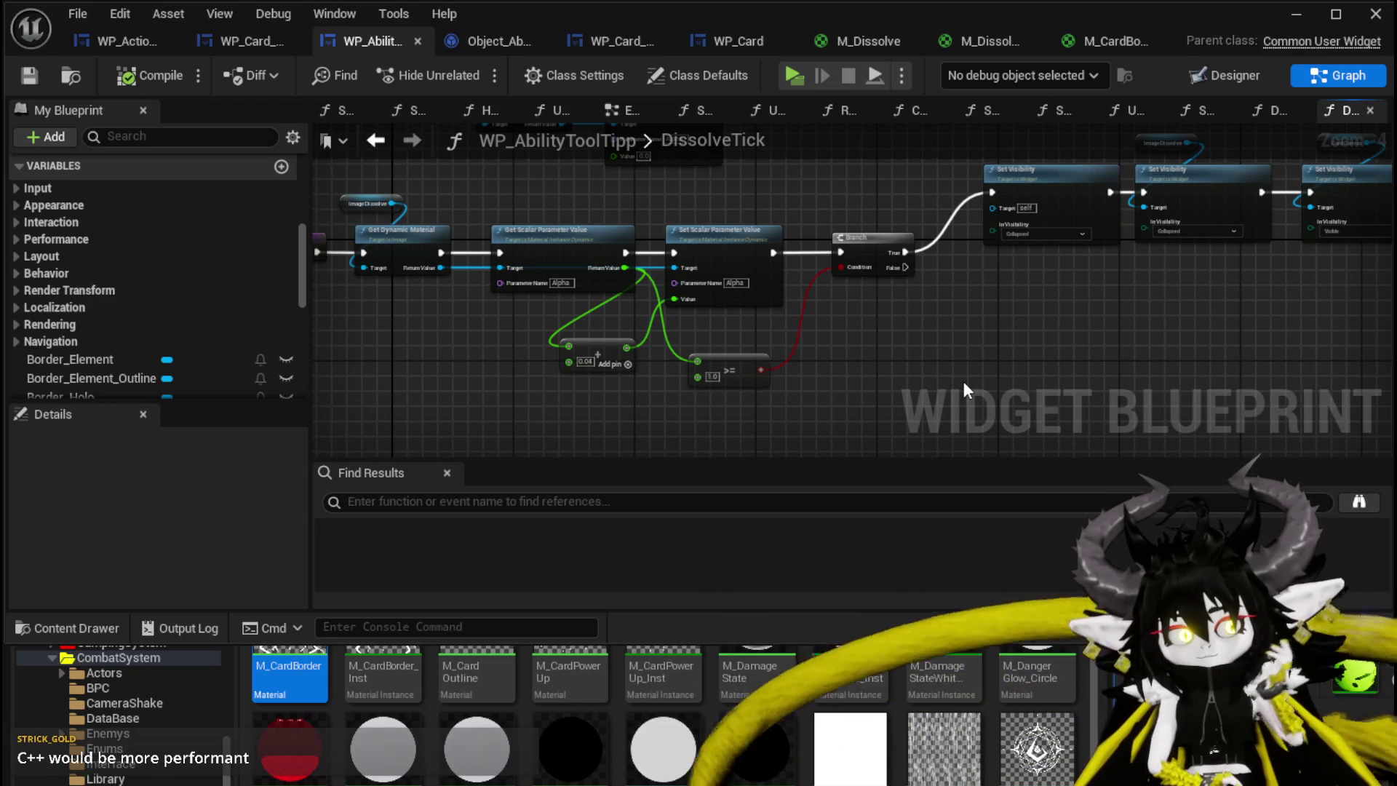
drag(963, 381, 866, 372)
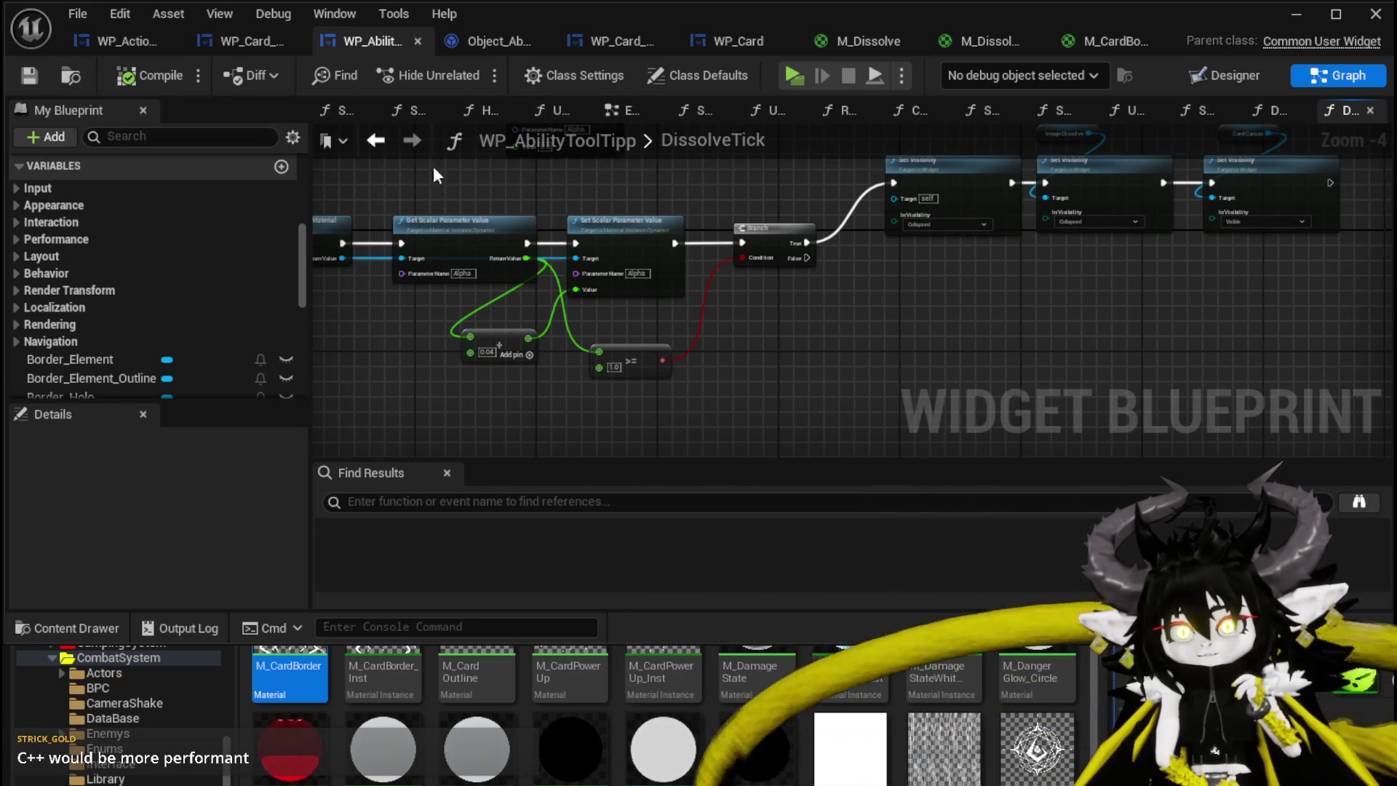
scroll(550, 176, down, 1)
mouse_move(550, 176)
mouse_down()
mouse_move(677, 249)
mouse_move(582, 246)
mouse_up()
scroll(679, 253, up, 1)
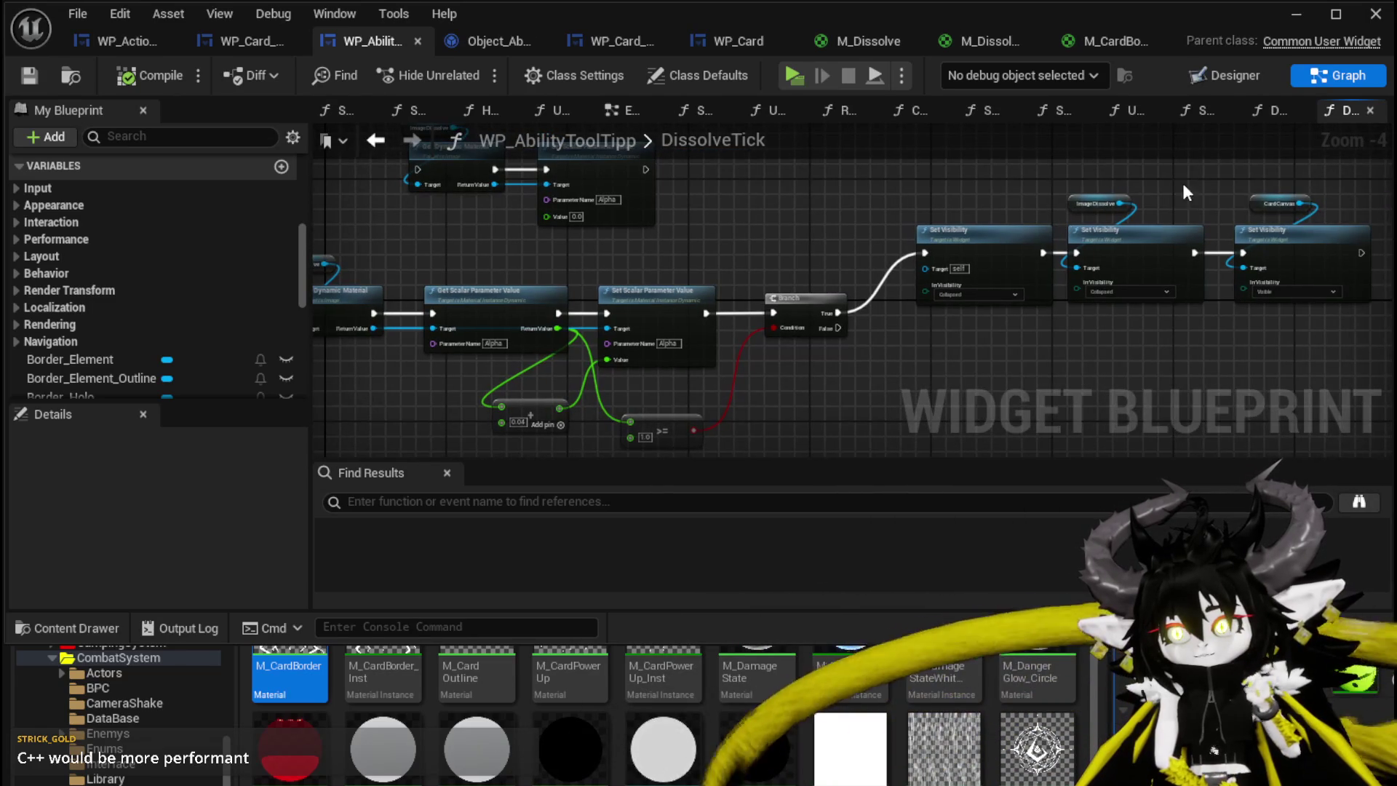
click(1264, 203)
drag(1297, 243, 1283, 241)
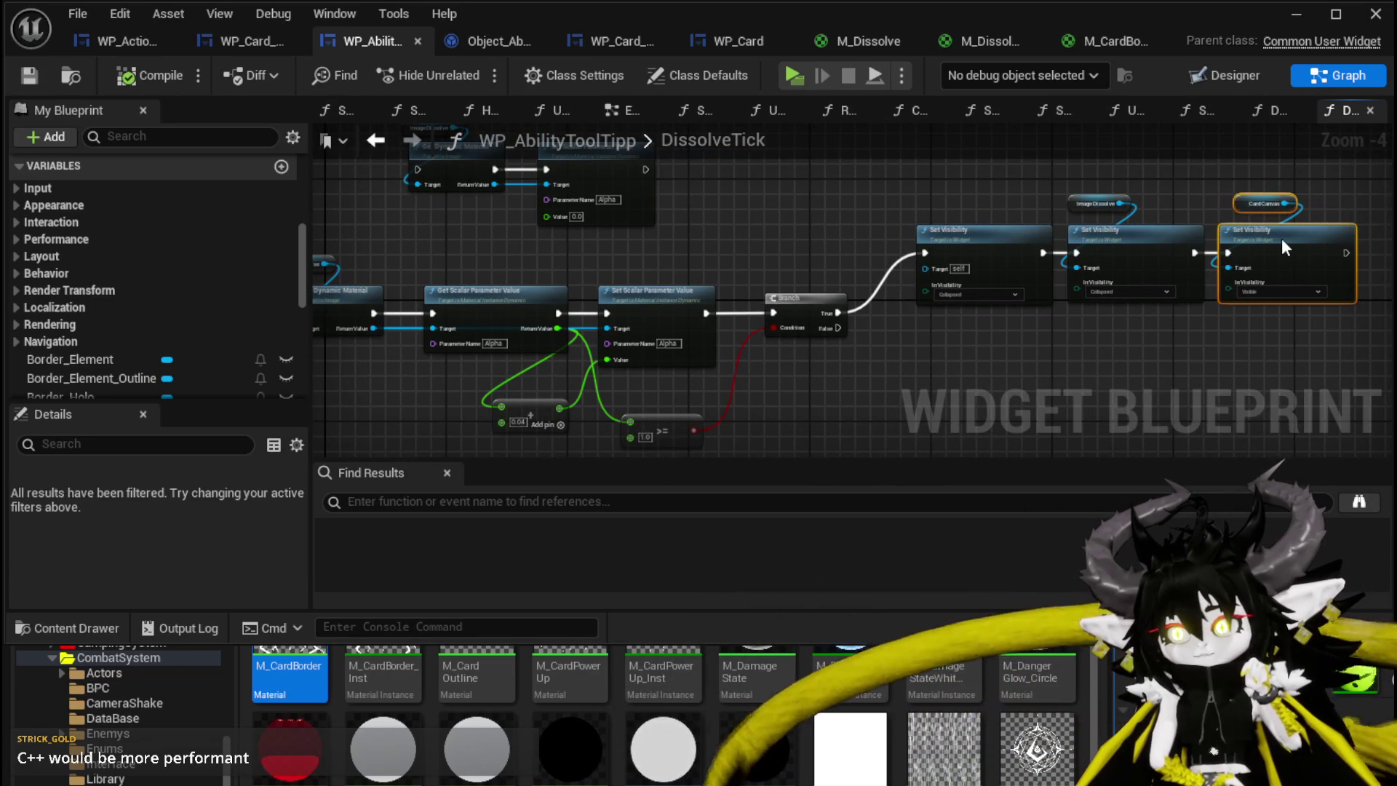
click(1173, 199)
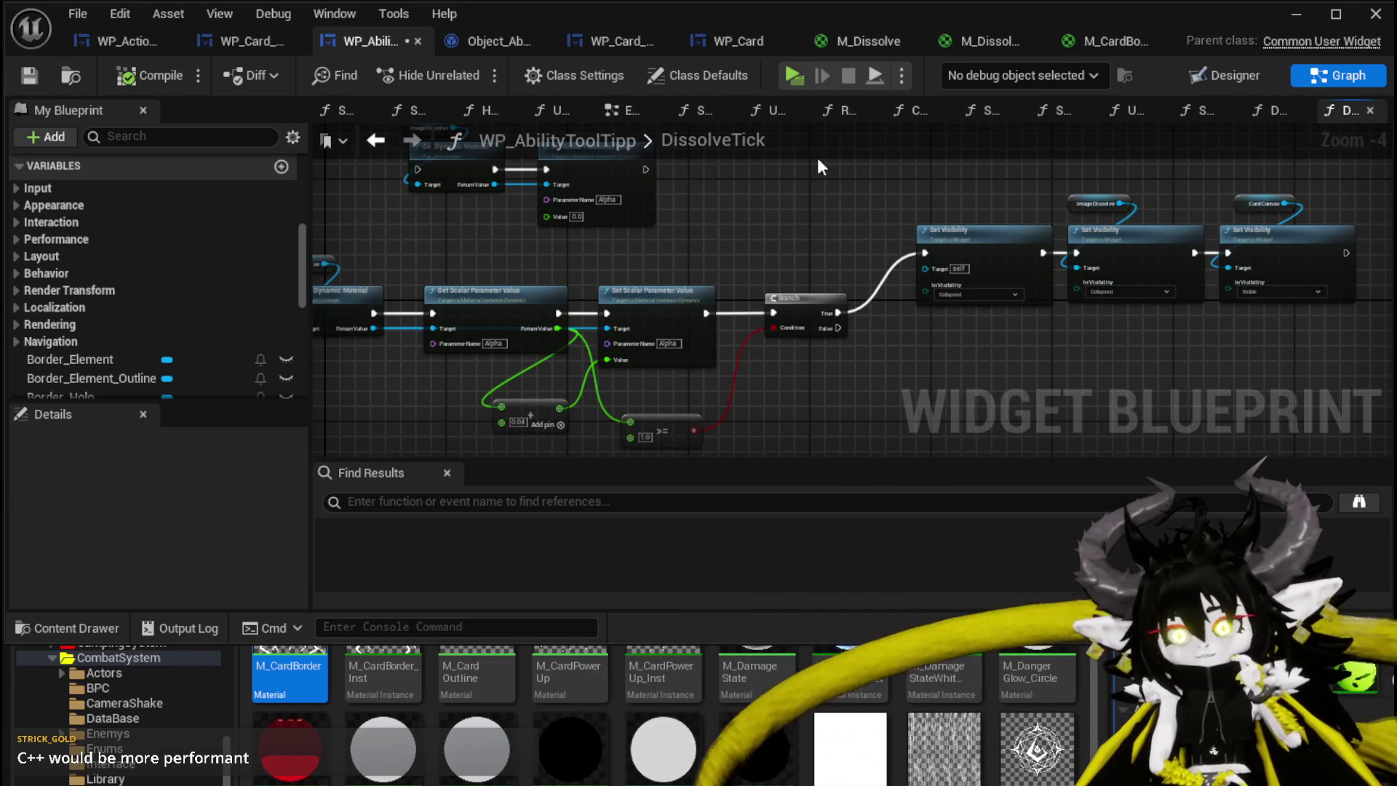
key(ctrl+s)
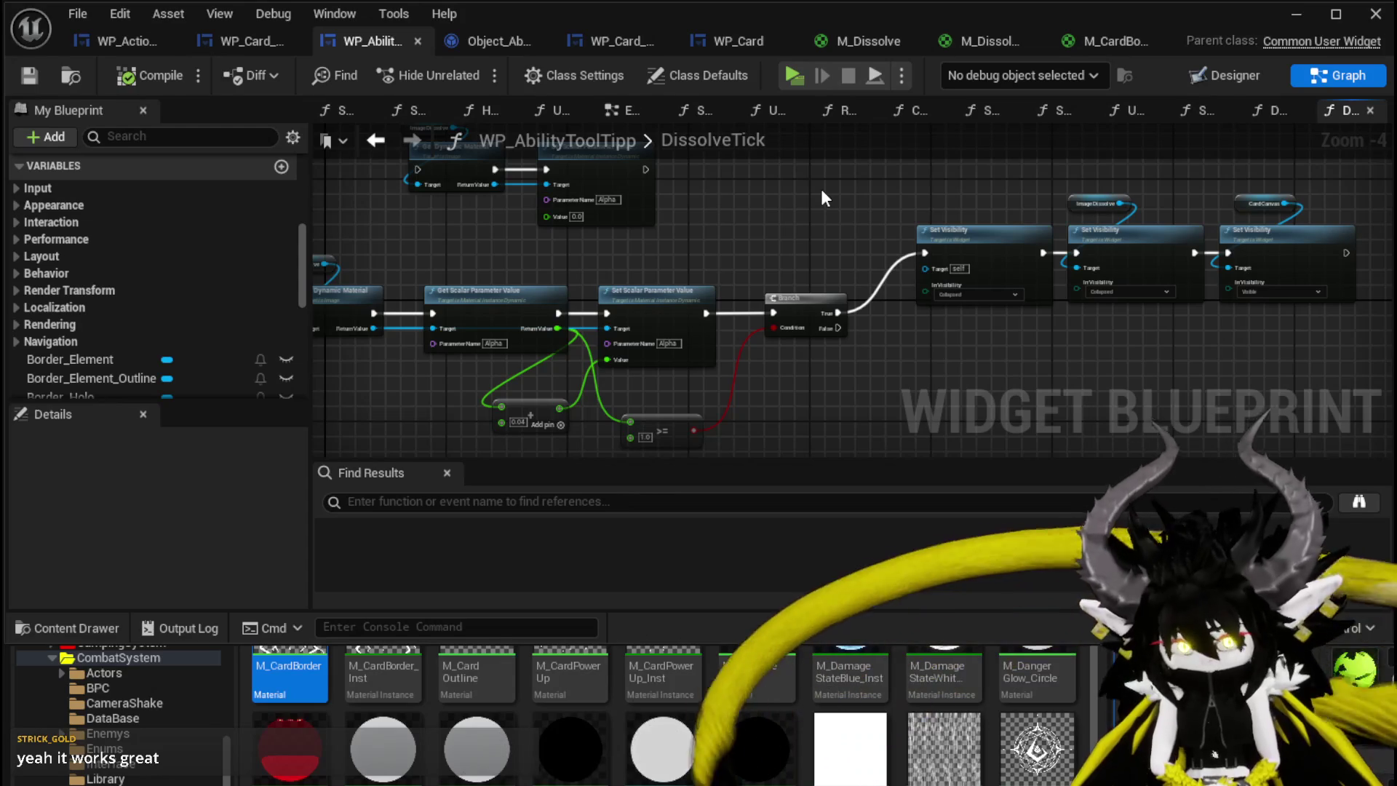
mouse_move(754, 250)
mouse_down()
mouse_move(747, 275)
mouse_move(805, 218)
mouse_up()
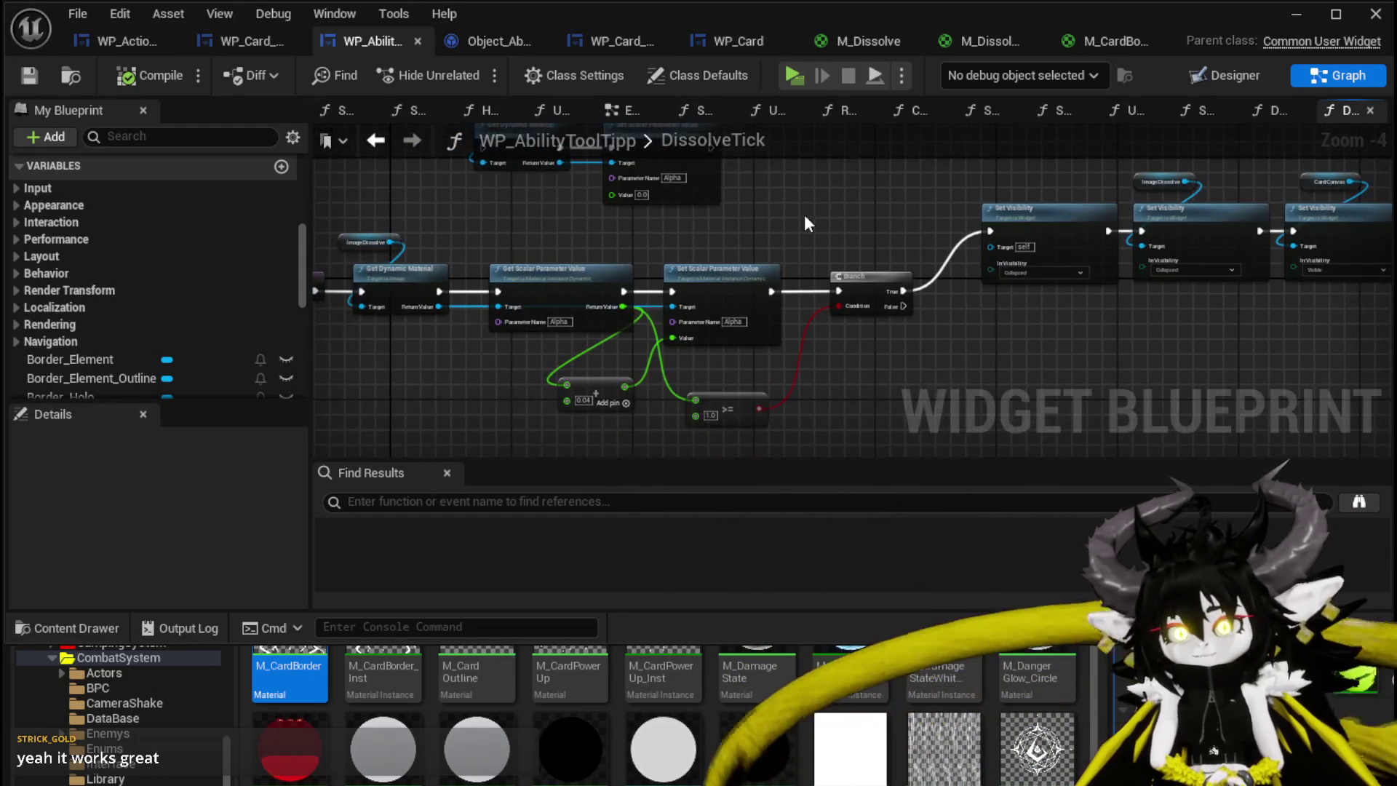
scroll(910, 247, down, 1)
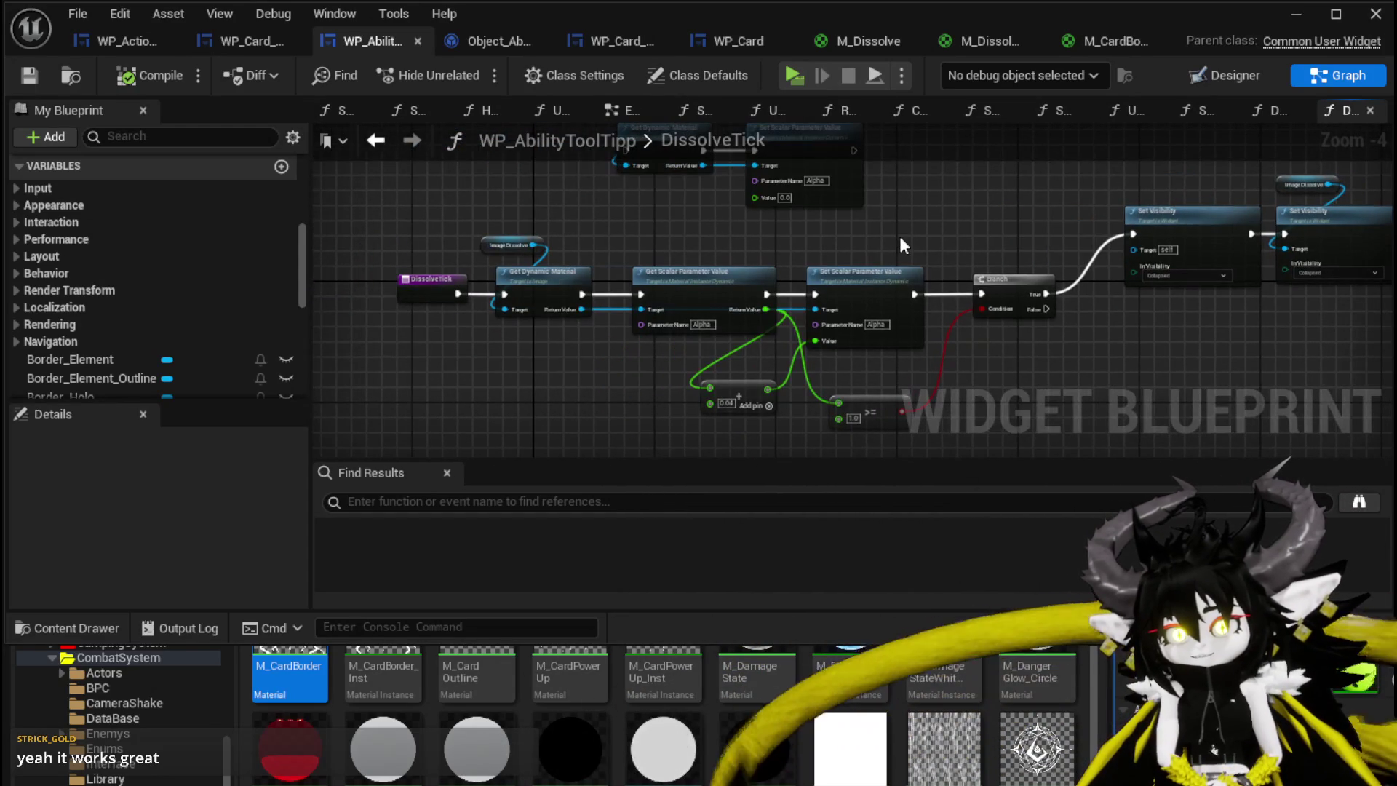
scroll(900, 235, down, 1)
drag(421, 392, 1300, 150)
click(942, 205)
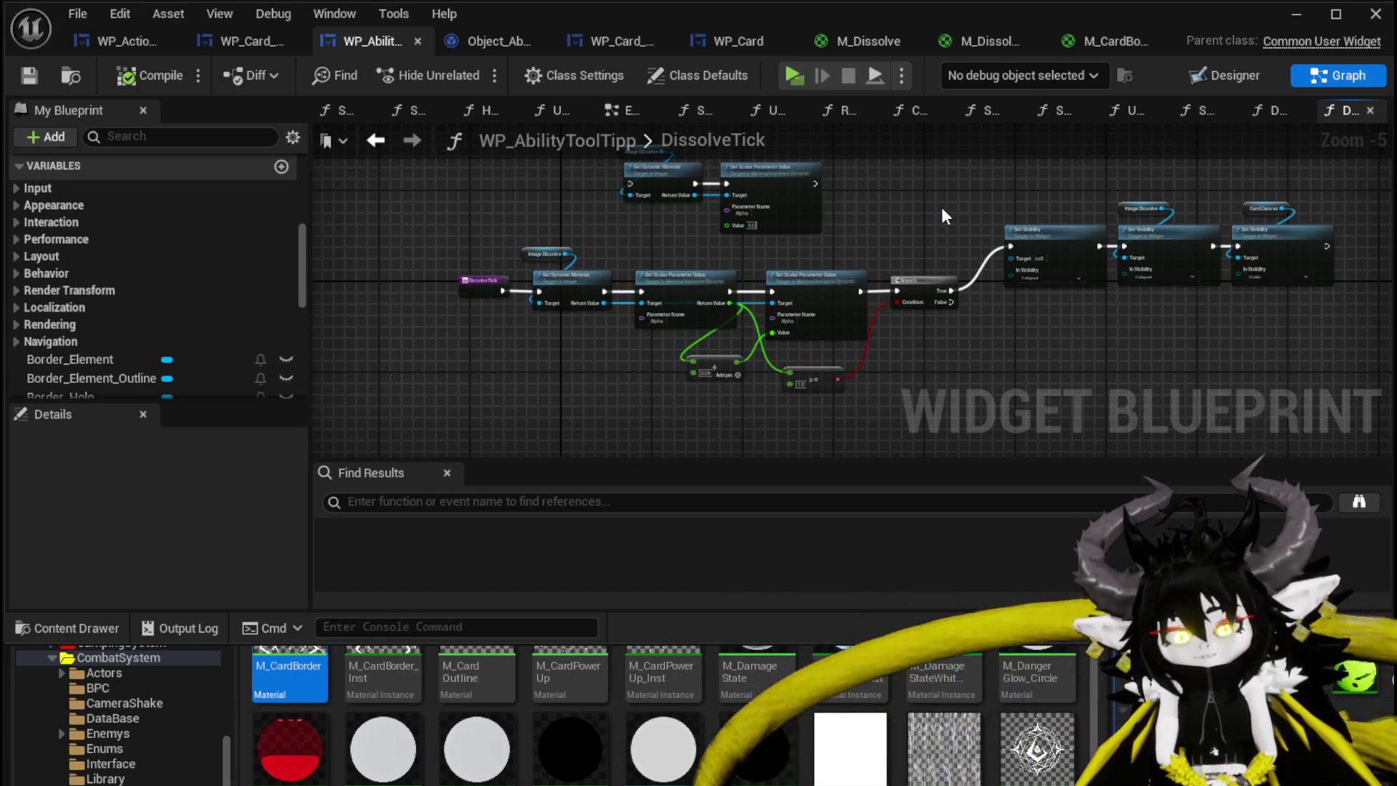
drag(942, 208, 902, 211)
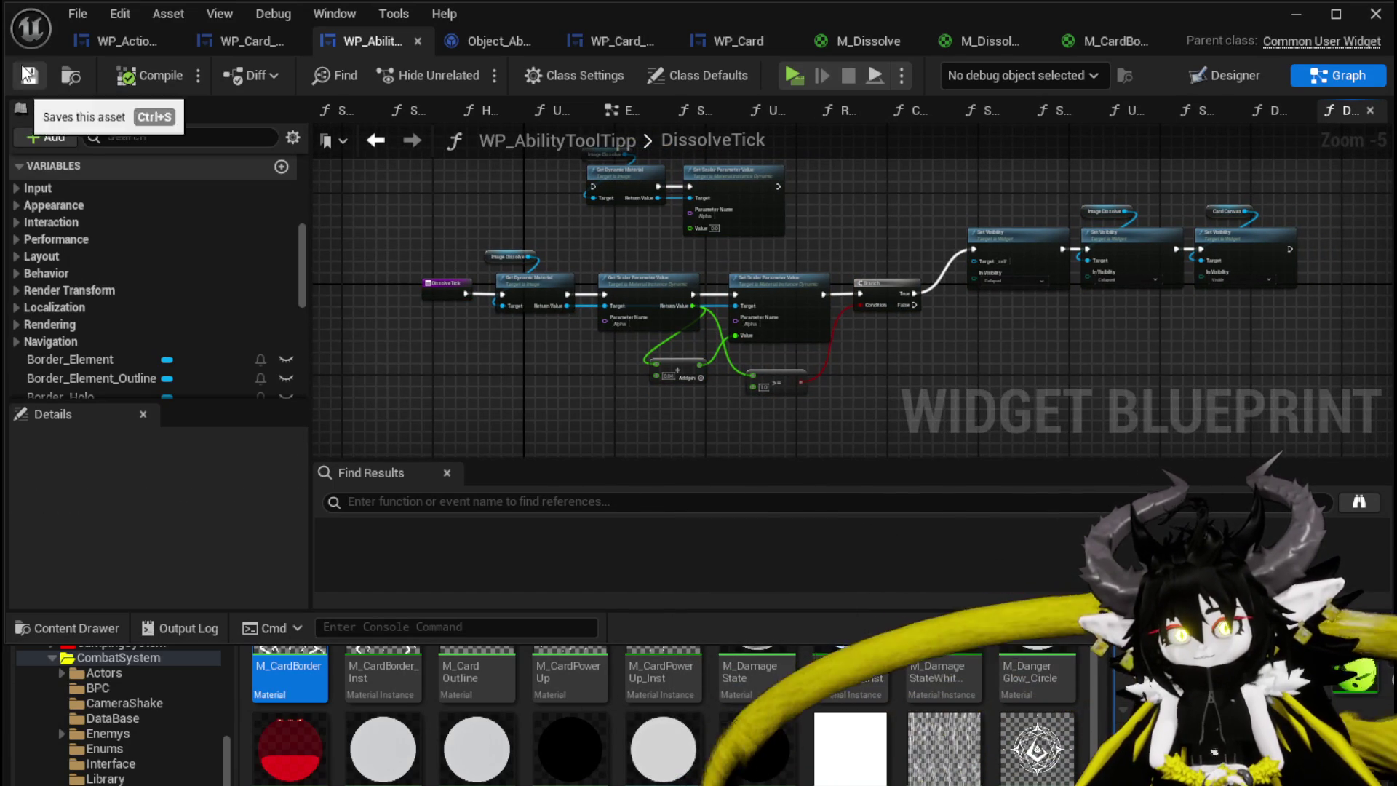
drag(883, 187, 864, 222)
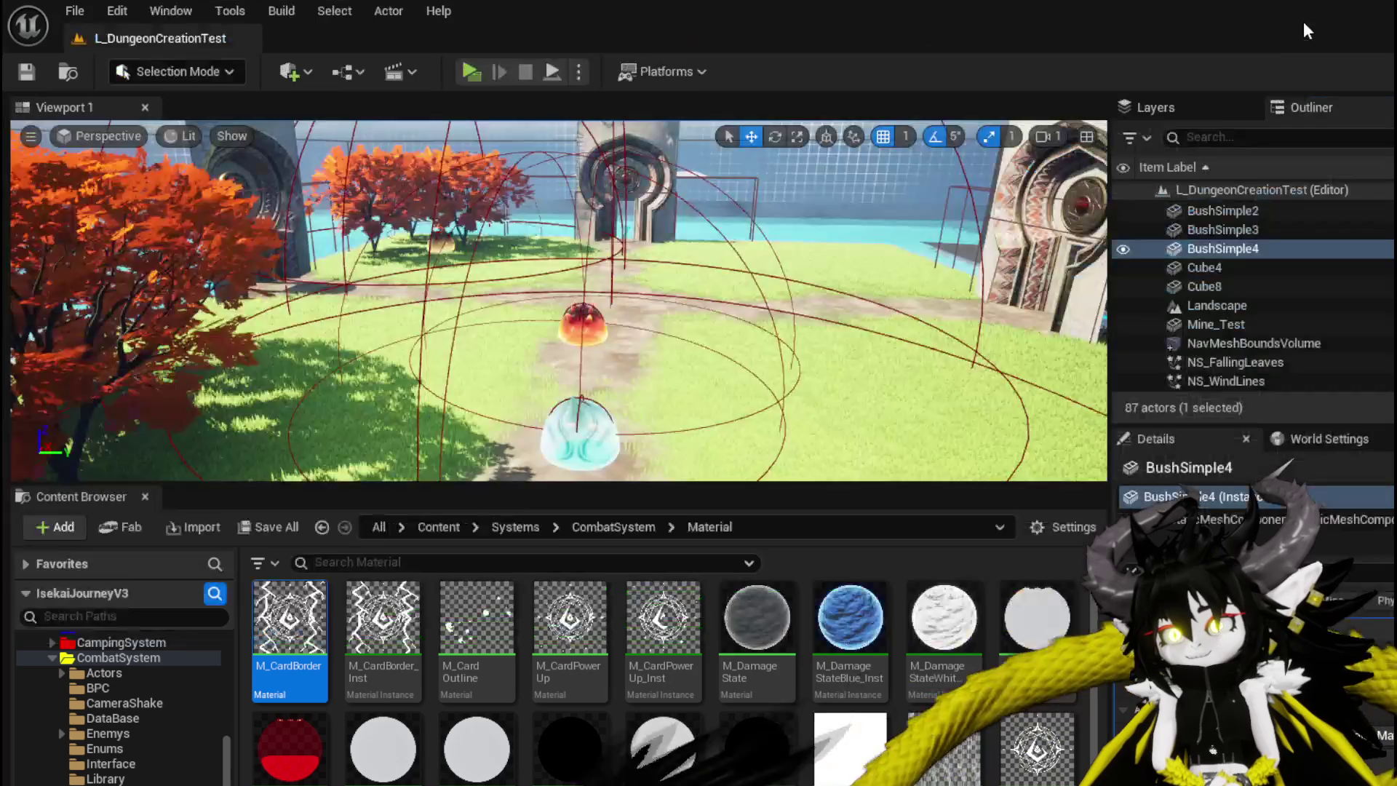
click(1376, 14)
Play-test the level: approach the water slime, fire the Free AIM Fire card, then exit
click(470, 71)
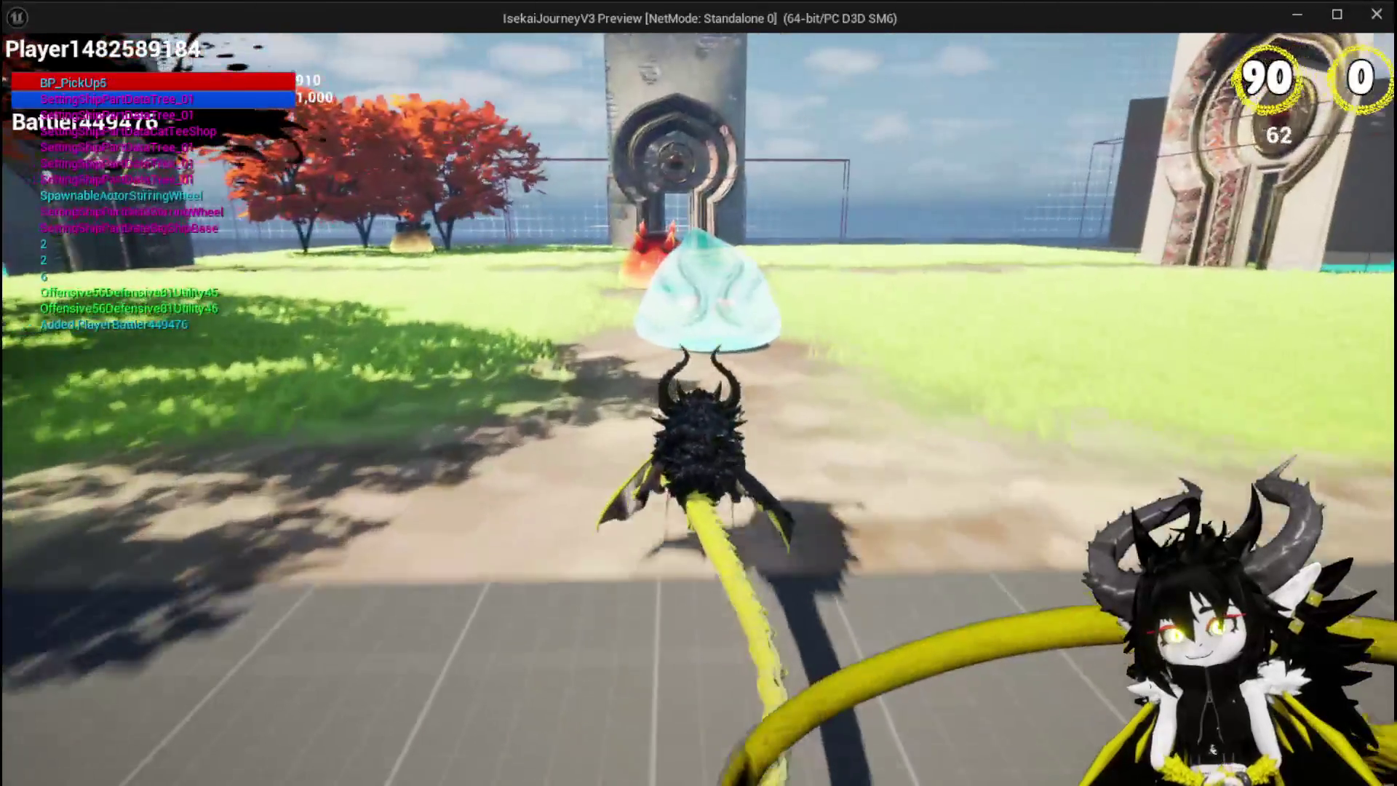
key(w)
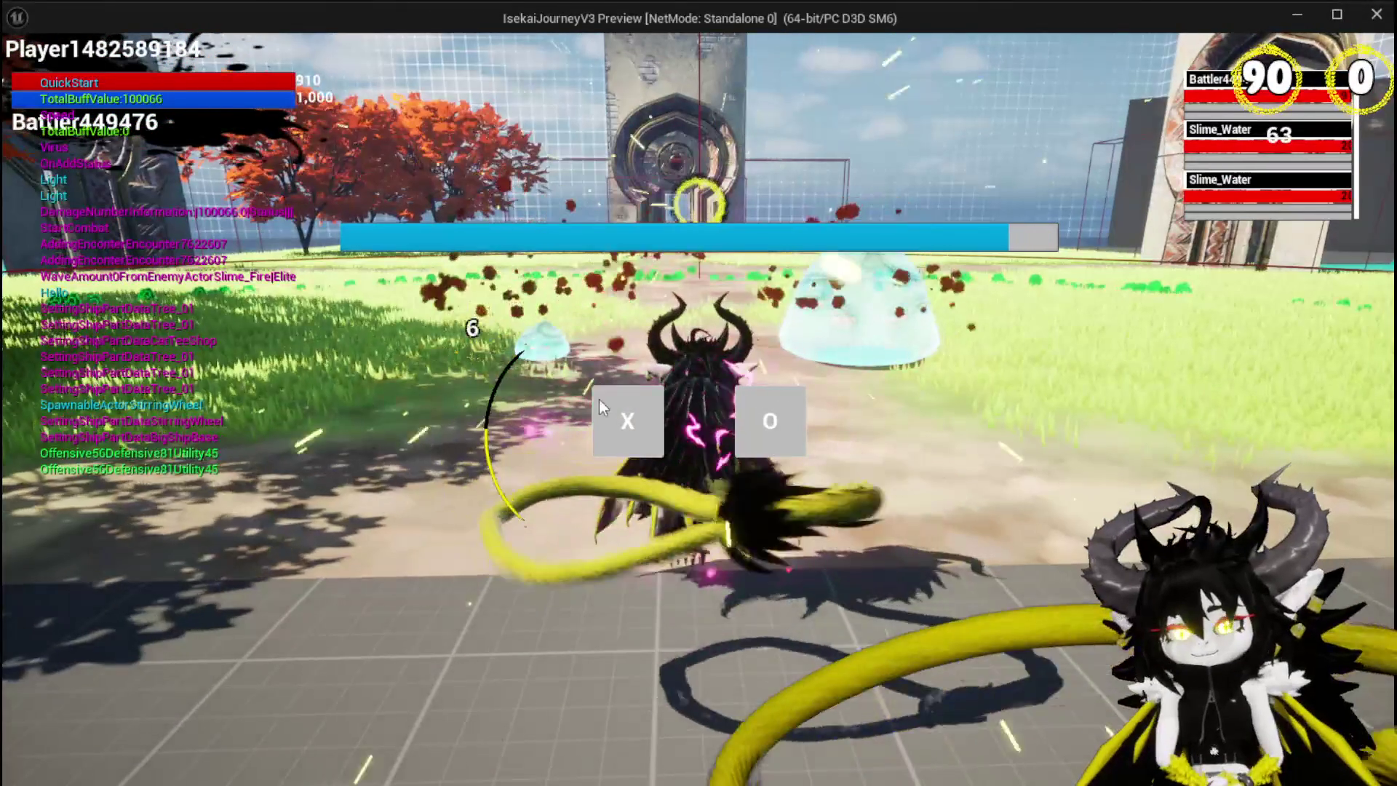
click(604, 393)
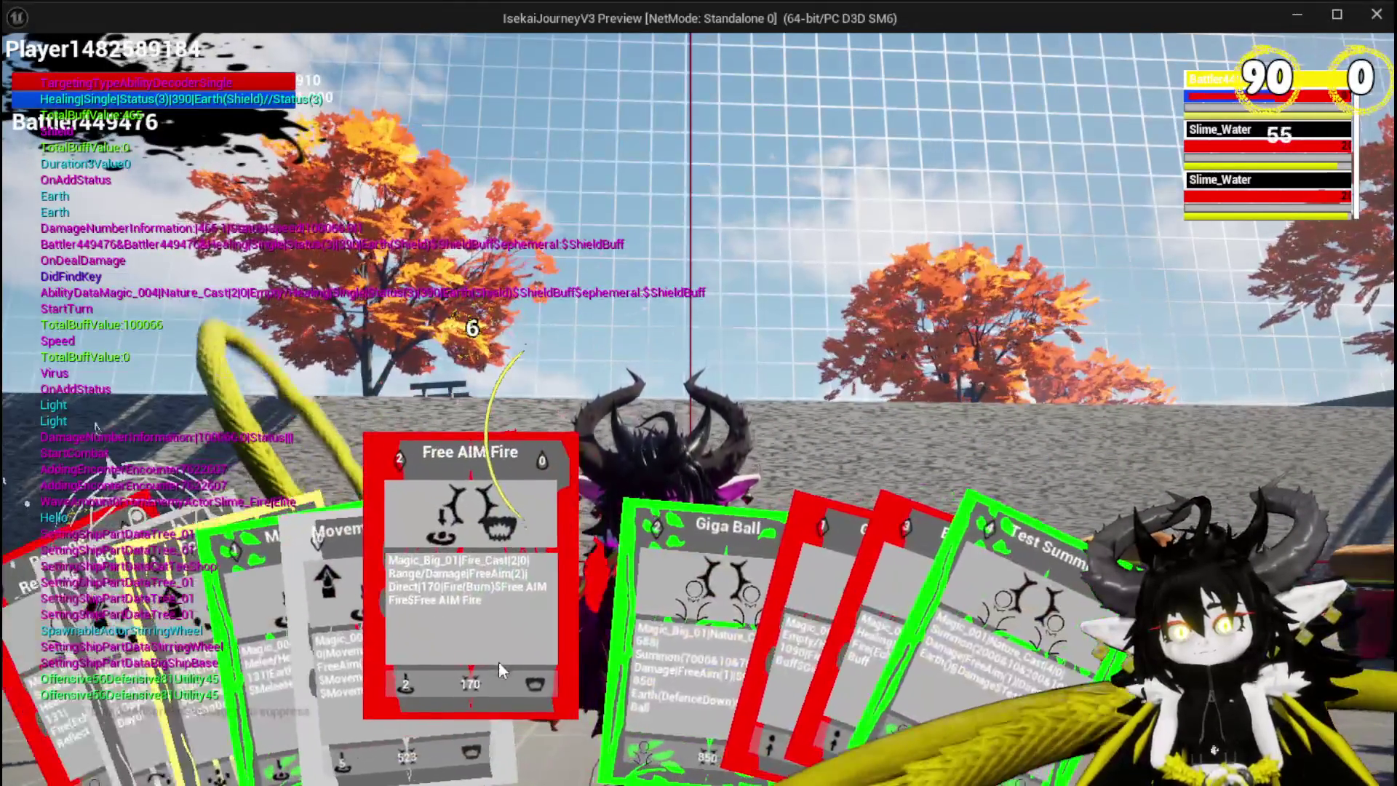
click(500, 662)
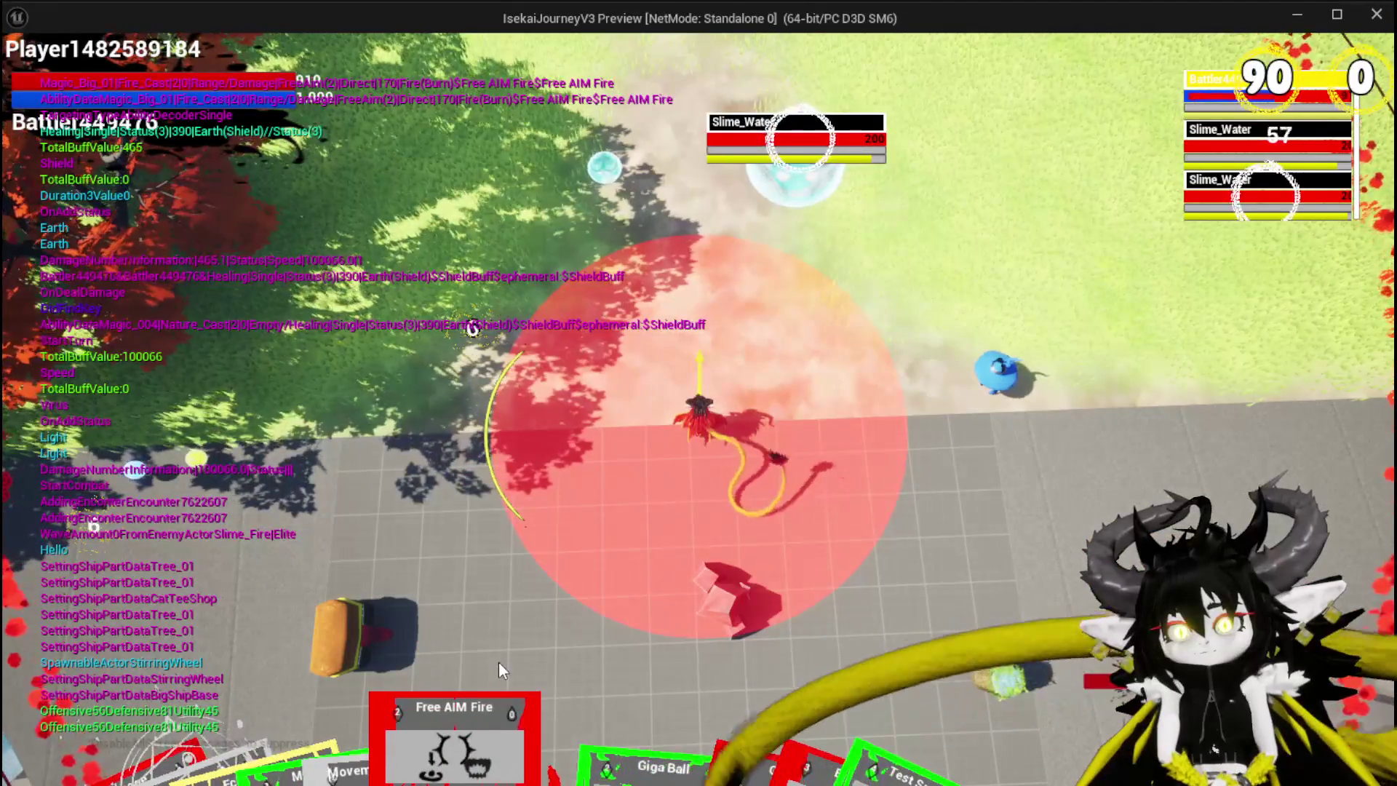
click(499, 662)
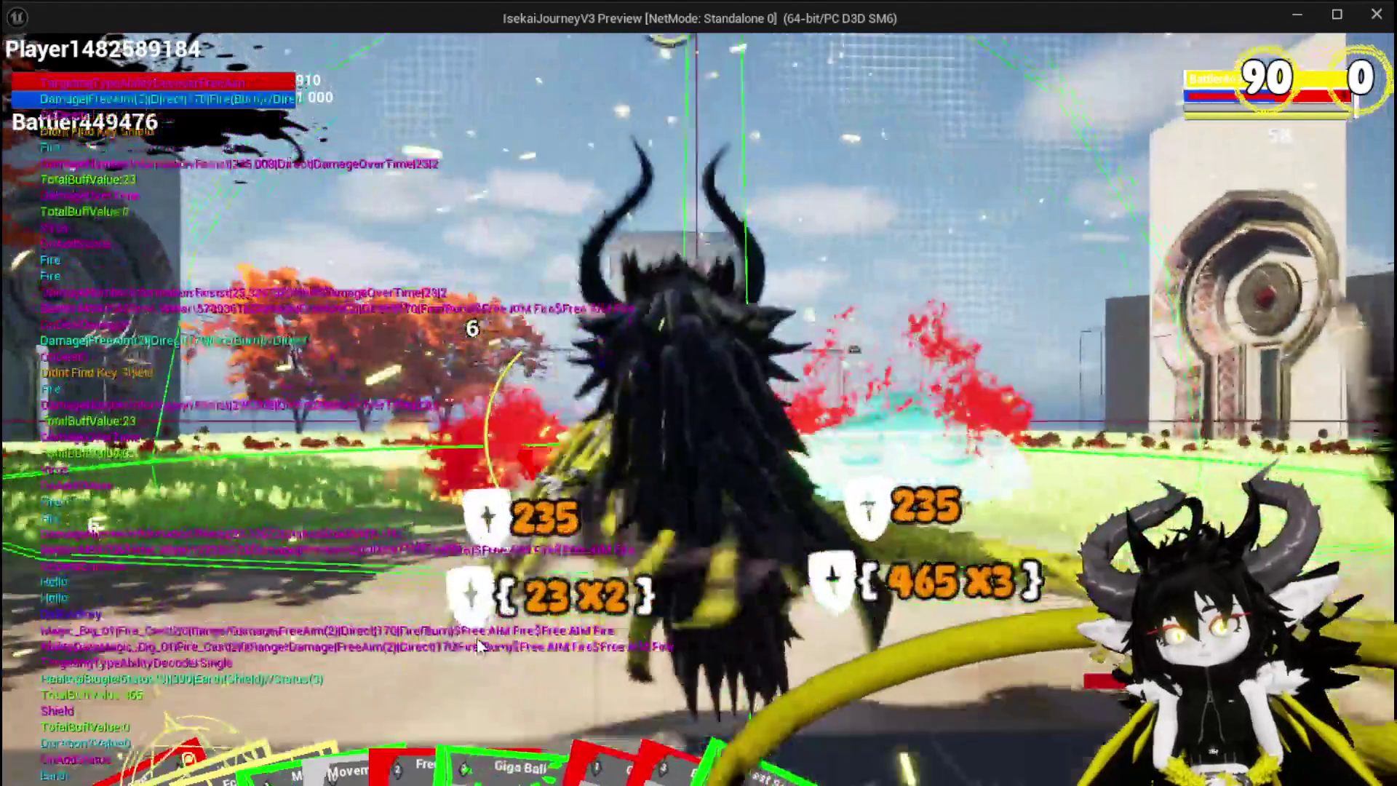
key(Escape)
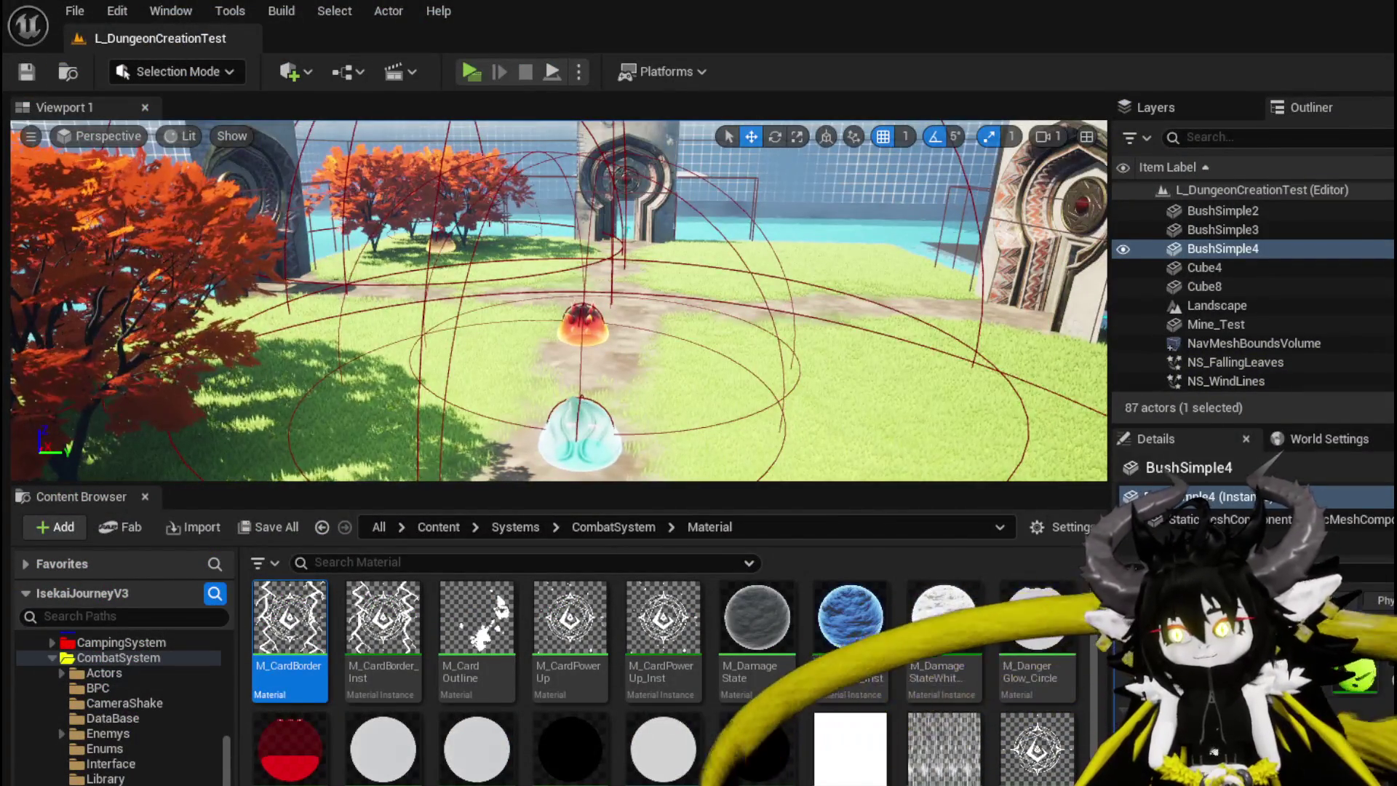
Return to WP_AbilityToolTipp's DissolveTick graph, framing the Branch and Set Visibility nodes
key(alt+Tab)
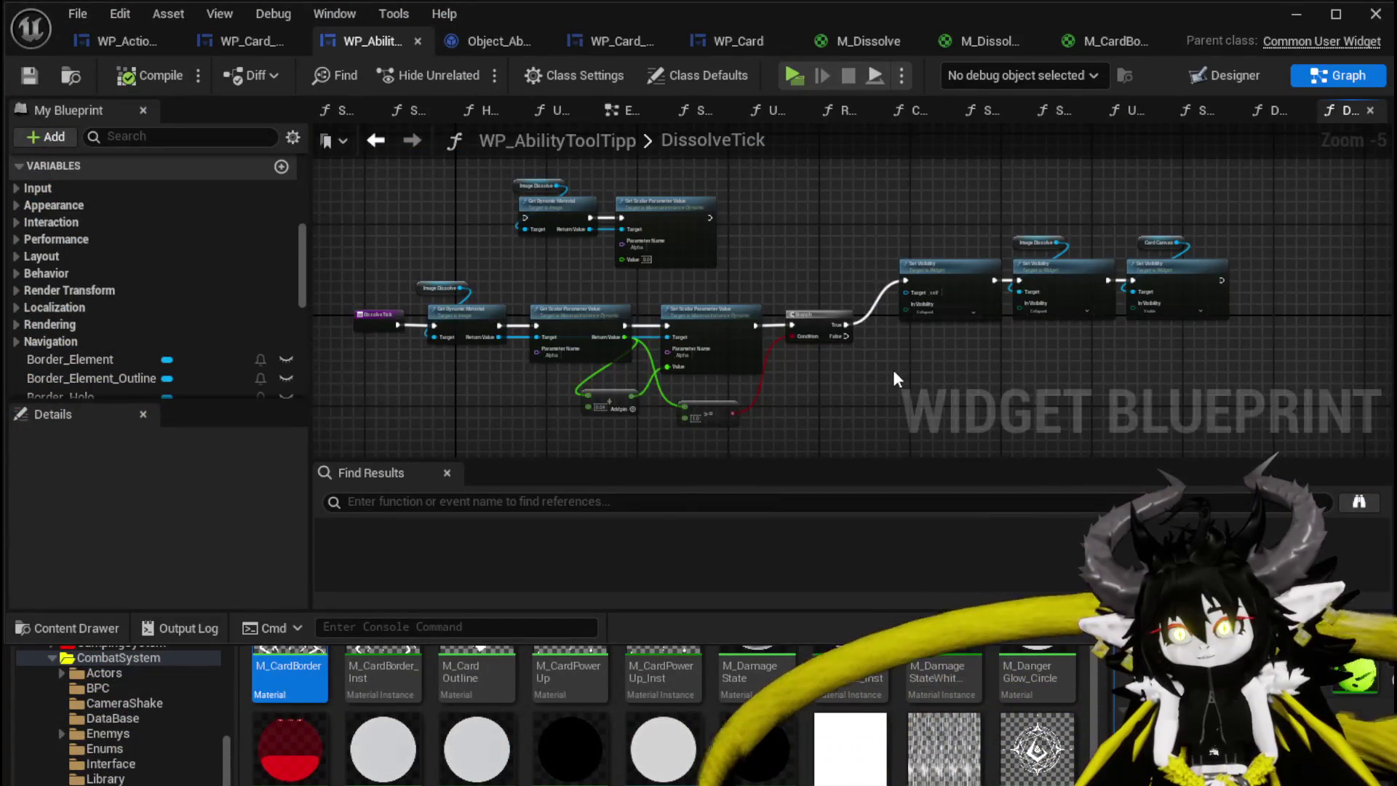
drag(892, 371, 732, 380)
scroll(732, 386, up, 3)
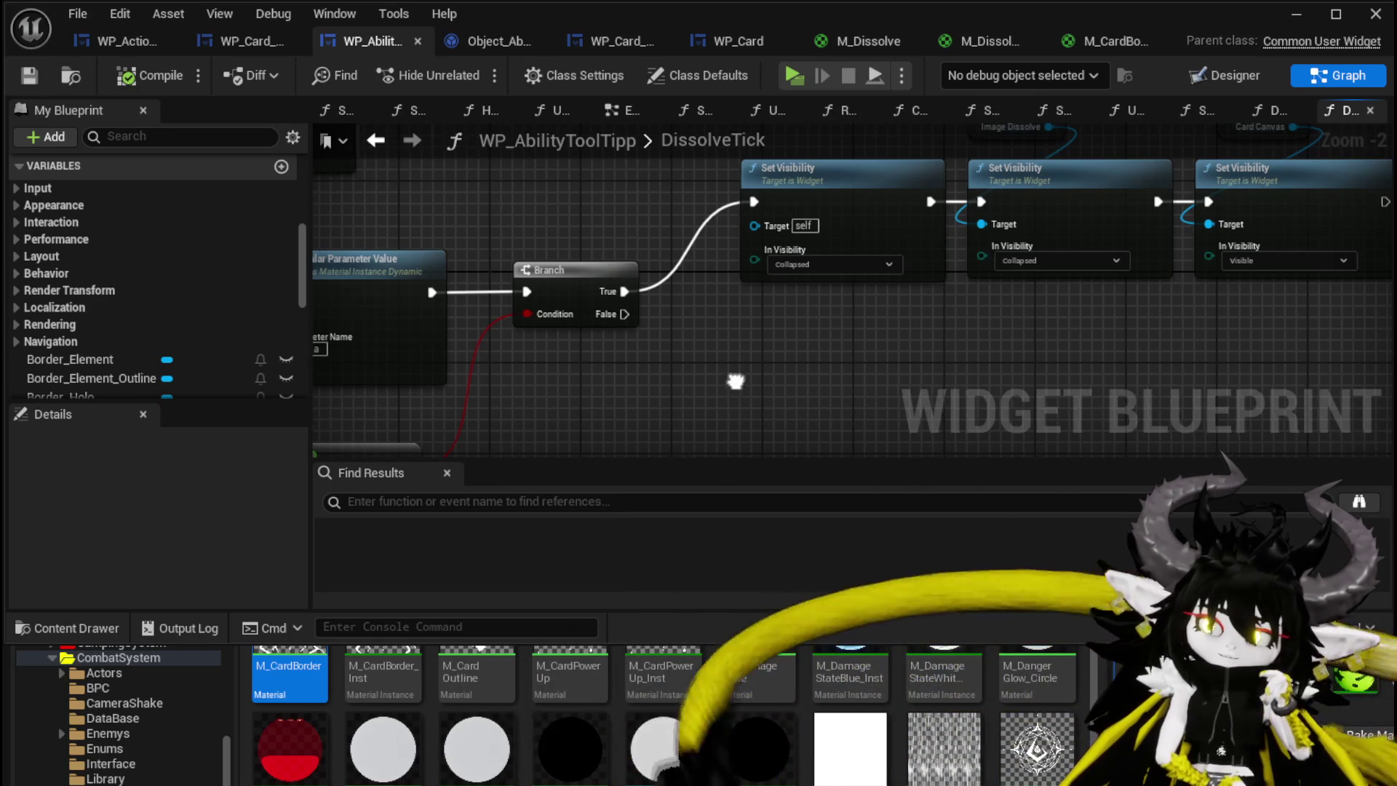
Open the SetData function graph, frame its nodes, and save the tooltip blueprint
drag(735, 380, 761, 415)
click(891, 331)
scroll(238, 256, up, 10)
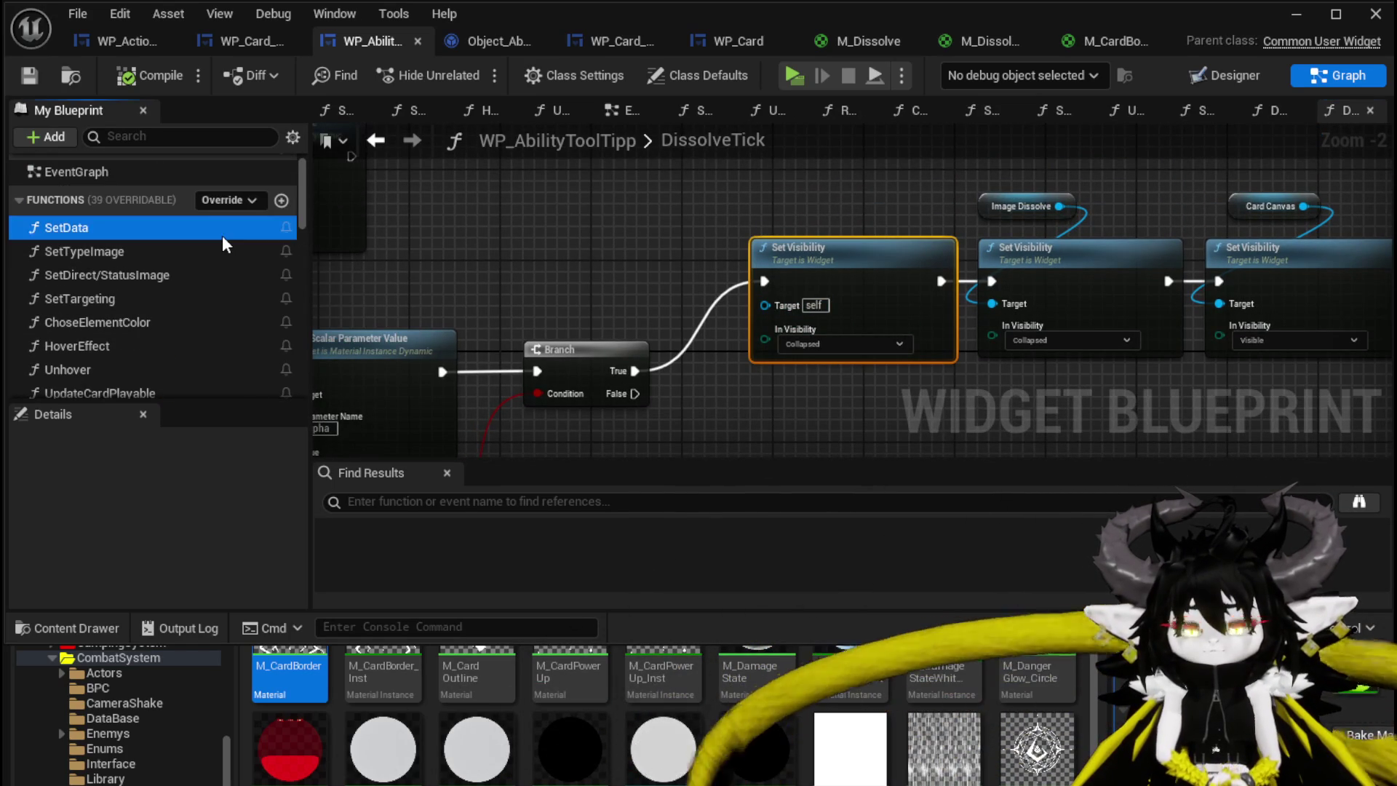
double_click(221, 235)
drag(647, 299, 1126, 350)
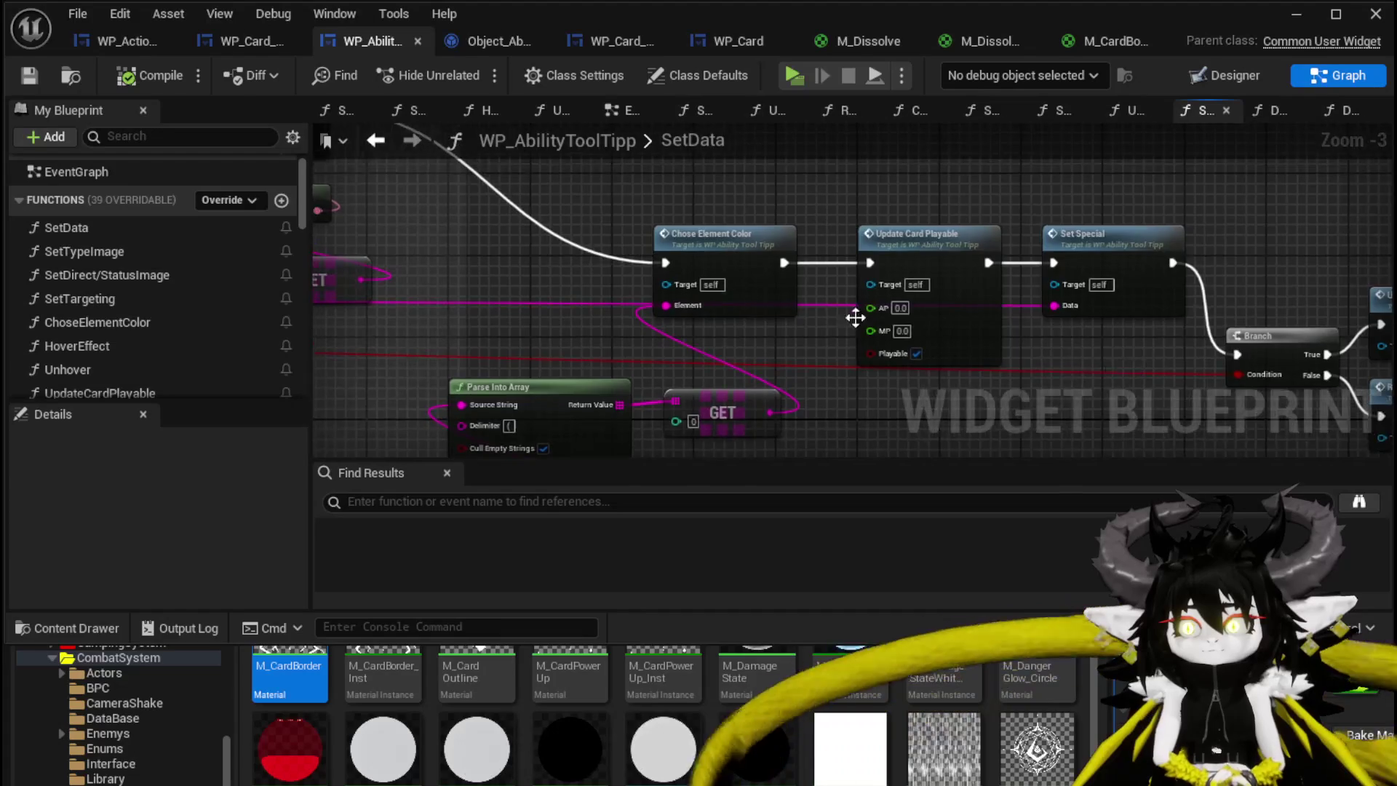
scroll(1014, 346, down, 3)
scroll(833, 266, up, 2)
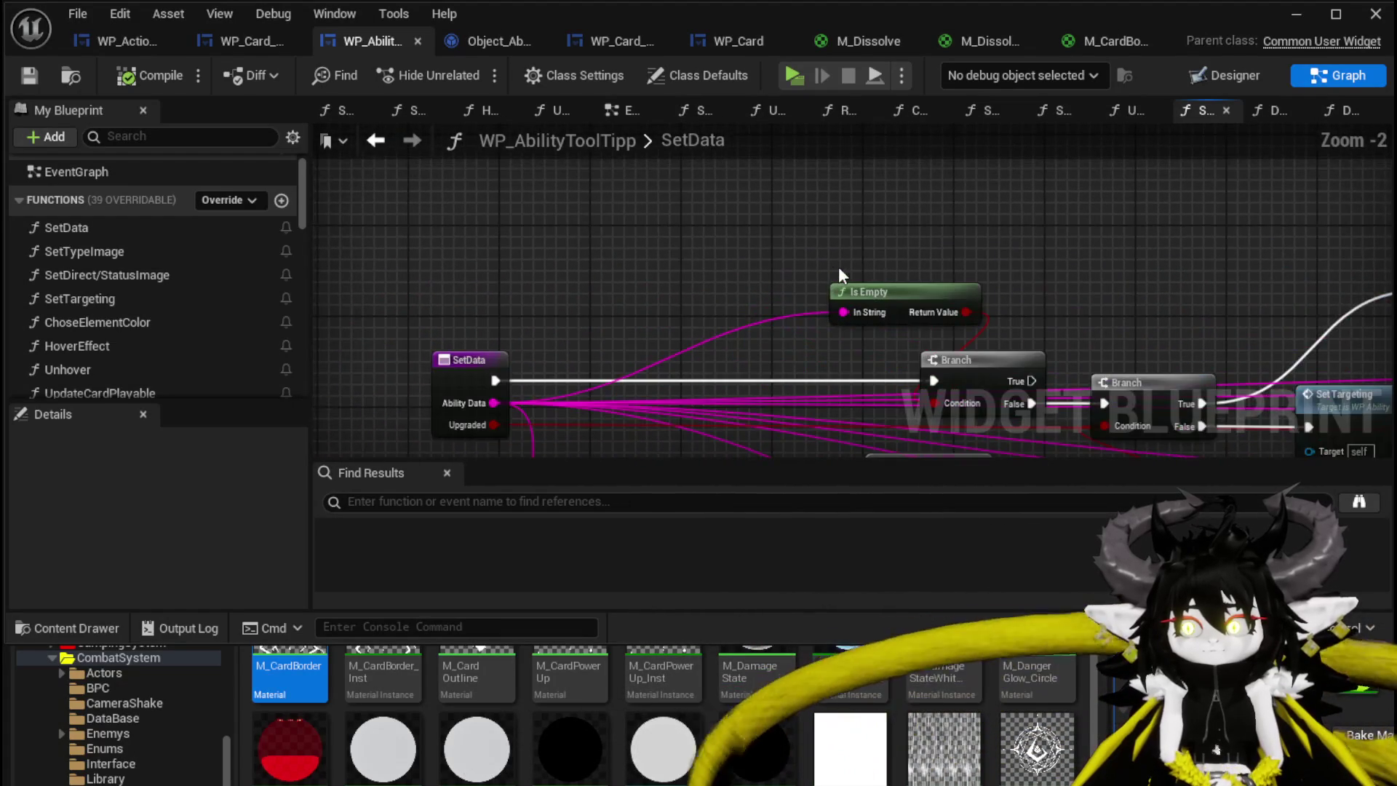
mouse_move(833, 266)
mouse_down()
mouse_move(556, 192)
mouse_move(924, 205)
mouse_up()
click(29, 75)
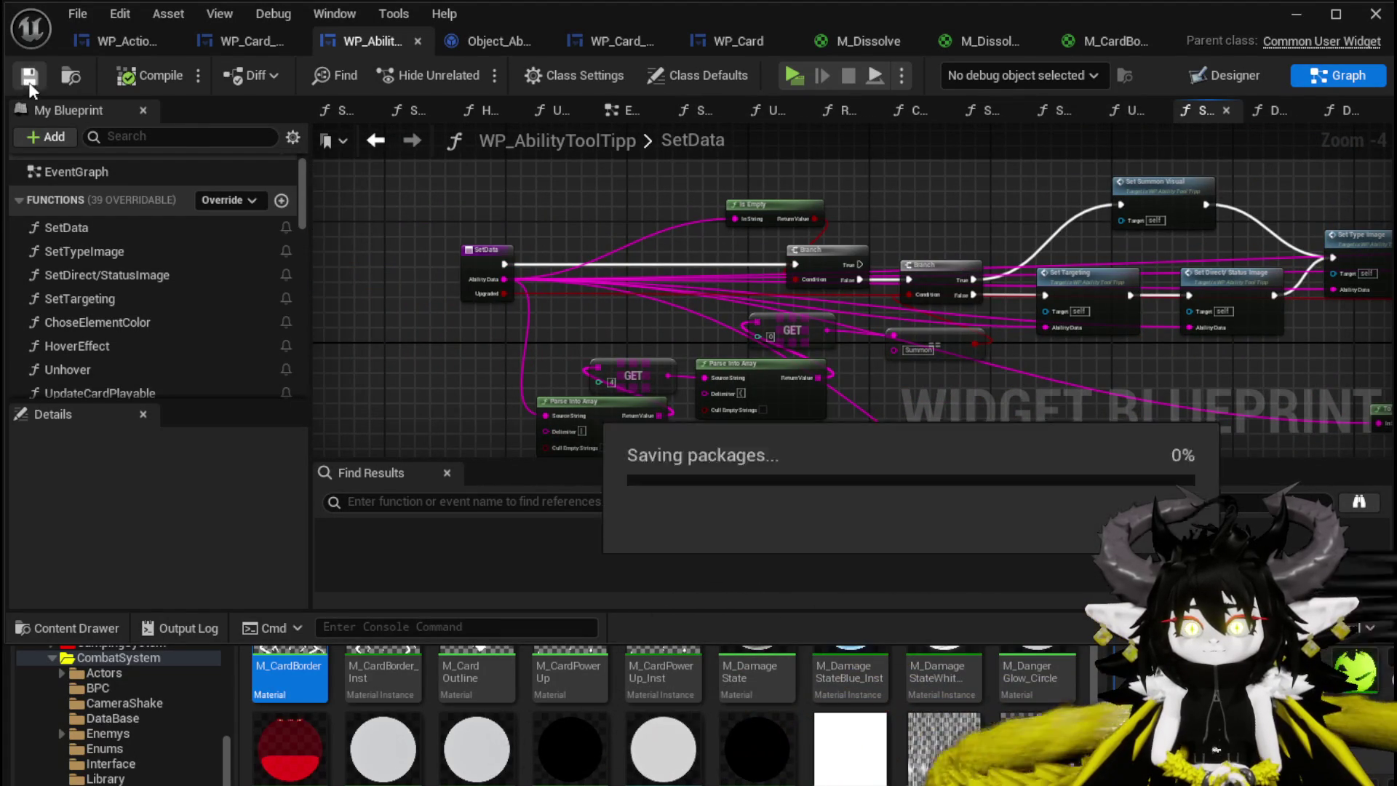
click(238, 46)
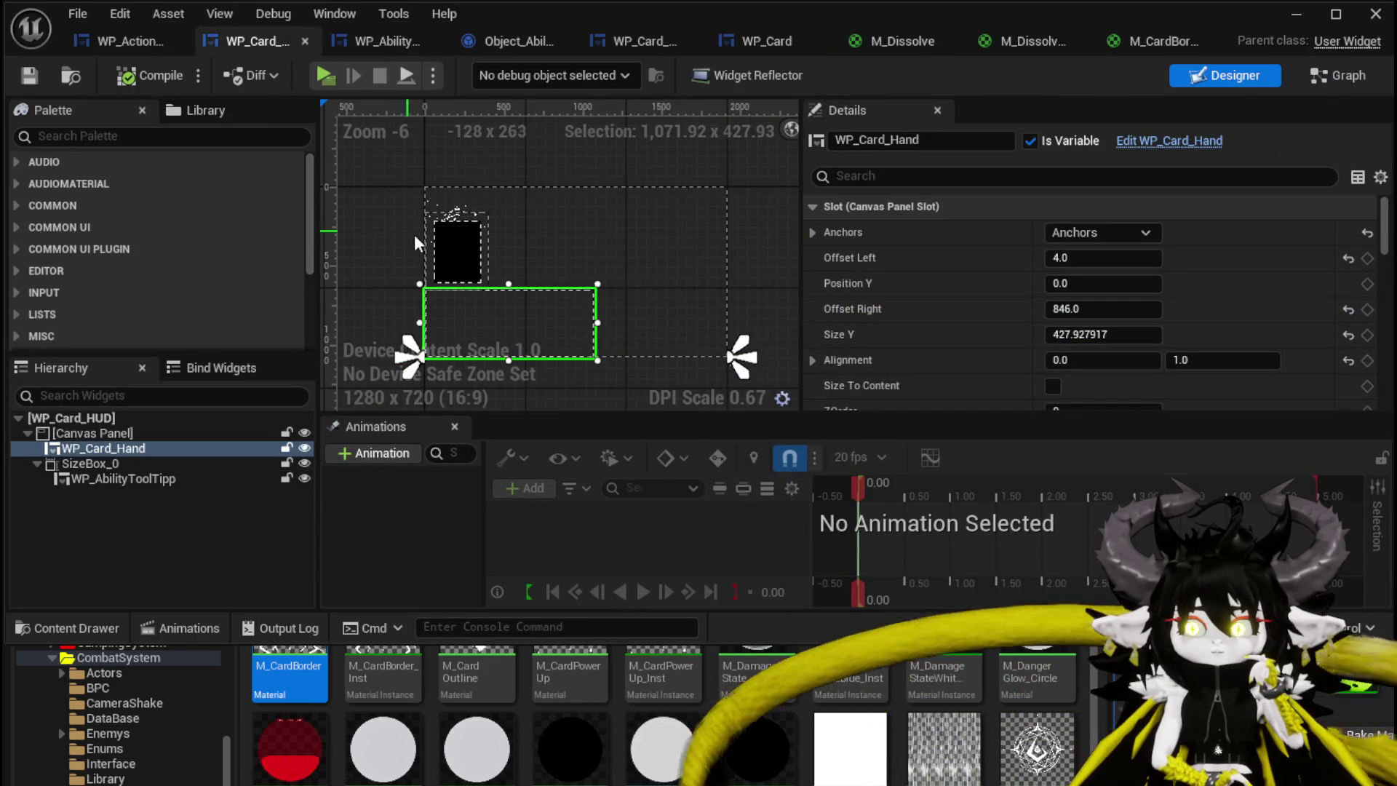
In WP_Card_HUD, select WP_AbilityToolTipp in the Hierarchy and switch to the Graph view
click(470, 252)
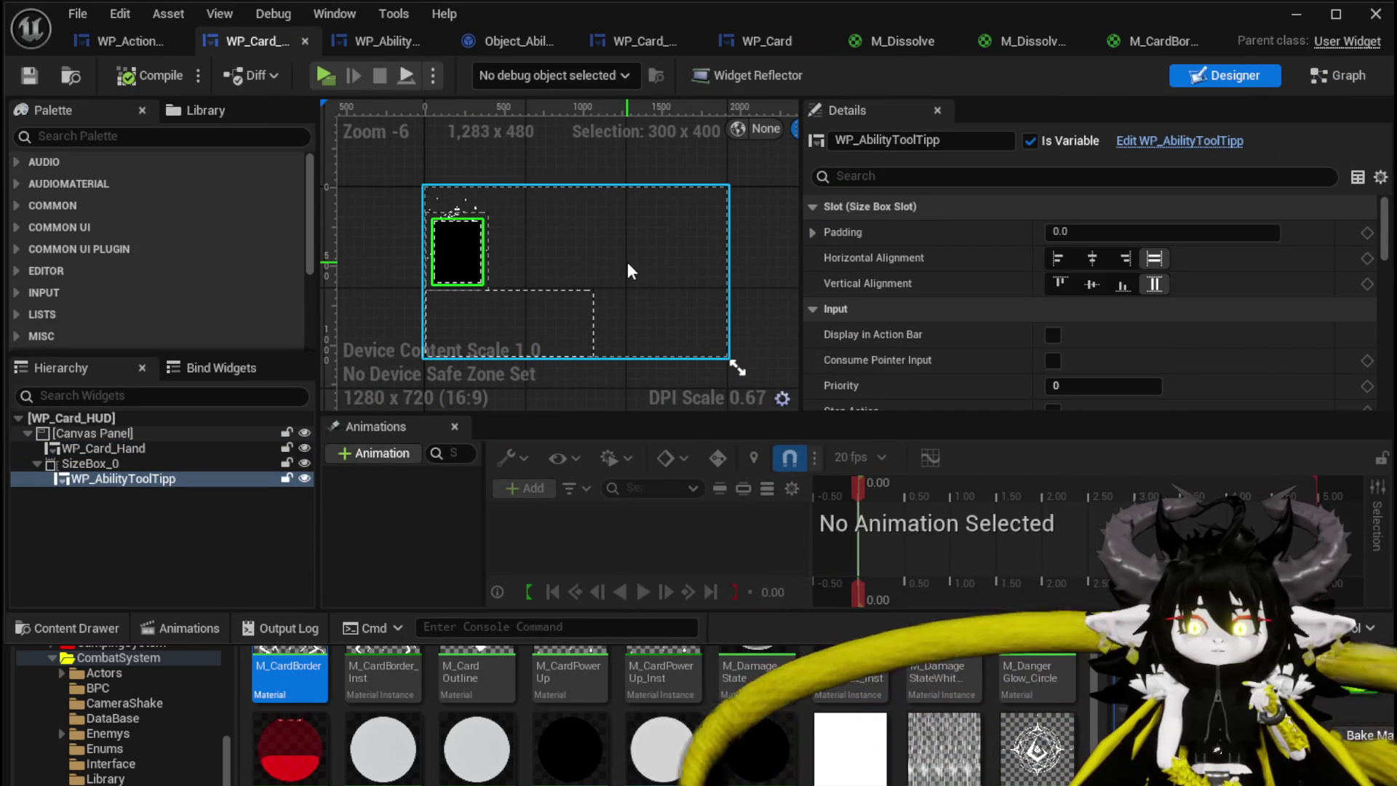
click(1360, 77)
scroll(153, 230, up, 5)
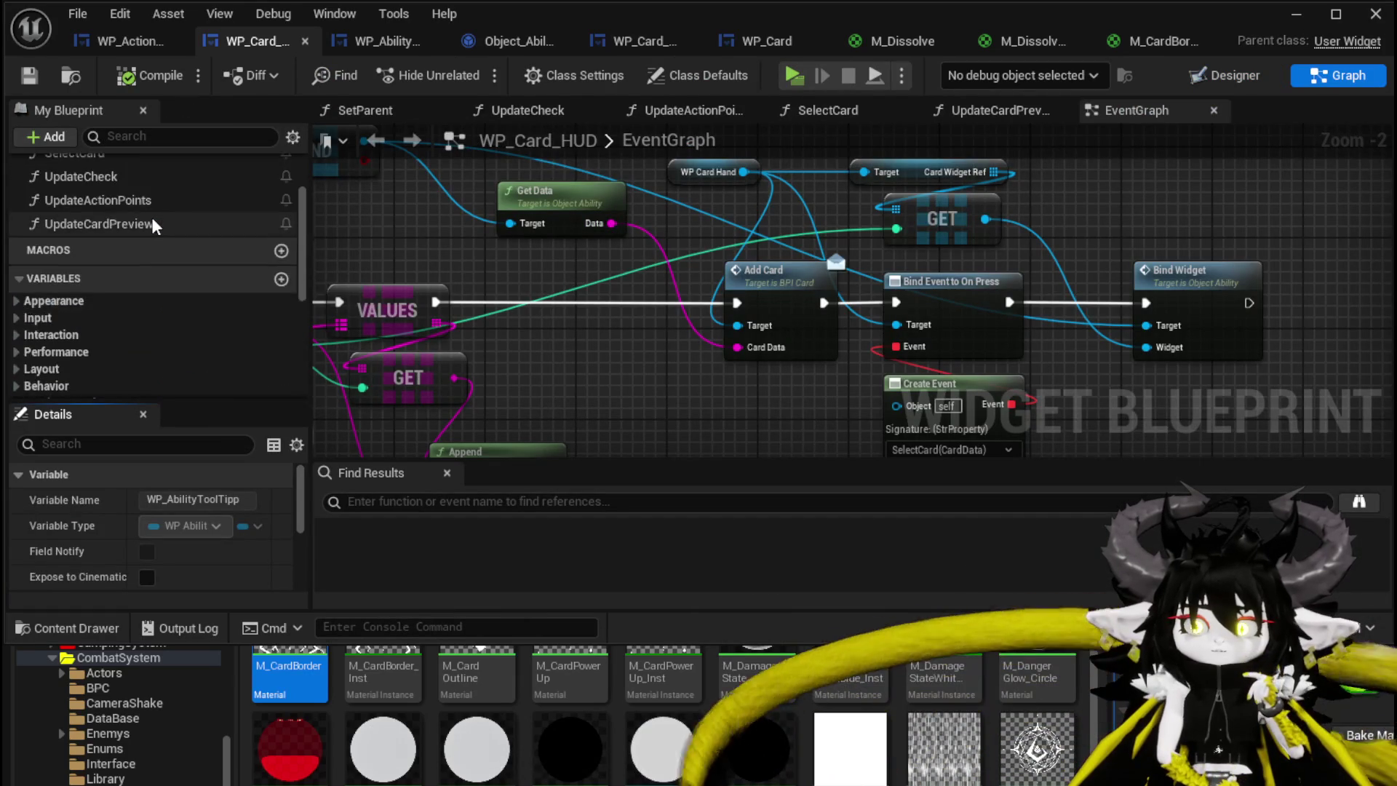
Open the SelectCard graph and from it the UpdateCardPreview function graph
double_click(149, 246)
drag(911, 252, 697, 235)
double_click(673, 277)
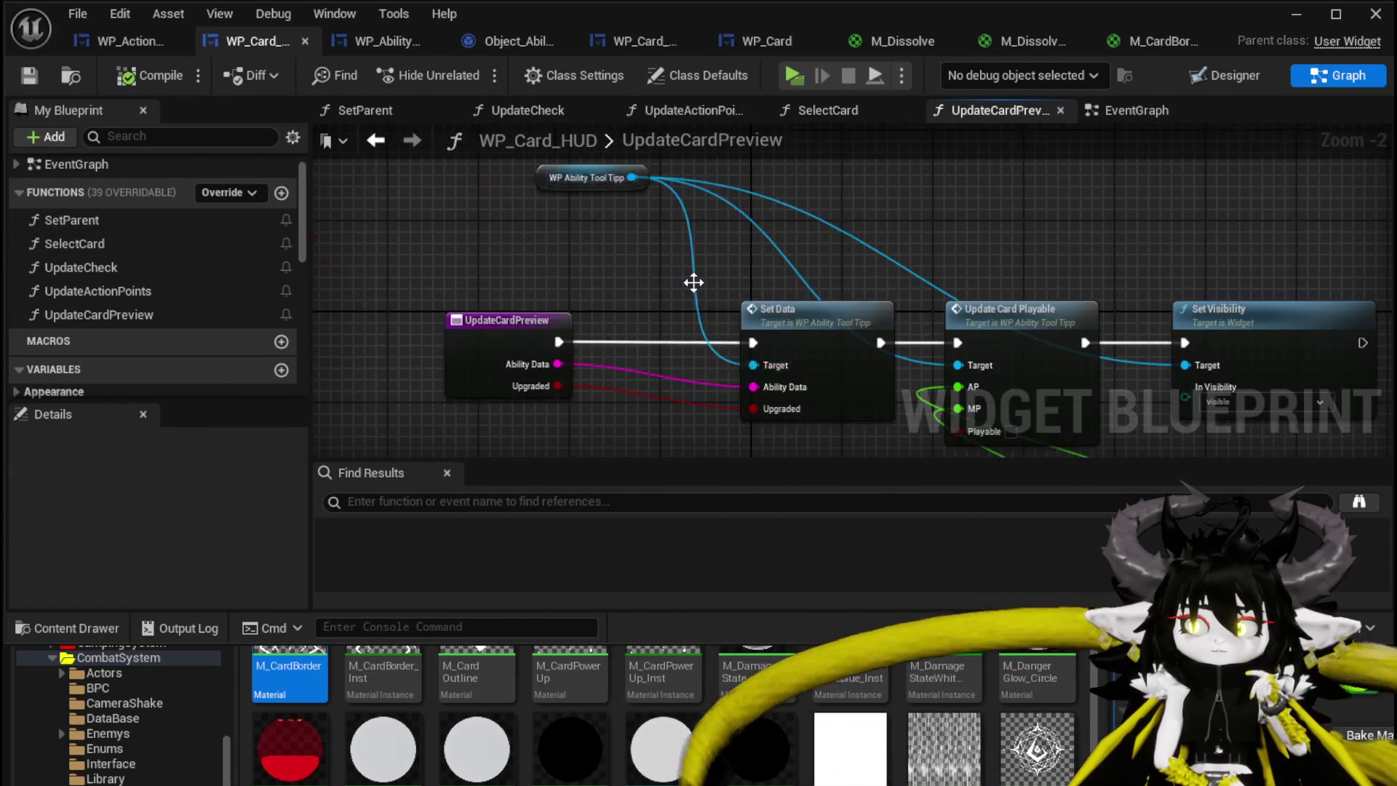
drag(854, 264, 637, 237)
Rearrange the Set Visibility and WP Ability Tool Tipp reference nodes in UpdateCardPreview
drag(1004, 327, 992, 325)
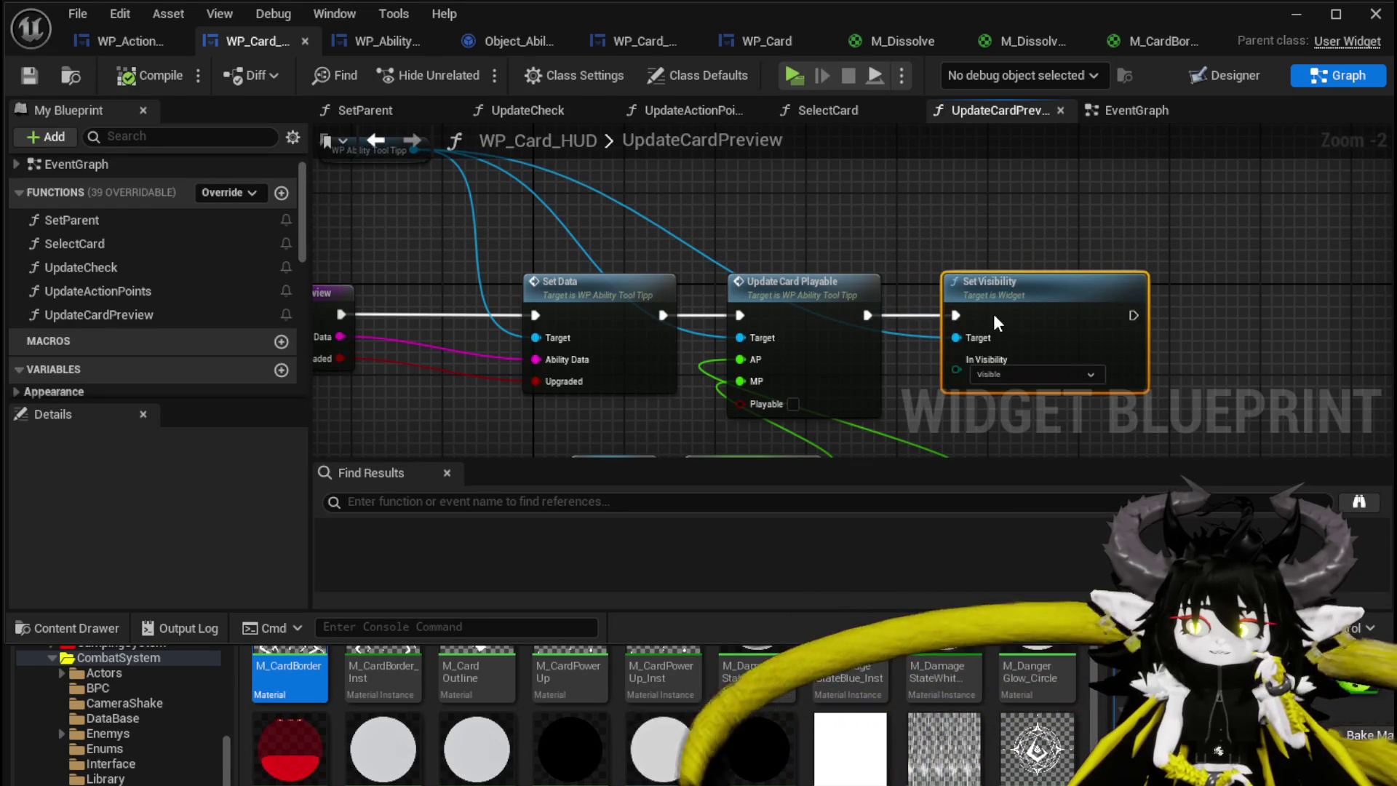
drag(959, 272, 970, 309)
drag(378, 188, 526, 188)
click(837, 235)
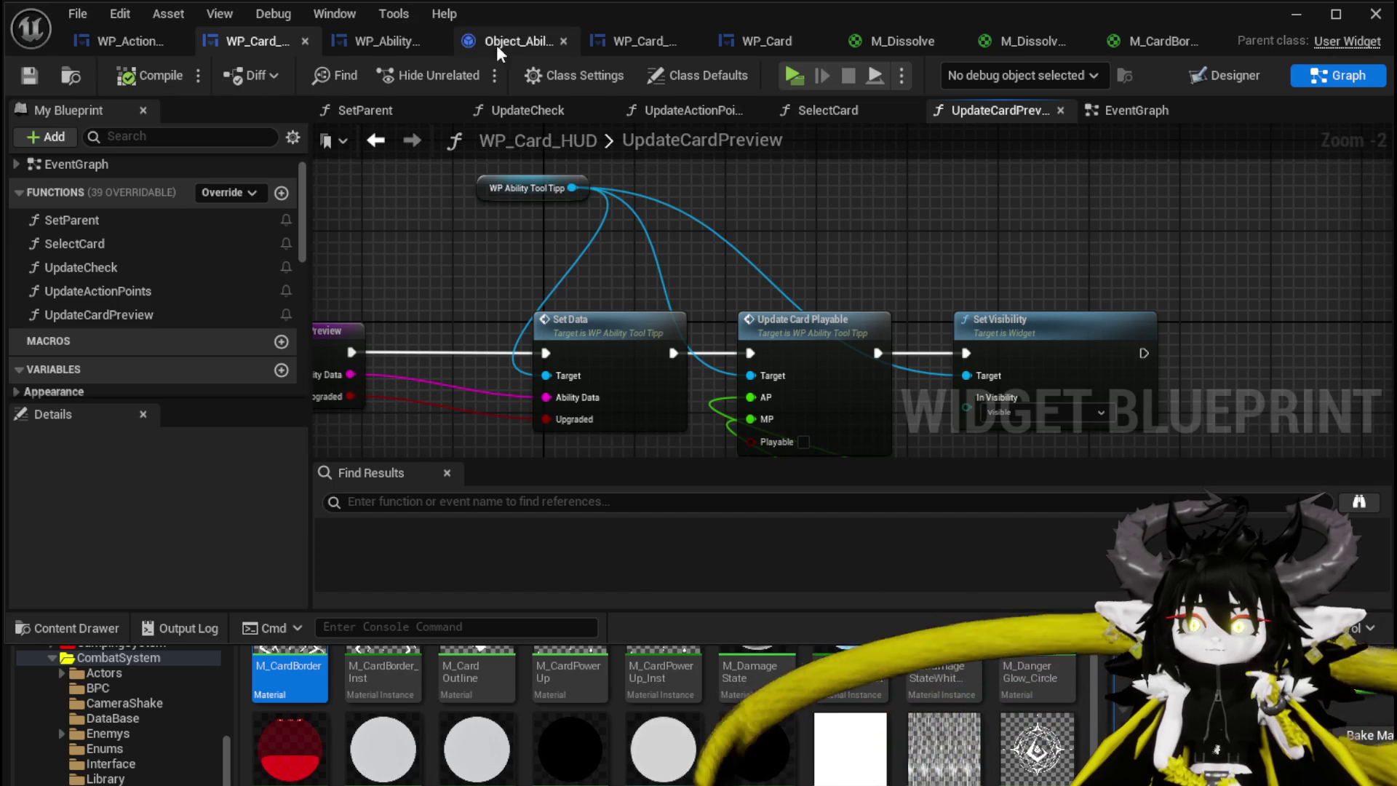
mouse_move(483, 189)
mouse_down()
mouse_move(452, 195)
mouse_move(450, 212)
mouse_up()
click(699, 140)
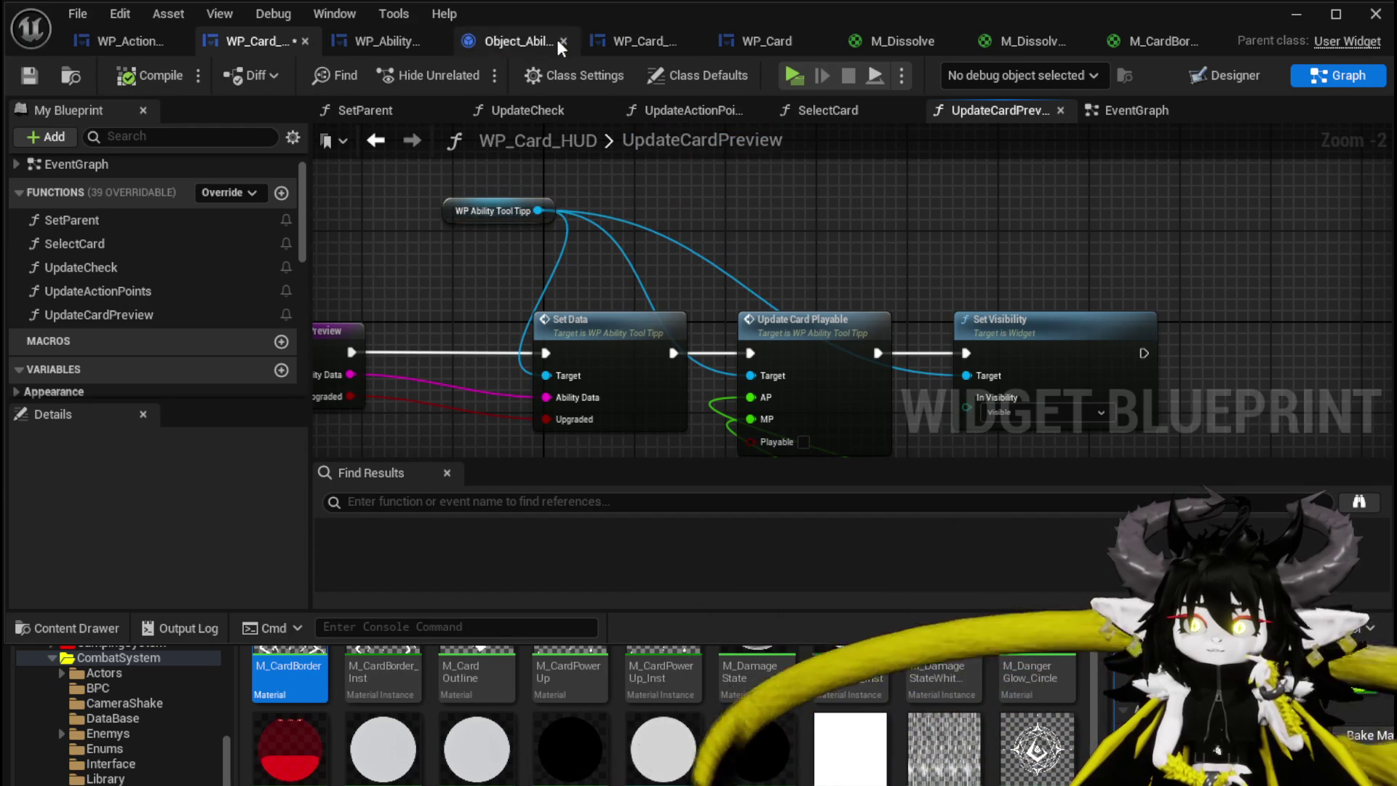
click(392, 47)
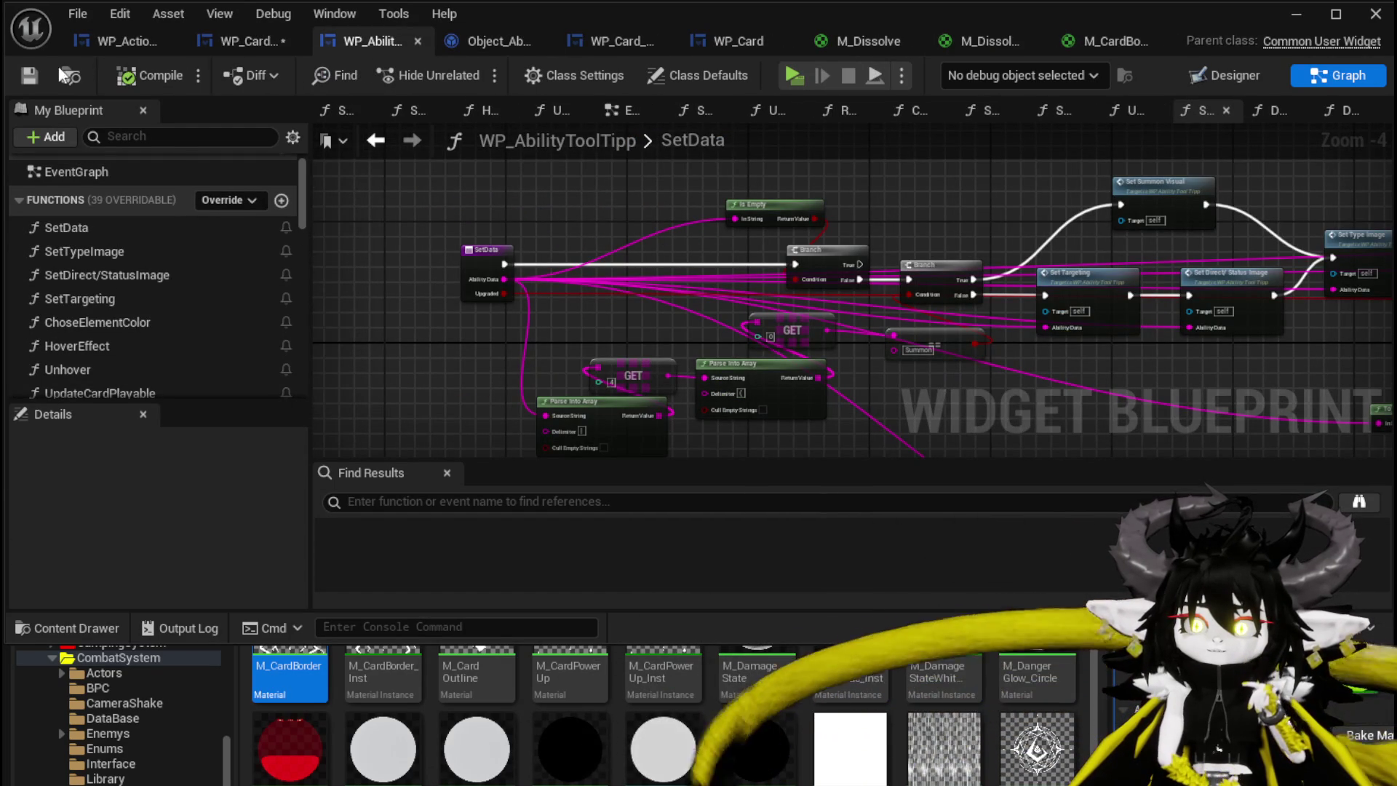
click(265, 44)
Save WP_Card_HUD and review the tooltip's DissolveCard function graph
click(29, 77)
click(352, 39)
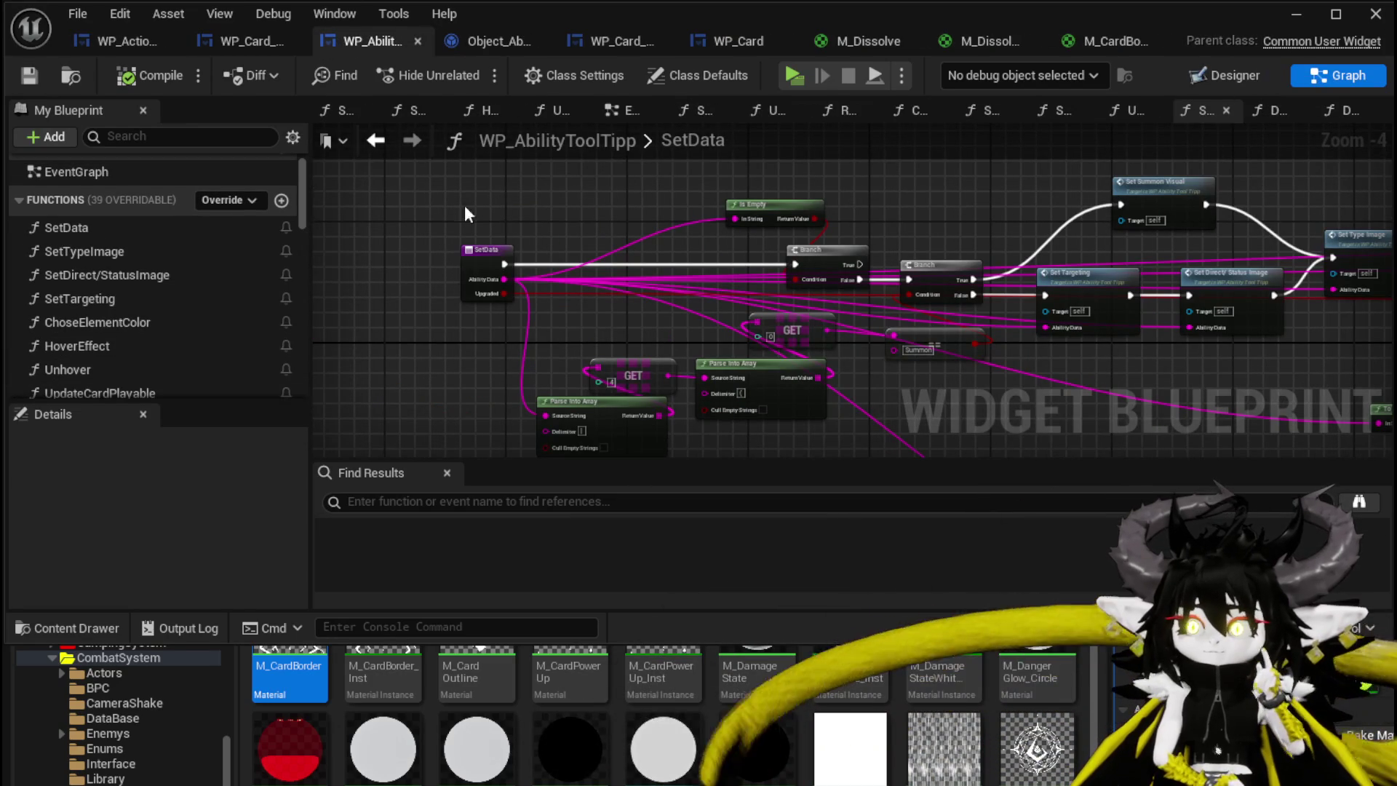
scroll(188, 276, down, 1)
scroll(188, 284, down, 1)
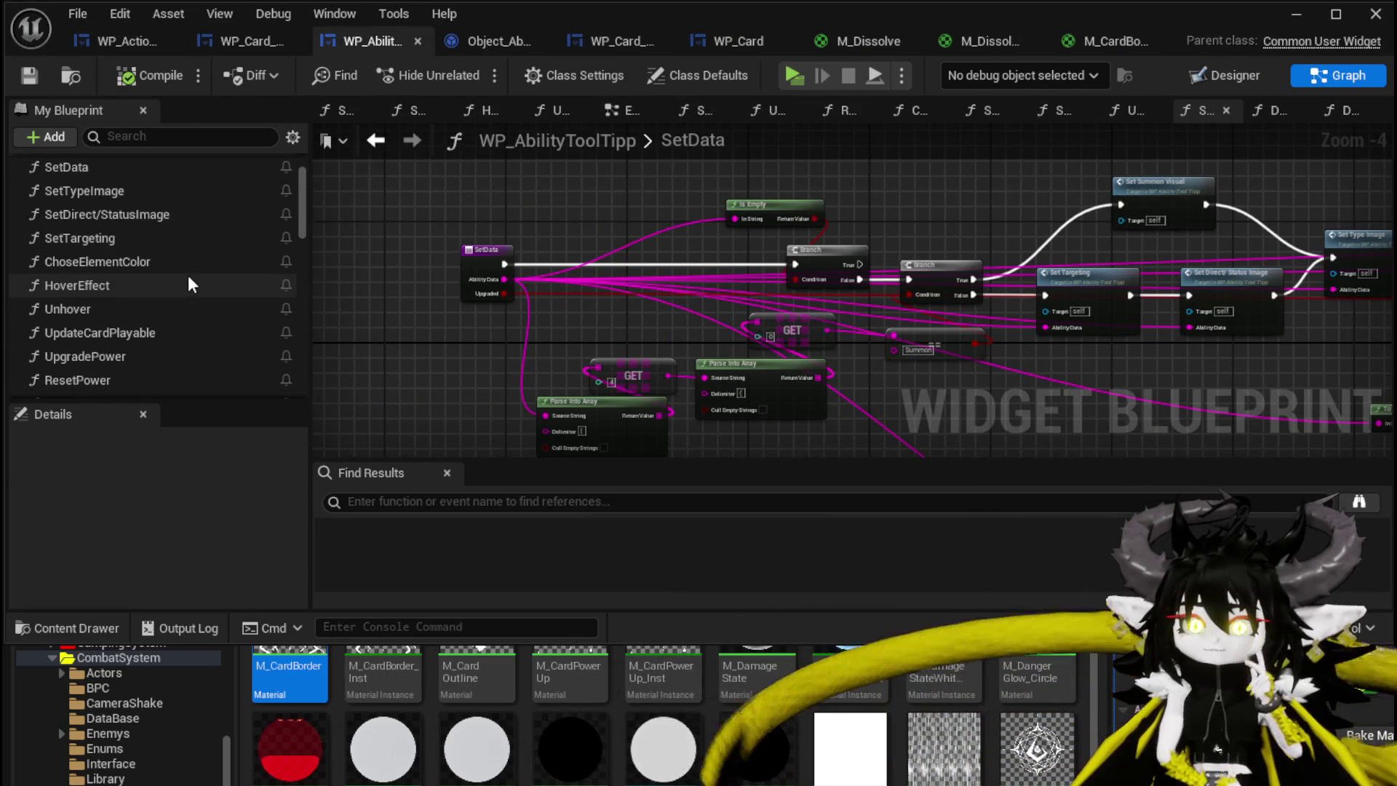
scroll(188, 284, down, 2)
scroll(188, 276, down, 4)
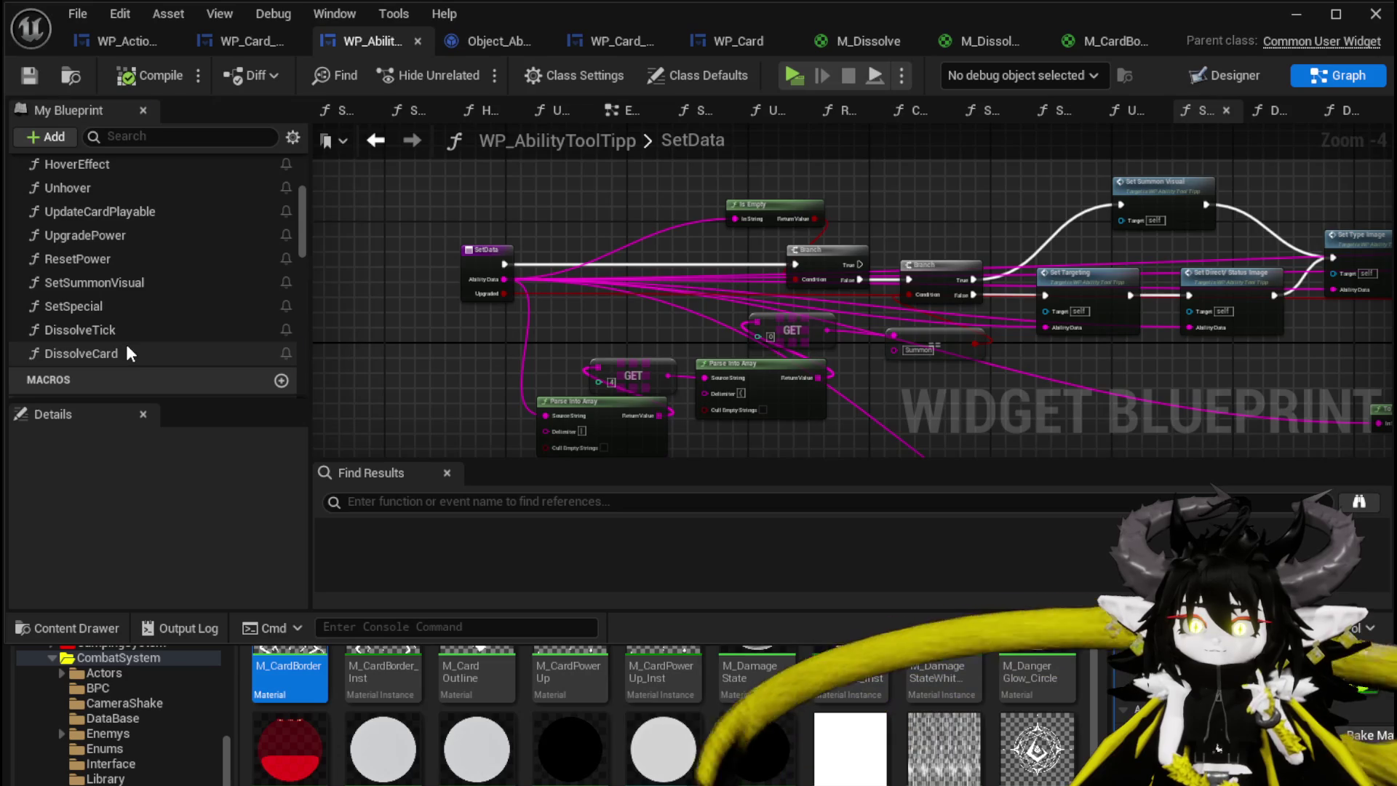
double_click(126, 348)
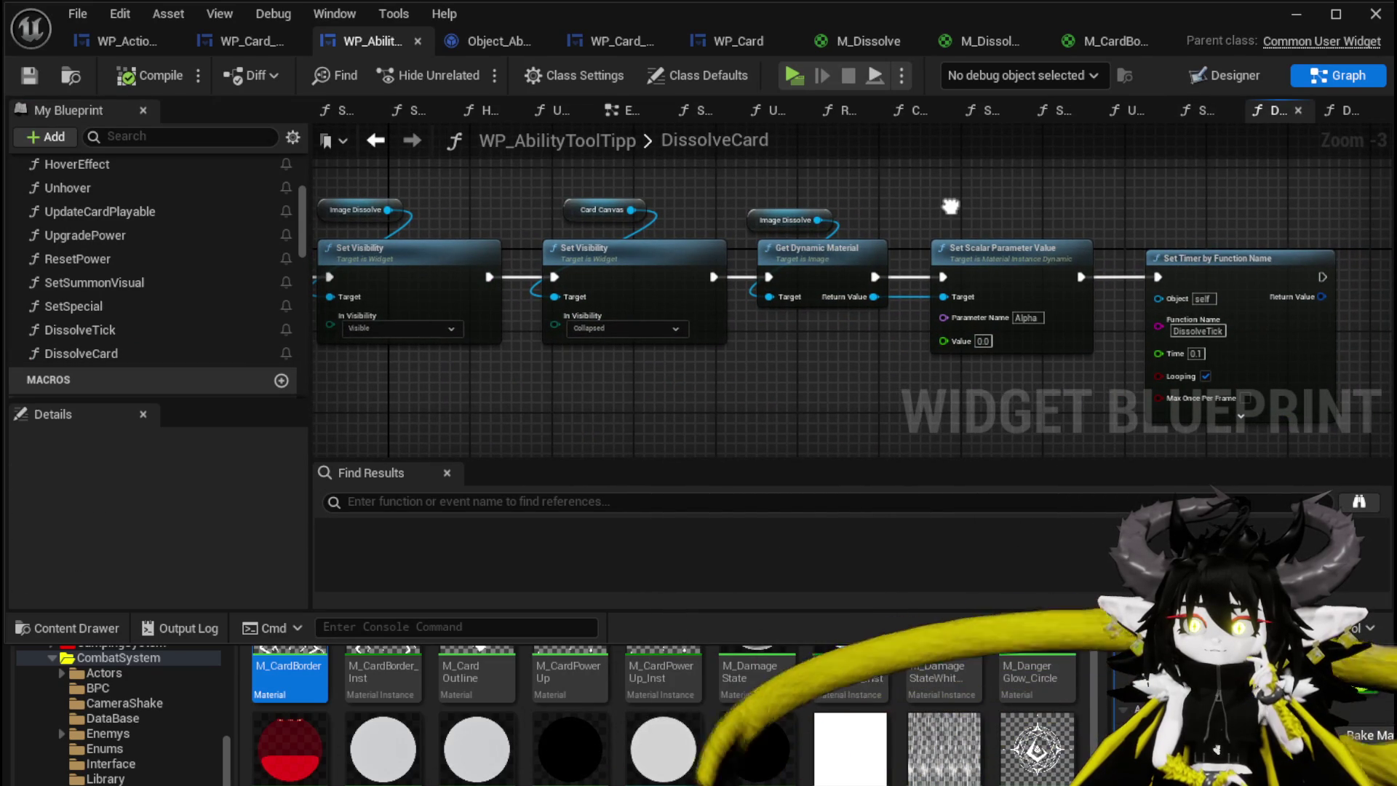
mouse_move(950, 206)
mouse_down()
mouse_move(381, 225)
mouse_move(883, 194)
mouse_move(1107, 216)
mouse_up()
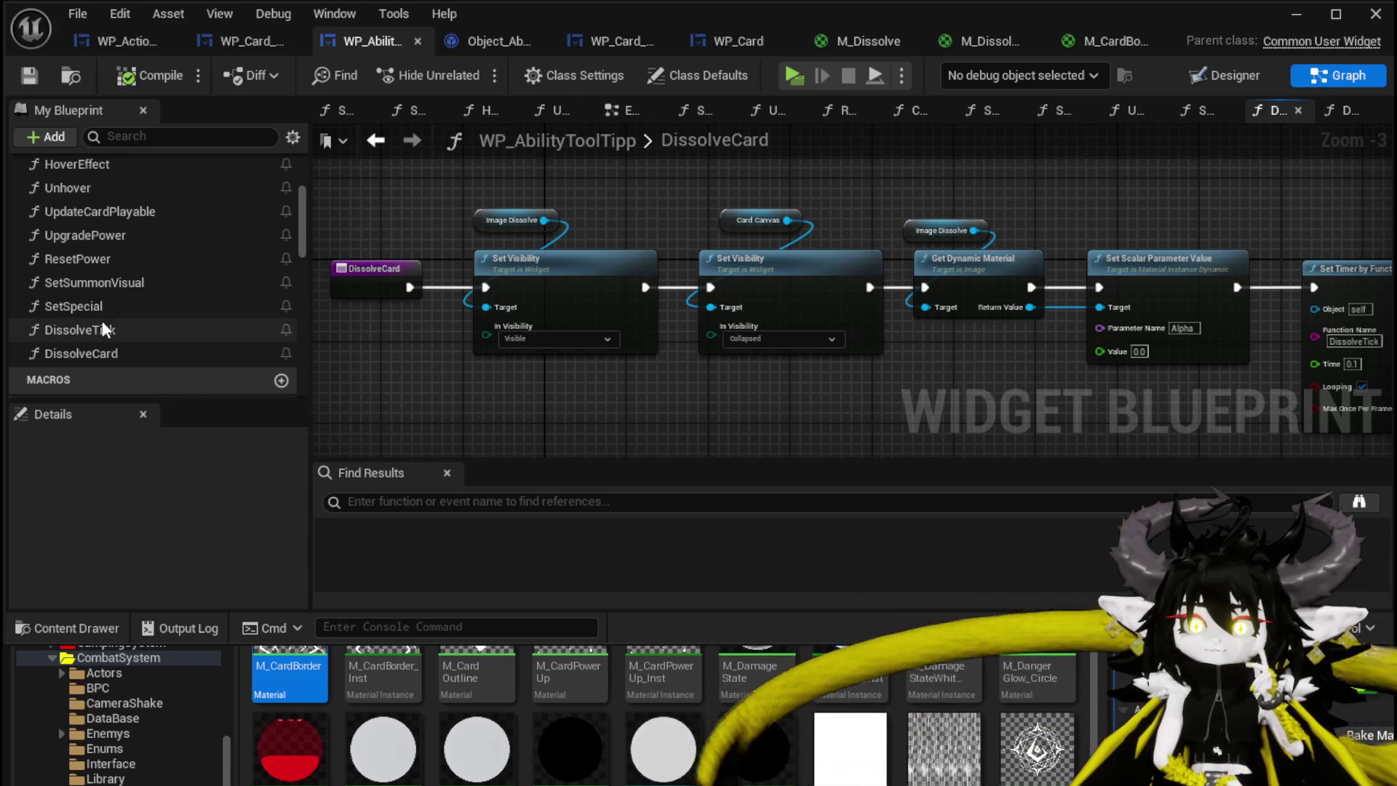
Open DissolveTick and frame the graph from its entry node
double_click(120, 331)
drag(840, 223, 671, 233)
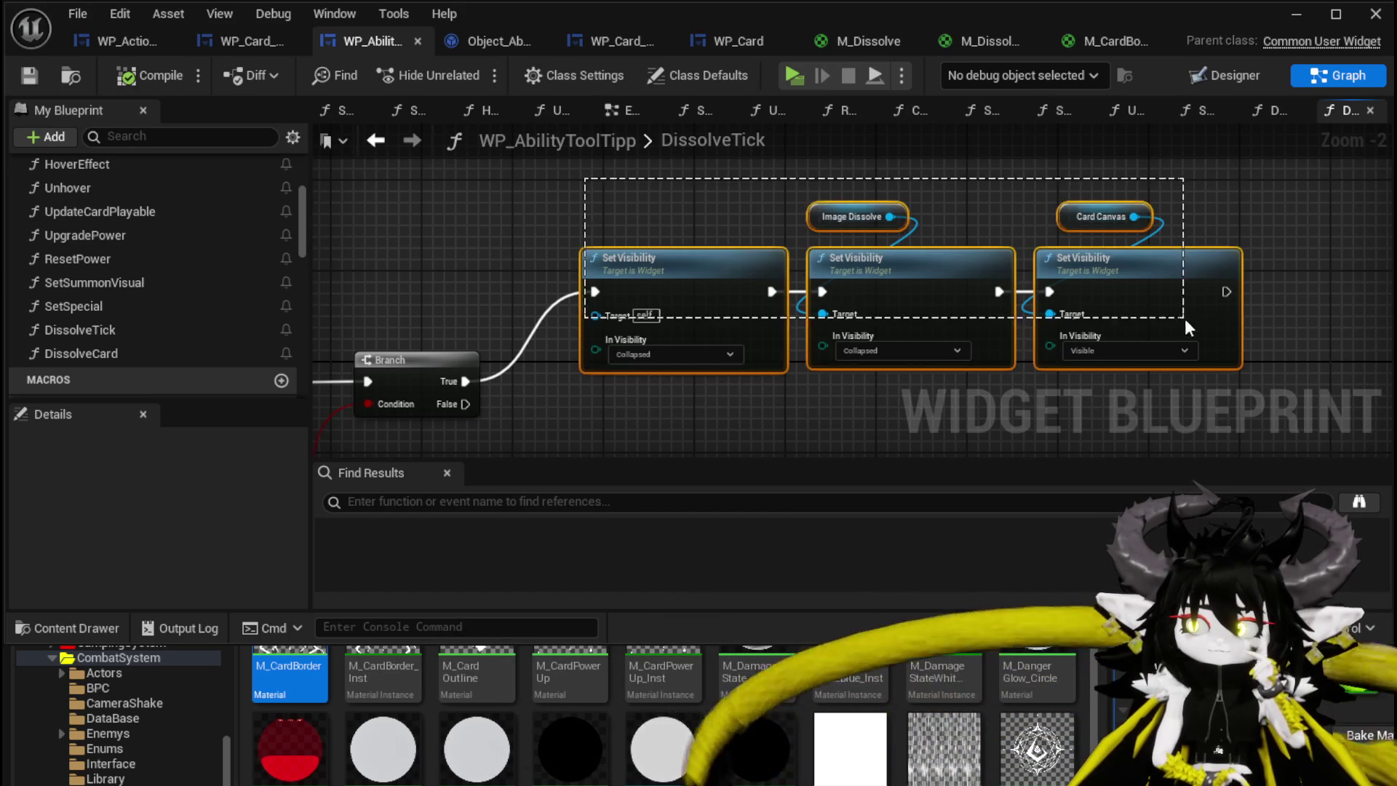
scroll(818, 220, down, 3)
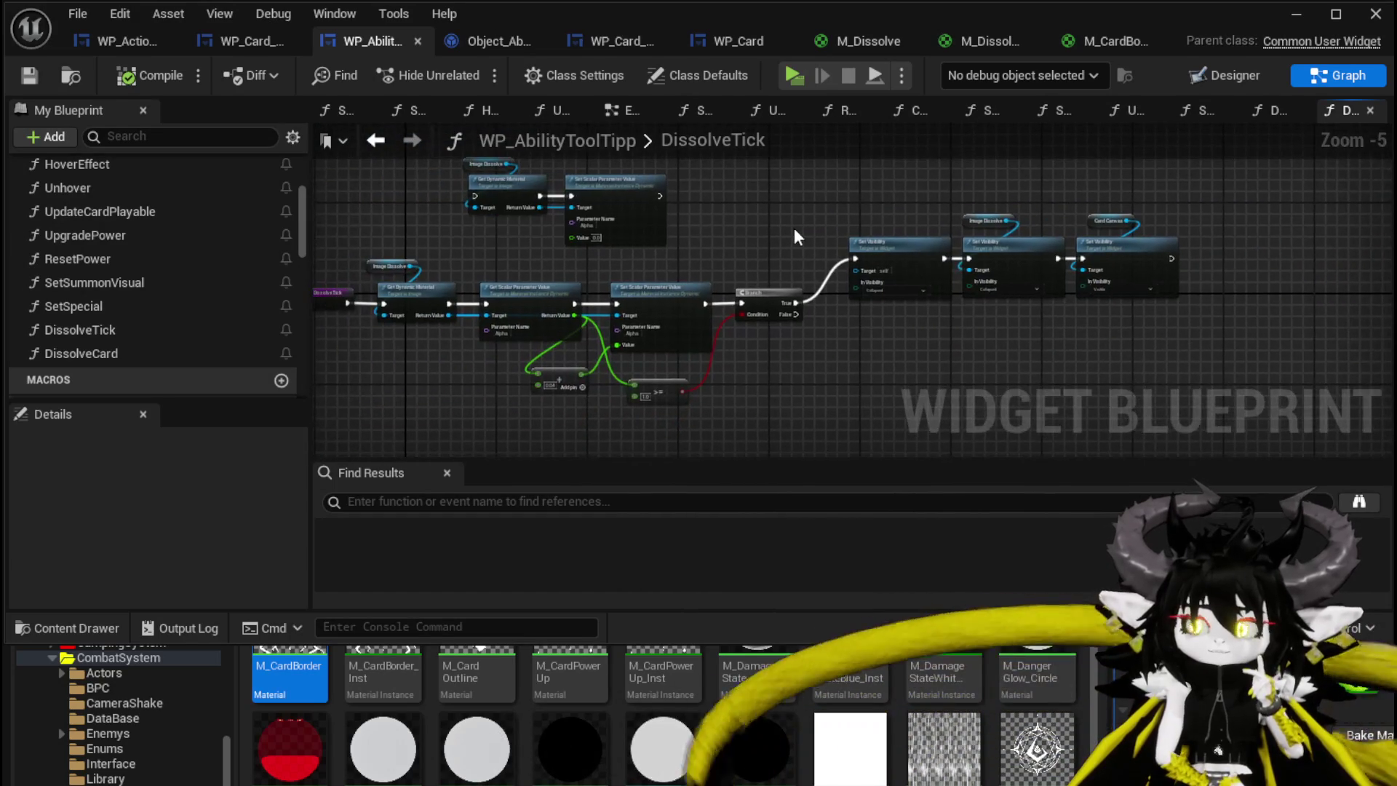
scroll(794, 231, up, 1)
mouse_move(793, 229)
mouse_down()
mouse_move(821, 198)
mouse_move(896, 250)
mouse_up()
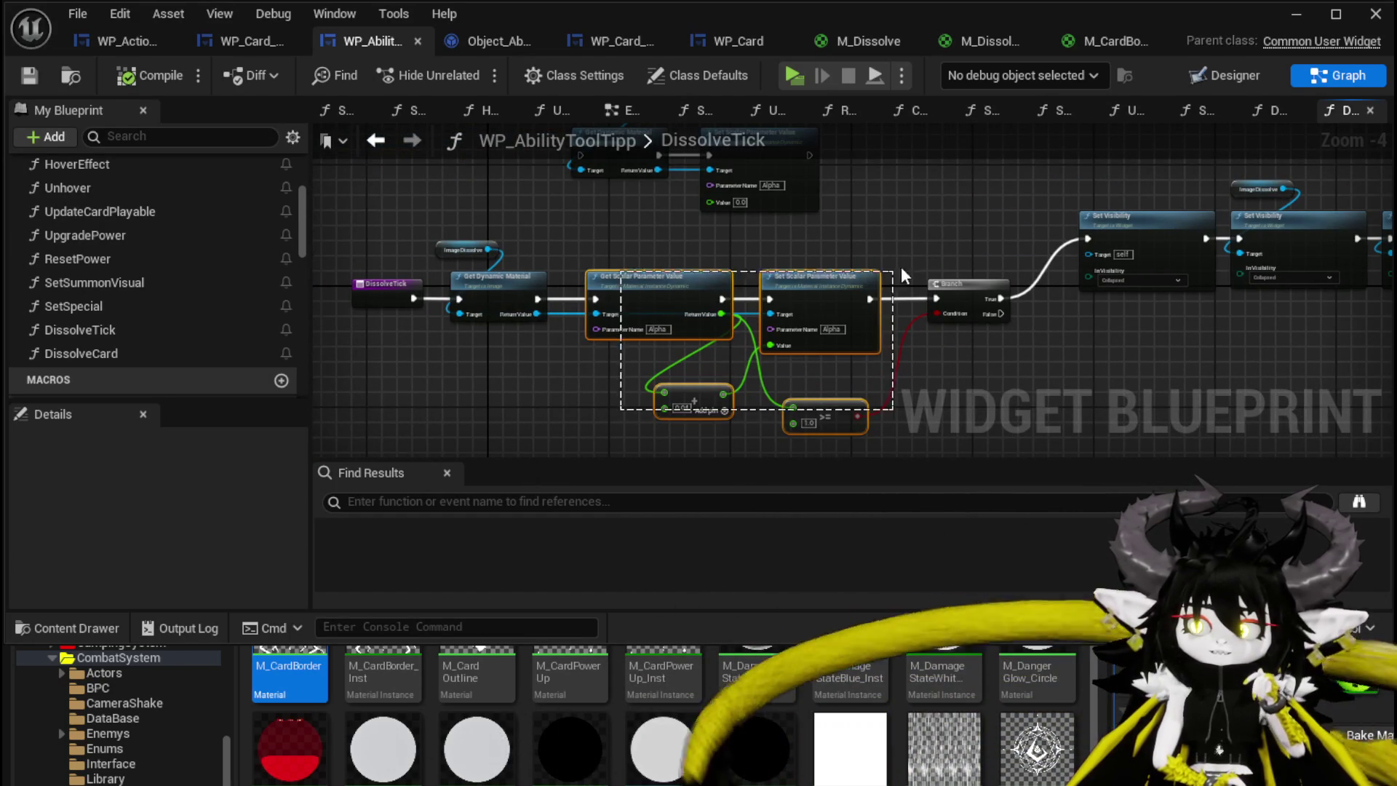
Promote DissolveCard's Set Timer return value to a DissolveTickHandler variable and compile
double_click(91, 350)
right_click(914, 321)
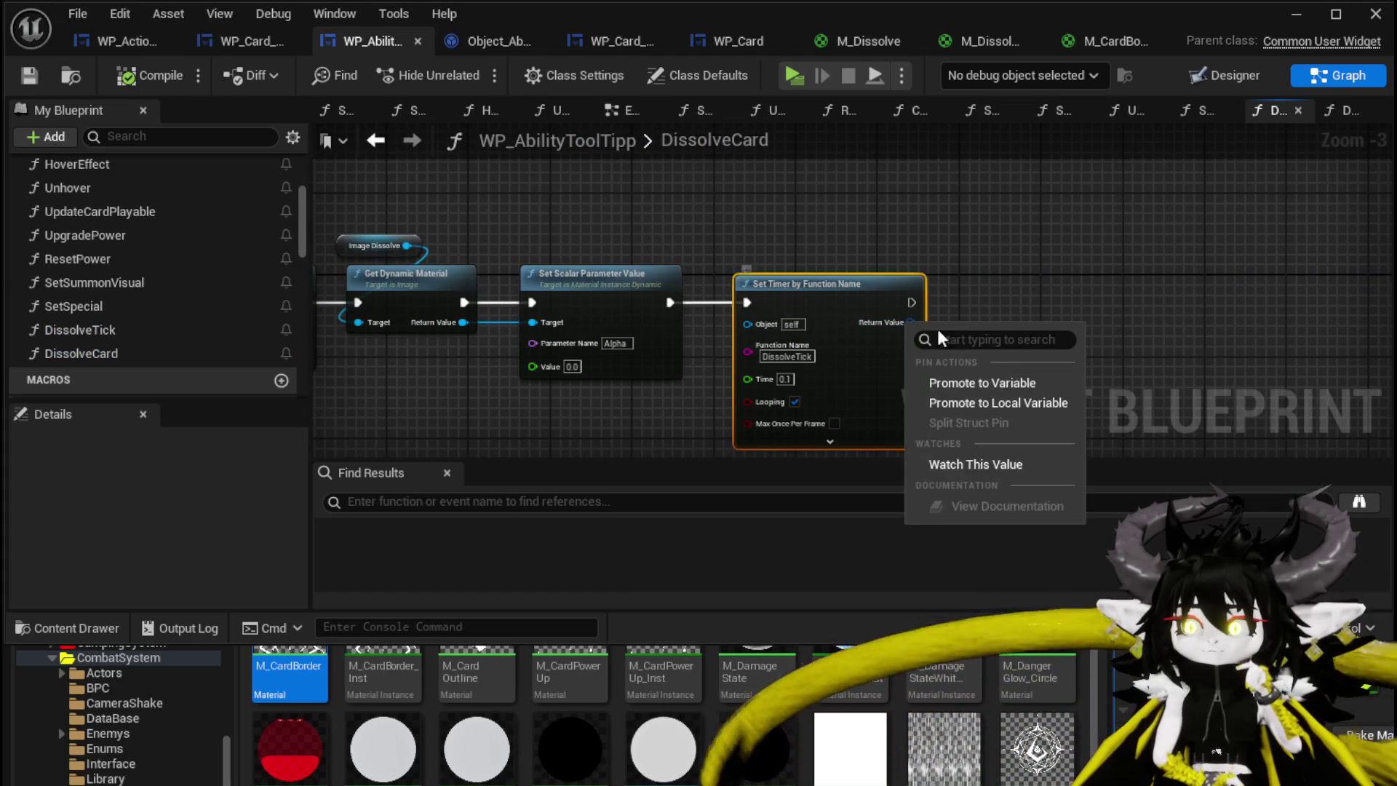
click(975, 386)
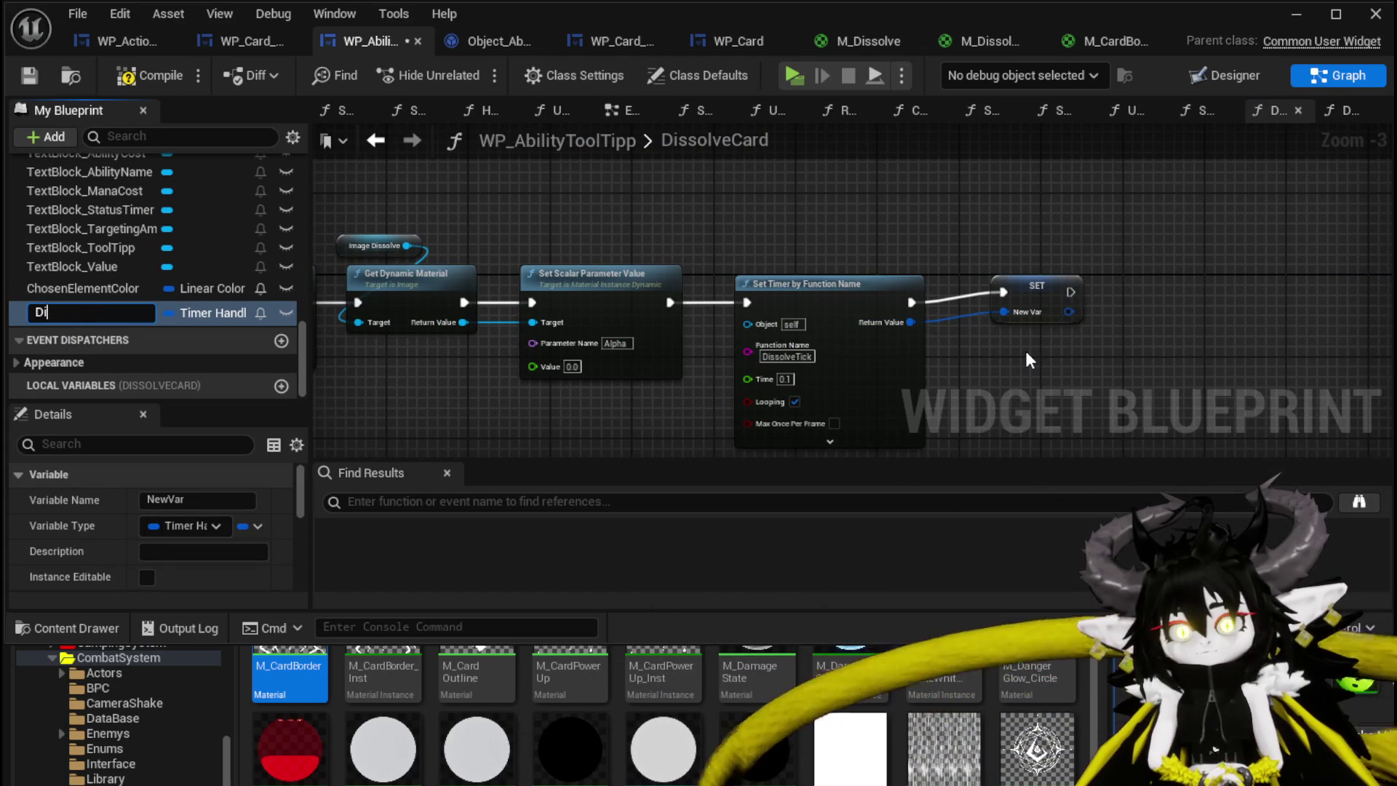
text(T)
text(dler)
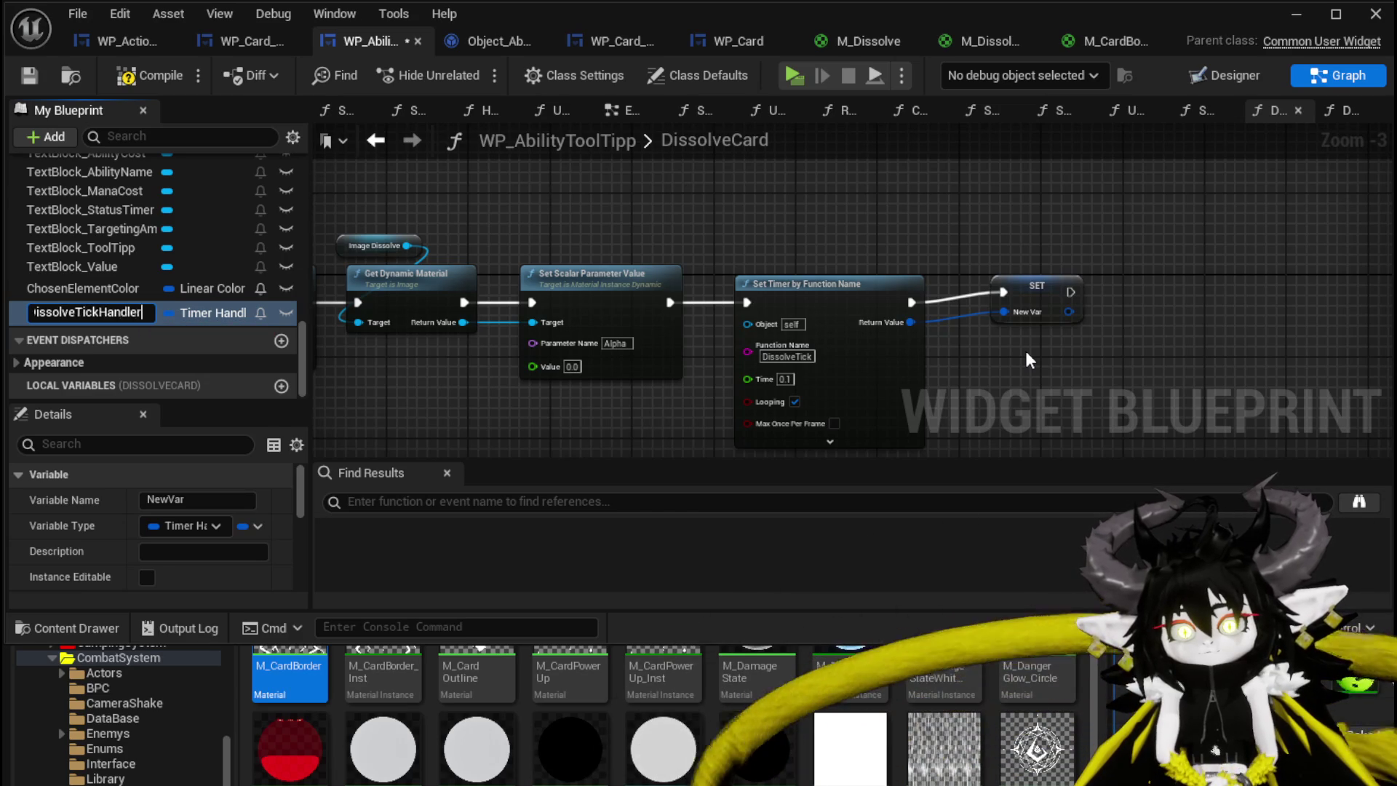
key(Return)
drag(1062, 293, 1029, 302)
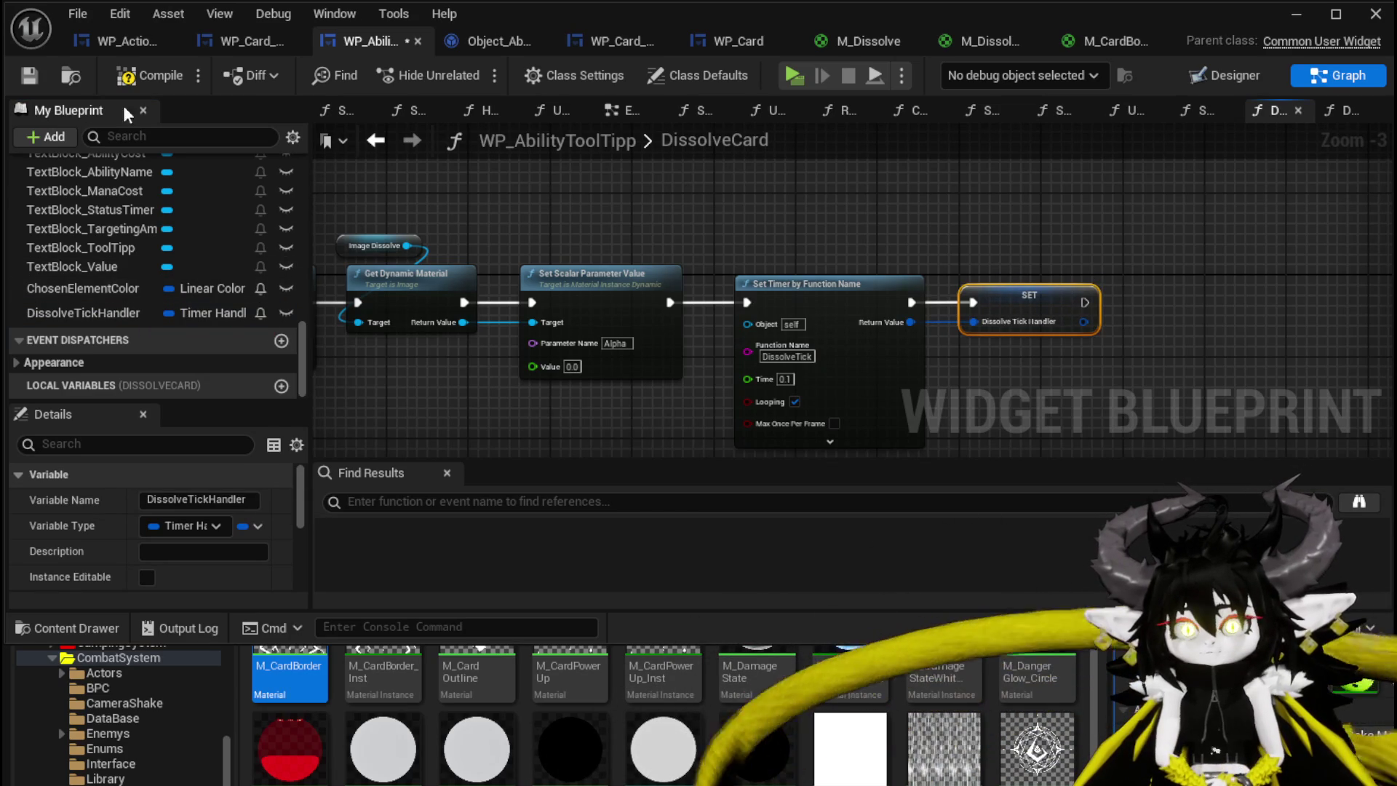
click(142, 75)
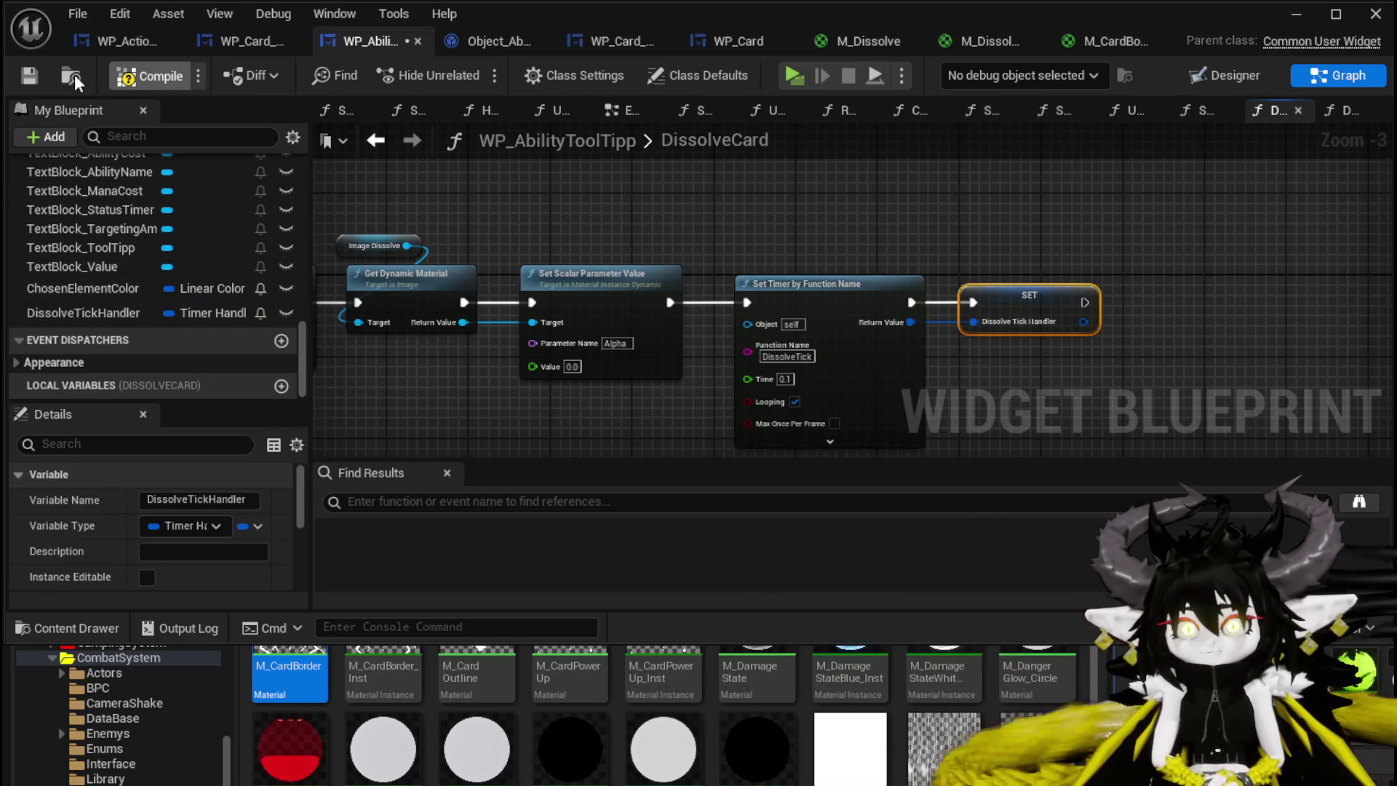
scroll(134, 295, up, 5)
scroll(135, 299, up, 5)
Add a DissolveTickHandler getter and a Clear and Invalidate Timer by Handle node to DissolveTick
double_click(96, 293)
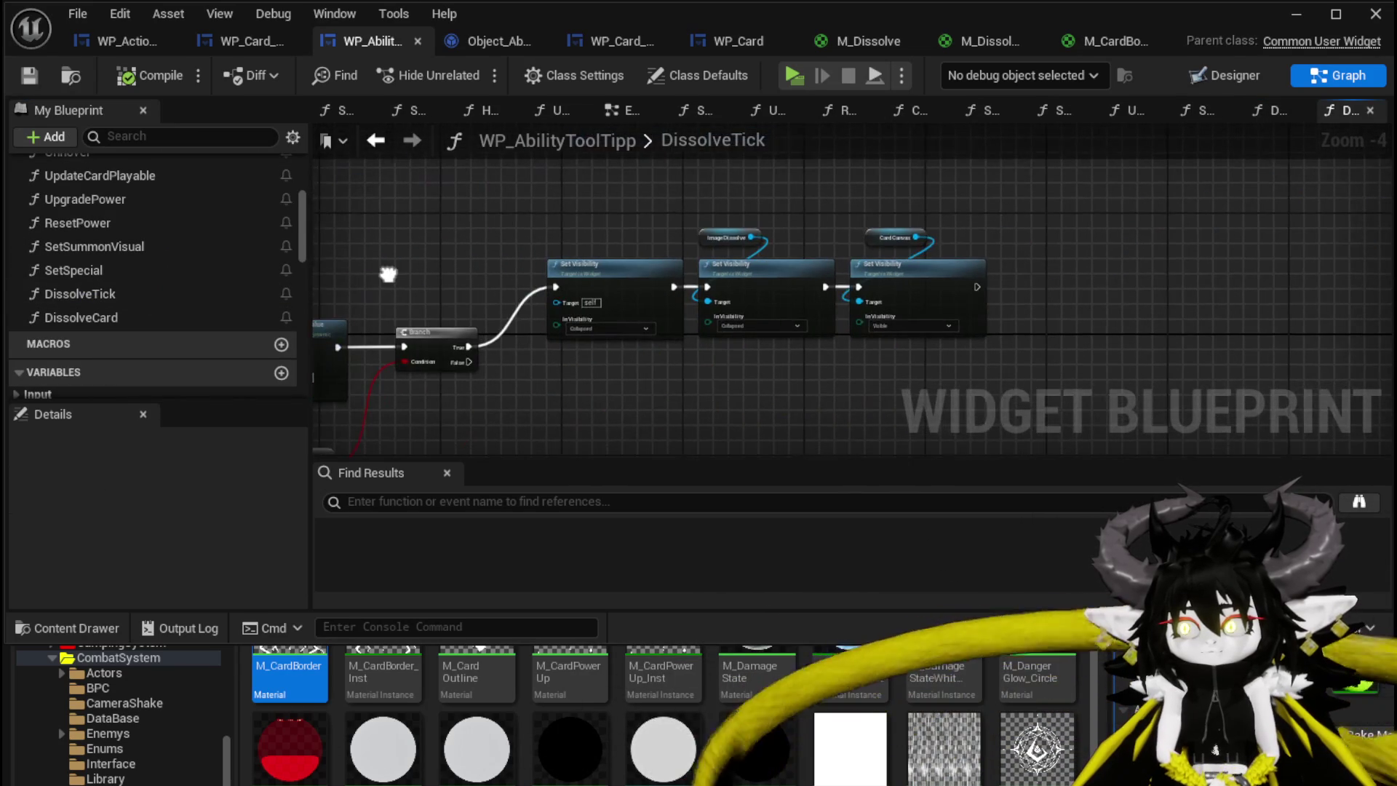
scroll(1036, 208, up, 2)
scroll(191, 276, down, 3)
scroll(194, 273, down, 10)
click(120, 288)
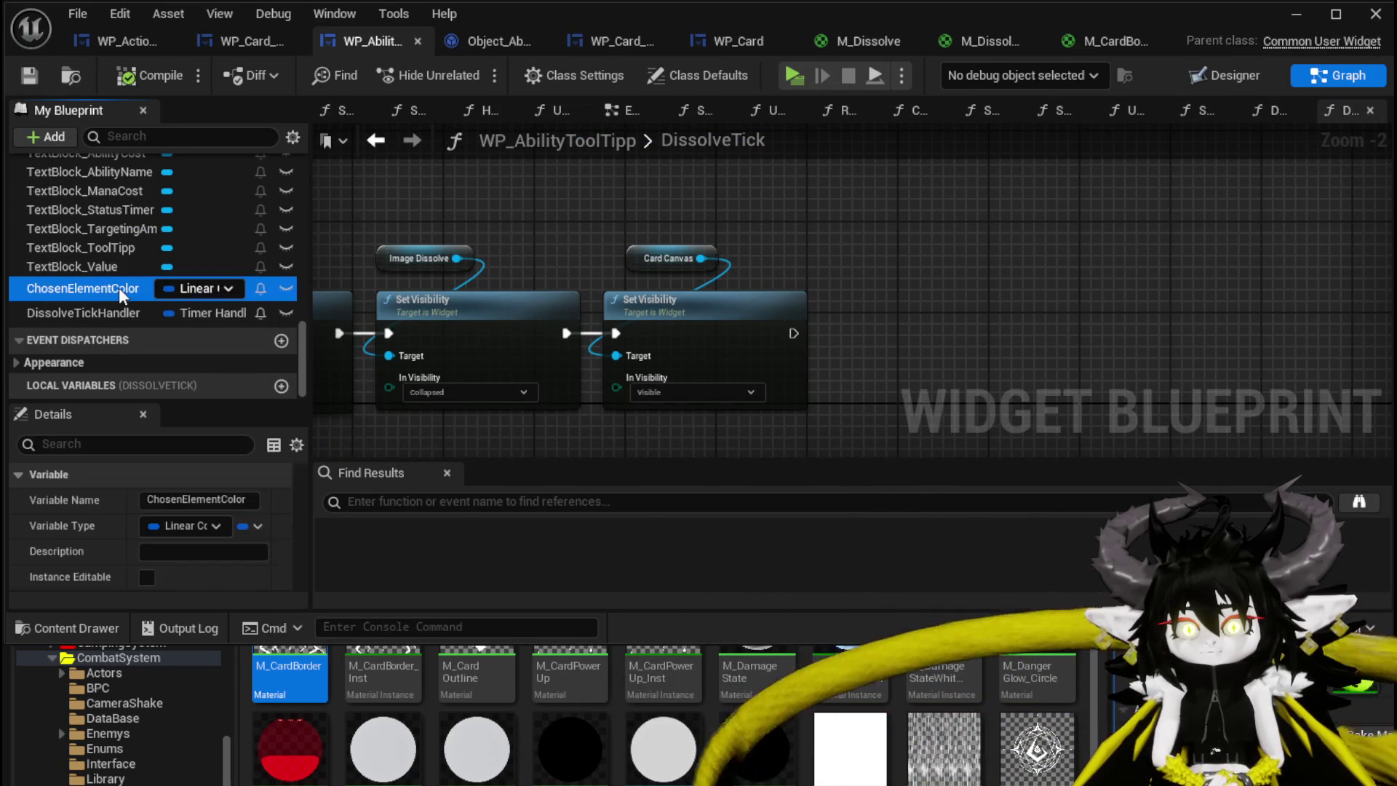
drag(78, 316, 743, 244)
click(772, 262)
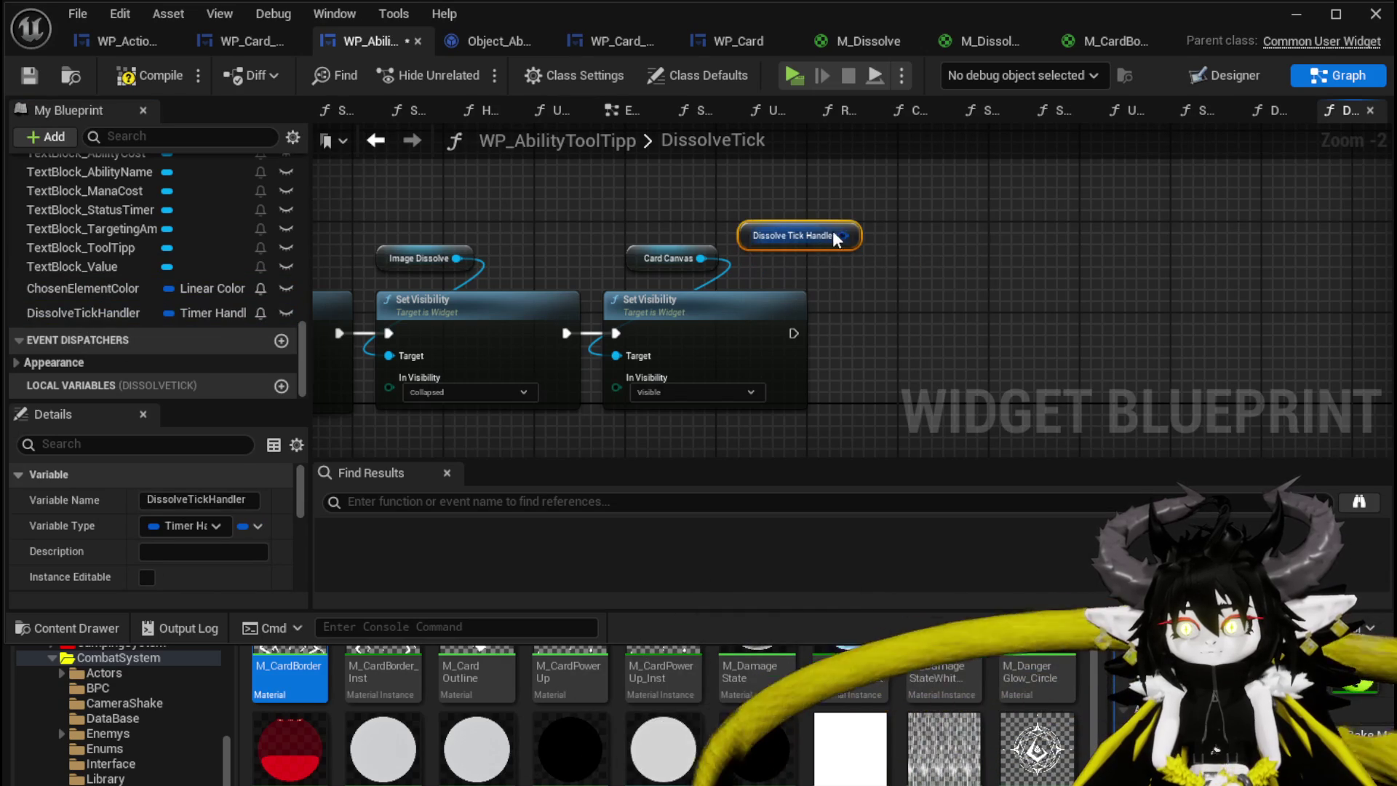
drag(832, 231, 904, 296)
text(Clear)
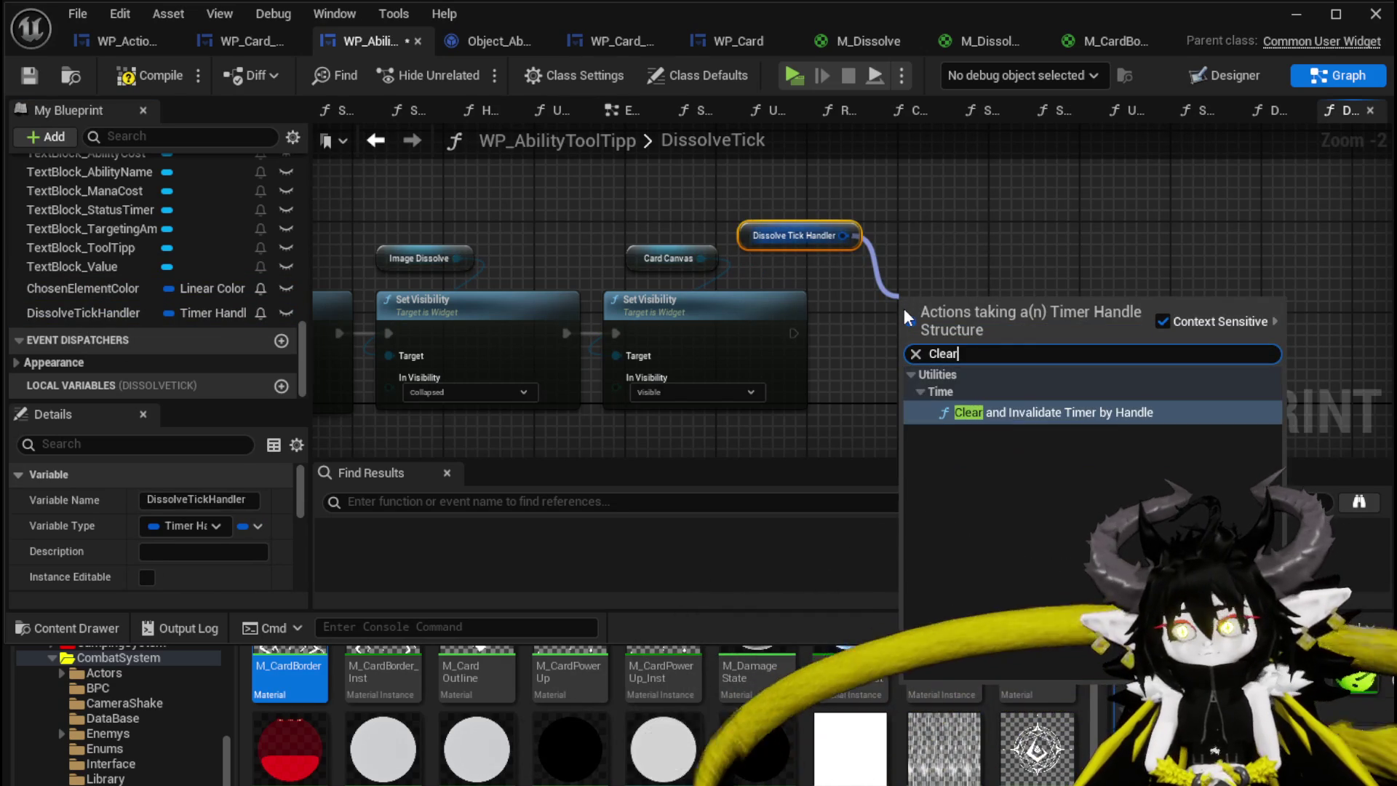
click(1048, 412)
drag(946, 316, 681, 284)
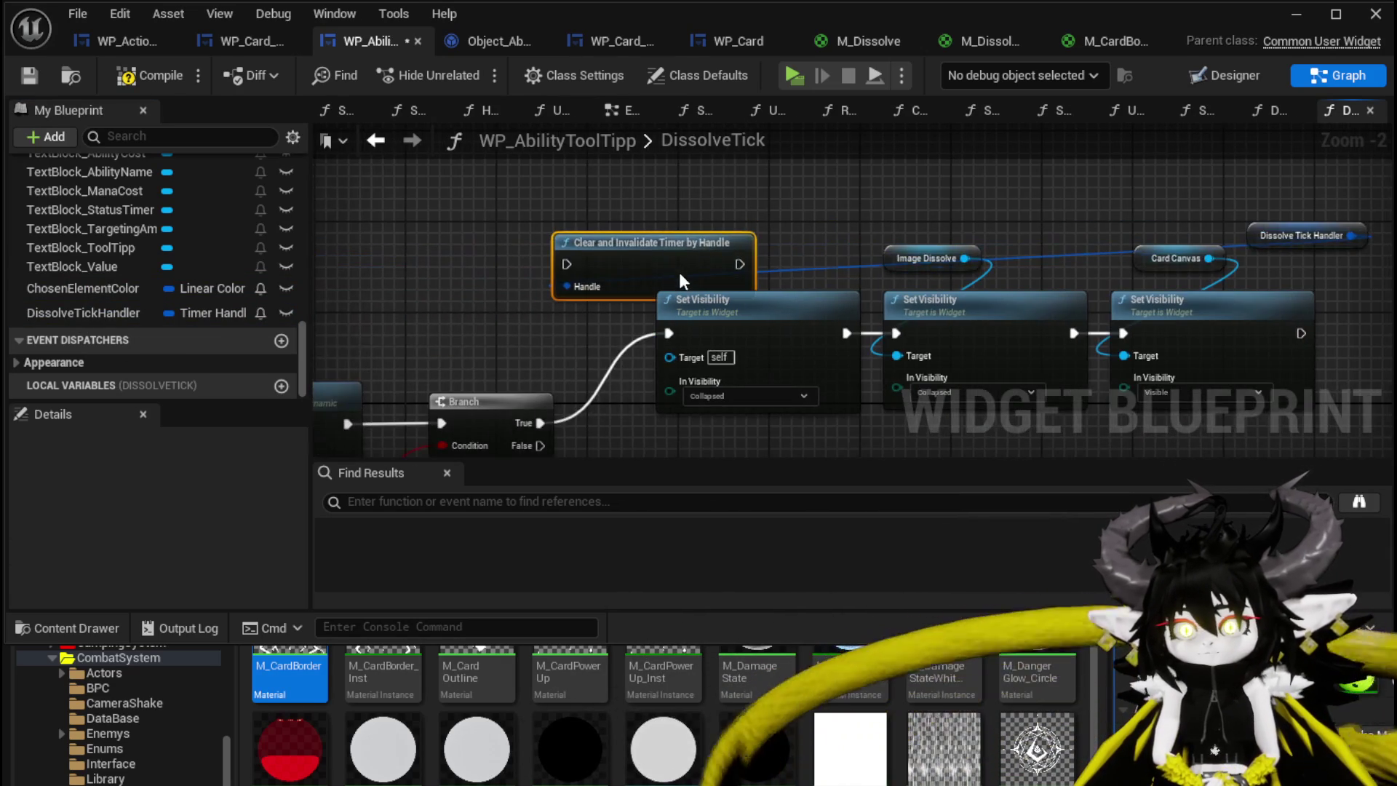
Insert the timer-clearing node between Branch True and Set Visibility, feeding DissolveTickHandler into Handle
mouse_move(1303, 235)
mouse_down()
mouse_move(604, 157)
mouse_move(553, 198)
mouse_up()
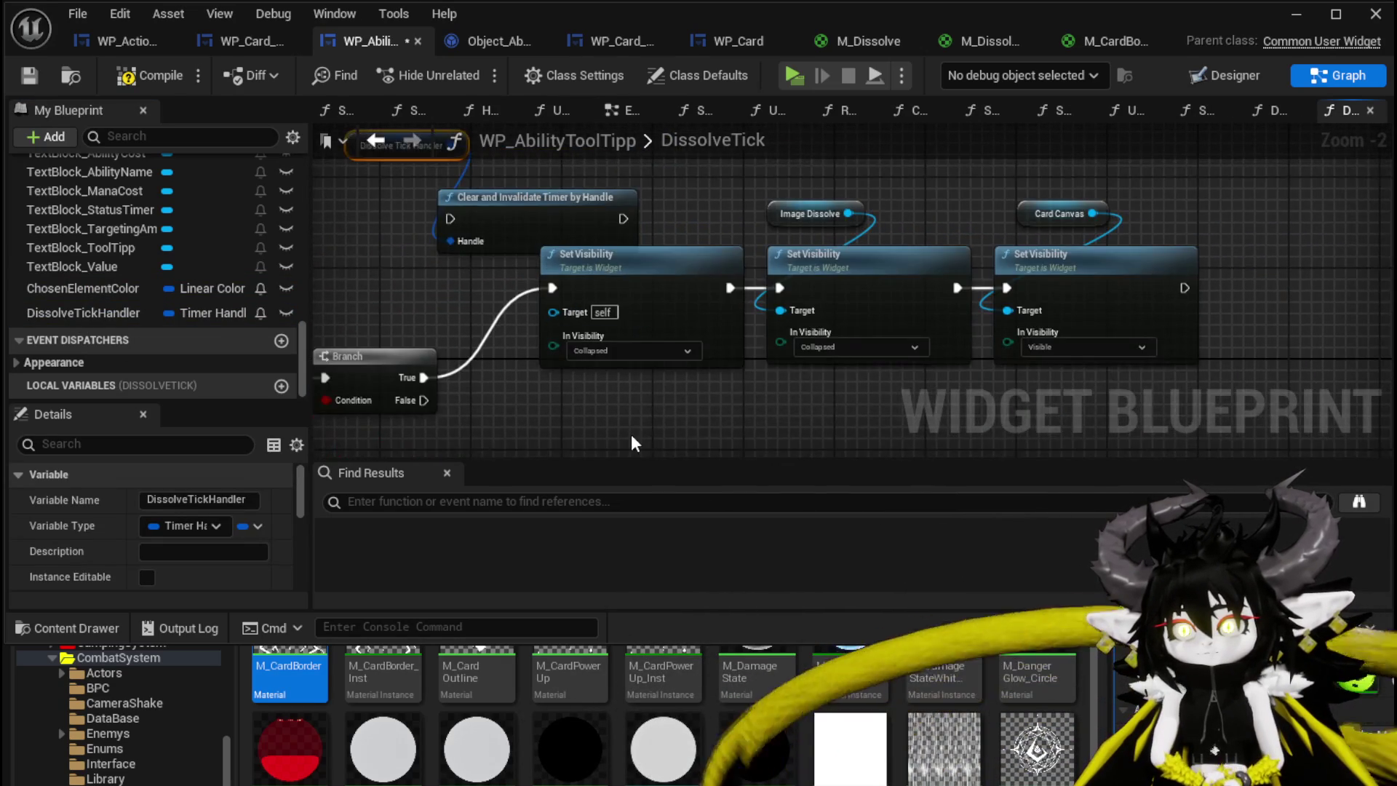
drag(636, 443, 1136, 182)
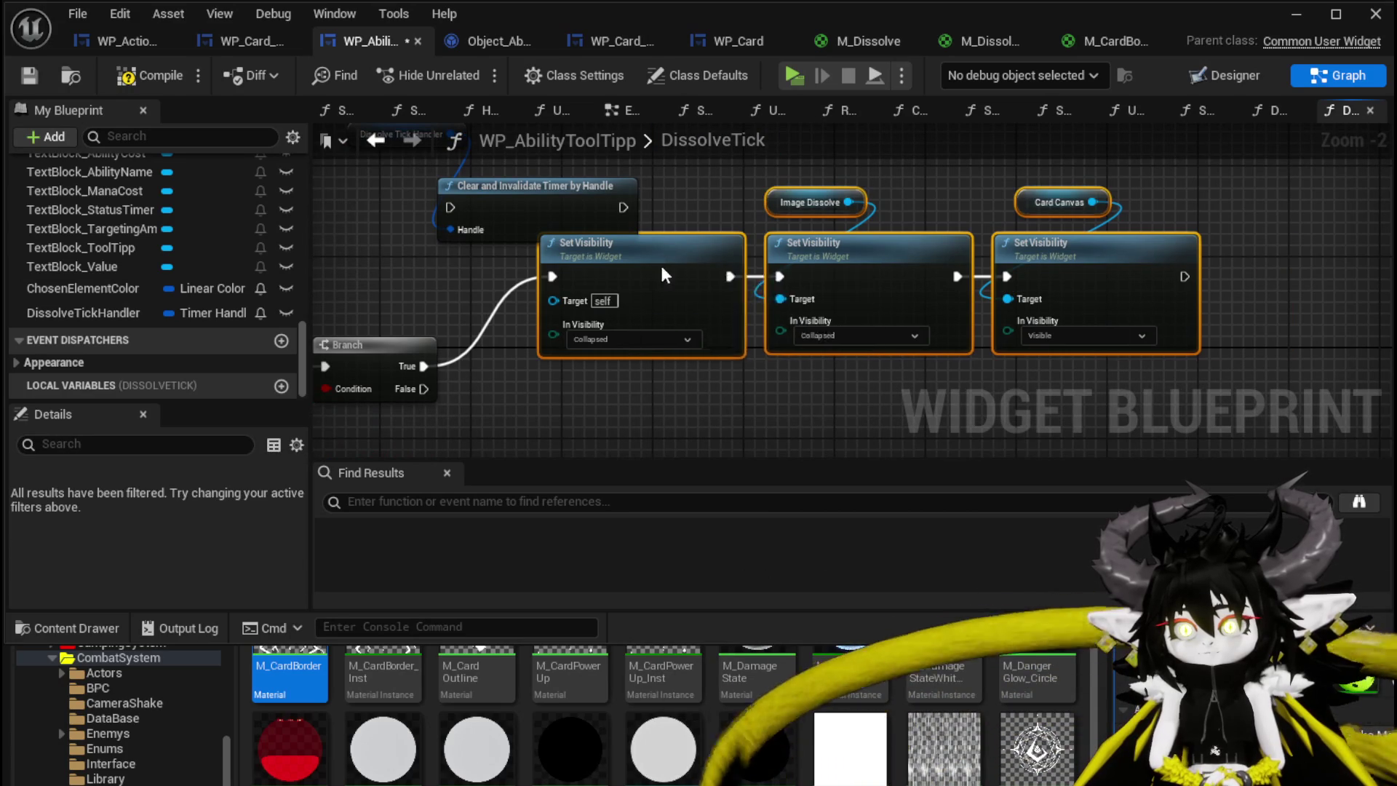
drag(661, 267, 877, 266)
drag(524, 214, 579, 258)
drag(677, 256, 789, 288)
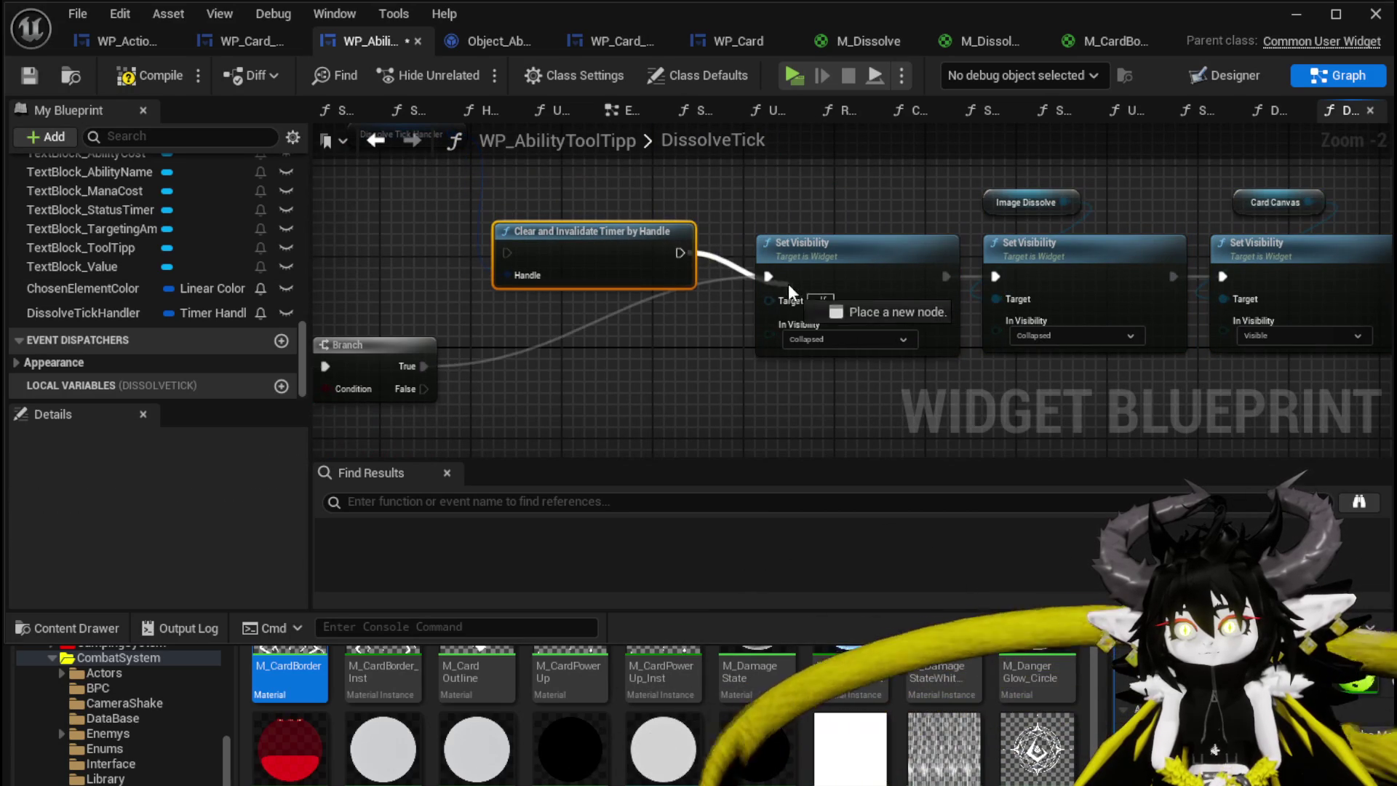
mouse_move(422, 368)
mouse_down()
mouse_move(535, 254)
mouse_move(507, 252)
mouse_up()
drag(542, 258, 542, 280)
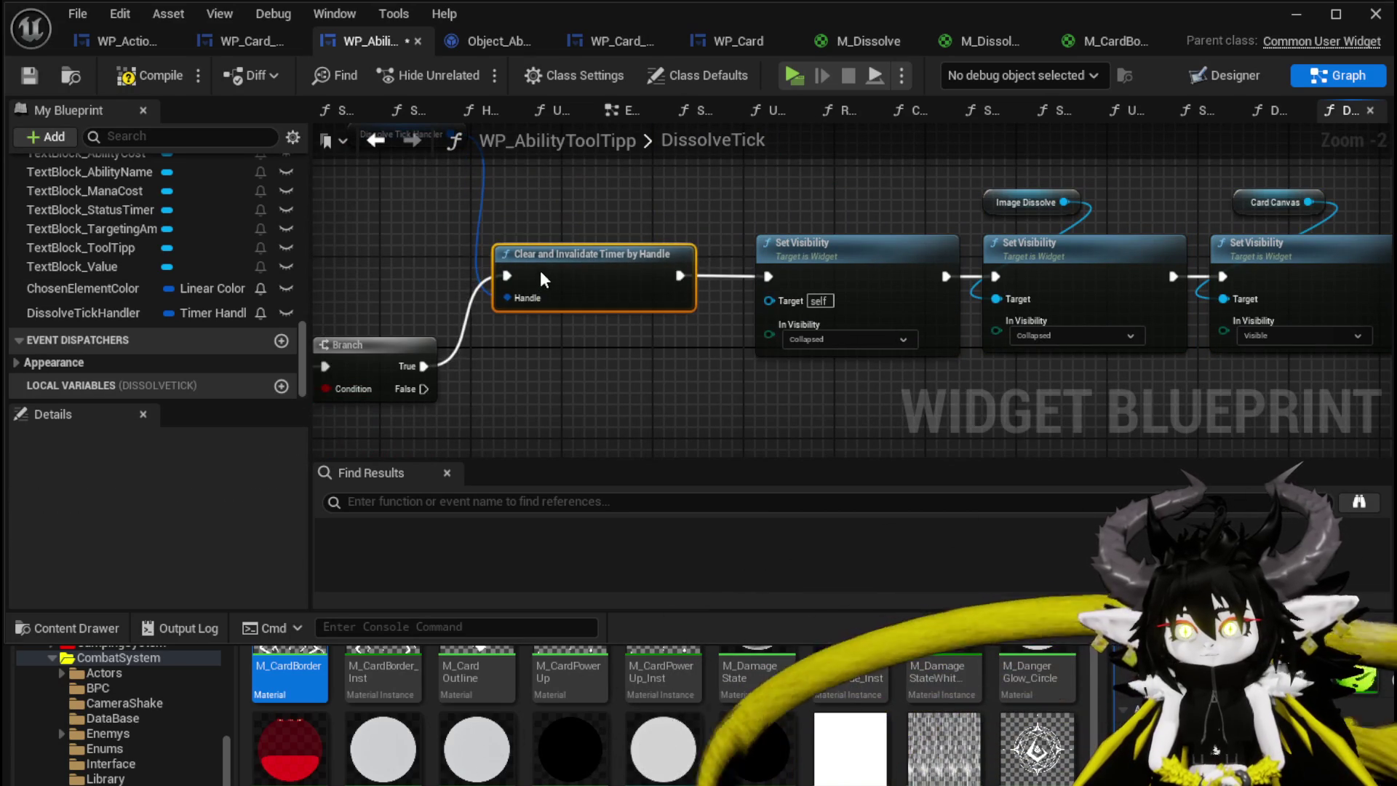
mouse_move(357, 131)
mouse_down()
mouse_move(447, 233)
mouse_move(591, 320)
mouse_up()
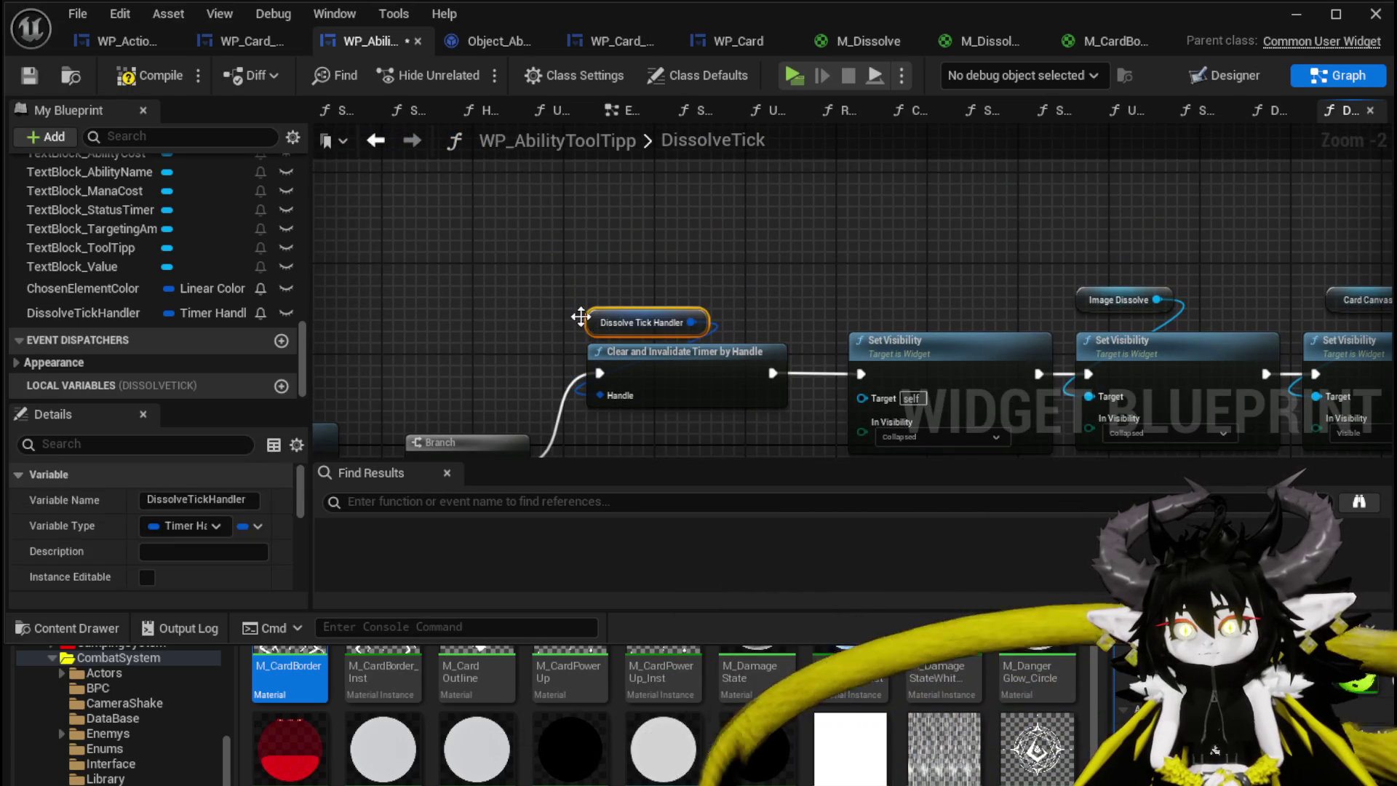
click(437, 240)
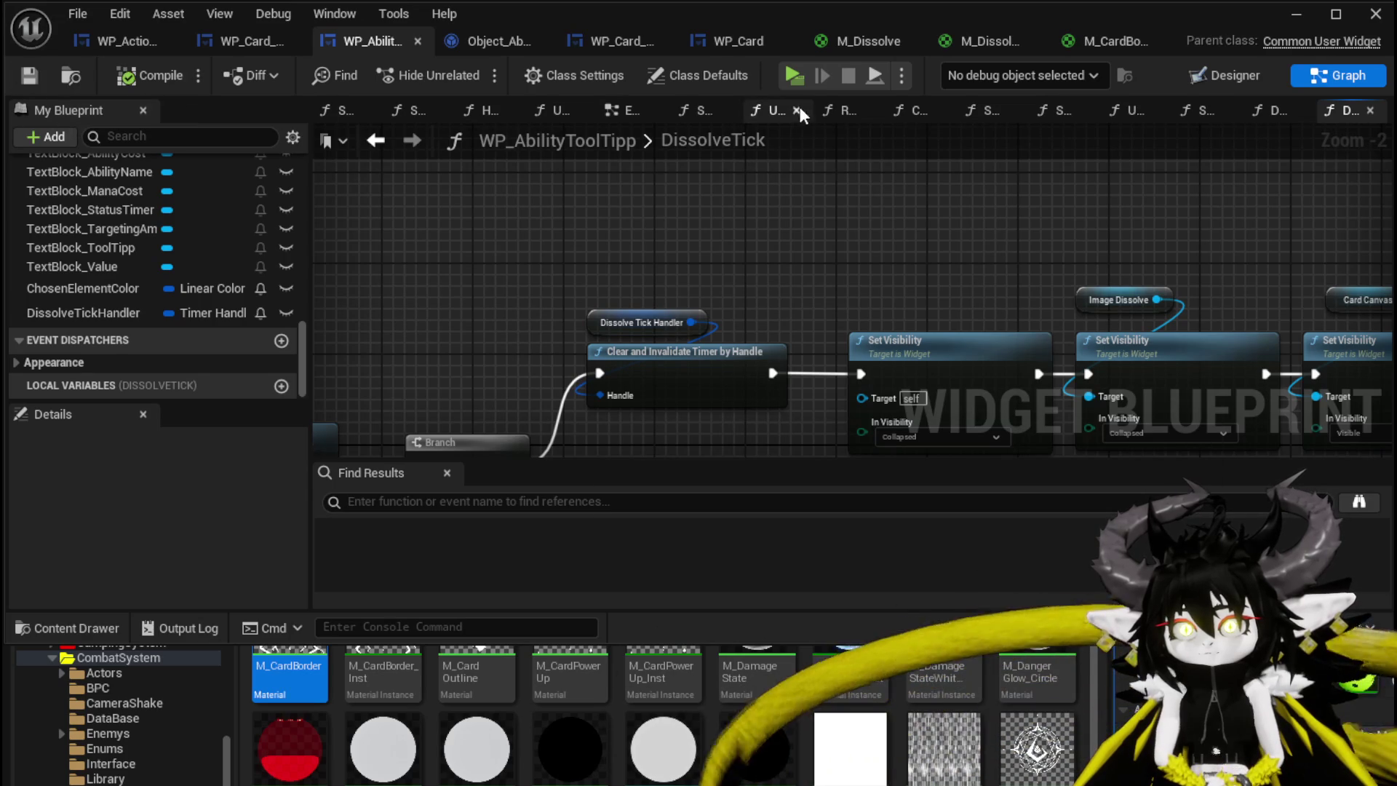
click(1297, 13)
Start a play-test and walk the character into a water slime to enter battle
click(509, 70)
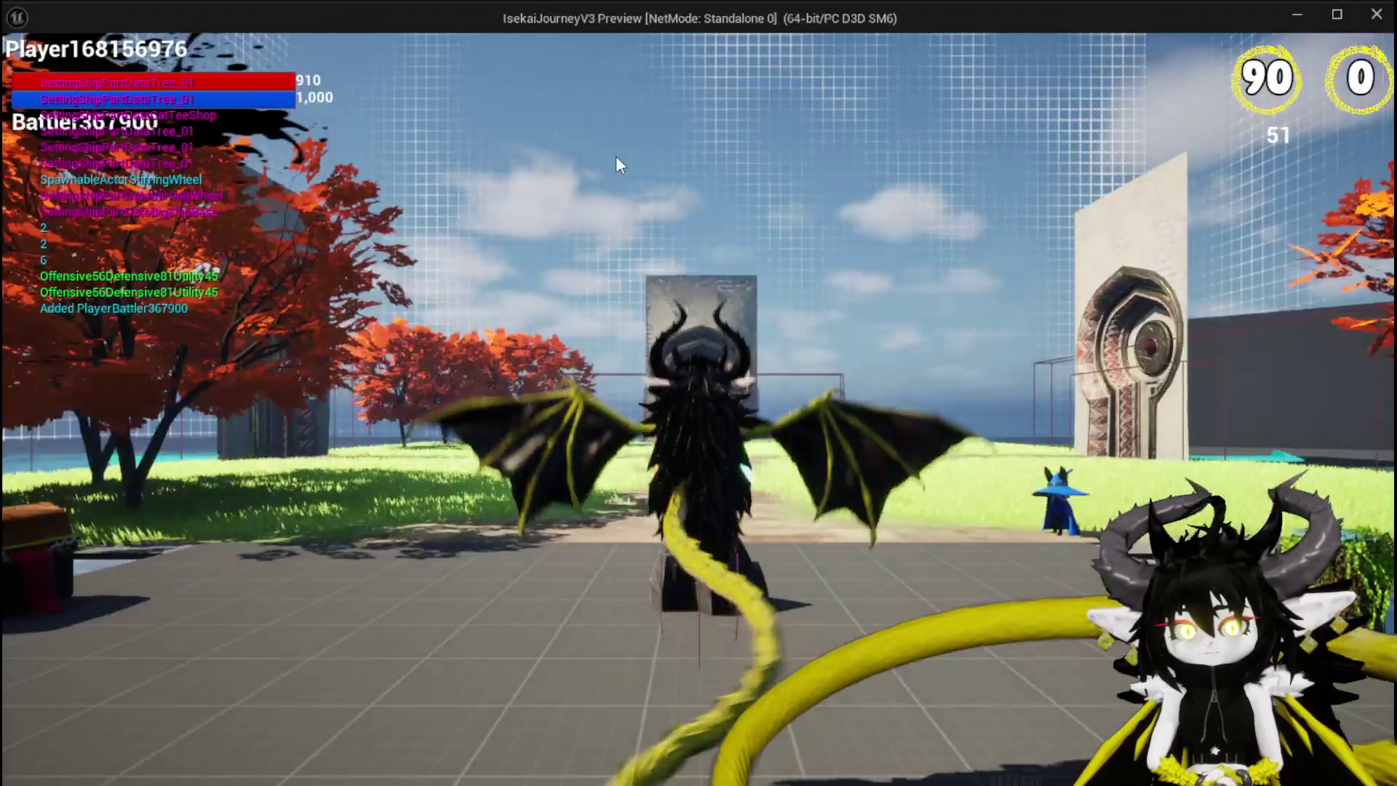
key(w)
key(space)
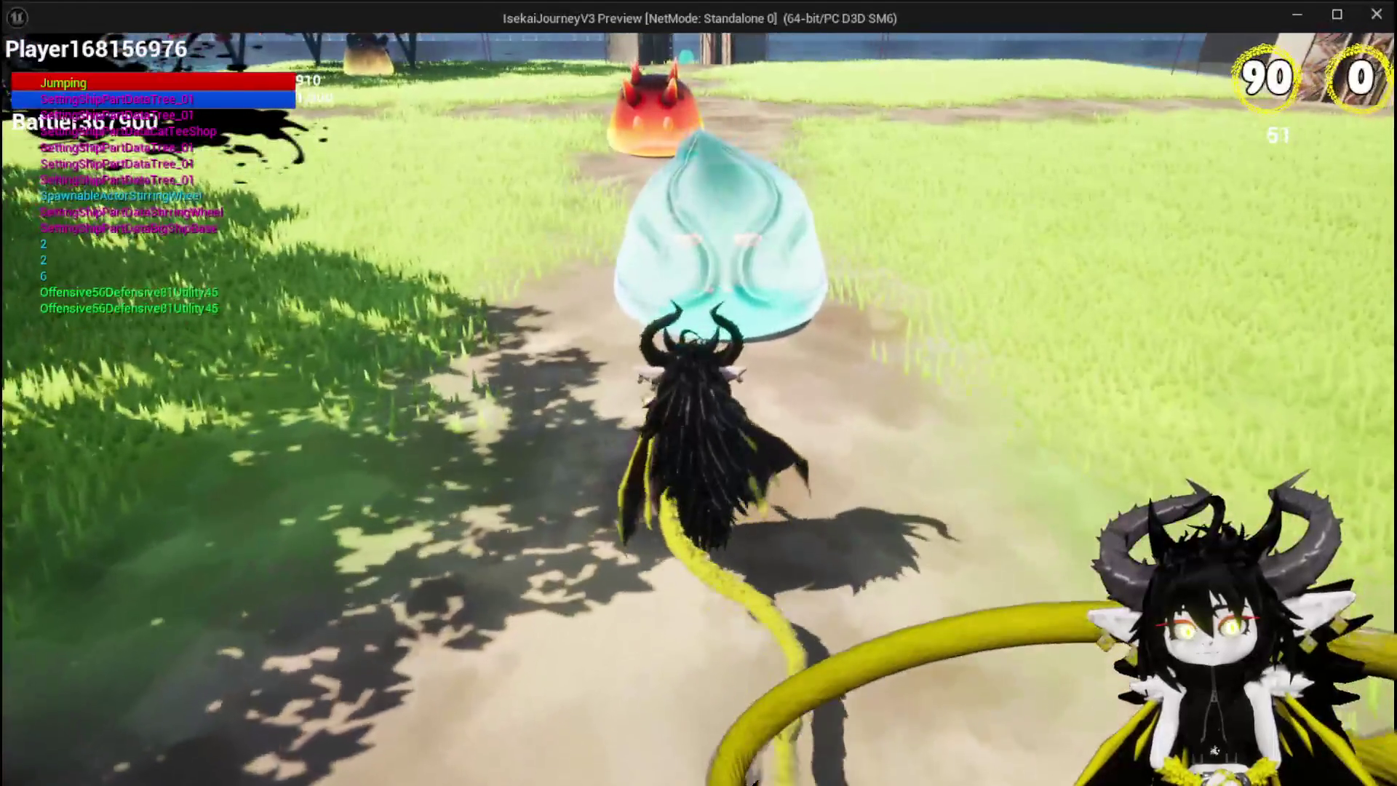
key(w)
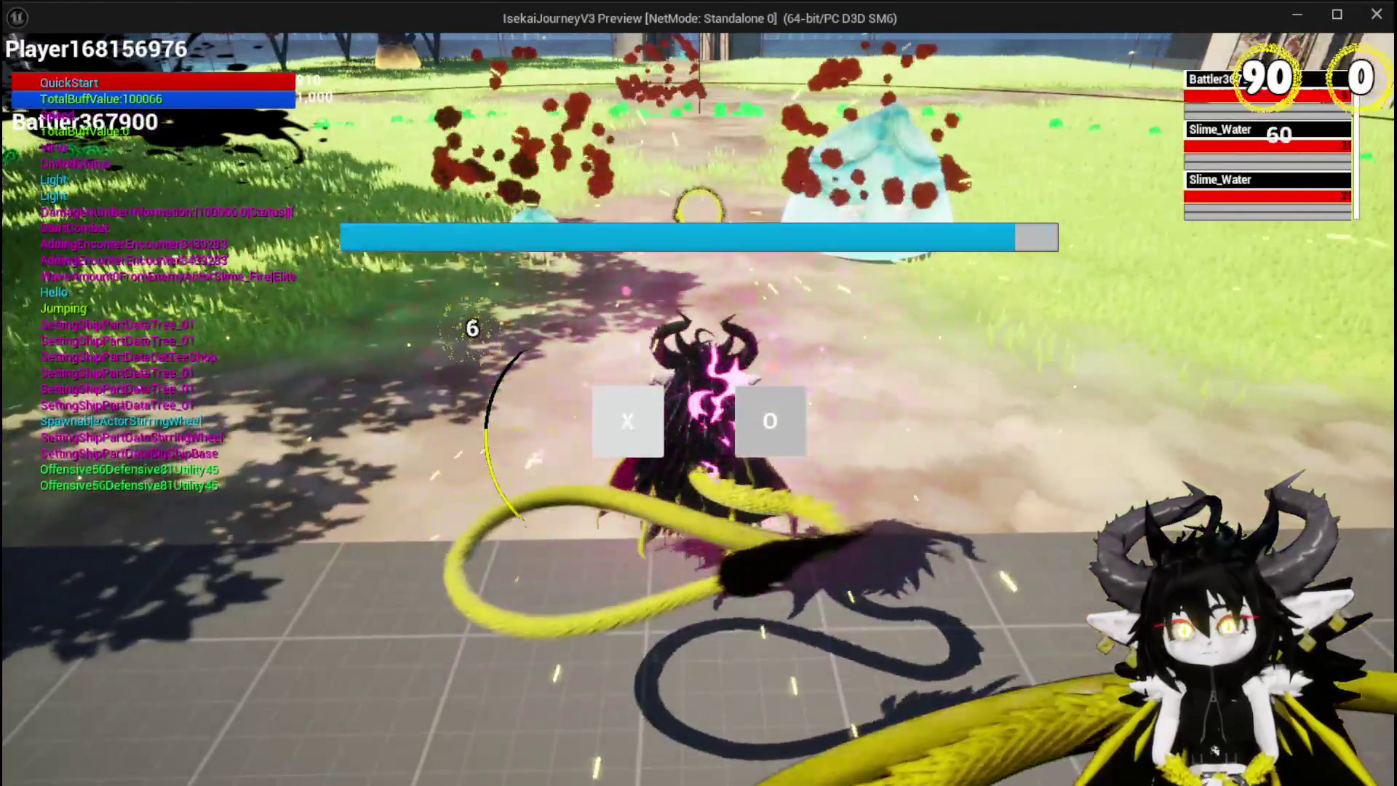
click(619, 420)
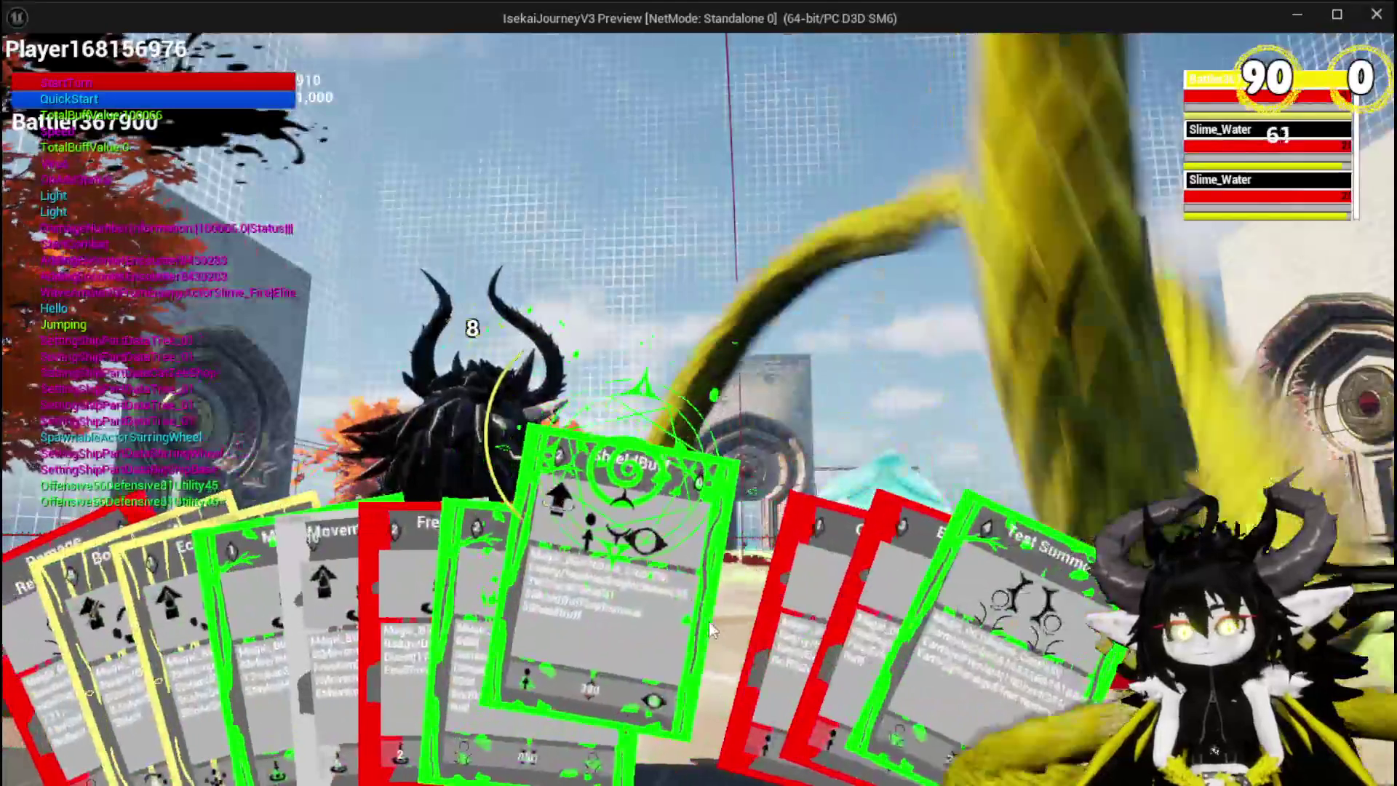
Play the ShieldBuff card, fire Free AIM Fire at the target, then stop the preview
click(712, 630)
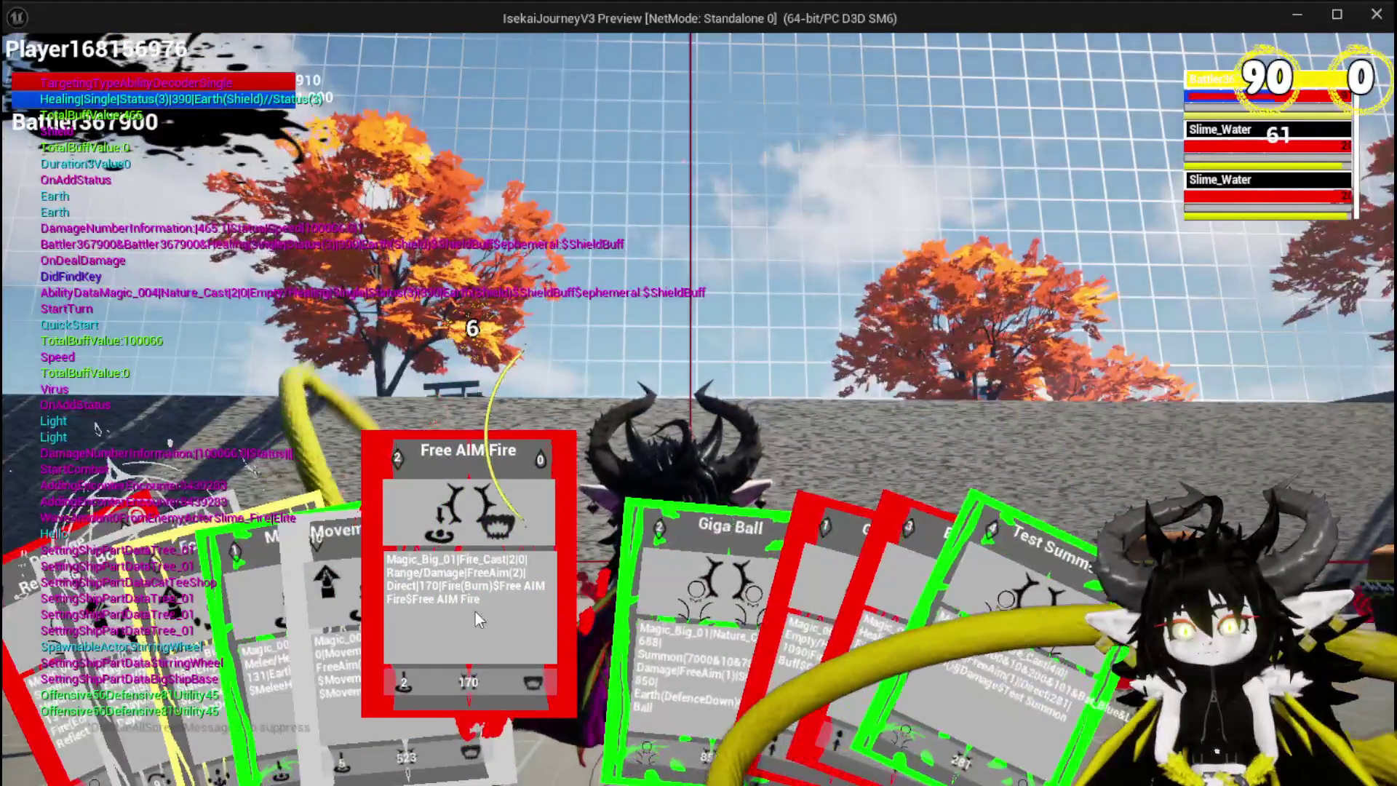
click(475, 610)
click(613, 567)
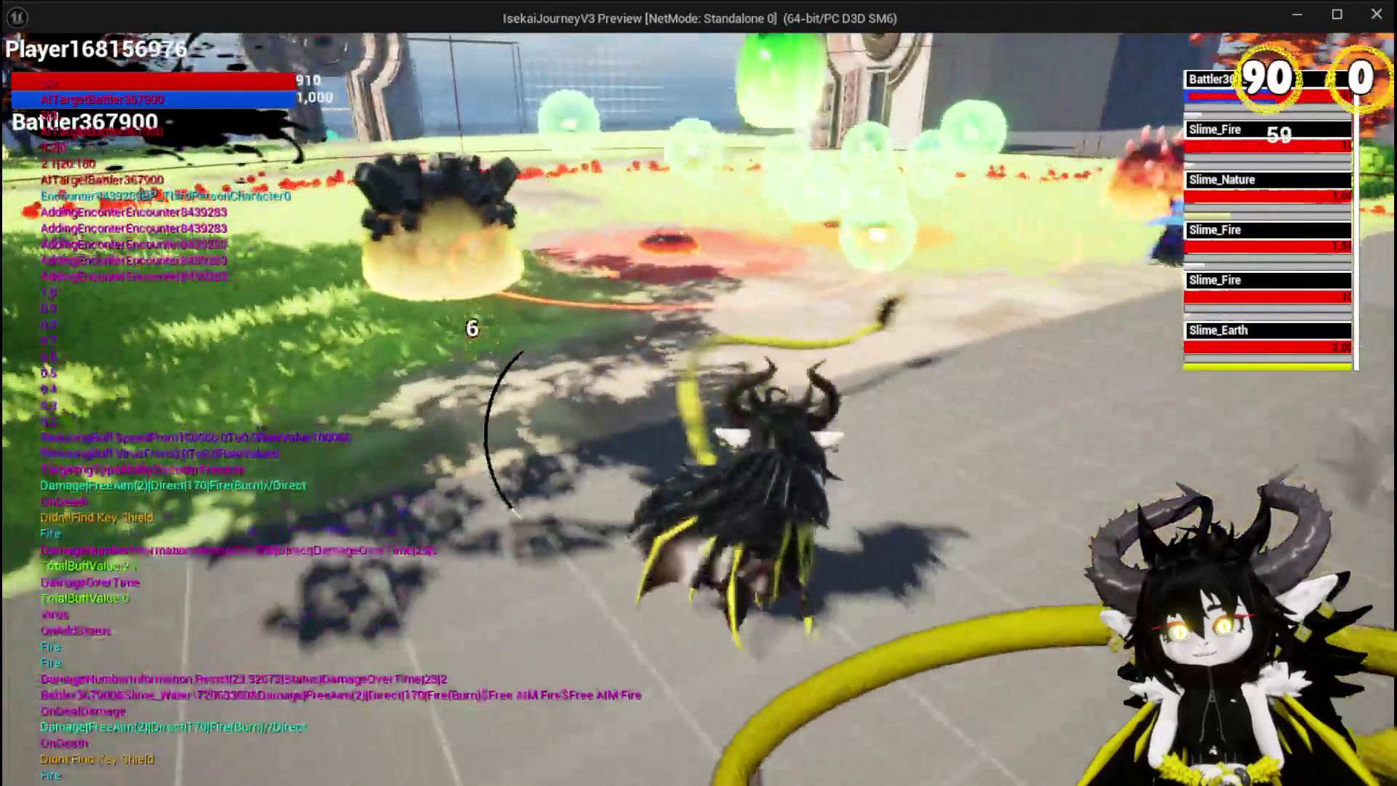
key(Escape)
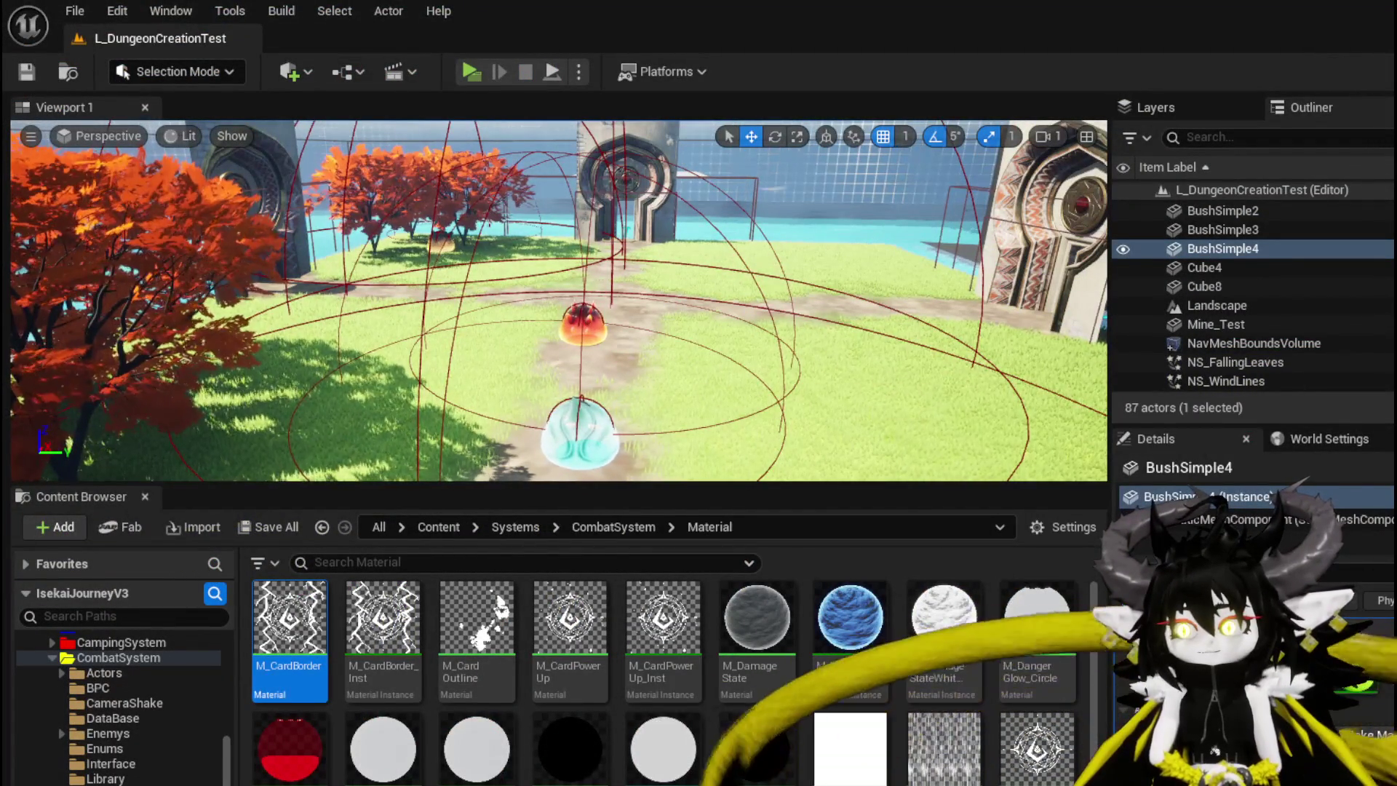
Open WP_AbilityToolTipp's DissolveCard graph and shift Set Timer and SET right to make room
key(alt+Tab)
scroll(693, 225, down, 3)
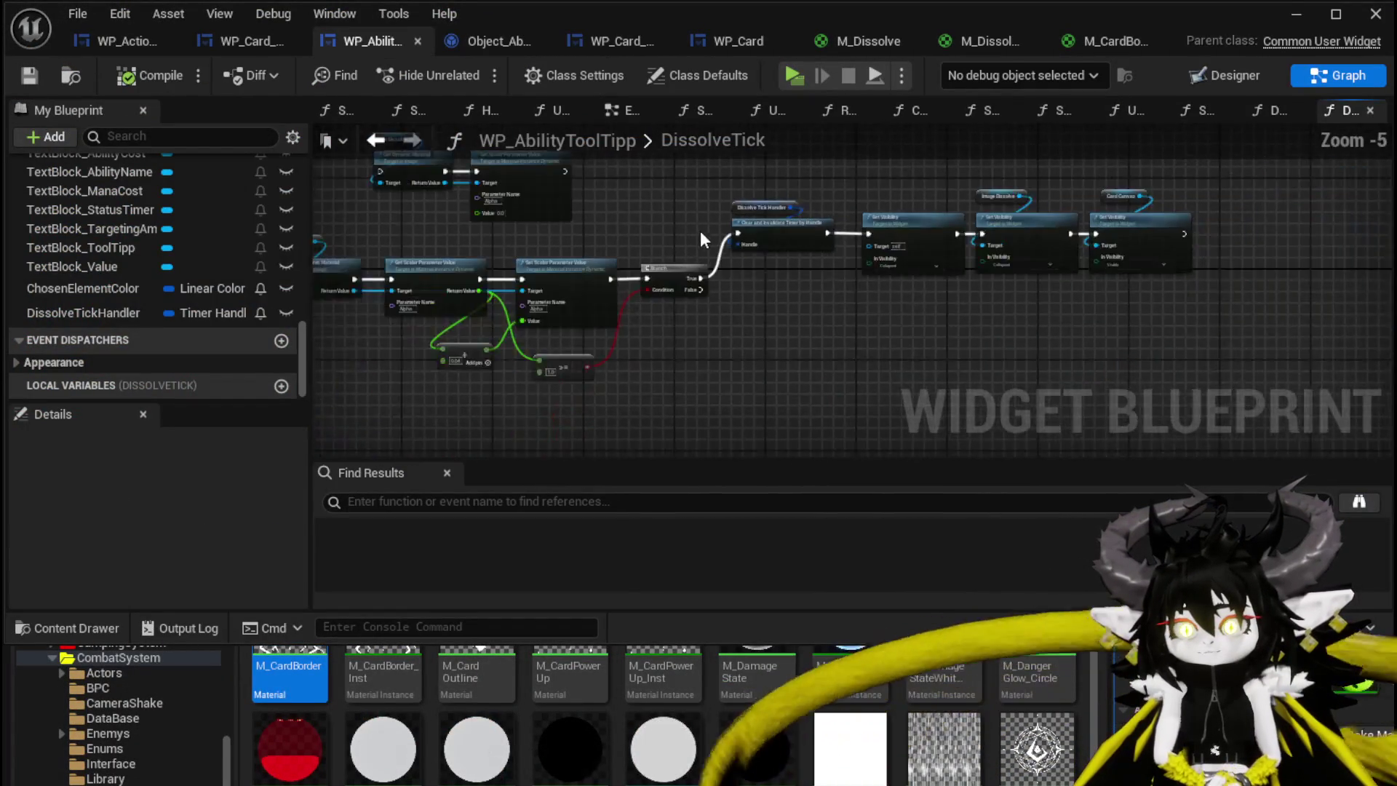
scroll(627, 252, up, 3)
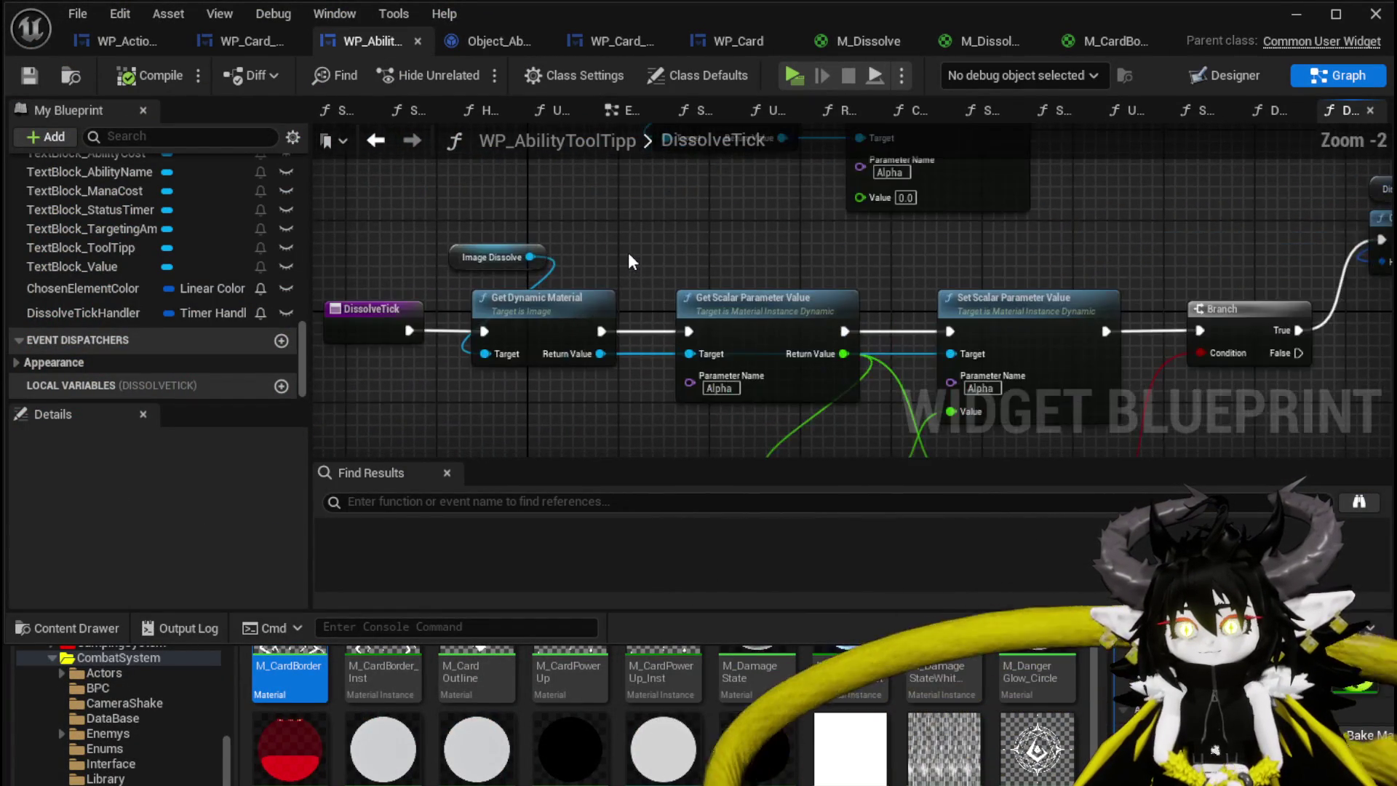
scroll(142, 306, up, 10)
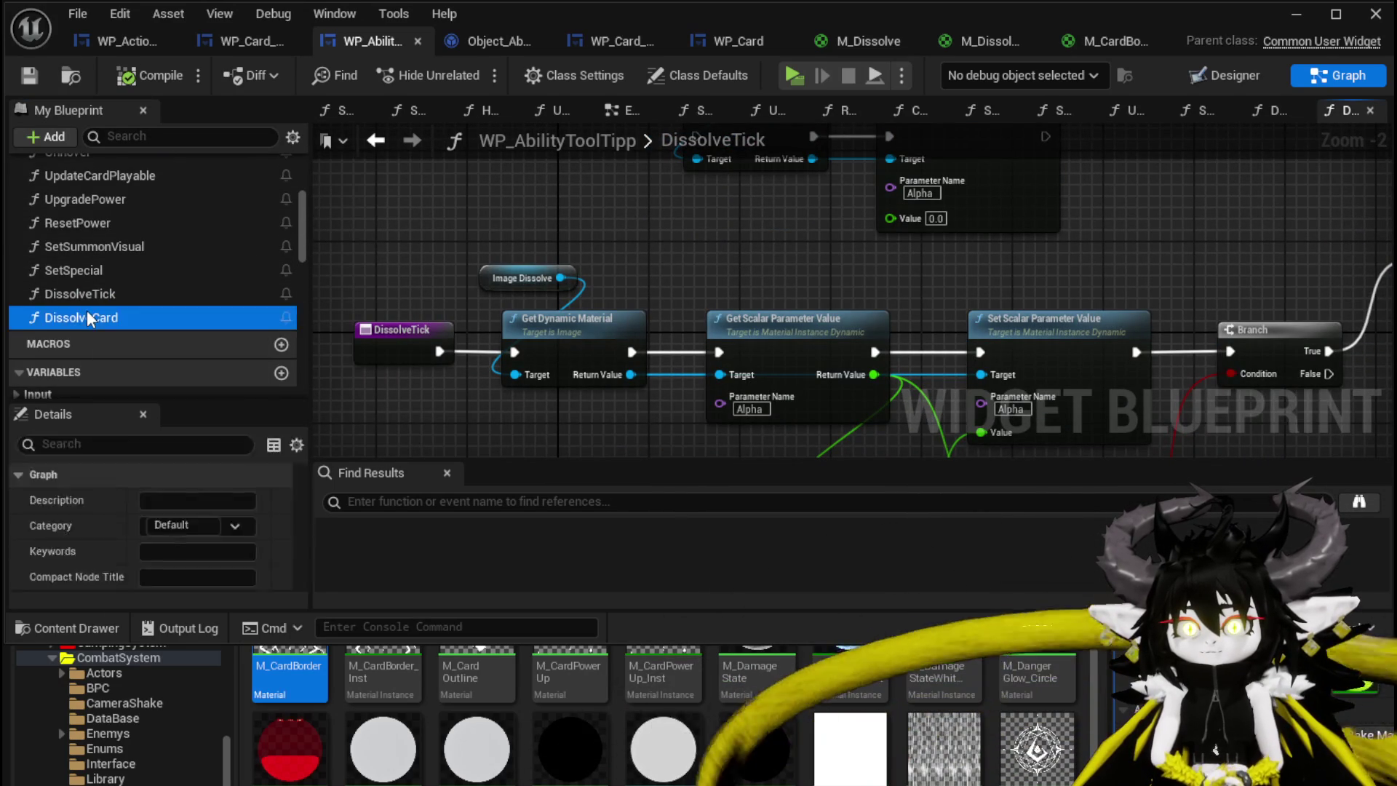
double_click(86, 317)
mouse_move(677, 251)
mouse_down()
mouse_move(781, 233)
mouse_move(979, 249)
mouse_up()
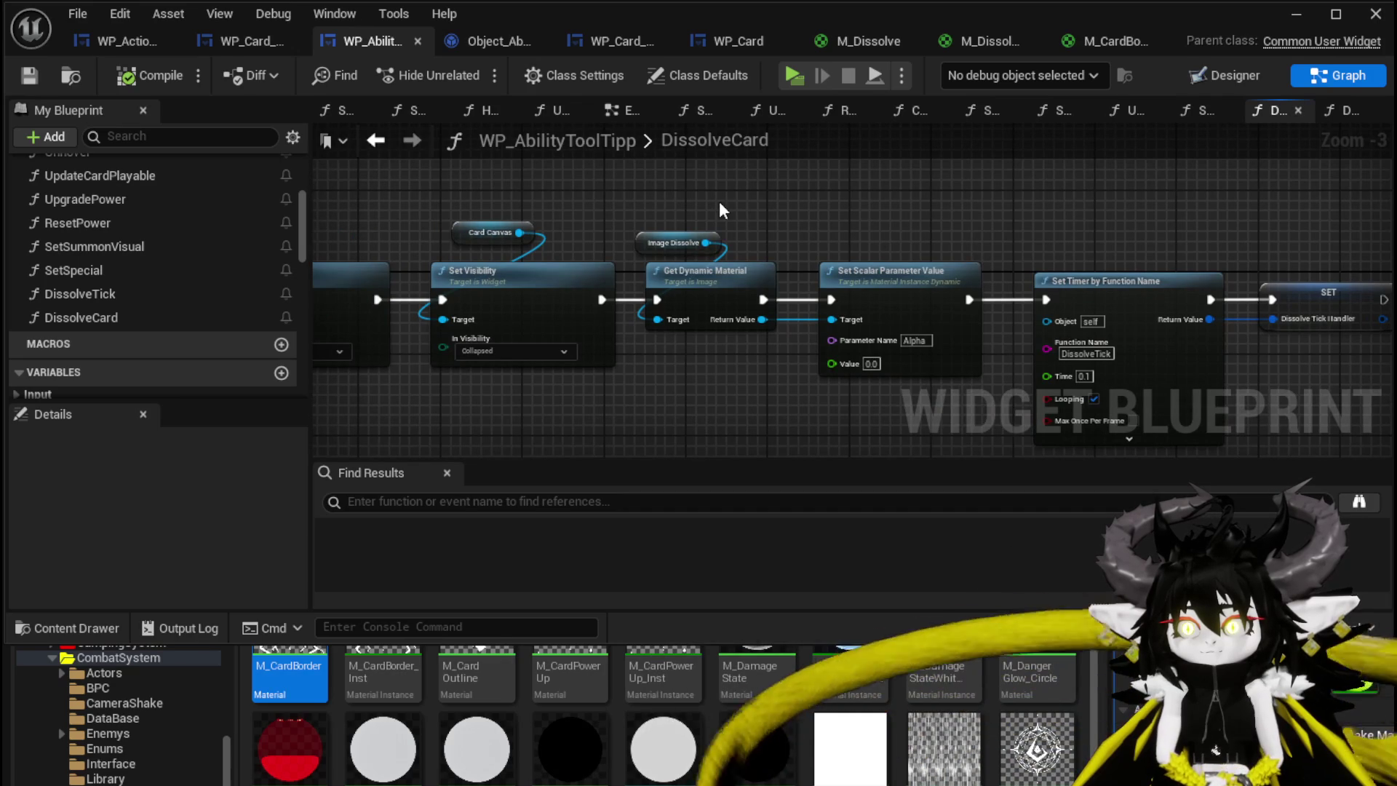
drag(856, 342, 856, 339)
drag(518, 215, 919, 355)
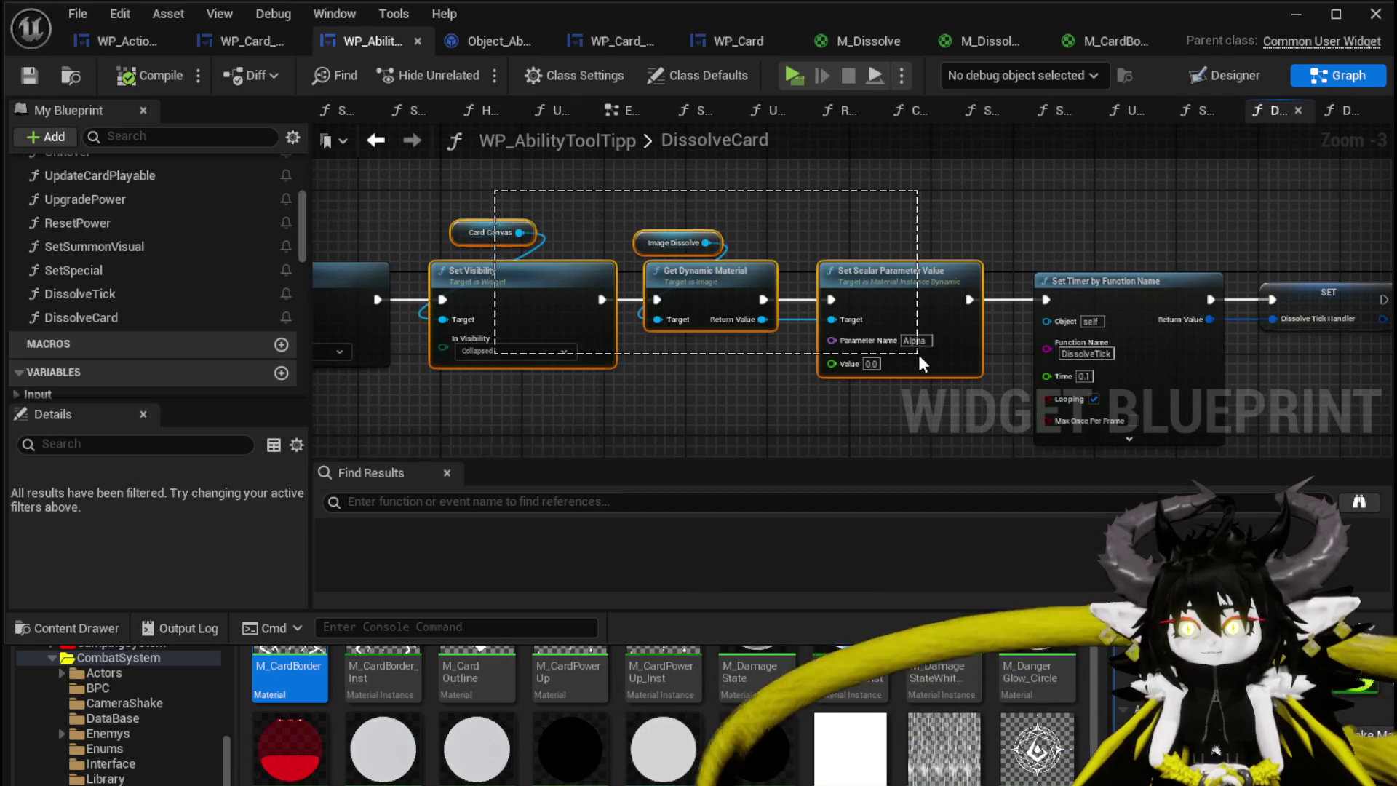
drag(884, 281, 1067, 291)
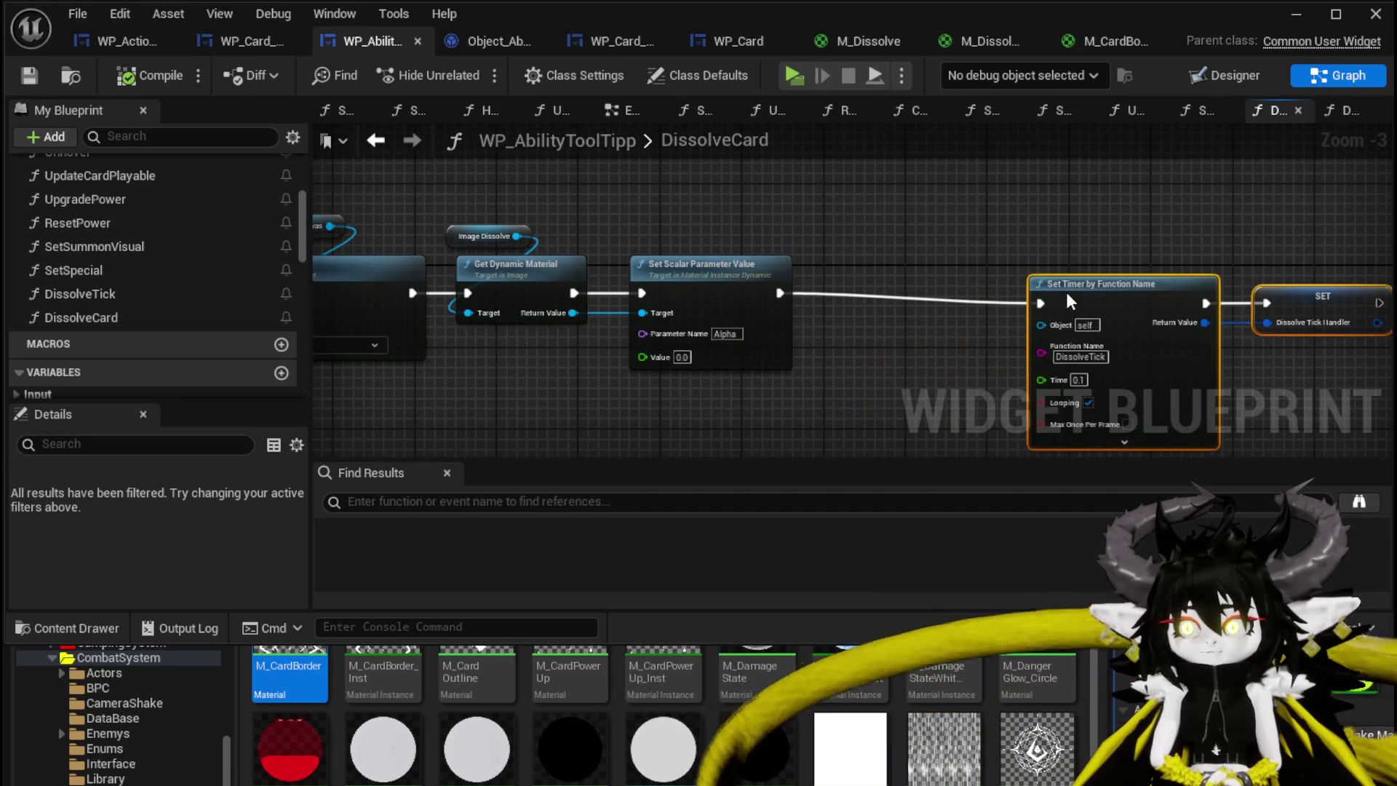
click(833, 239)
Insert a Dissolve Tick call between Set Scalar Parameter Value and Set Timer by Function Name
mouse_move(80, 293)
mouse_down()
mouse_move(287, 321)
mouse_move(841, 267)
mouse_move(832, 298)
mouse_move(845, 303)
mouse_up()
click(879, 285)
drag(966, 293, 1035, 313)
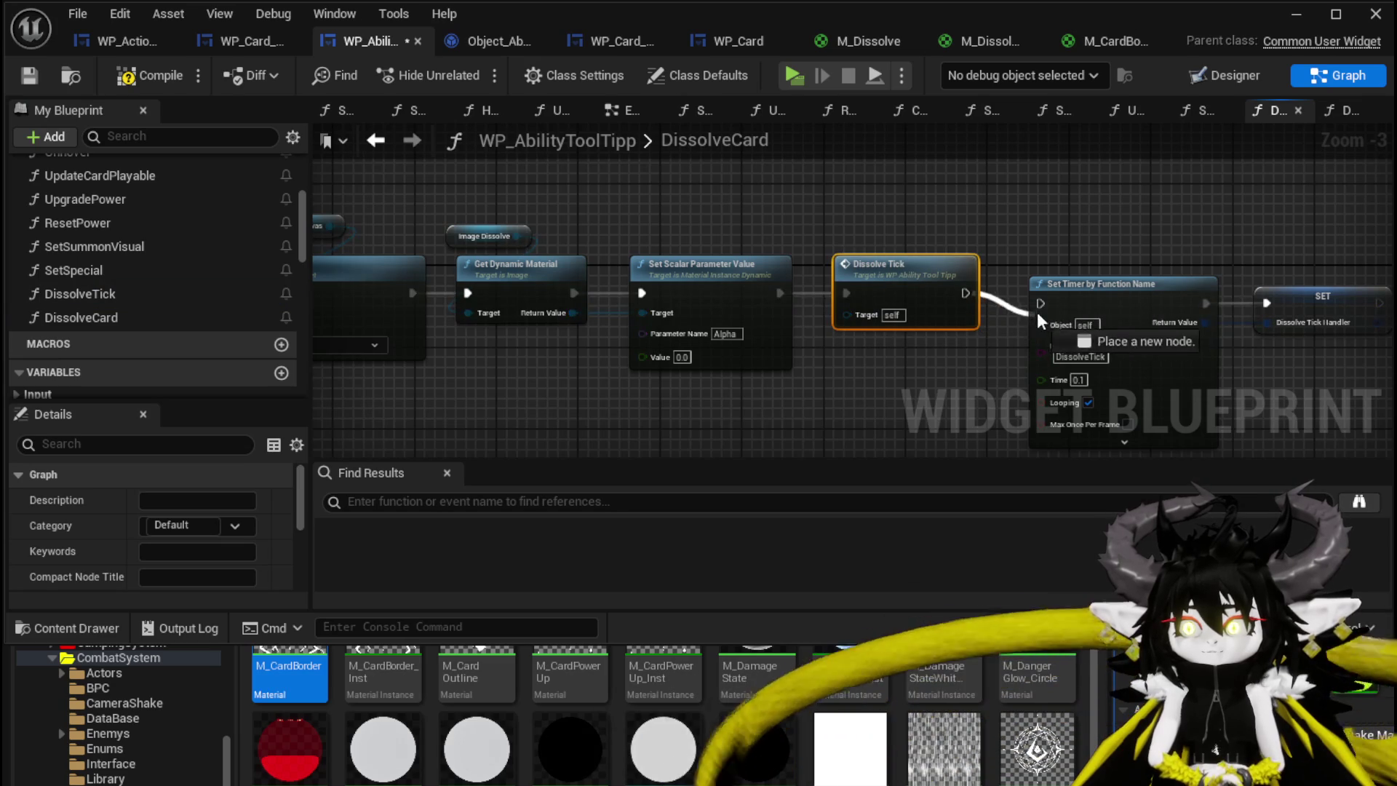
drag(1062, 246, 1386, 342)
drag(1107, 283, 1107, 274)
click(725, 211)
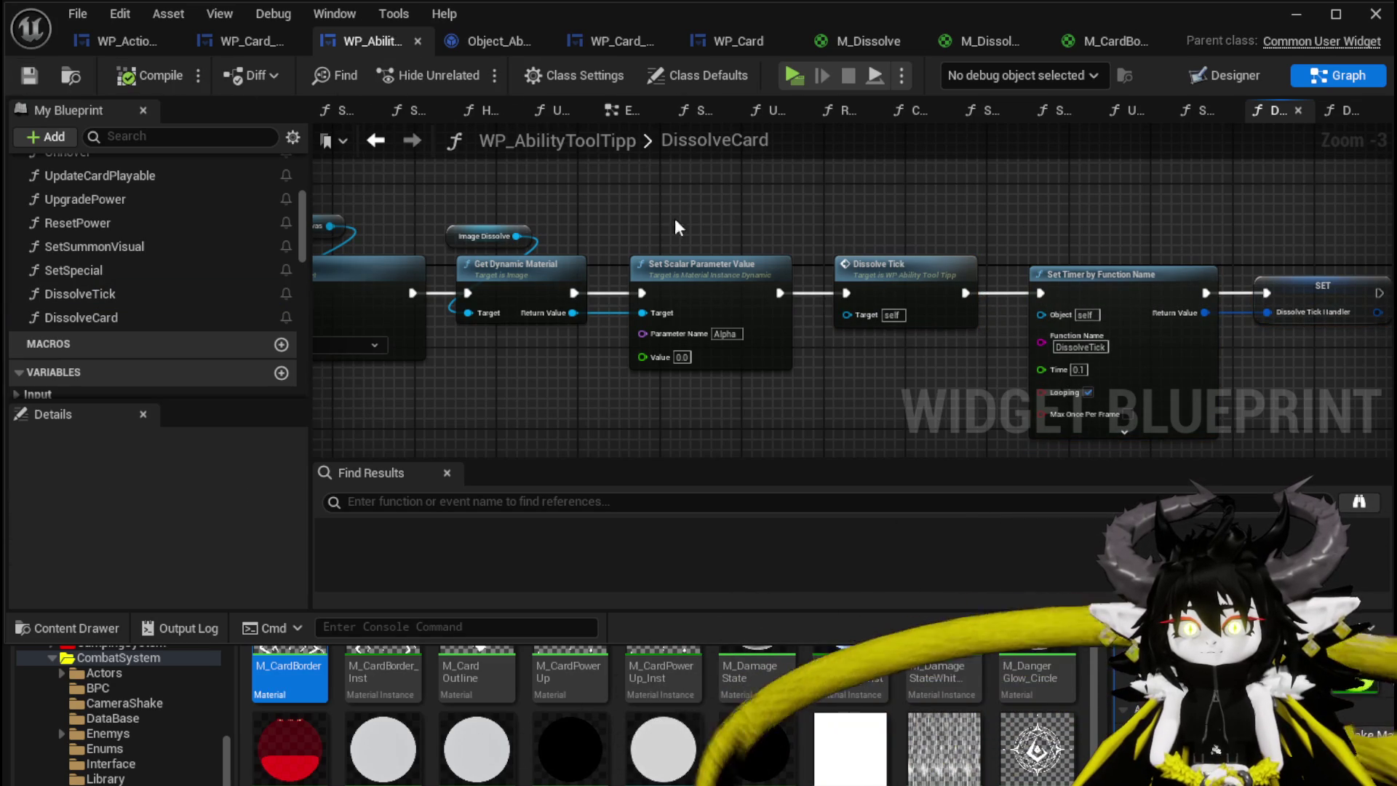
Inspect the timer node's start delay options, then return to the level editor
scroll(728, 329, up, 3)
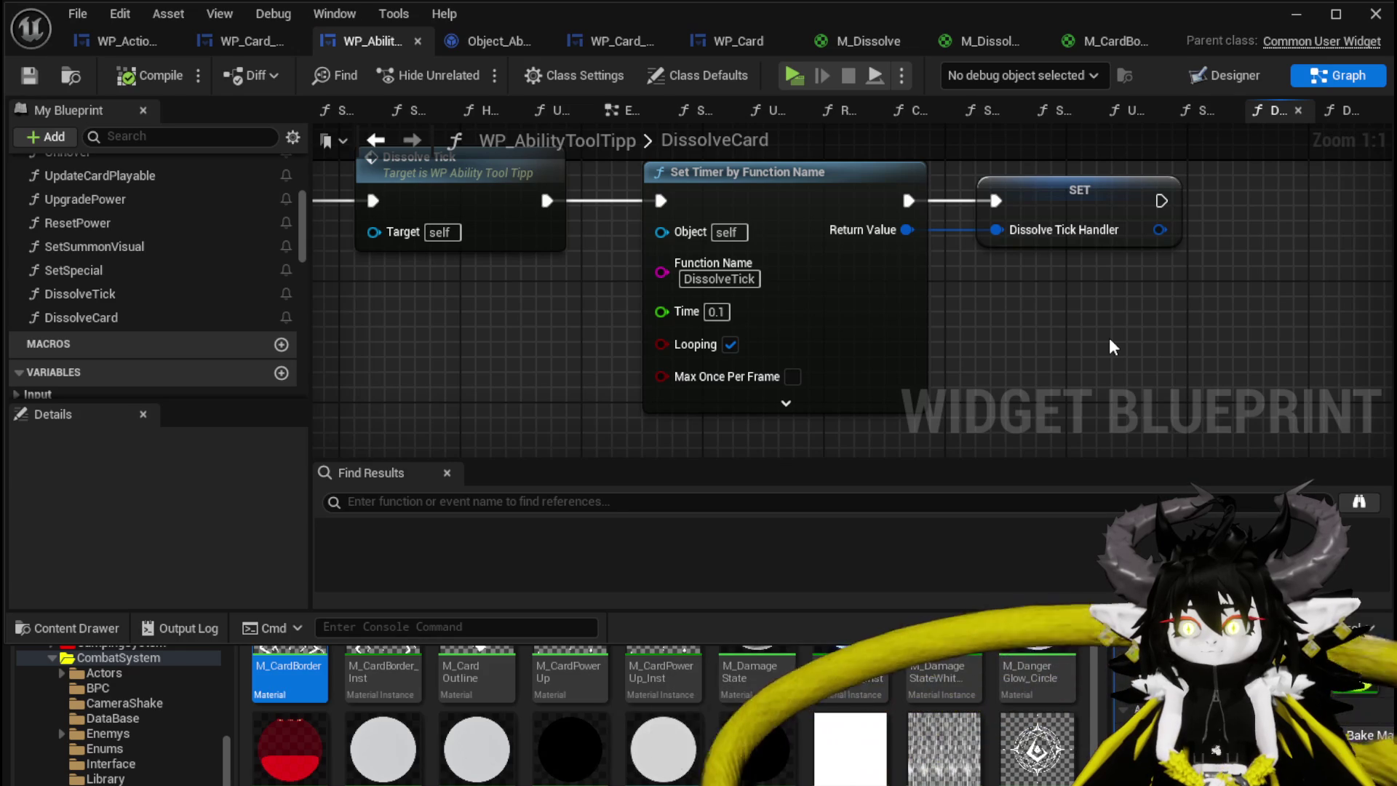
click(787, 403)
drag(904, 398, 873, 347)
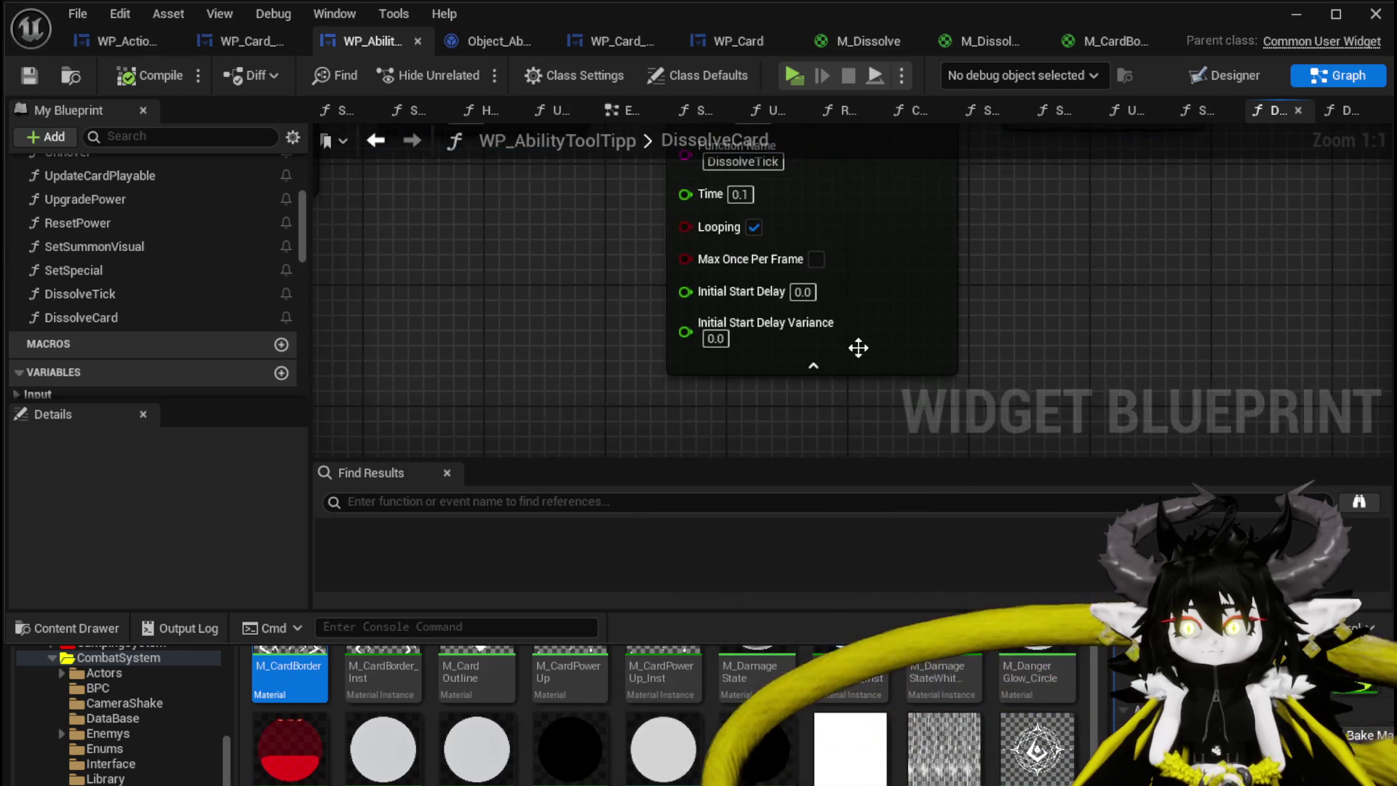
click(810, 361)
scroll(1023, 325, down, 1)
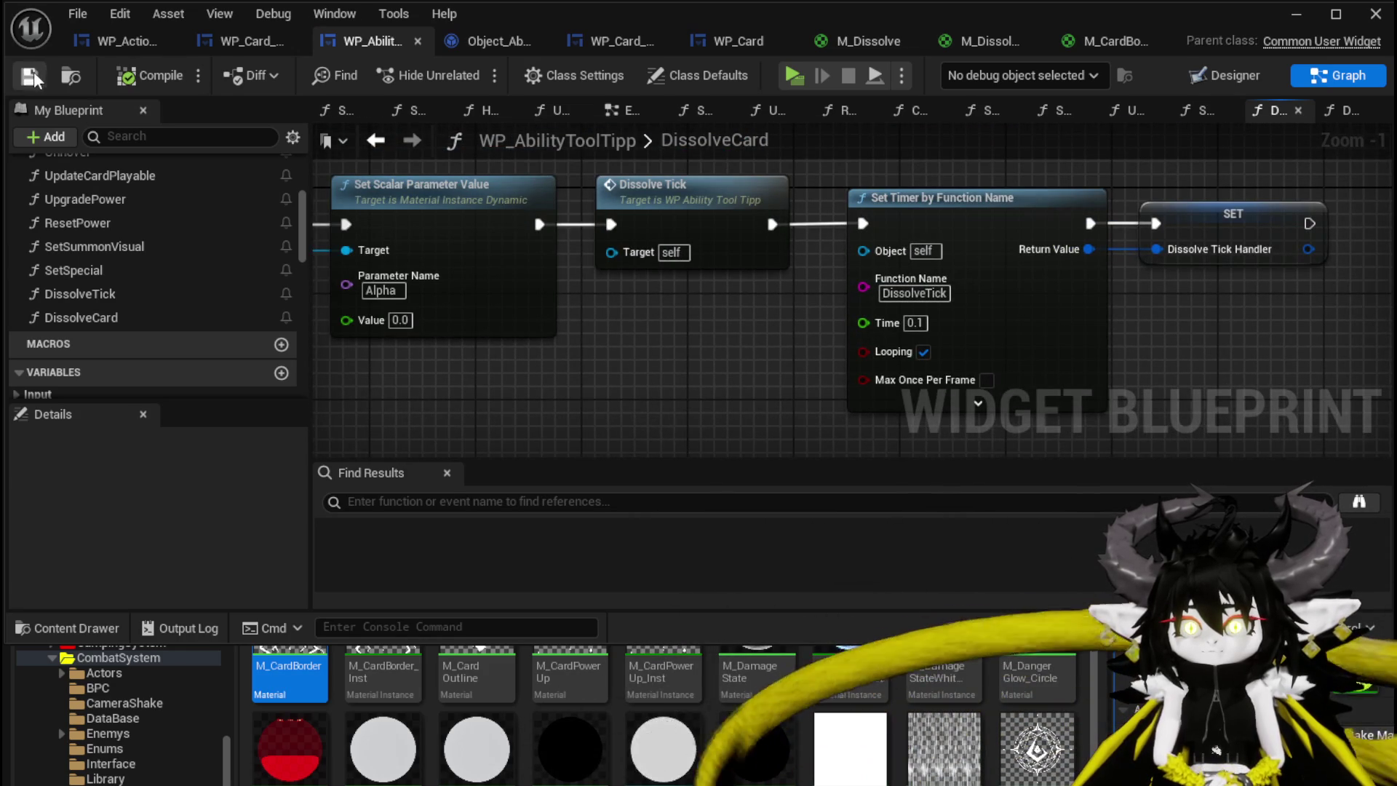
click(1296, 13)
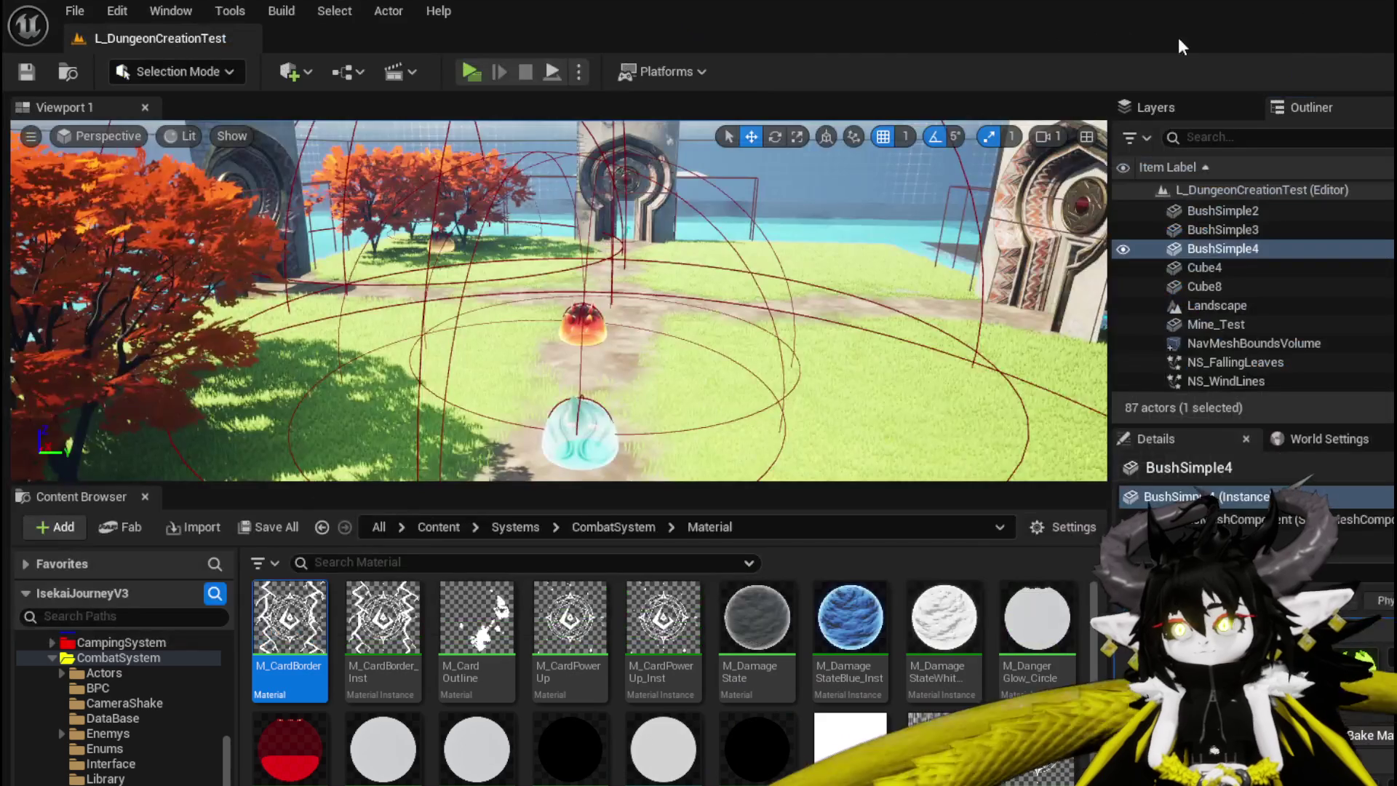
click(471, 71)
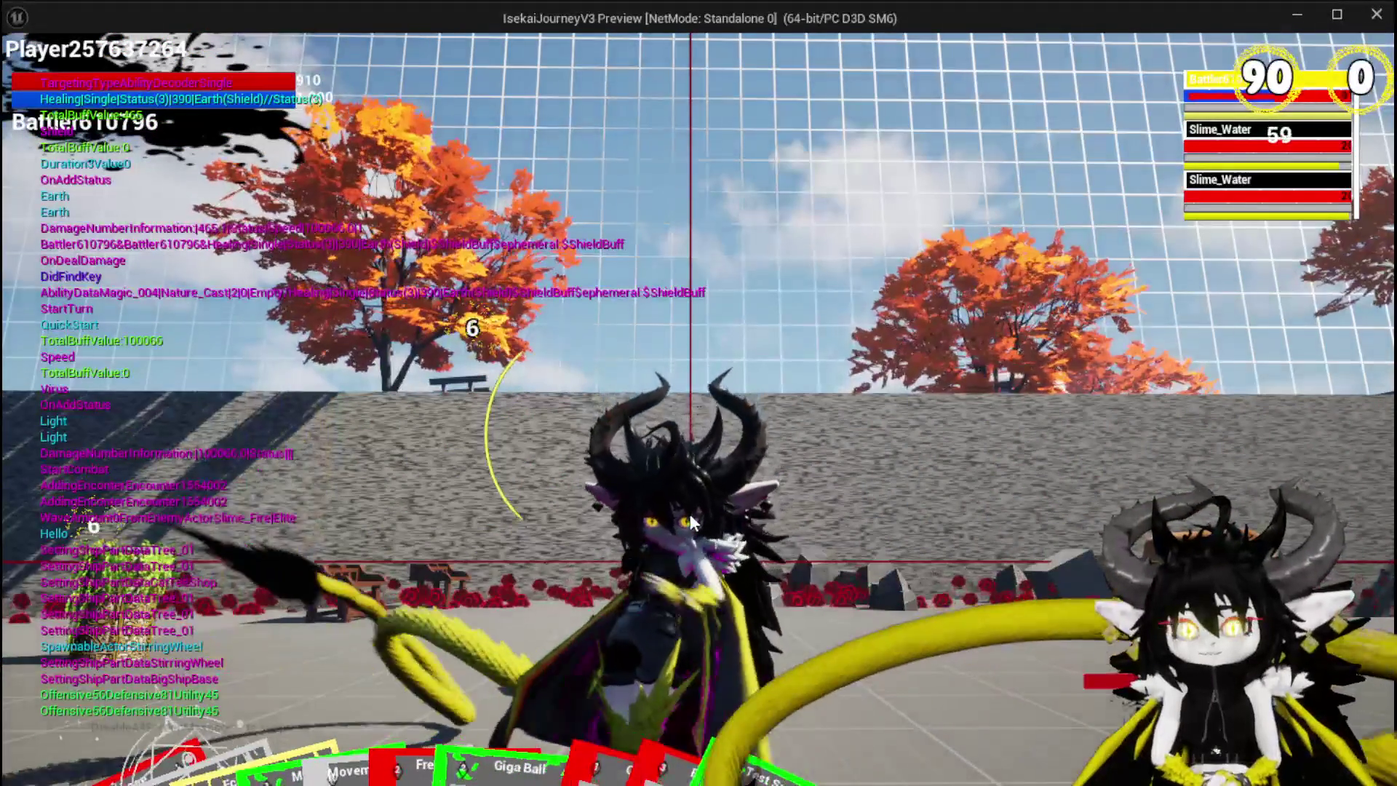
key(Escape)
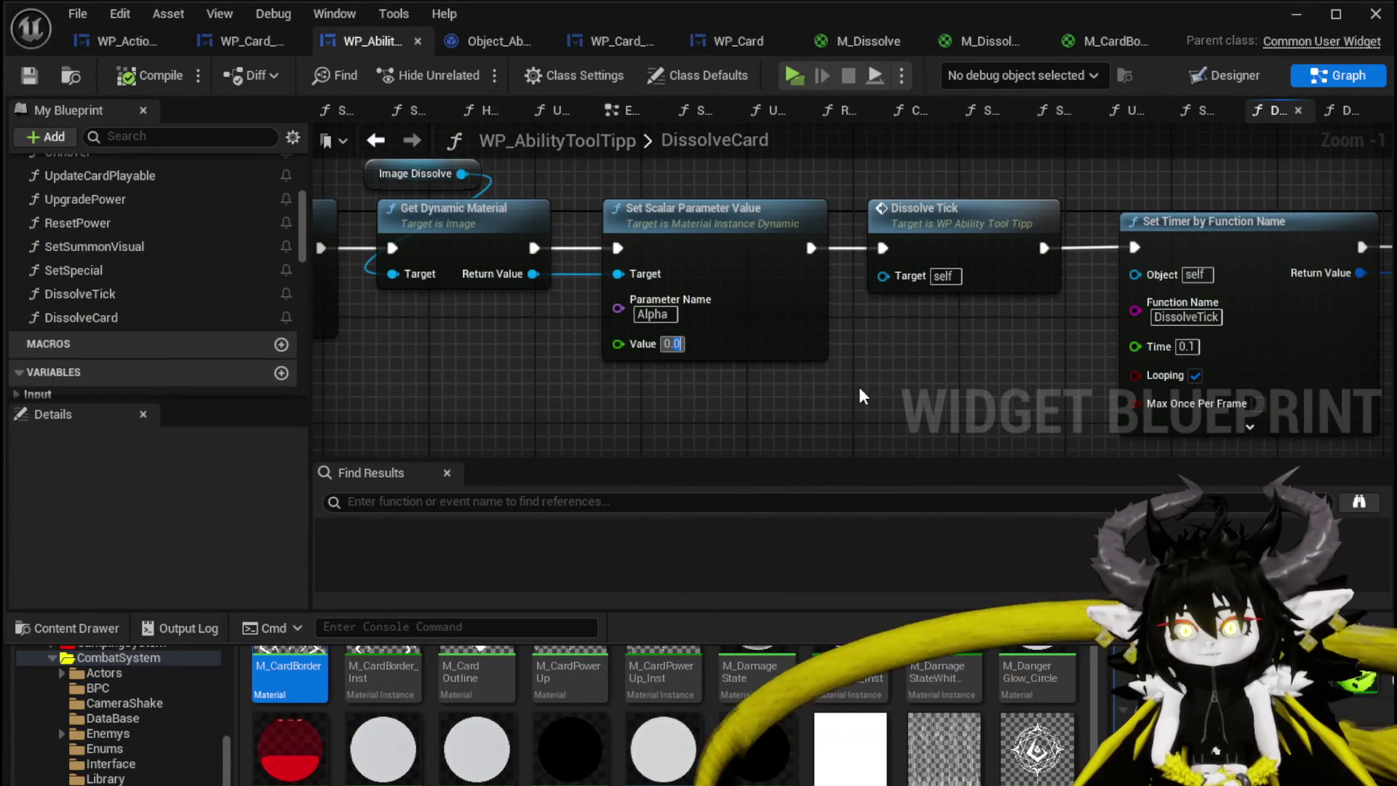
Set the DissolveCard Alpha start value to 0.3 and launch a new play-test
text(0.3)
key(Return)
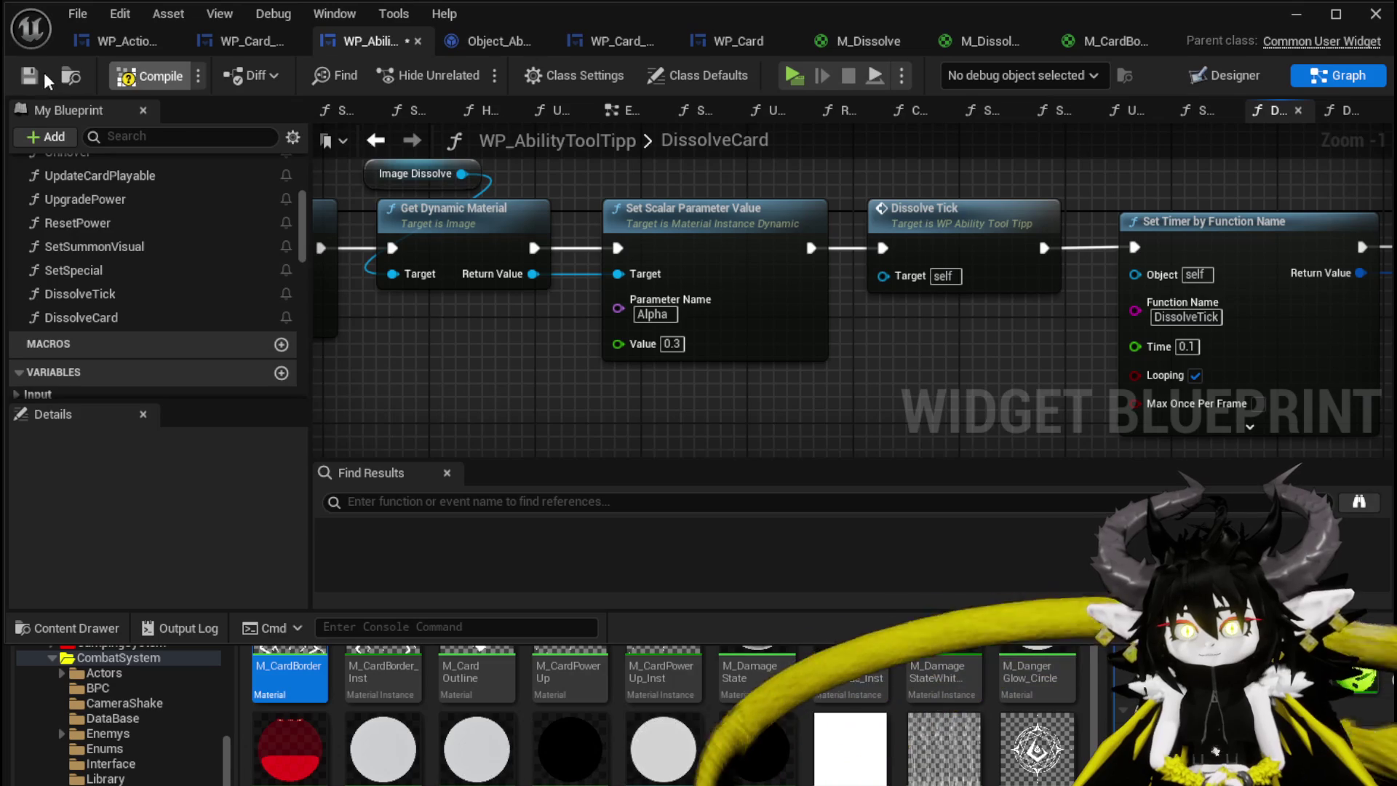
click(1291, 25)
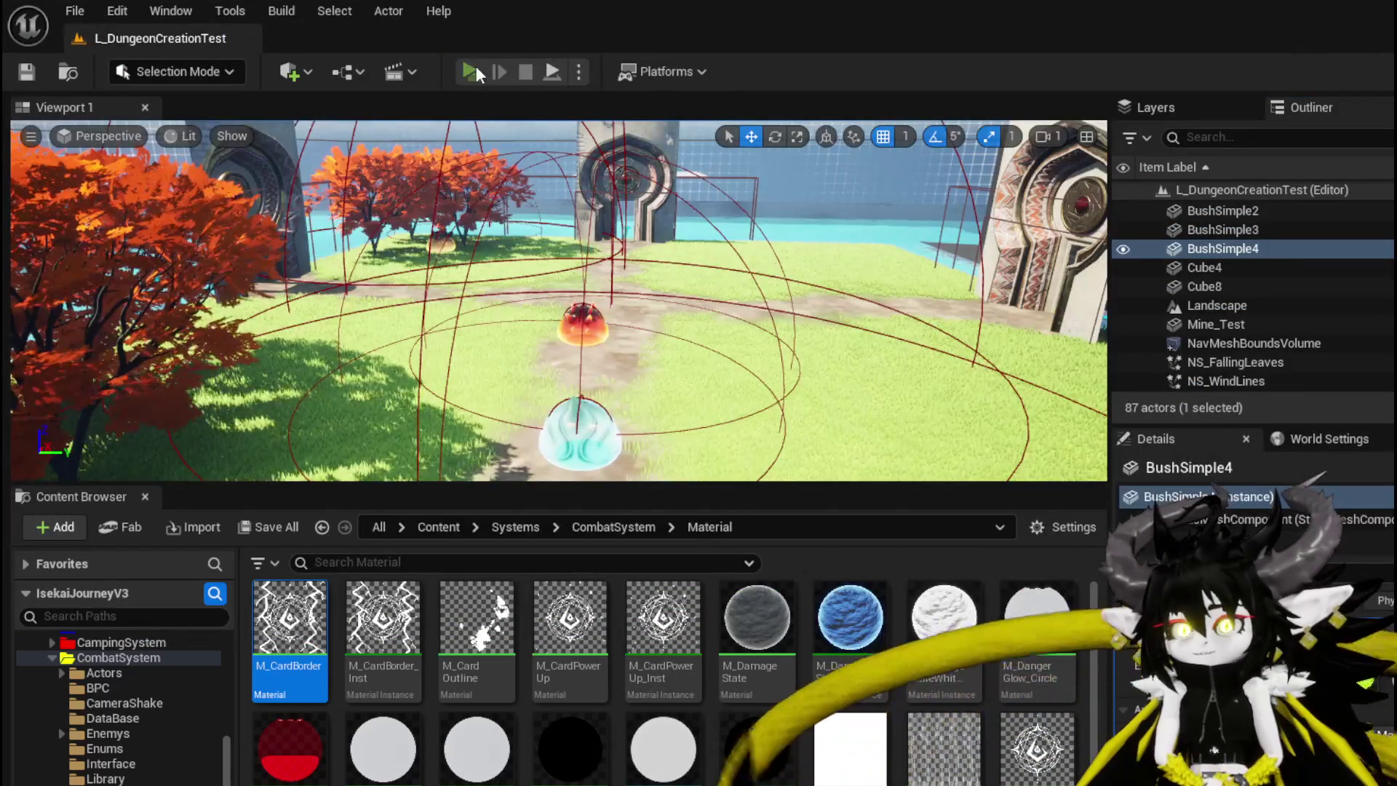
click(477, 73)
Walk toward the blue slime and cast the Shield Buff and Free AIM Fire cards
key(w)
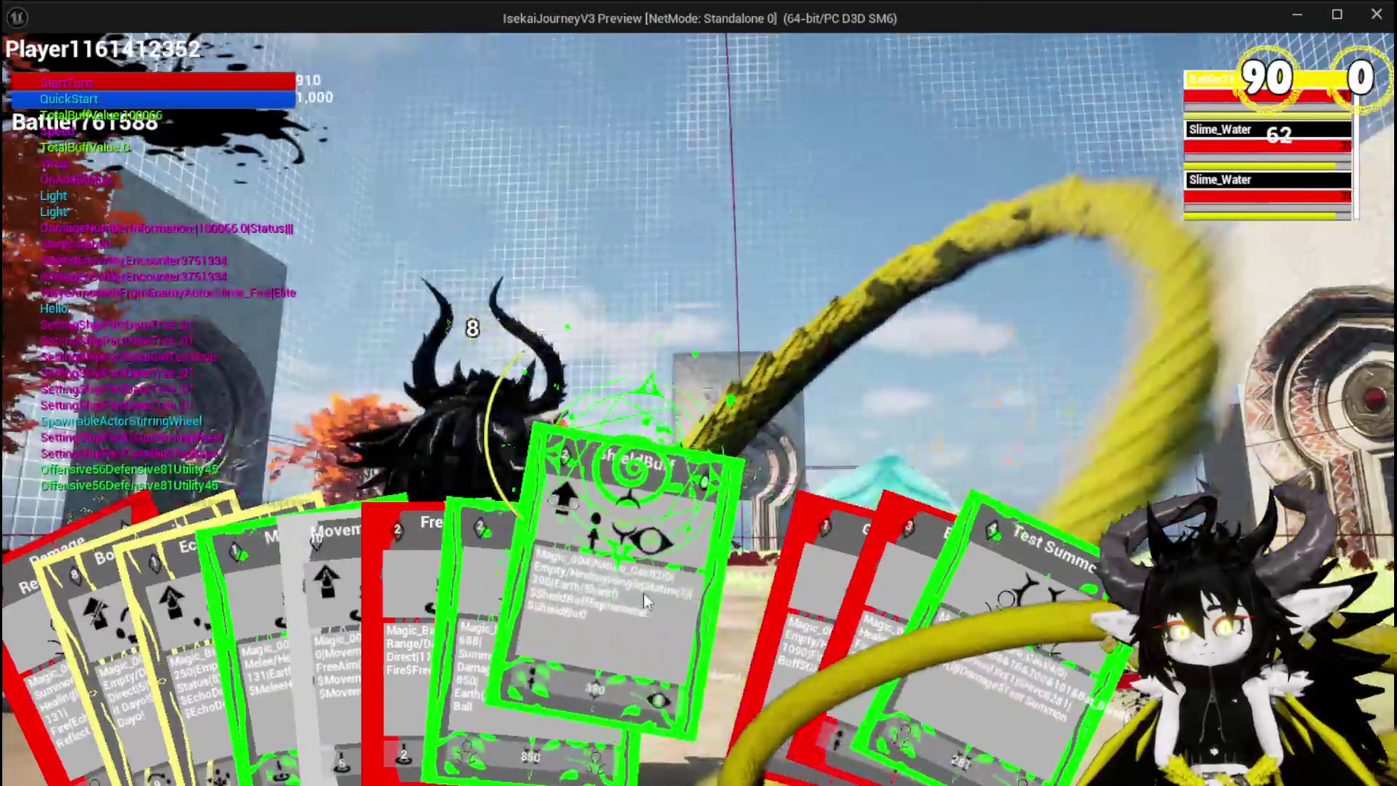
click(645, 601)
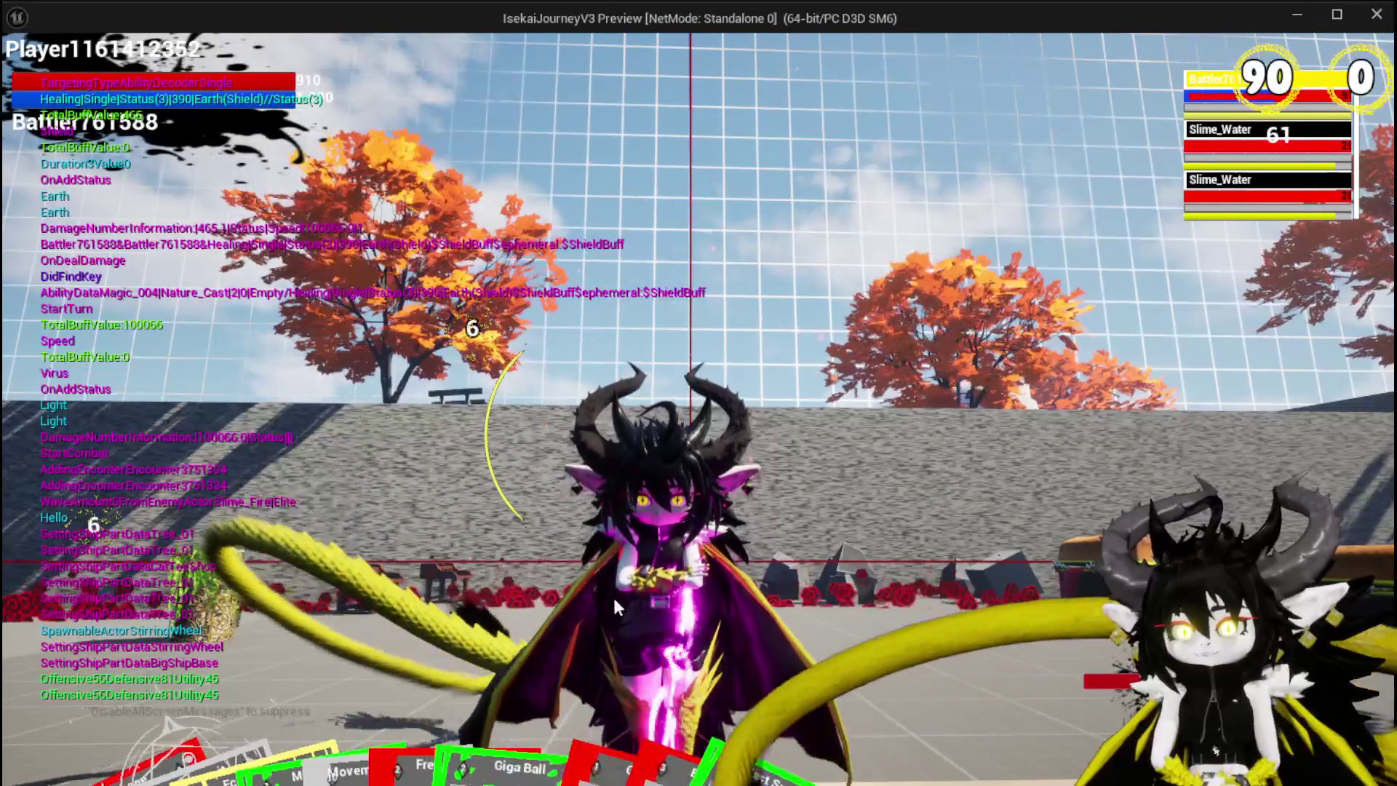
mouse_move(572, 651)
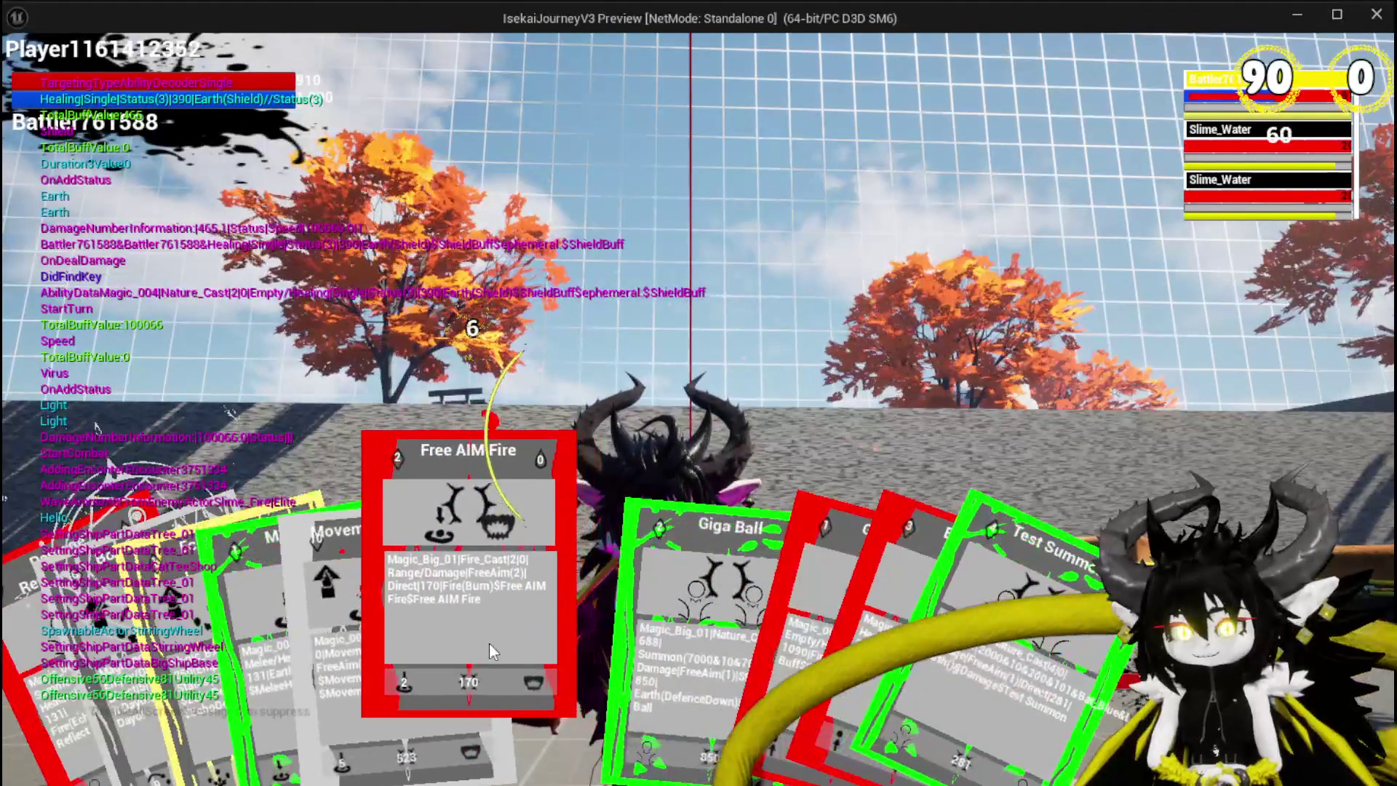
click(490, 643)
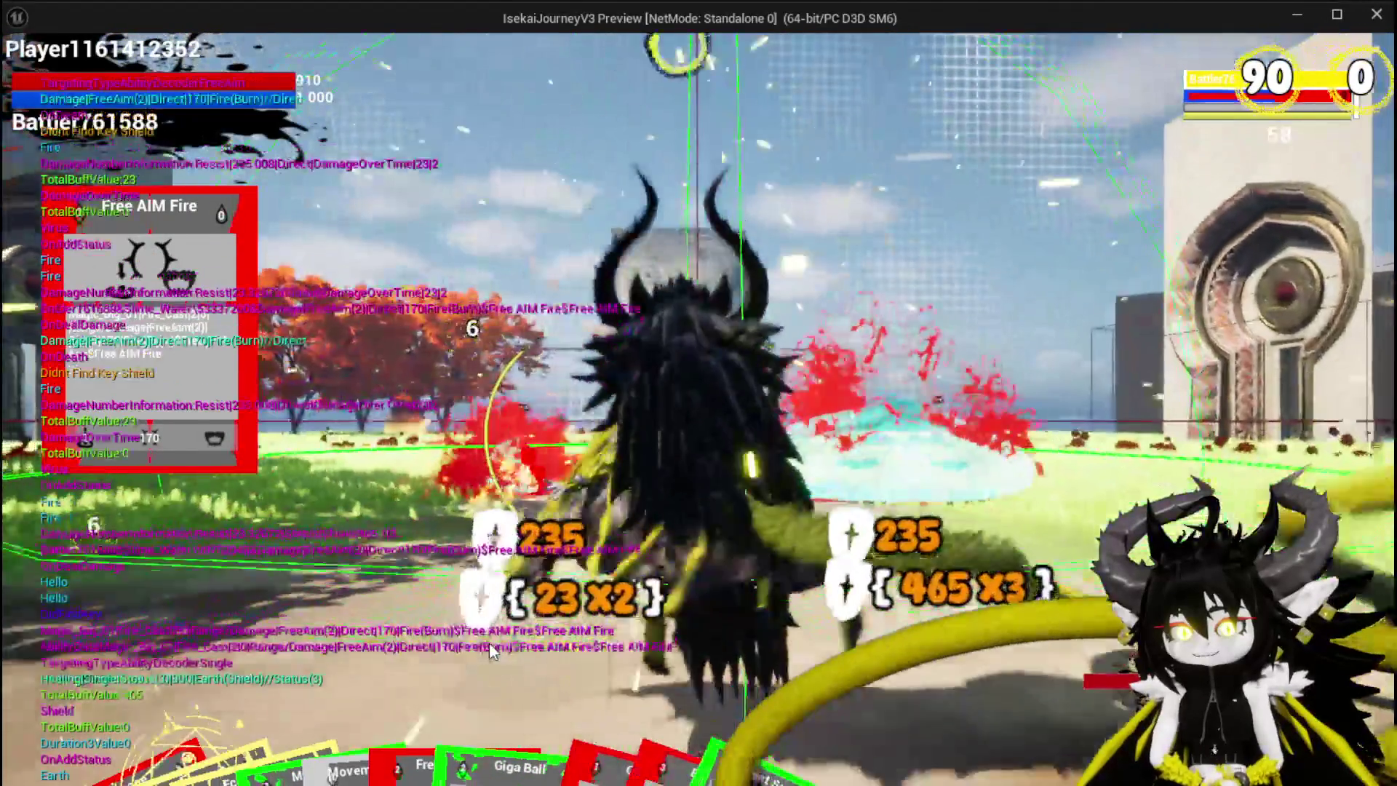
Jump and glide toward the fire slimes, then raise the card hand and cast EchoDebuff
key(space)
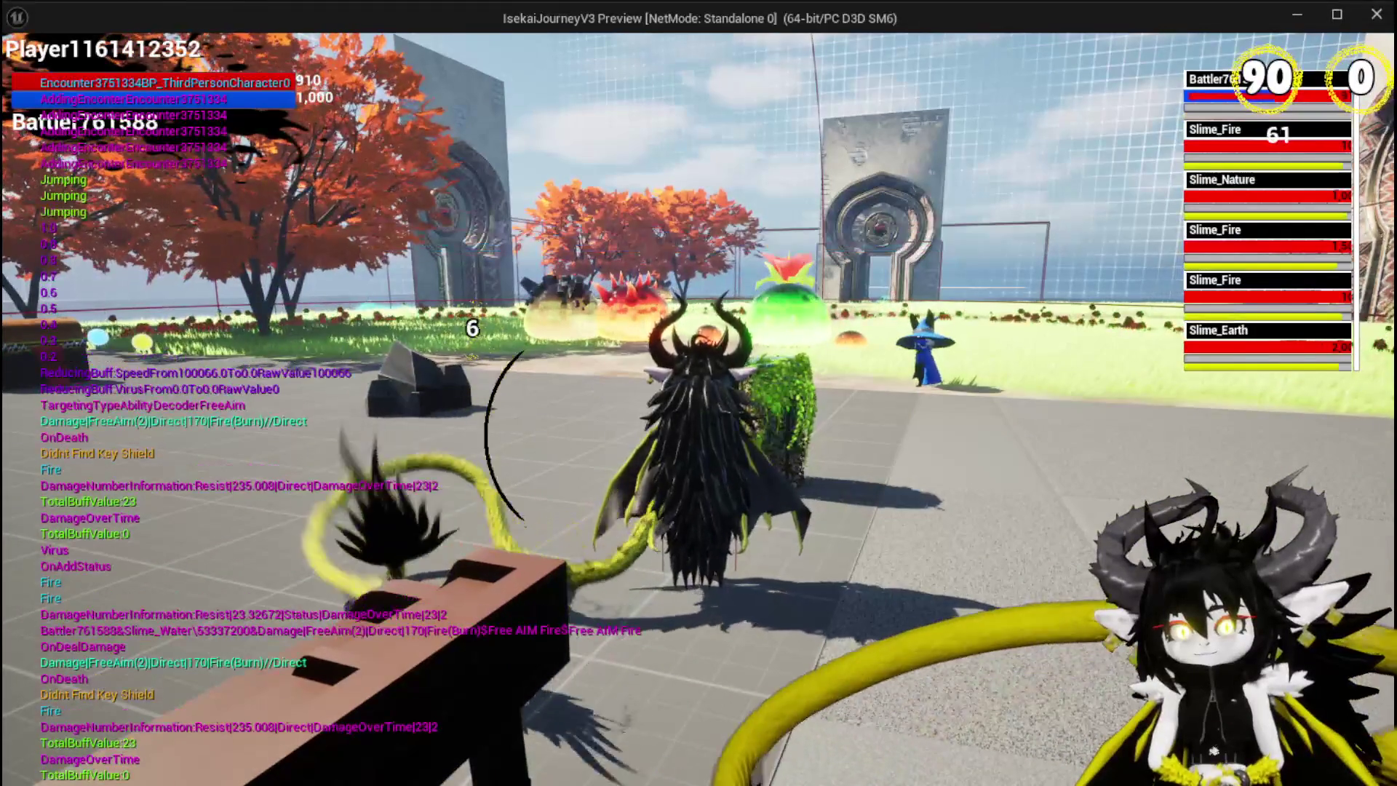
key(w)
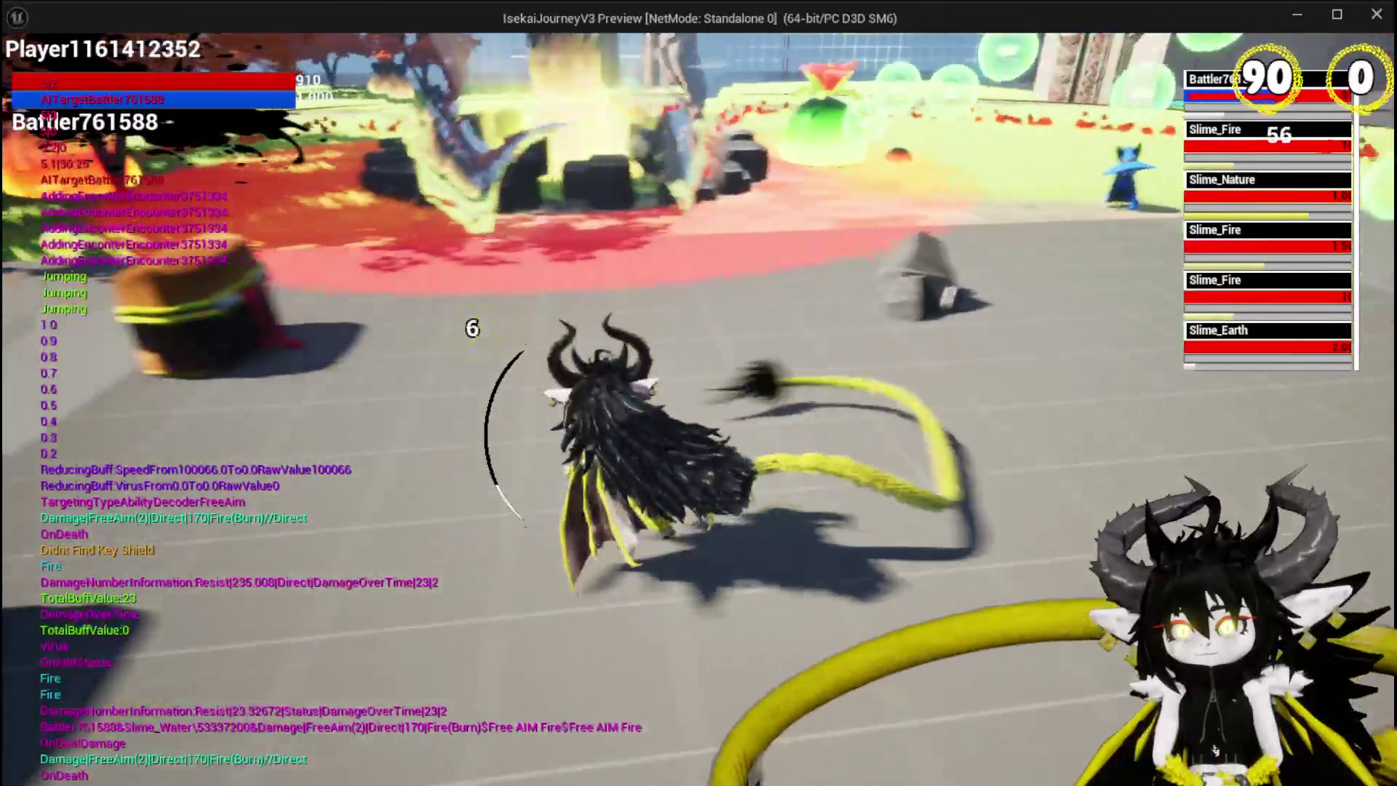
key(w)
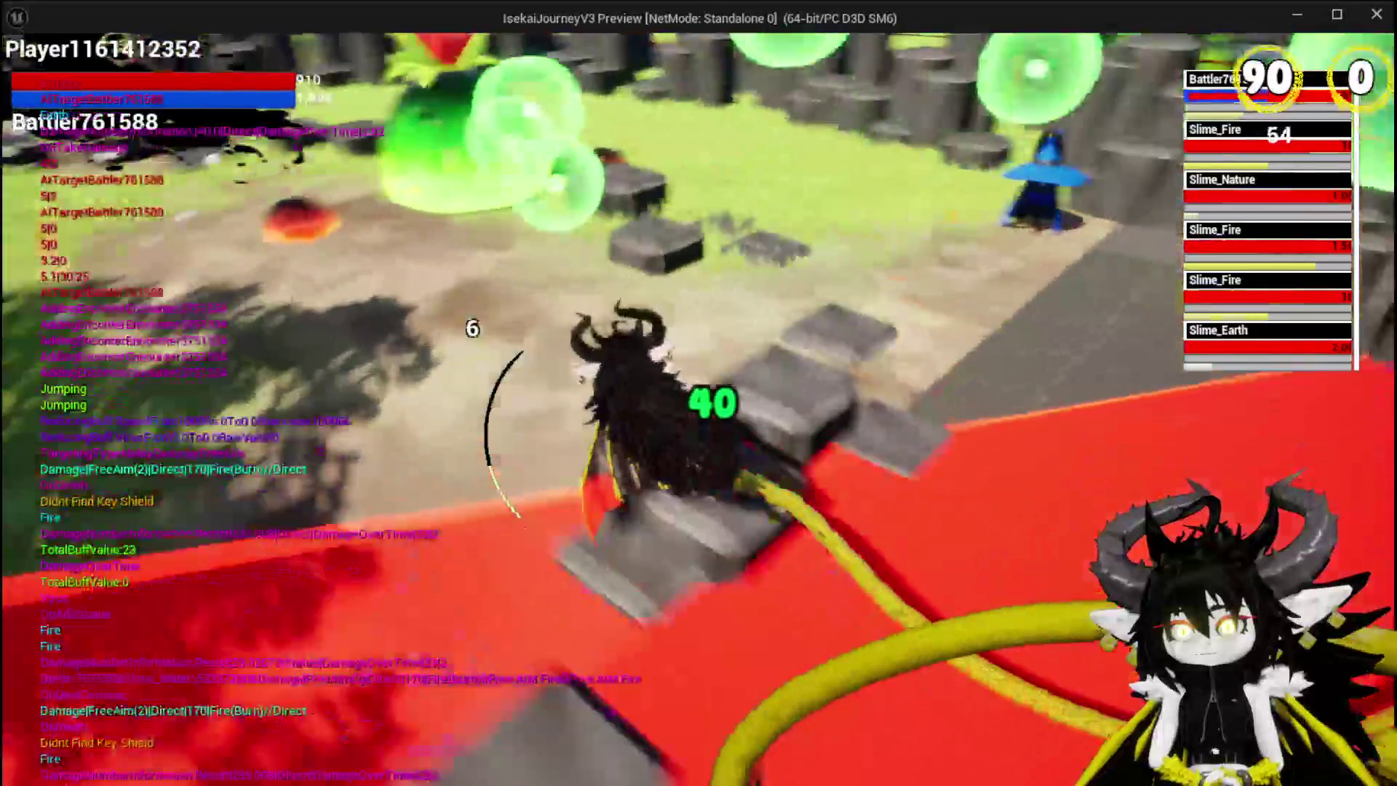
key(w)
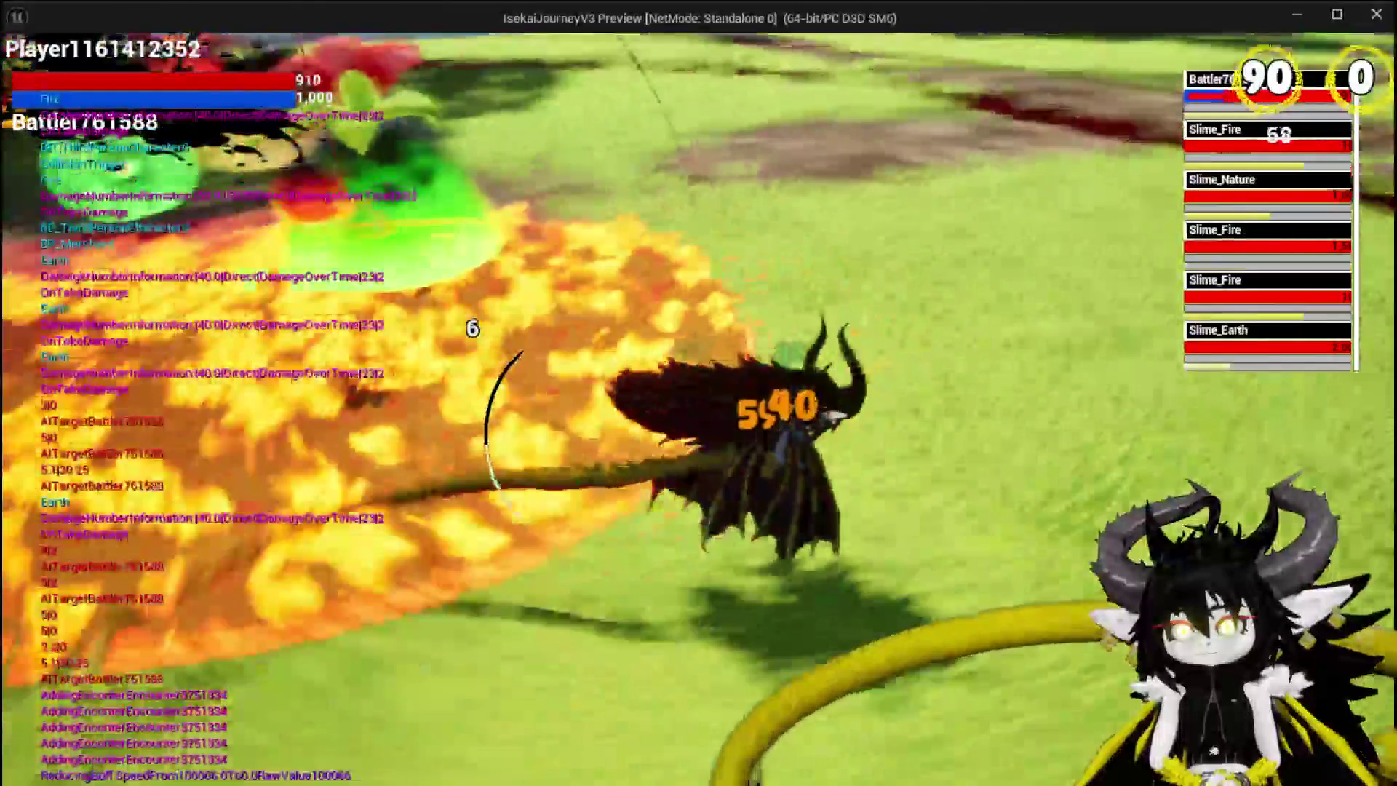
key(w)
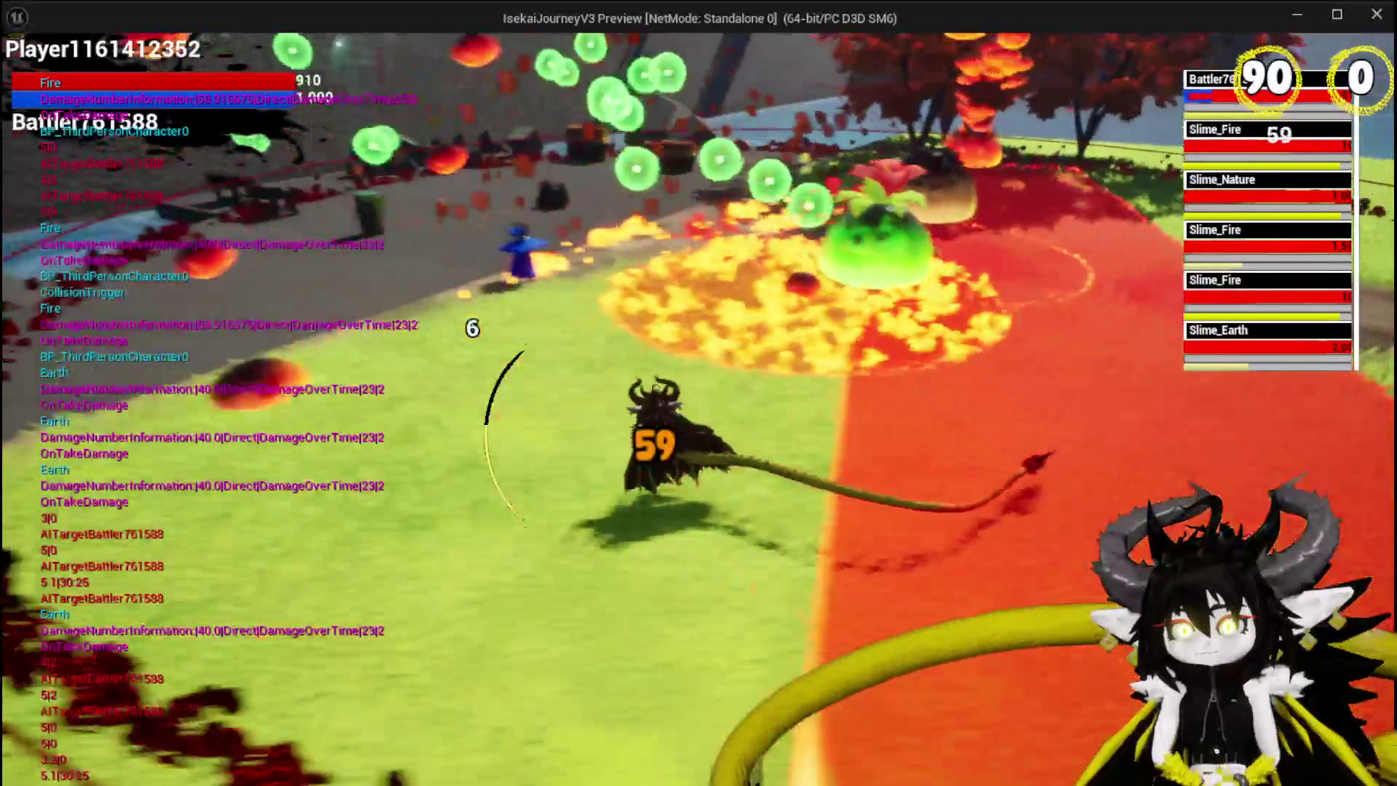
key(space)
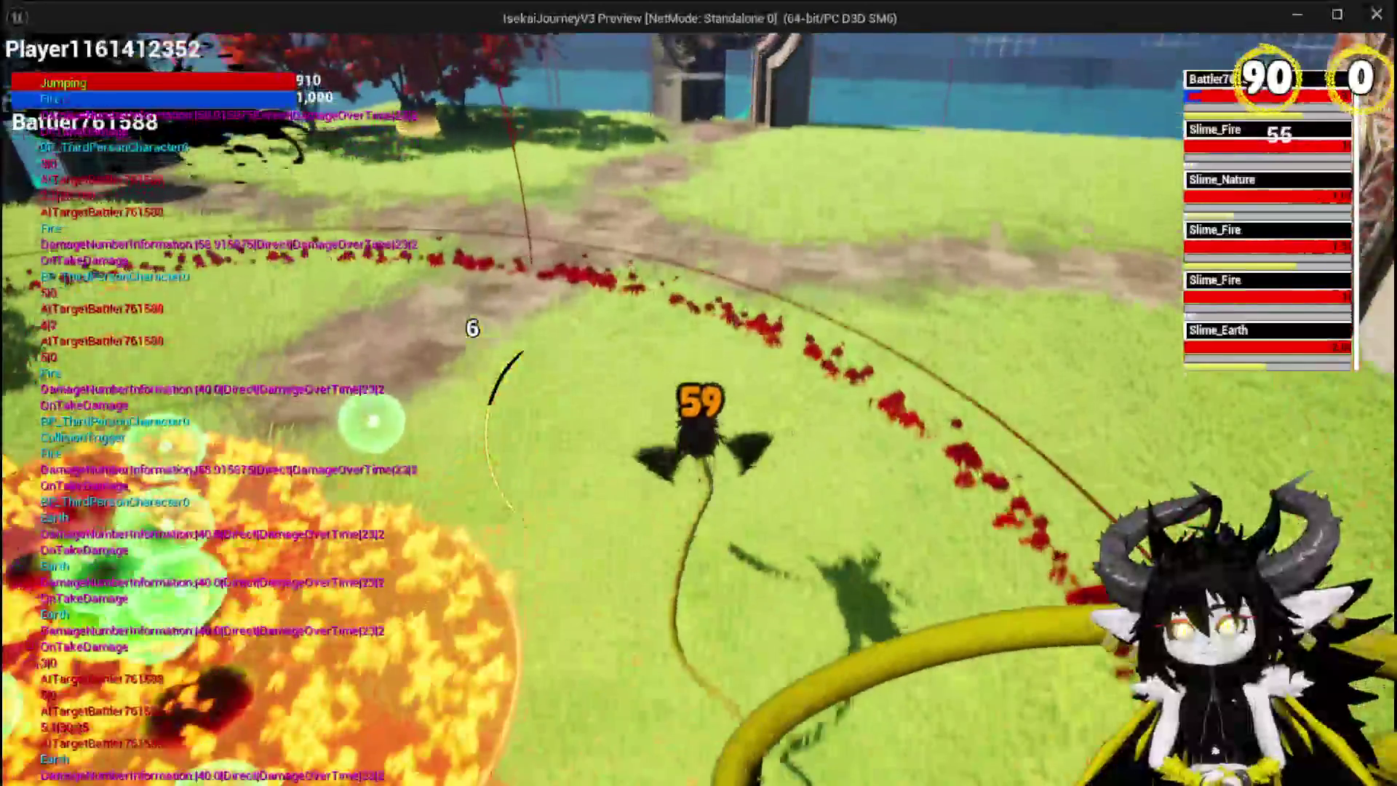
key(w)
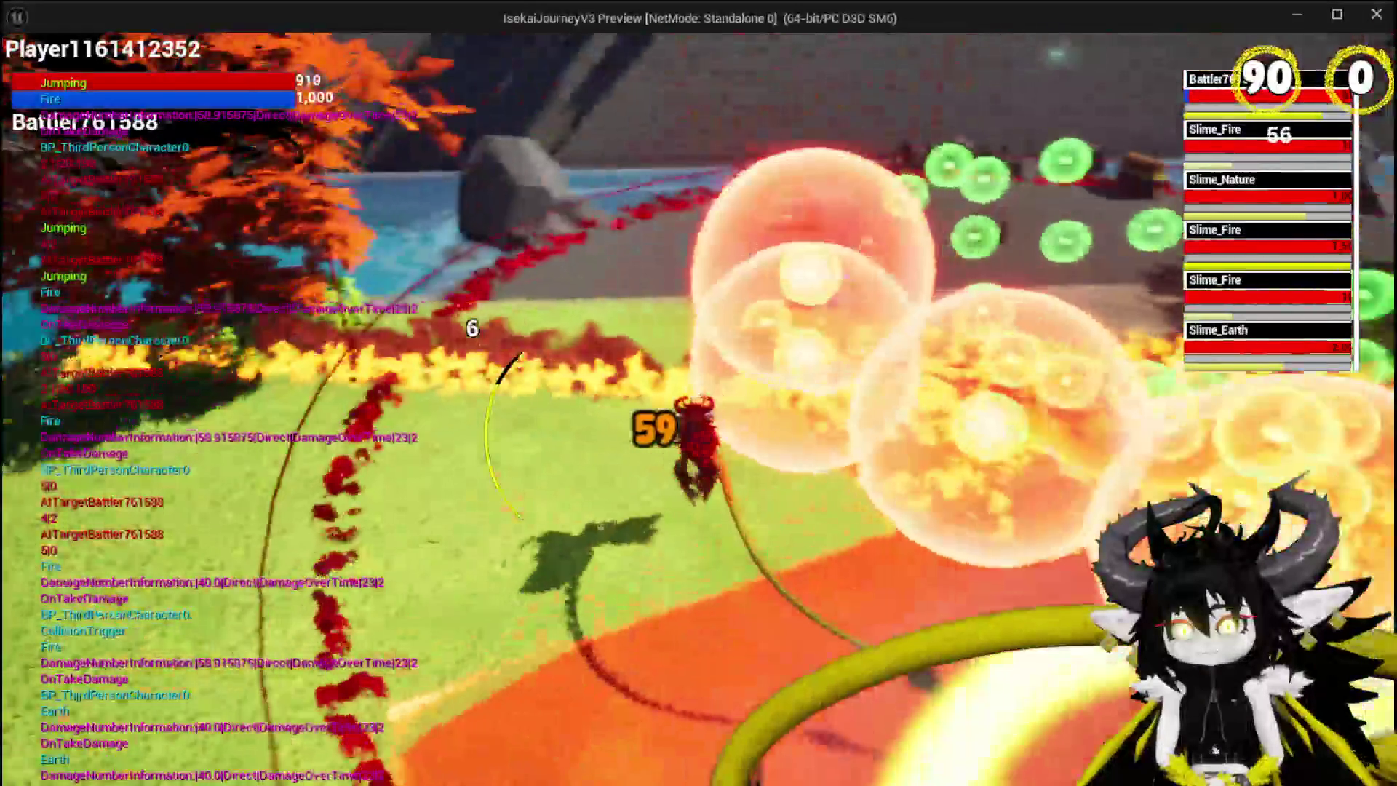
key(w)
key(w)
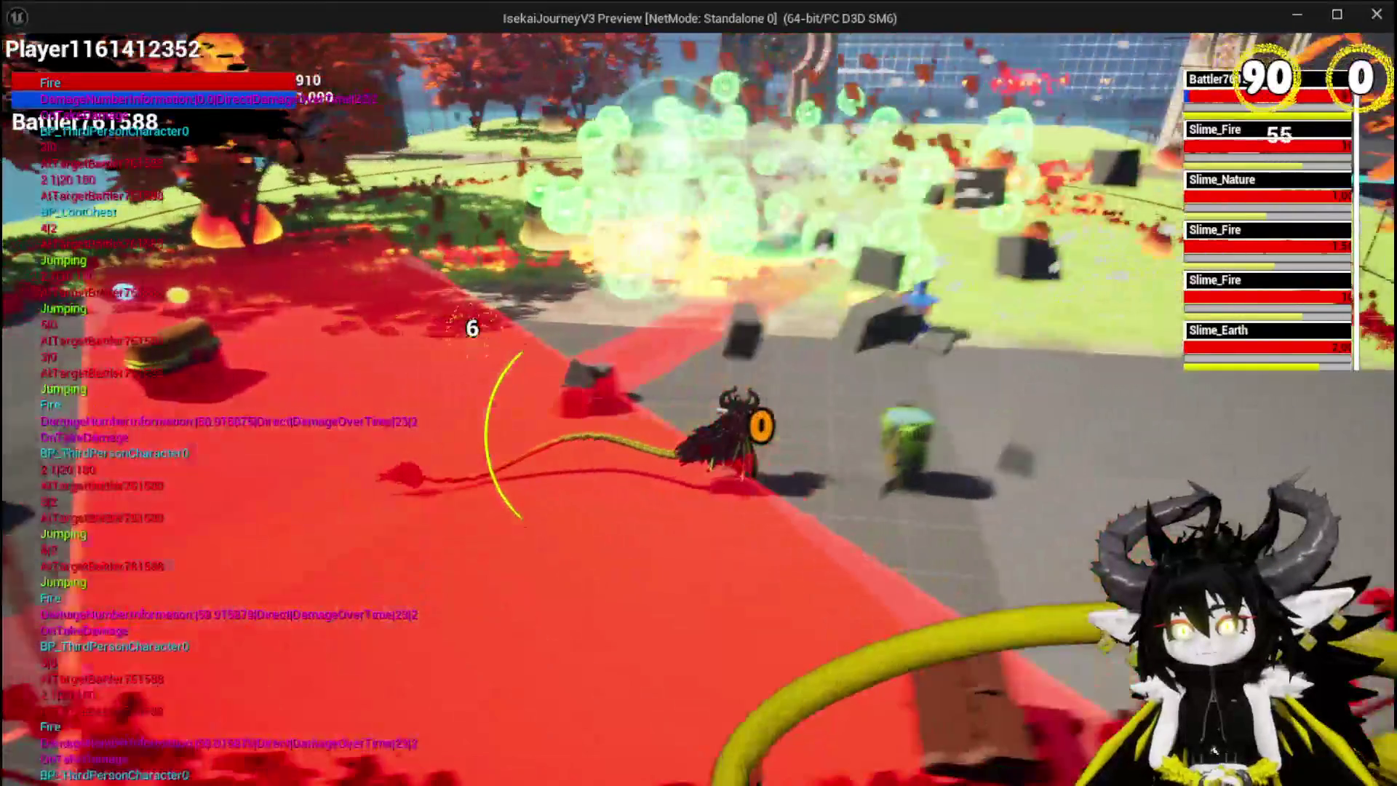
key(w)
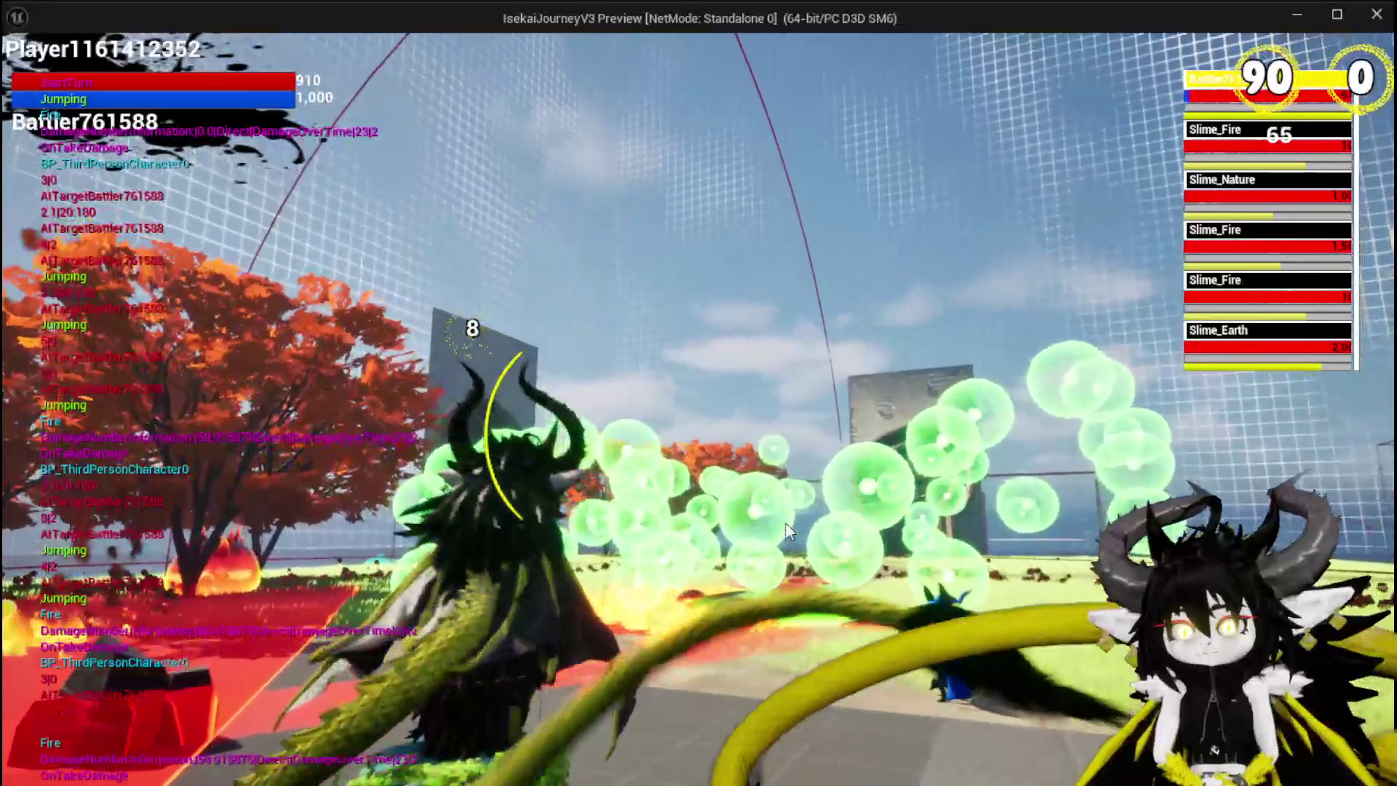
key(Tab)
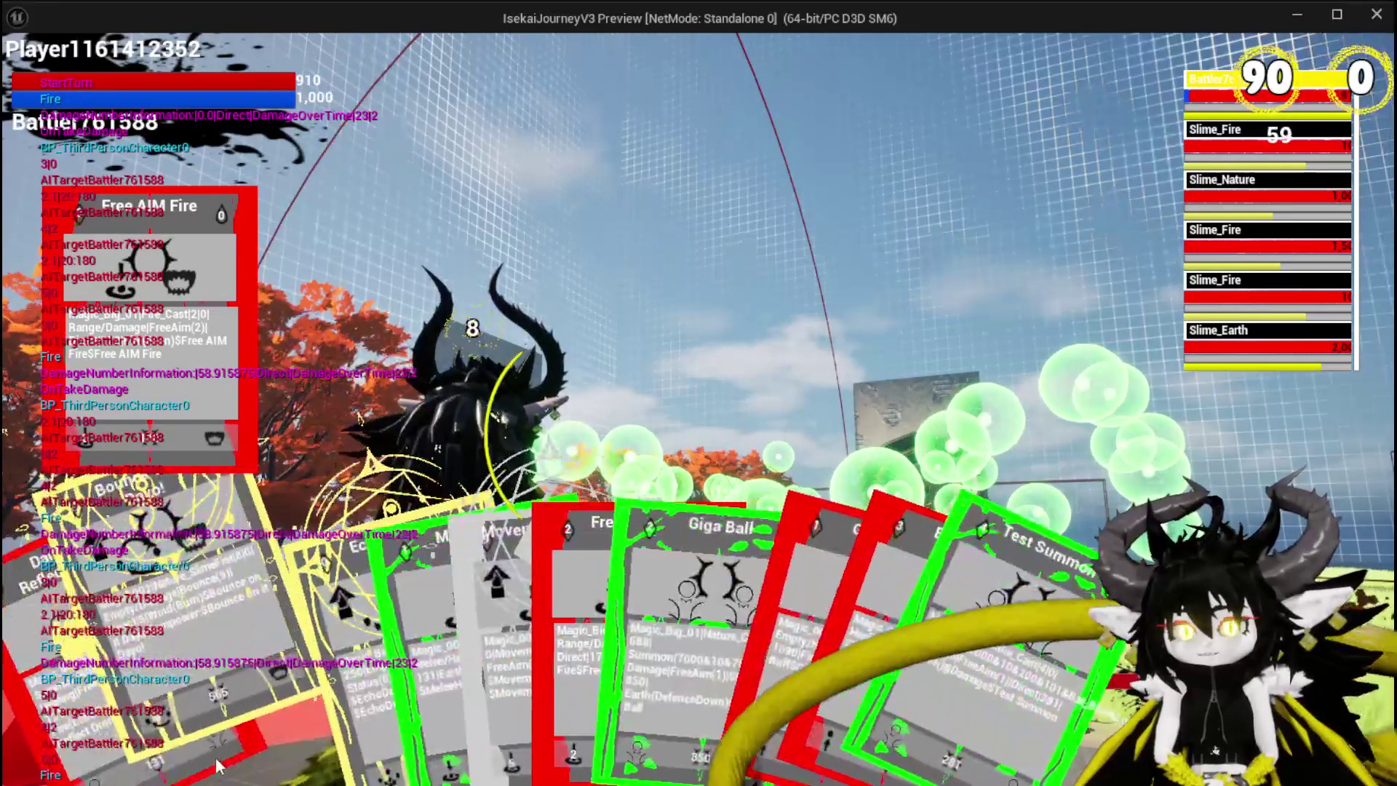
click(271, 622)
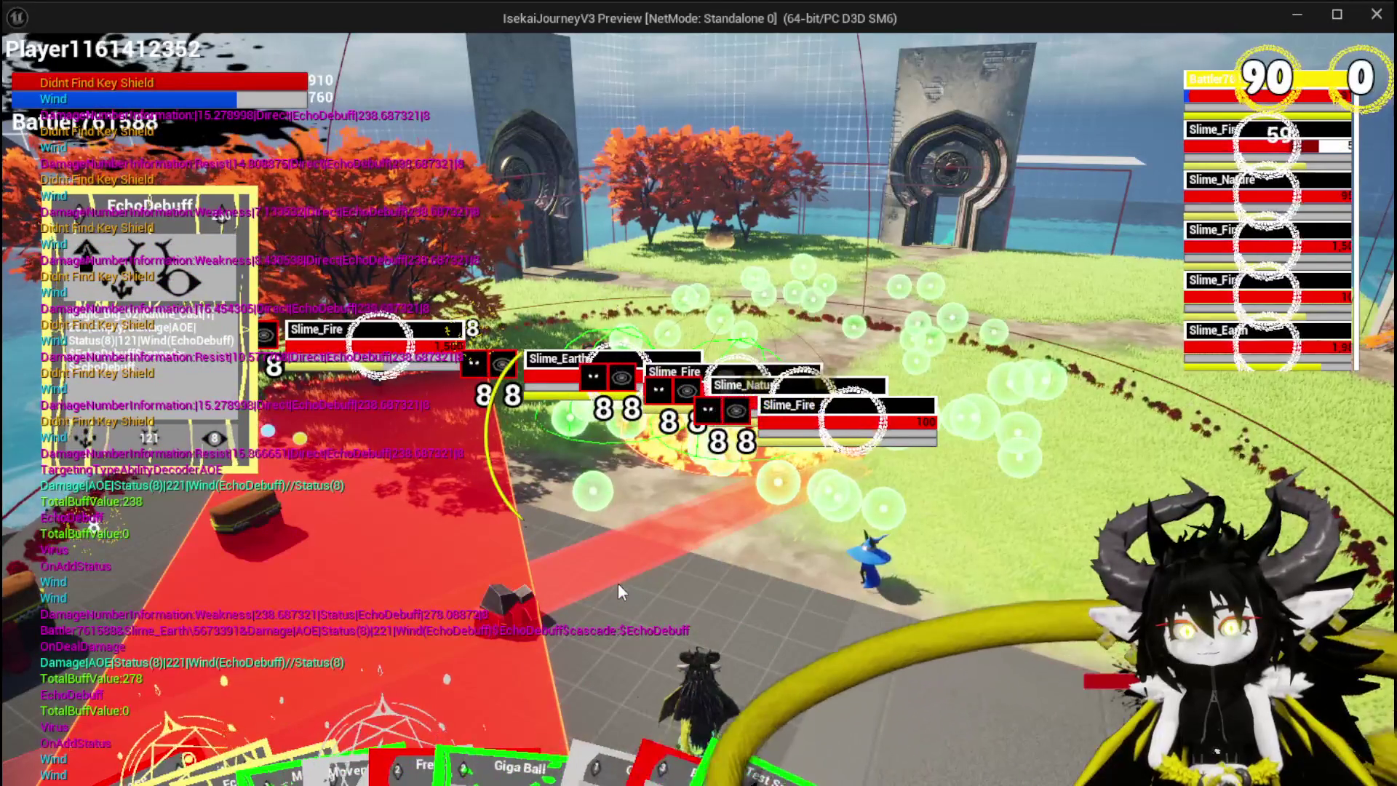
Aim and fire the Movement Explosion card at the slime group
mouse_move(592, 582)
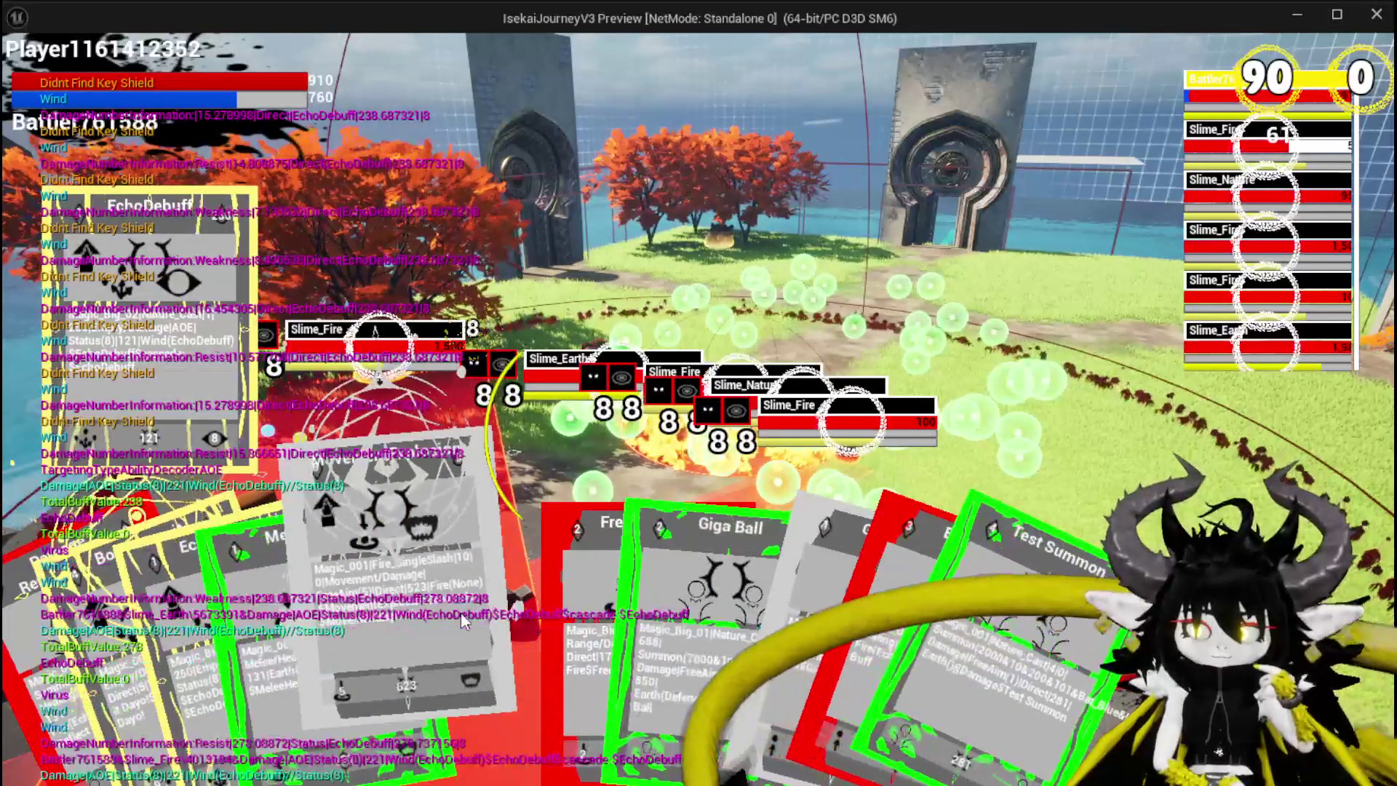
click(461, 613)
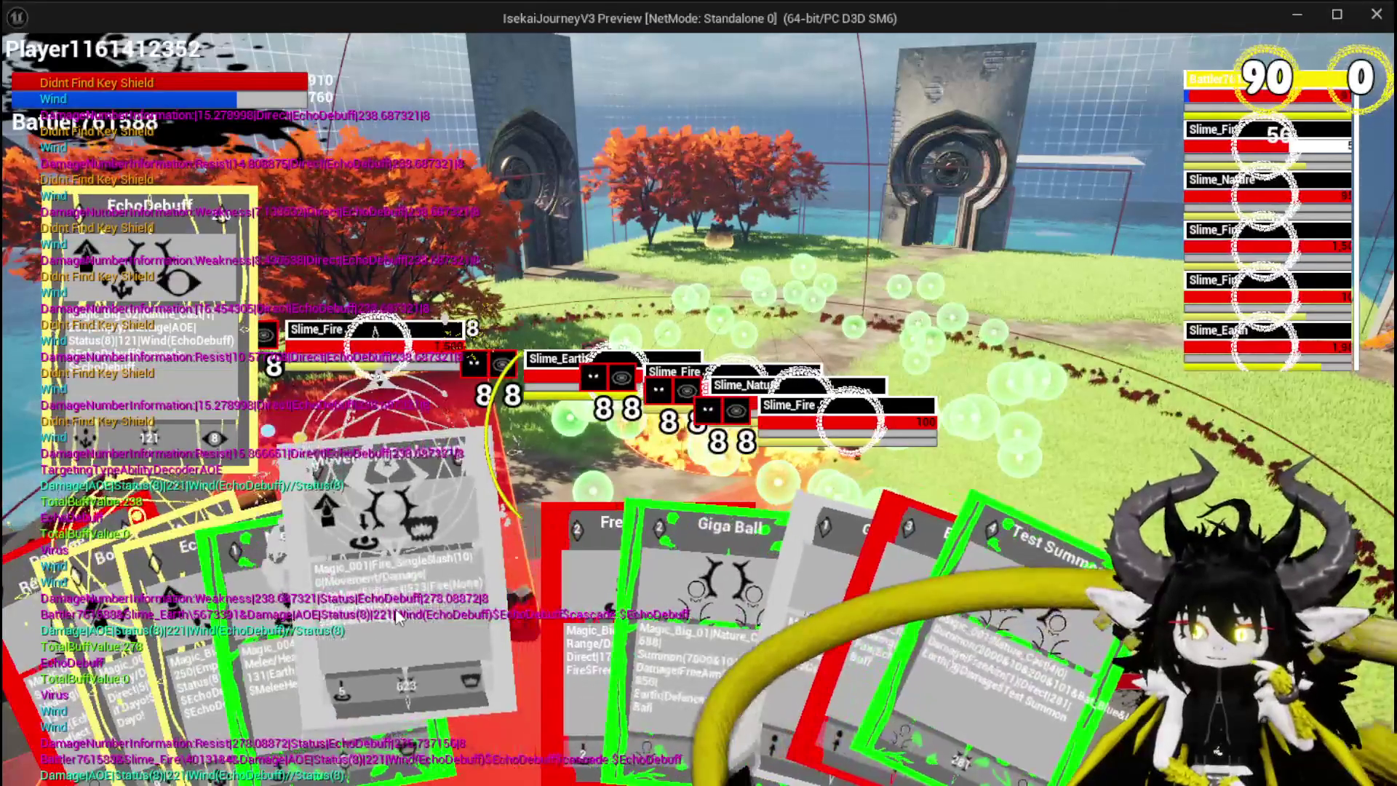
click(396, 608)
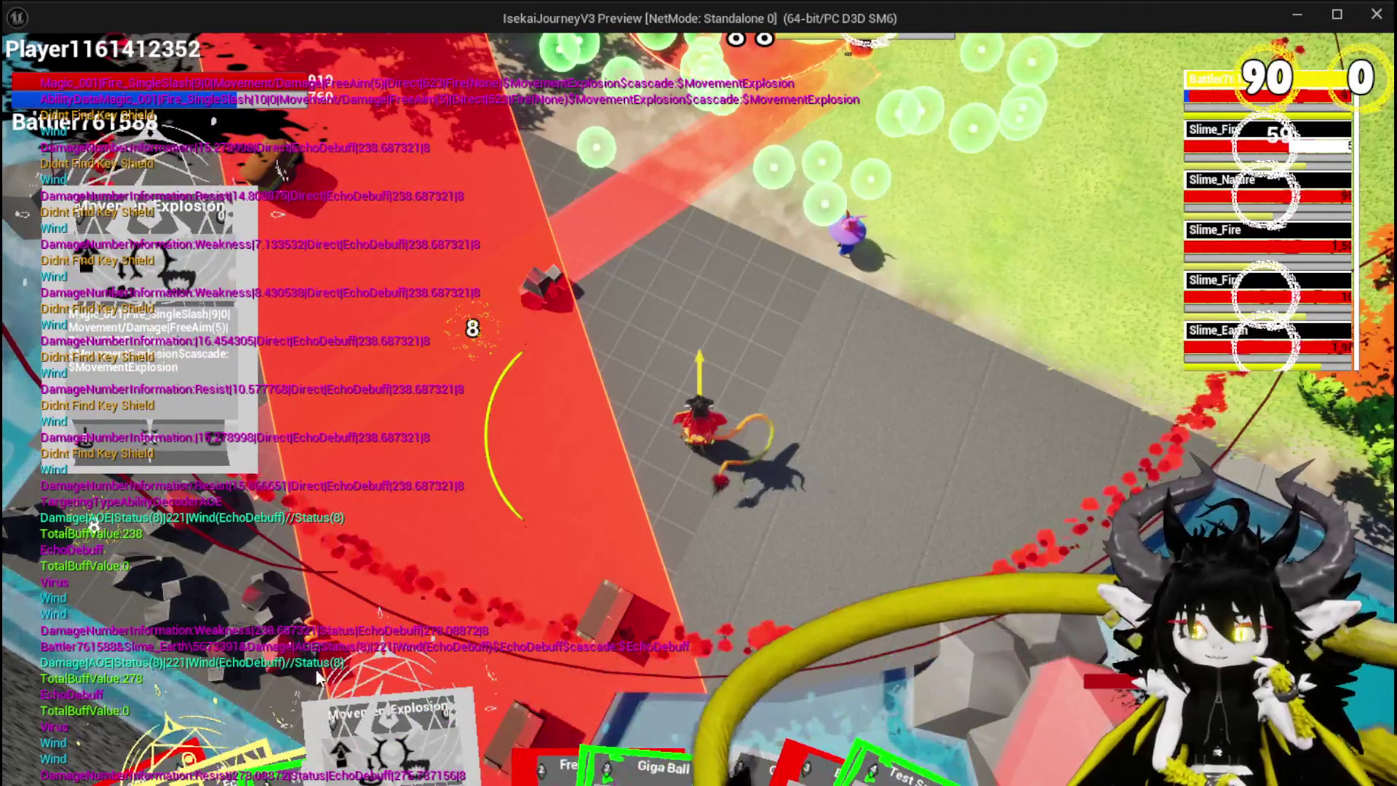
click(810, 369)
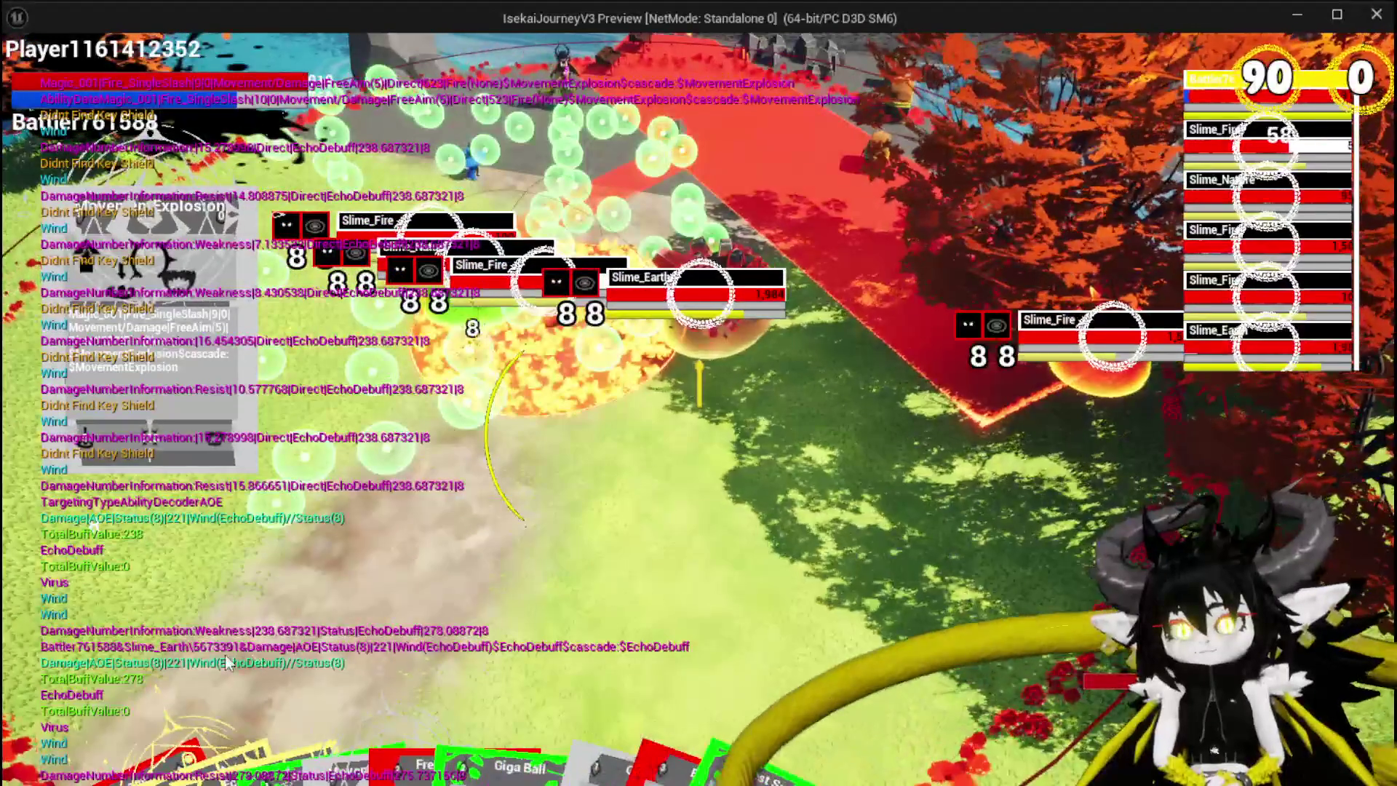
Fire Bounce on it Dayo! at Slime_Fire and switch to the editor at the breakpoint
mouse_move(225, 653)
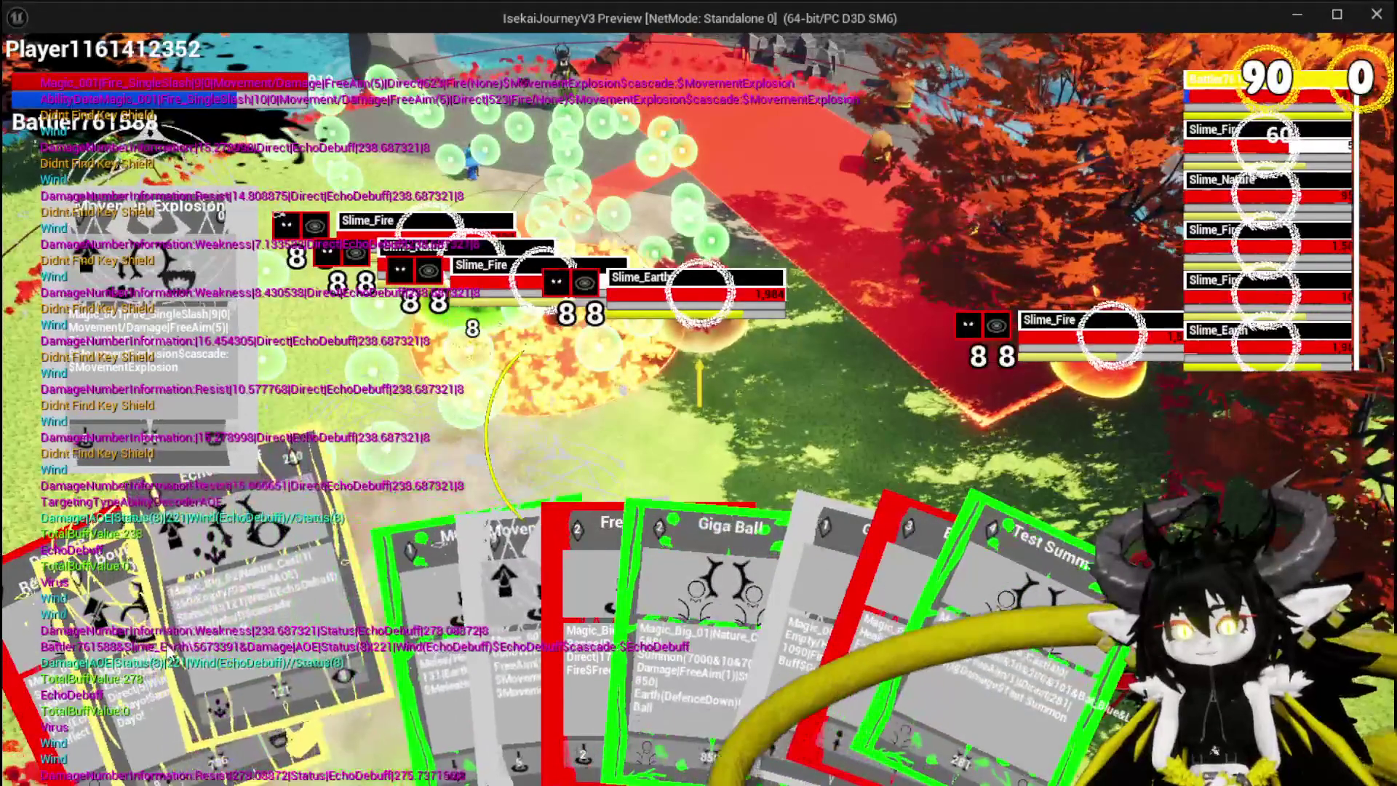
click(107, 640)
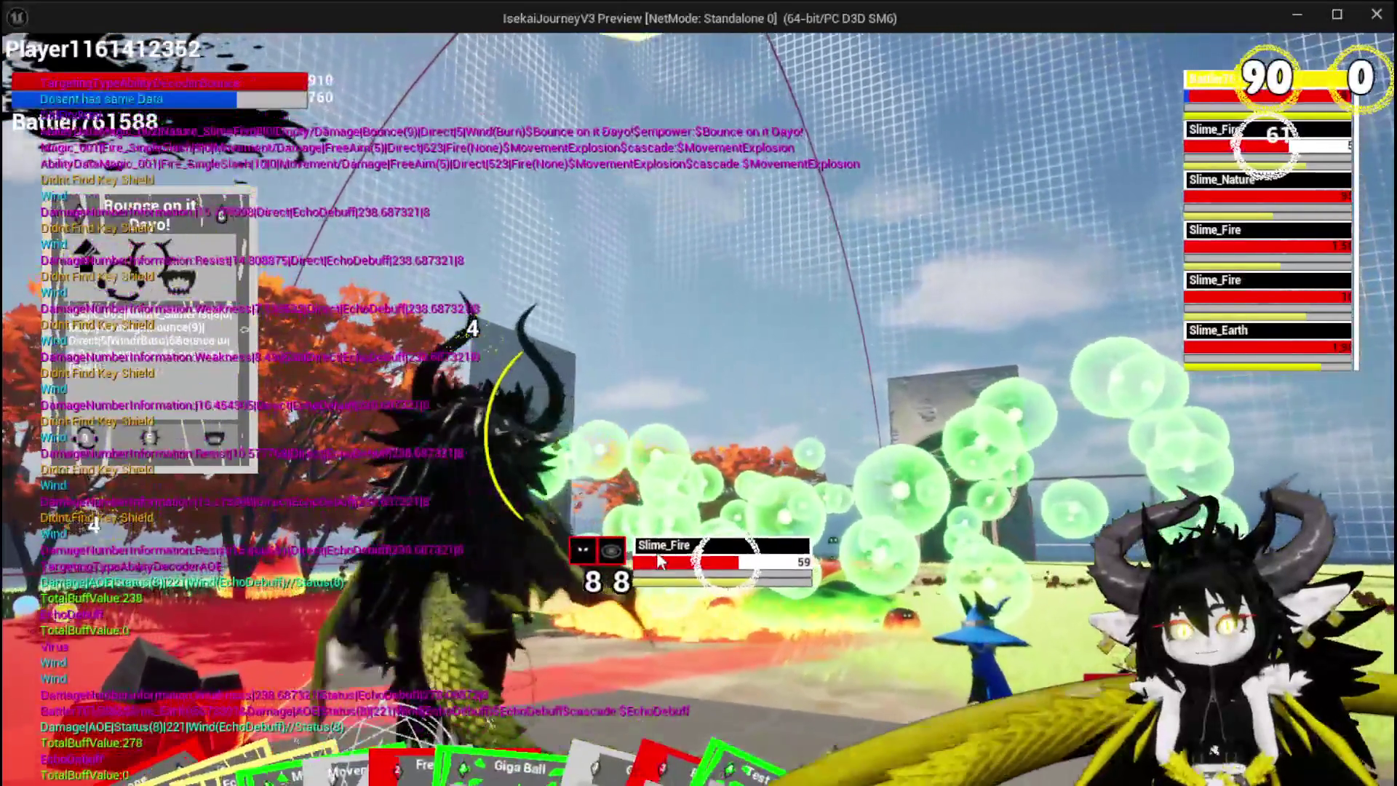
click(657, 559)
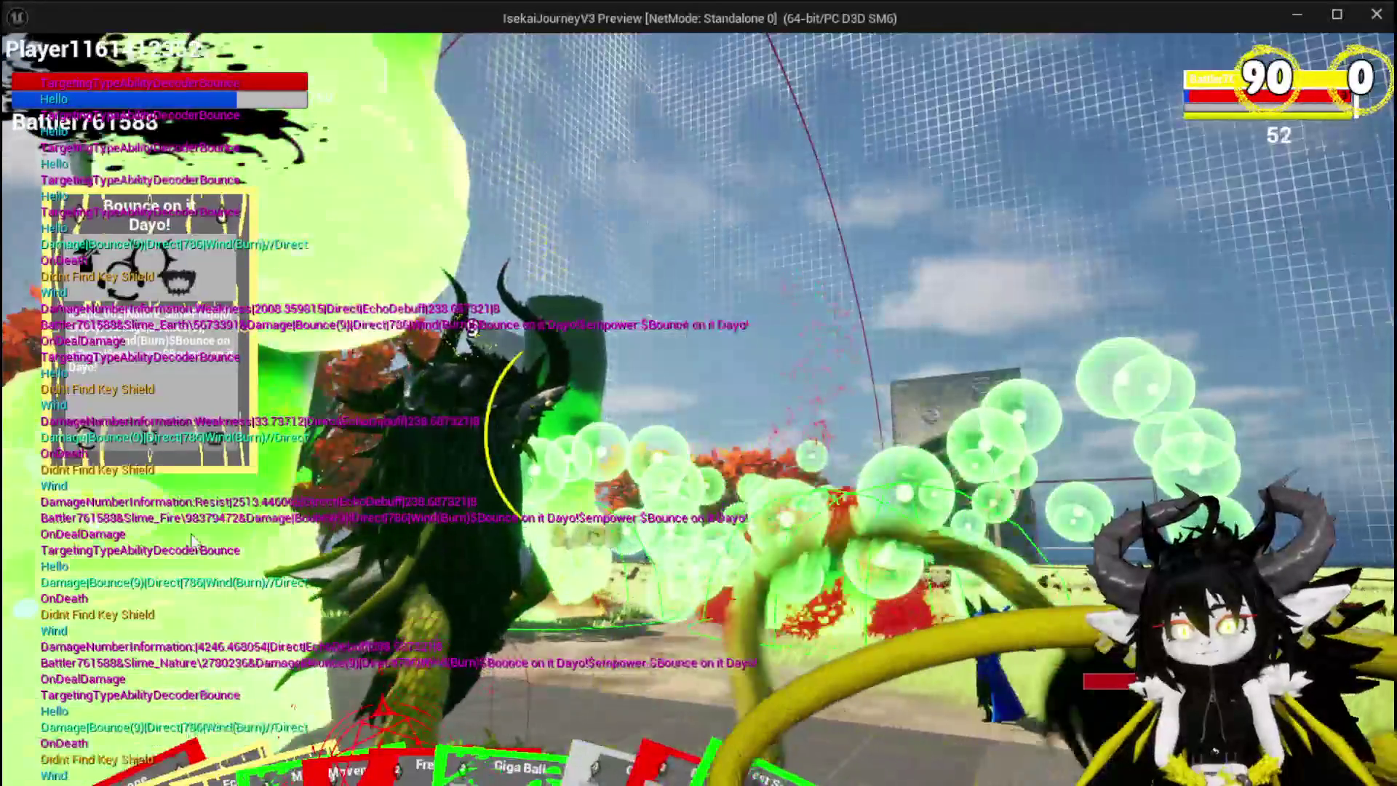
key(alt+Tab)
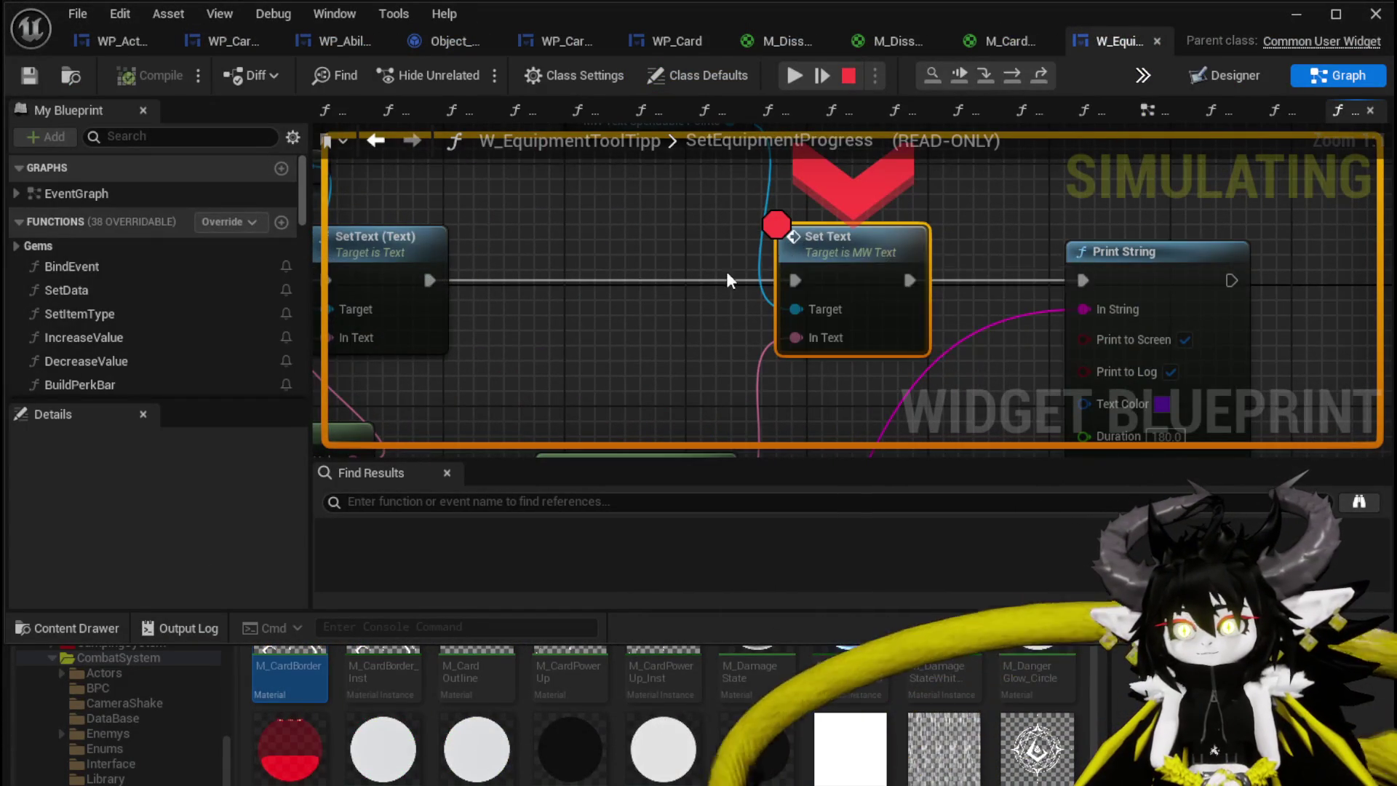
View the spendable-points Set Text at the breakpoint, resume to the victory screen, then stop play
scroll(770, 272, down, 3)
mouse_move(686, 343)
mouse_down()
mouse_move(722, 237)
mouse_move(712, 124)
mouse_move(689, 340)
mouse_up()
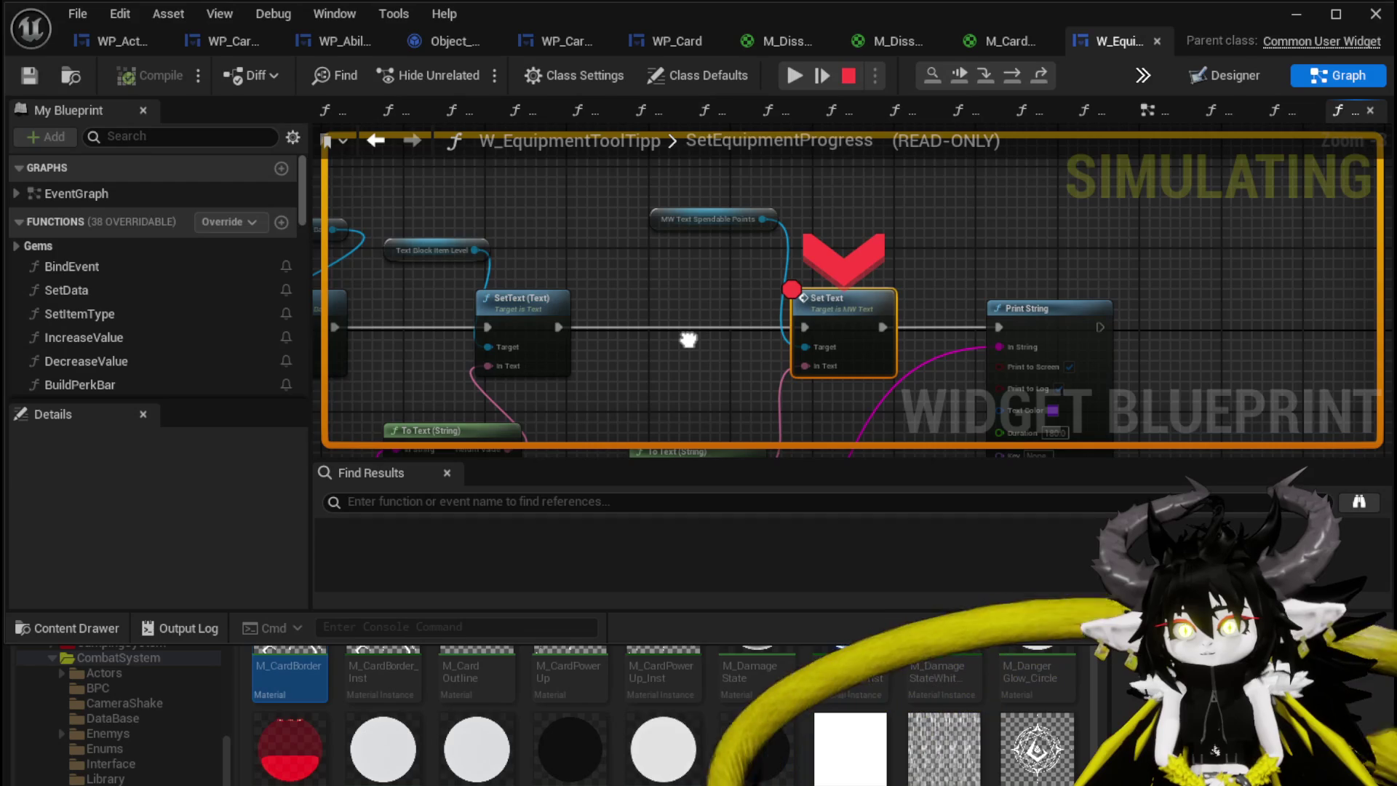
click(795, 77)
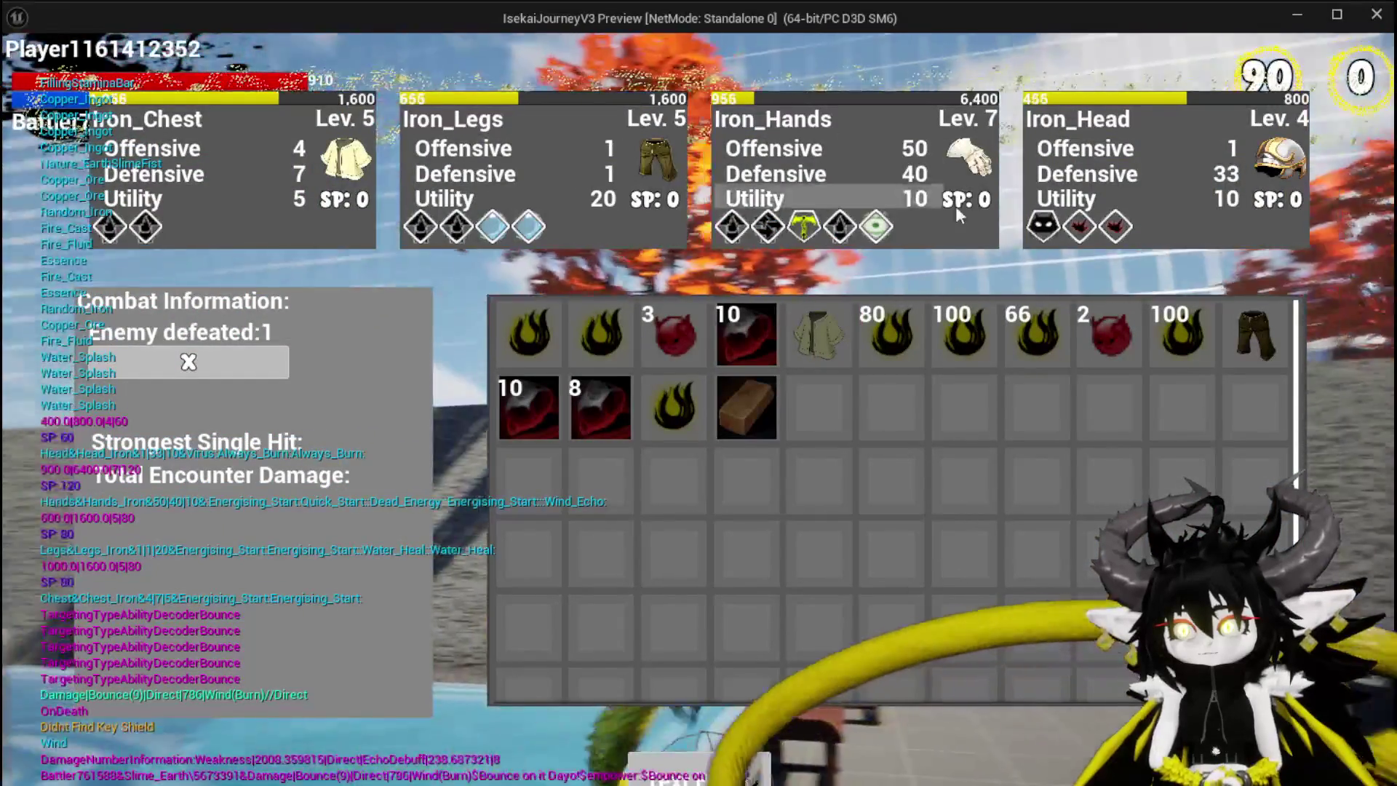
key(Escape)
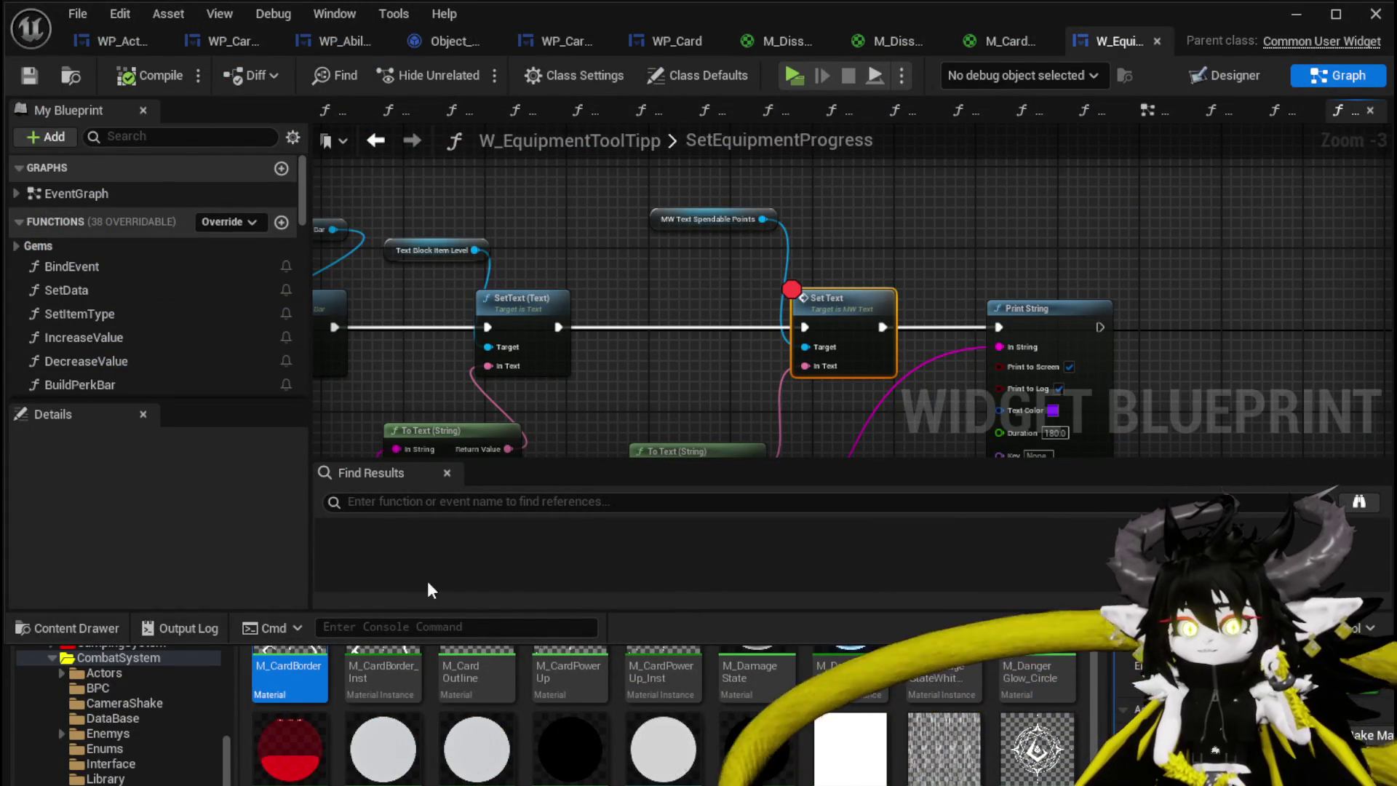
Browse the Content Browser to AbilitySystem > Managers and open the AbilityDecoder Blueprint
click(1294, 18)
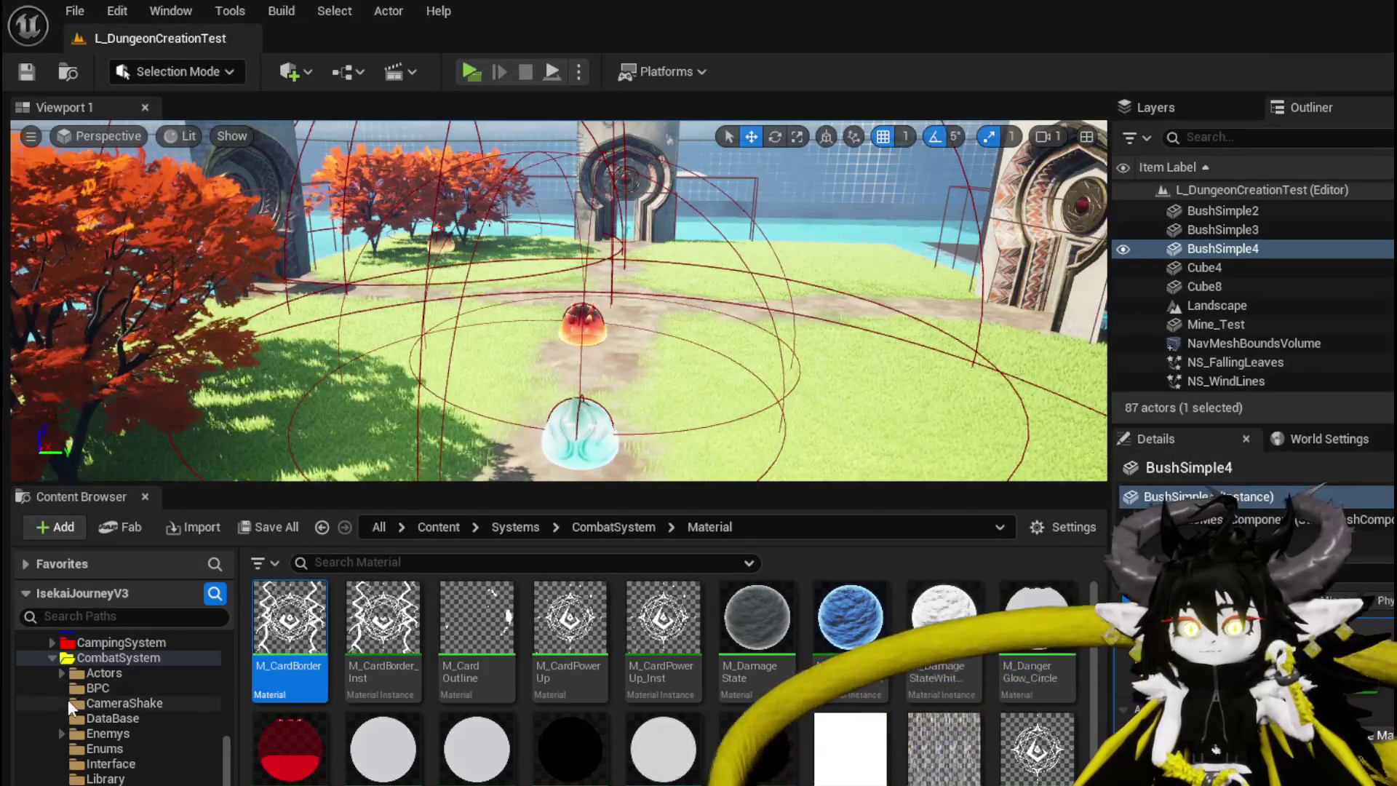
scroll(169, 716, down, 3)
scroll(169, 716, up, 3)
scroll(169, 716, up, 3)
scroll(122, 713, down, 3)
scroll(129, 690, up, 3)
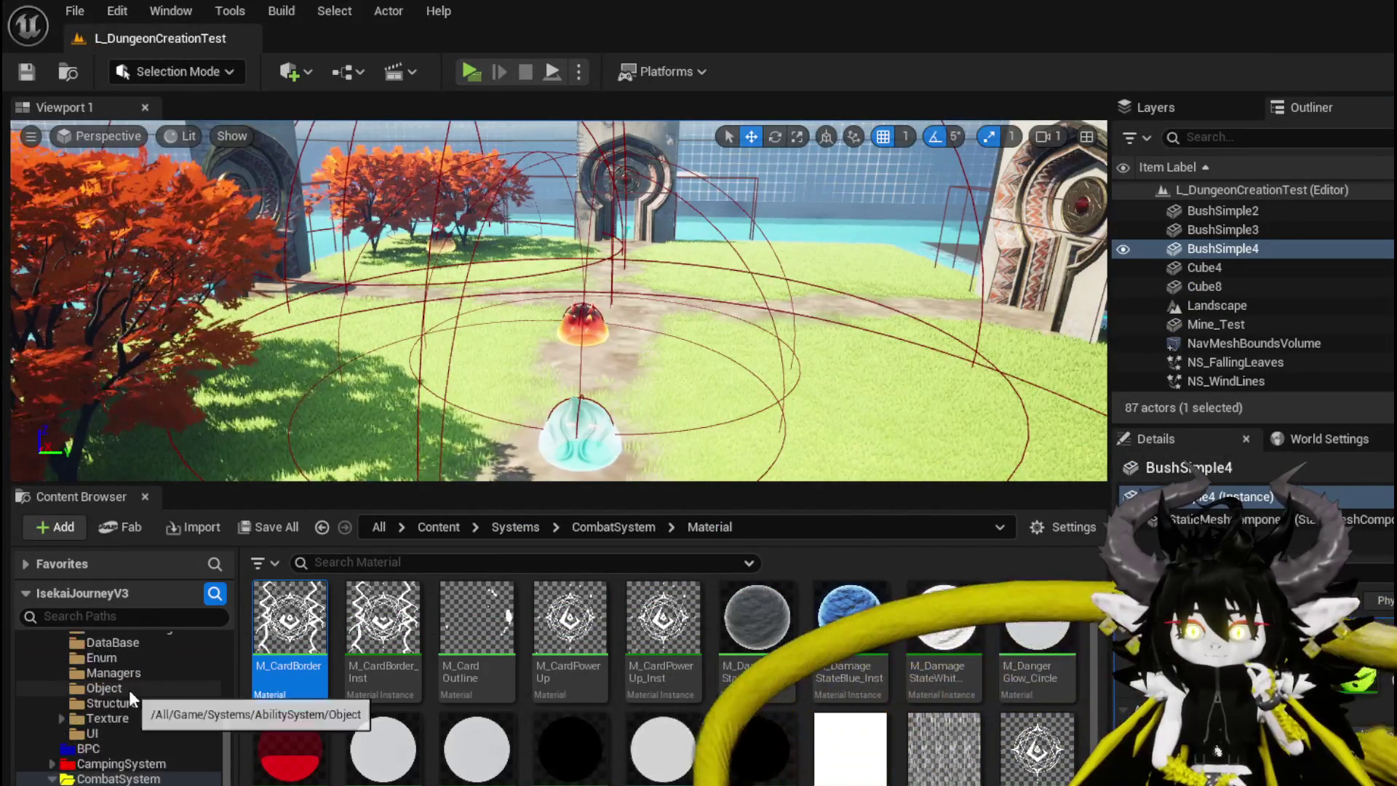
scroll(129, 692, up, 3)
click(125, 675)
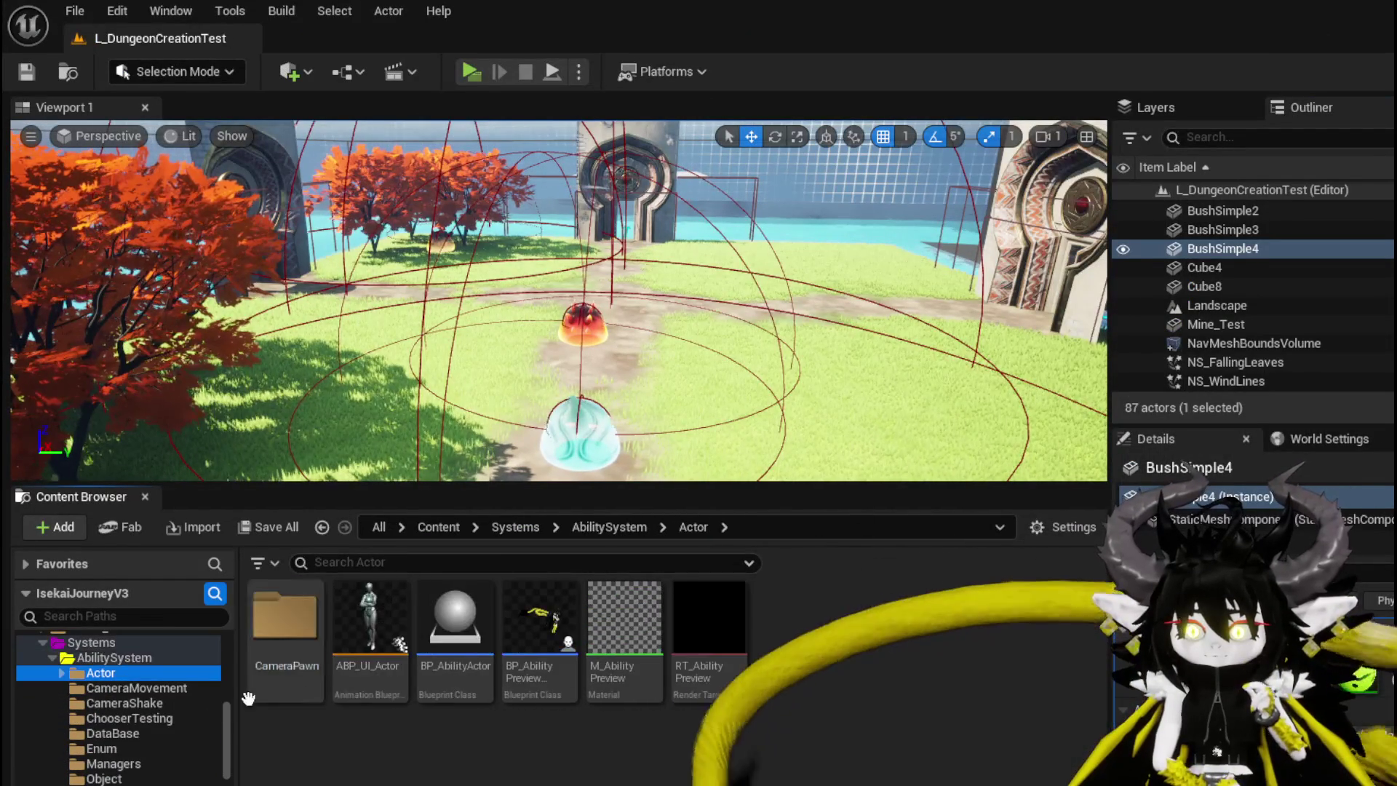
click(113, 763)
double_click(299, 640)
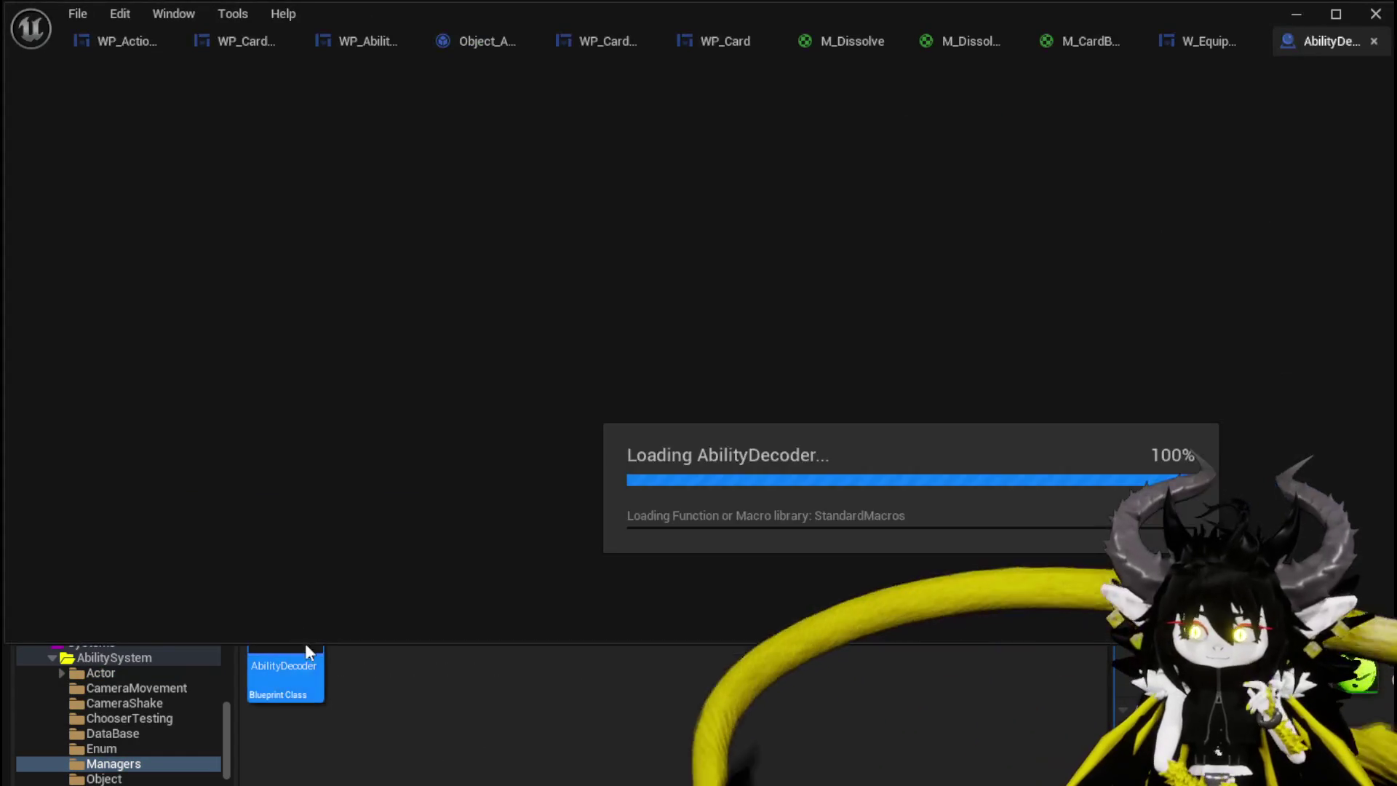
Select the Bounce Handler and timer-clearing nodes and locate the Enemy Battlers output
scroll(547, 393, down, 10)
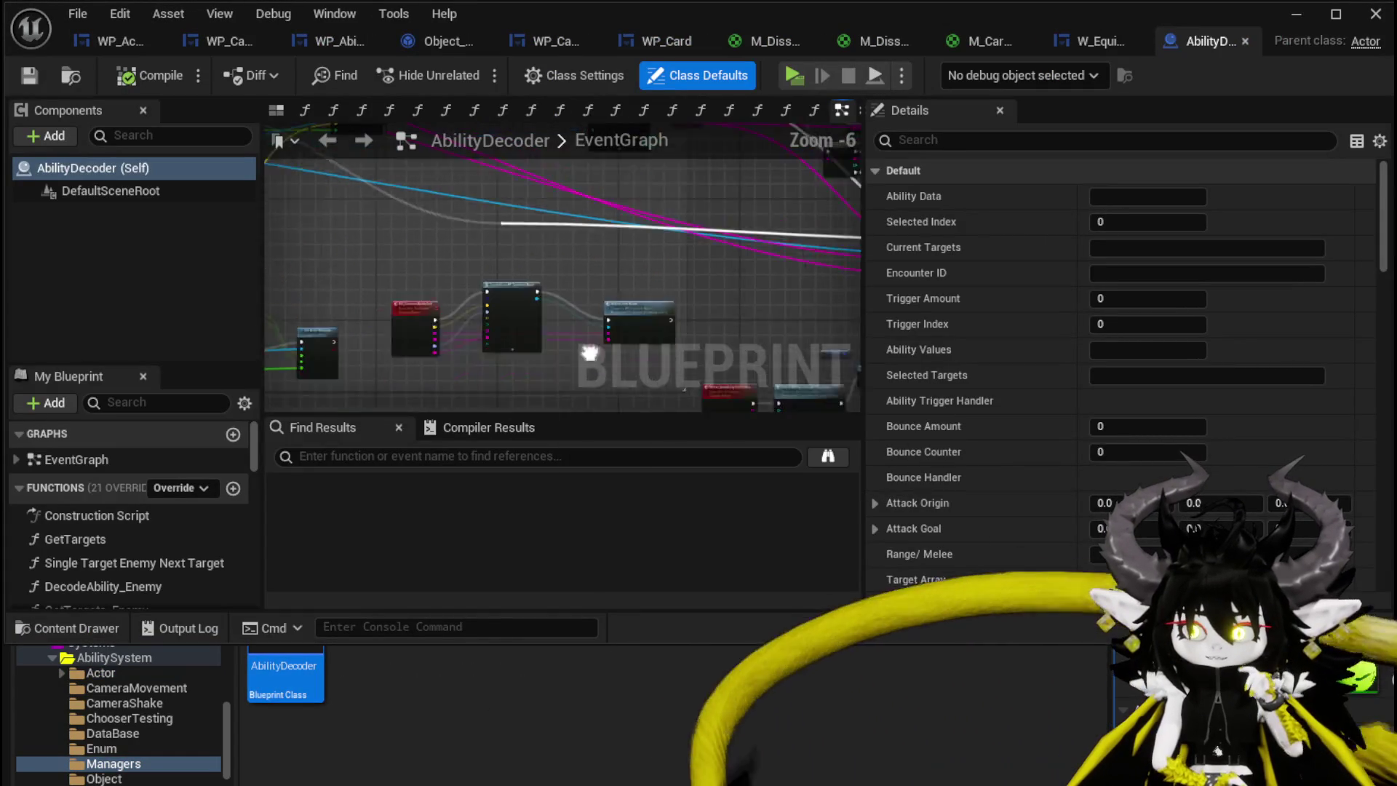
scroll(316, 273, up, 4)
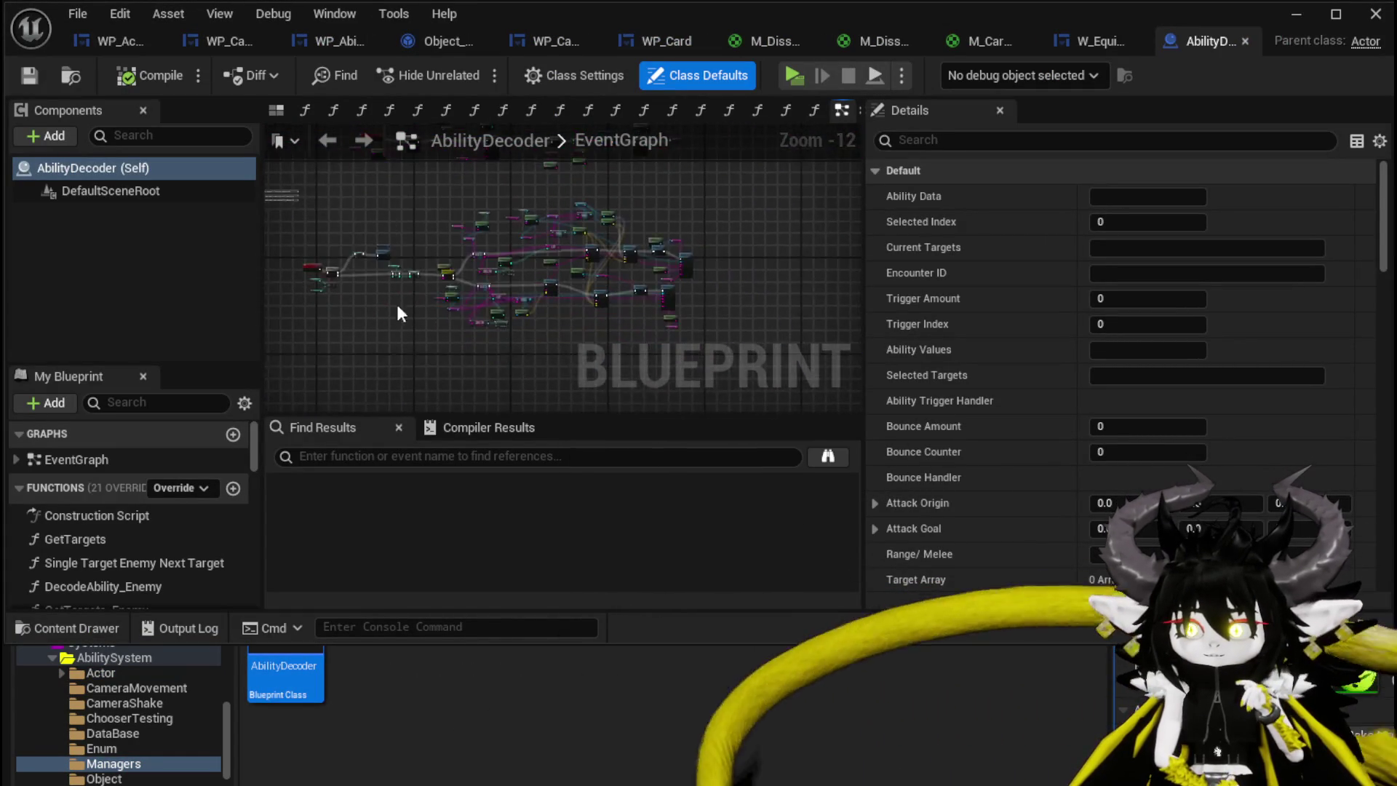
scroll(473, 325, up, 5)
scroll(484, 311, down, 5)
scroll(390, 325, up, 4)
scroll(391, 325, down, 4)
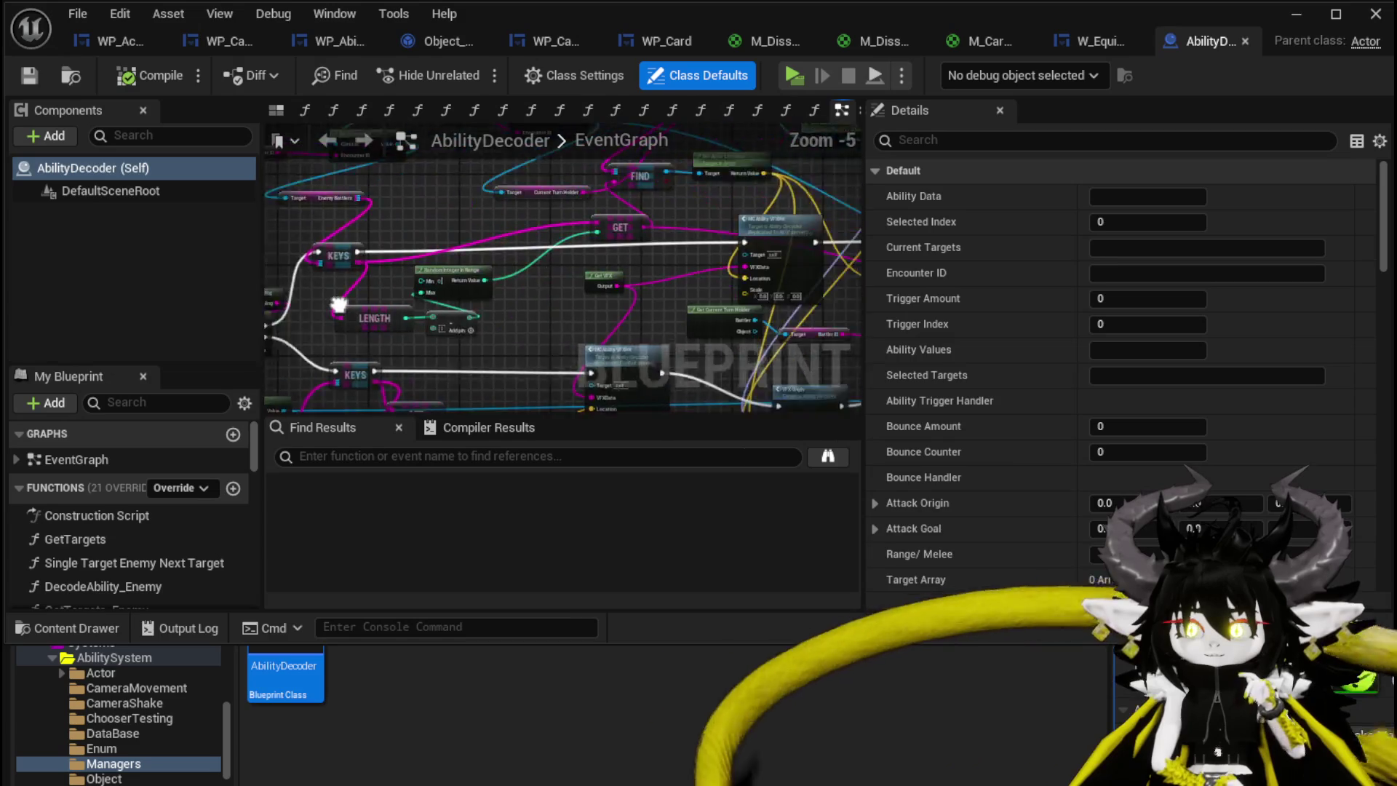
scroll(581, 311, up, 2)
scroll(581, 311, up, 3)
mouse_move(563, 314)
mouse_down()
mouse_move(687, 177)
mouse_move(486, 281)
mouse_move(295, 235)
mouse_up()
scroll(721, 219, down, 2)
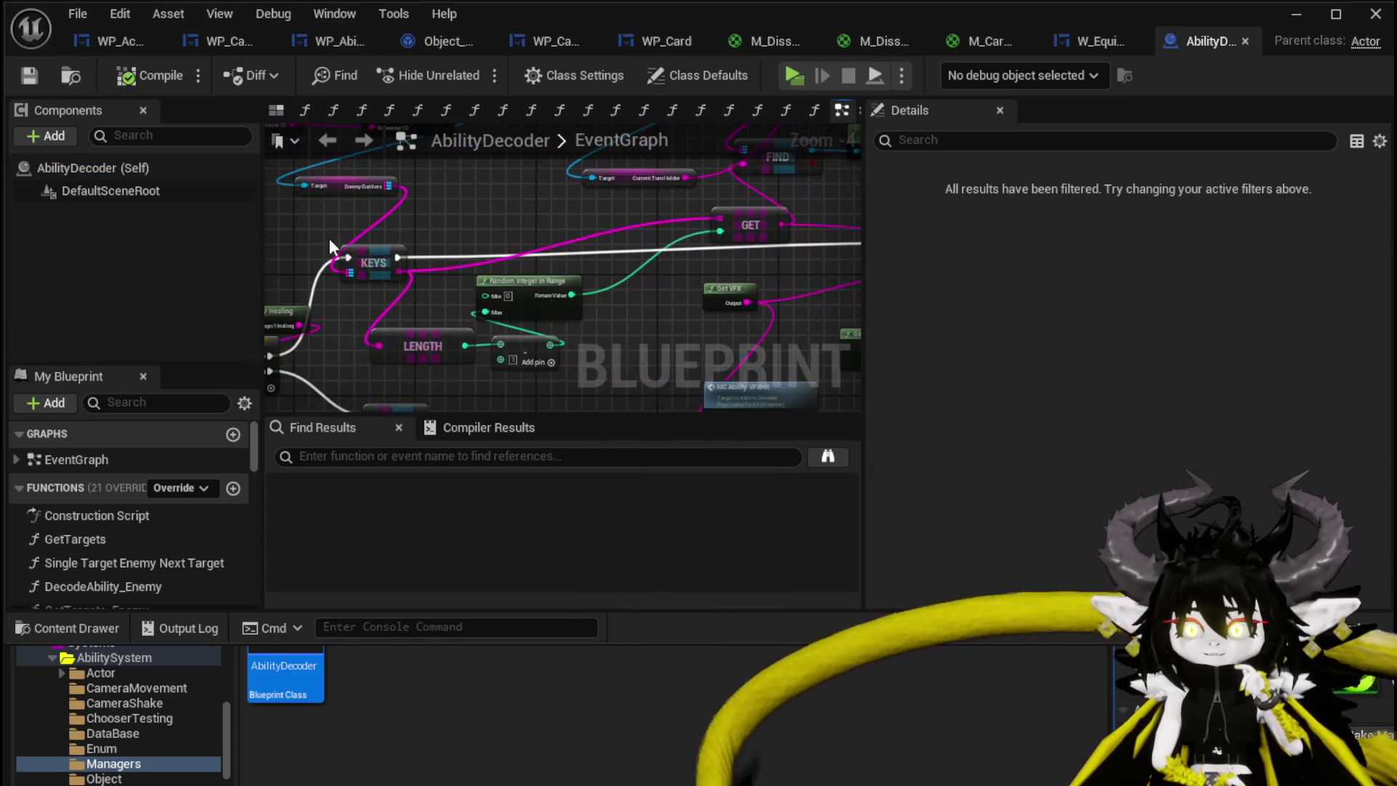
mouse_move(518, 247)
mouse_down()
mouse_move(574, 320)
mouse_move(616, 322)
mouse_move(514, 281)
mouse_up()
scroll(573, 320, up, 2)
scroll(540, 290, down, 2)
scroll(593, 343, up, 1)
scroll(514, 281, down, 2)
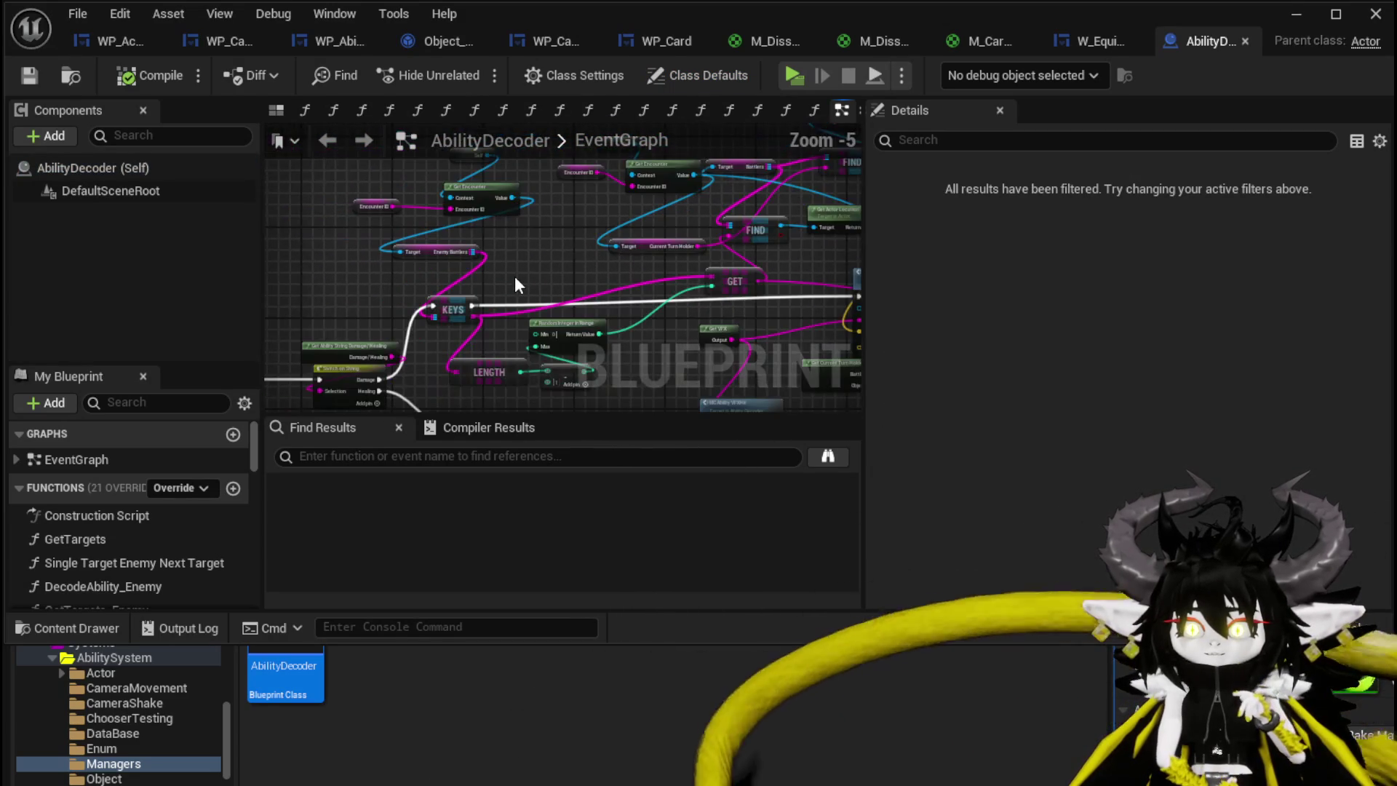
drag(537, 130, 588, 204)
scroll(526, 225, up, 2)
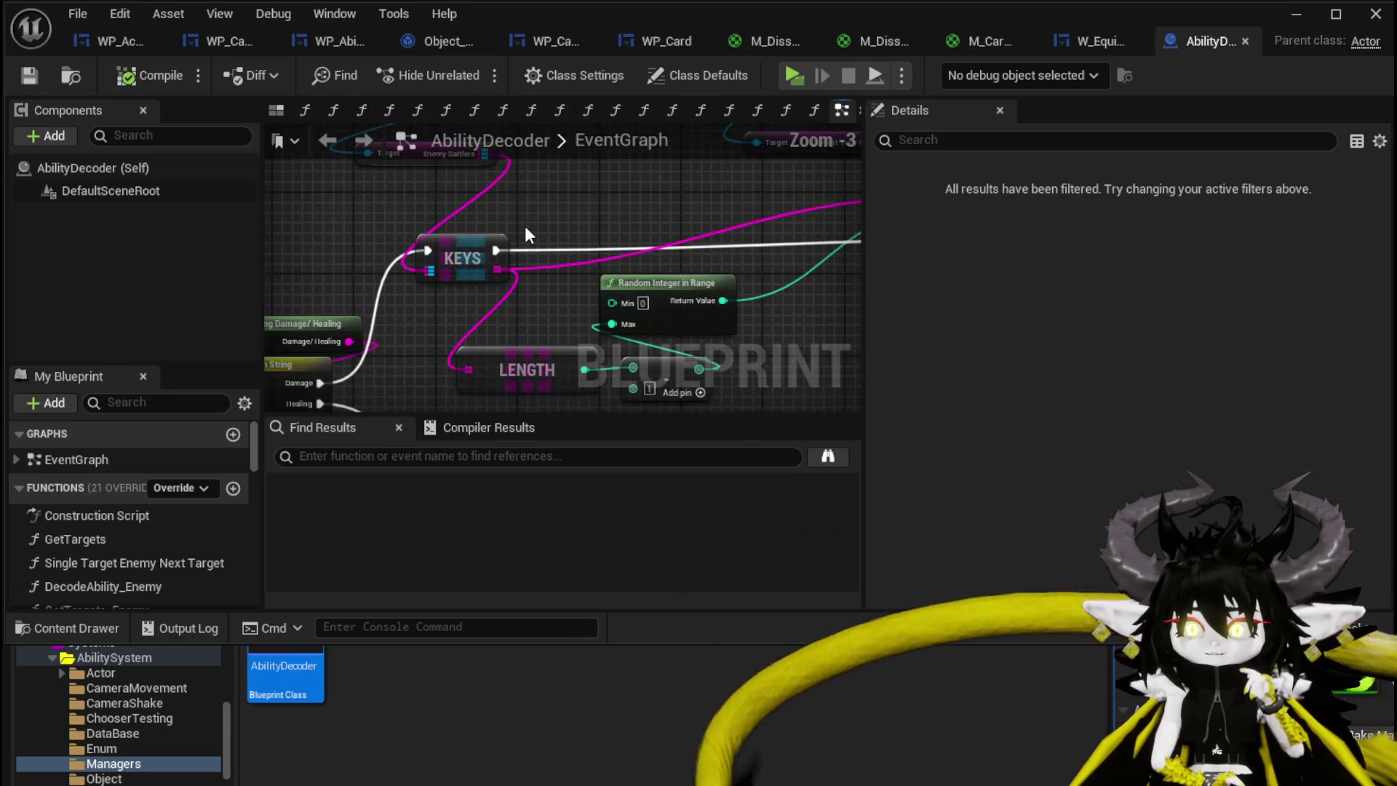
Add an Is Empty check on the Enemy Battlers output
drag(482, 186, 390, 233)
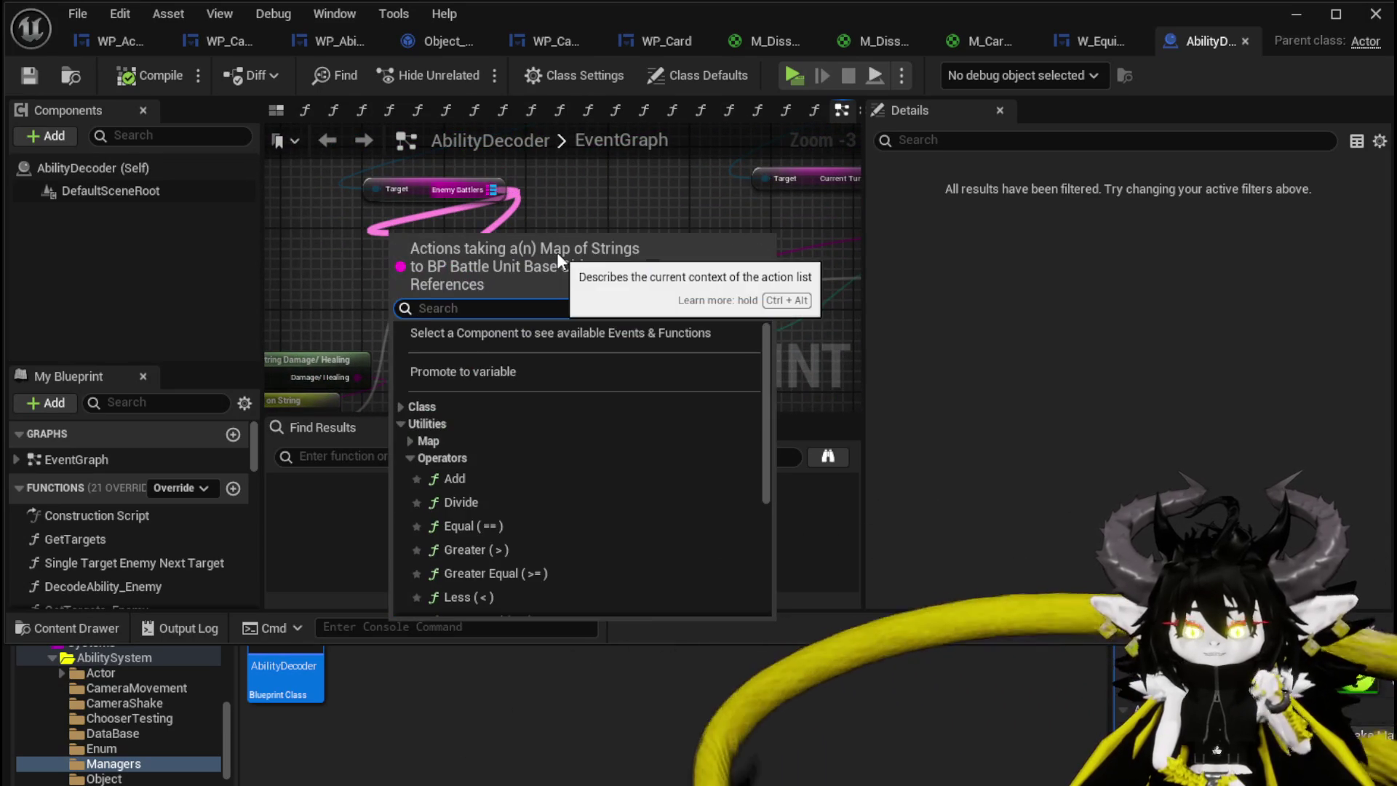
text(empty)
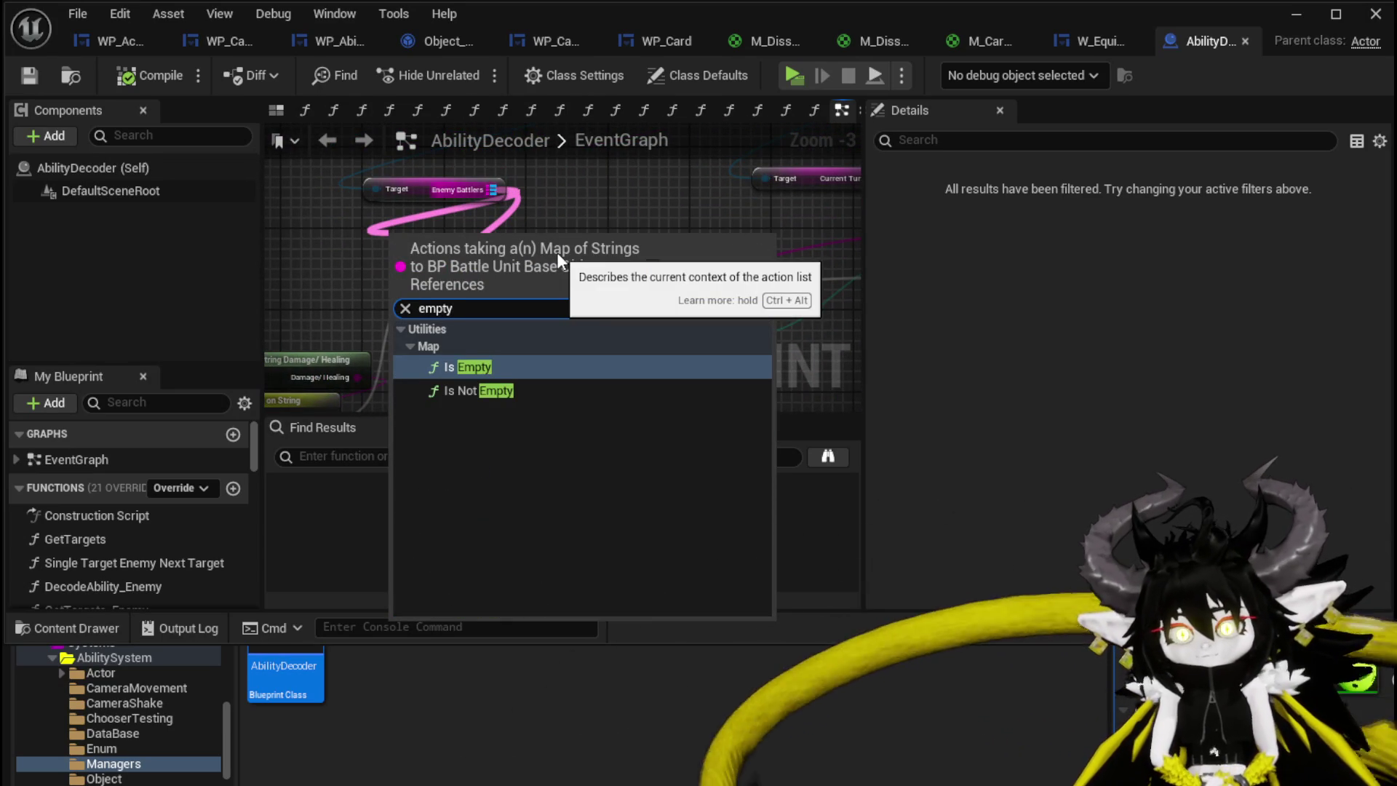
click(461, 372)
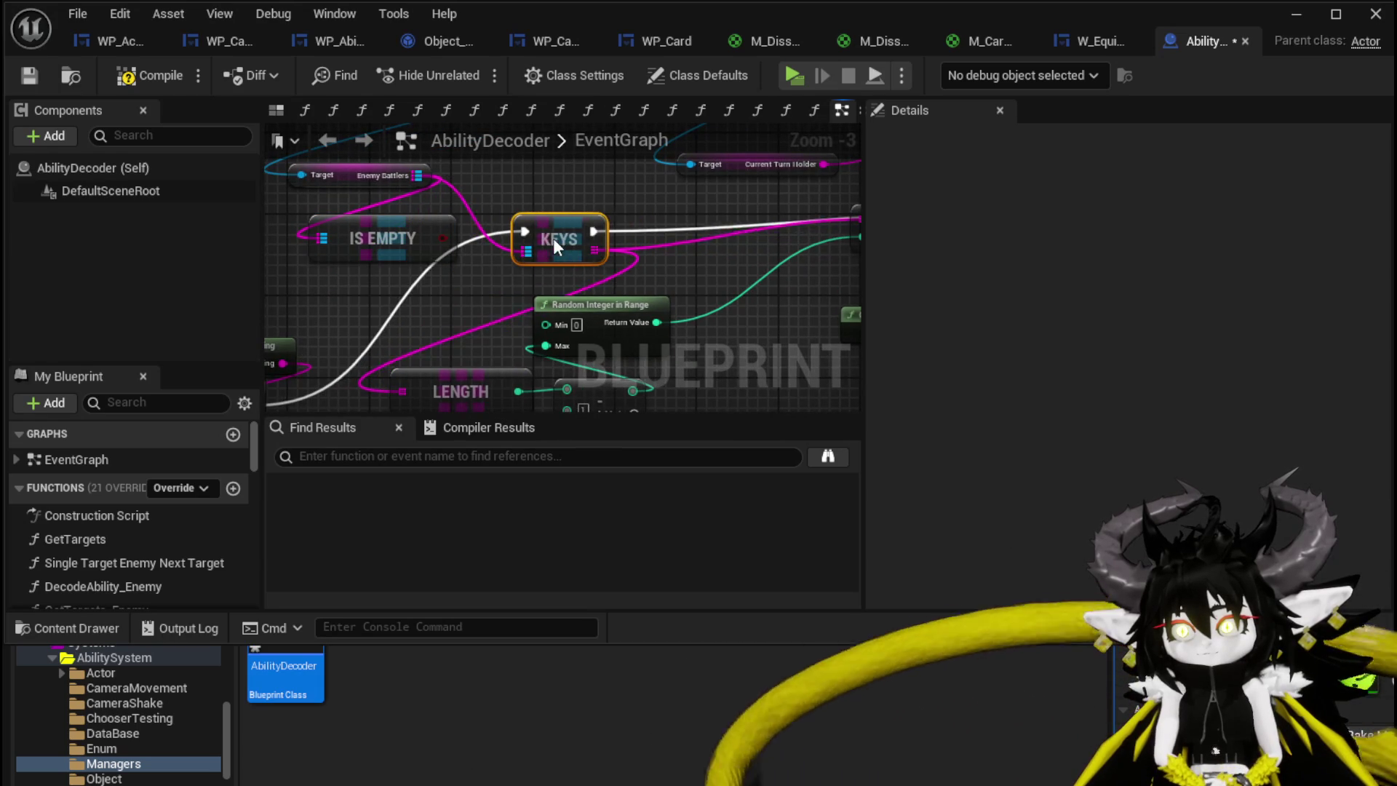
mouse_move(553, 230)
mouse_down()
mouse_move(619, 202)
mouse_move(454, 234)
mouse_move(447, 297)
mouse_up()
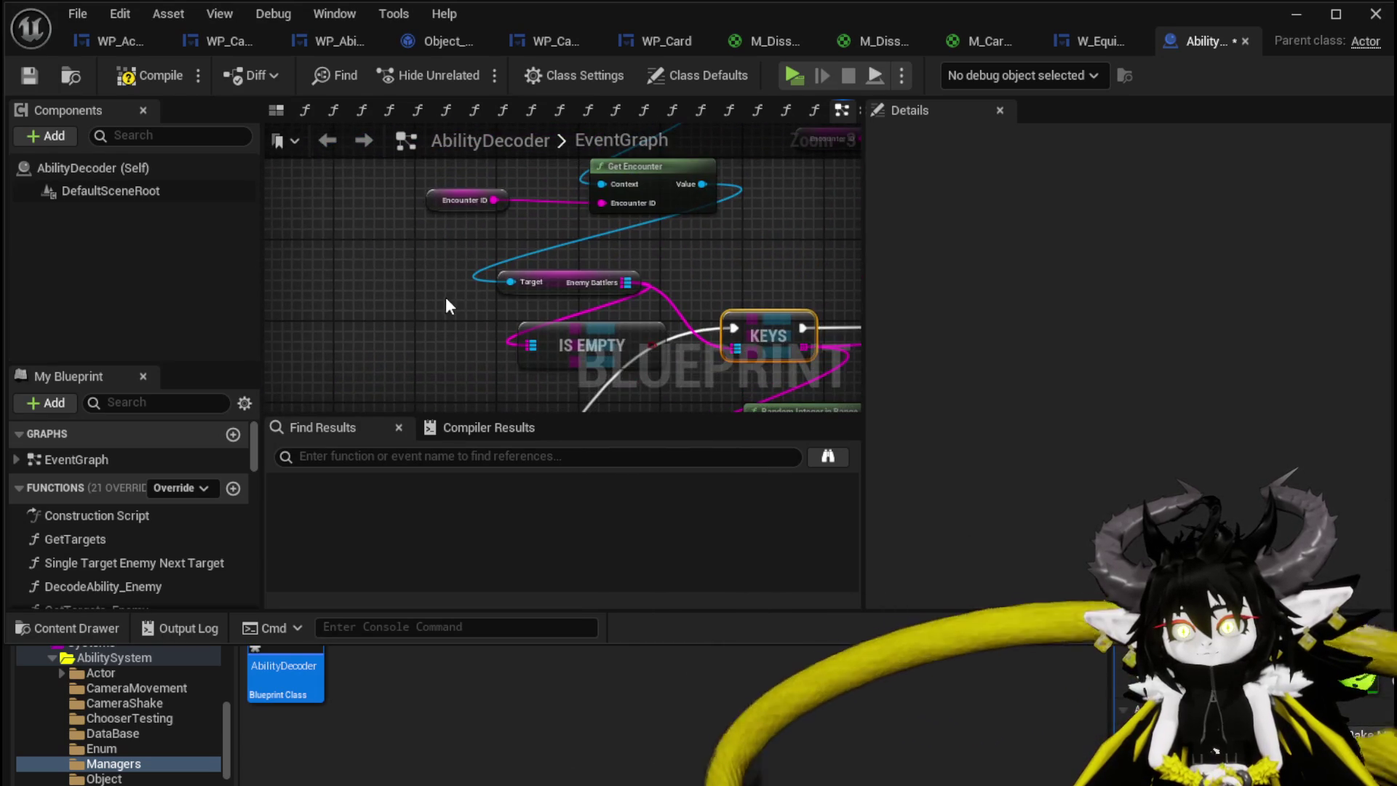
drag(648, 155, 643, 193)
drag(415, 340, 447, 239)
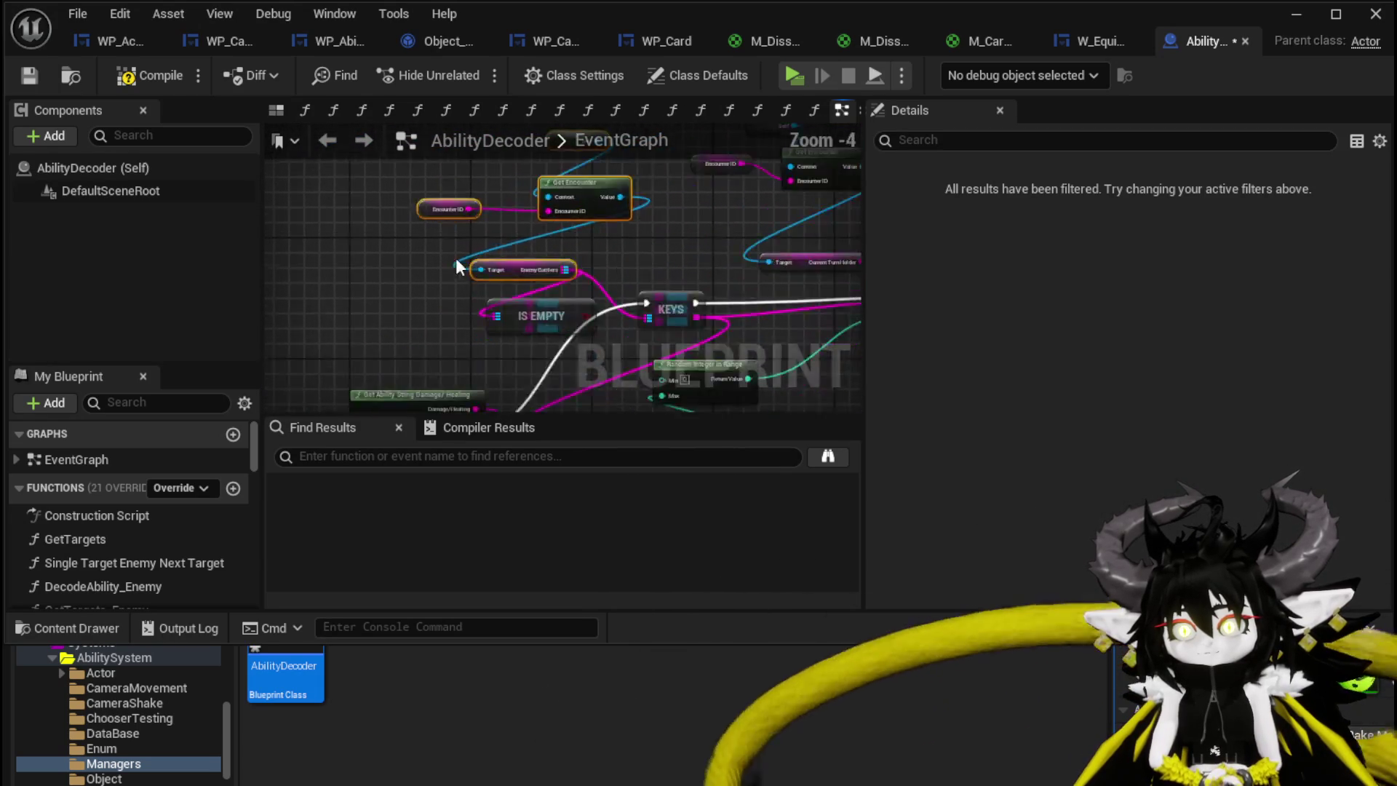
drag(568, 269, 313, 258)
Branch on Is Empty: False continues to KEYS, True clears the pasted Bounce Handler timer
mouse_move(639, 243)
mouse_down()
mouse_move(455, 243)
mouse_move(636, 256)
mouse_move(527, 275)
mouse_move(473, 263)
mouse_up()
mouse_move(366, 382)
mouse_down()
mouse_move(454, 218)
mouse_move(444, 209)
mouse_up()
drag(527, 229, 637, 198)
drag(489, 191, 531, 160)
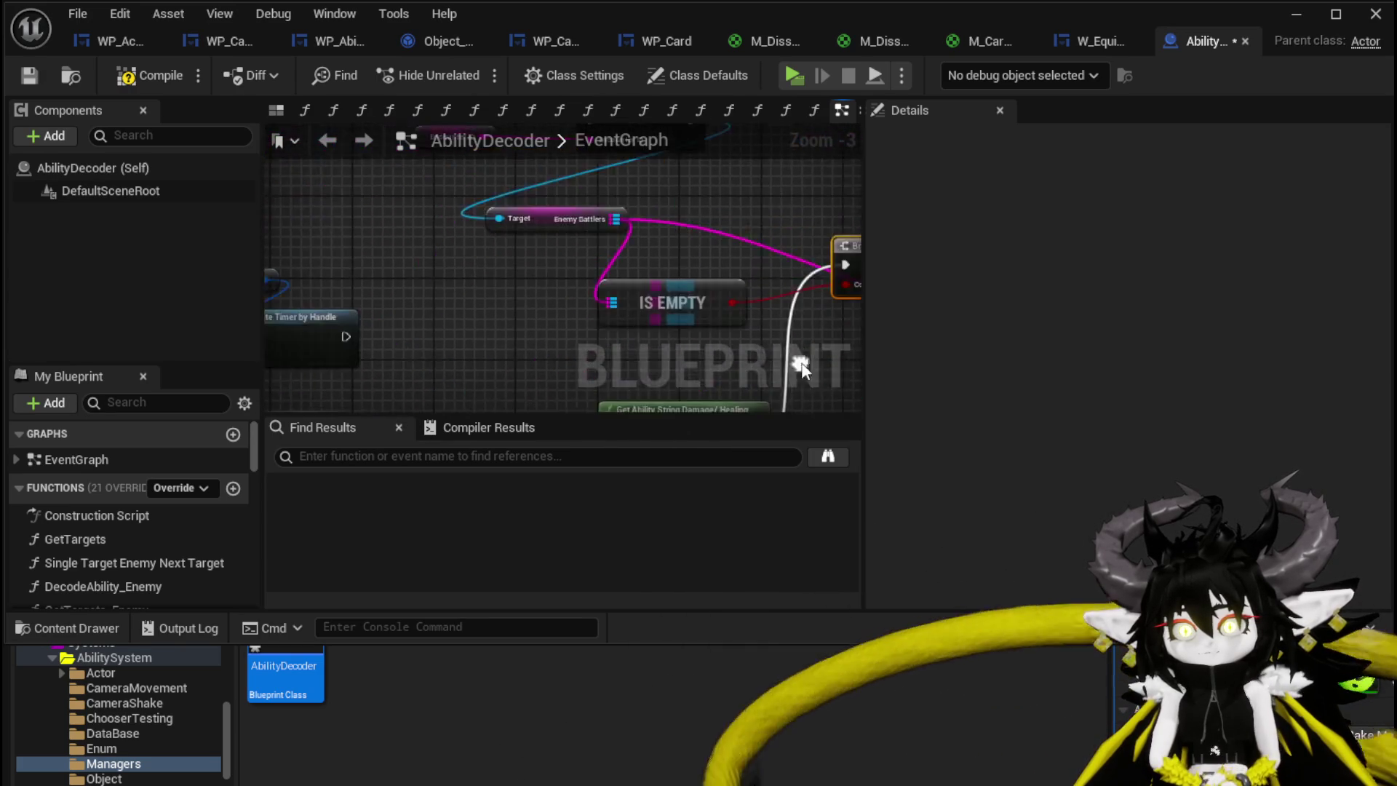
scroll(487, 333, down, 2)
drag(492, 244, 547, 234)
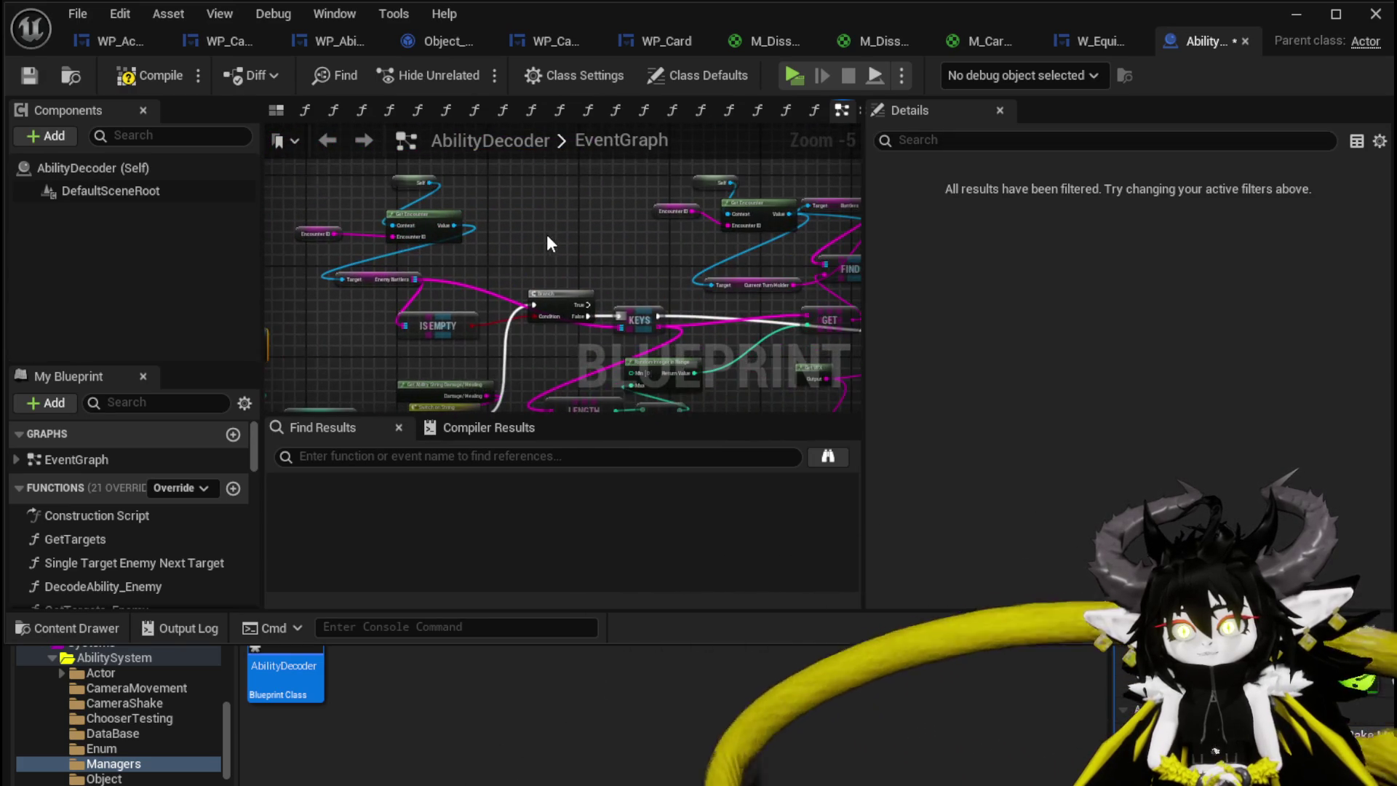
key(ctrl+v)
scroll(640, 299, up, 3)
mouse_move(551, 310)
mouse_down()
mouse_move(486, 220)
mouse_move(559, 247)
mouse_up()
Review the surrounding KEYS, GET and FIND nodes and save the AbilityDecoder blueprint
scroll(487, 220, down, 2)
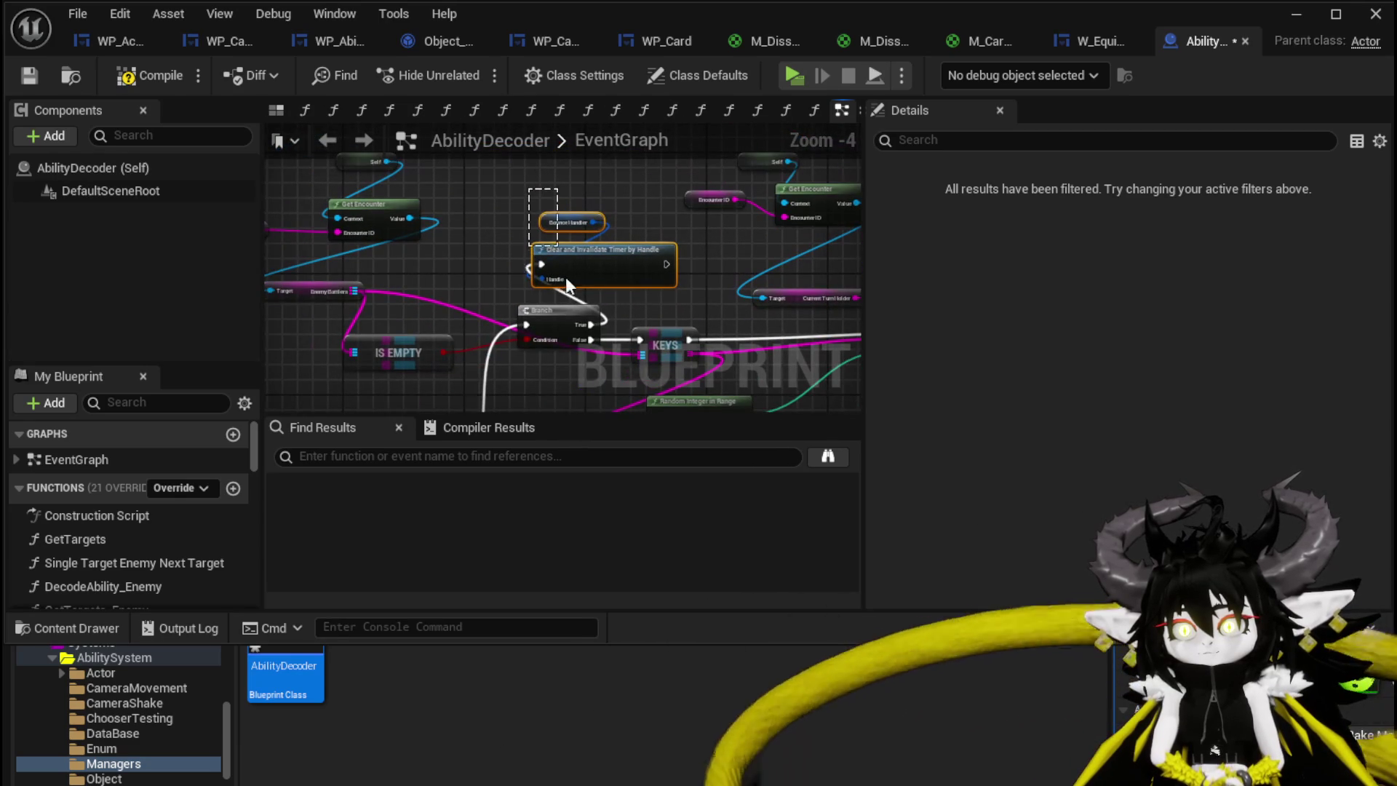
scroll(464, 324, down, 2)
drag(464, 323, 532, 178)
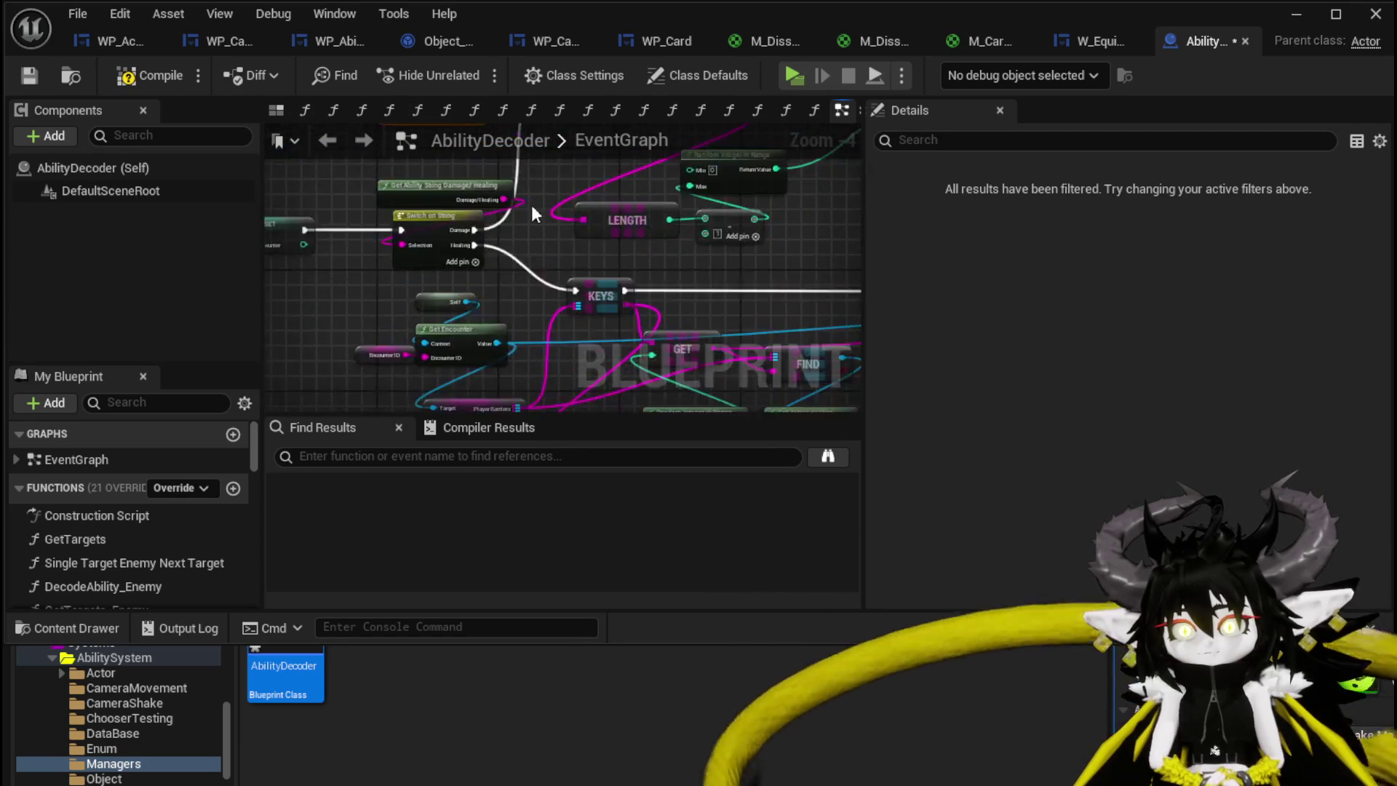
scroll(387, 256, up, 5)
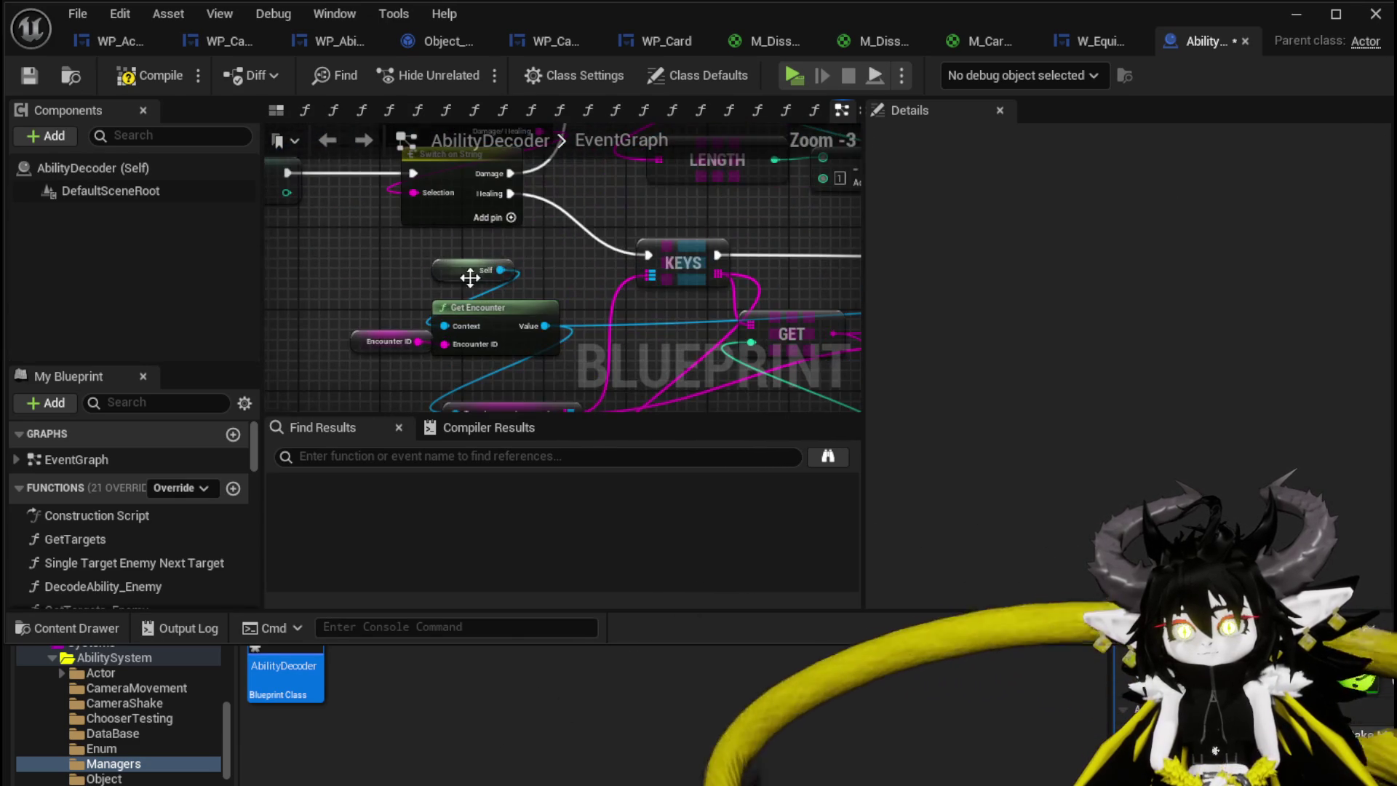
drag(546, 249, 510, 312)
scroll(509, 313, down, 4)
drag(631, 275, 293, 350)
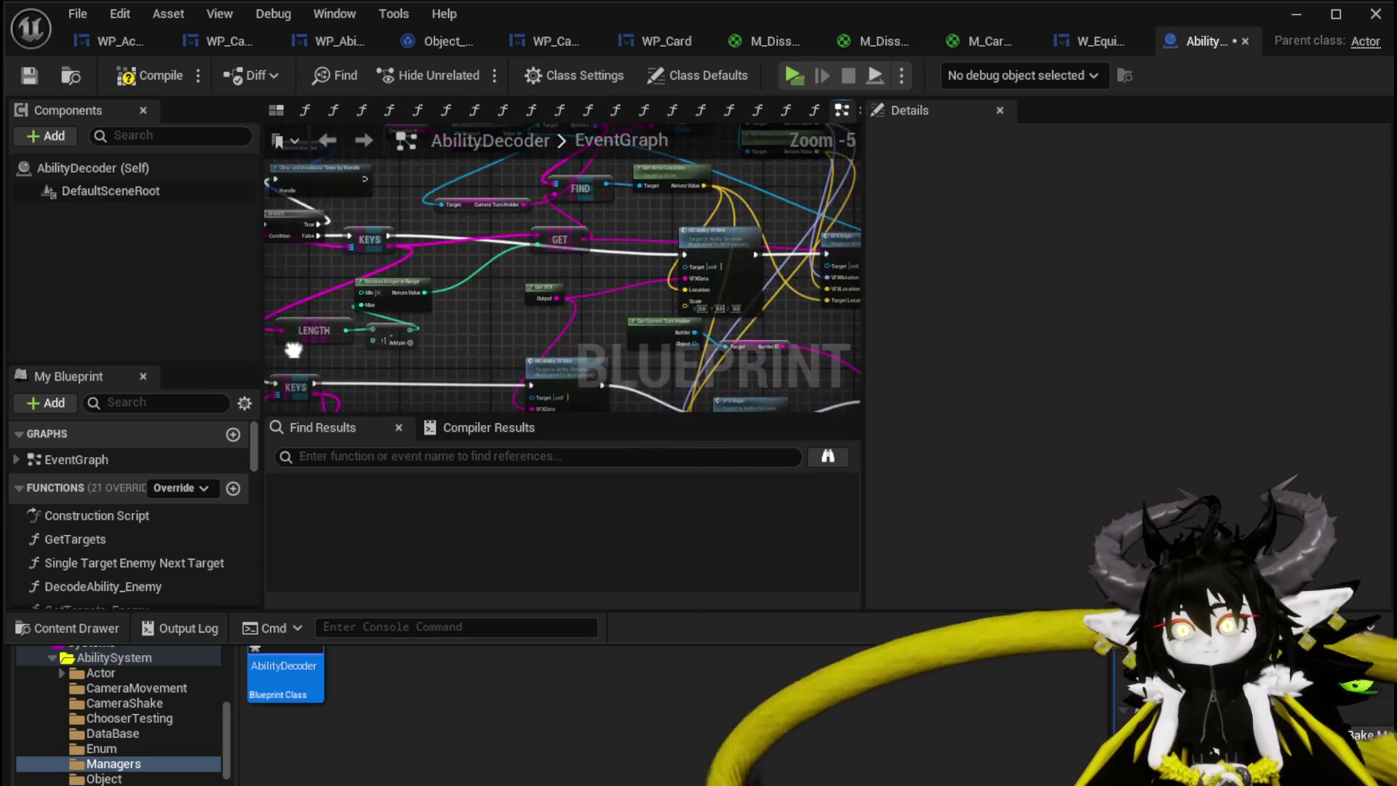
mouse_move(439, 303)
mouse_down()
mouse_move(313, 303)
mouse_move(401, 403)
mouse_move(574, 312)
mouse_move(444, 314)
mouse_move(429, 321)
mouse_move(717, 313)
mouse_up()
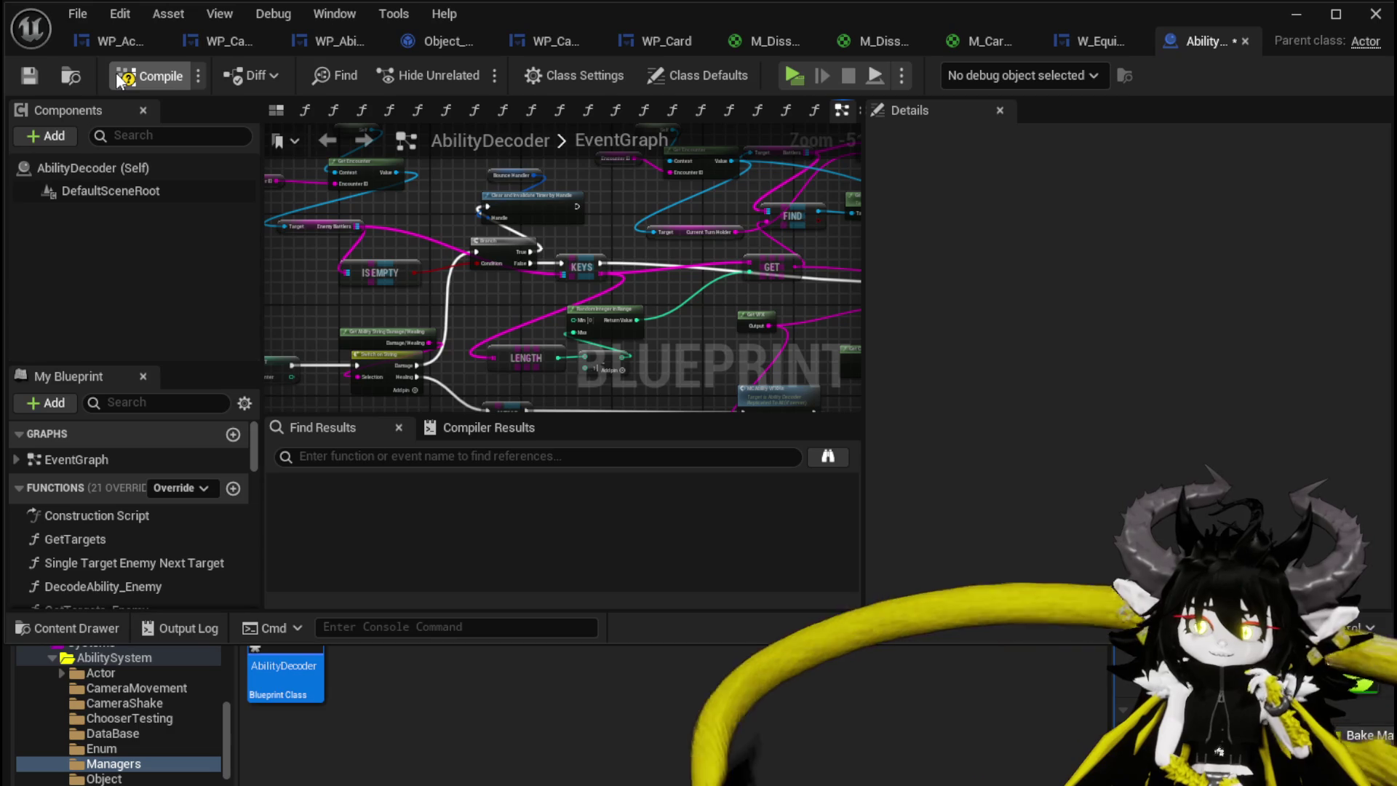
click(19, 77)
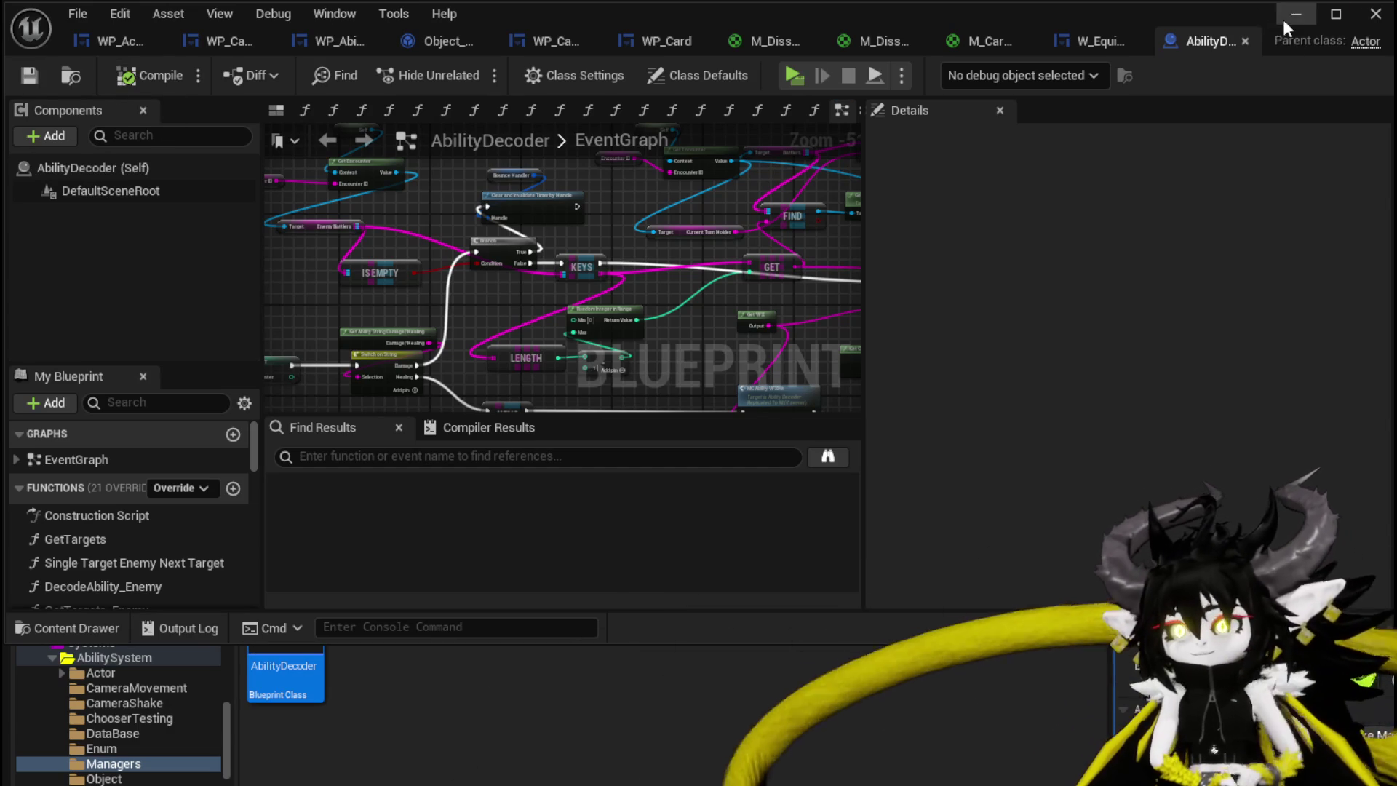
Launch a standalone play-test and walk into a slime to begin a fight
click(1284, 22)
click(468, 67)
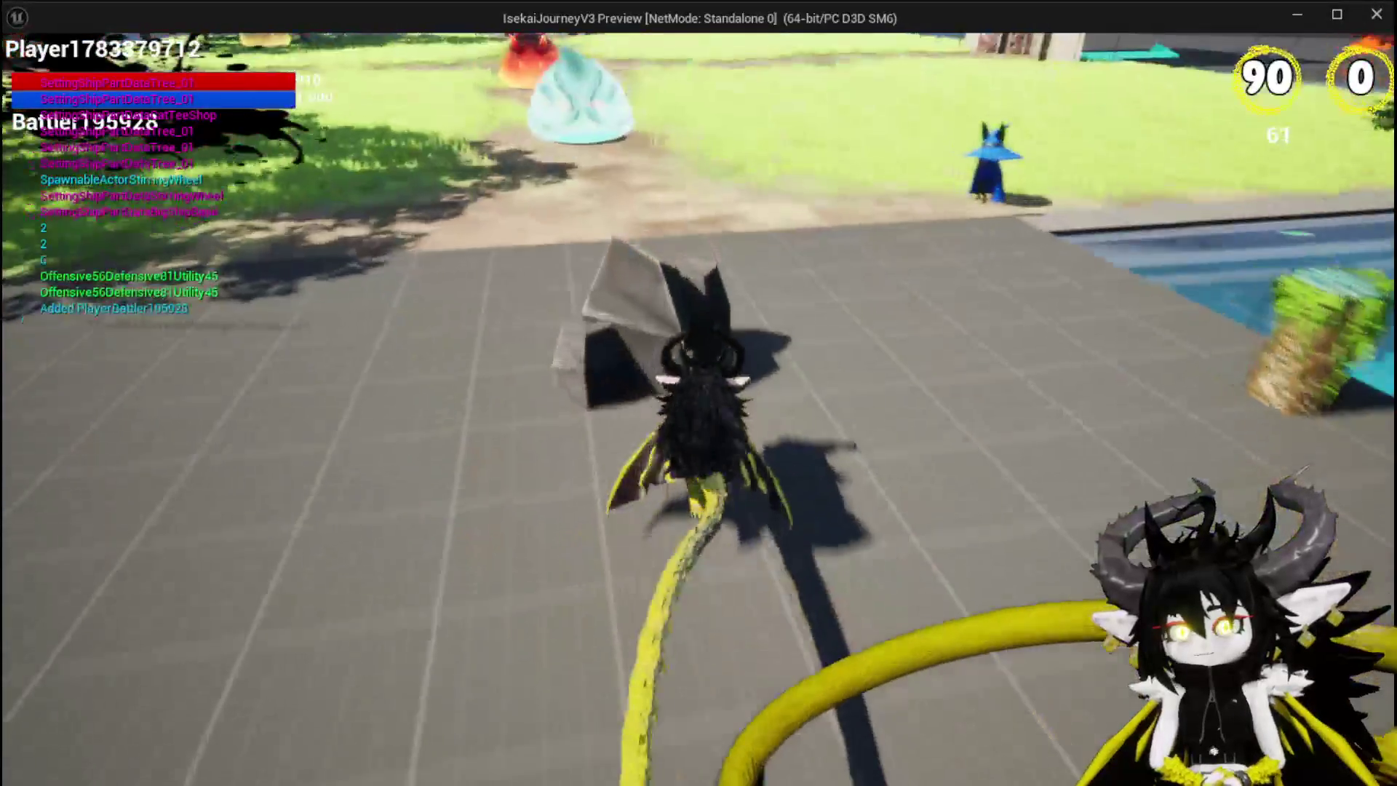
key(w)
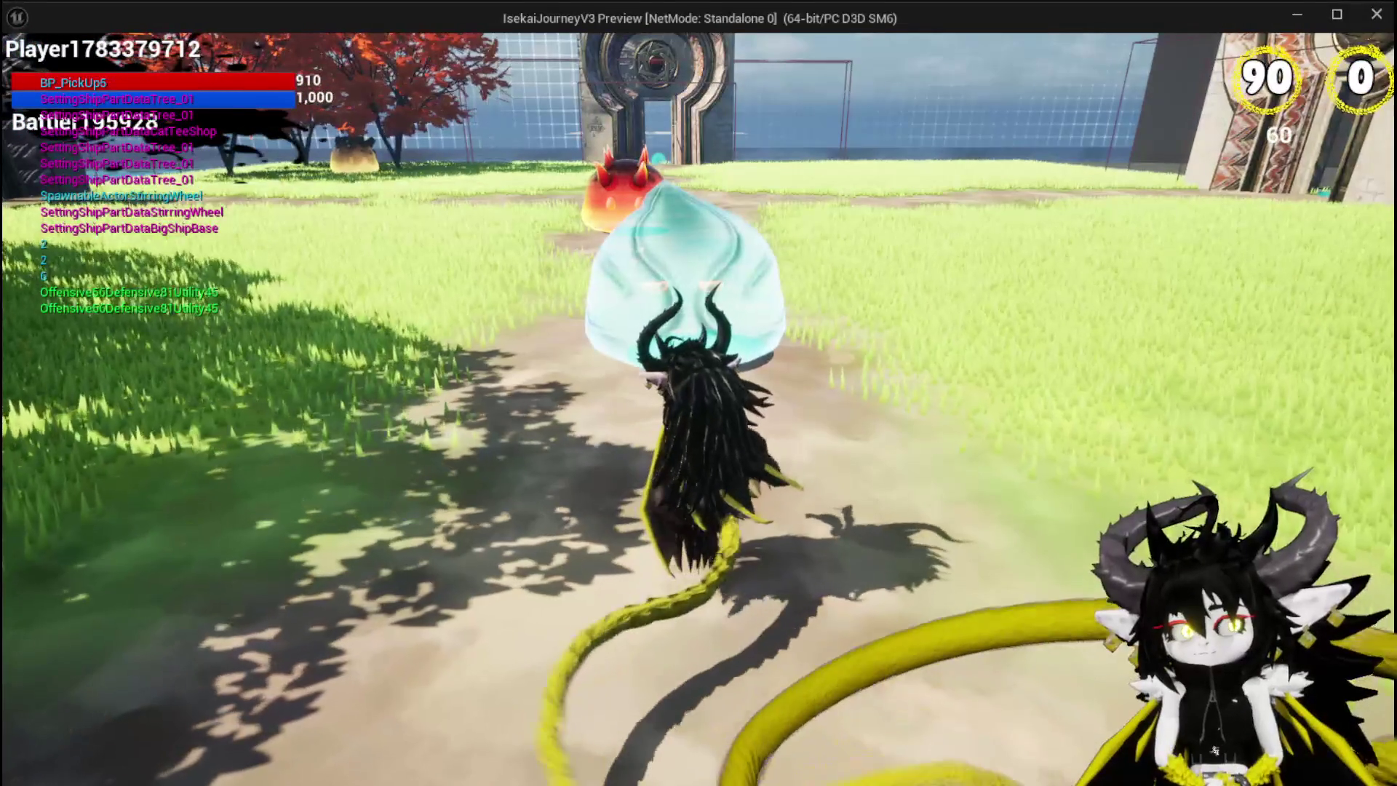
key(w)
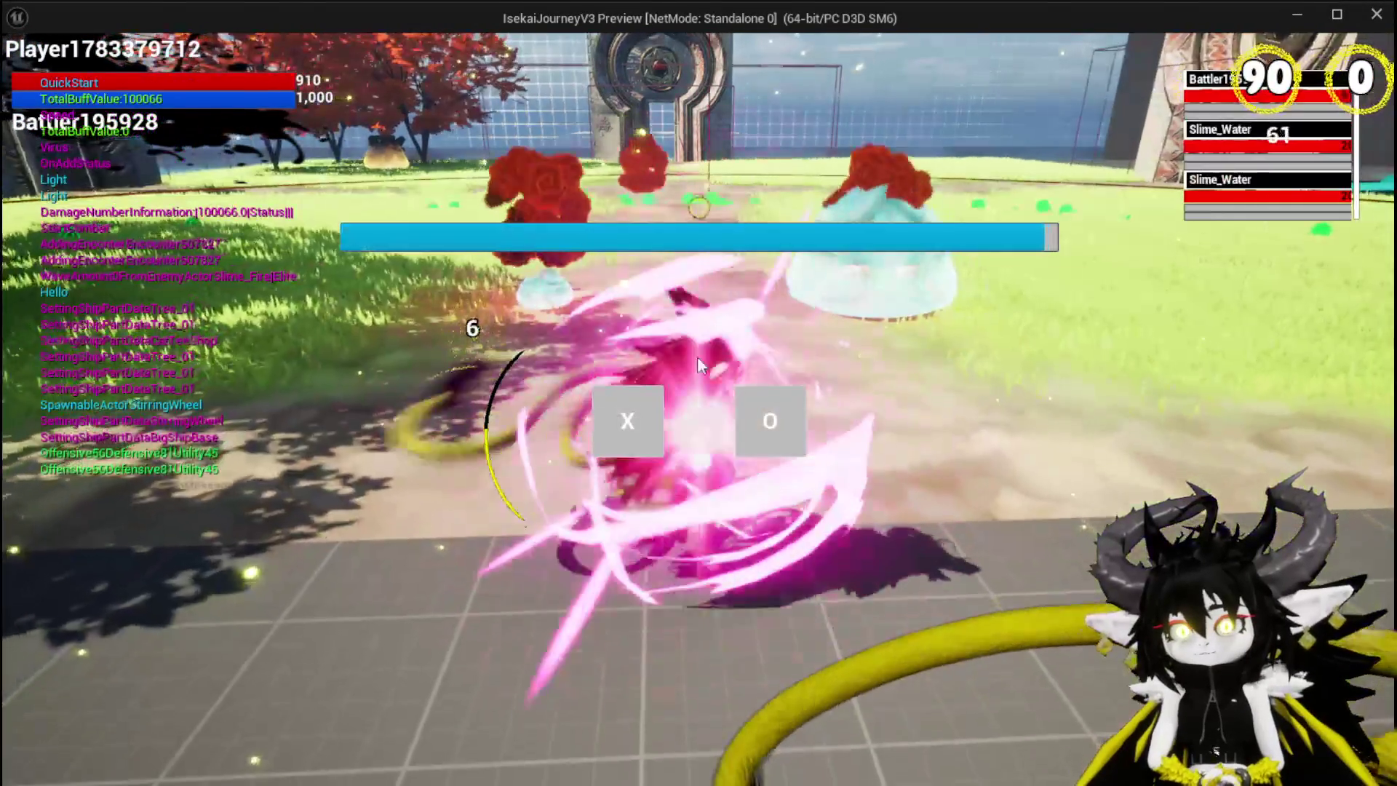
click(655, 401)
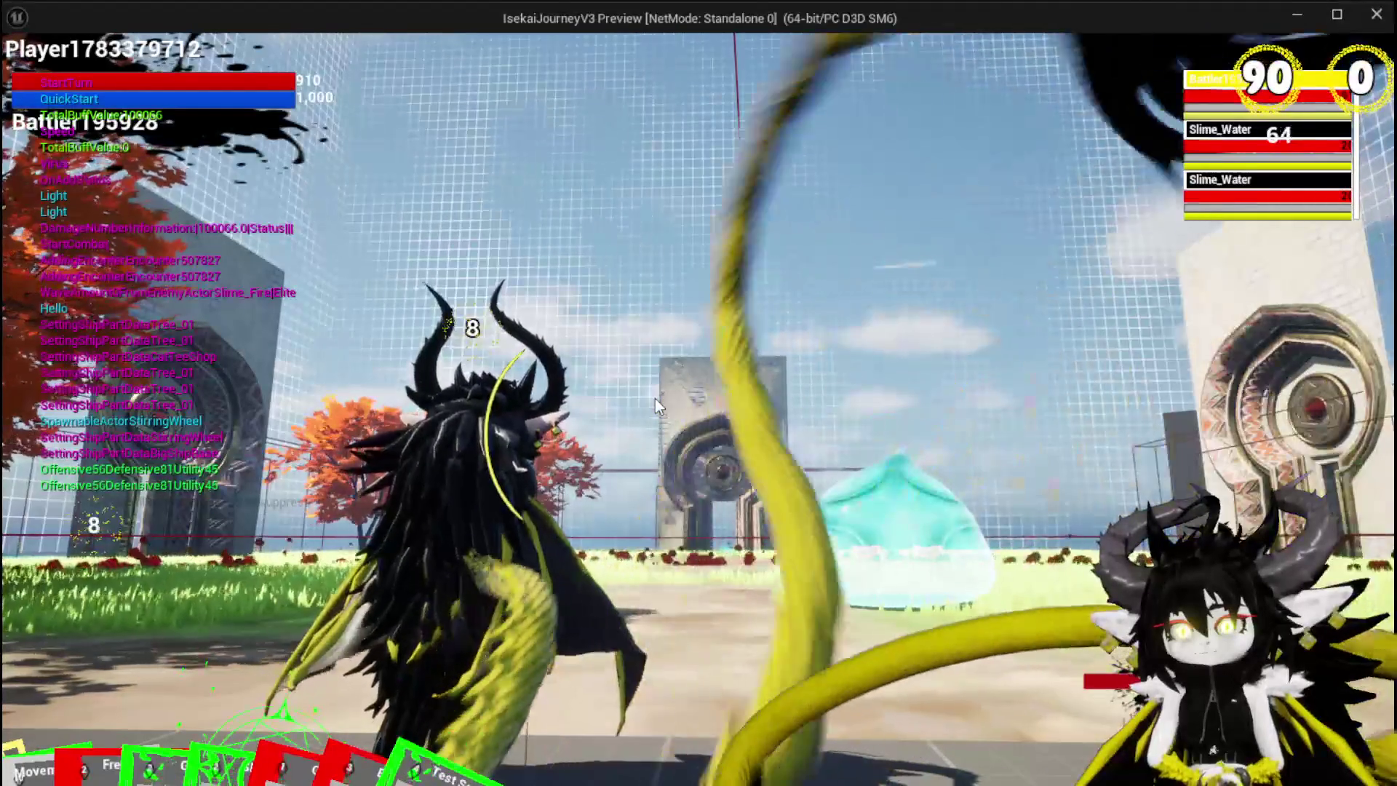
Play the ShieldBuff card, target Slime_Water, then stop the preview
mouse_move(294, 703)
mouse_move(560, 601)
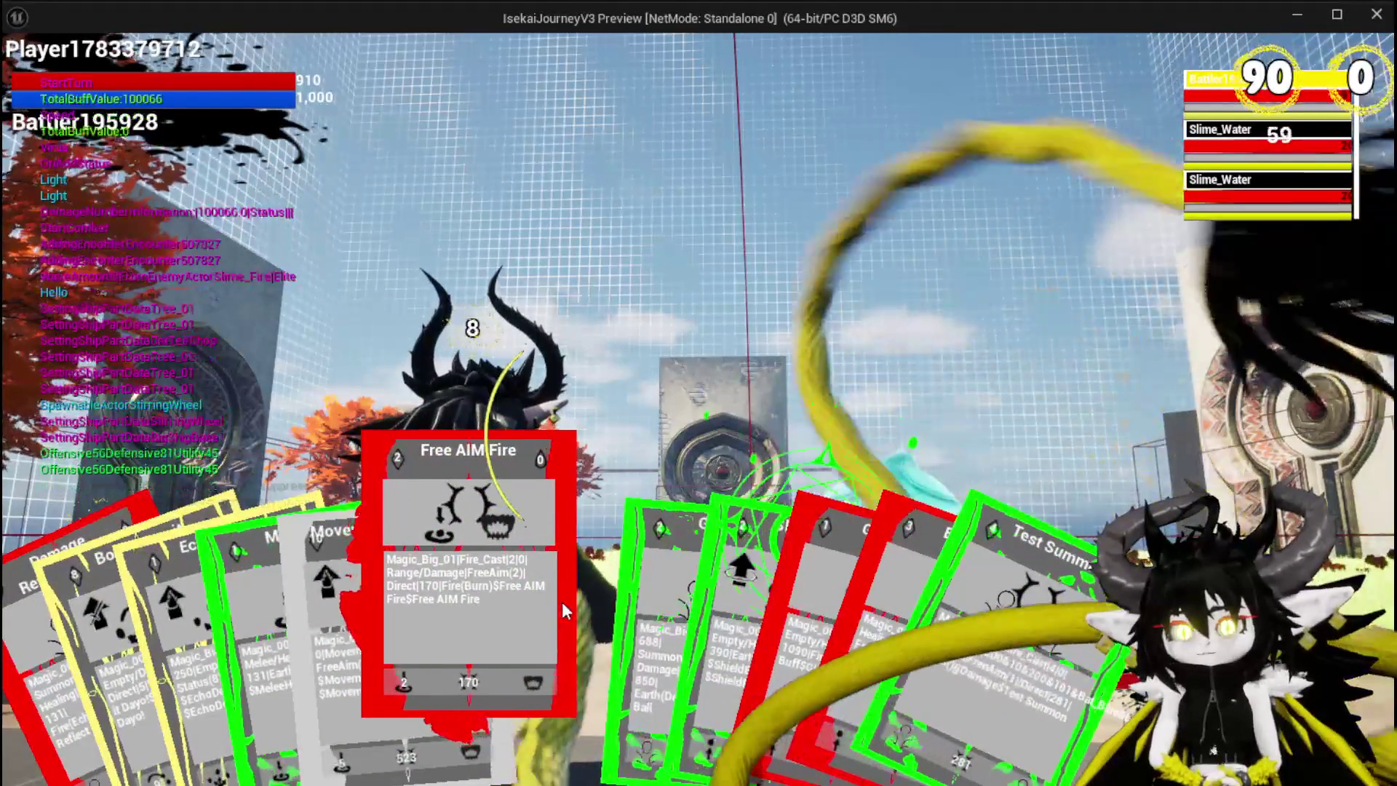
mouse_move(675, 597)
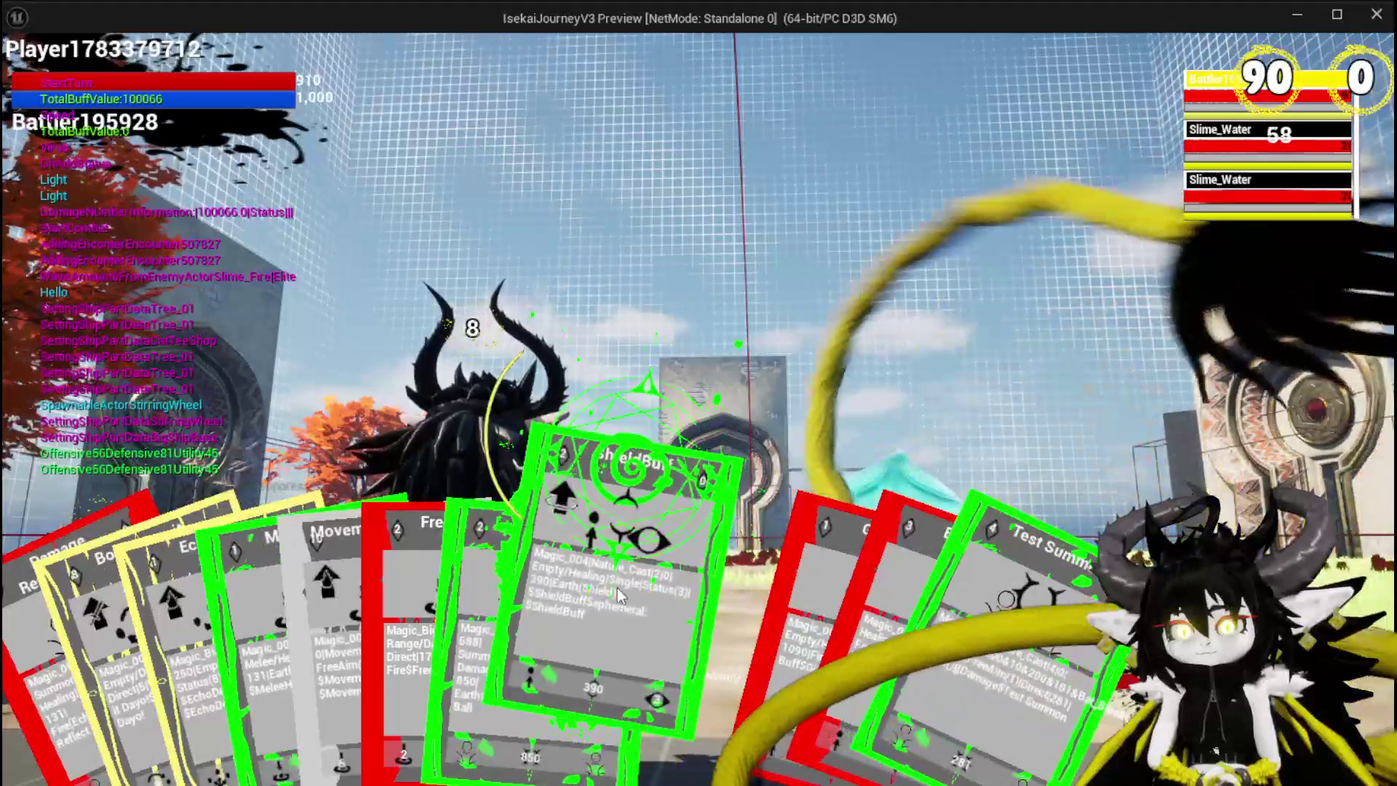
click(621, 596)
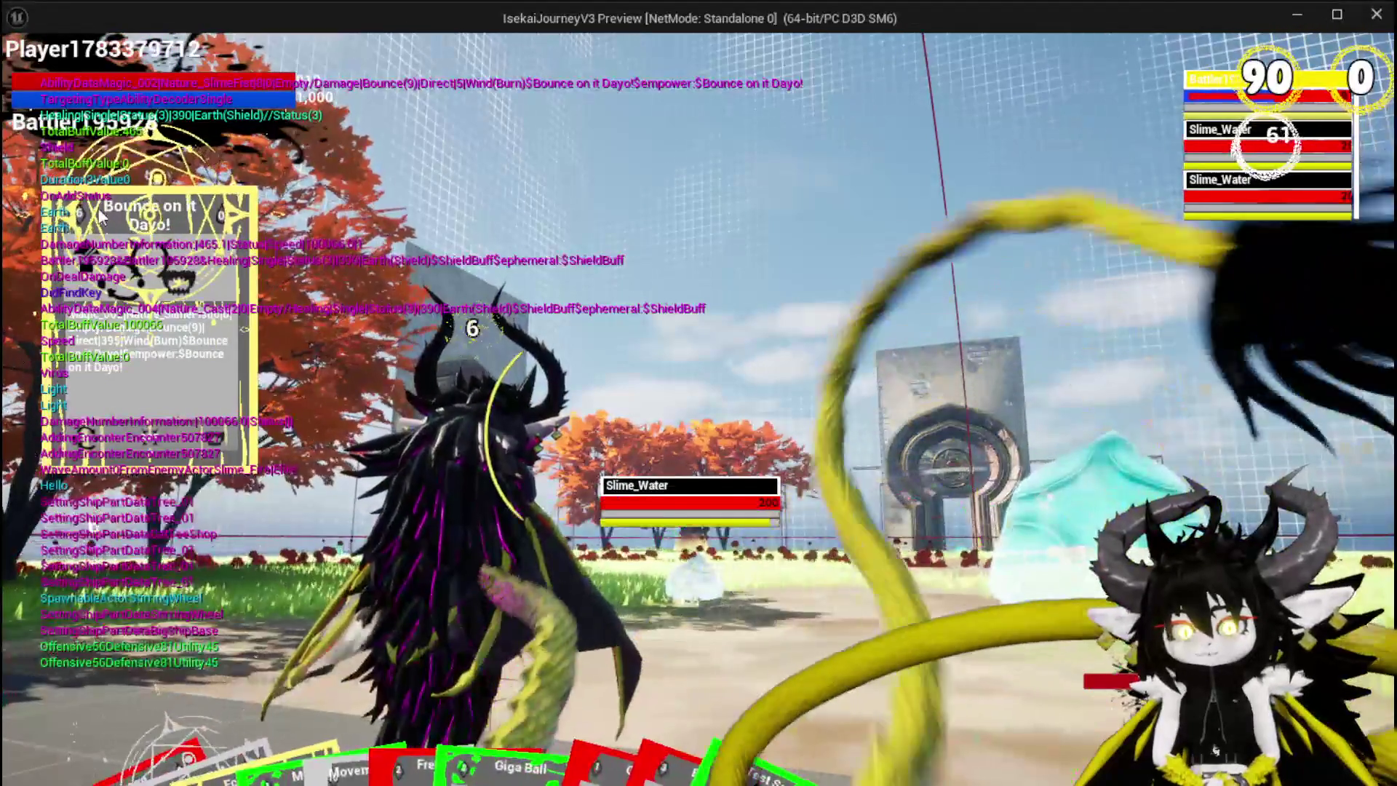
mouse_move(209, 586)
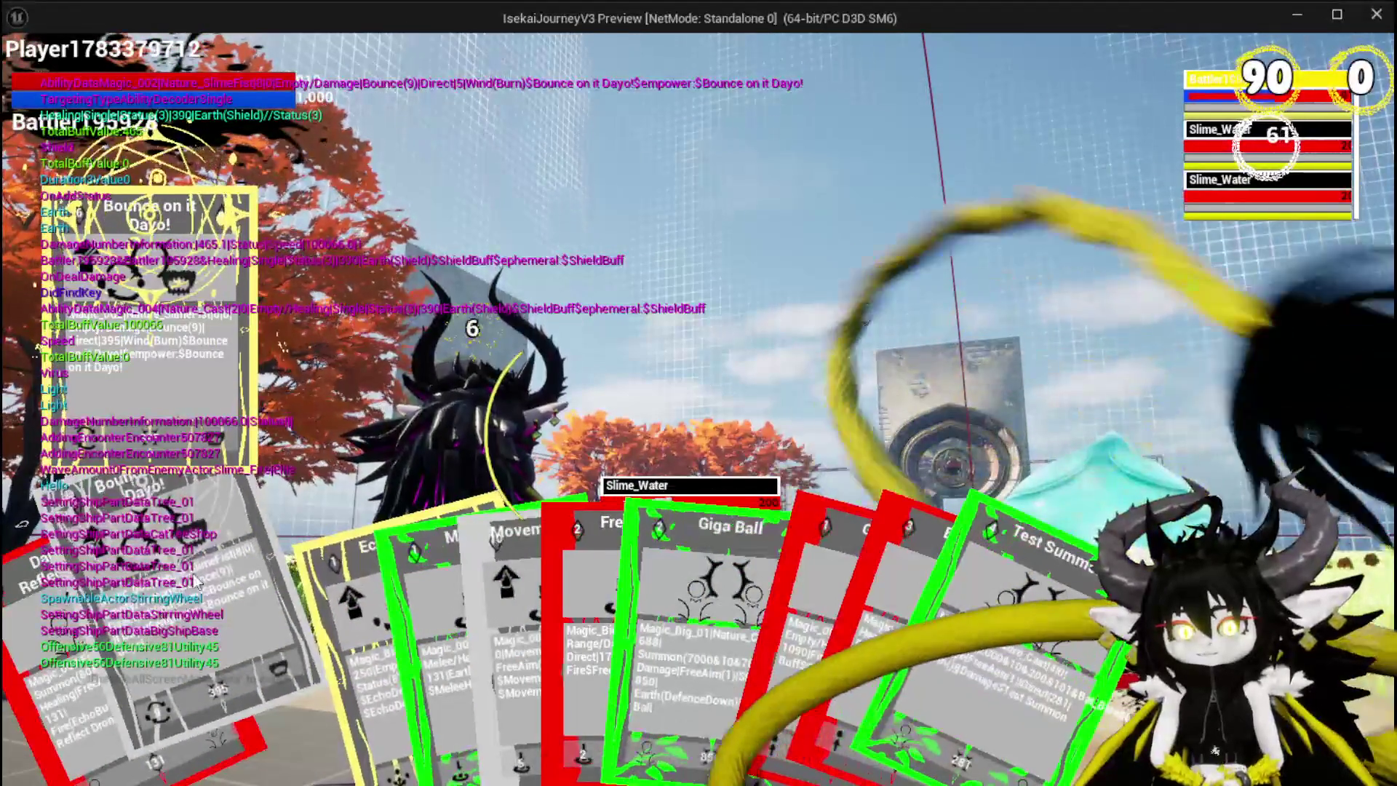
key(e)
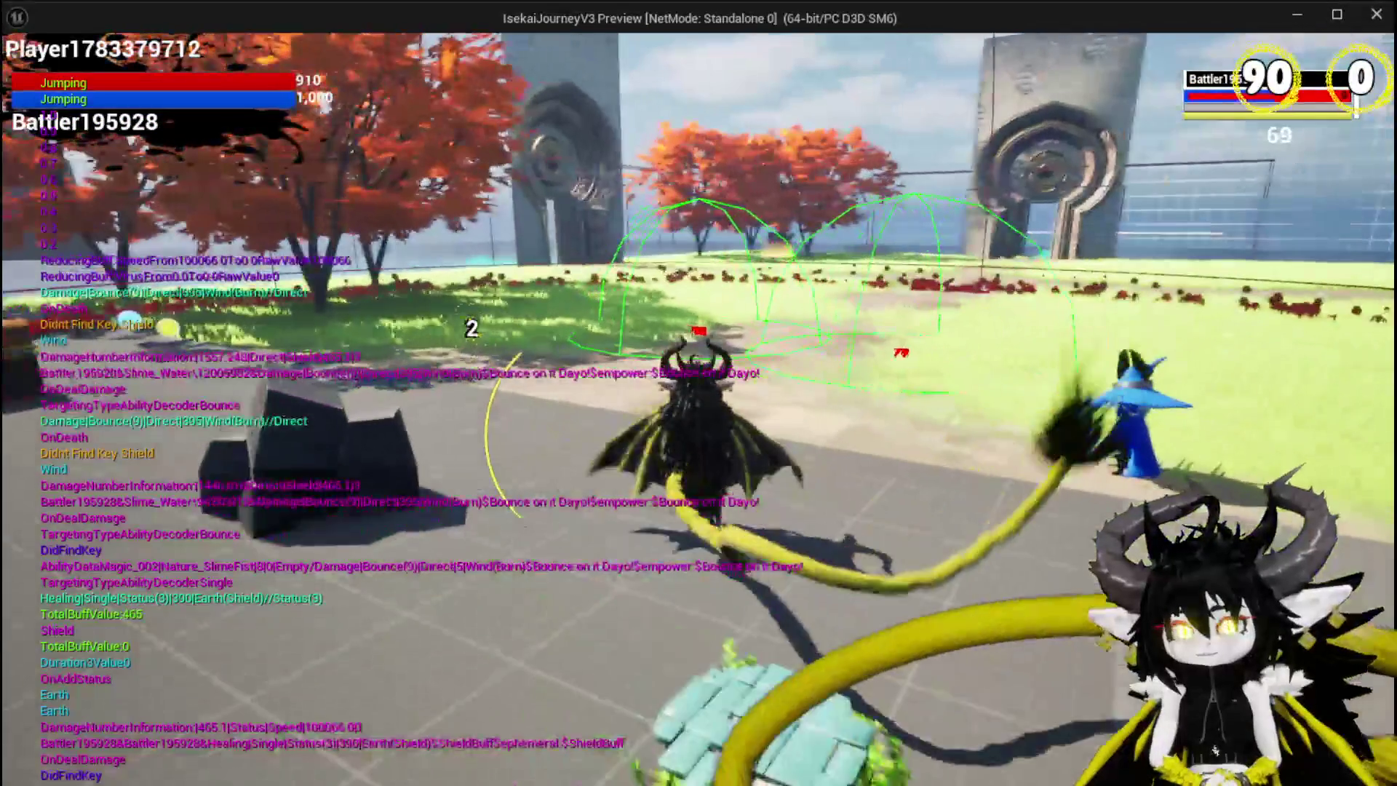
key(Escape)
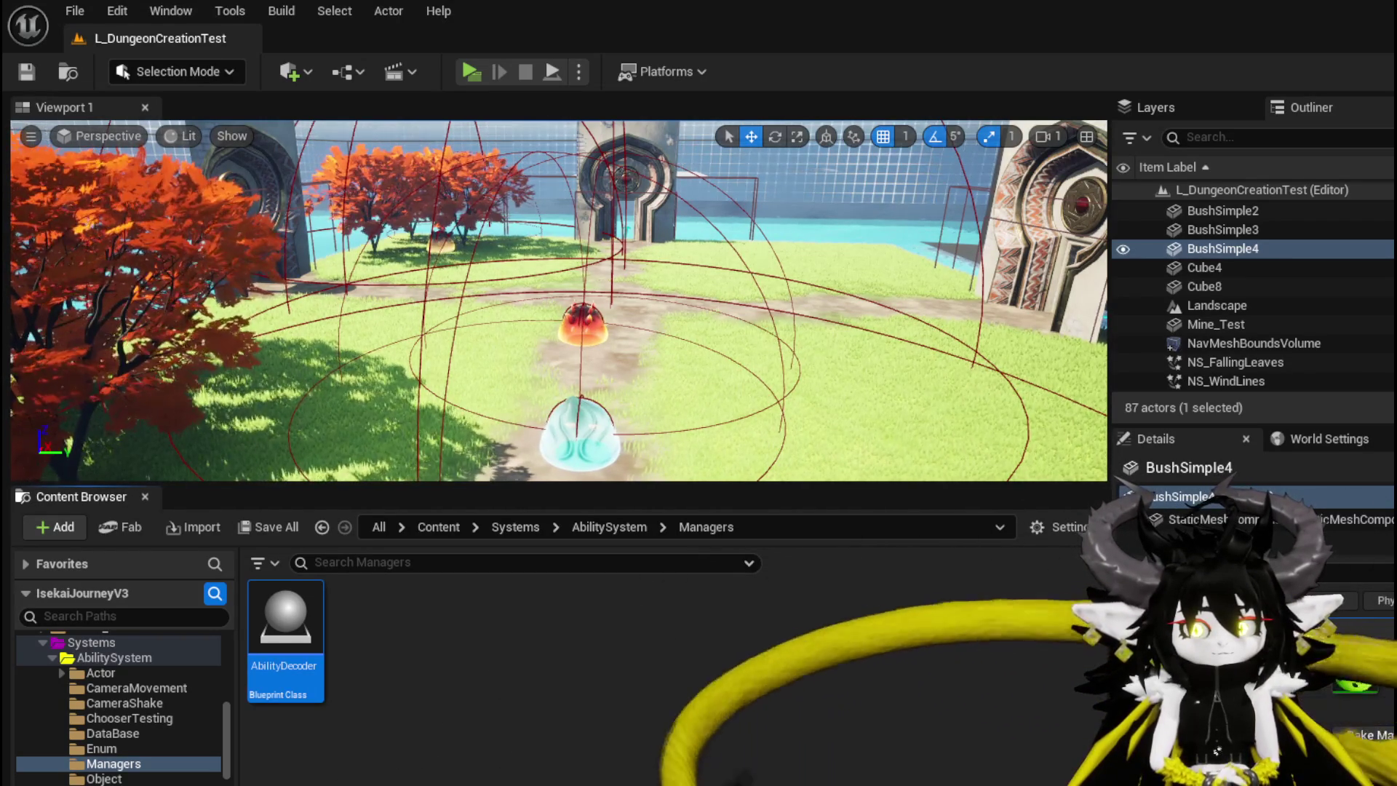
Save the level, nudge the KEYS node slightly lower, save AbilityDecoder, and switch to WP_AbilityToolTipp
key(ctrl+s)
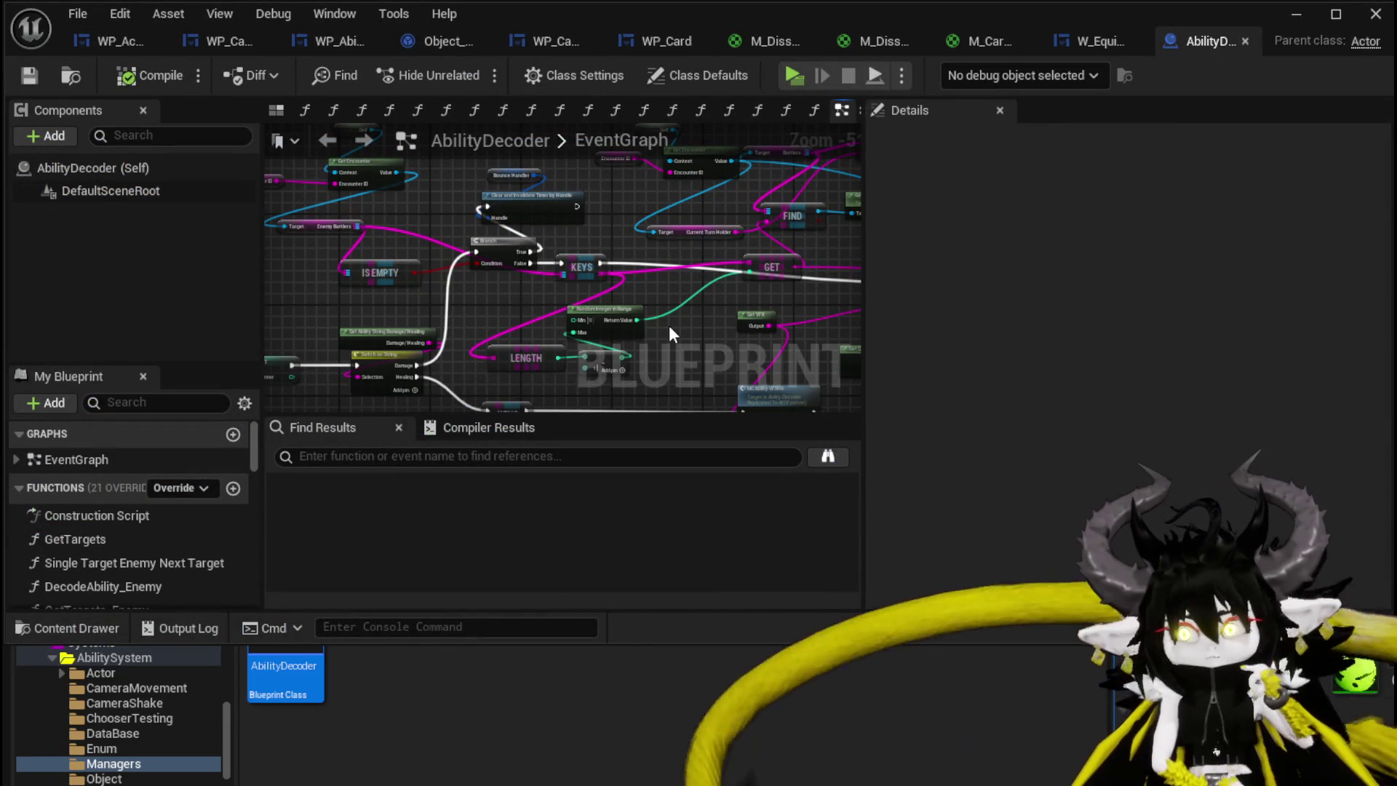
drag(583, 261, 594, 278)
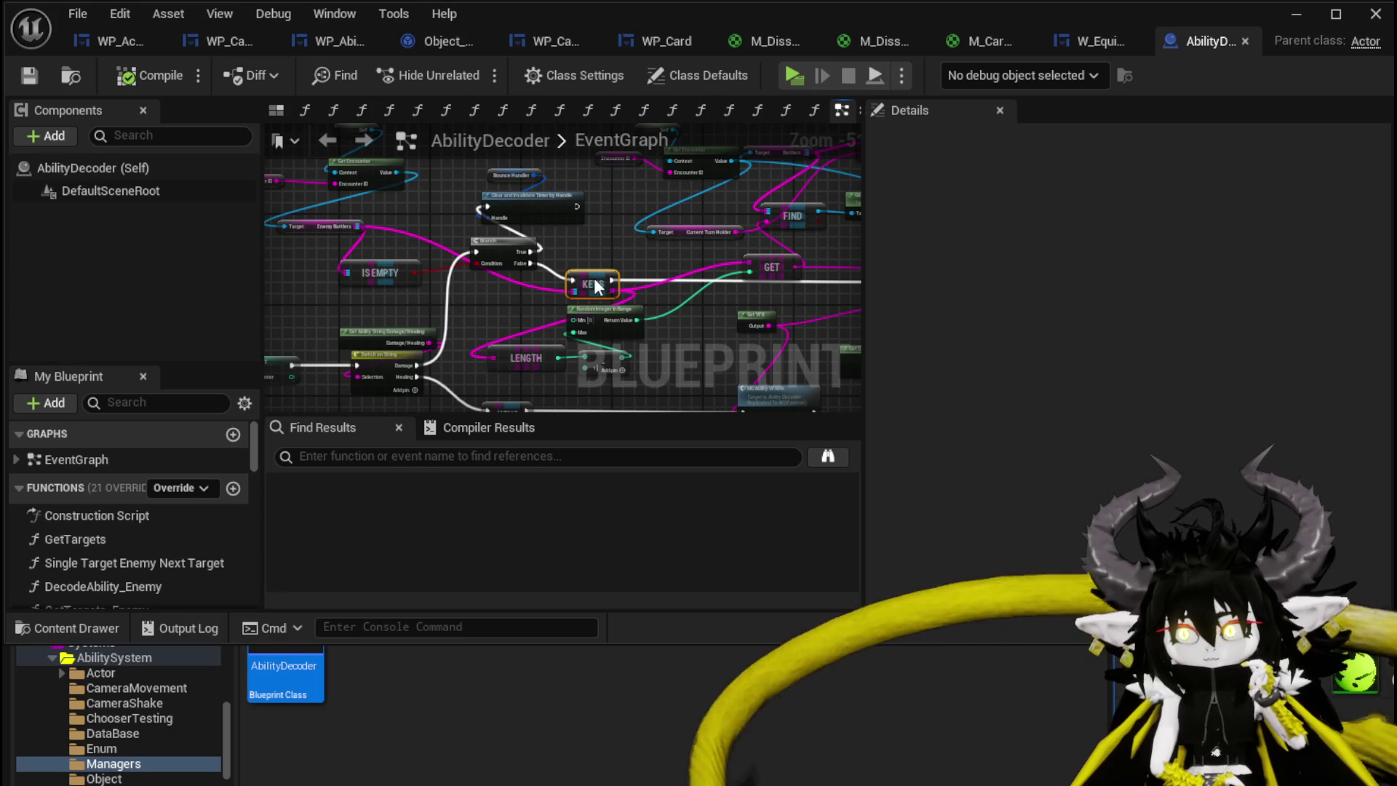
click(591, 244)
click(29, 75)
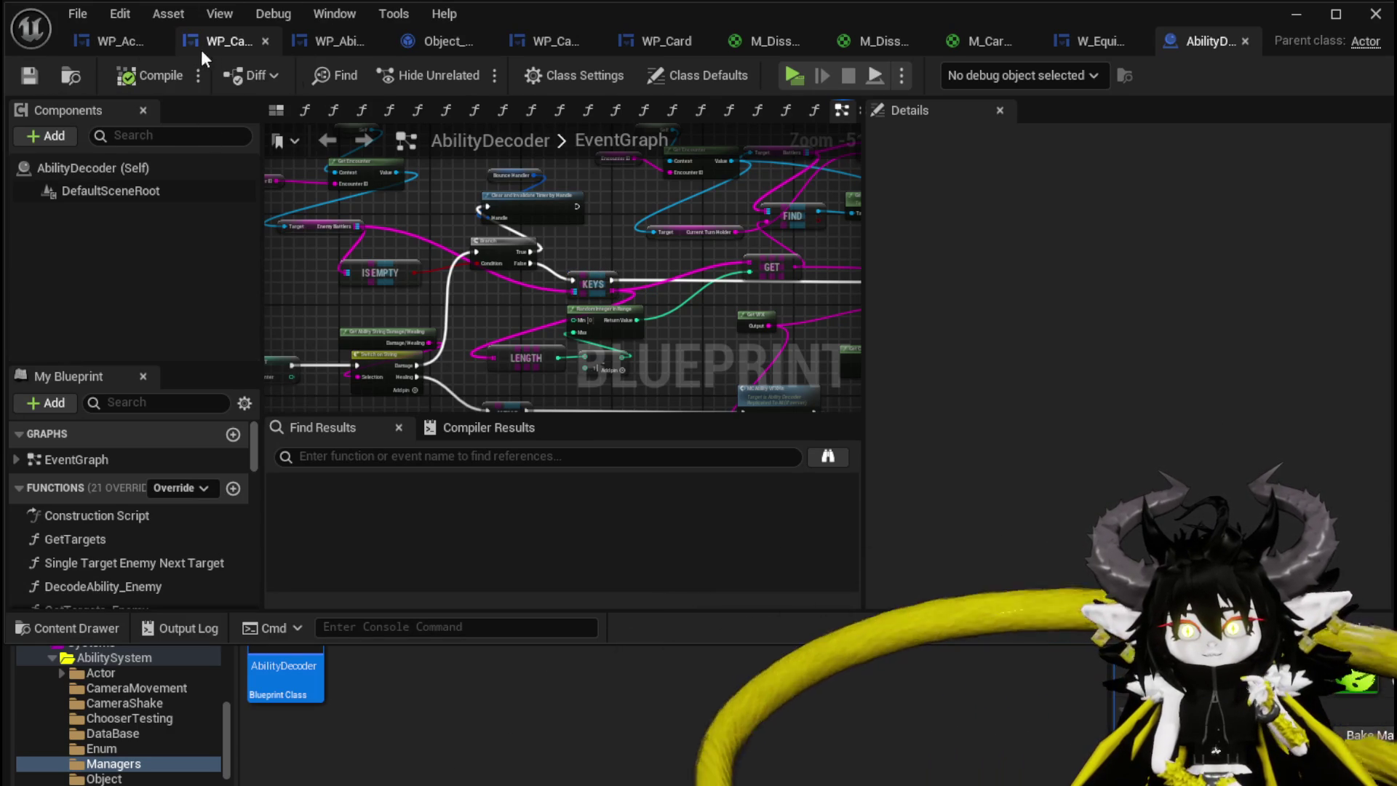
click(357, 46)
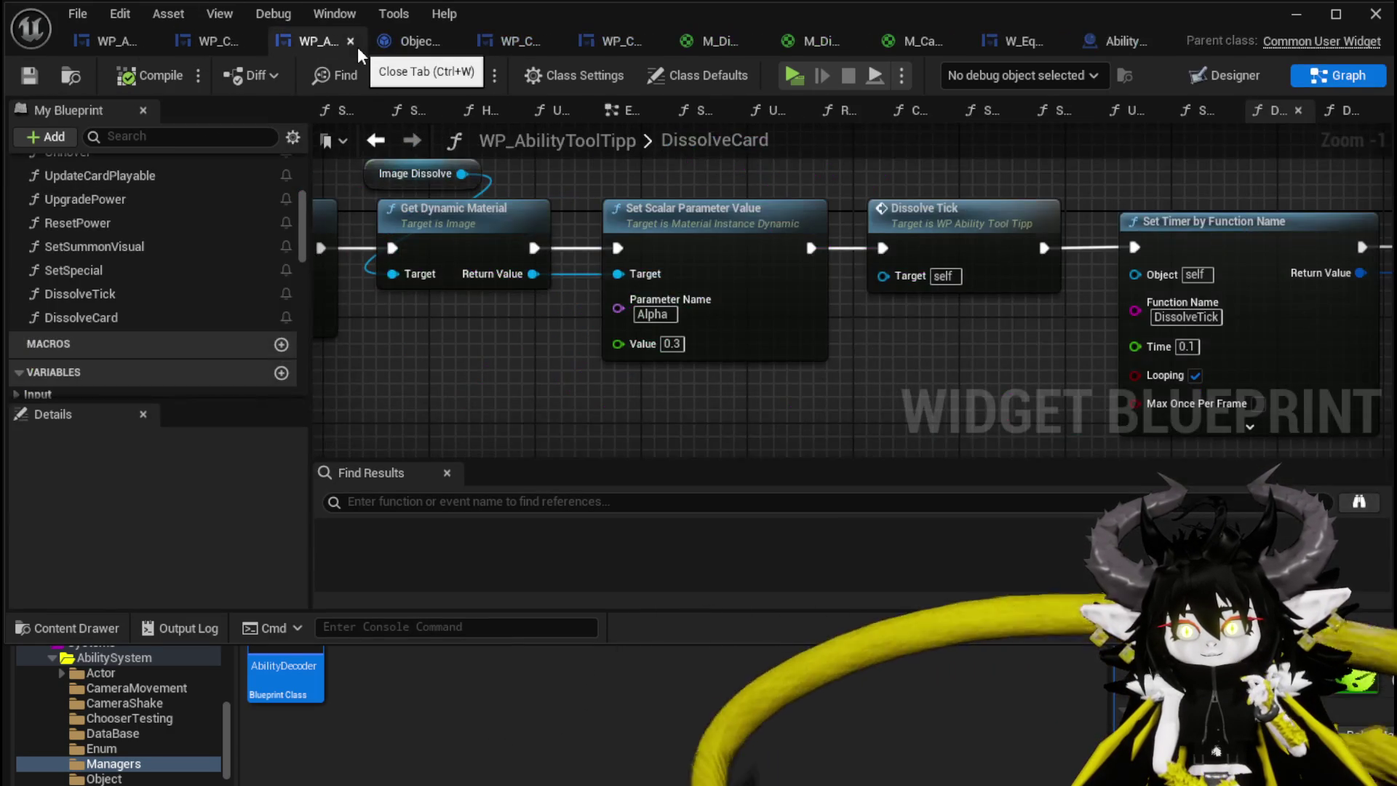
Switch to WP_Card_HUD and open its UpdateCheck function graph
scroll(203, 241, up, 2)
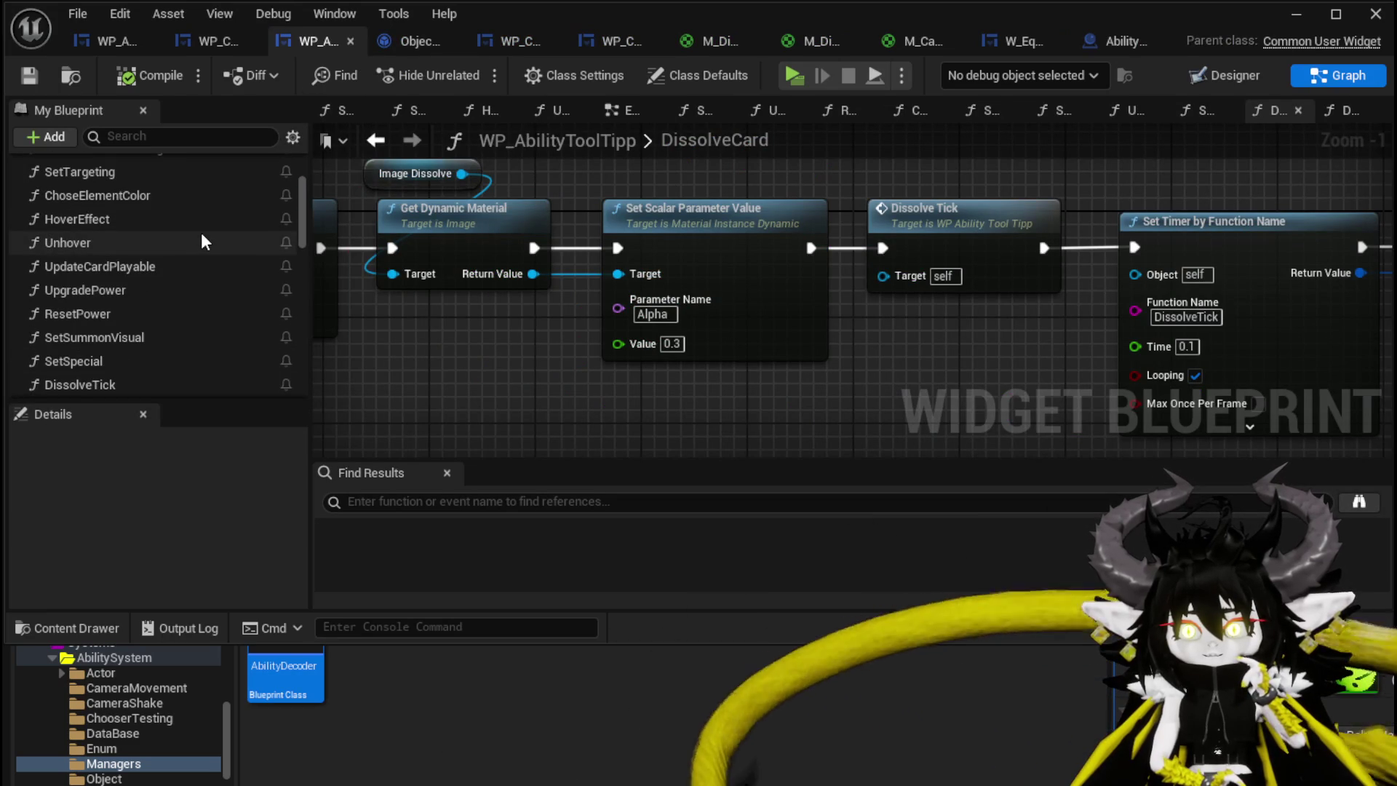
click(211, 44)
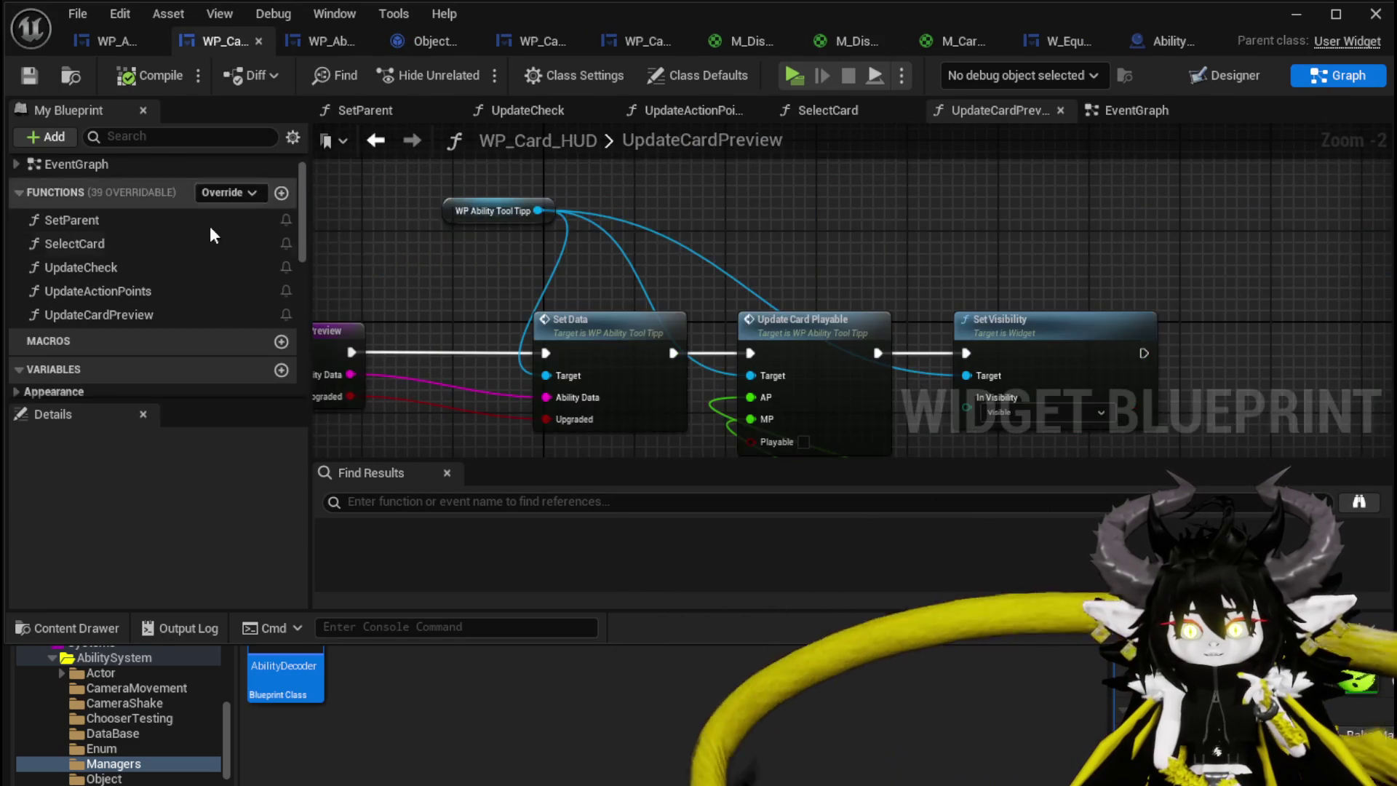
click(166, 267)
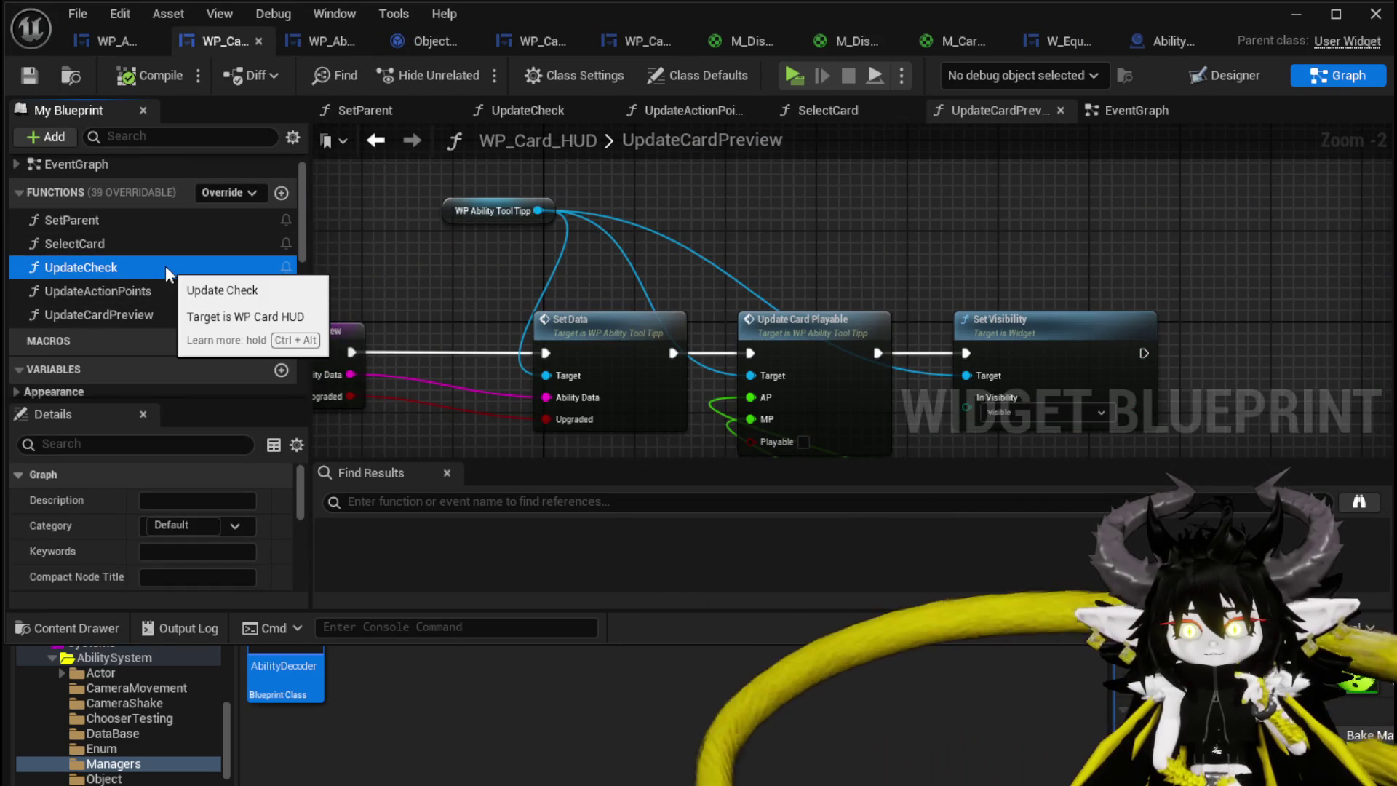
double_click(166, 268)
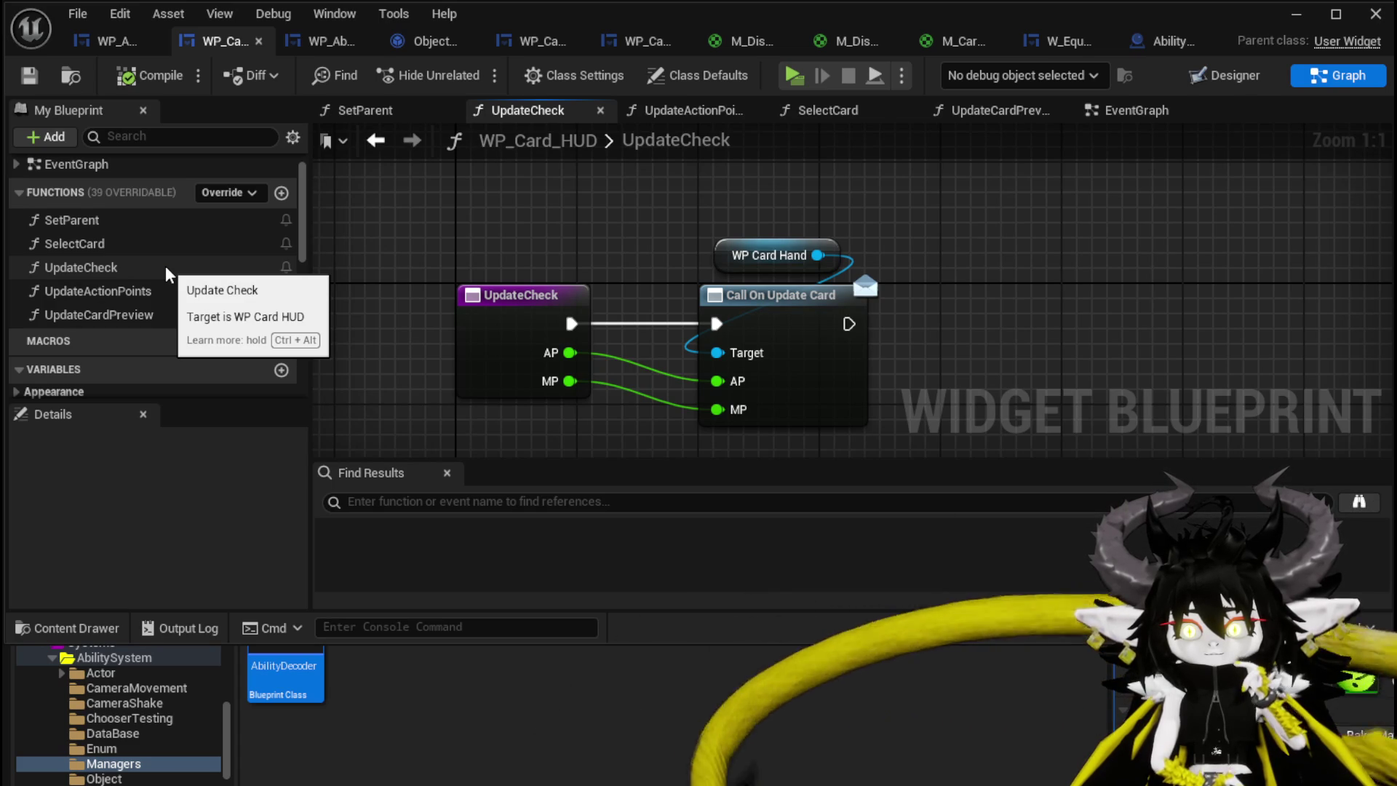
Inspect UpdateActionPoints, then return to UpdateCheck's WP Card Hand and On Update Card nodes
double_click(156, 284)
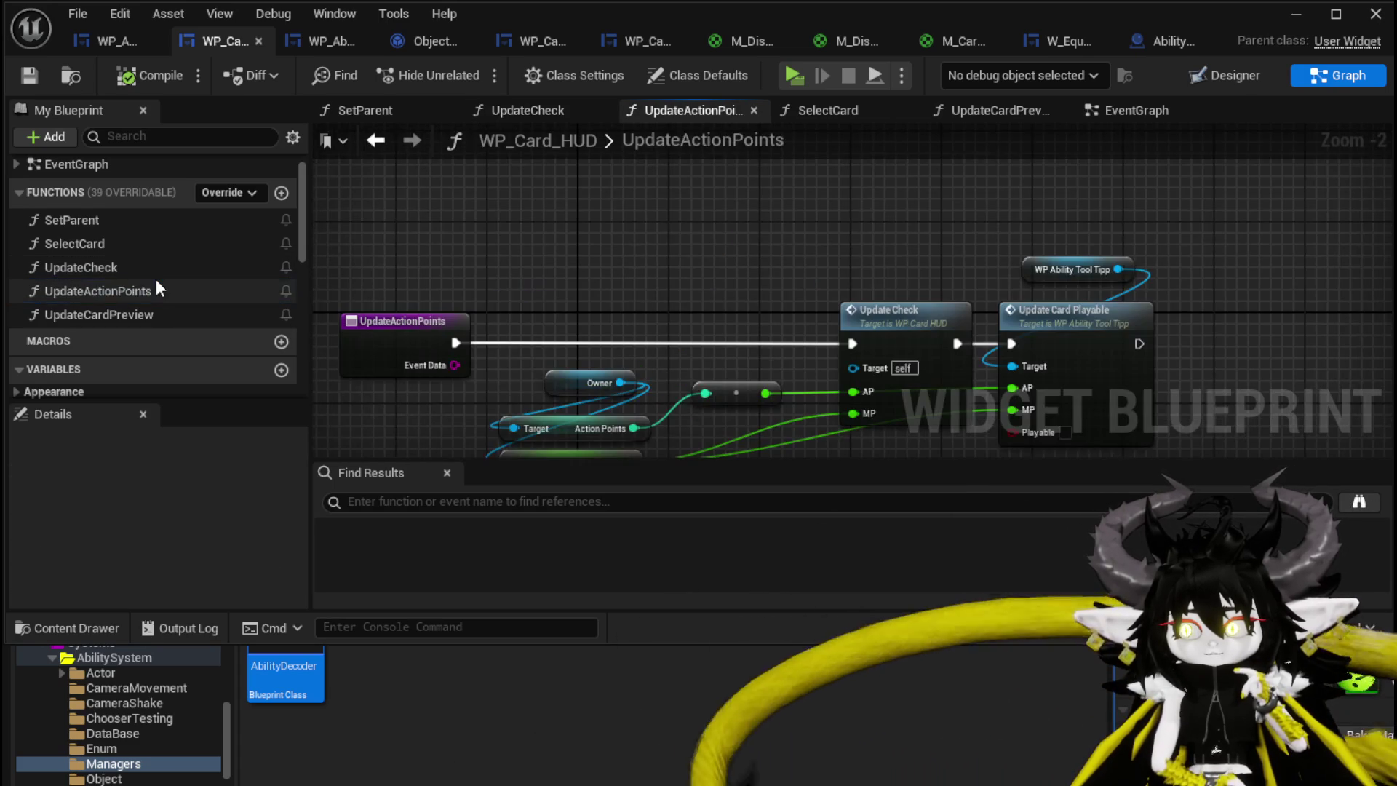
drag(588, 282, 588, 210)
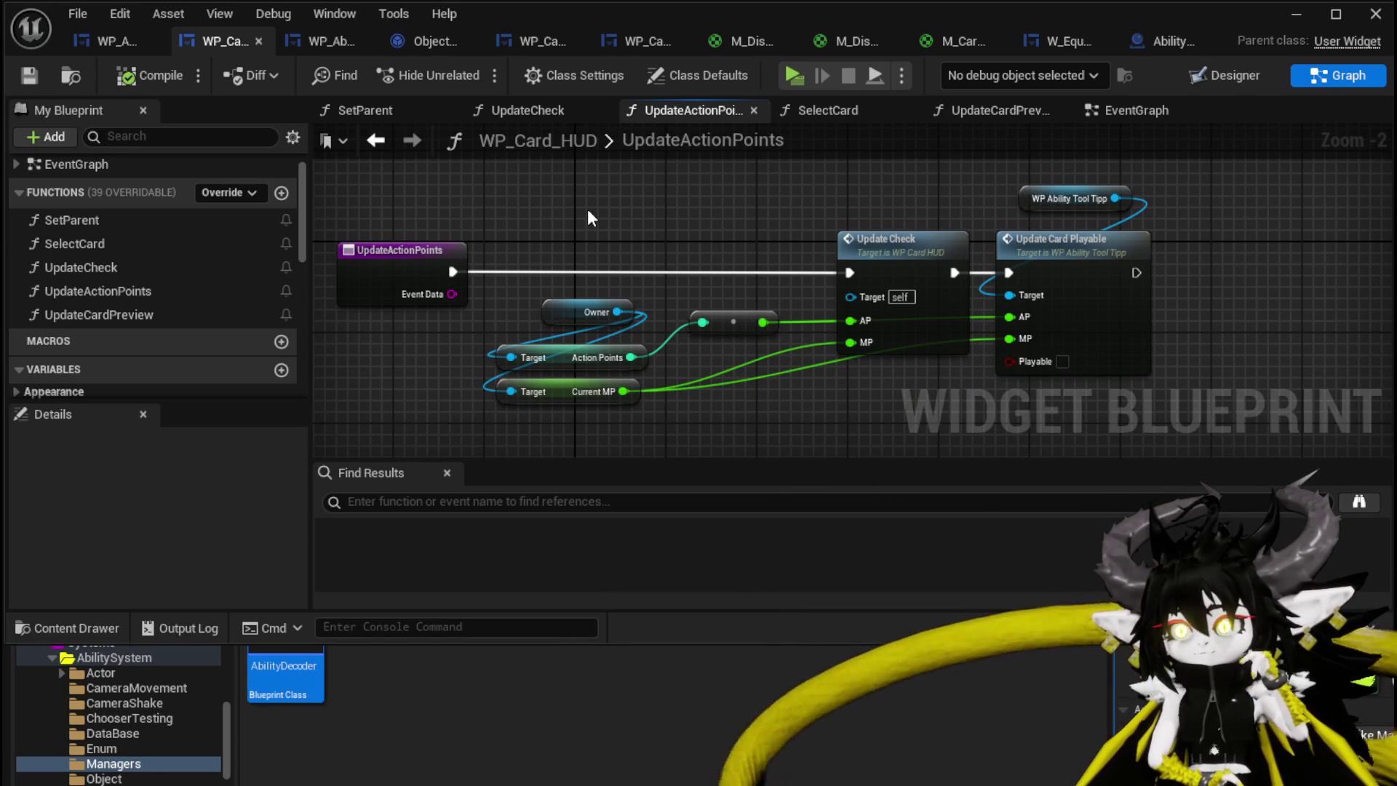
double_click(103, 273)
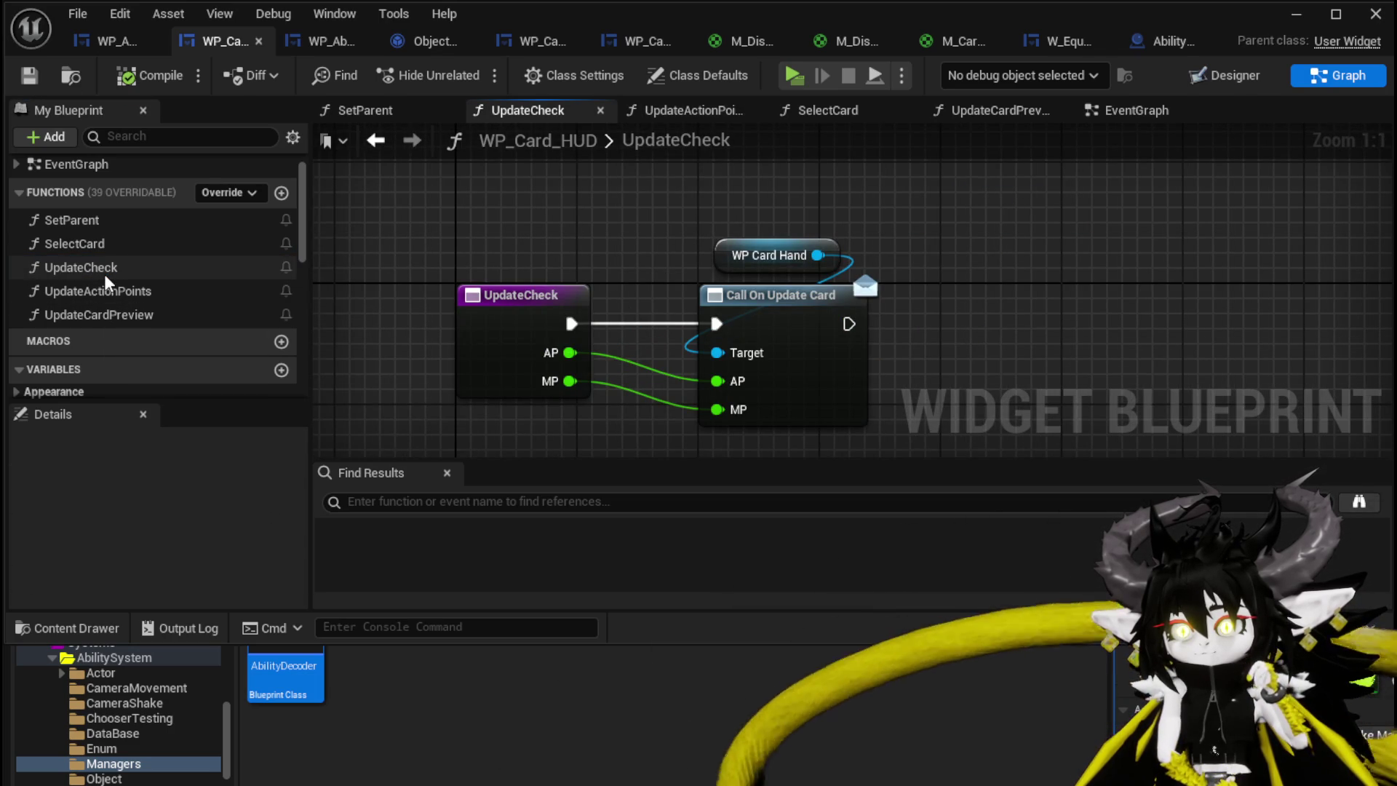
mouse_move(373, 208)
mouse_down()
mouse_move(894, 378)
mouse_move(942, 381)
mouse_up()
click(942, 381)
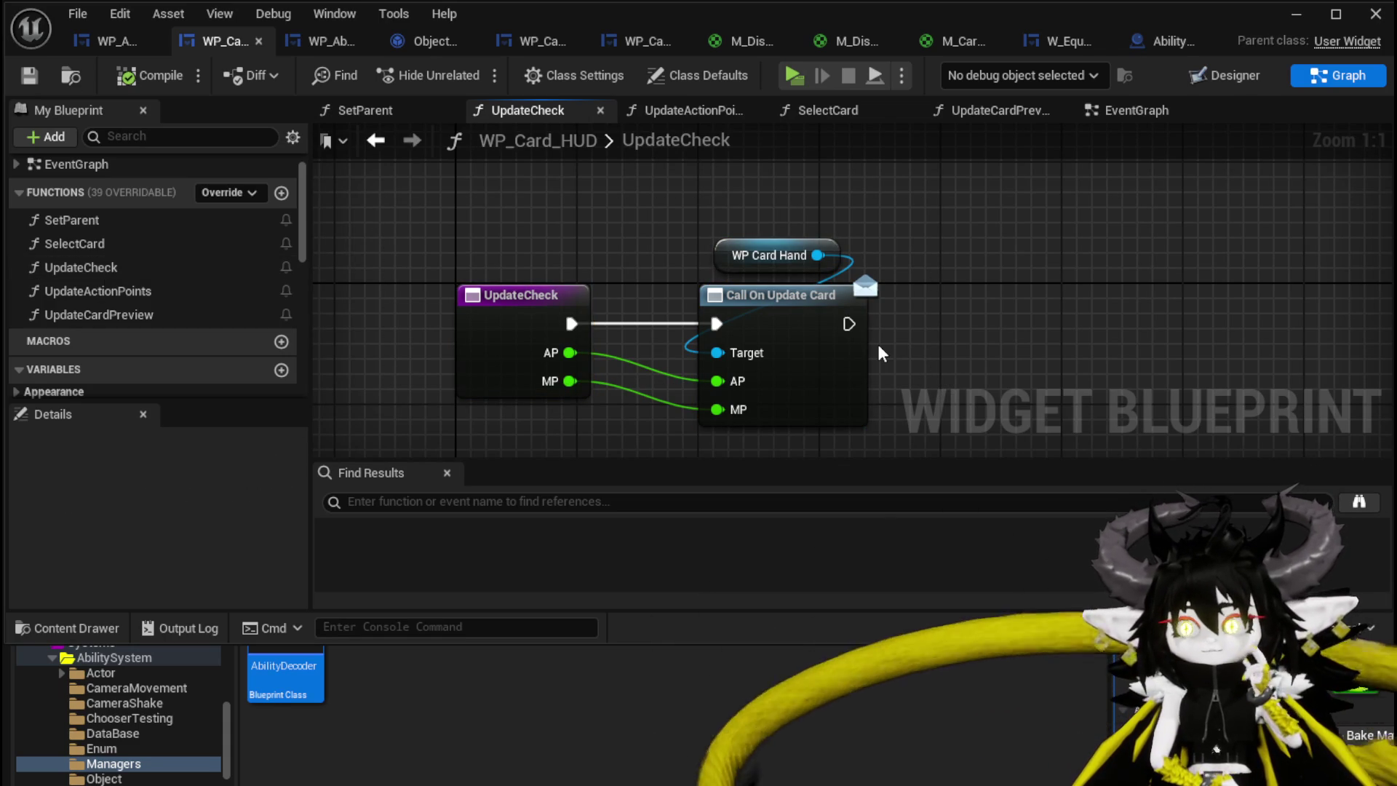
drag(667, 213, 1009, 300)
click(1009, 300)
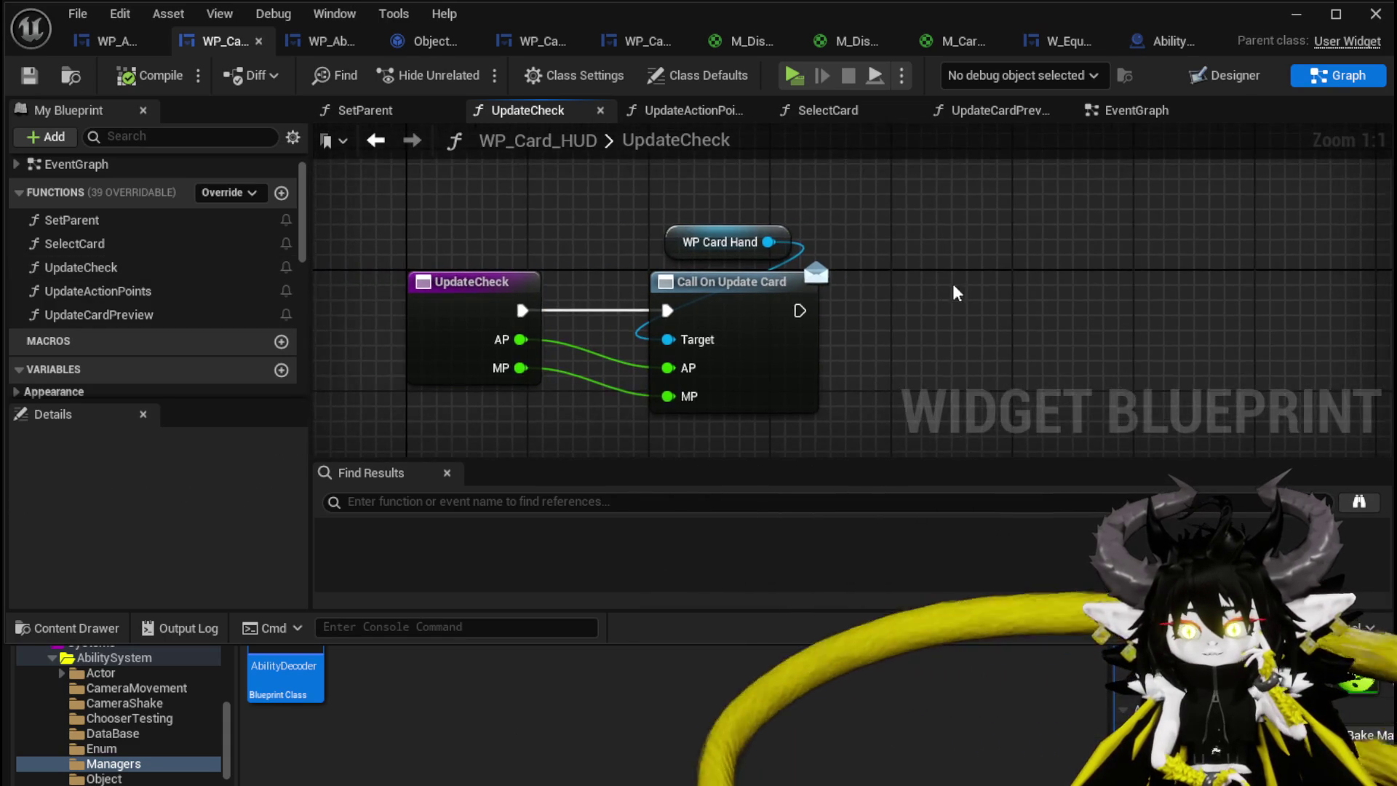
scroll(952, 290, down, 1)
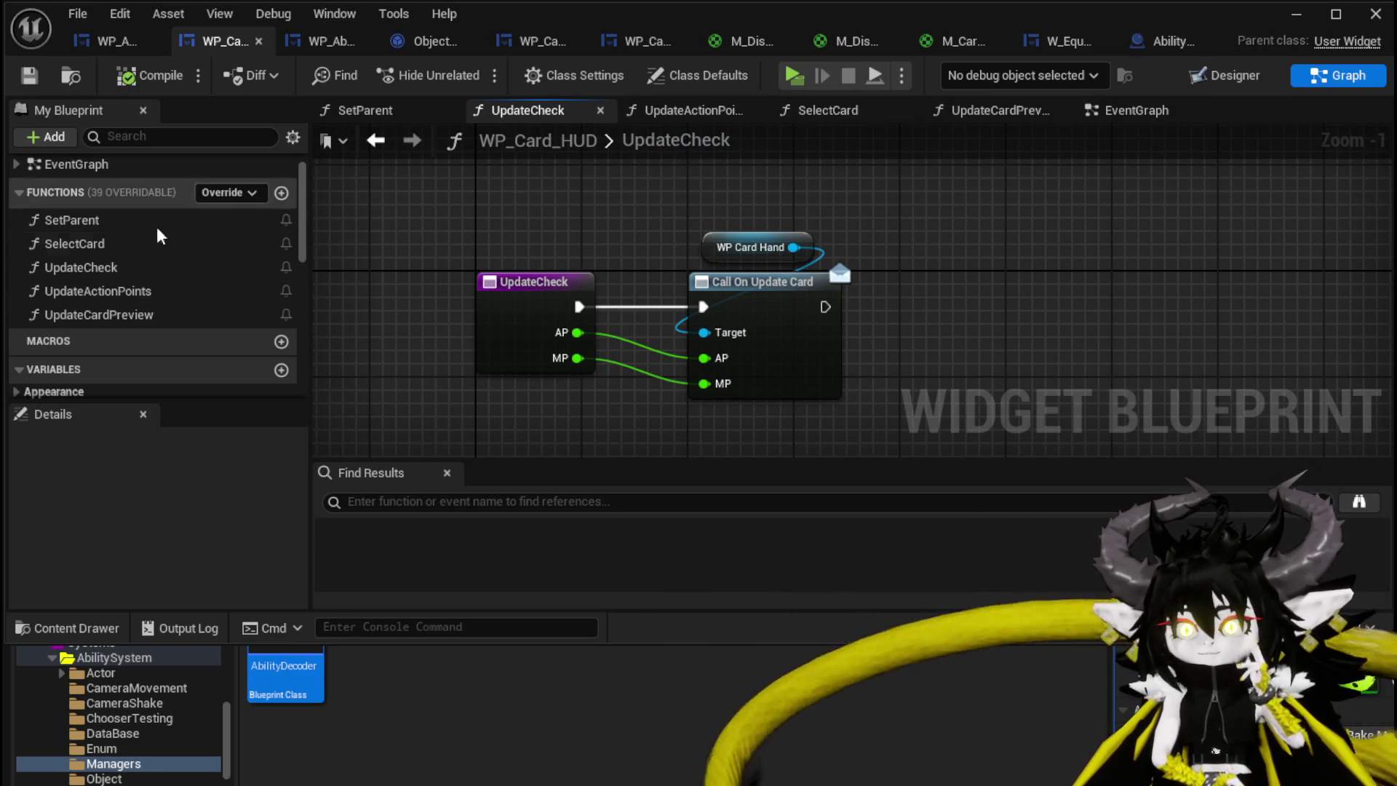
Browse WP_Card_HUD's event graph to the Add Card and Bind Widget nodes
click(1110, 113)
scroll(793, 313, down, 3)
scroll(837, 306, up, 2)
scroll(891, 292, up, 1)
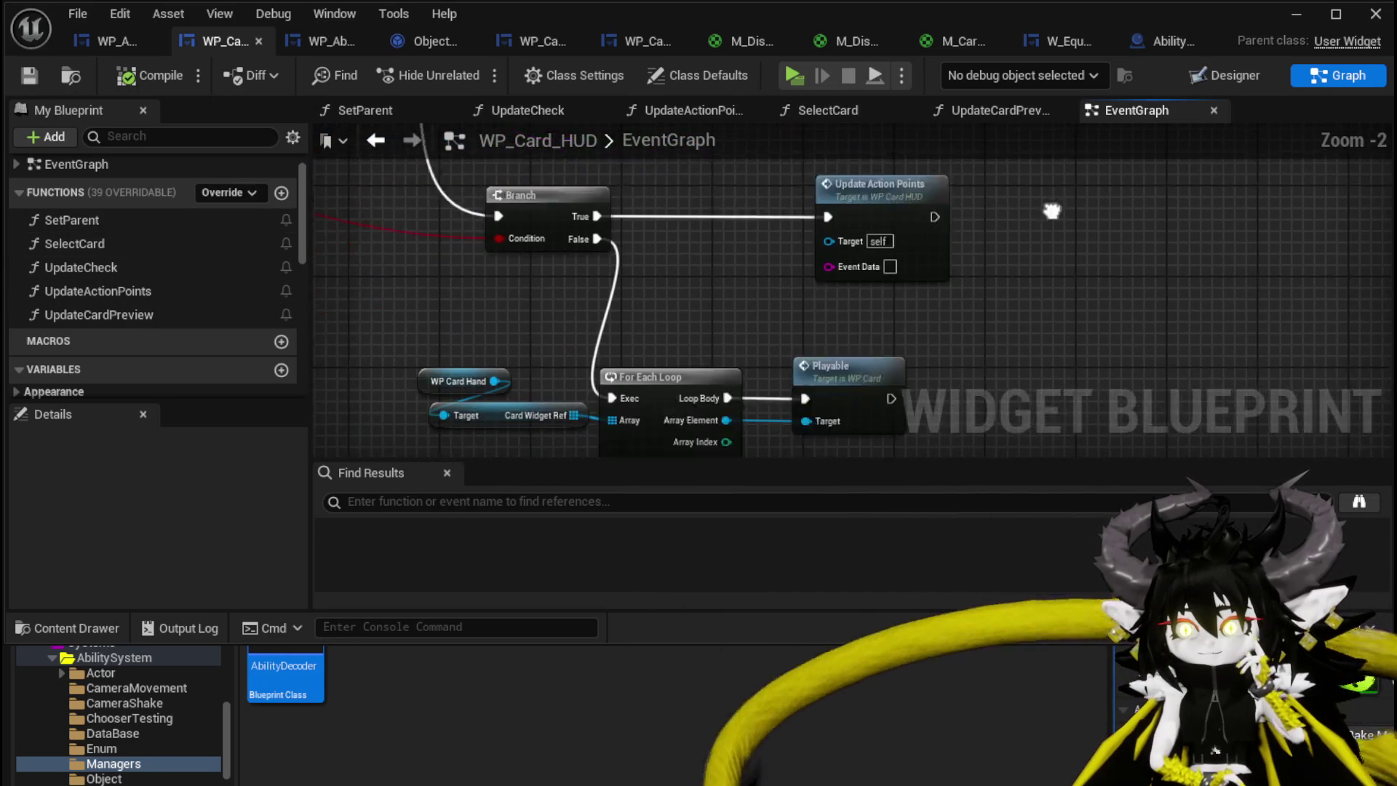
scroll(1027, 275, down, 3)
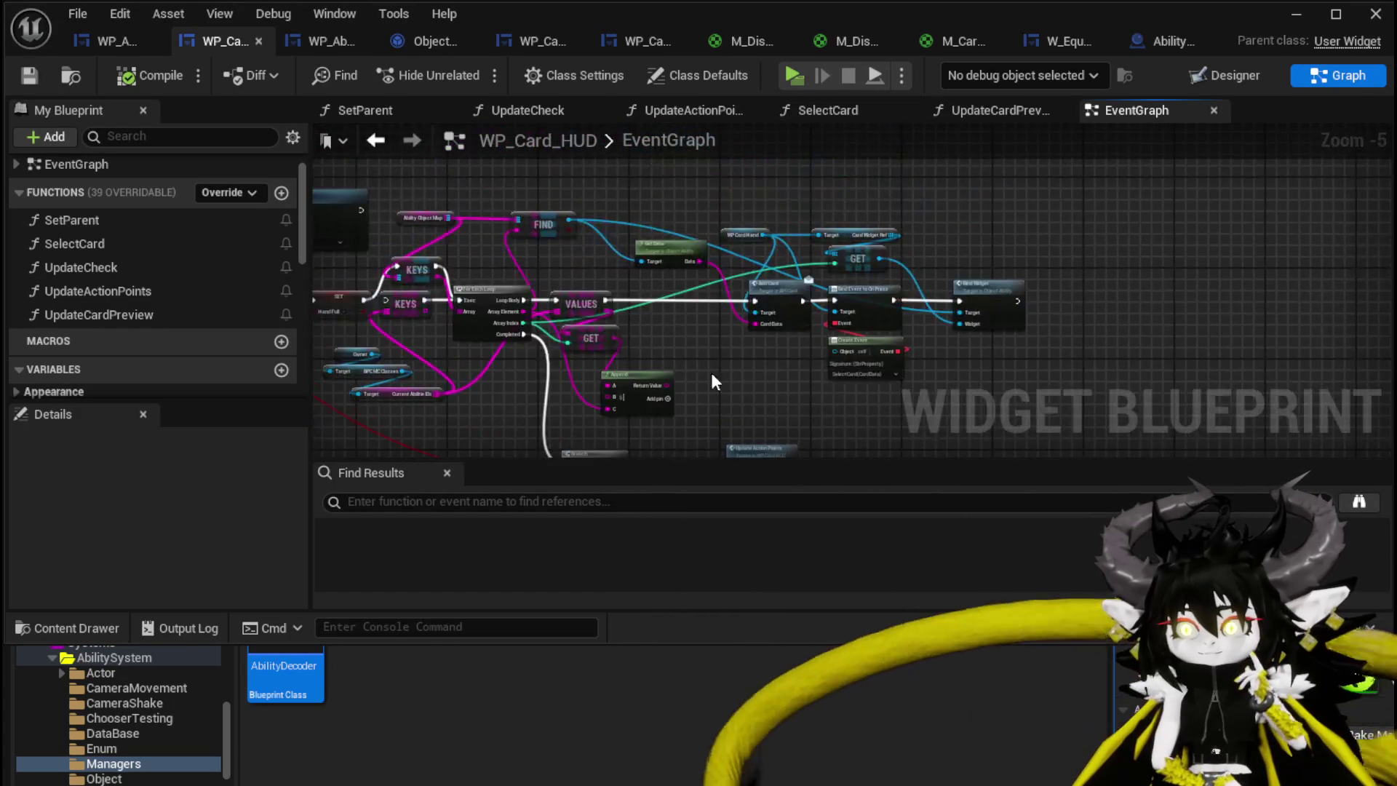
scroll(706, 371, up, 2)
mouse_move(703, 331)
mouse_down()
mouse_move(753, 408)
mouse_move(726, 341)
mouse_move(732, 283)
mouse_move(692, 352)
mouse_move(592, 405)
mouse_up()
scroll(727, 342, down, 2)
scroll(706, 318, up, 2)
drag(1116, 248, 1085, 221)
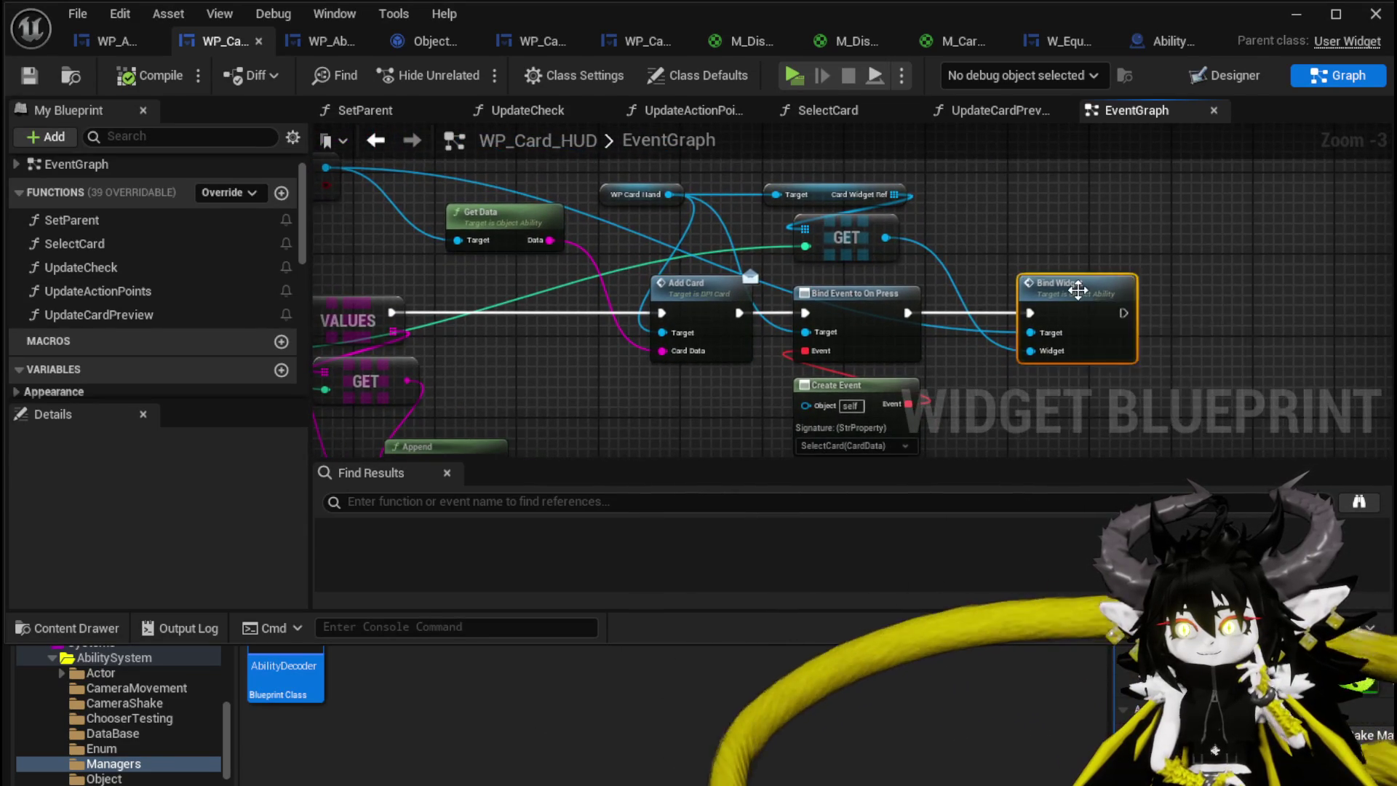
Inspect Bind Widget in Object_Ability, back out to SetData, then return to WP_AbilityToolTipp
double_click(1077, 289)
drag(447, 395, 851, 174)
click(850, 174)
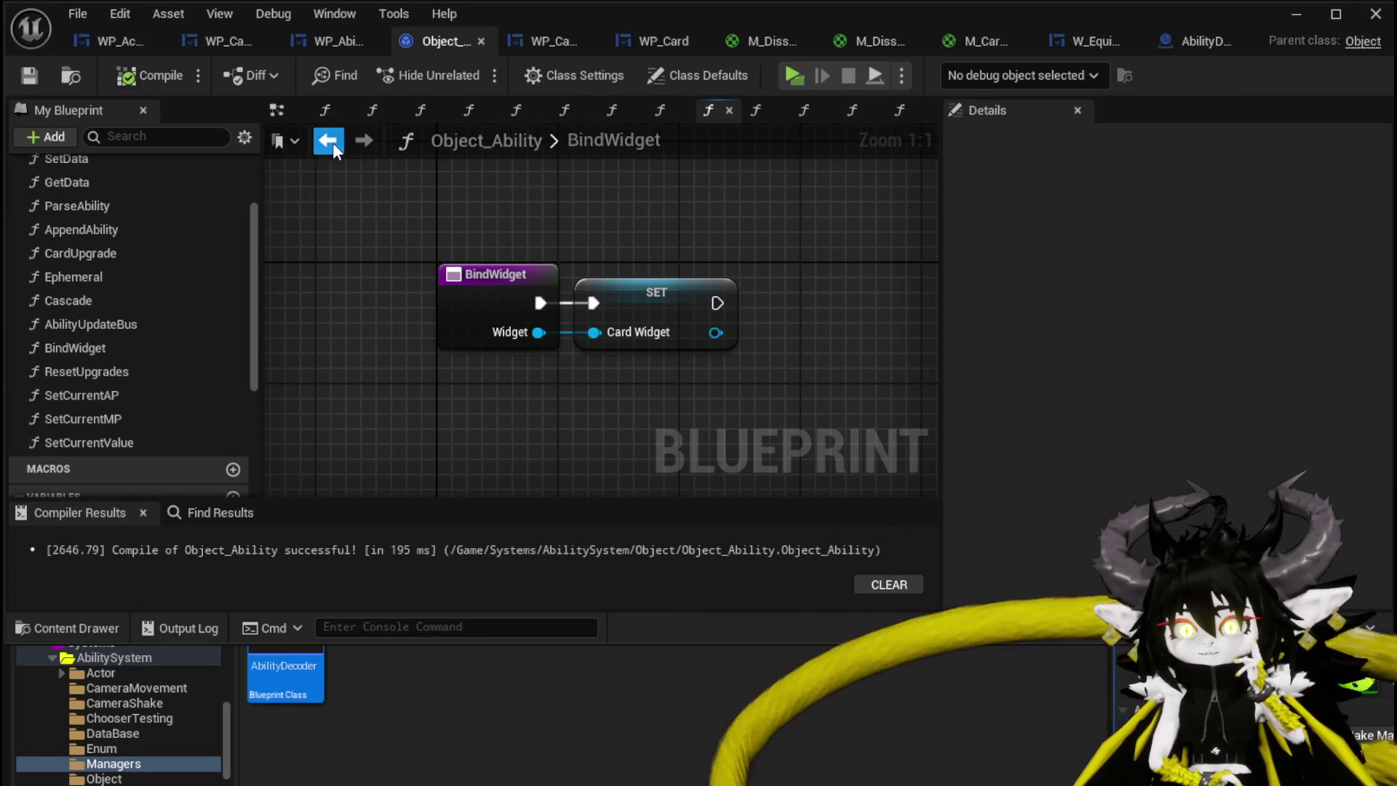
click(333, 142)
key(Home)
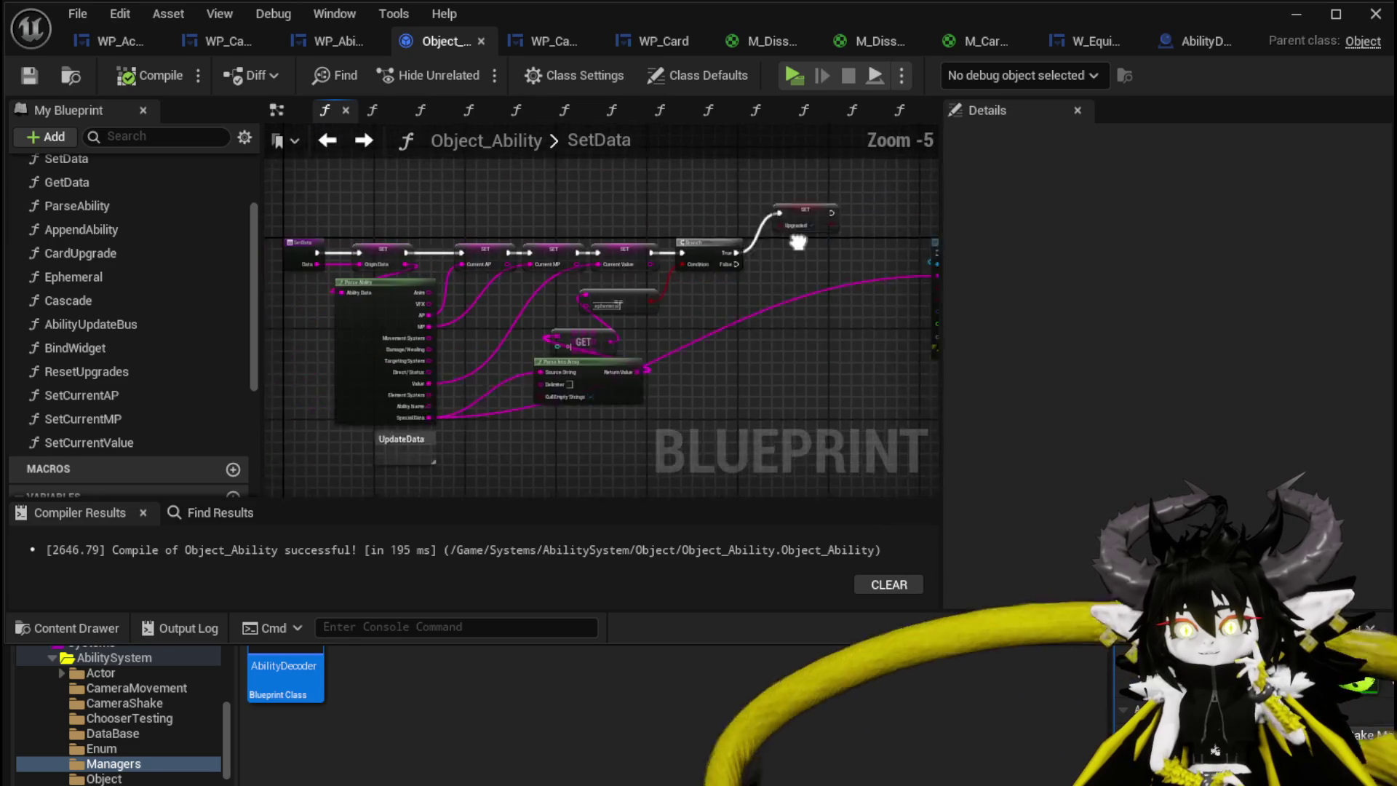
scroll(139, 276, up, 1)
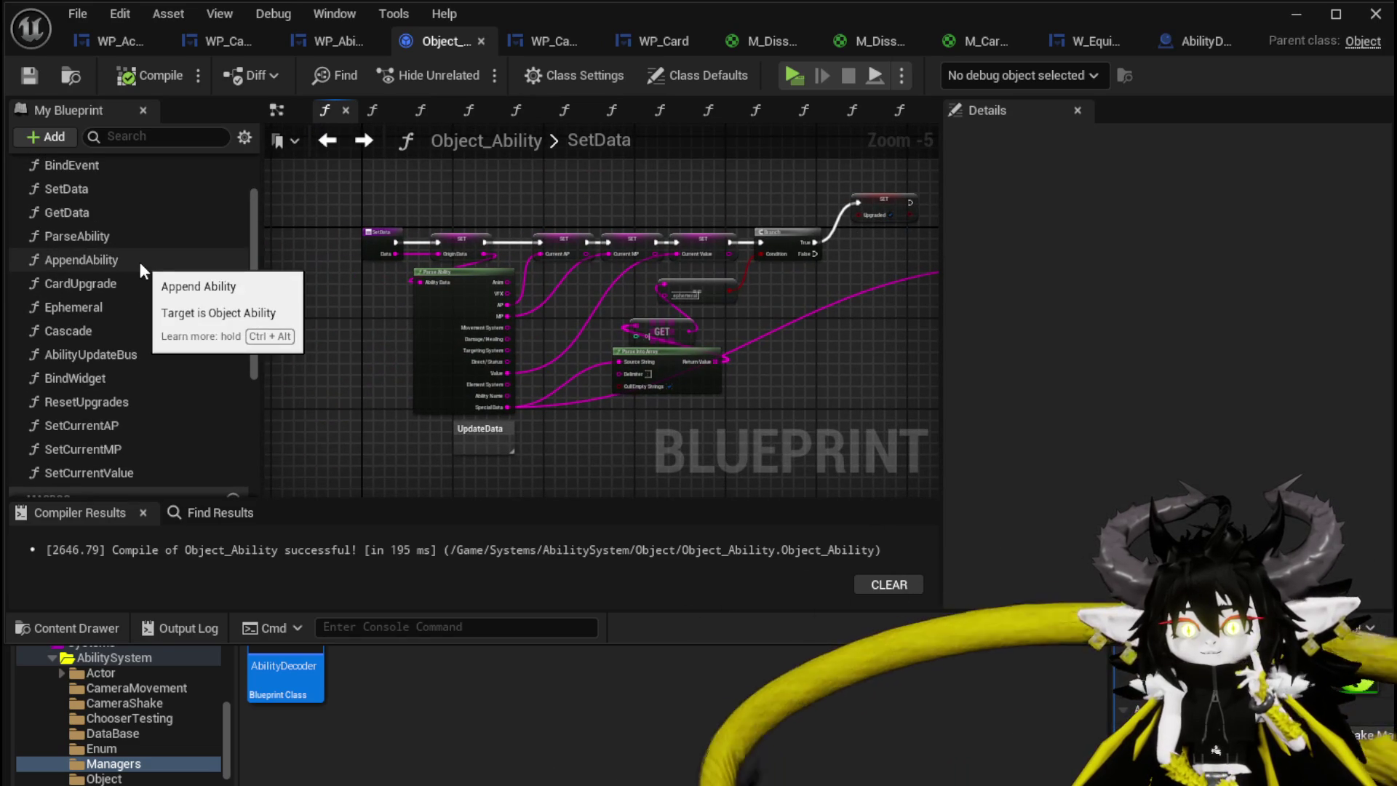
click(322, 49)
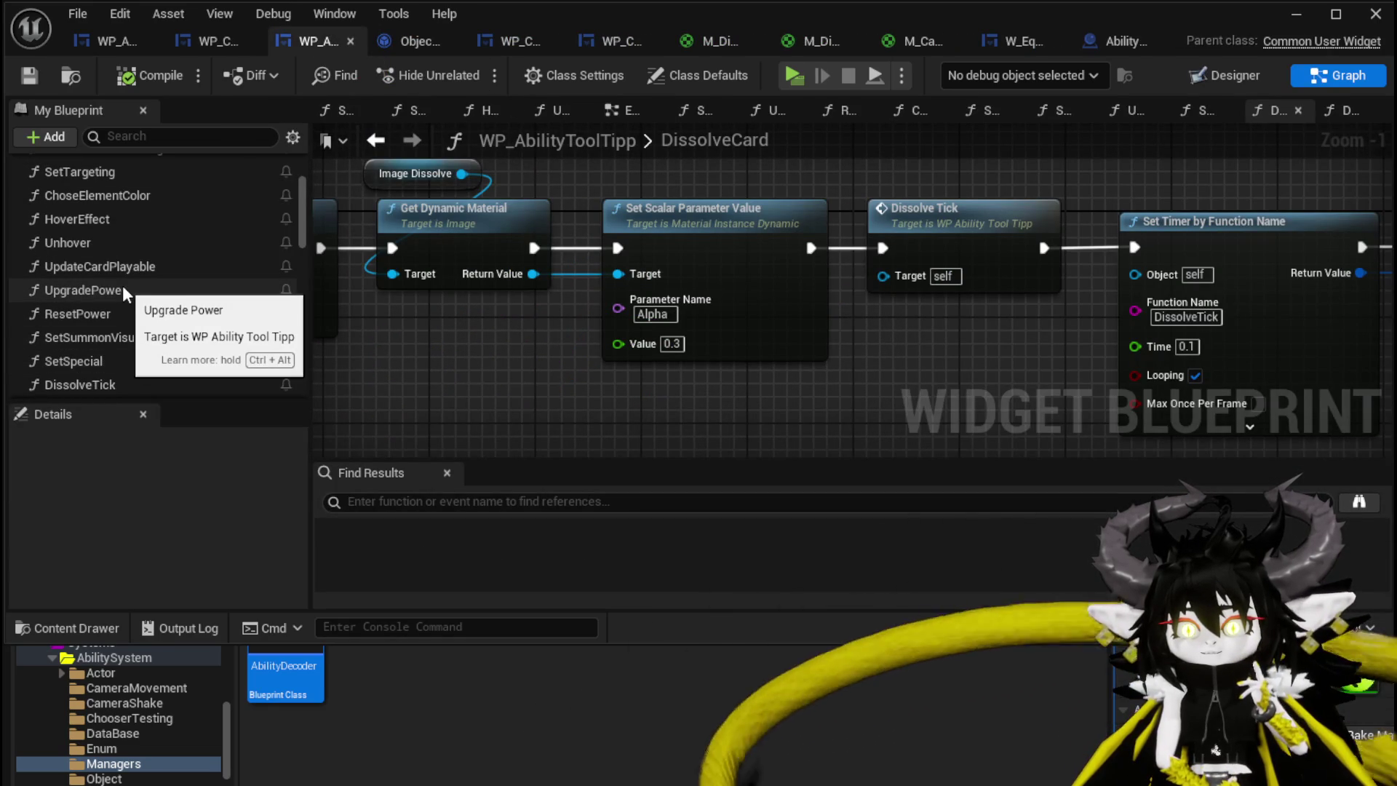
Inspect UpdateCardPlayable's AP and MP comparisons feeding its Branch, then open UpgradePower
double_click(139, 268)
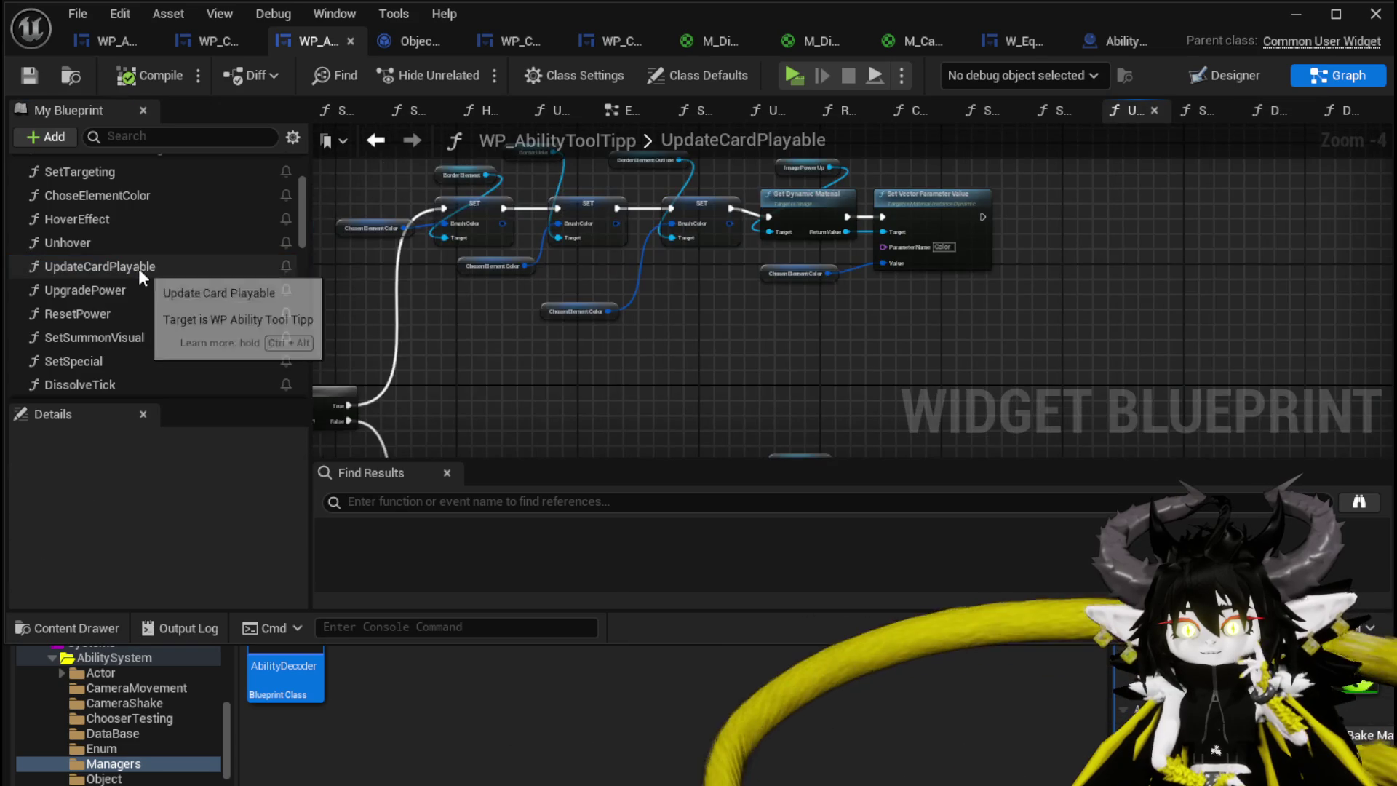
scroll(754, 272, up, 4)
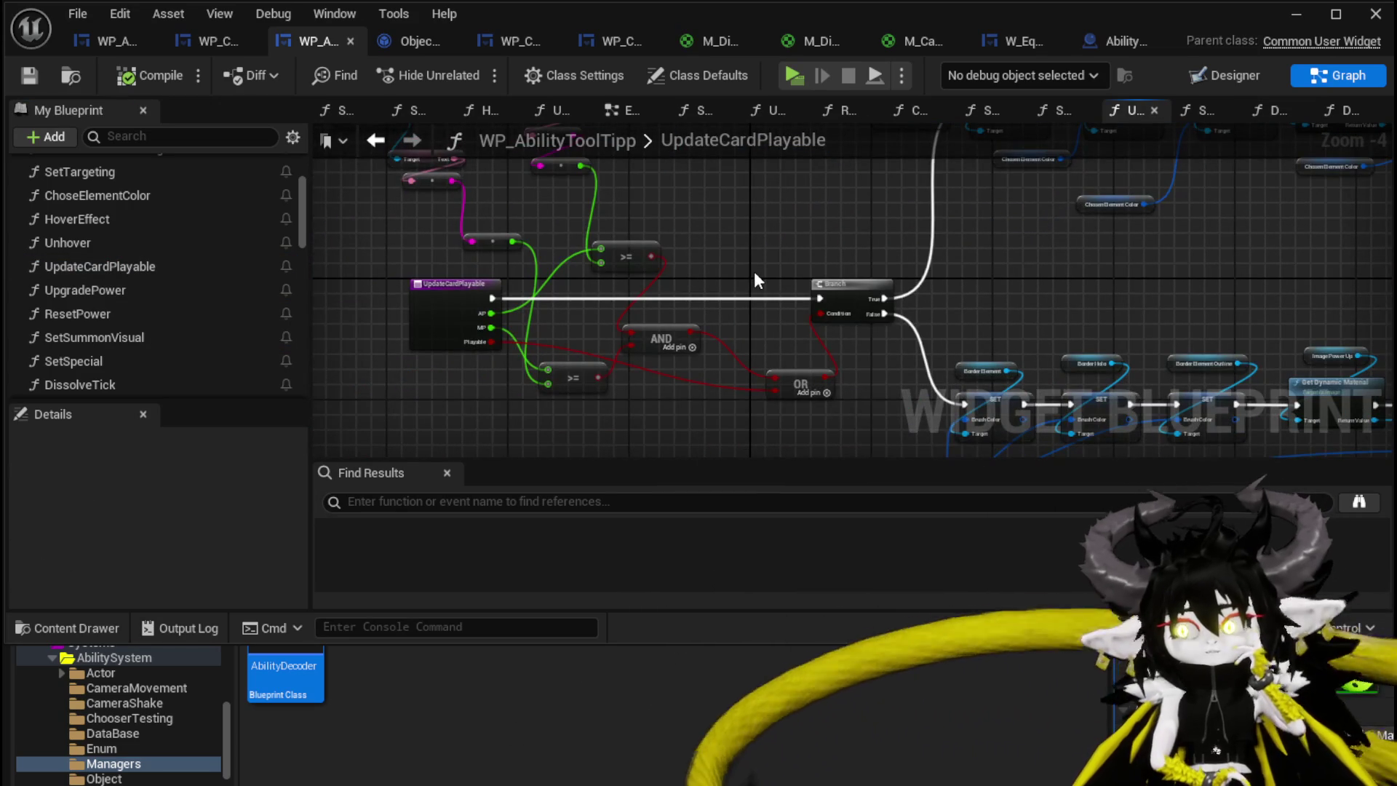
scroll(754, 272, up, 1)
drag(745, 258, 844, 382)
mouse_move(792, 299)
mouse_down()
mouse_move(837, 363)
mouse_move(827, 251)
mouse_move(723, 196)
mouse_move(607, 178)
mouse_move(788, 256)
mouse_up()
scroll(827, 250, down, 1)
scroll(469, 351, up, 1)
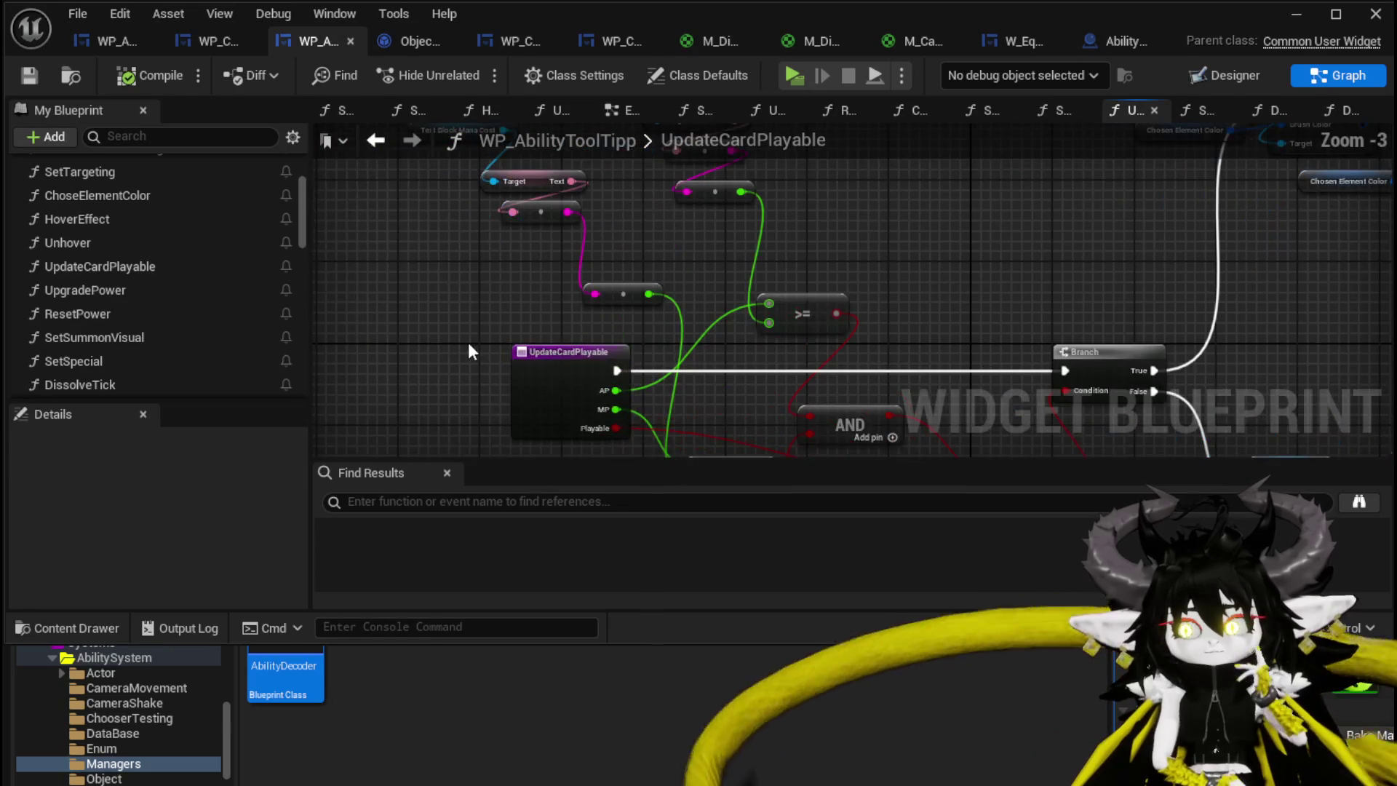
drag(515, 260, 527, 439)
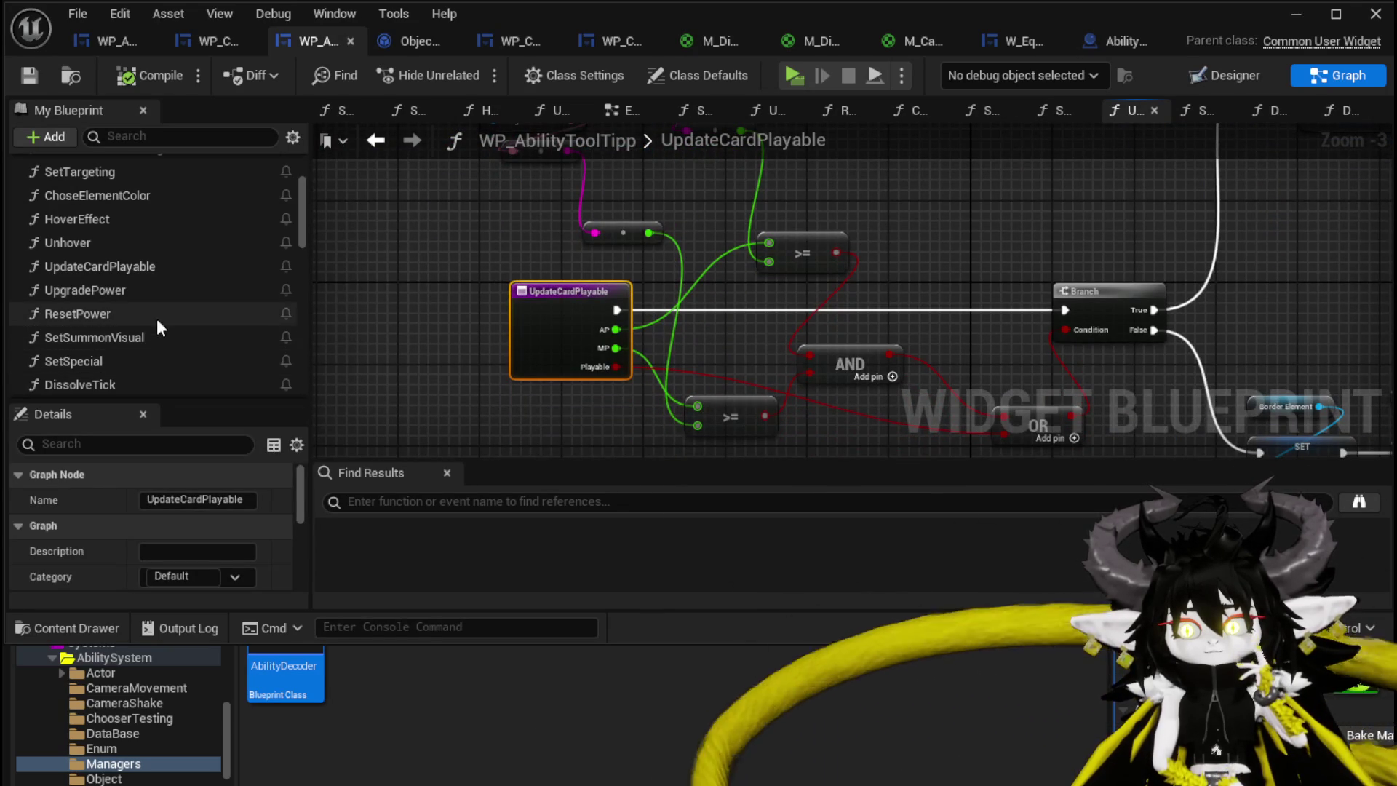
double_click(161, 291)
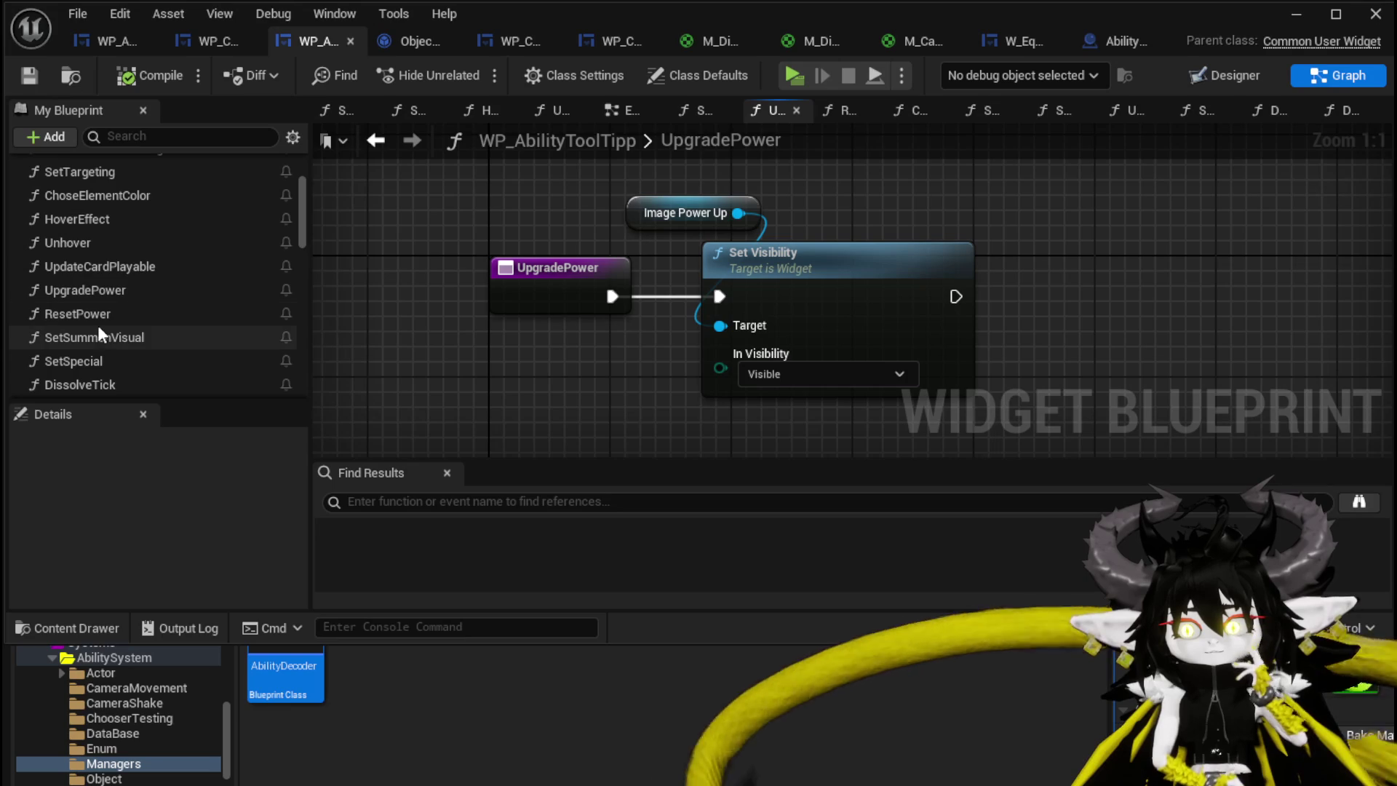
Add an Update Card Playable call wired after Set Visibility in UpgradePower
scroll(106, 303, down, 1)
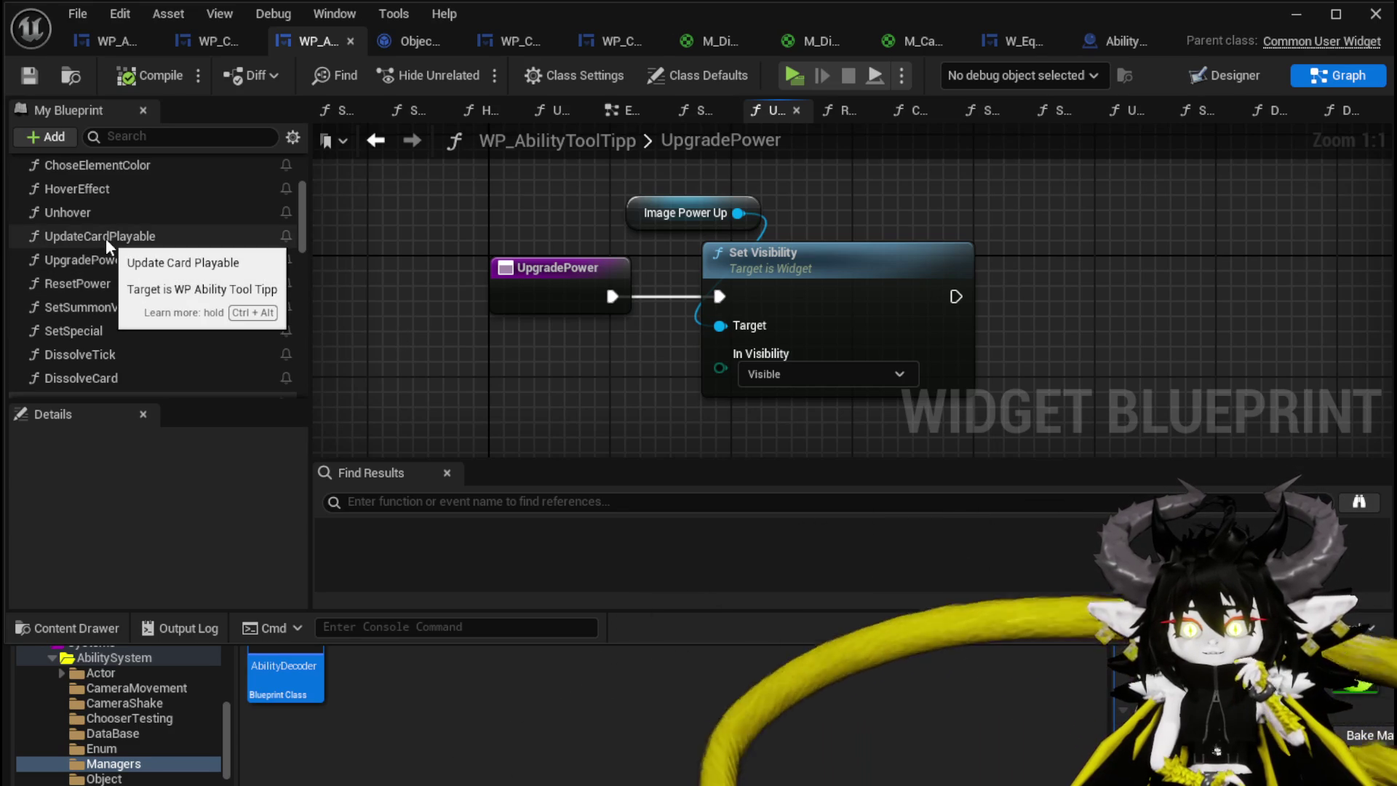
mouse_move(106, 238)
mouse_down()
mouse_move(1106, 274)
mouse_move(1086, 280)
mouse_up()
drag(1164, 238, 1237, 252)
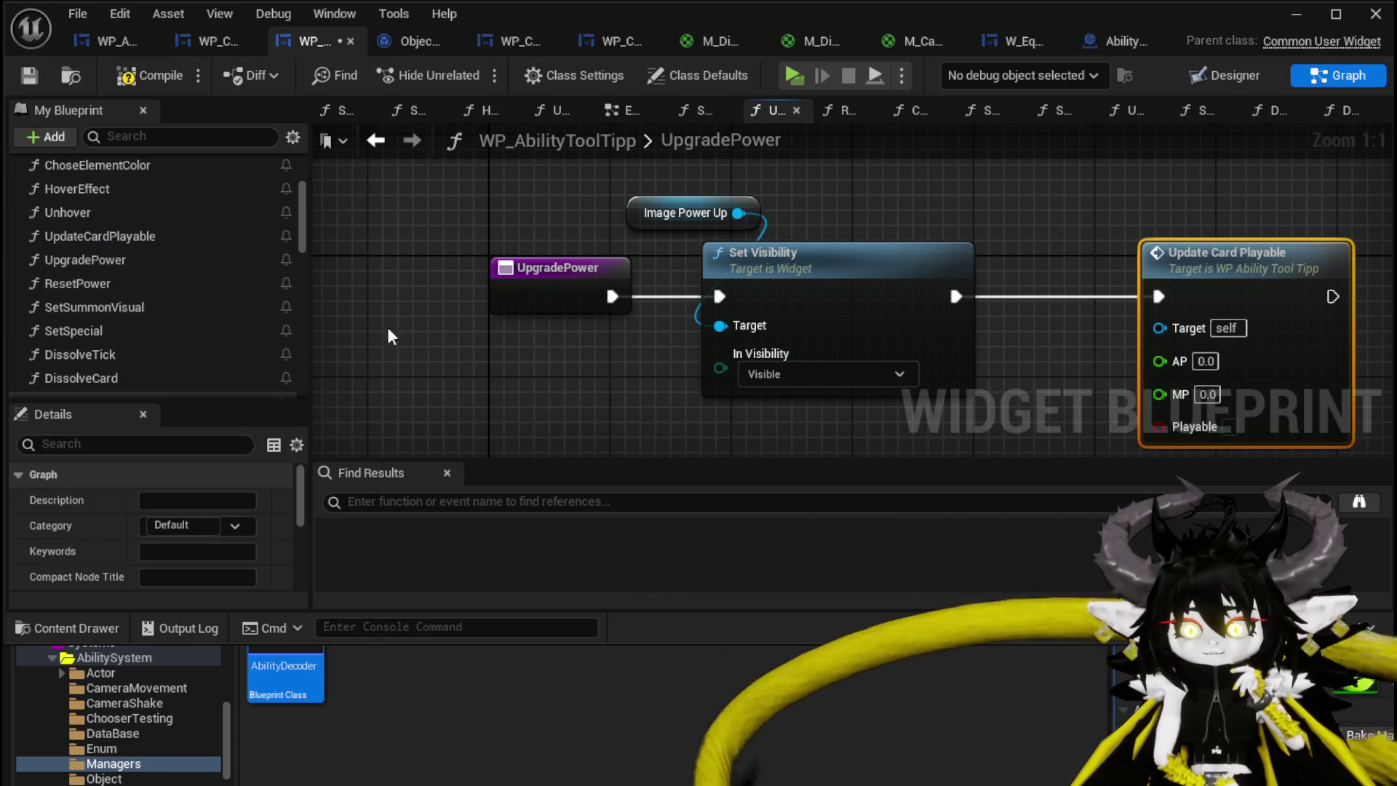
click(990, 191)
scroll(989, 190, down, 2)
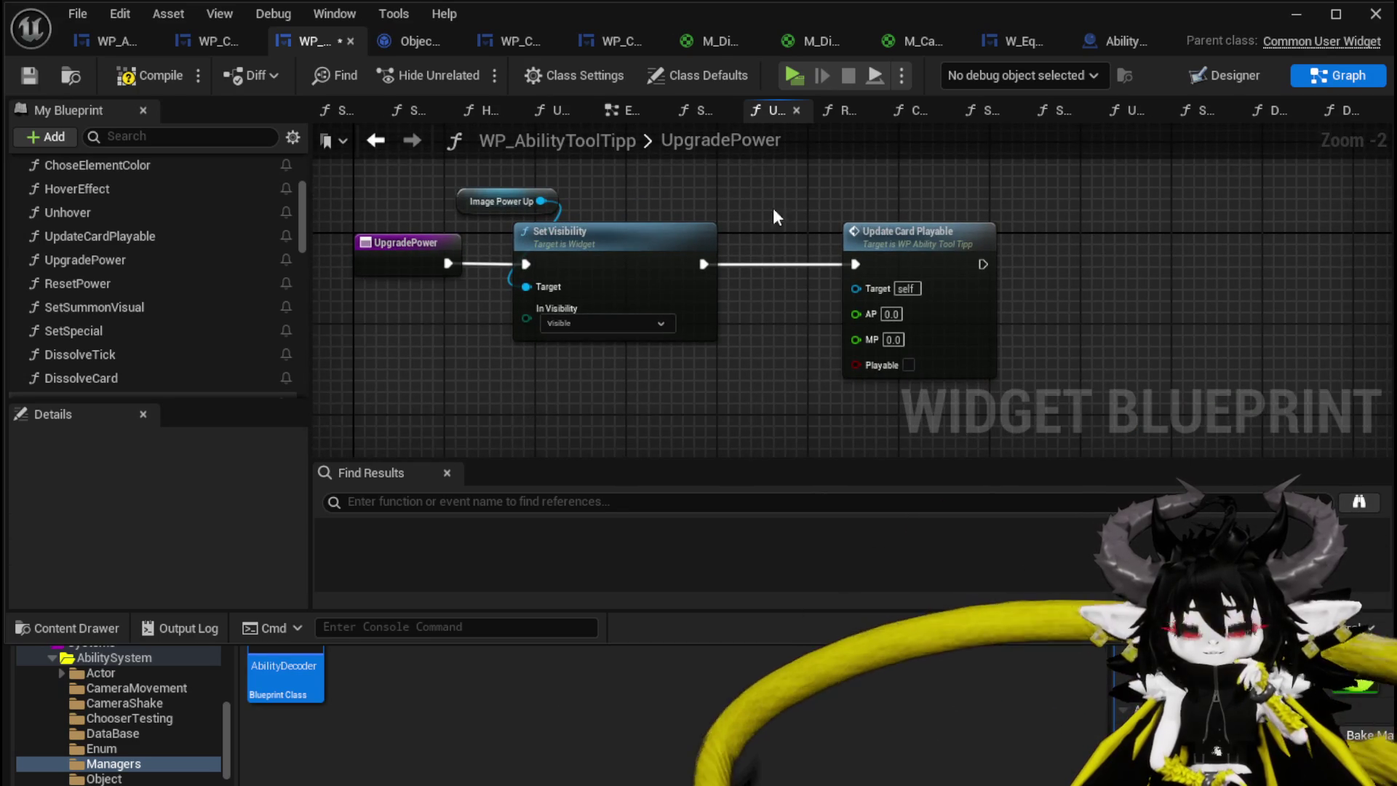
drag(928, 230, 1098, 232)
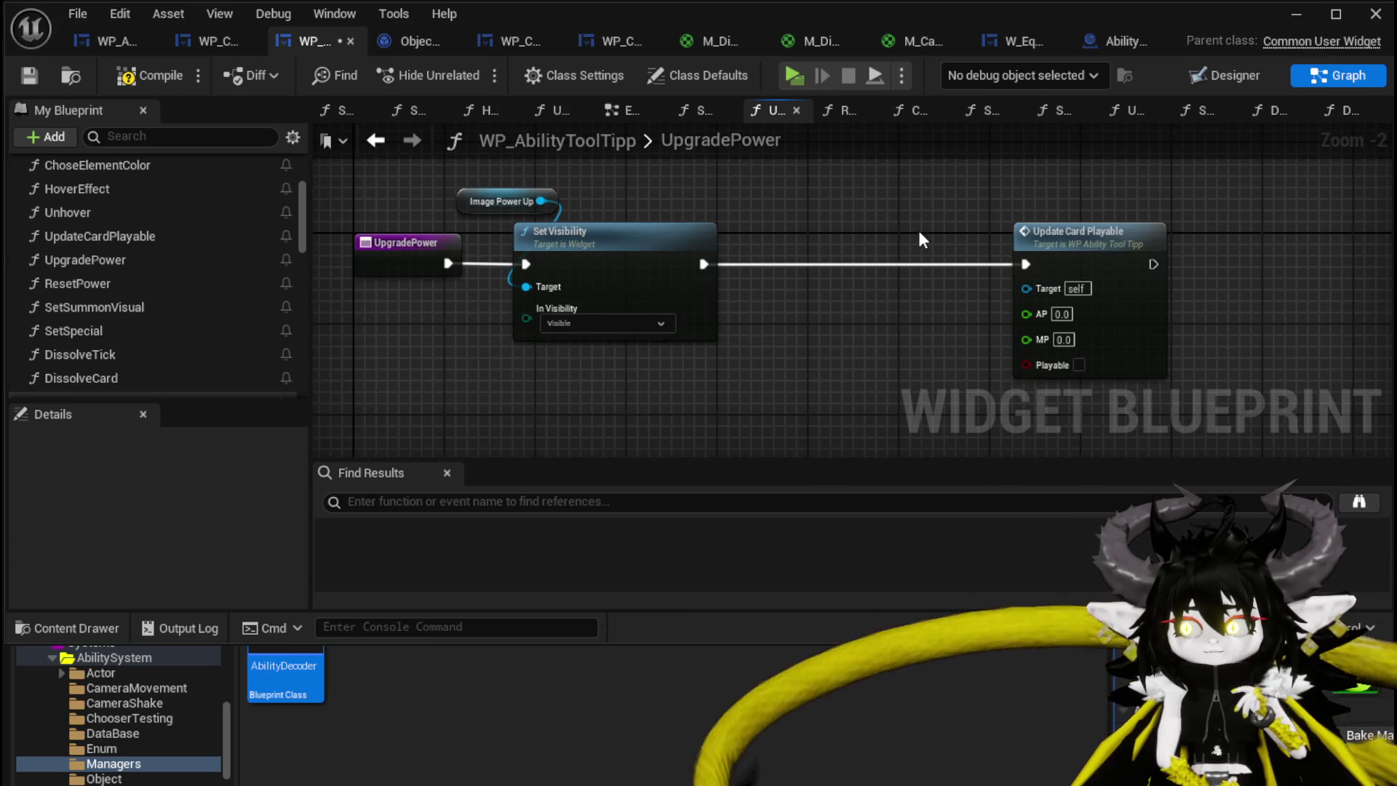
Place an Image MP reference node in the UpgradePower graph
scroll(133, 241, up, 2)
scroll(133, 242, down, 4)
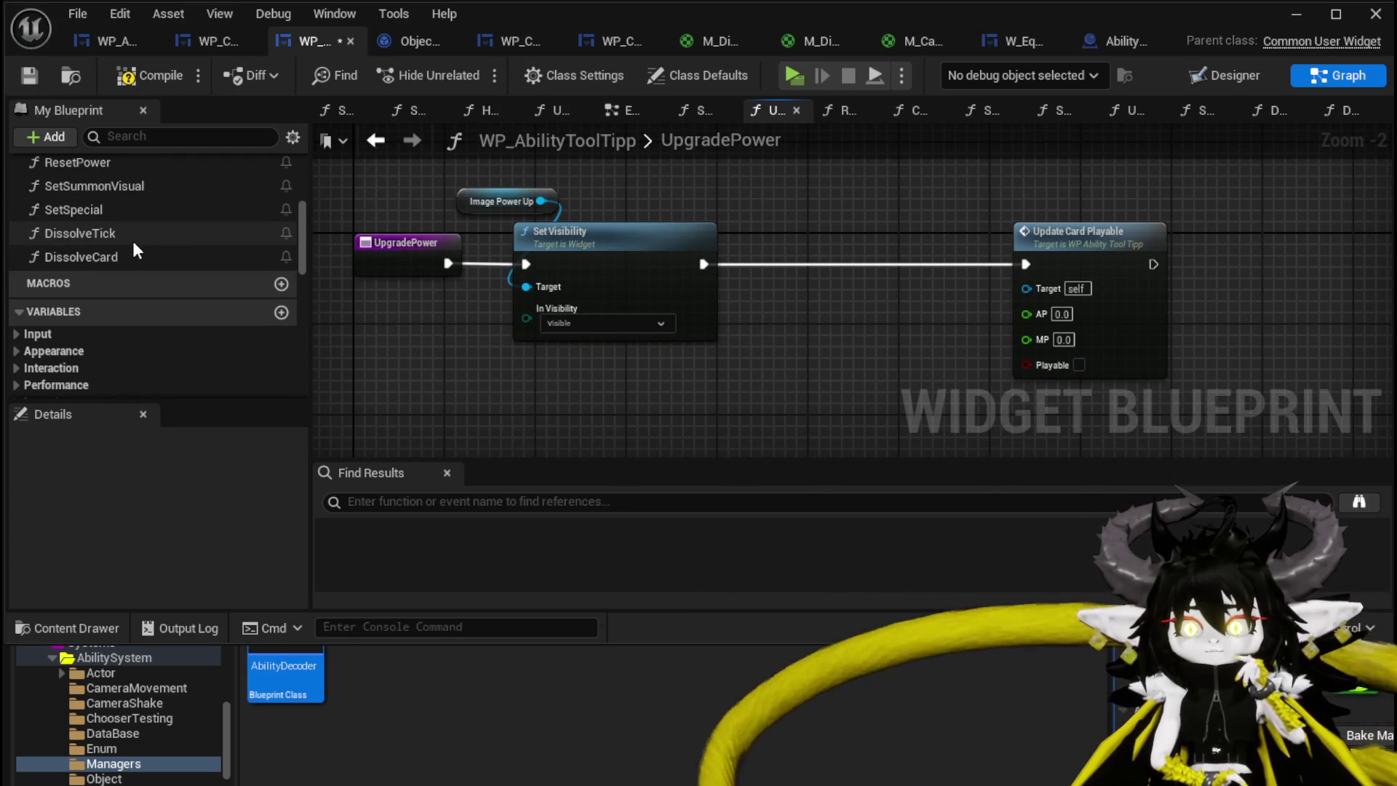
scroll(133, 246, down, 5)
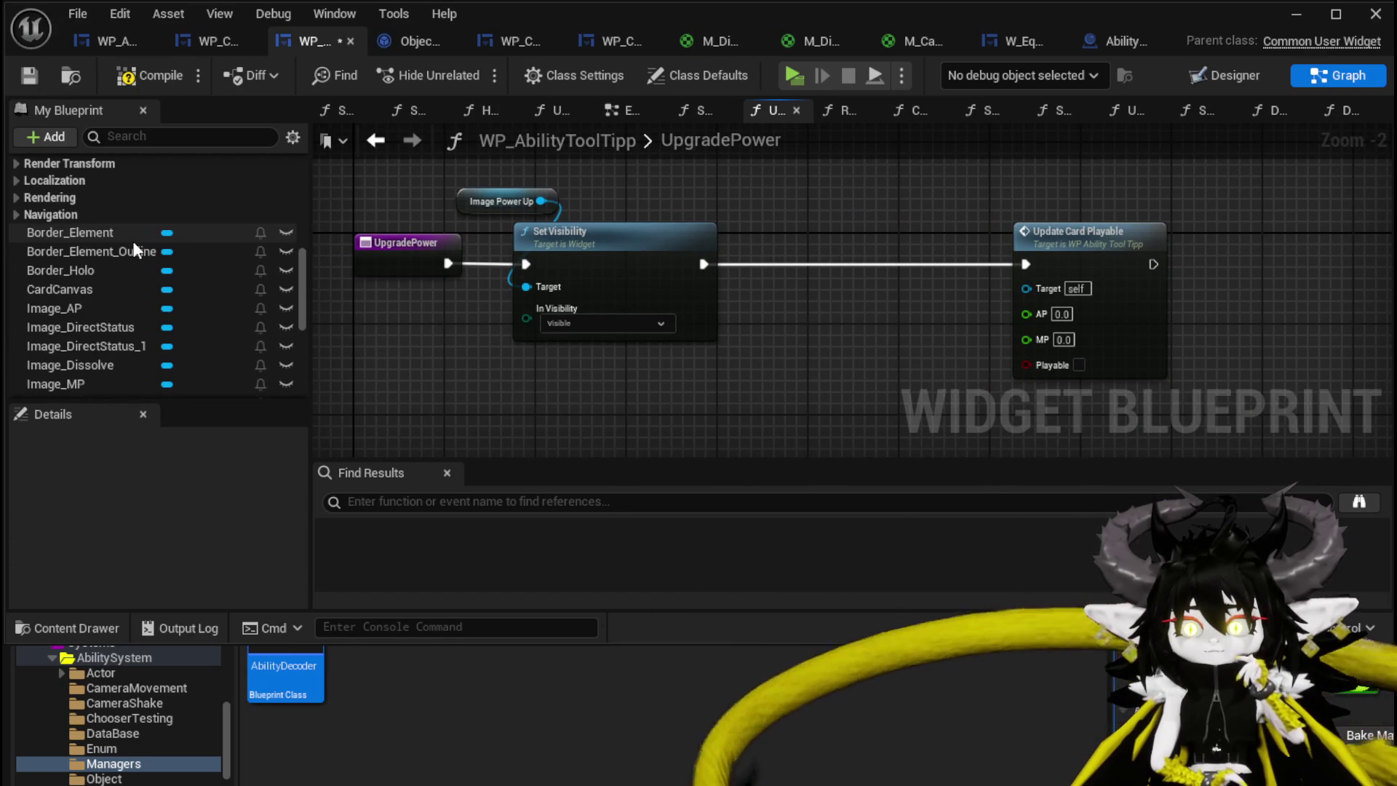
scroll(132, 246, down, 3)
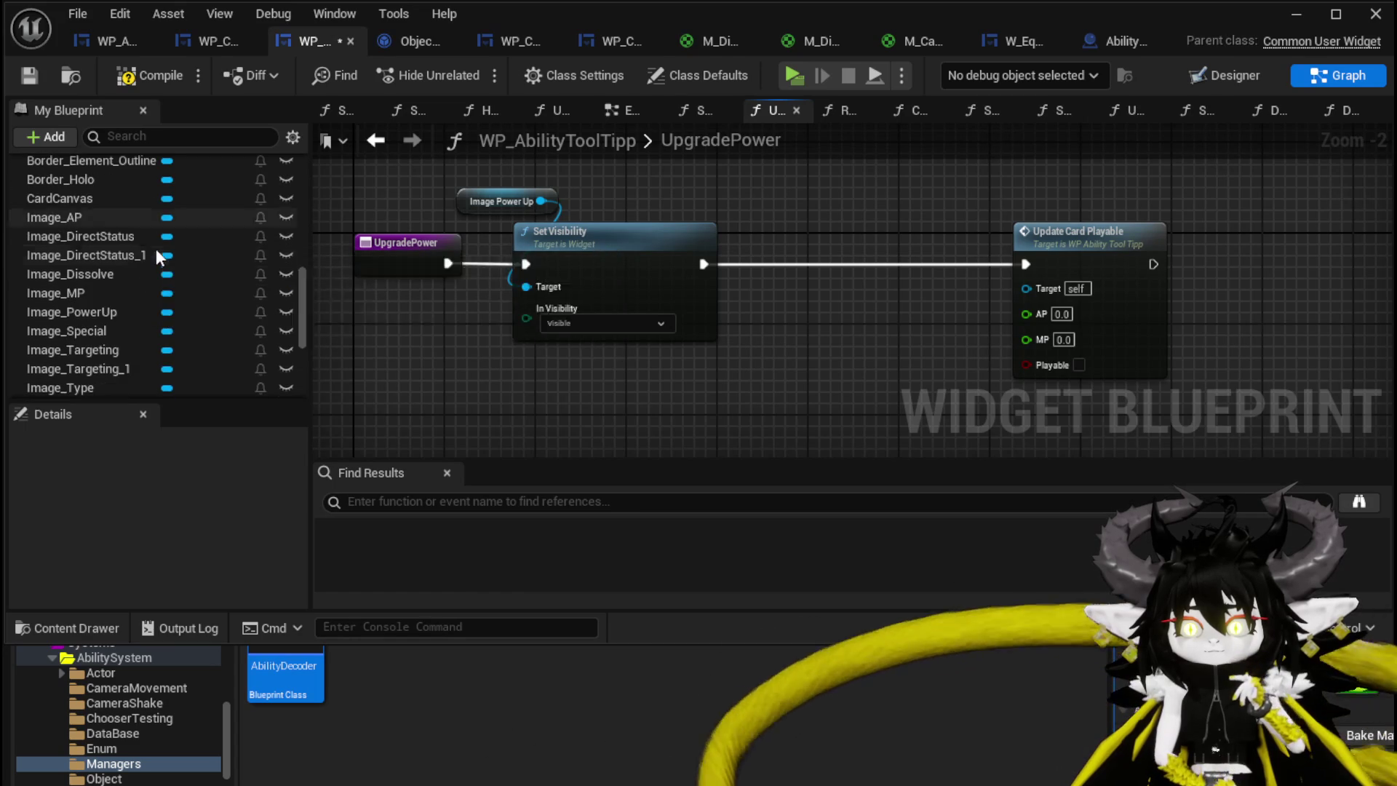
drag(124, 287, 654, 166)
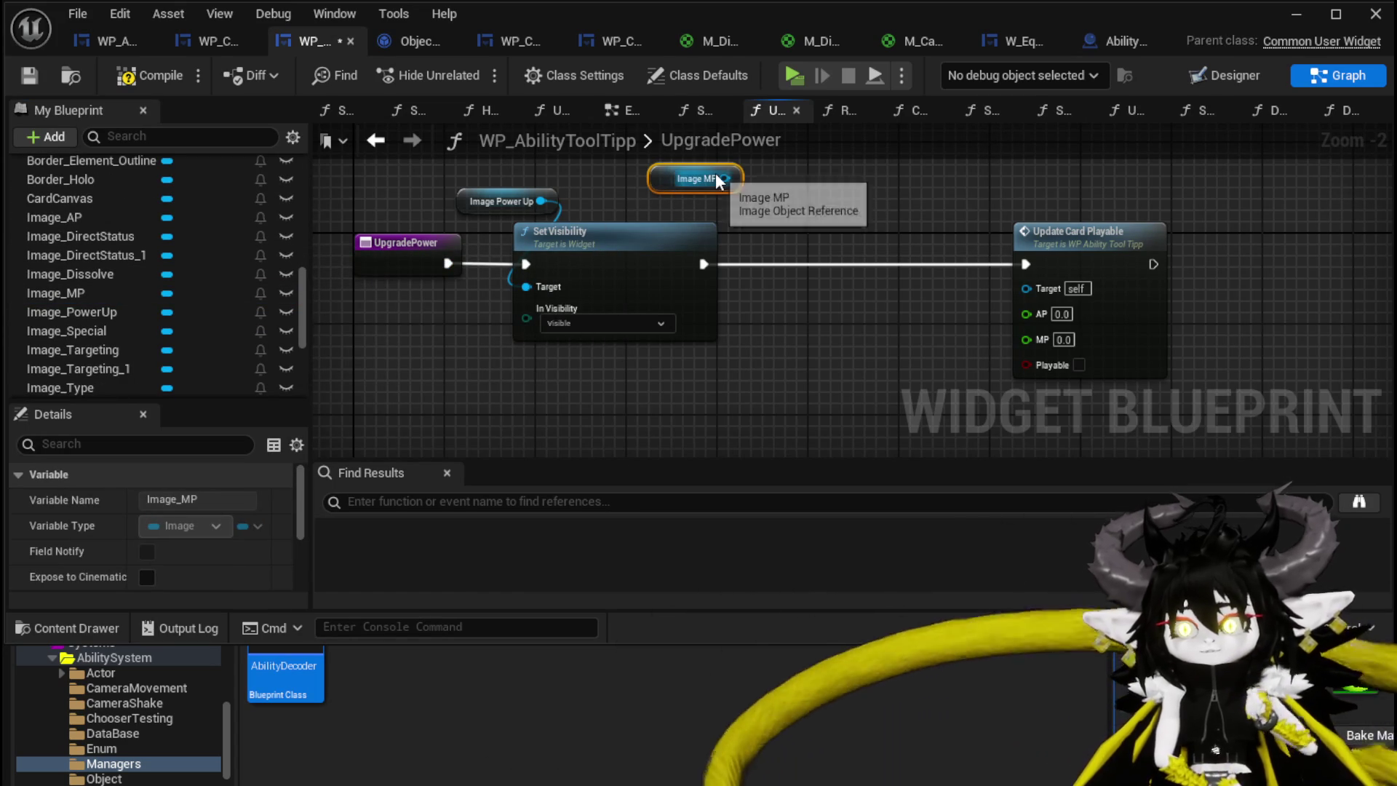
Replace Image MP with TextBlock_AbilityCost and TextBlock_ManaCost getters
key(Delete)
scroll(76, 354, down, 3)
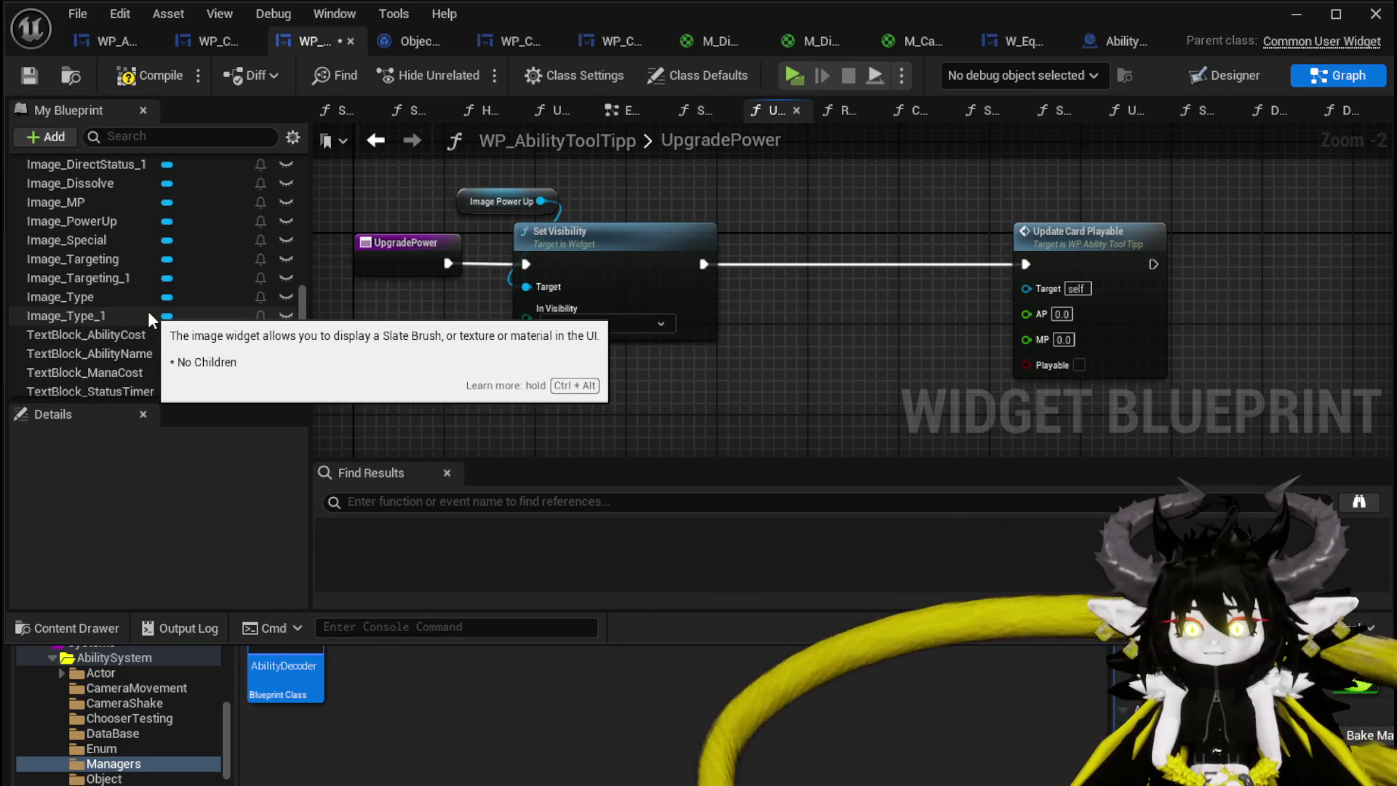
scroll(147, 312, down, 3)
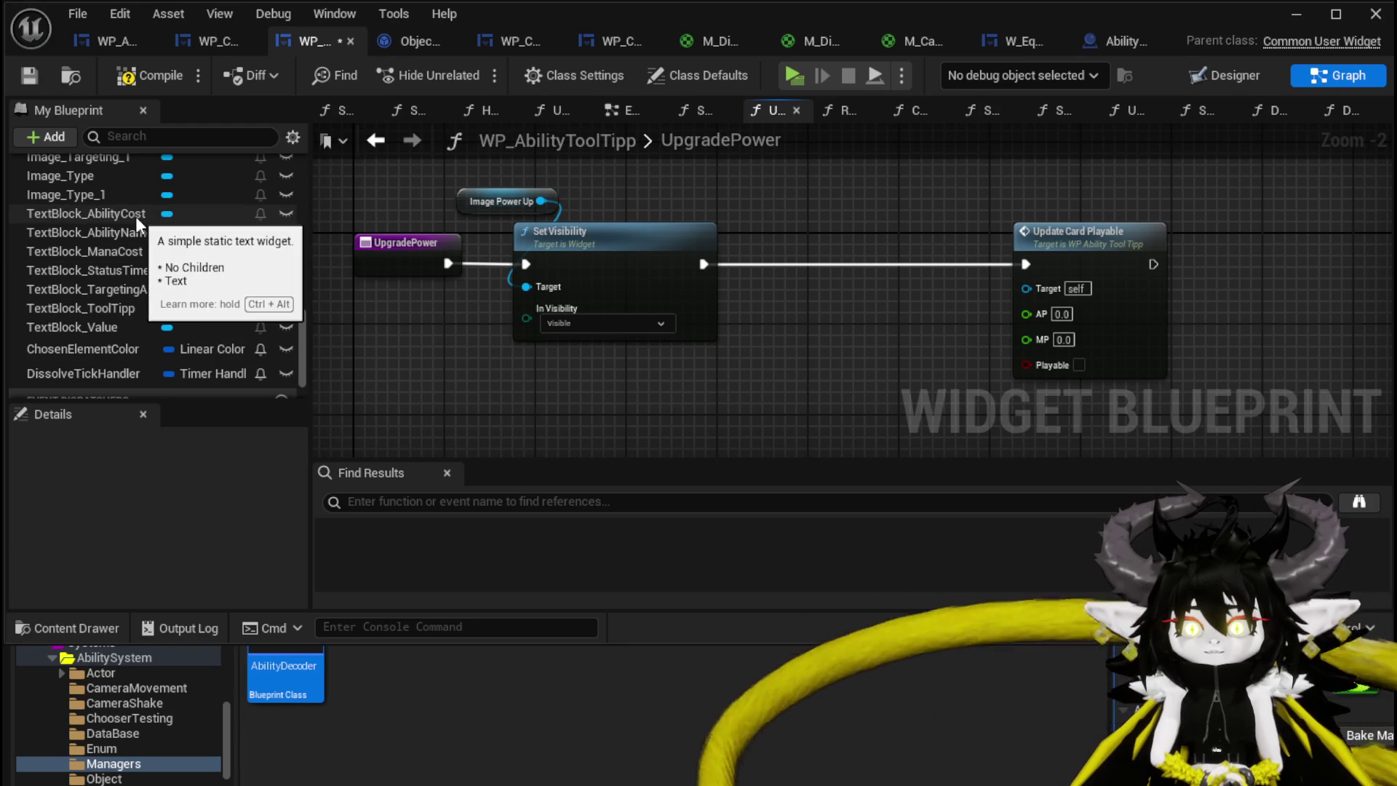
drag(113, 215, 726, 162)
click(773, 194)
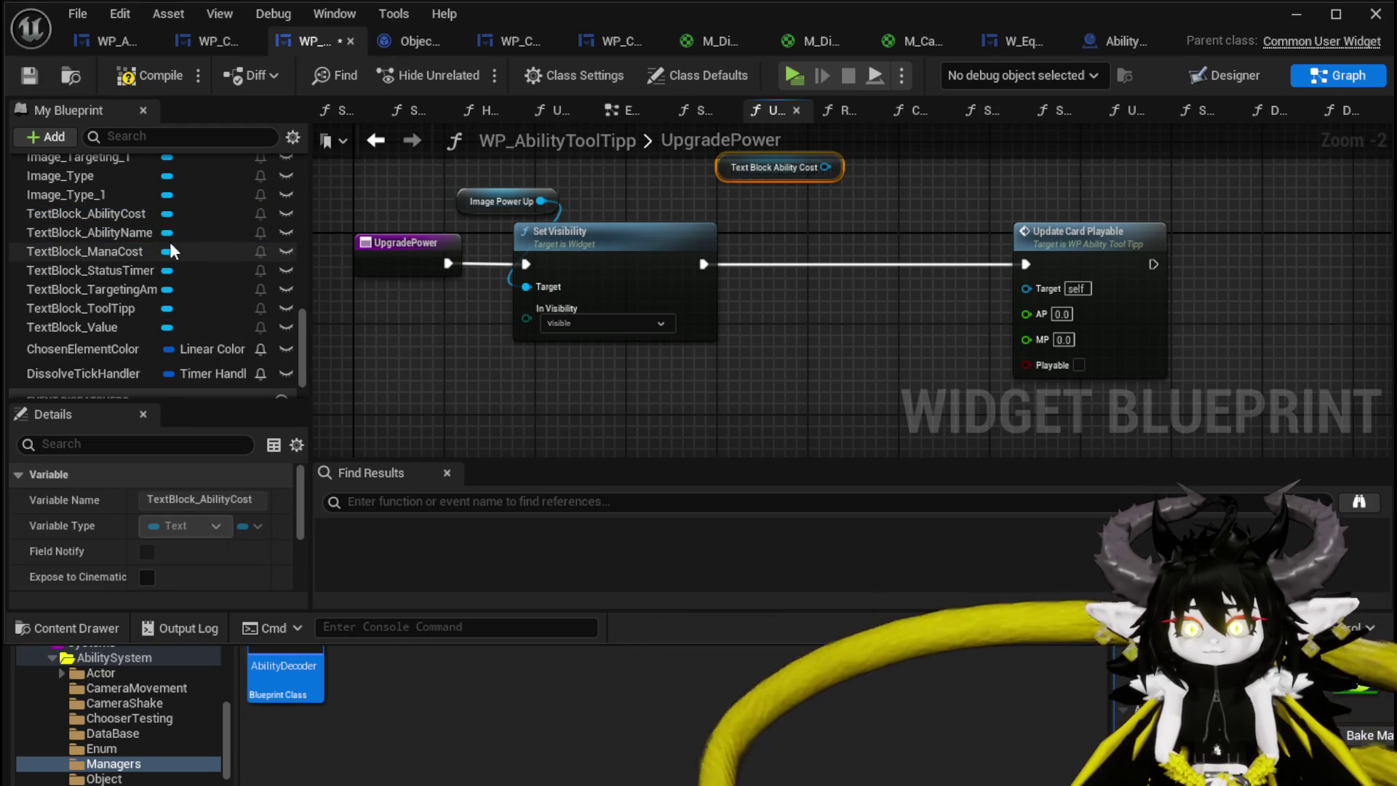
click(112, 247)
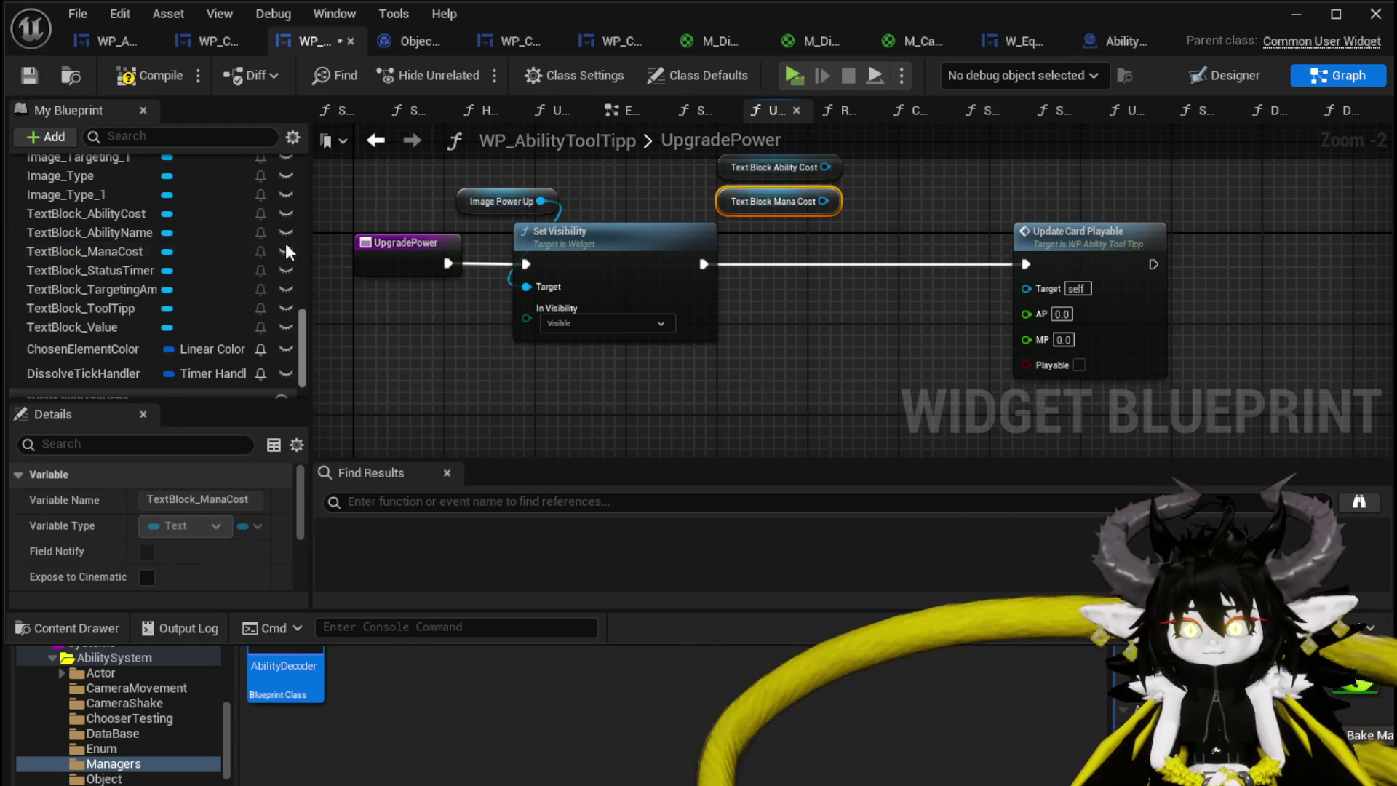
Get Ability Cost's text, convert it to string, and feed it into the AP input
drag(795, 199, 535, 299)
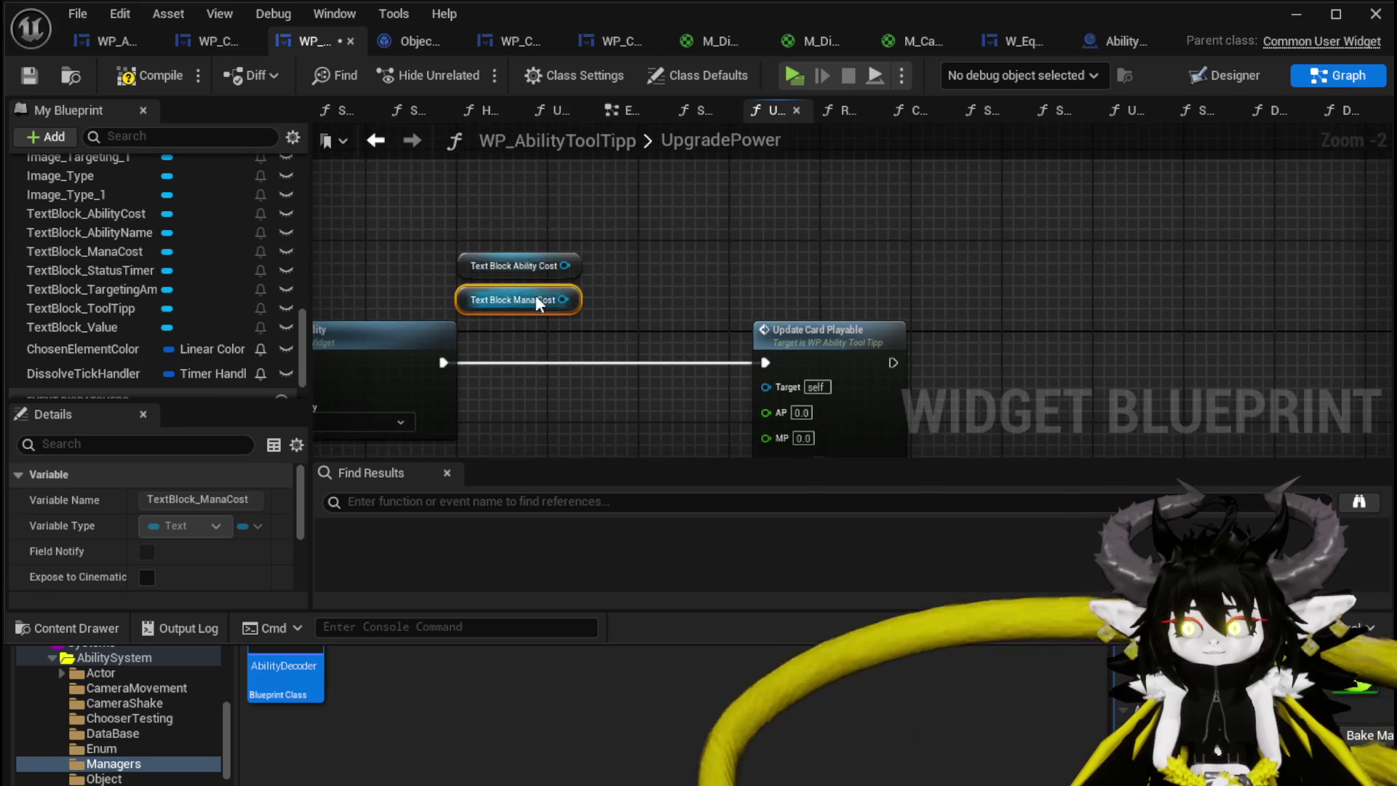
drag(600, 259, 577, 199)
text(get Text)
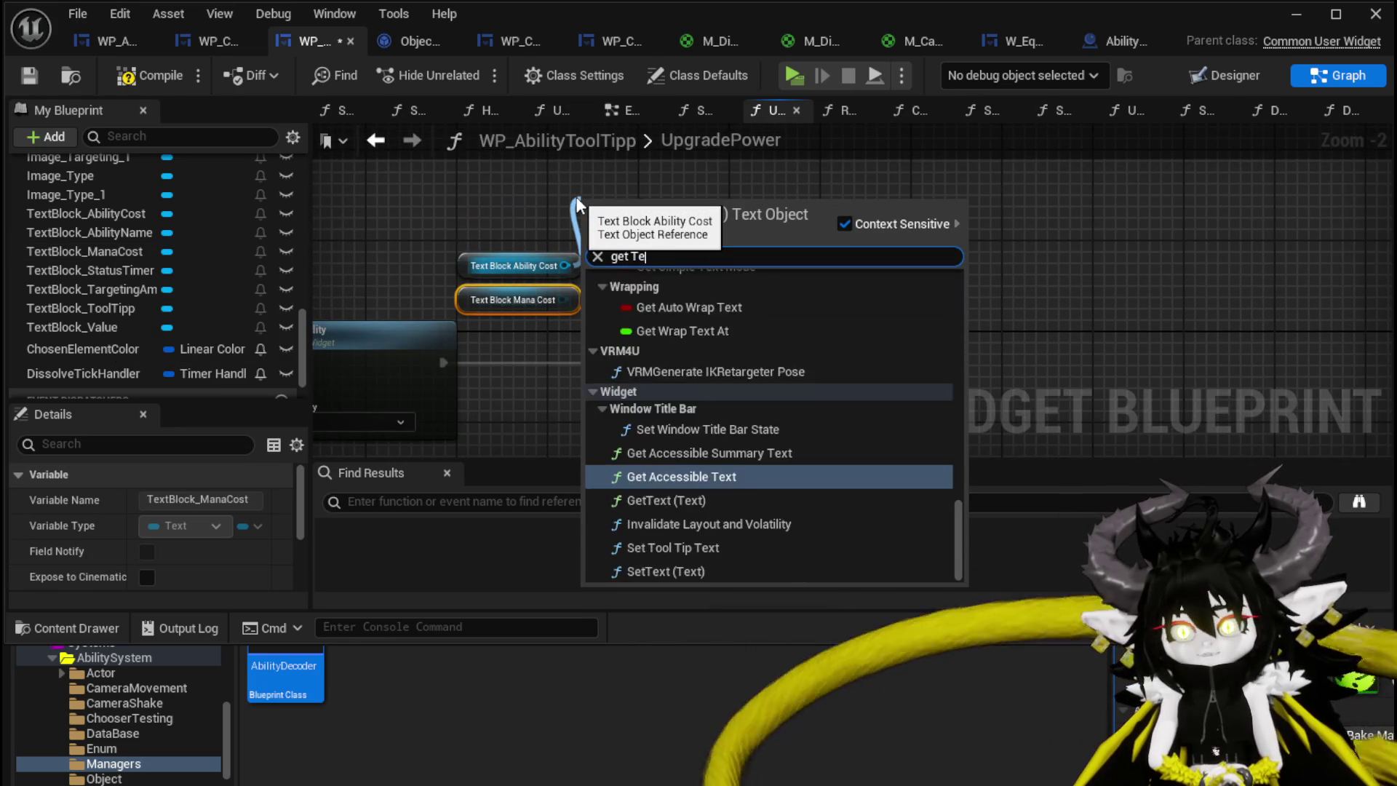
click(659, 290)
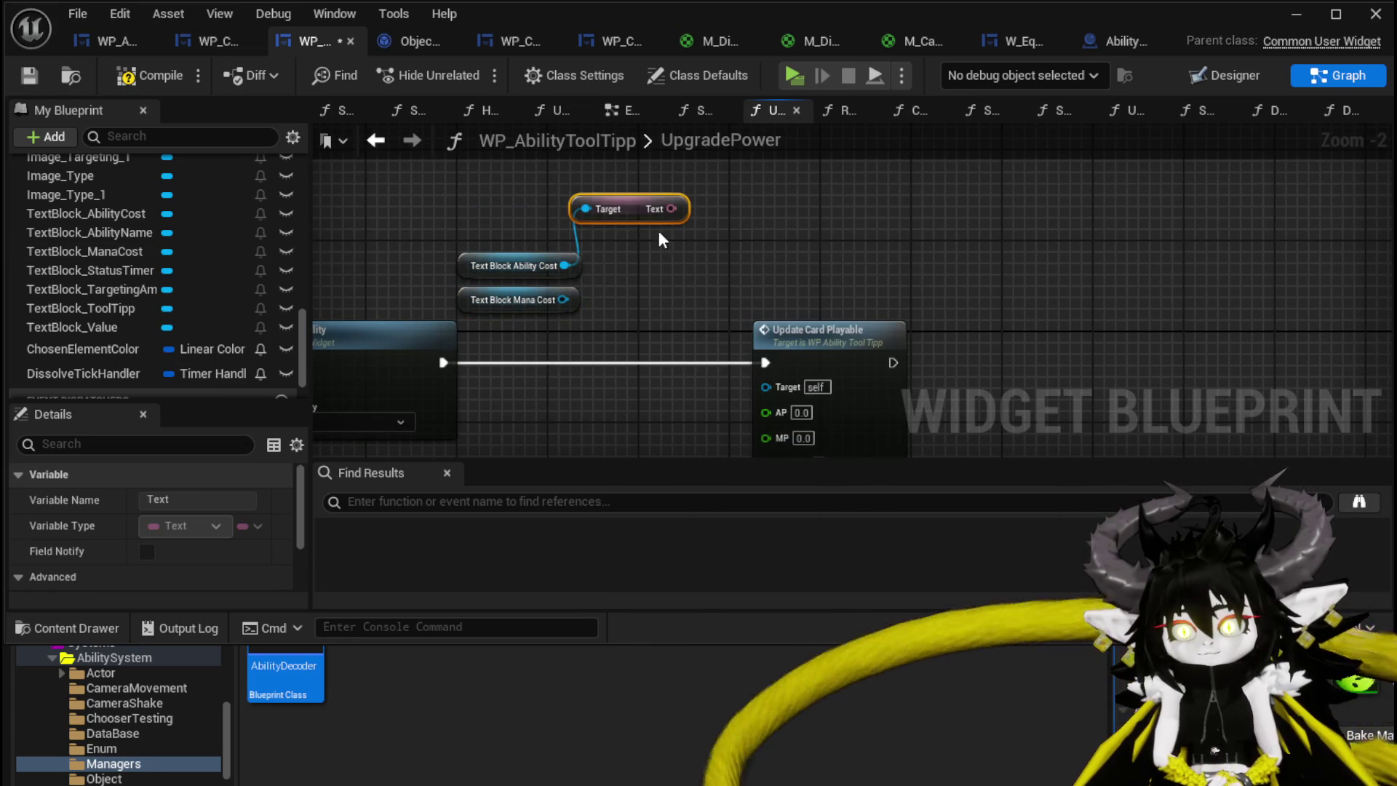
drag(717, 232, 762, 216)
mouse_move(671, 209)
mouse_down()
mouse_move(789, 404)
mouse_move(806, 250)
mouse_up()
text(String)
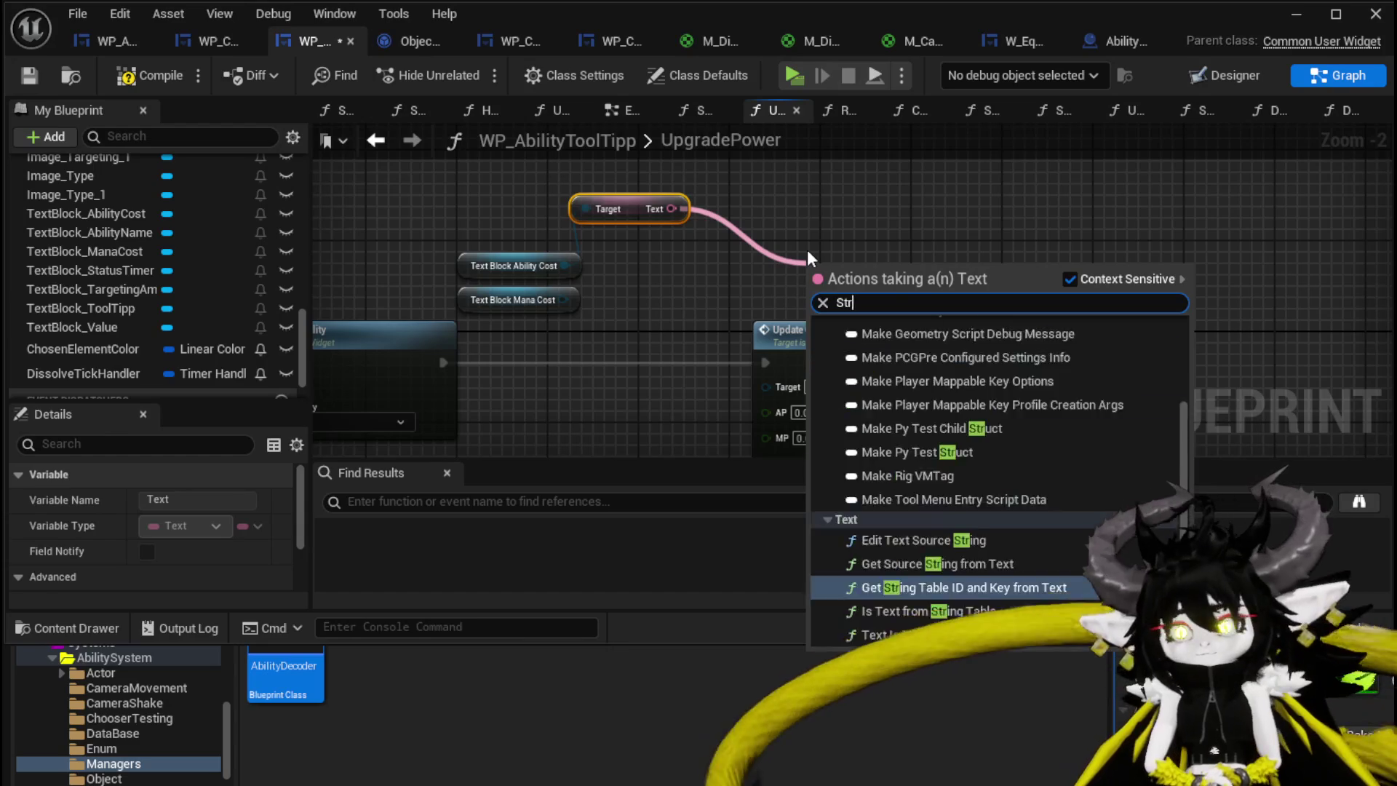
click(902, 385)
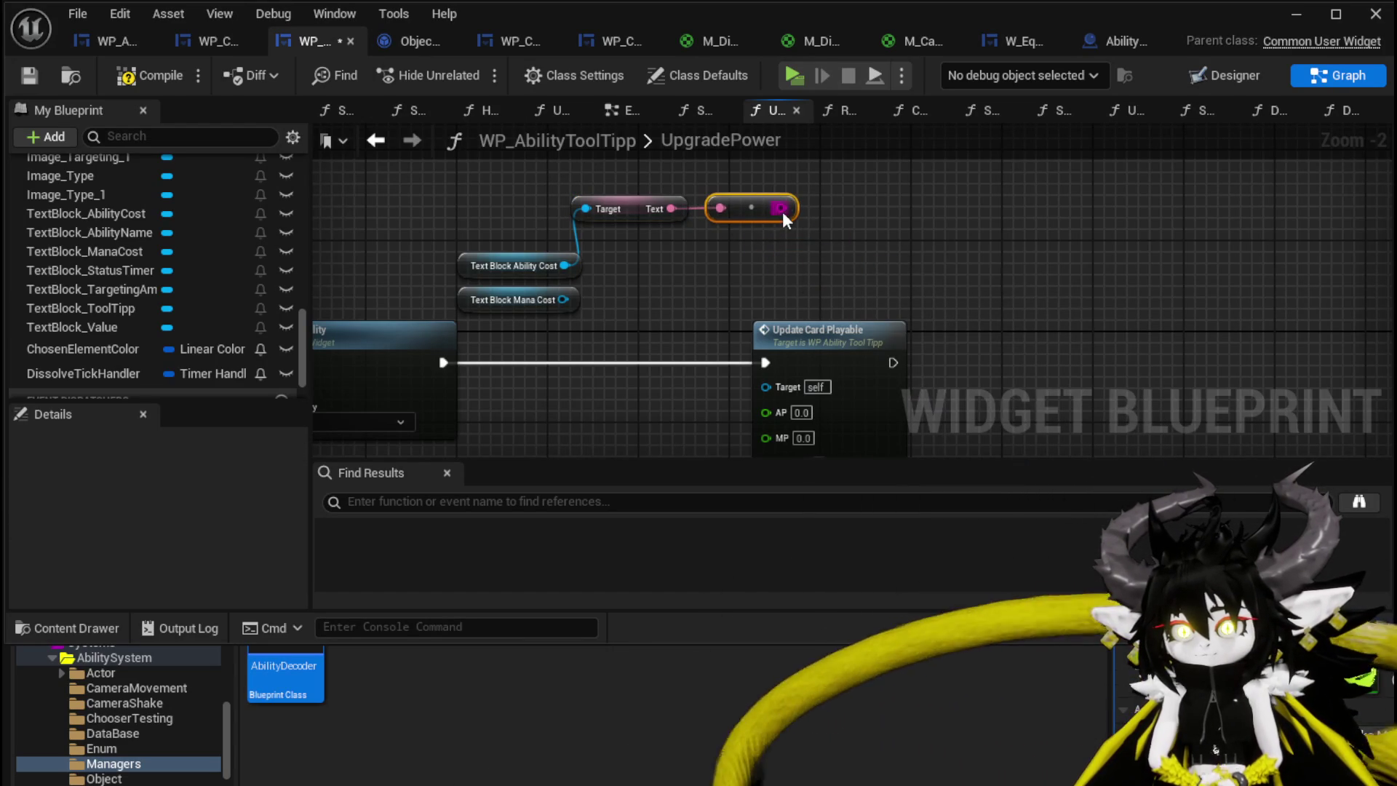
drag(782, 209, 759, 397)
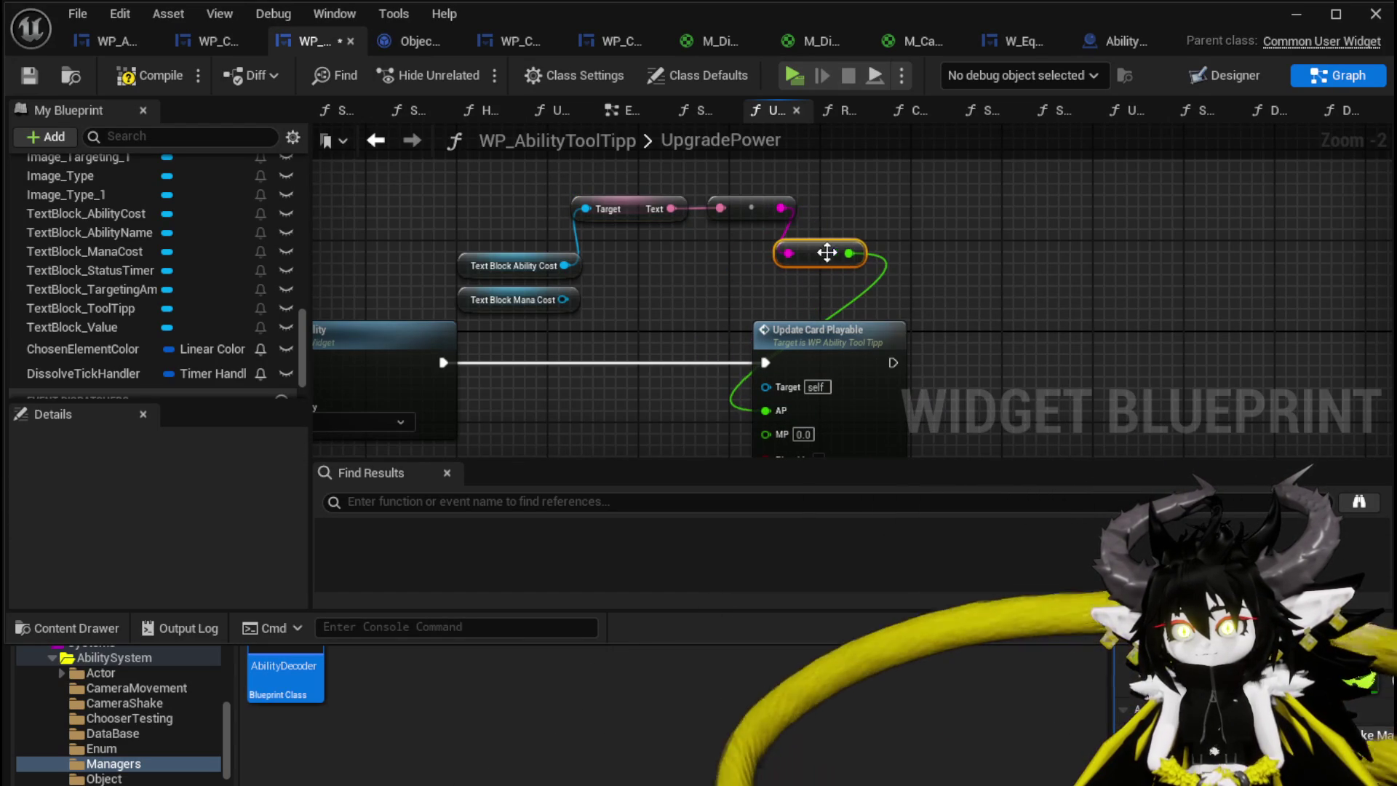
Get Mana Cost's text and connect its copied conversion into the MP input
drag(625, 295, 624, 295)
text(Text)
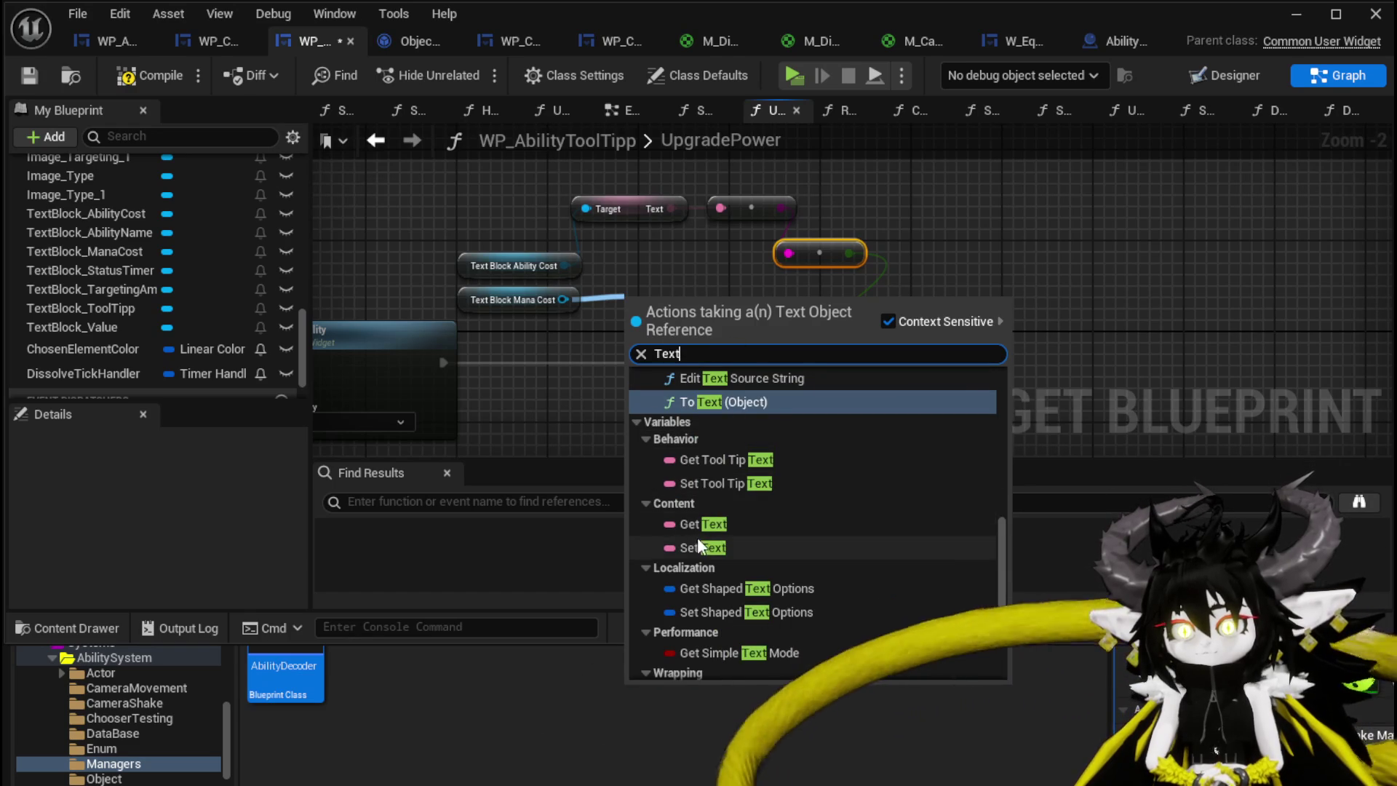
click(697, 525)
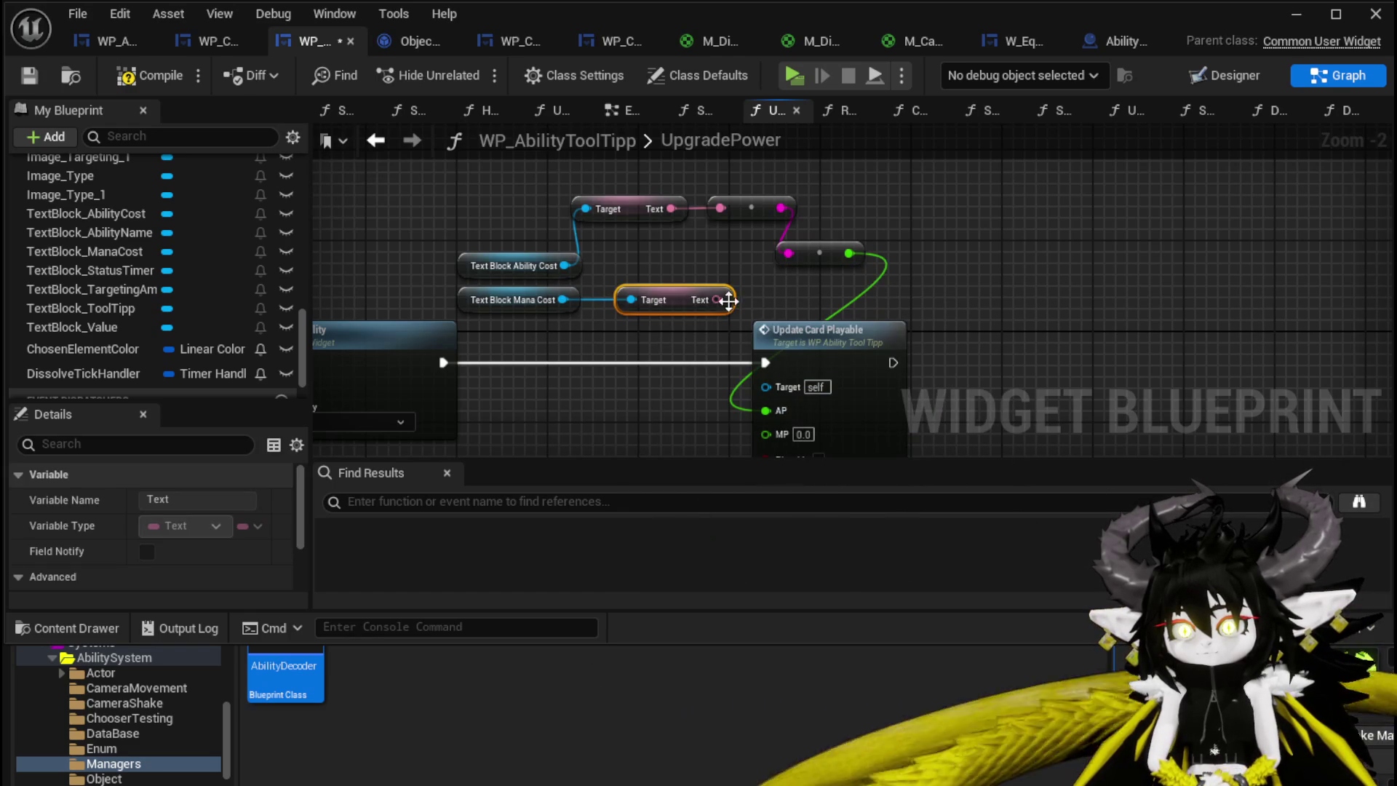
click(753, 204)
shift+click(819, 253)
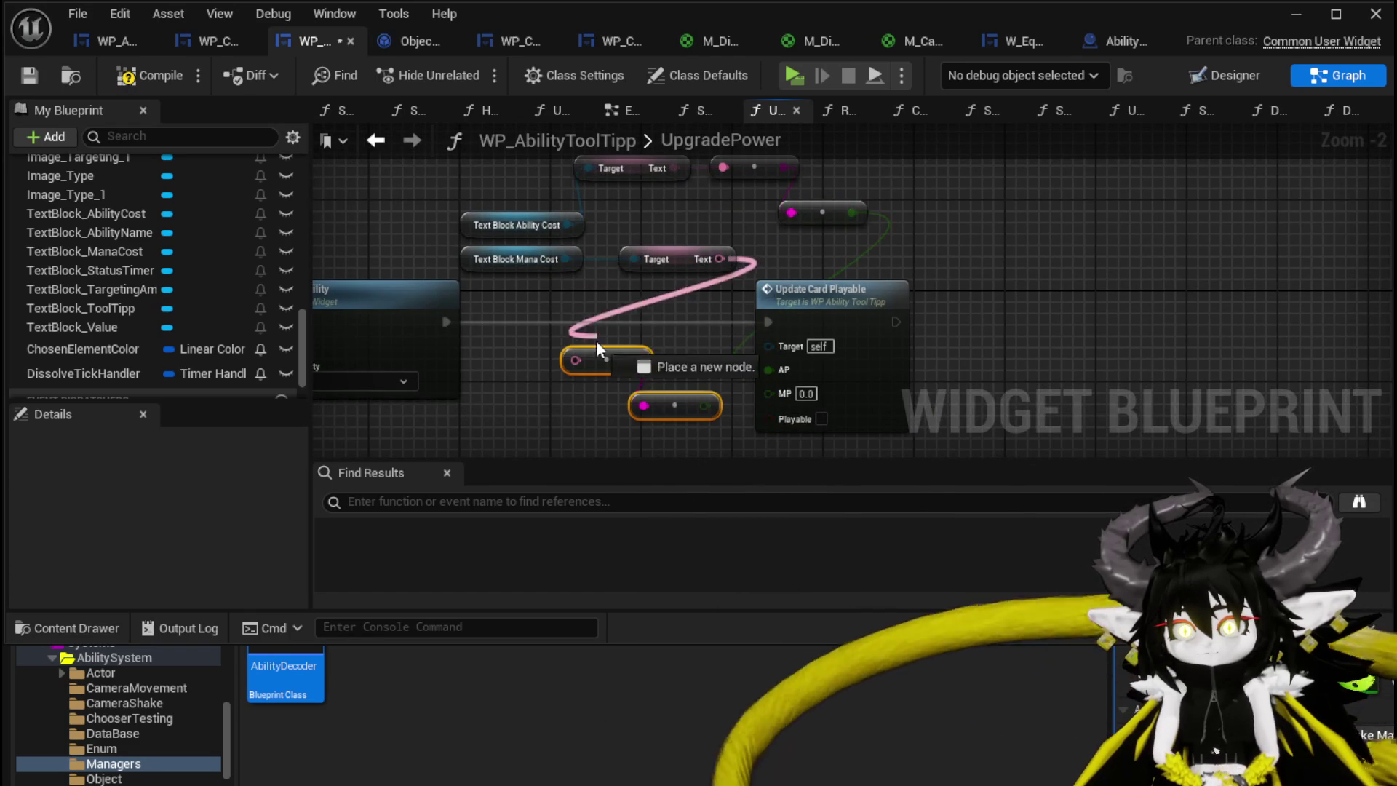
drag(705, 405, 787, 393)
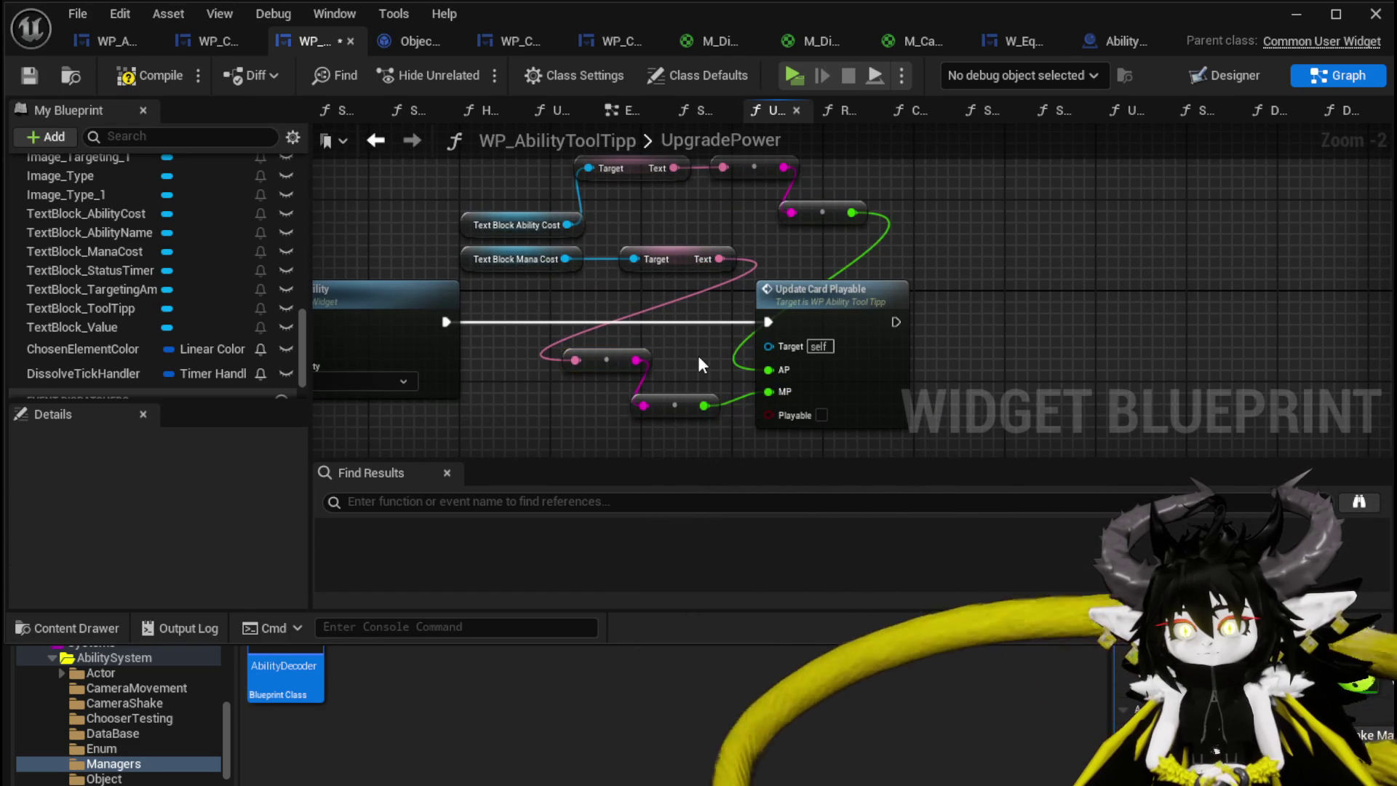
Save the tooltip blueprint and start a standalone play session
click(28, 75)
click(1297, 15)
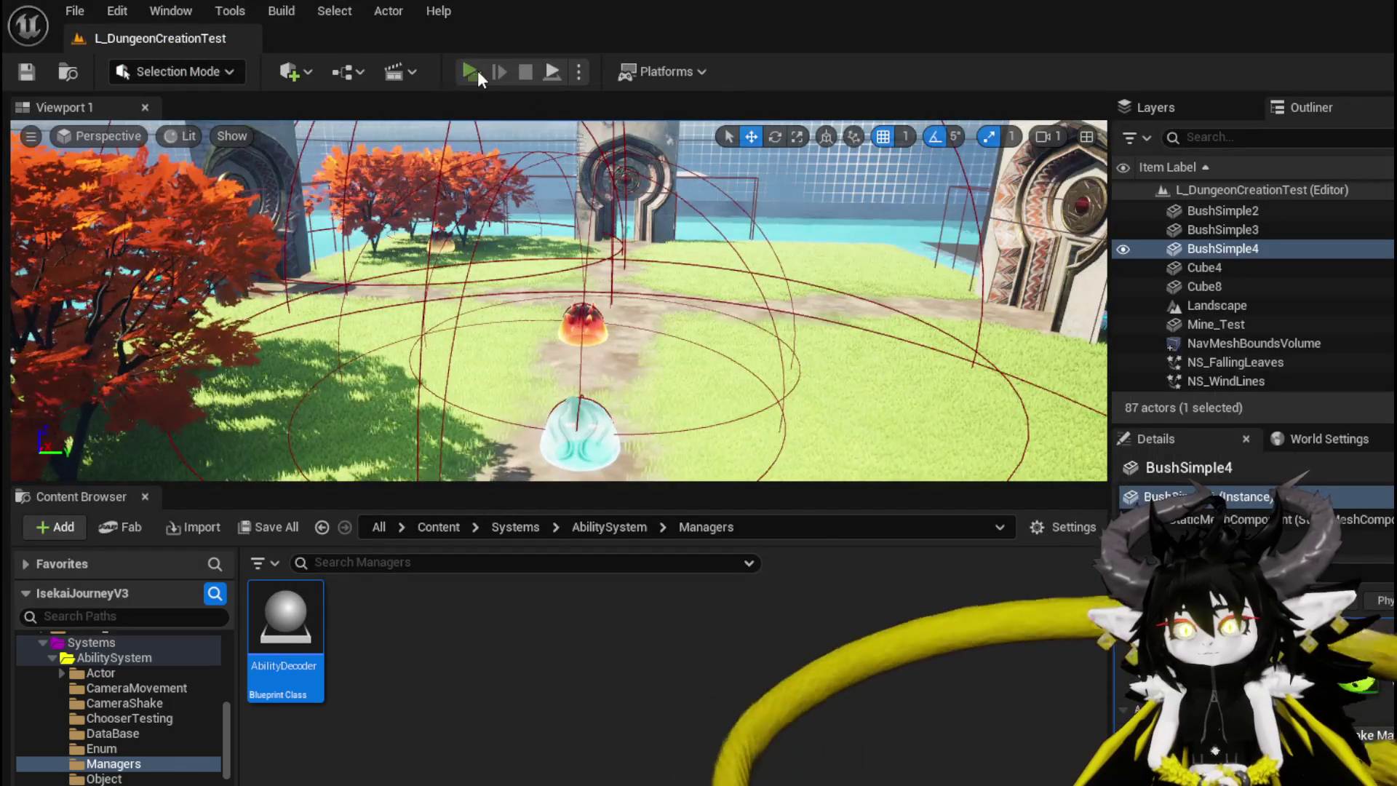
click(477, 71)
Walk to the slime, choose X to start the battle, and show the card hand
key(w)
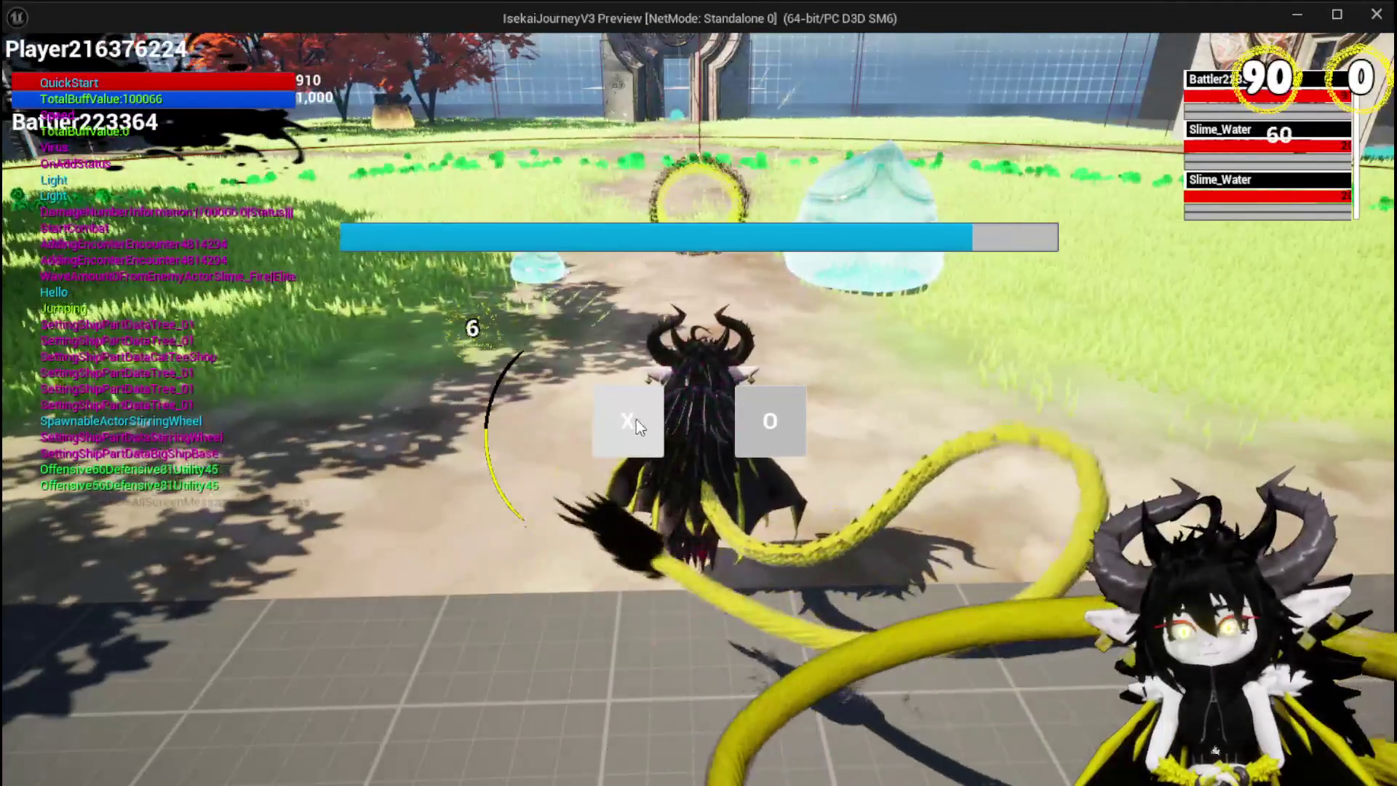
click(632, 419)
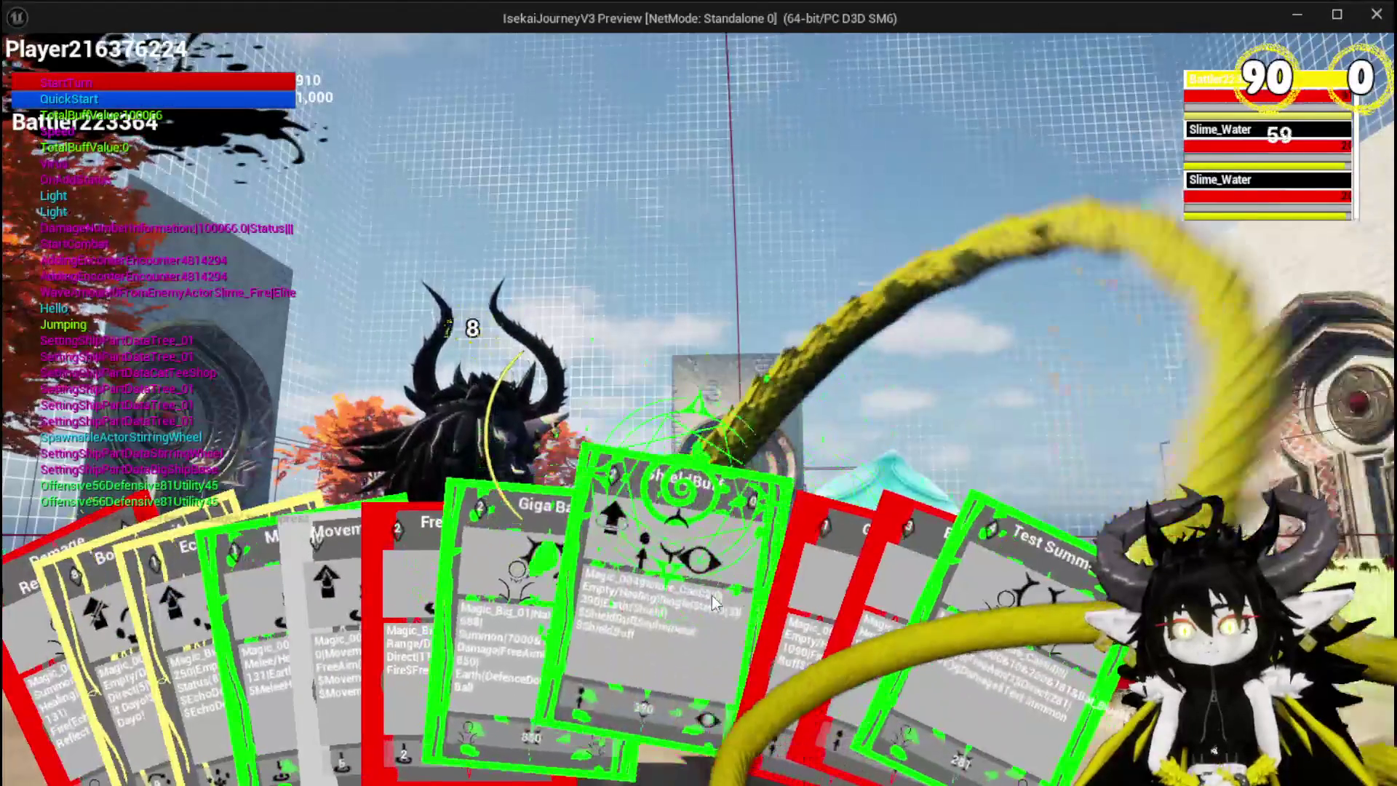
key(e)
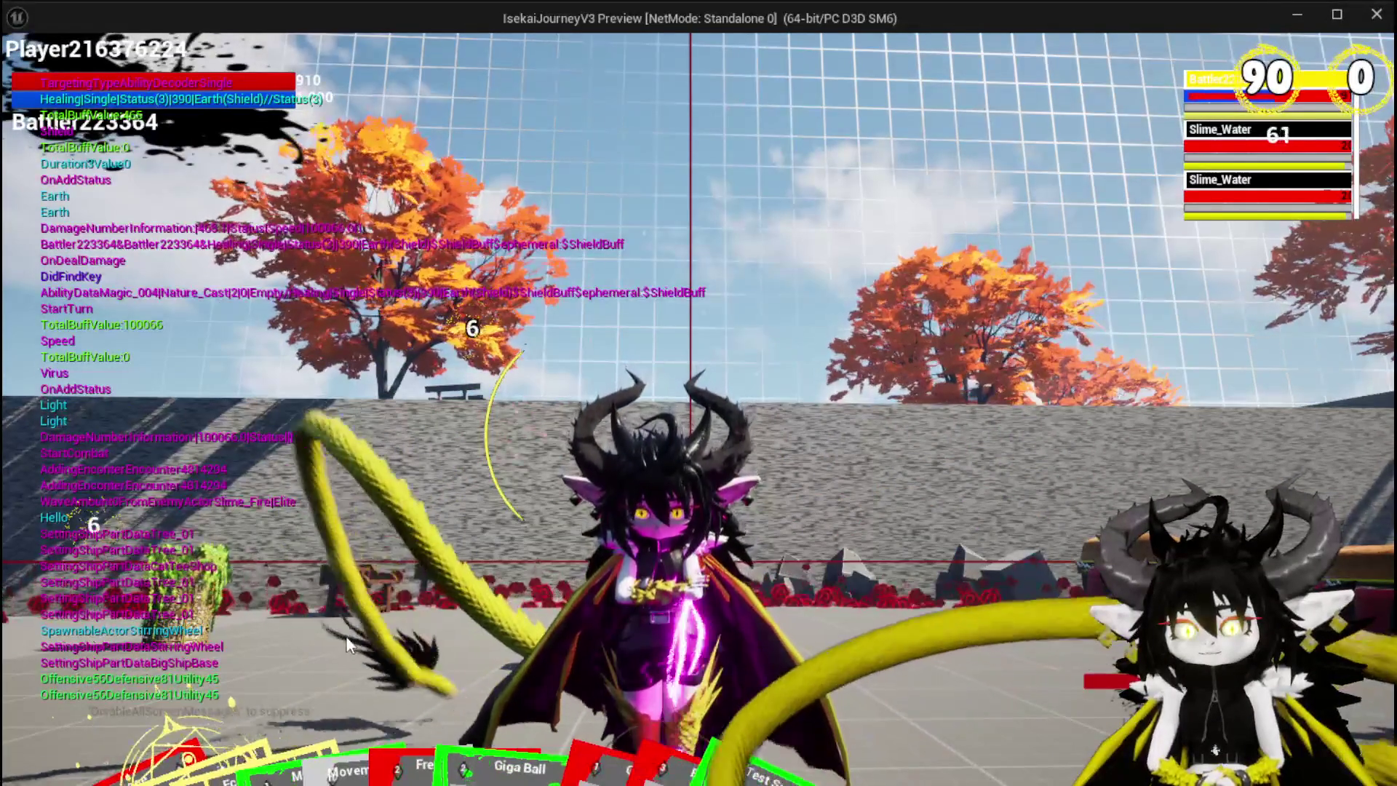
mouse_move(378, 654)
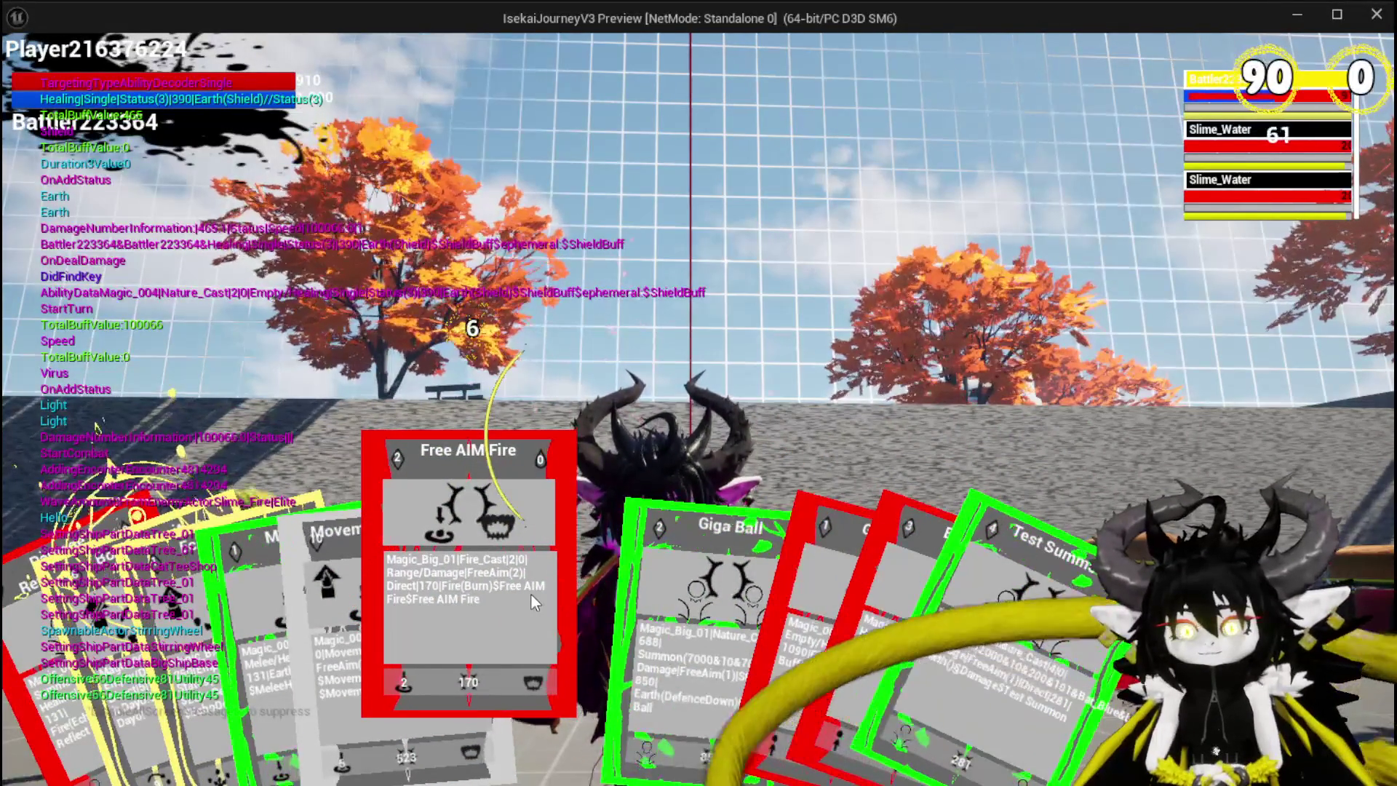
Cast Free AIM Fire, jump around the arena, then cast EchoDebuff on the slimes
click(530, 592)
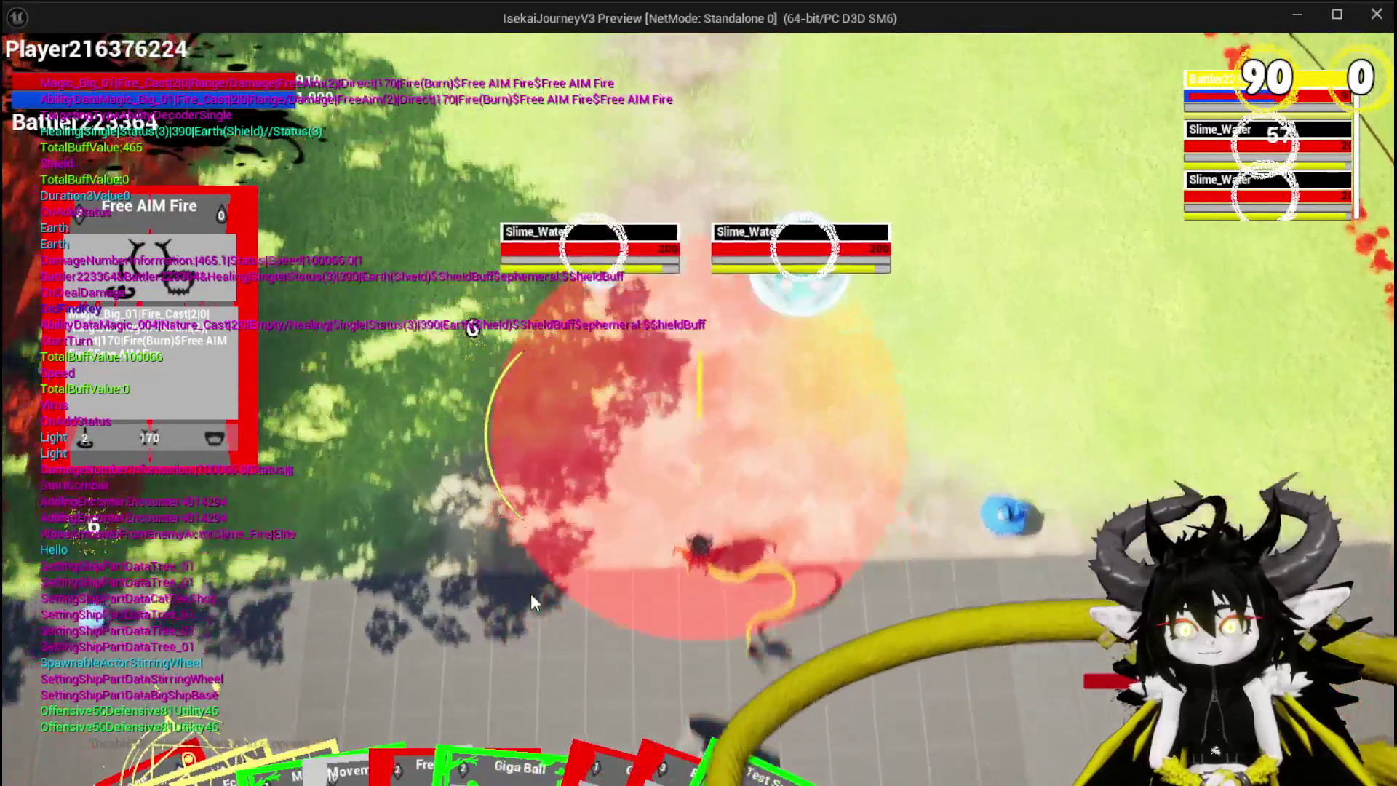
click(530, 593)
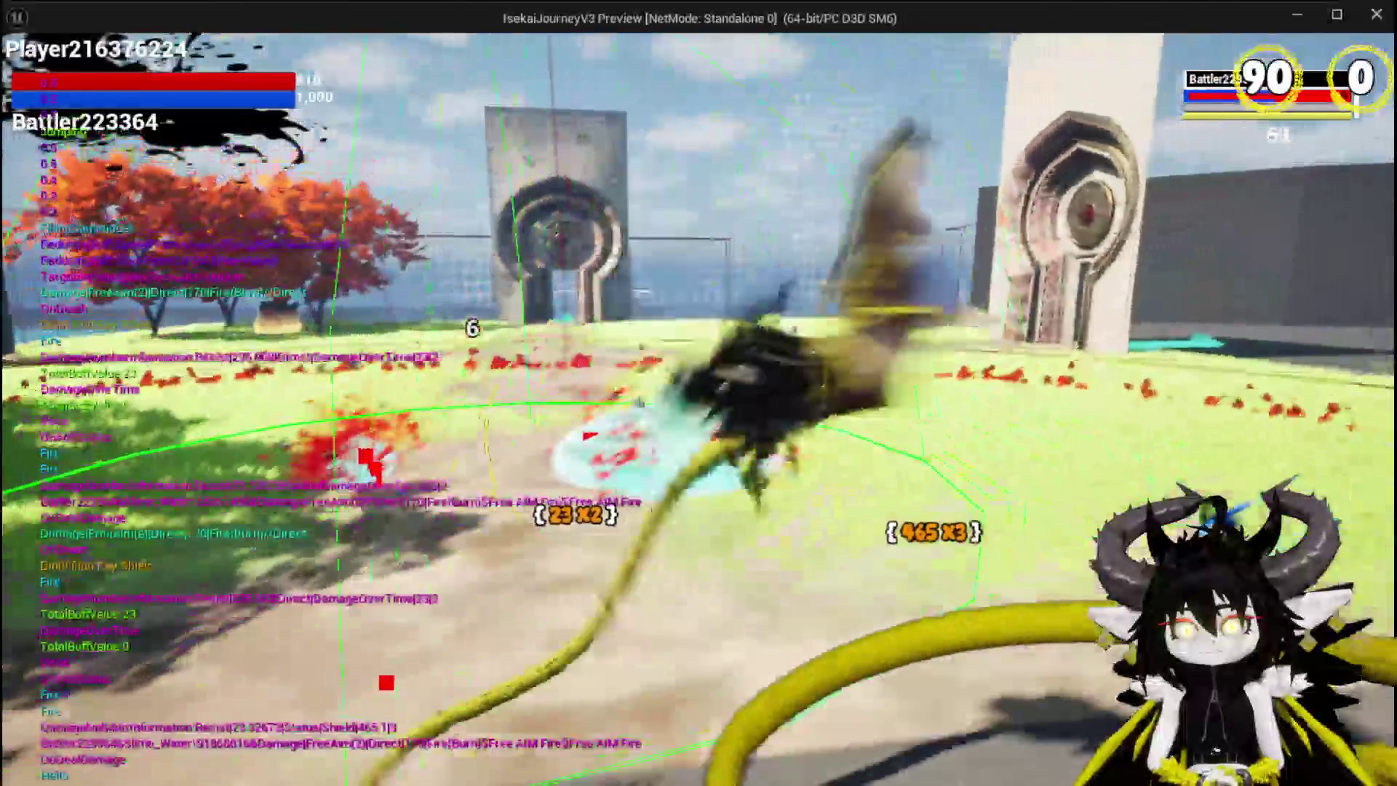
key(space)
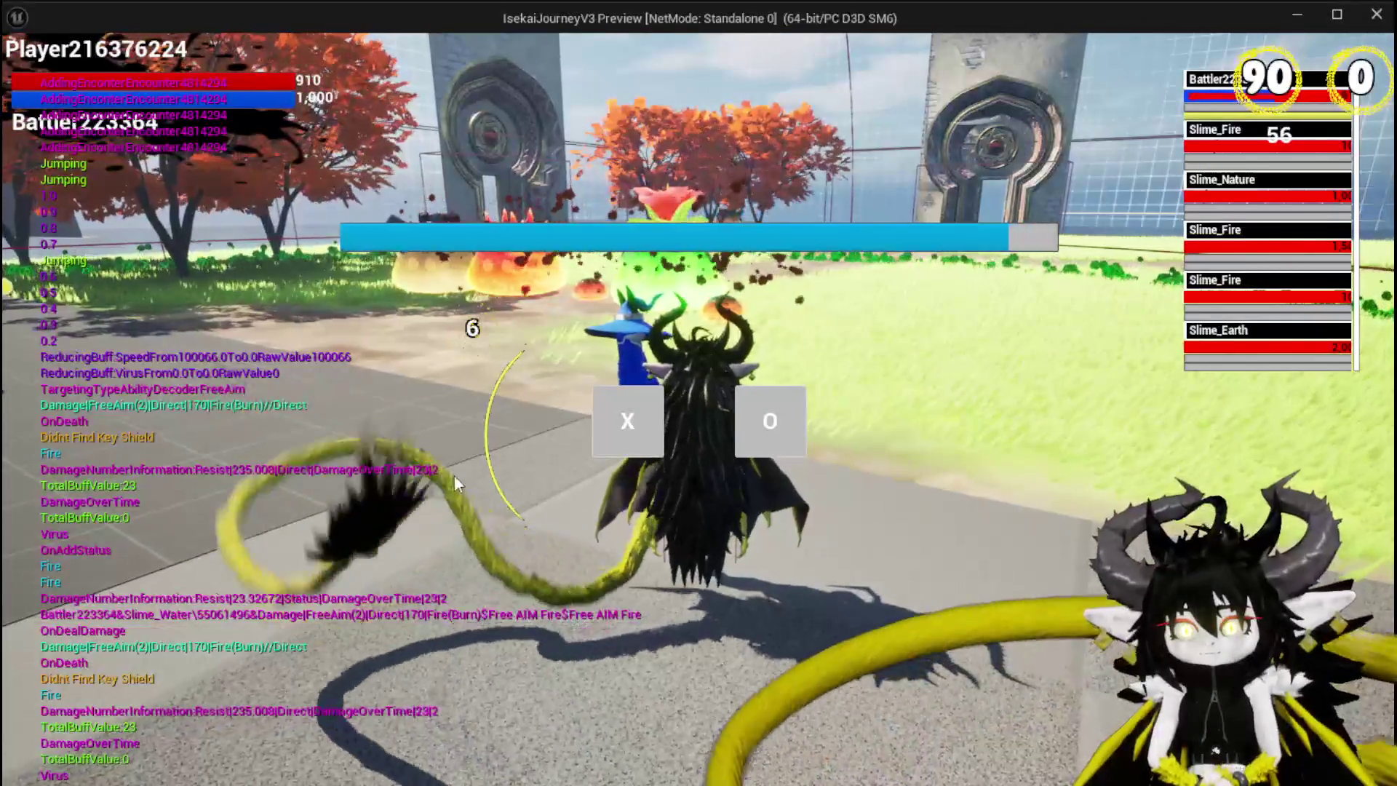
key(space)
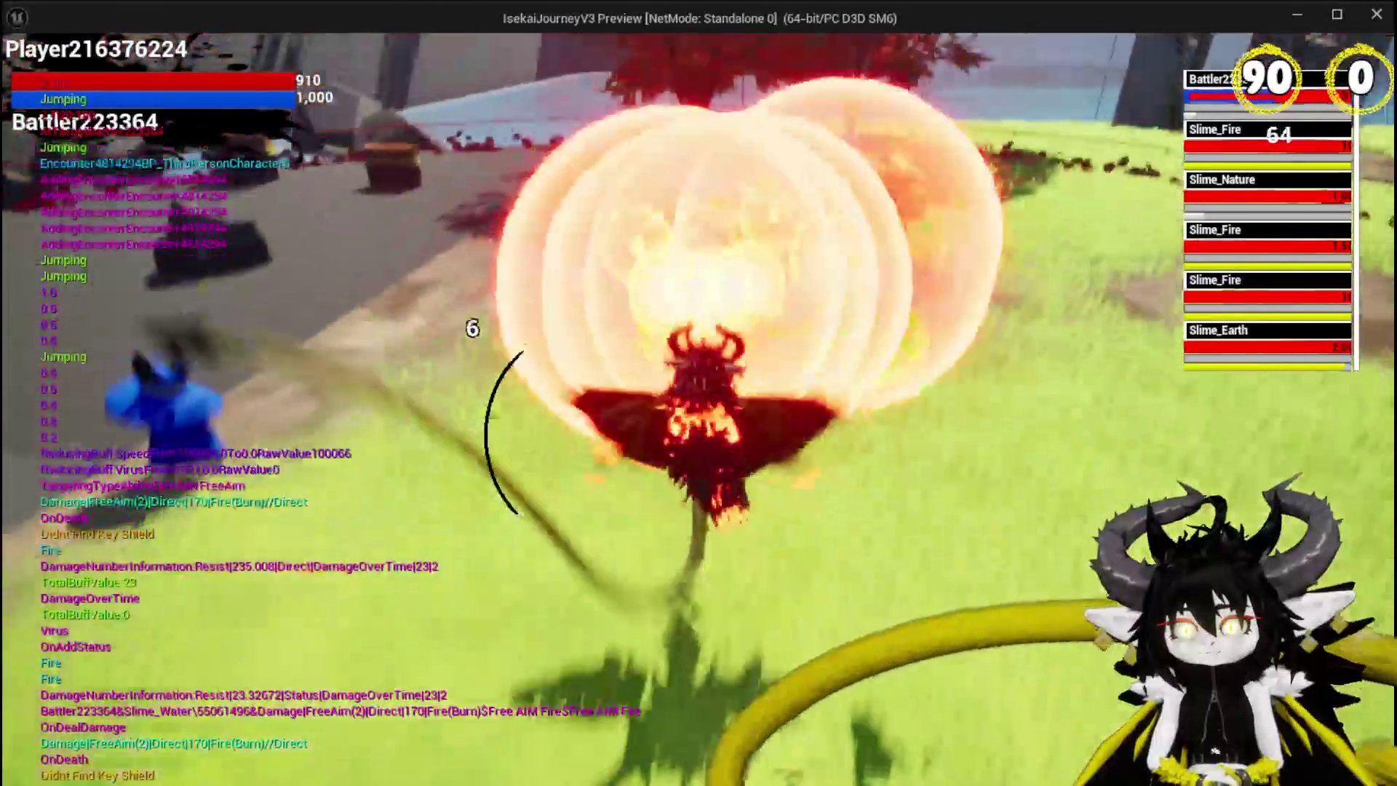
key(space)
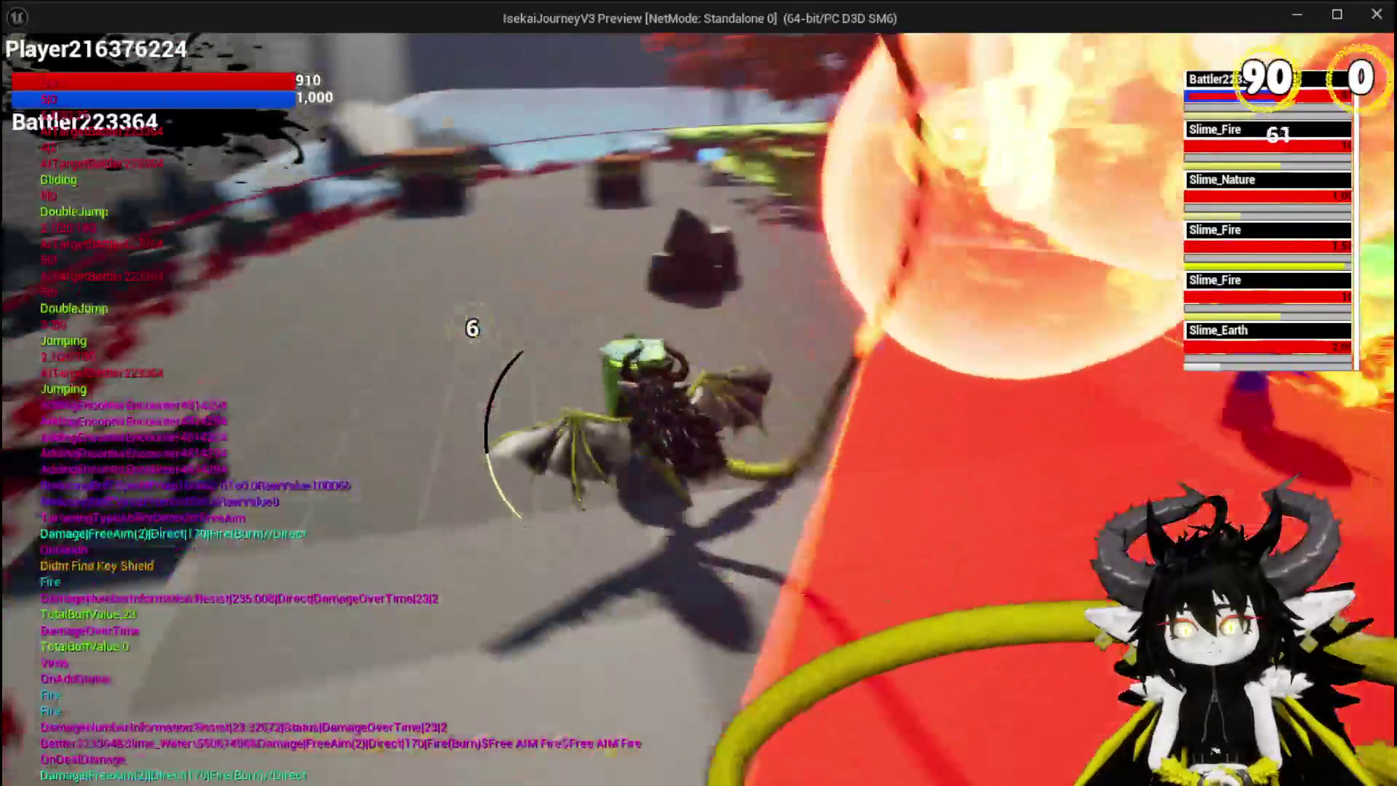
key(space)
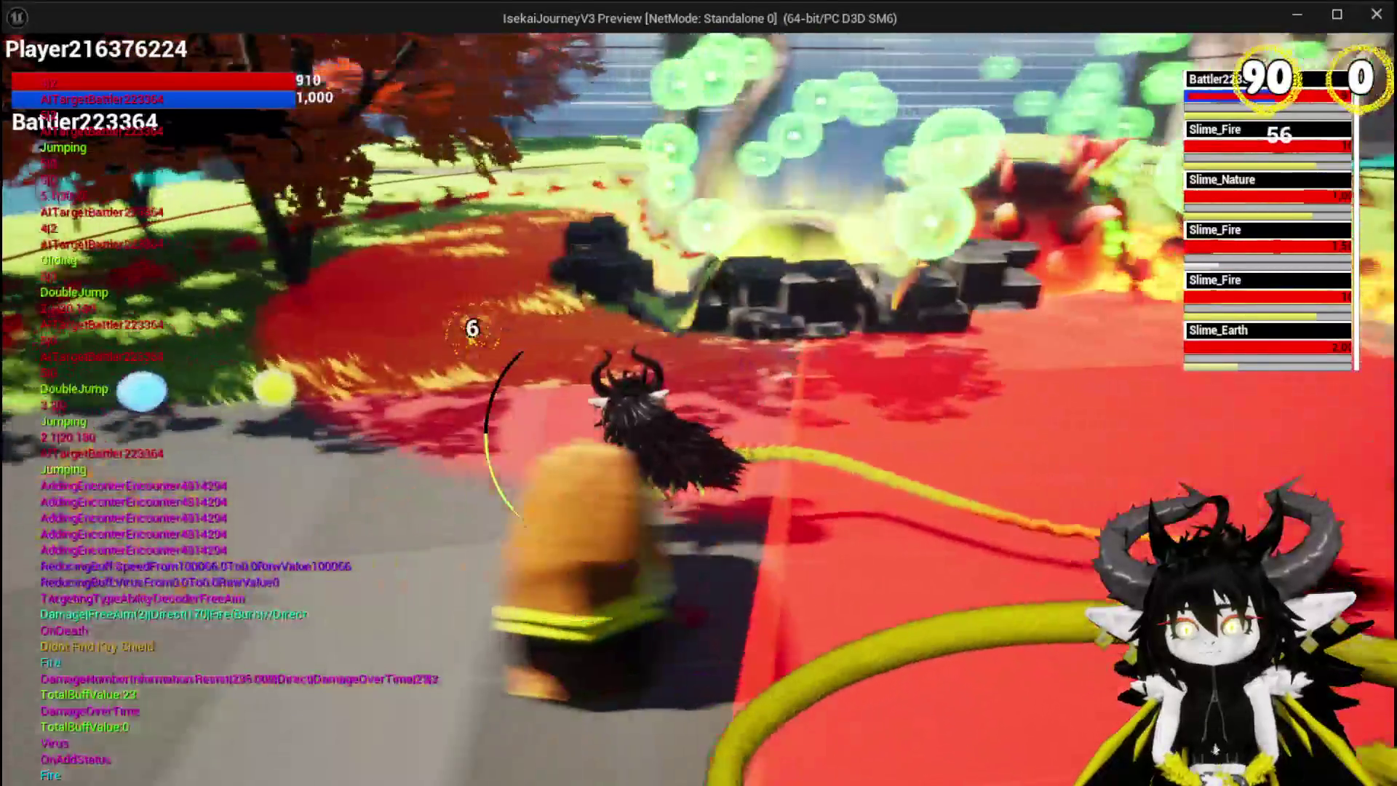
key(space)
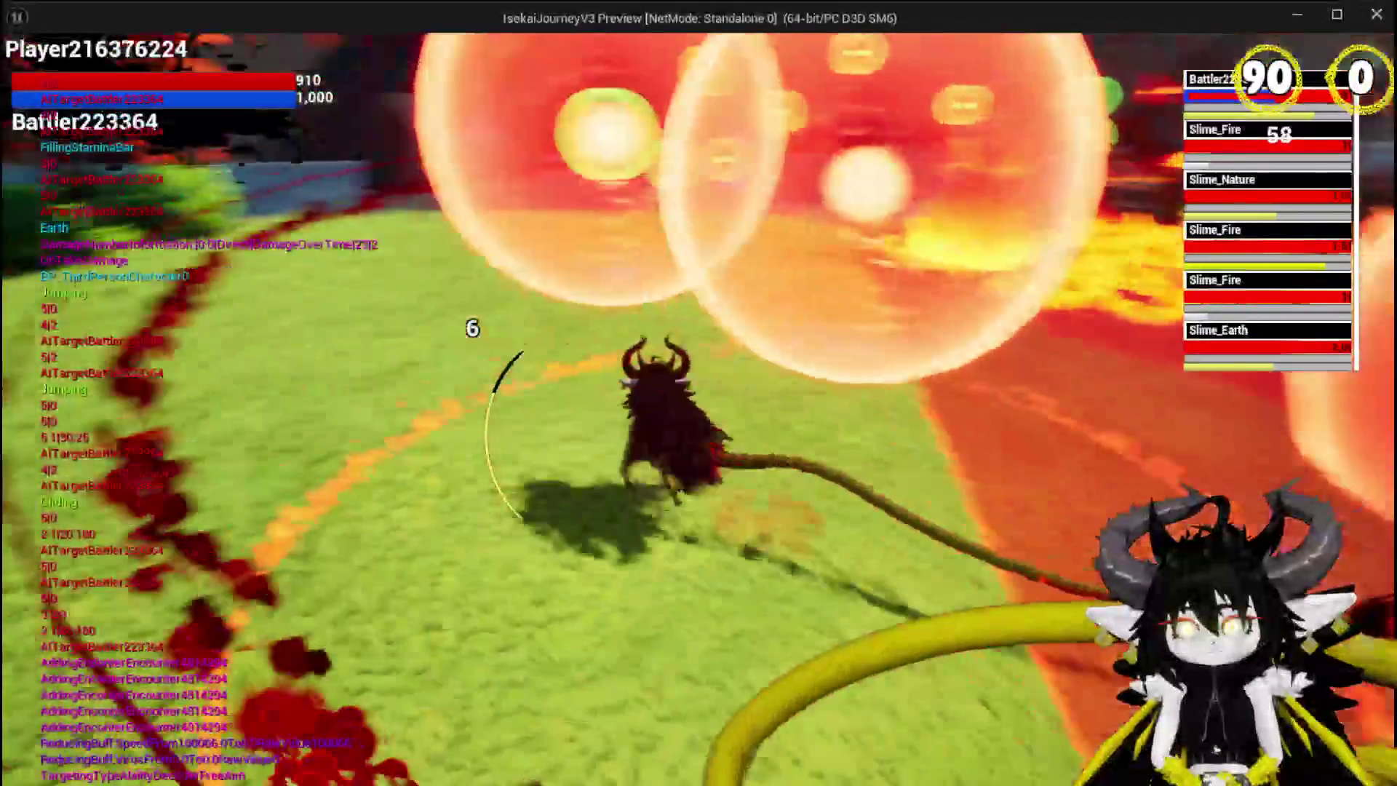
key(space)
key(space)
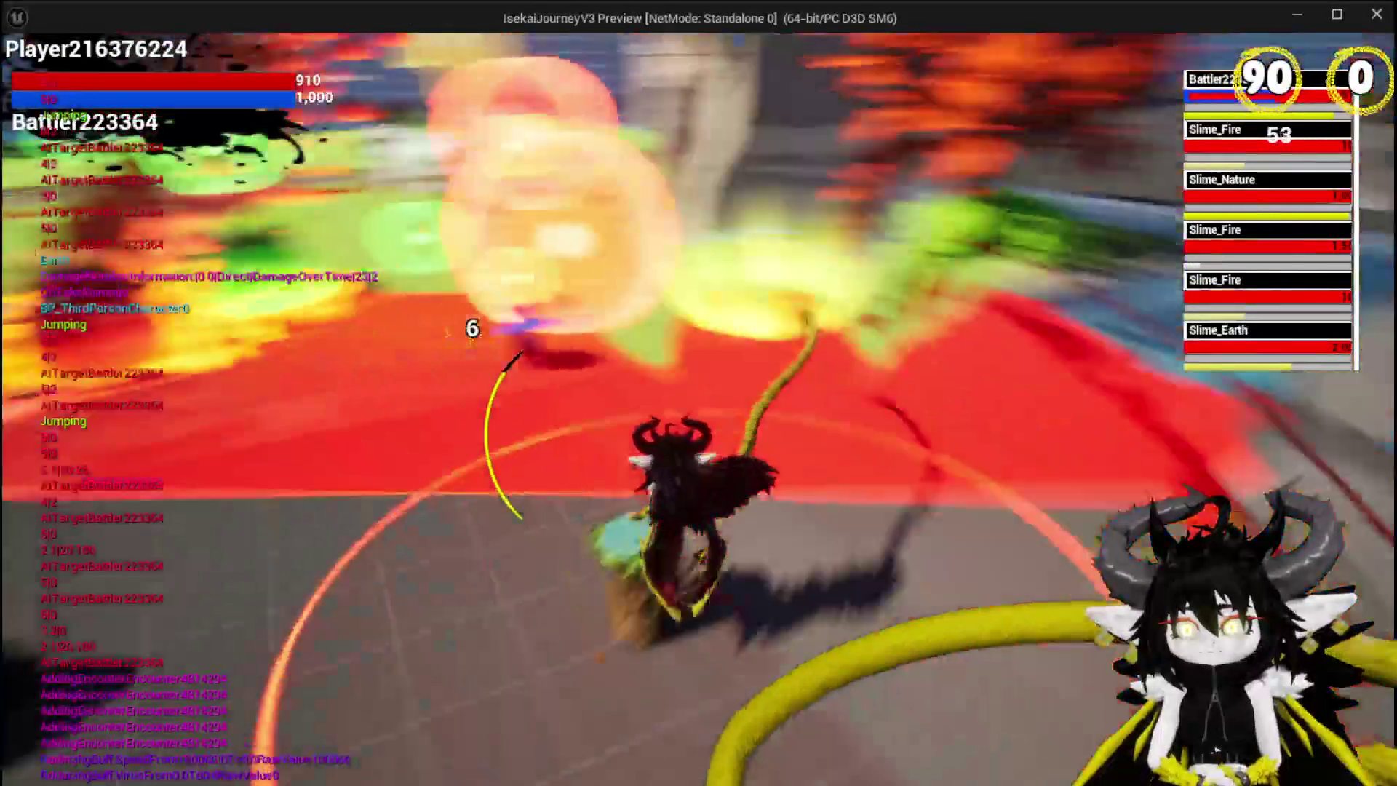
key(space)
key(space)
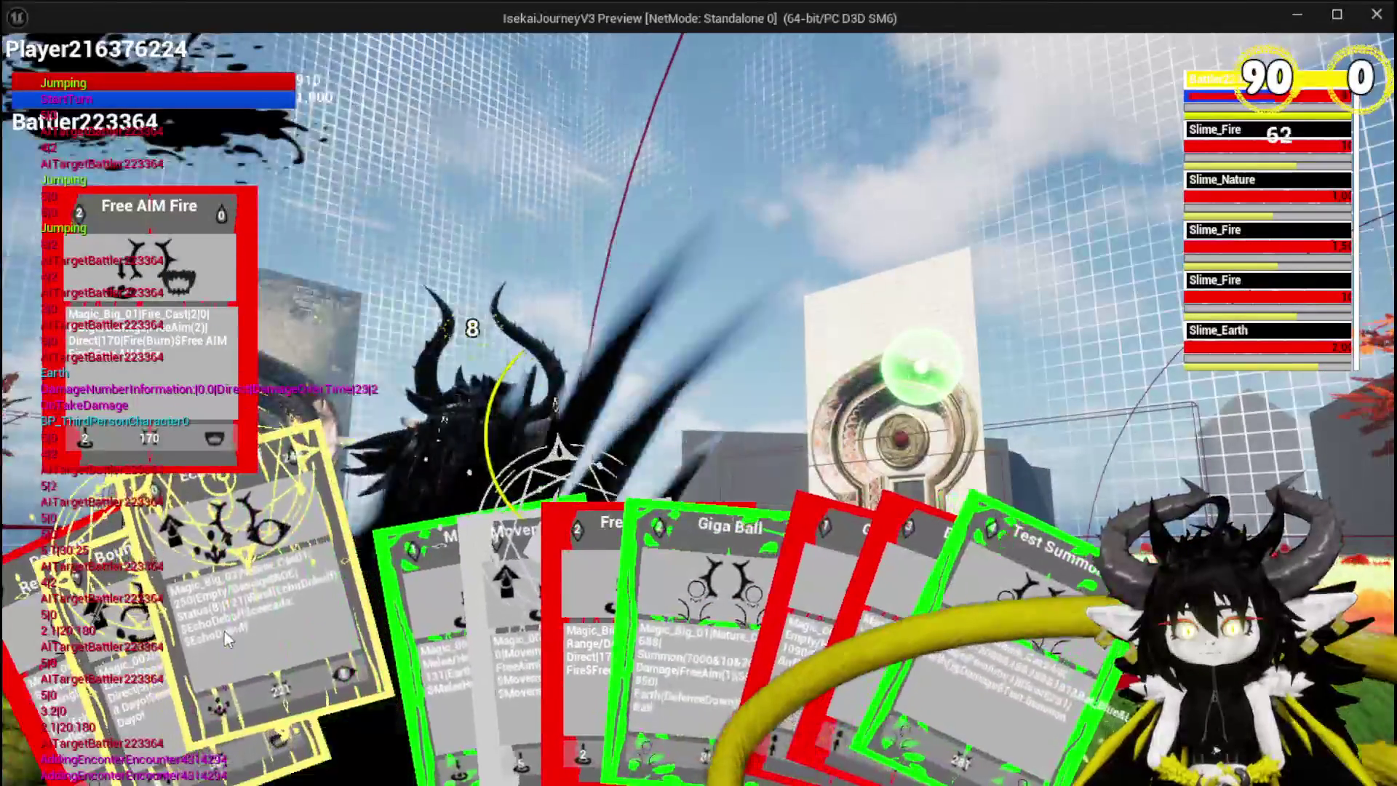
click(243, 619)
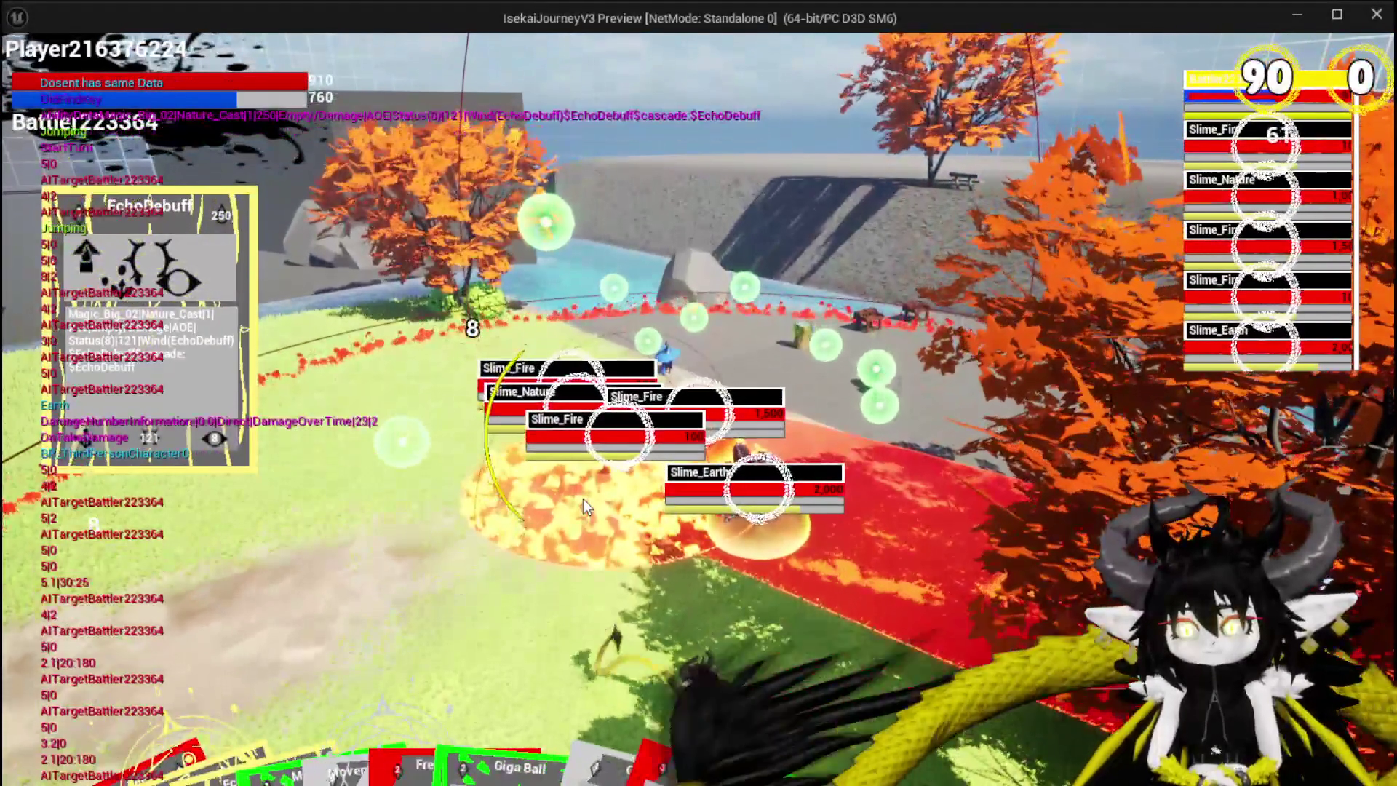
click(583, 499)
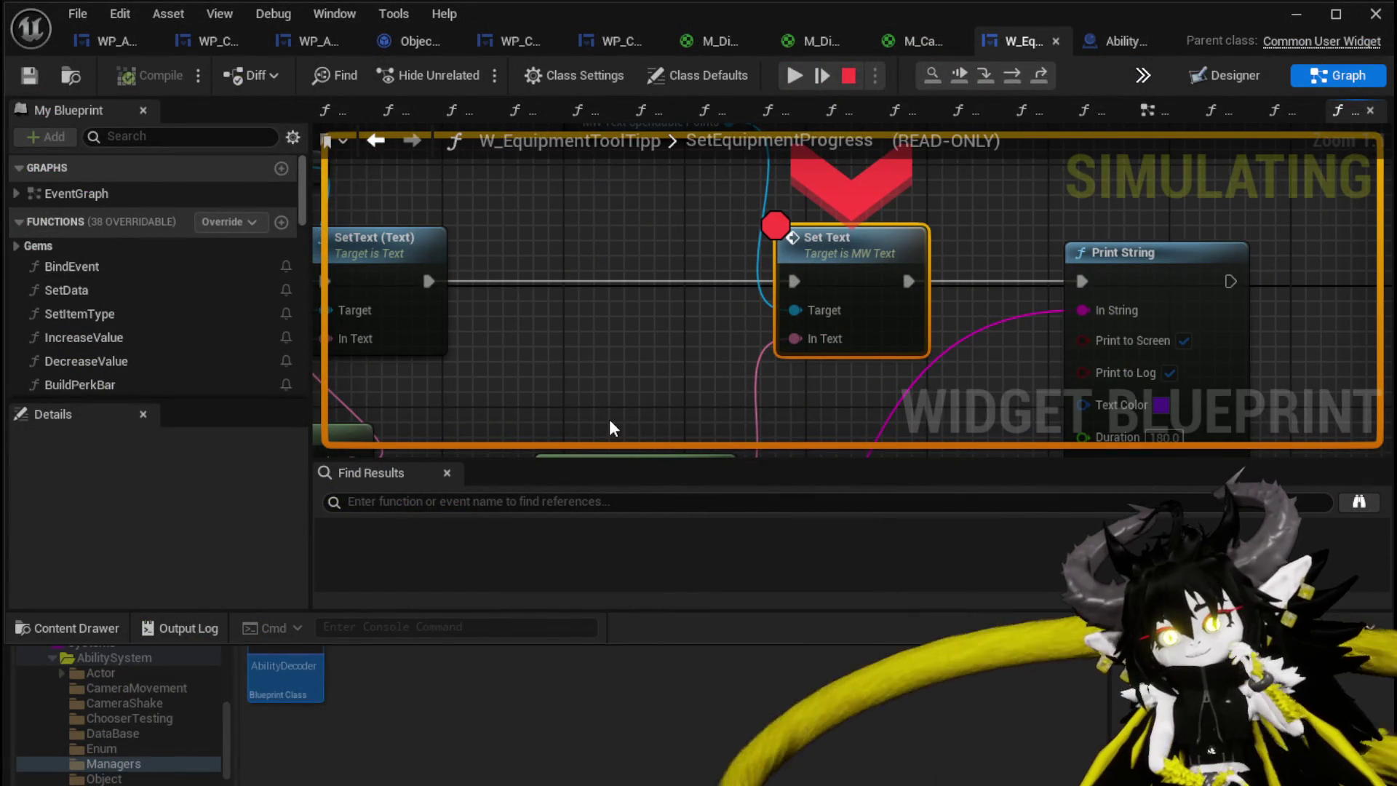
Resume the game, finish the fight, and hover Iron_Hands until the Set Text breakpoint hits
scroll(595, 319, down, 2)
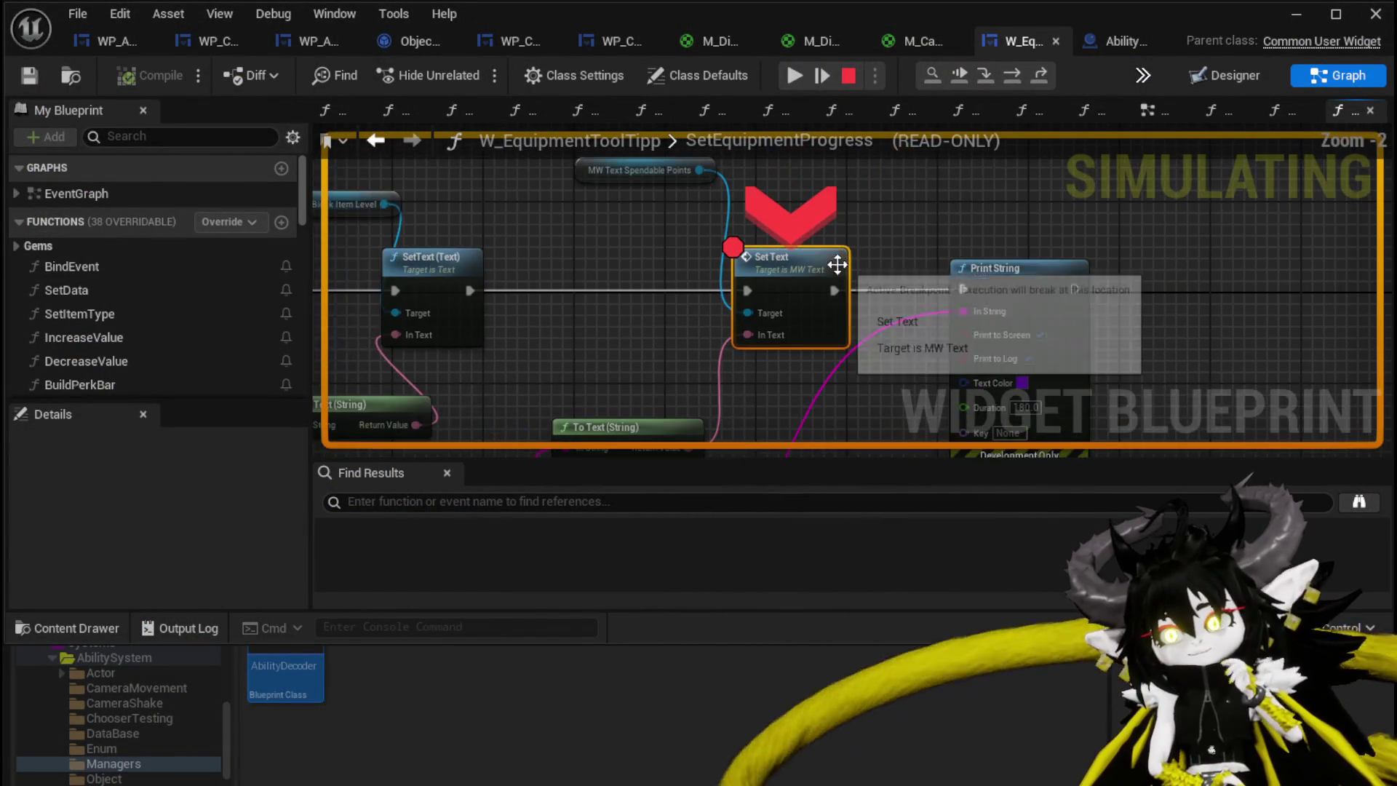
drag(770, 206, 783, 194)
click(783, 194)
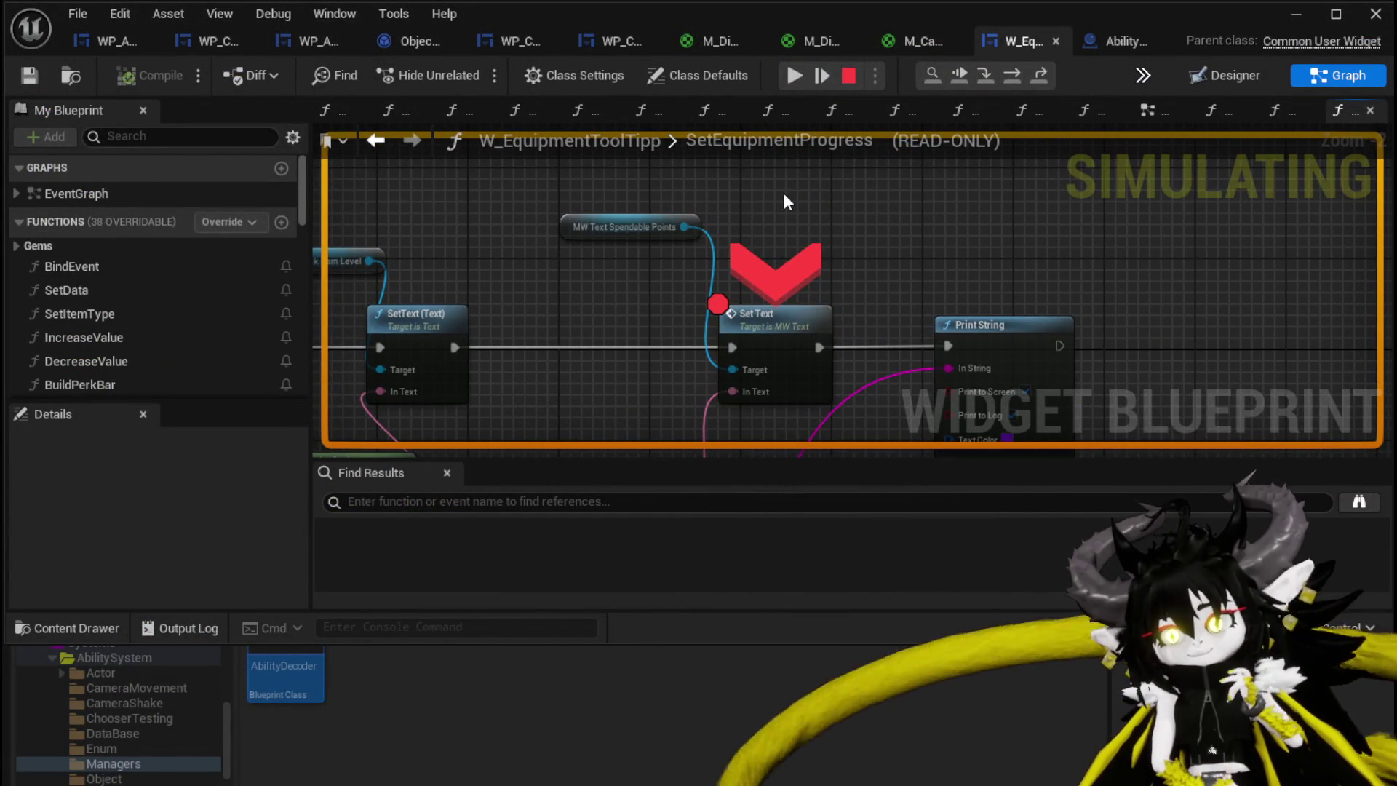
click(793, 82)
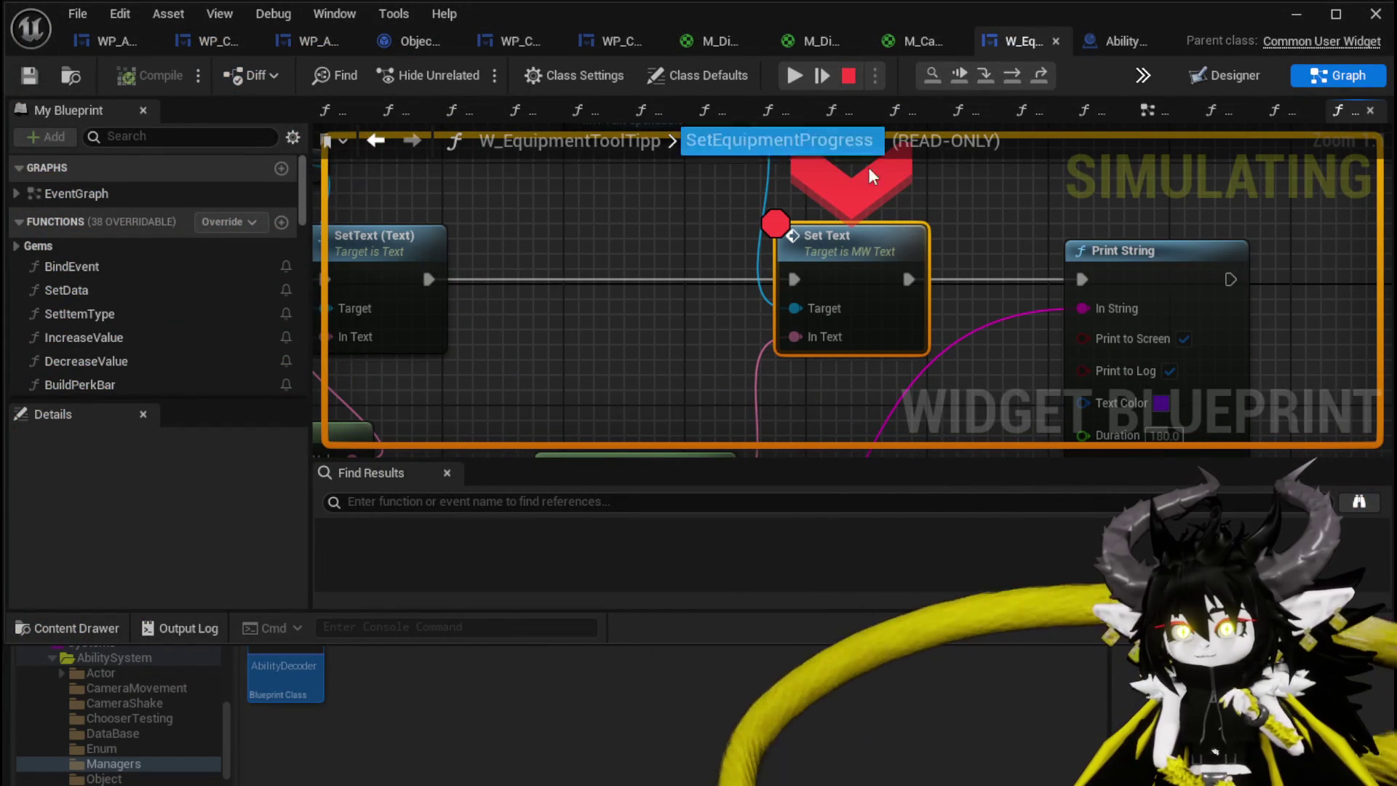
click(786, 76)
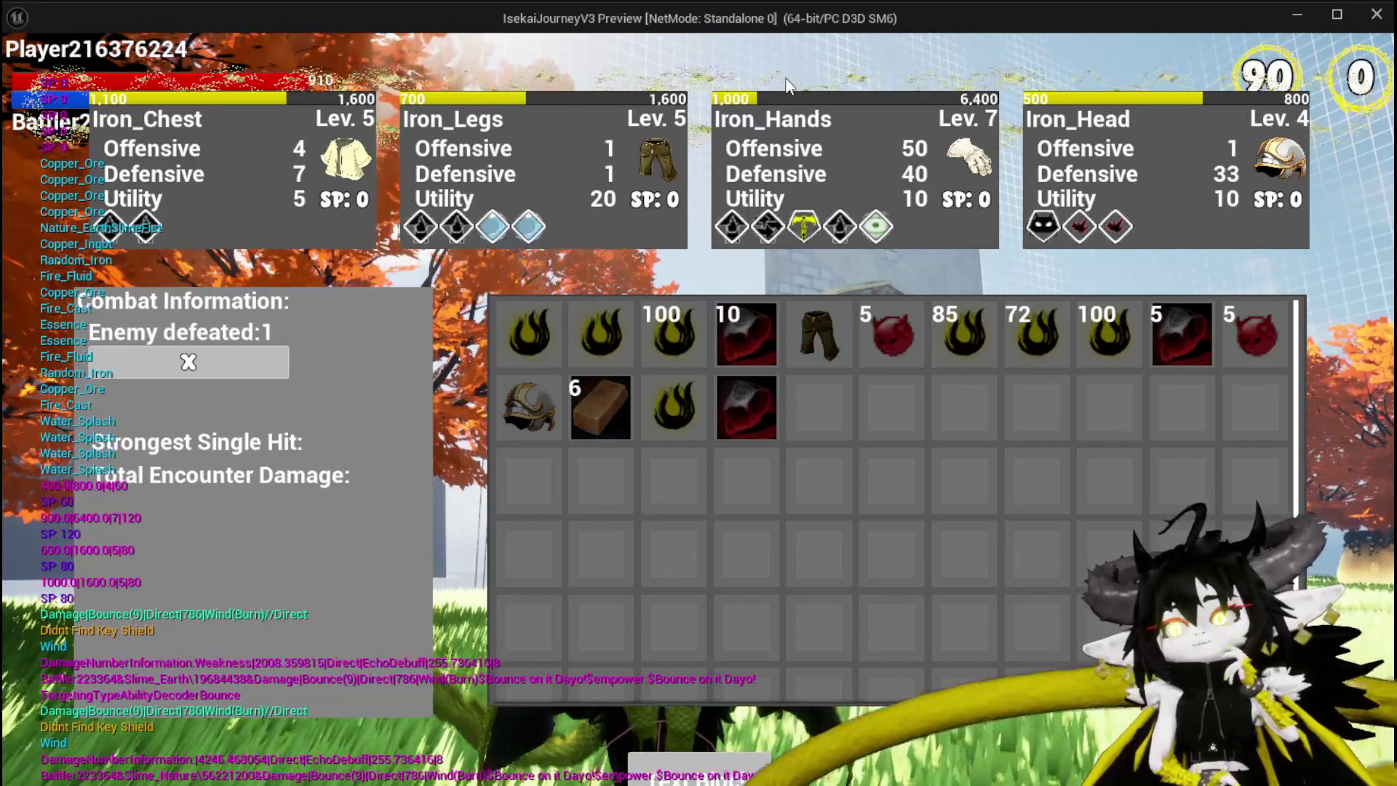
mouse_move(811, 177)
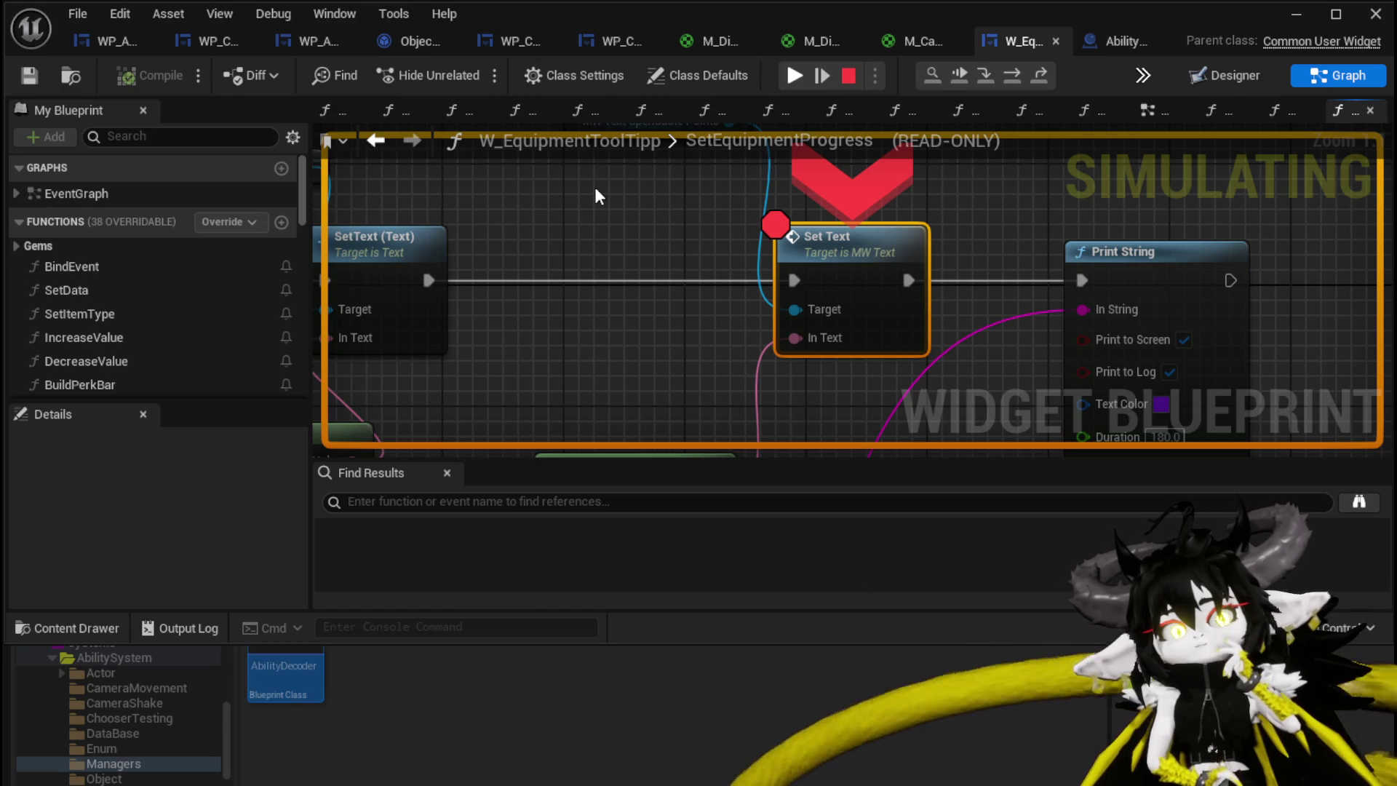
click(801, 84)
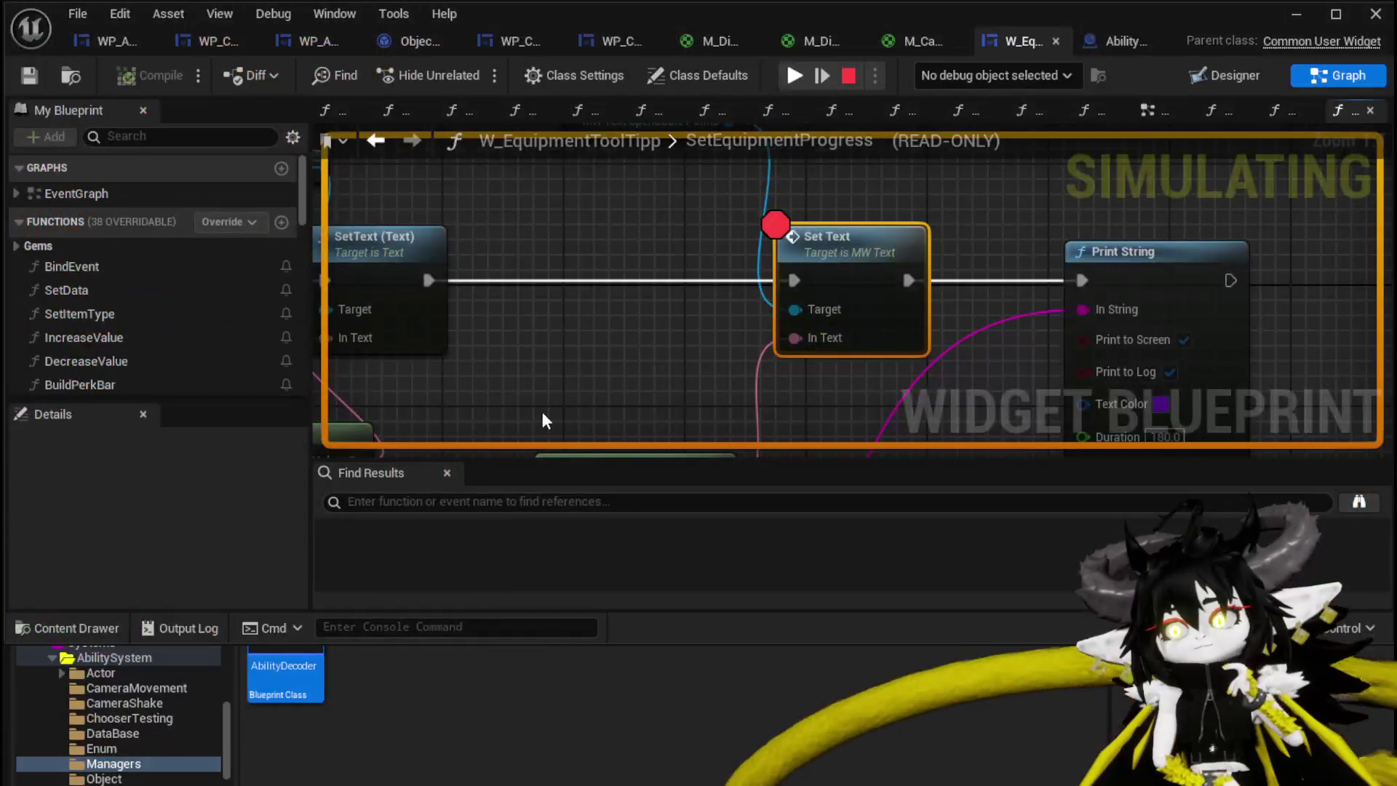
Stop the play session and bring the SetText, Set Text and Print String nodes into view
click(798, 78)
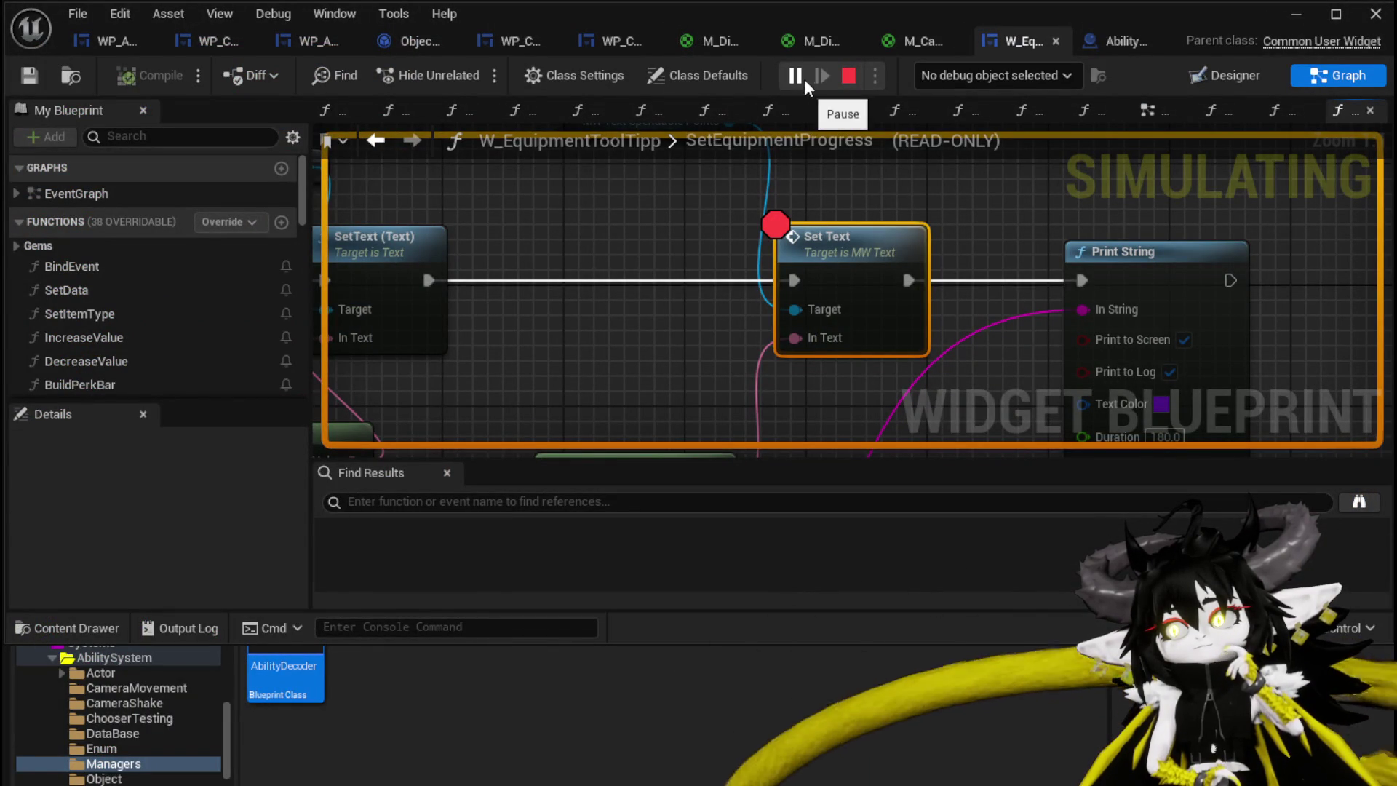
click(849, 76)
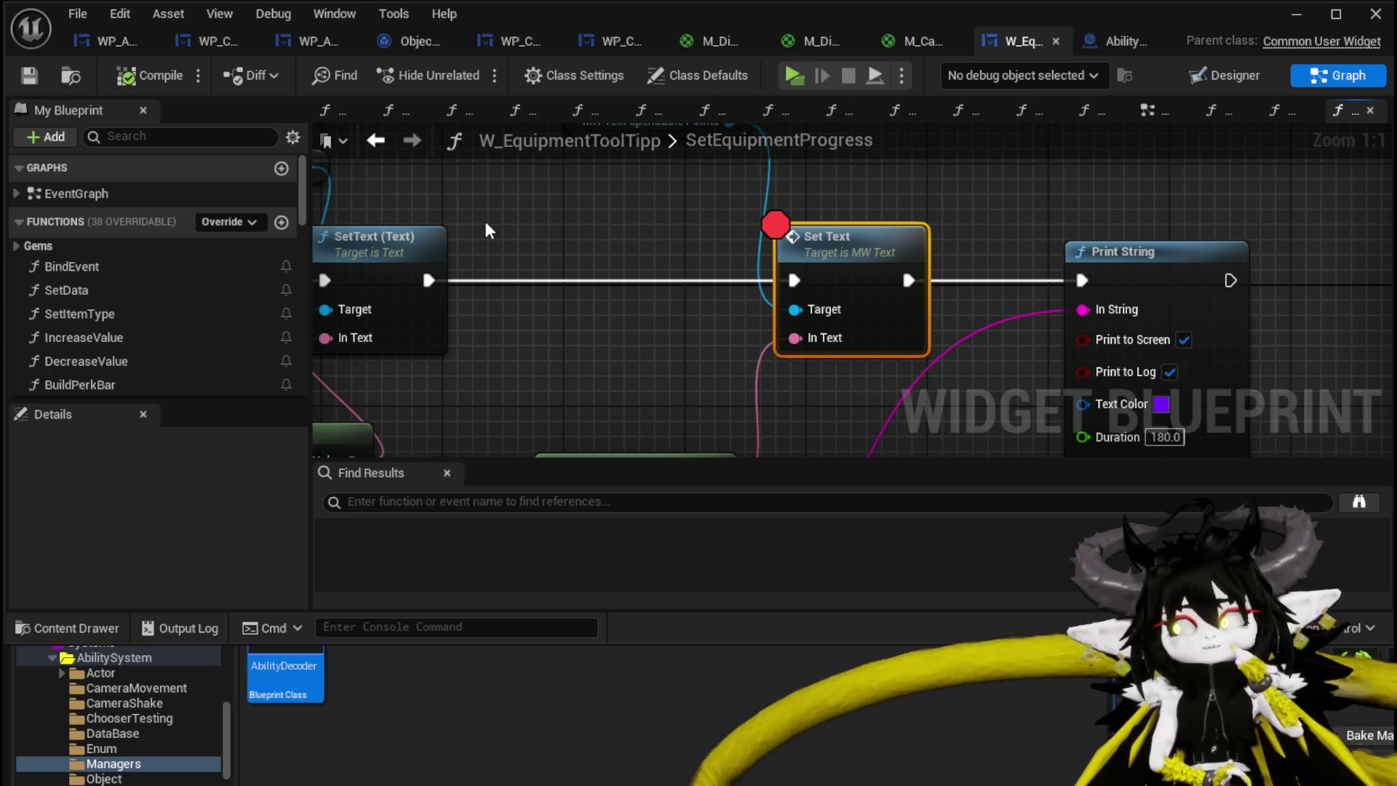
scroll(486, 230, down, 3)
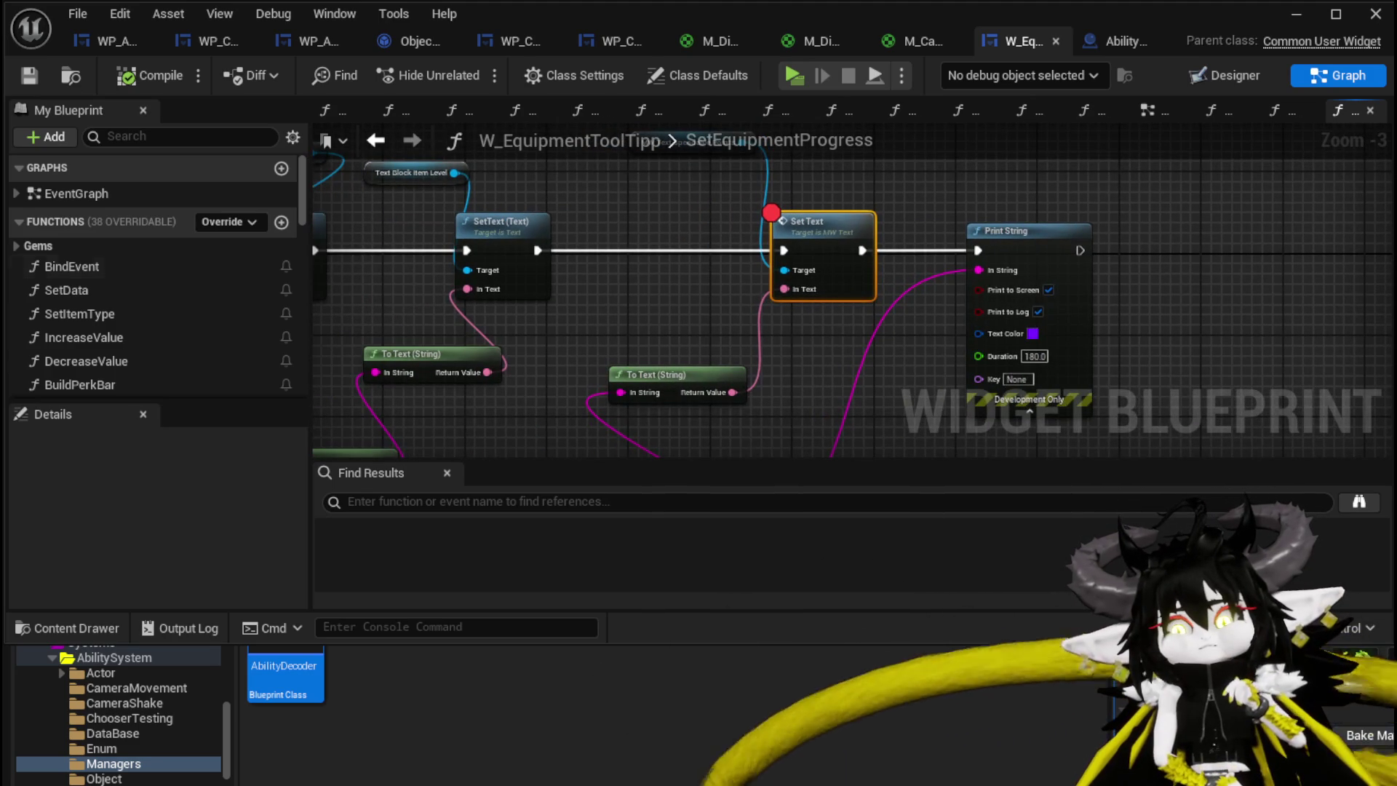
scroll(713, 285, down, 2)
mouse_move(711, 276)
mouse_down()
mouse_move(801, 240)
mouse_move(534, 247)
mouse_up()
scroll(801, 239, up, 1)
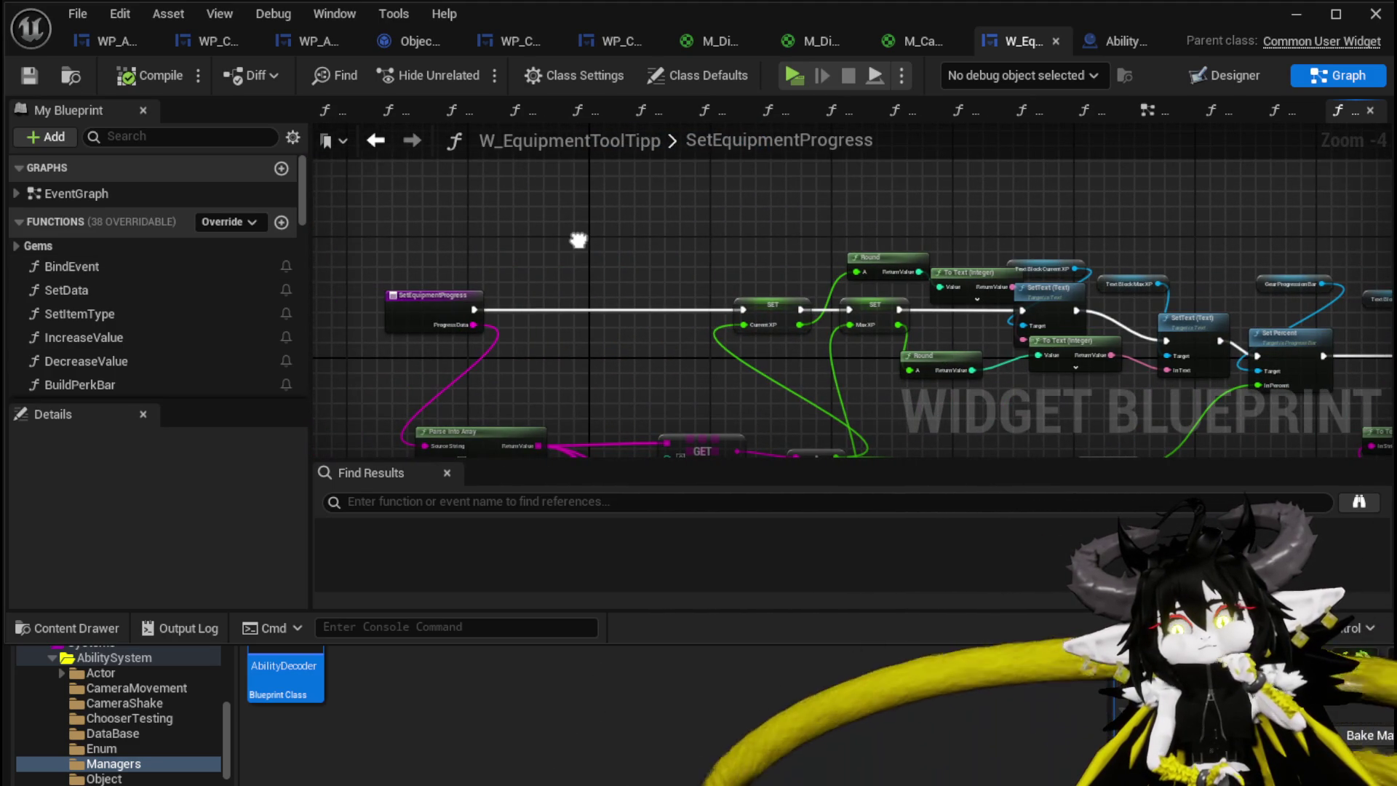
mouse_move(579, 240)
mouse_down()
mouse_move(313, 220)
mouse_move(648, 222)
mouse_up()
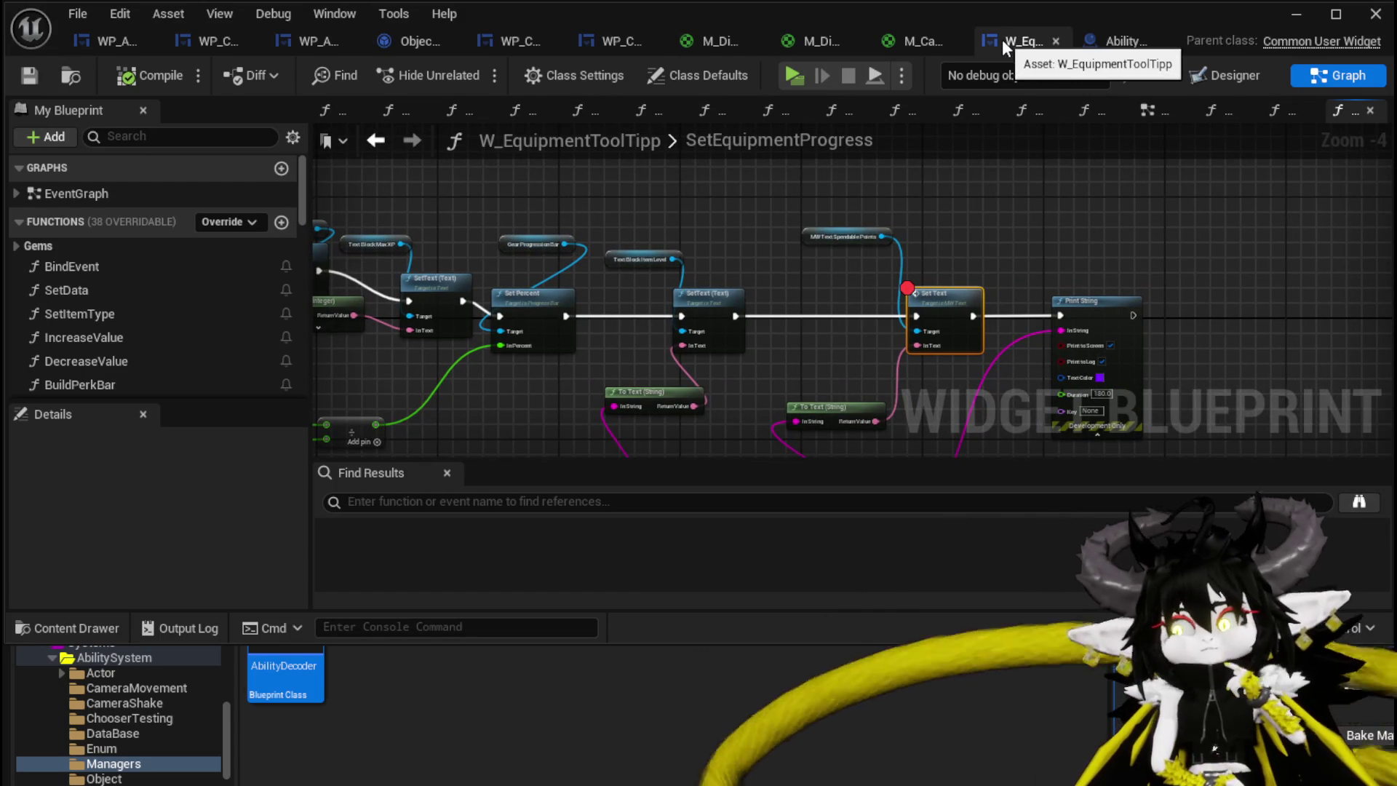
drag(927, 296, 939, 220)
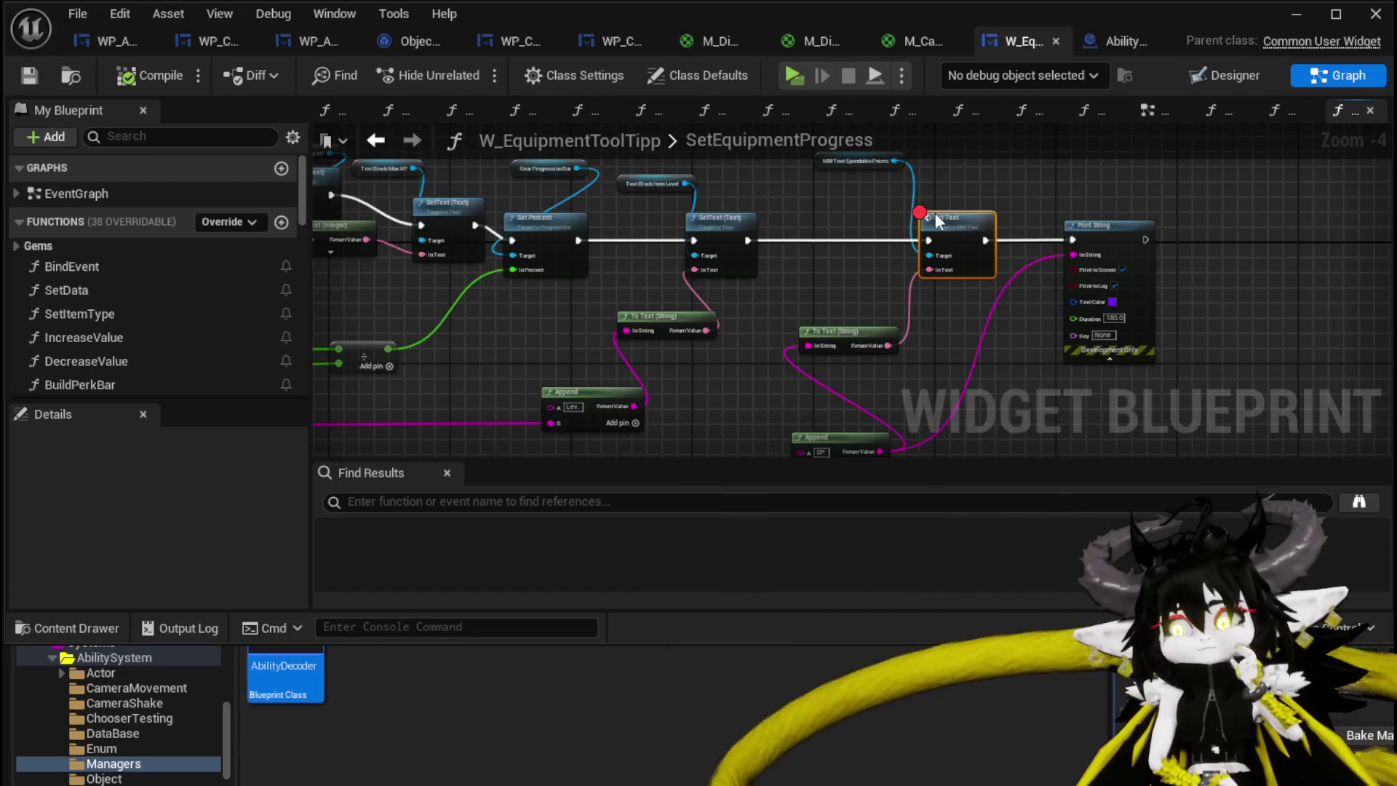
Rearrange the Append and To Text (String) nodes down and to the left
right_click(939, 221)
drag(808, 281, 717, 230)
drag(746, 395, 700, 326)
ctrl+click(770, 279)
mouse_move(771, 279)
mouse_down()
mouse_move(743, 326)
mouse_move(738, 301)
mouse_move(720, 368)
mouse_up()
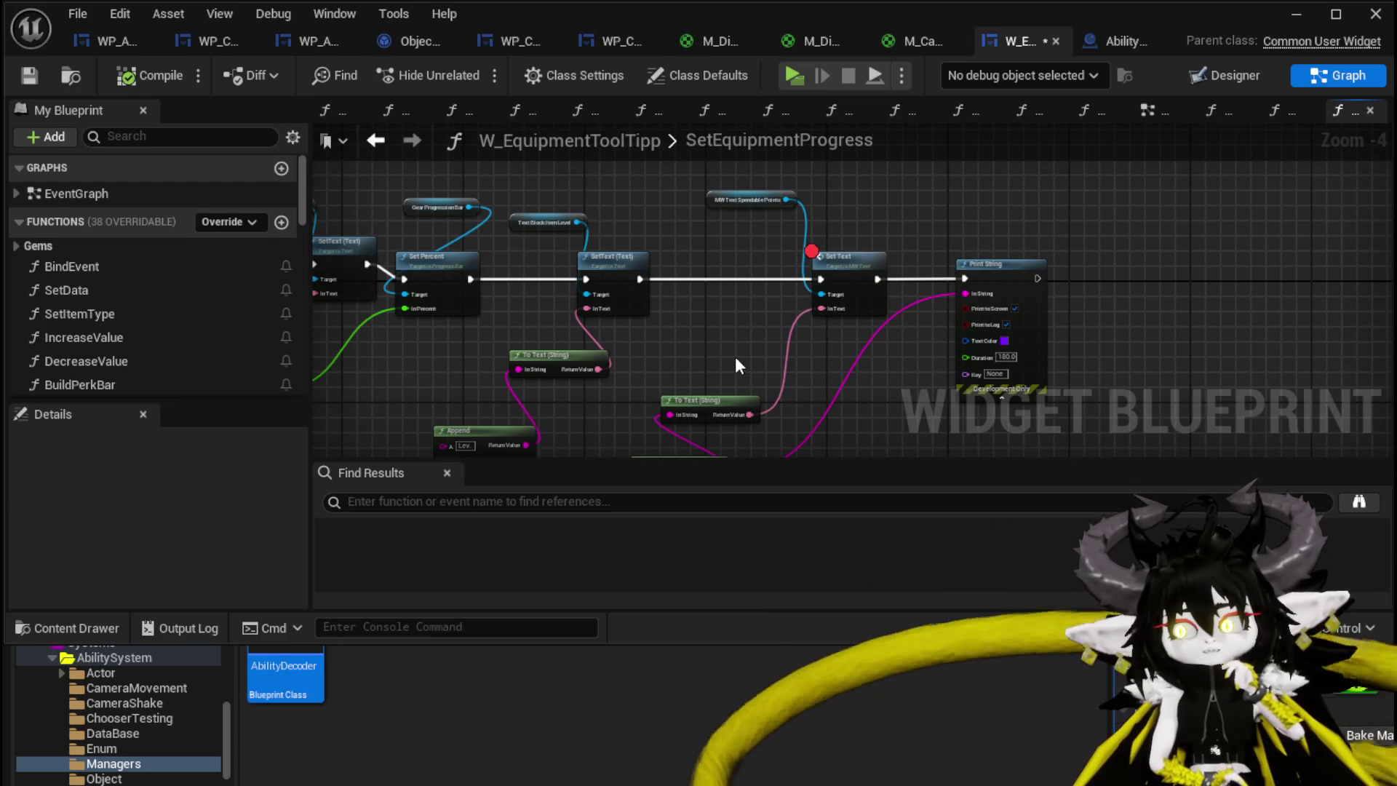
Disable the Set Text breakpoint and close the tooltip blueprint editor
right_click(842, 269)
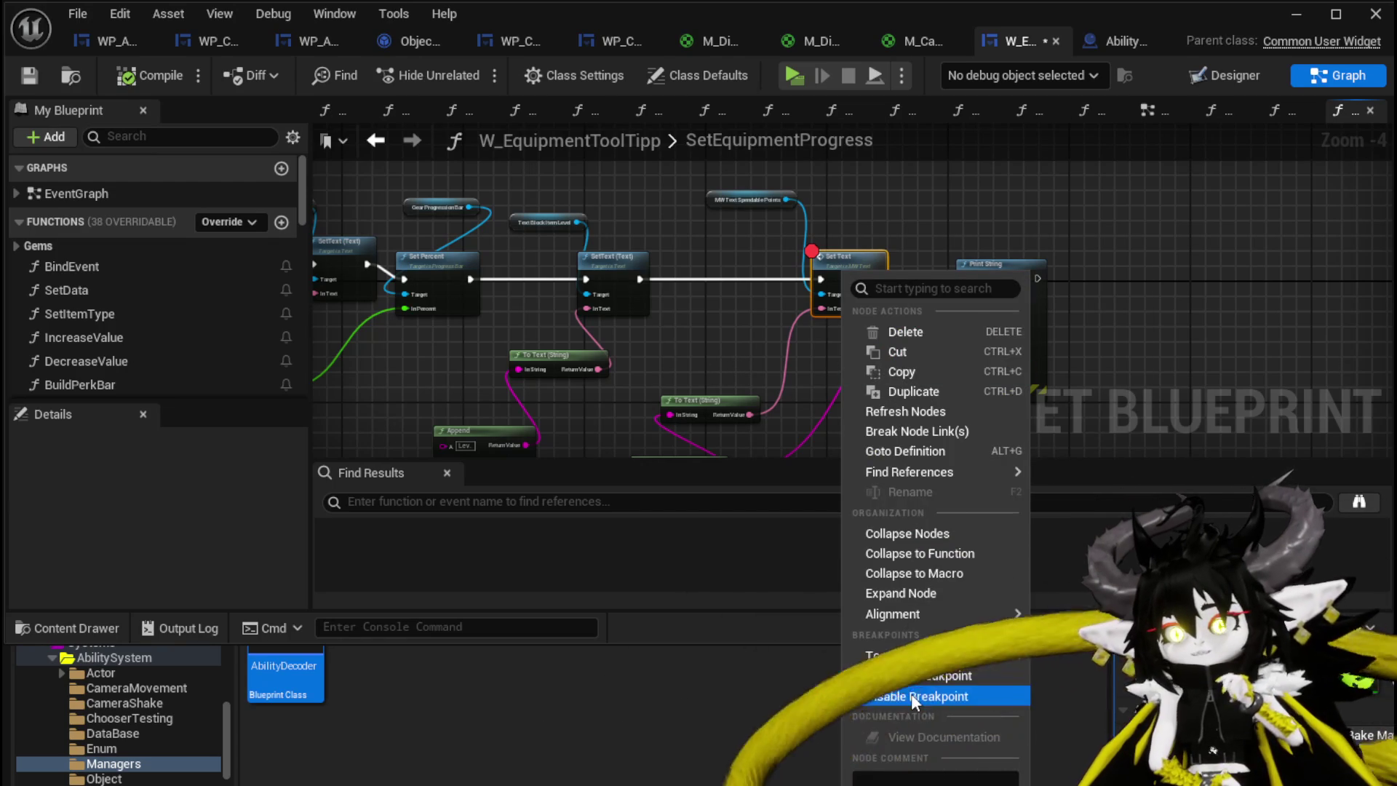
click(911, 694)
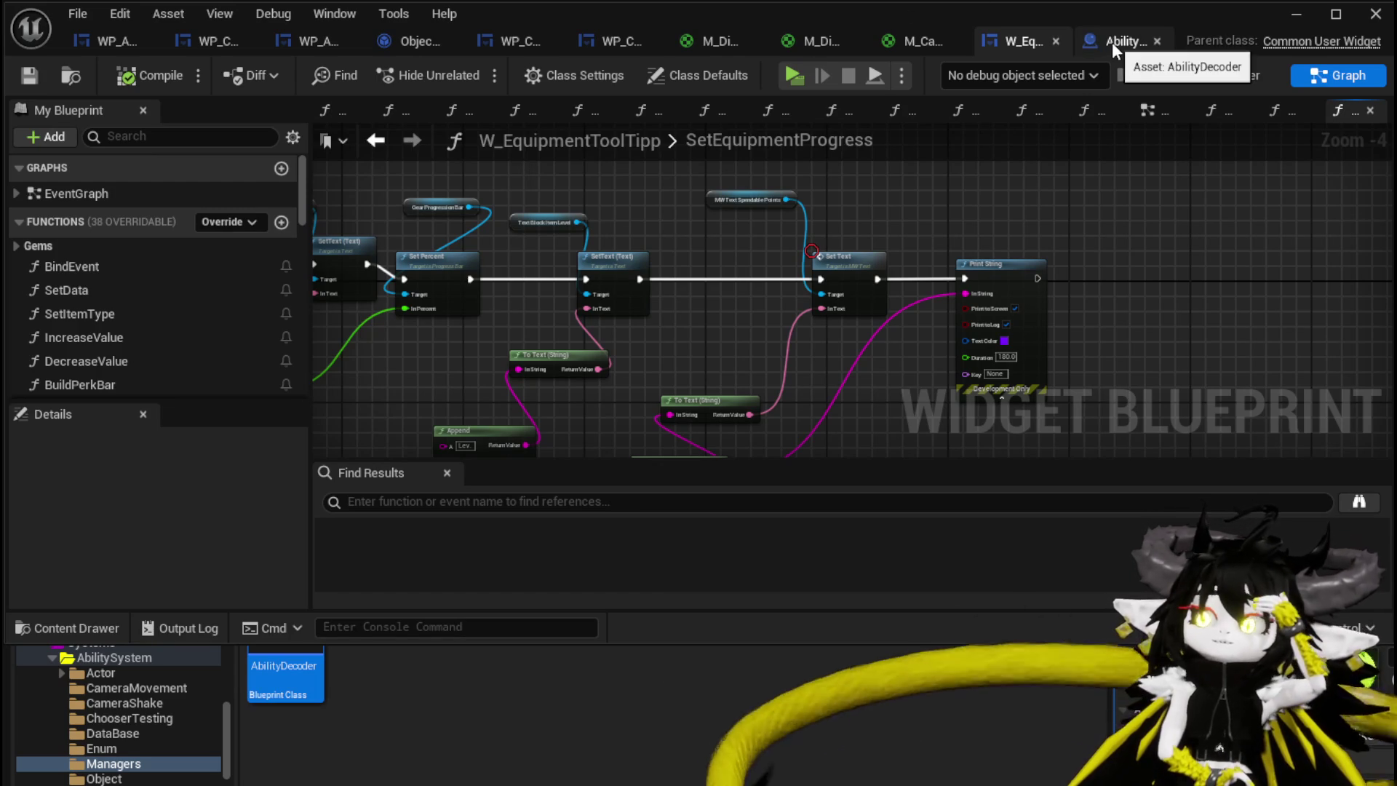
click(1376, 14)
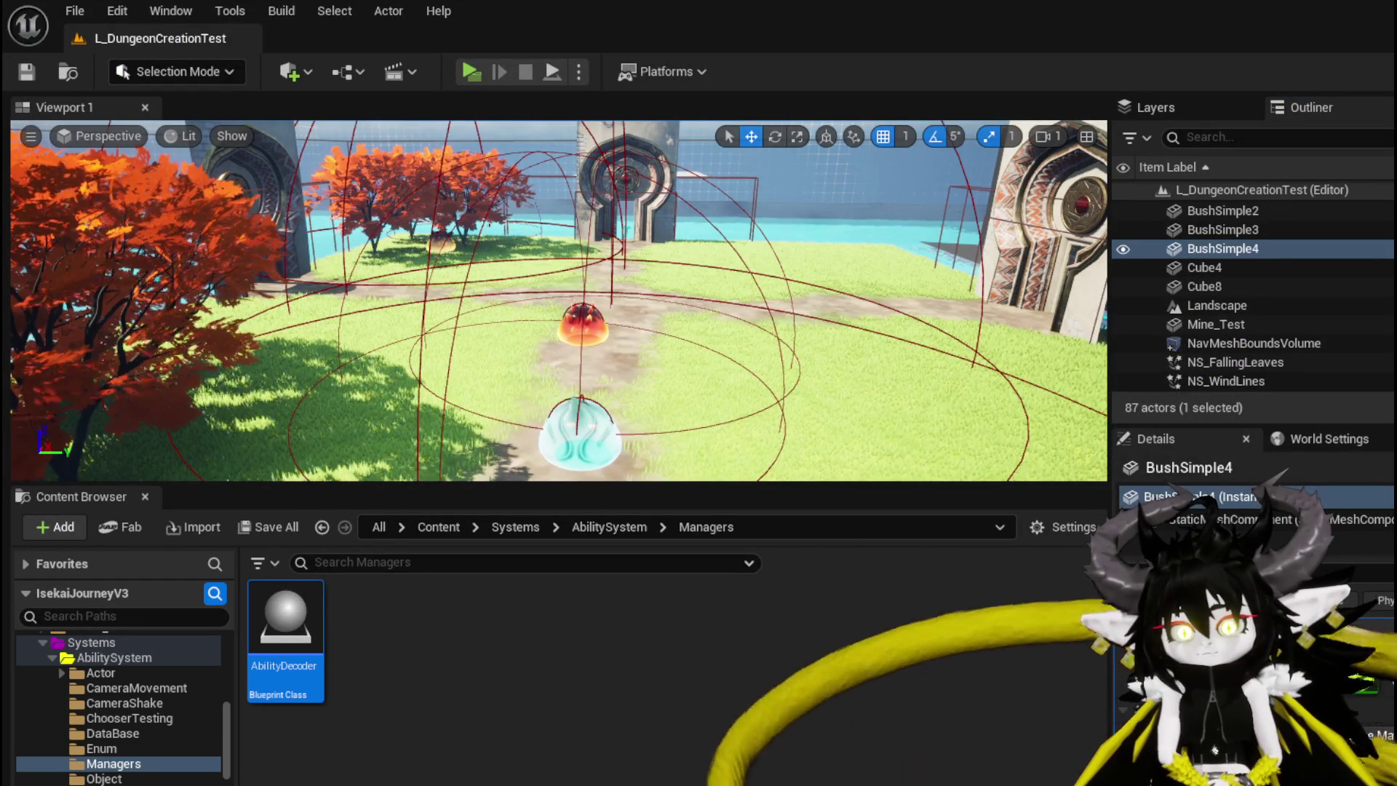
Browse the AbilitySystem, EquipmentSystem and CombatSystem UI folders, ending in CombatSystem's UI folder
key(alt+Left)
scroll(122, 764, down, 3)
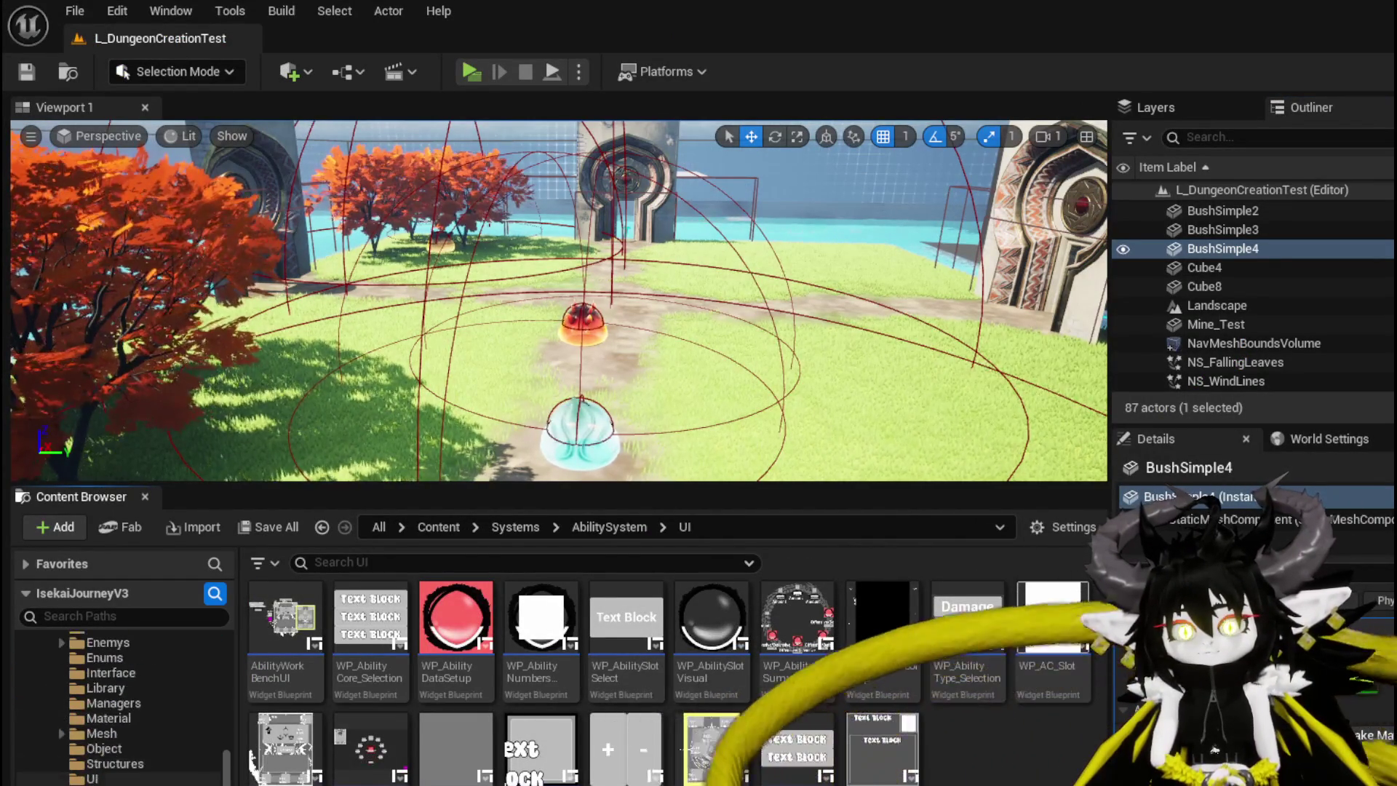
key(alt+Left)
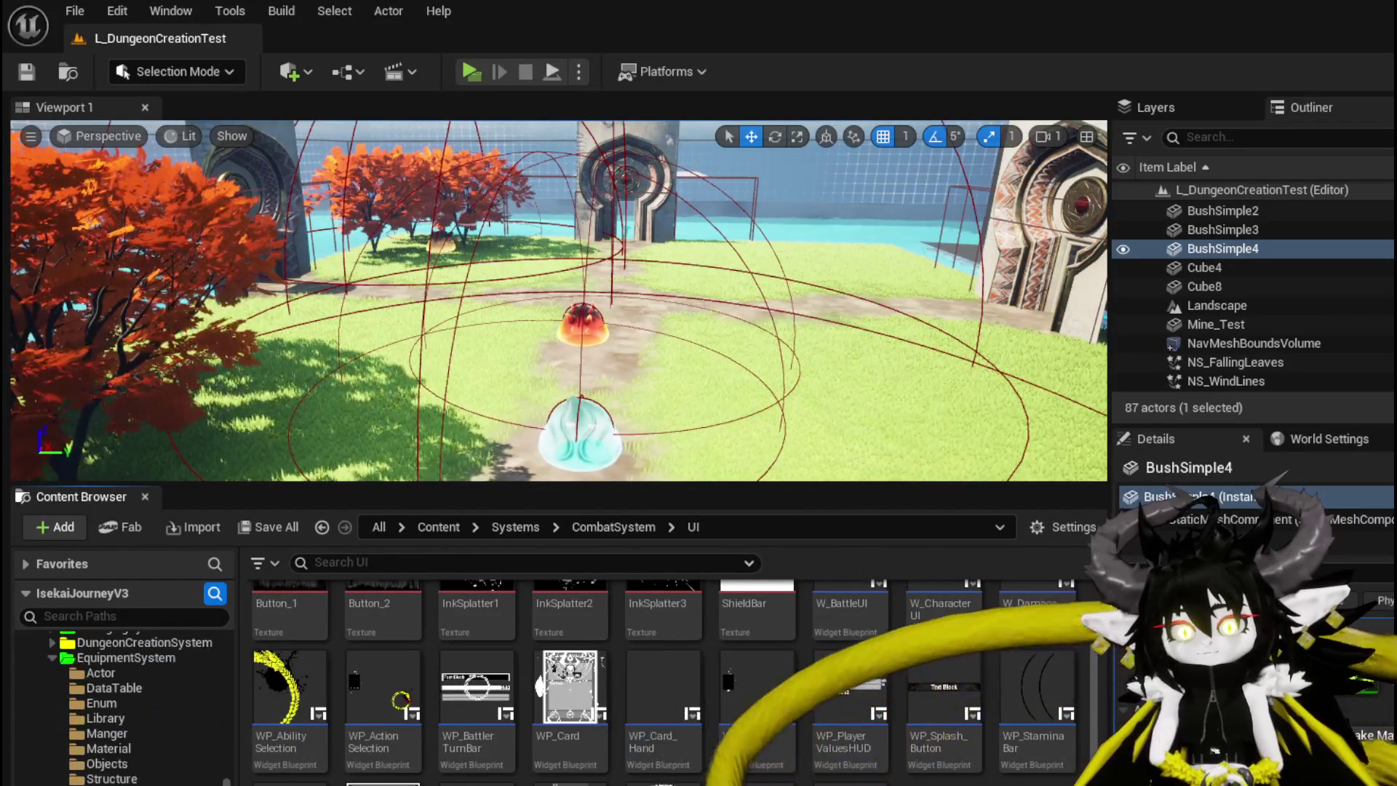
key(alt+Left)
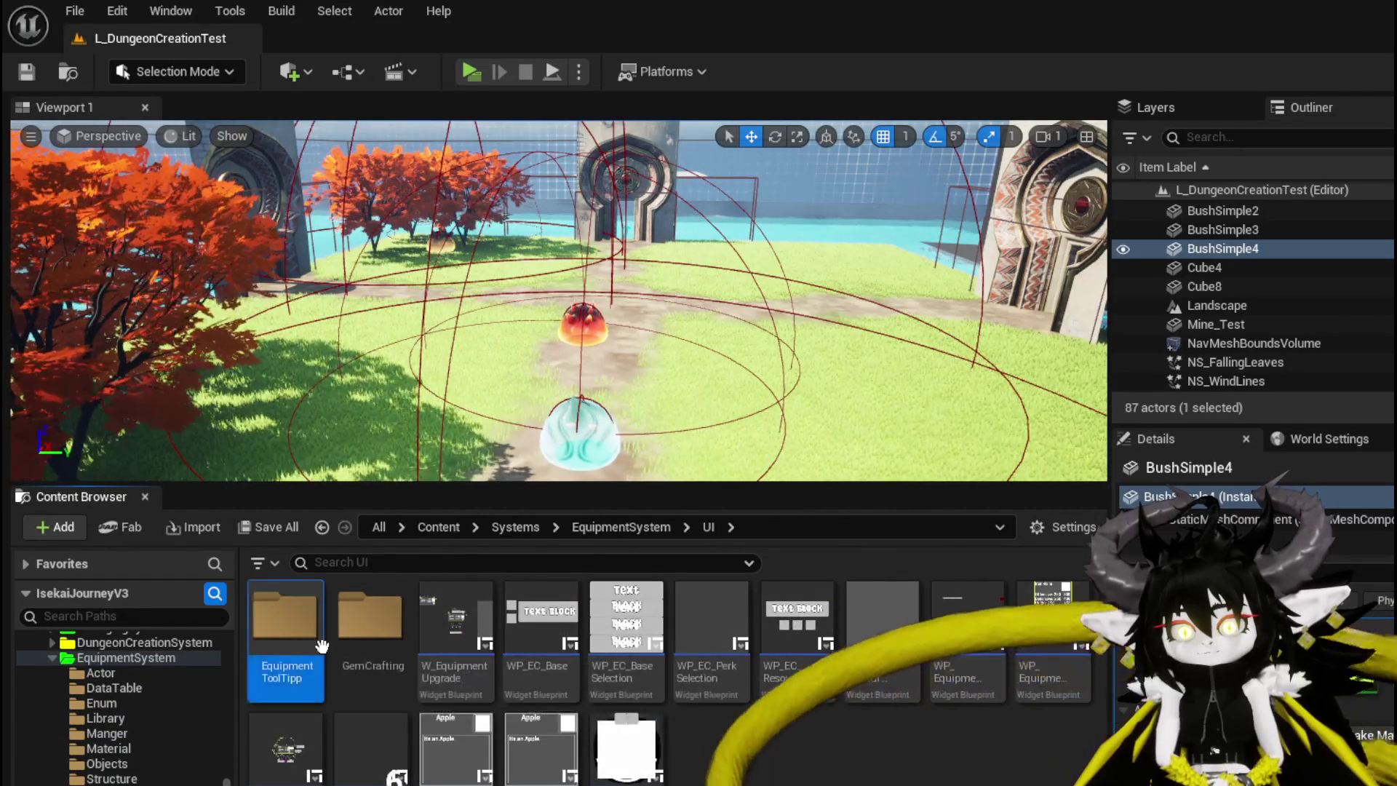
double_click(321, 646)
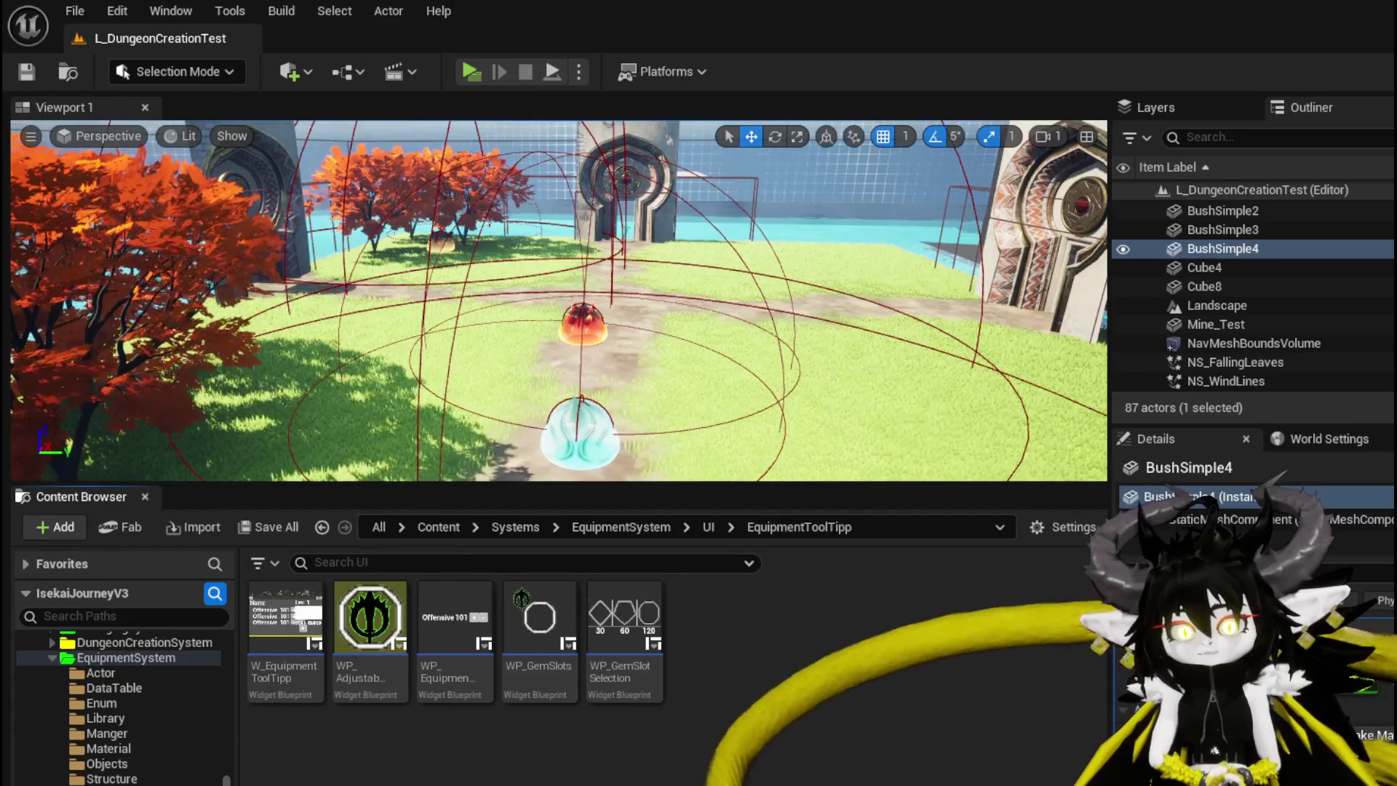
key(alt+Left)
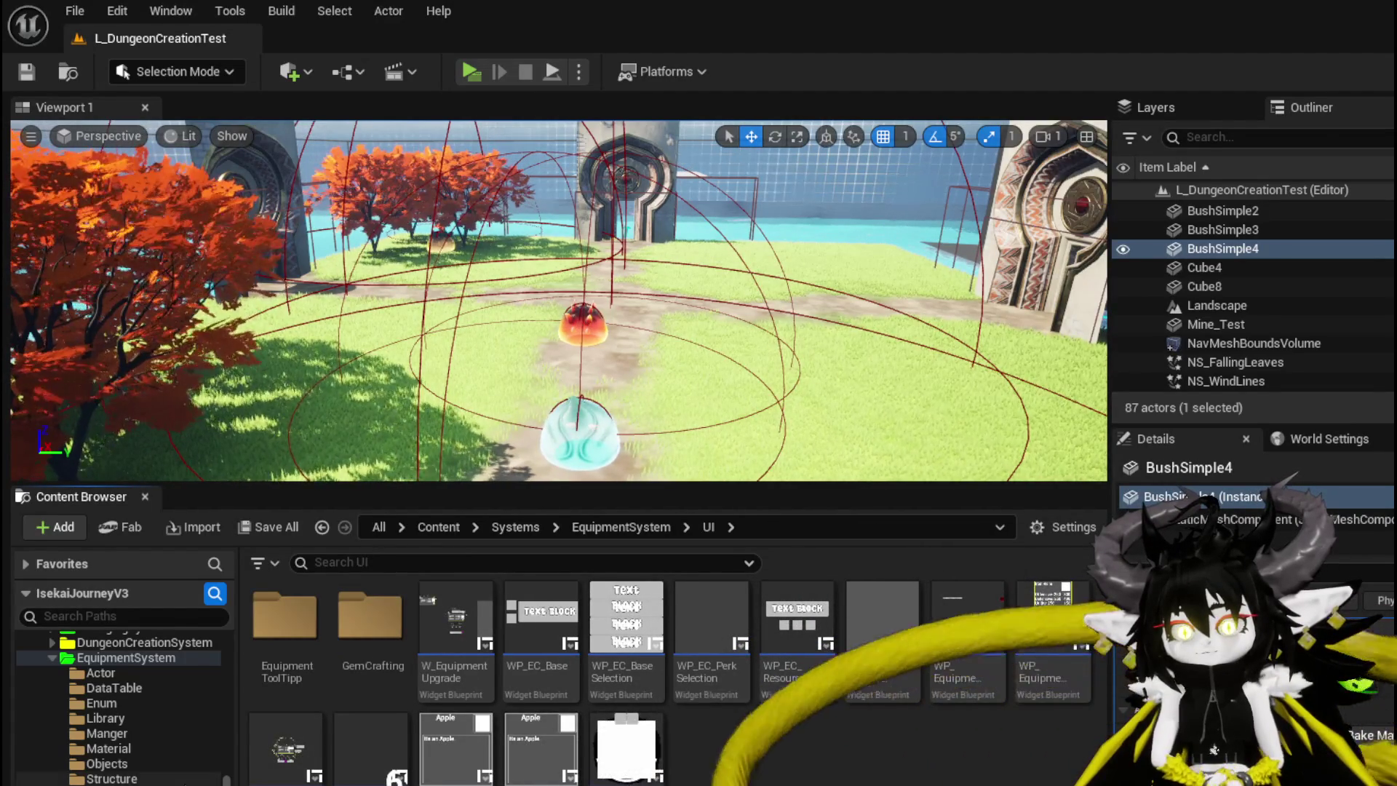
scroll(178, 783, up, 5)
click(94, 718)
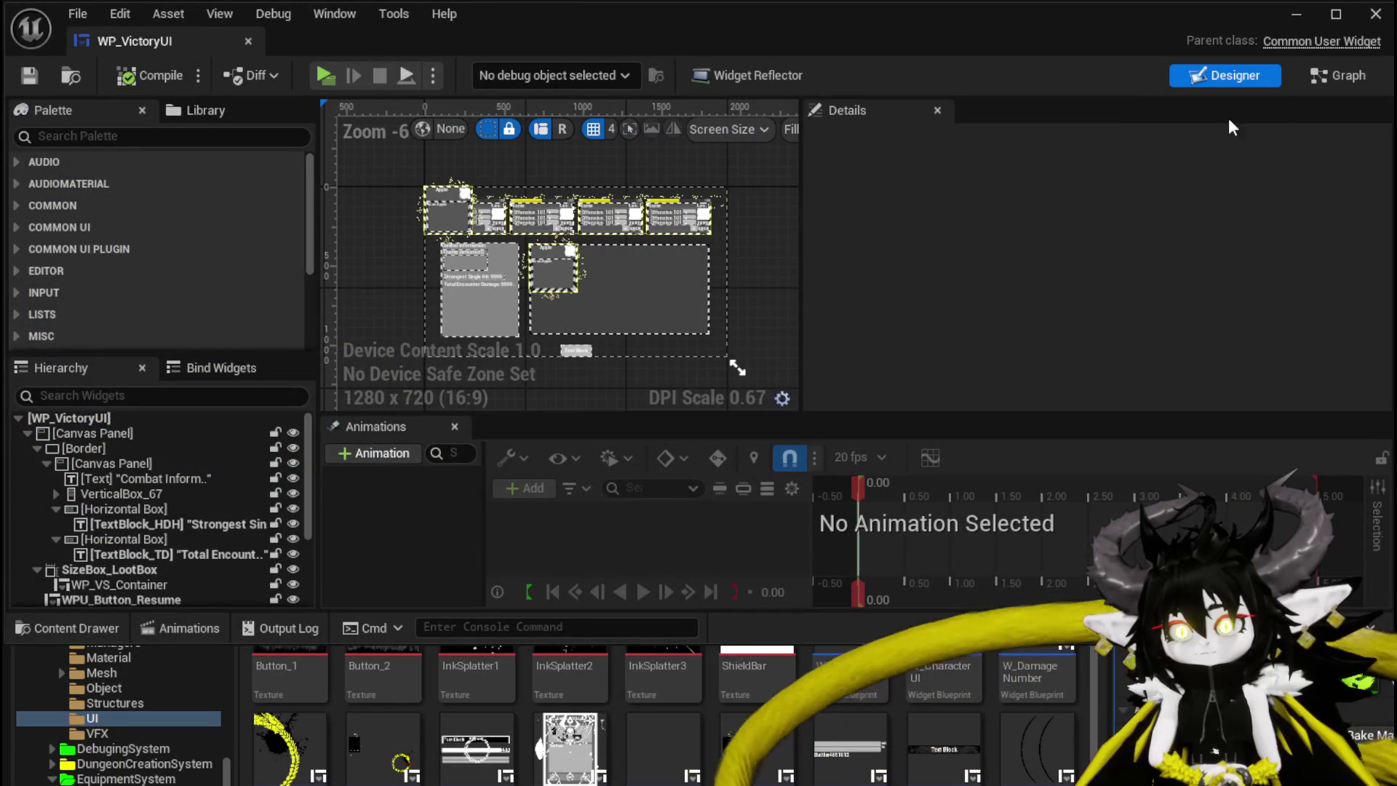
In AddEquipmentUpgrade, add a getter for MW_Text_SpendablePoints from the GET node
click(1343, 76)
scroll(559, 213, up, 2)
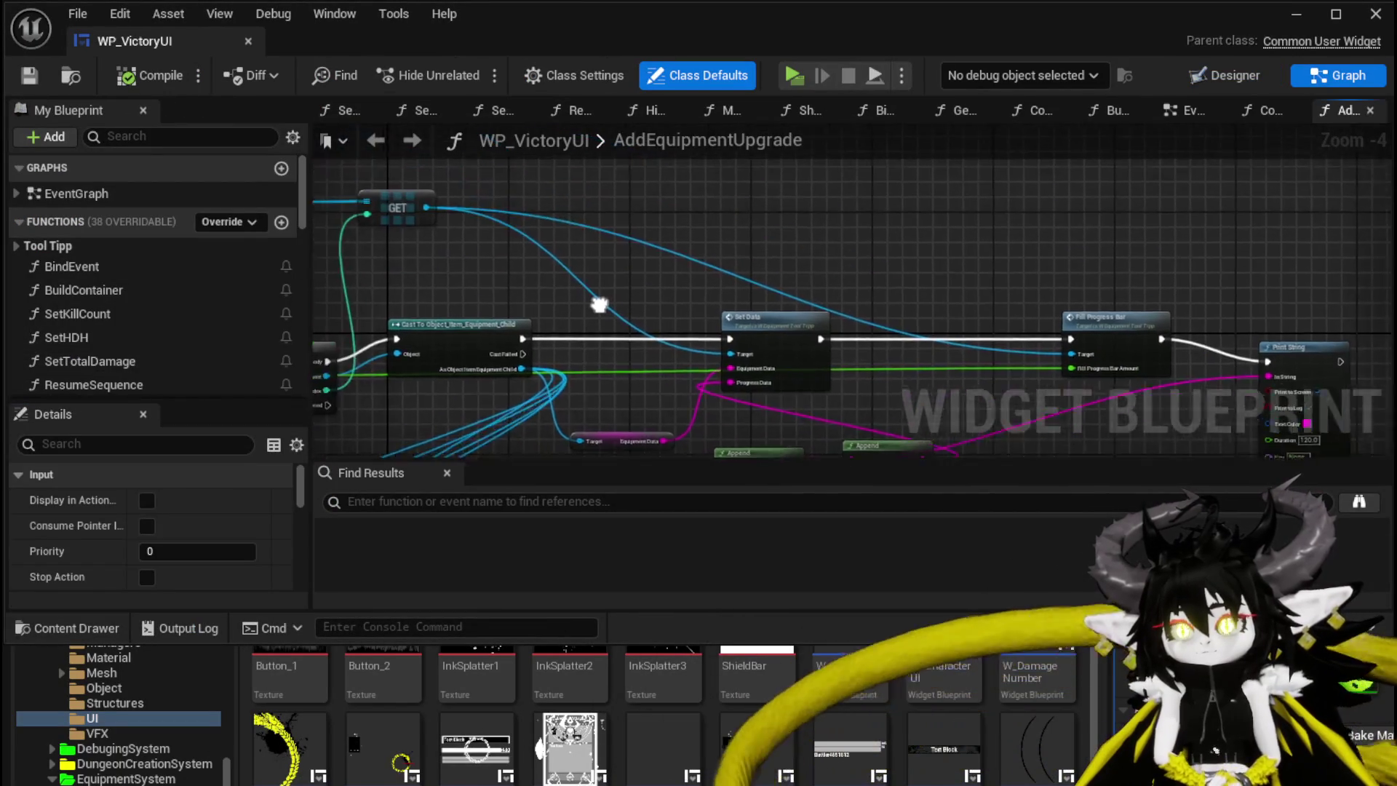
mouse_move(669, 326)
mouse_down()
mouse_move(772, 344)
mouse_move(540, 390)
mouse_up()
drag(634, 291, 785, 259)
text(Set)
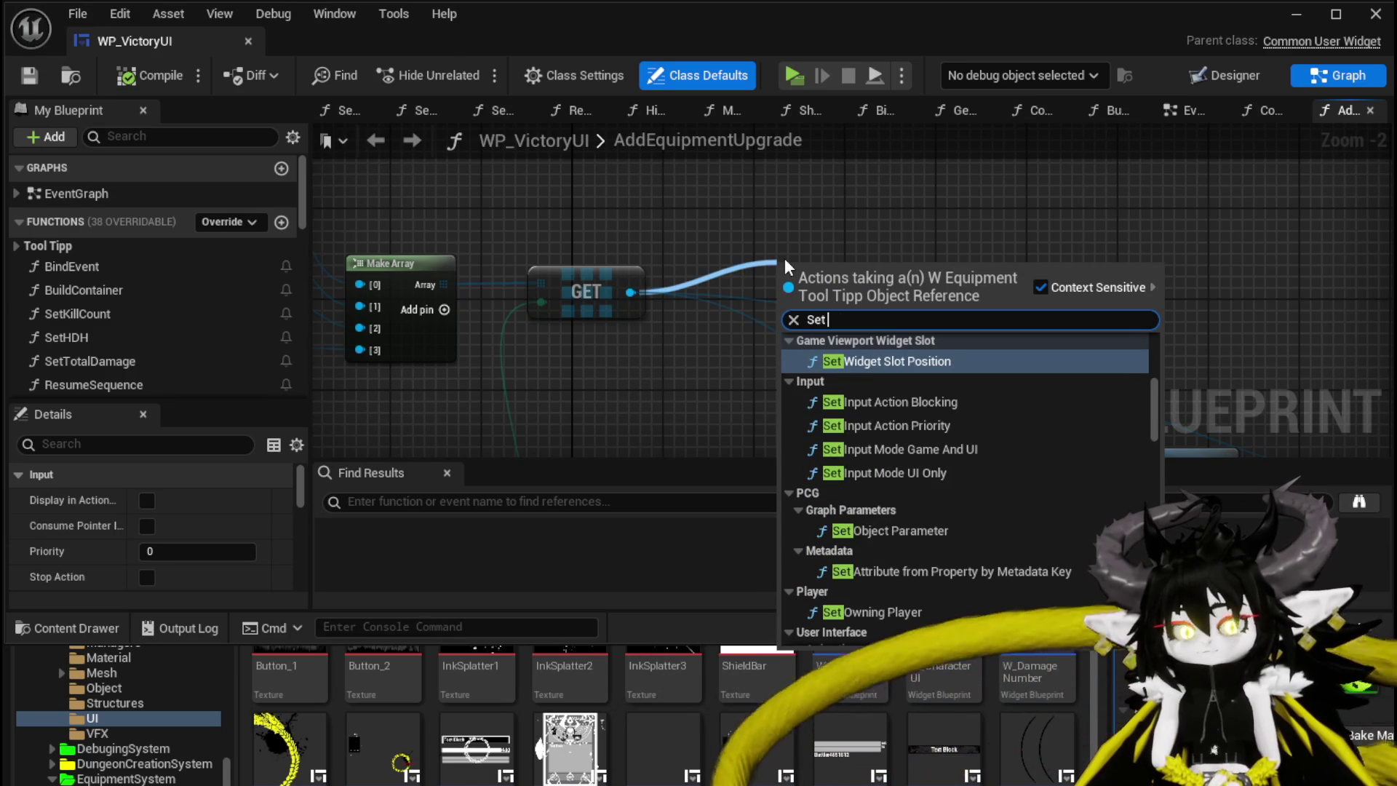
key(BackSpace)
key(BackSpace)
key(BackSpace)
text(get Spe)
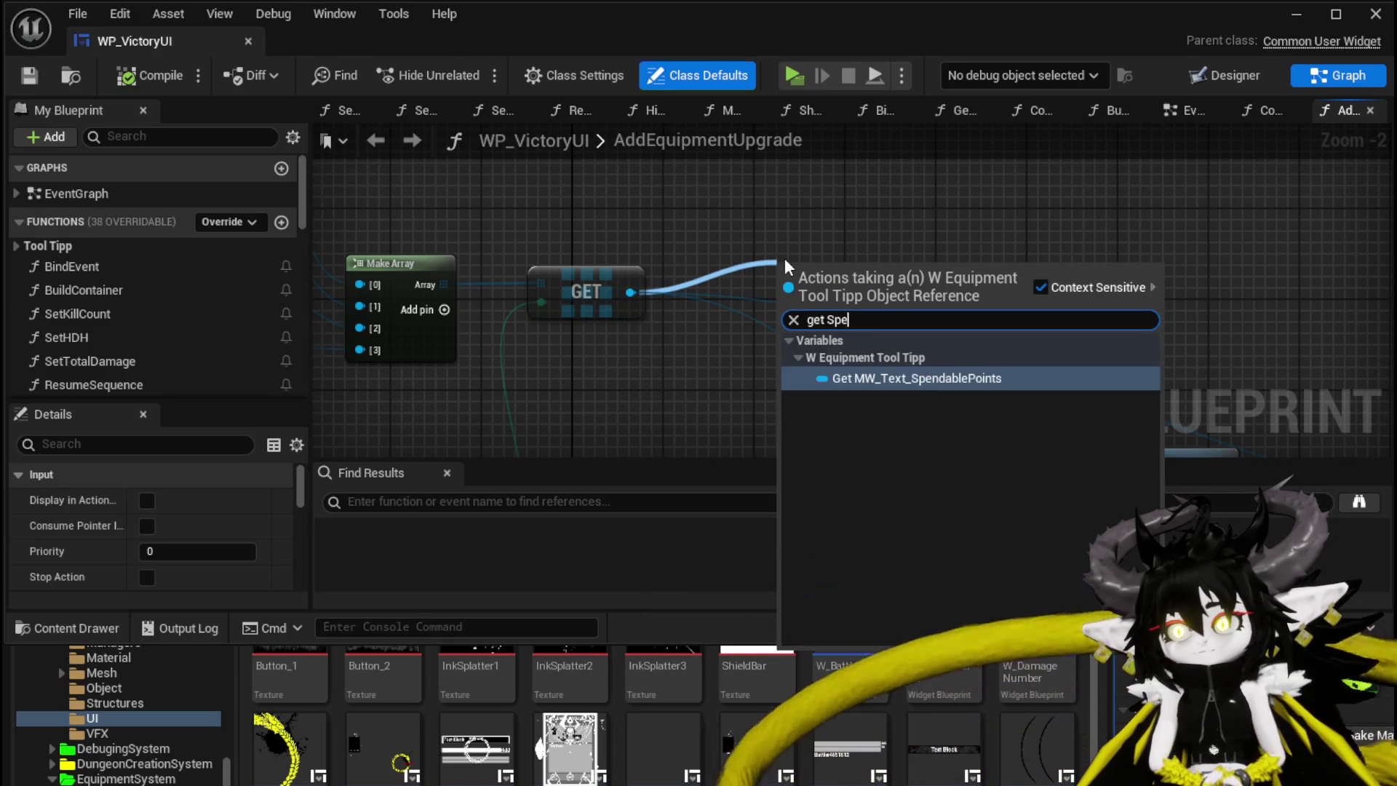
key(Return)
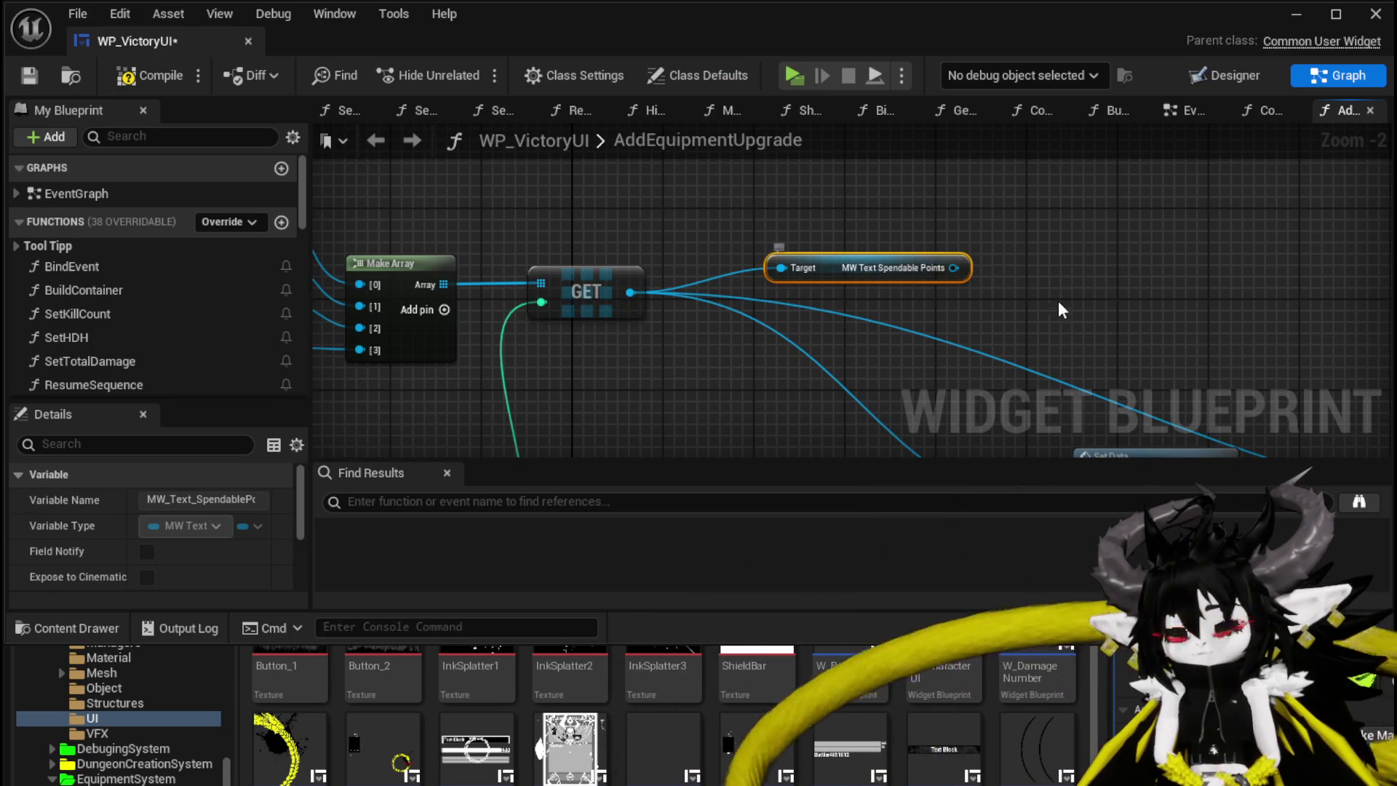
Add a Set Text node for the spendable-points text and place it between Fill Progress Bar and Print String
drag(1132, 295, 1132, 294)
text(Set Text)
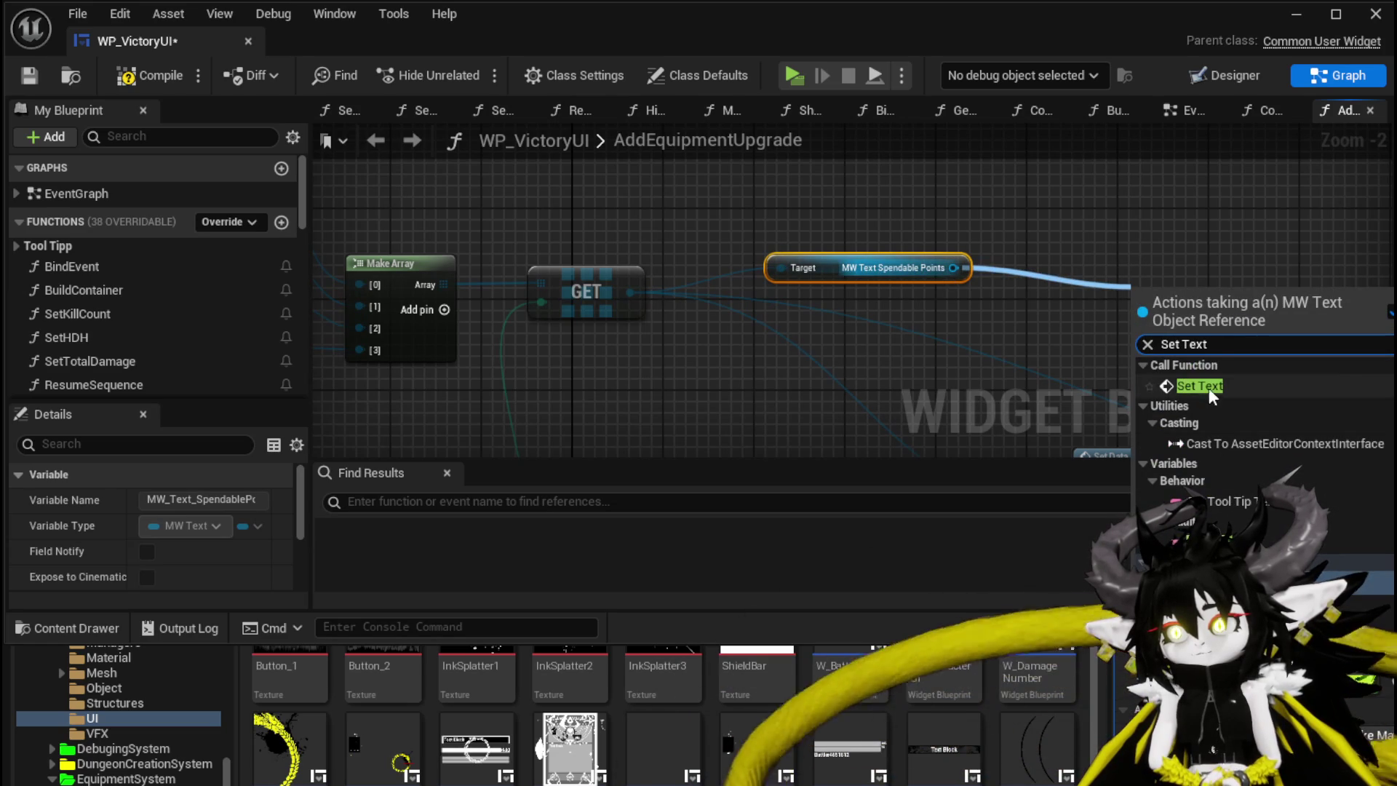
click(1201, 387)
scroll(652, 227, down, 2)
drag(816, 262, 687, 262)
drag(839, 328, 664, 328)
mouse_move(555, 239)
mouse_down()
mouse_move(842, 353)
mouse_move(800, 340)
mouse_up()
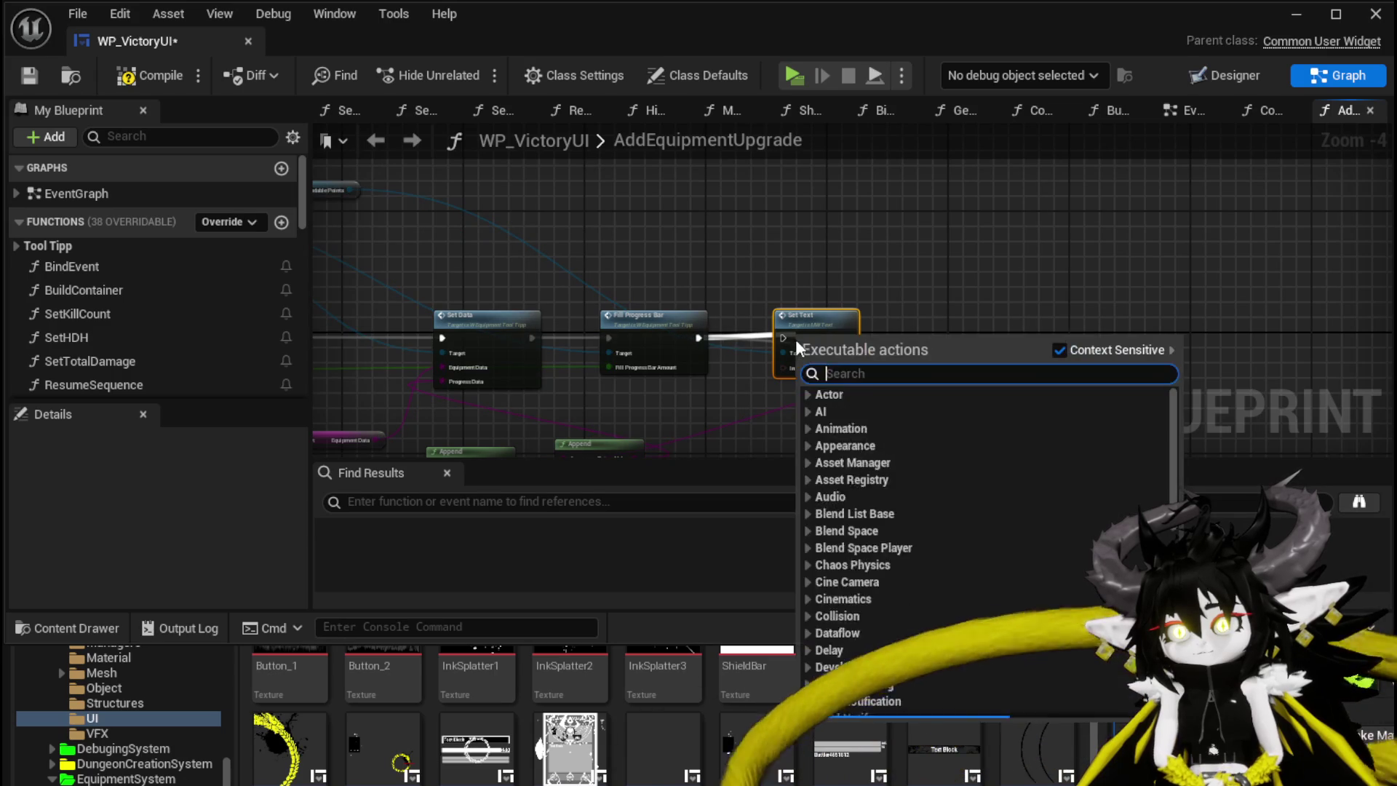
Wire Set Text after Fill Progress Bar, rearrange Append and To Text (String) beside it, and return to the level
mouse_move(699, 337)
mouse_down()
mouse_move(768, 348)
mouse_move(861, 293)
mouse_move(742, 378)
mouse_move(521, 437)
mouse_move(1092, 142)
mouse_move(1184, 232)
mouse_move(1196, 209)
mouse_up()
scroll(817, 321, up, 1)
scroll(771, 356, down, 1)
mouse_move(877, 280)
mouse_down()
mouse_move(1186, 234)
mouse_move(1108, 283)
mouse_move(841, 371)
mouse_up()
drag(833, 307, 1194, 242)
drag(881, 302, 775, 390)
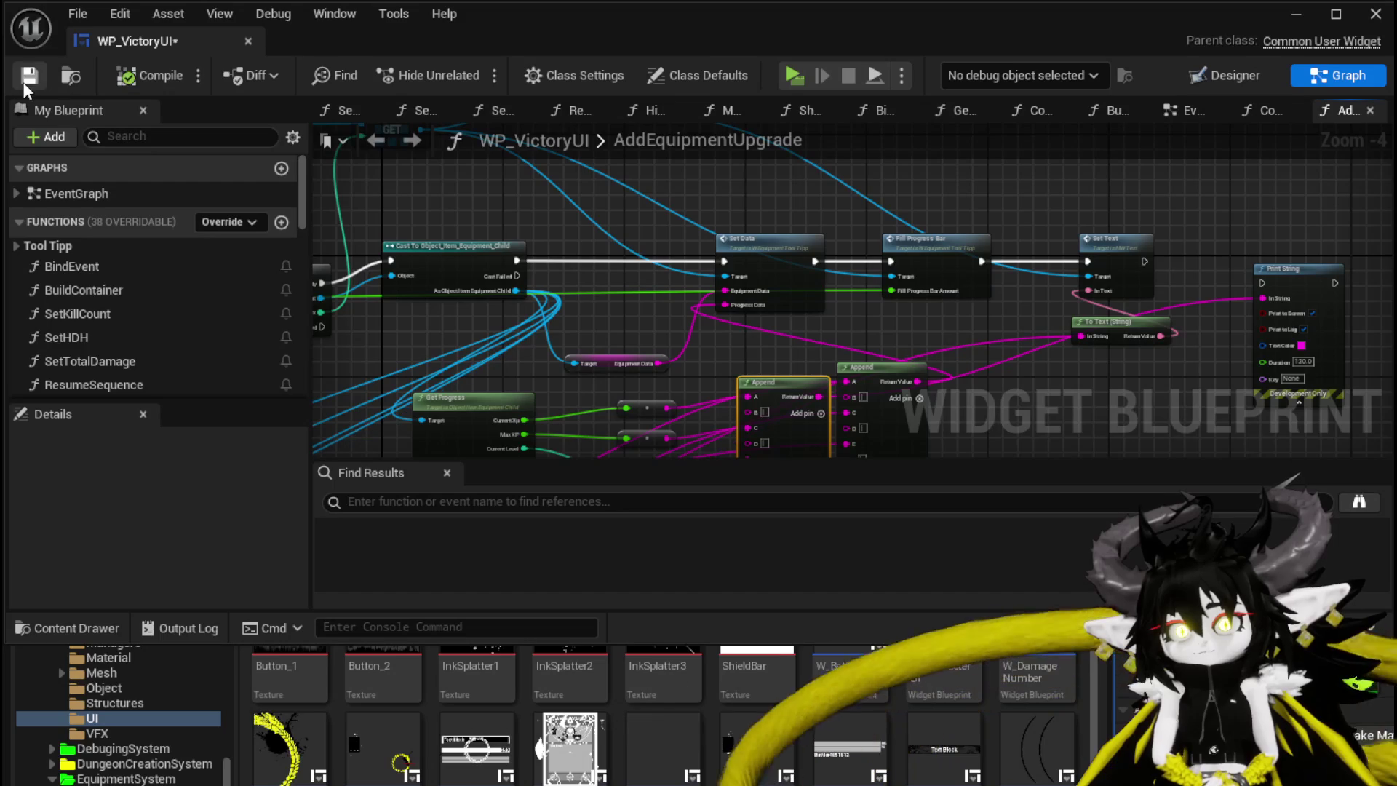
click(1295, 14)
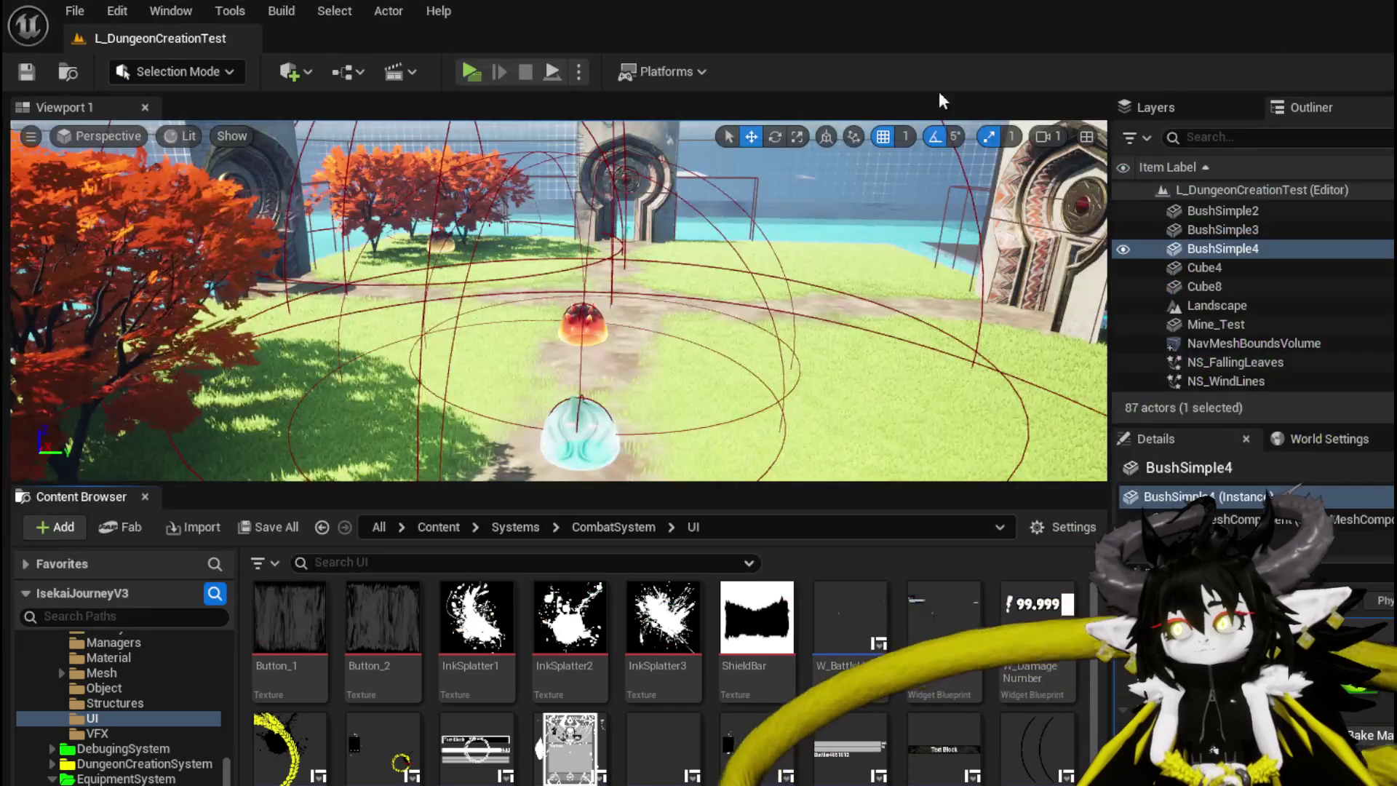
Play-test a slime battle won with Free AIM Fire, confirm every equipment panel shows SP: 0, and reopen WP_VictoryUI
key(alt+p)
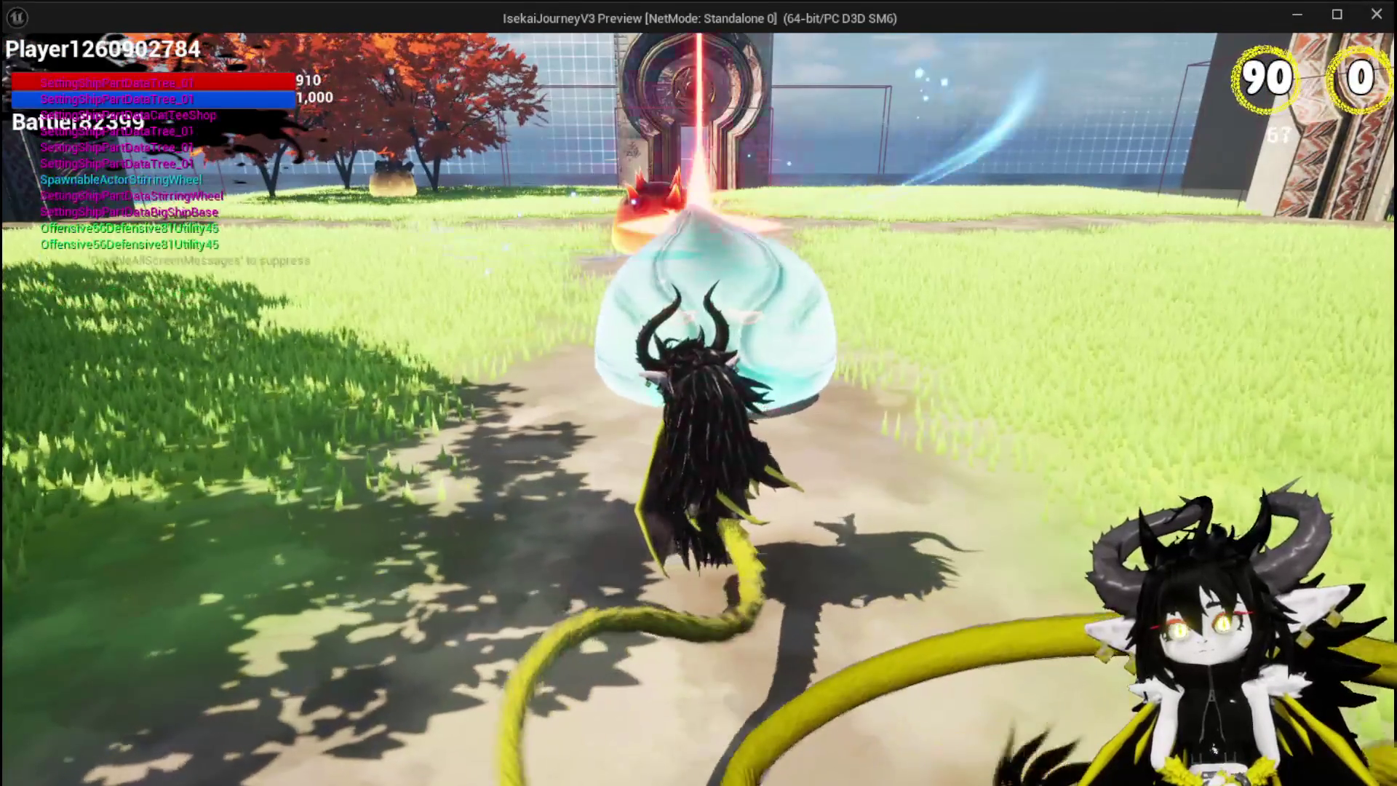
key(Escape)
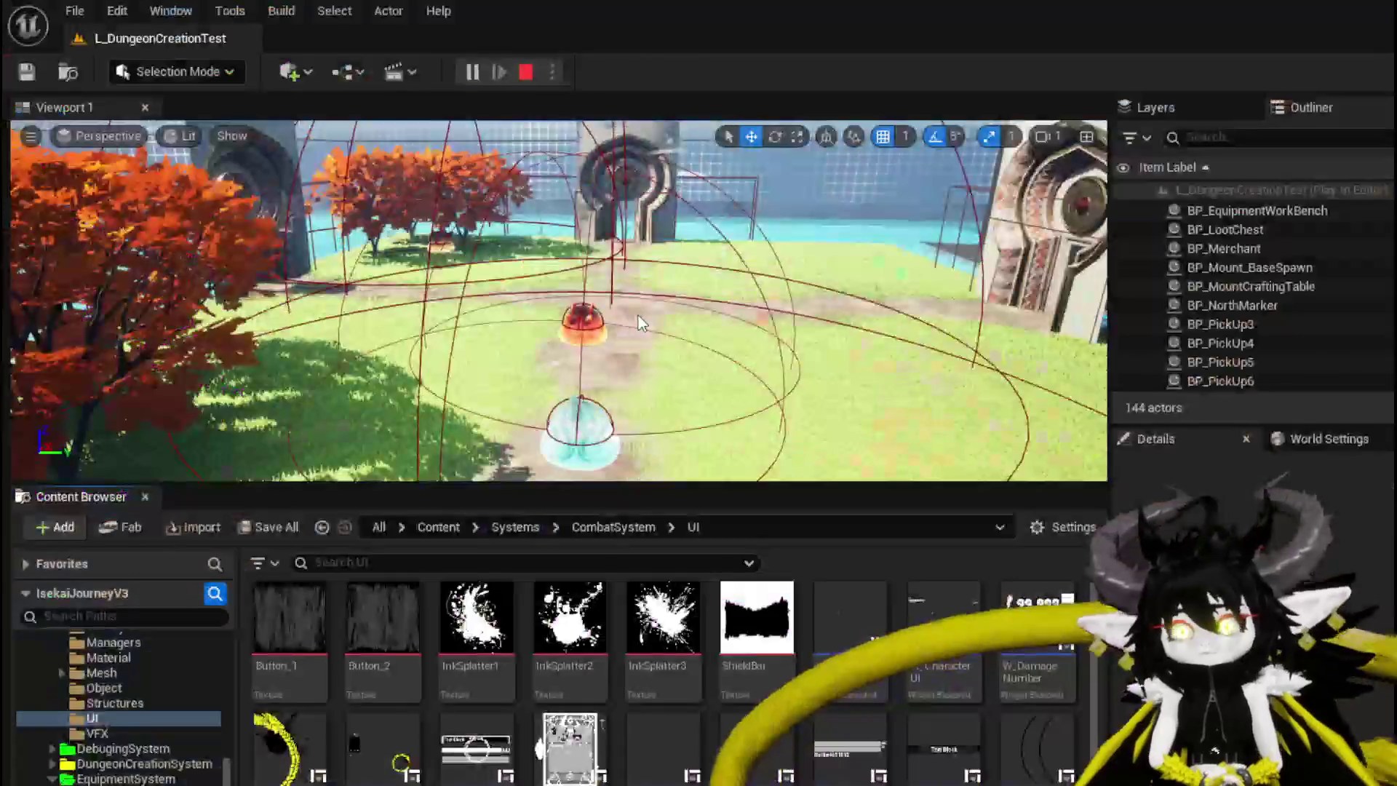
click(470, 72)
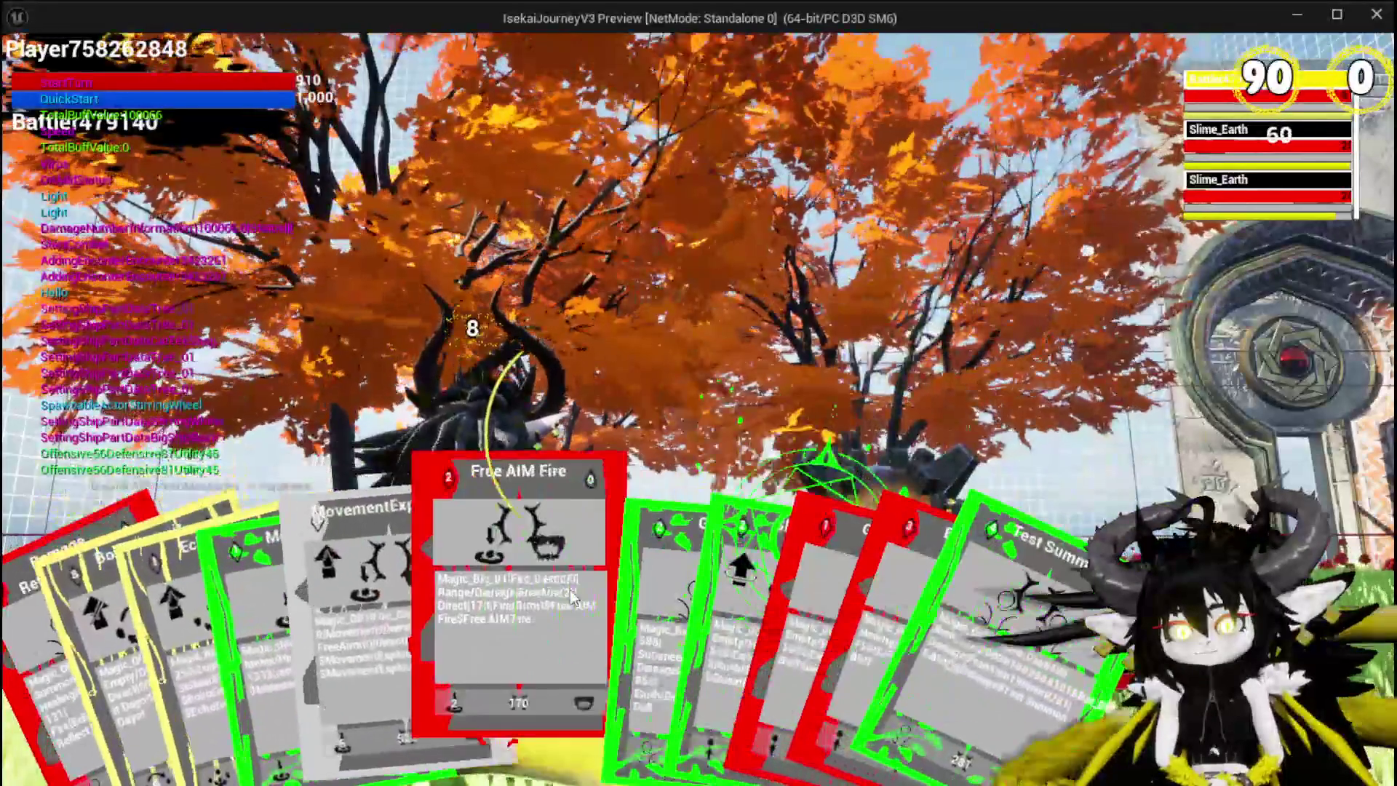
click(571, 589)
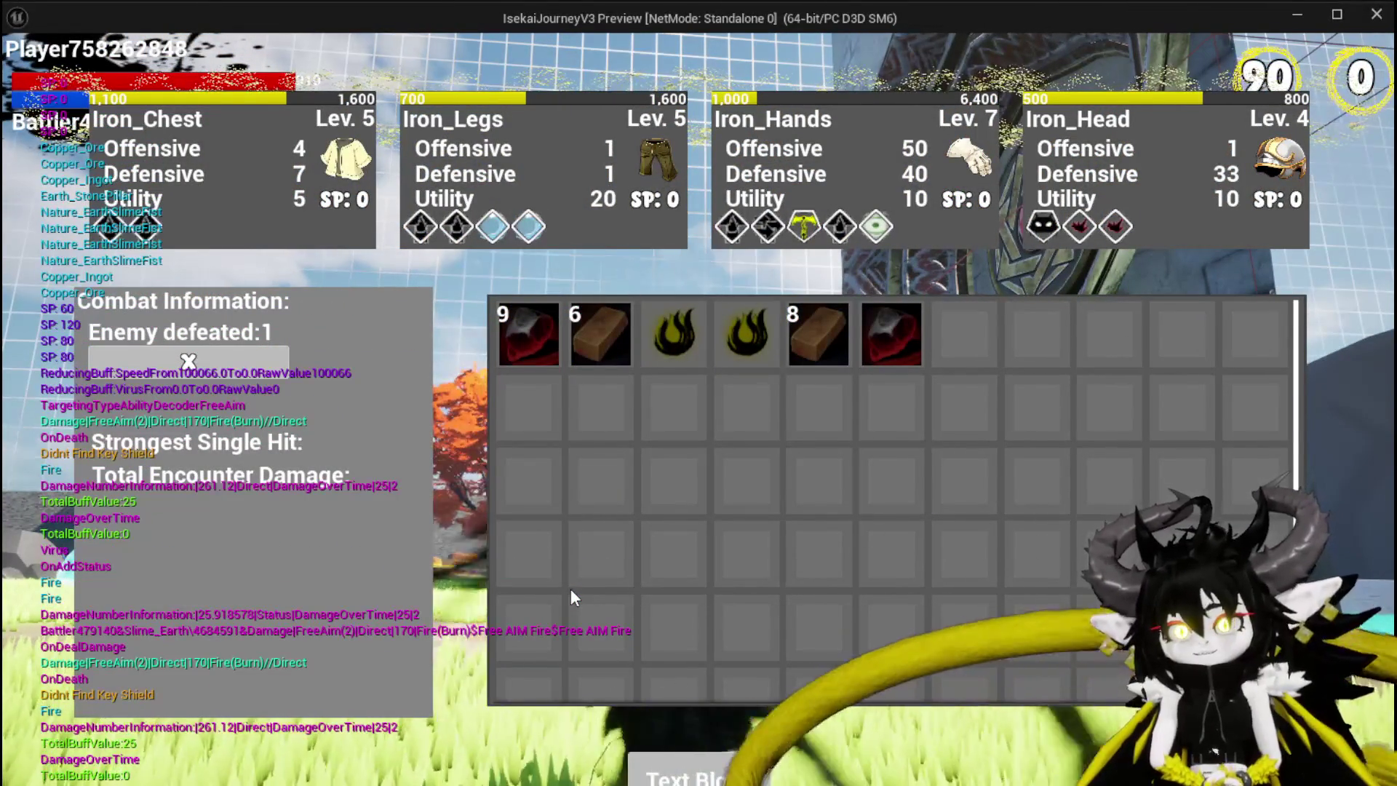
key(alt+Tab)
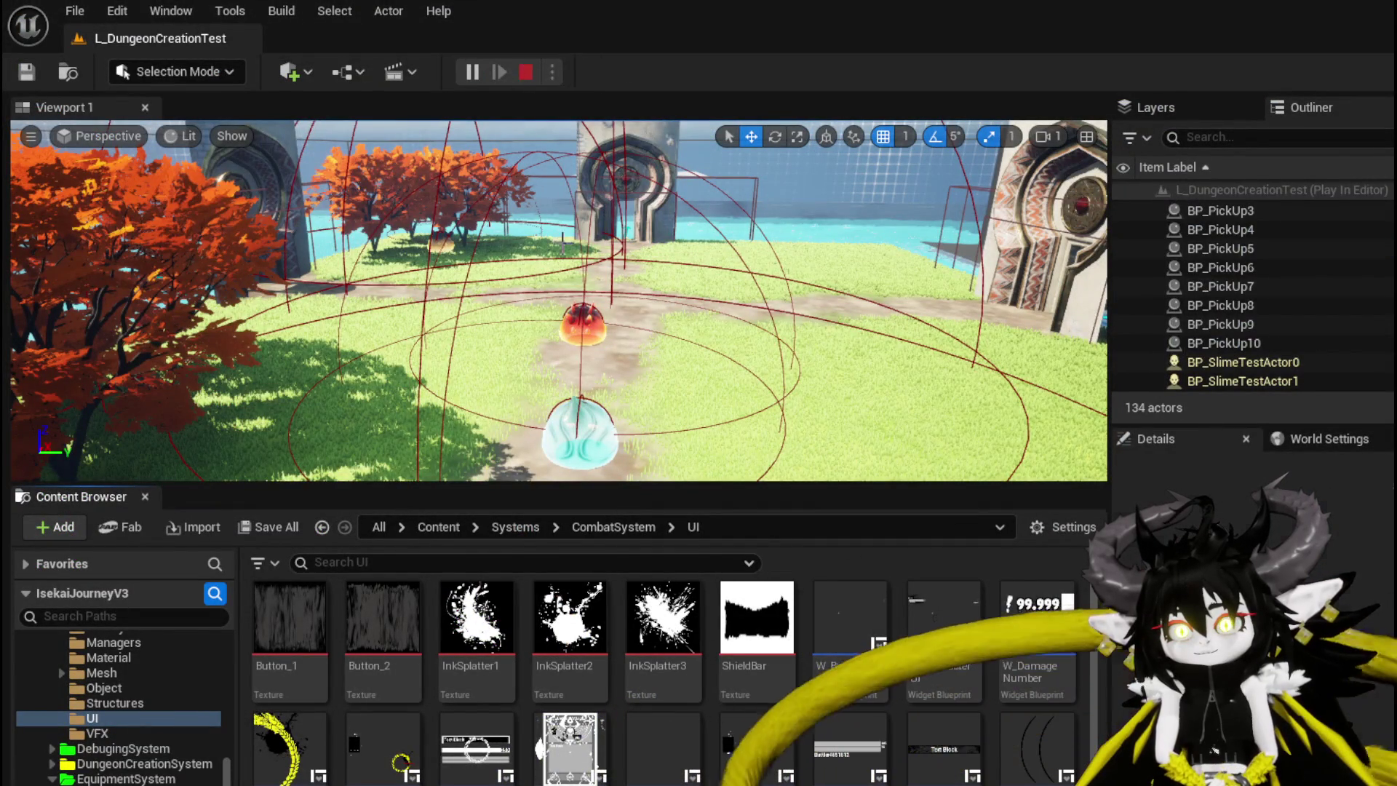
key(Escape)
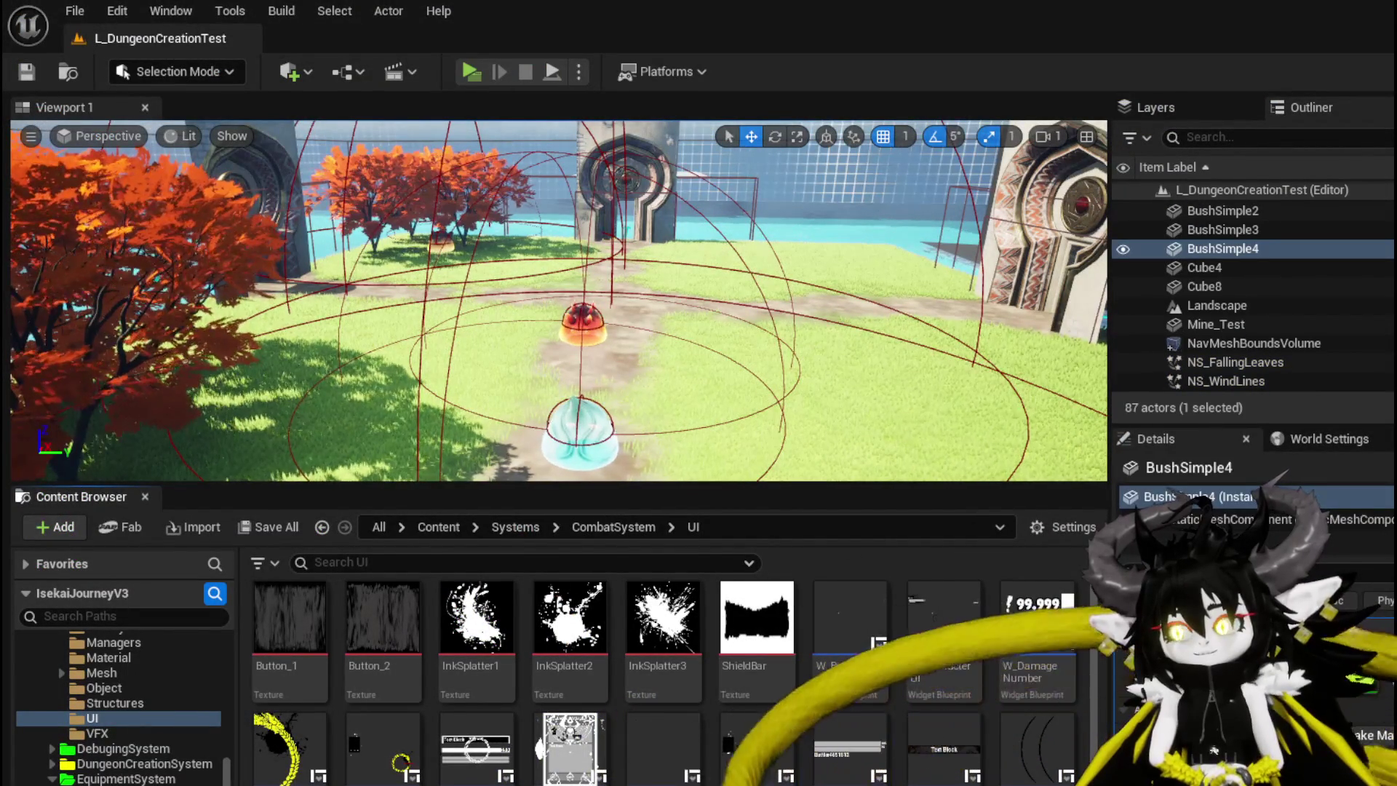
key(alt+Tab)
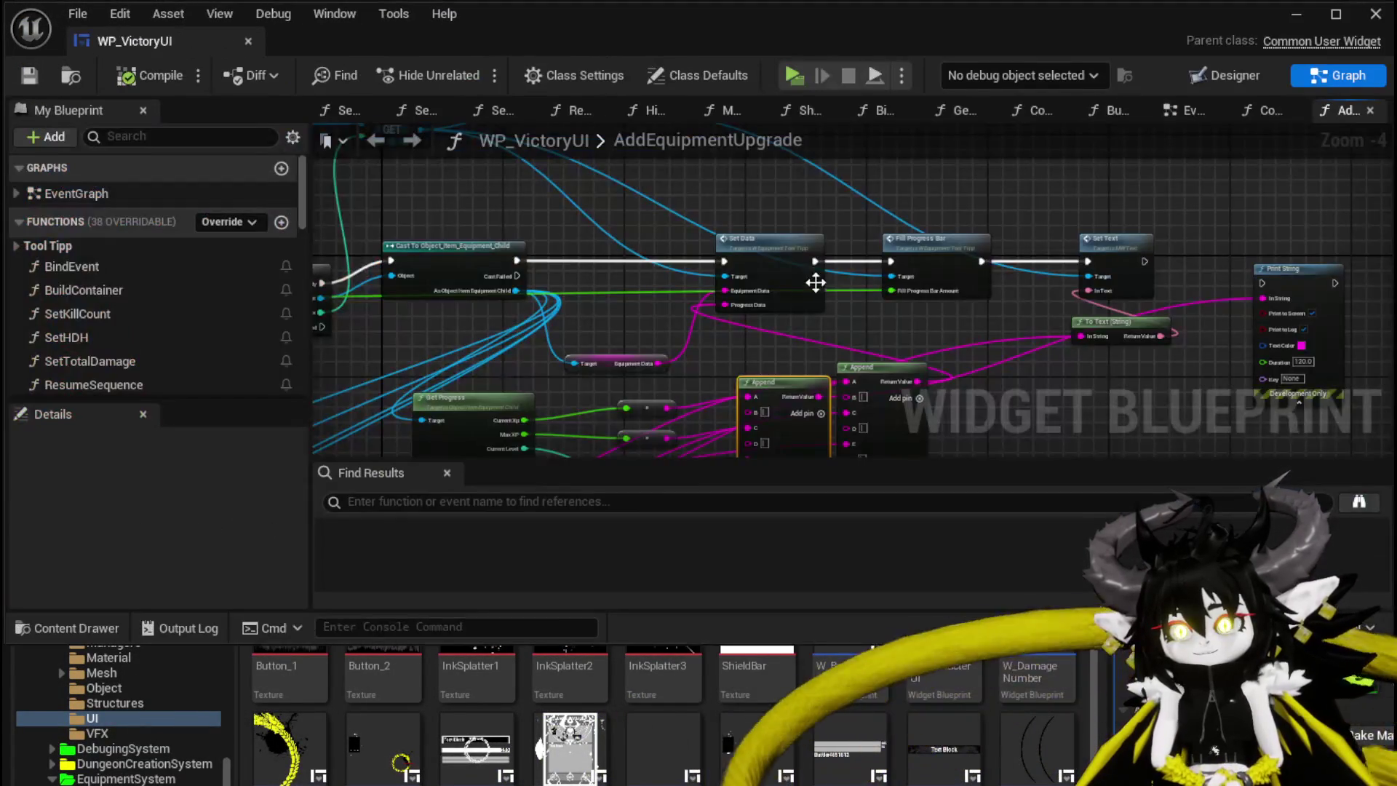
Add a Set Visibility node set to Collapsed between Set Text and Print String, then save WP_VictoryUI
mouse_move(663, 154)
mouse_down()
mouse_move(706, 211)
mouse_move(771, 245)
mouse_move(842, 248)
mouse_move(591, 224)
mouse_move(801, 229)
mouse_up()
text(Set Visi)
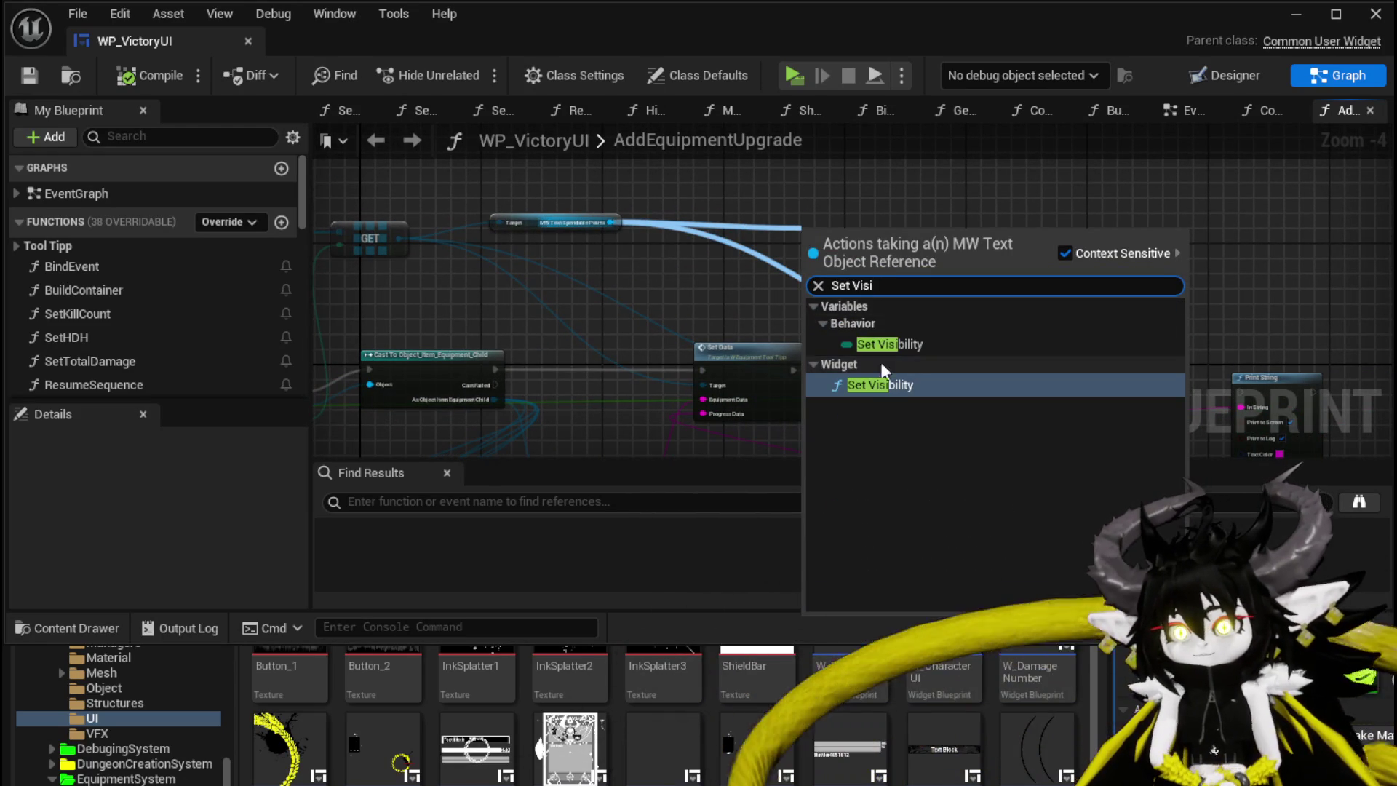
click(880, 385)
drag(893, 288, 538, 157)
drag(902, 284, 1145, 277)
mouse_move(470, 153)
mouse_down()
mouse_move(799, 227)
mouse_move(835, 282)
mouse_up()
click(885, 335)
click(679, 173)
click(30, 75)
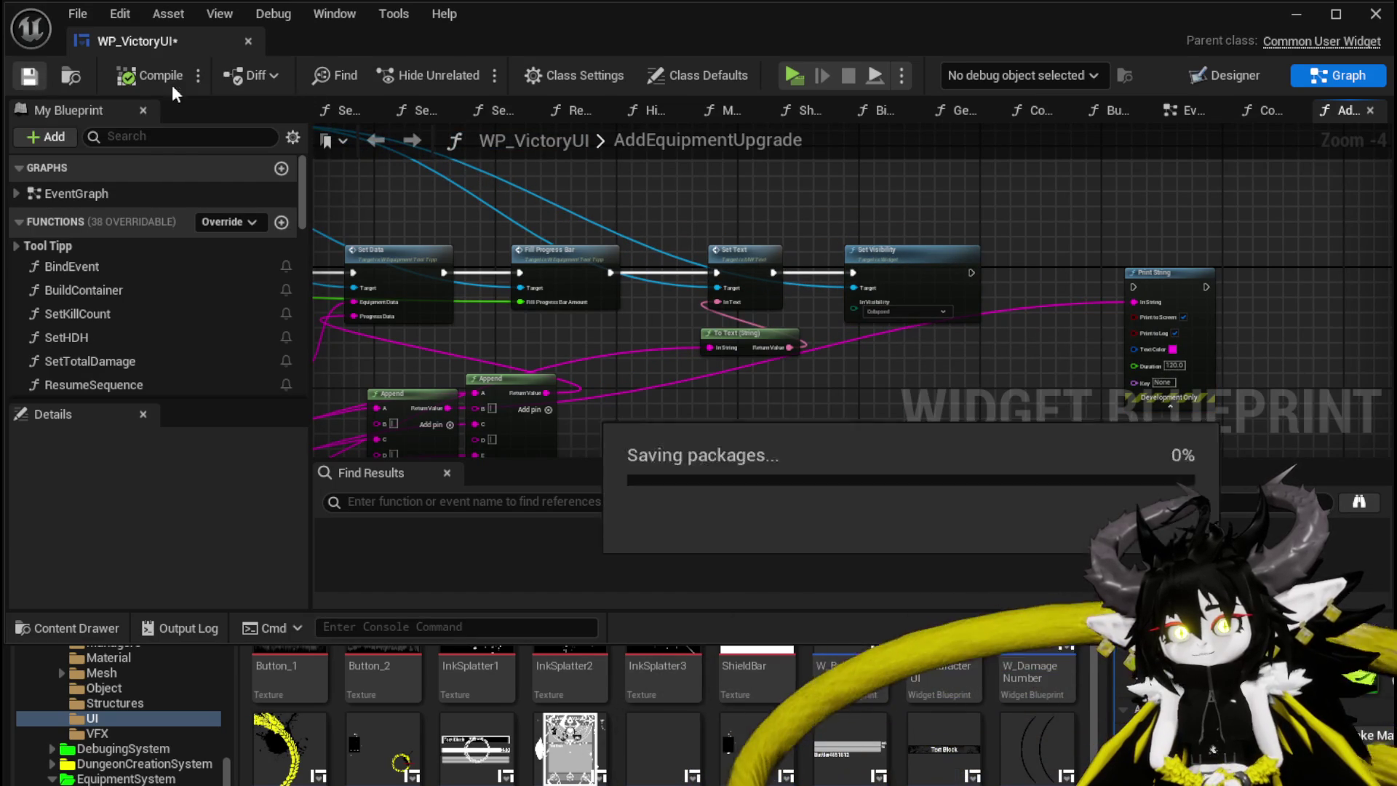
click(1297, 14)
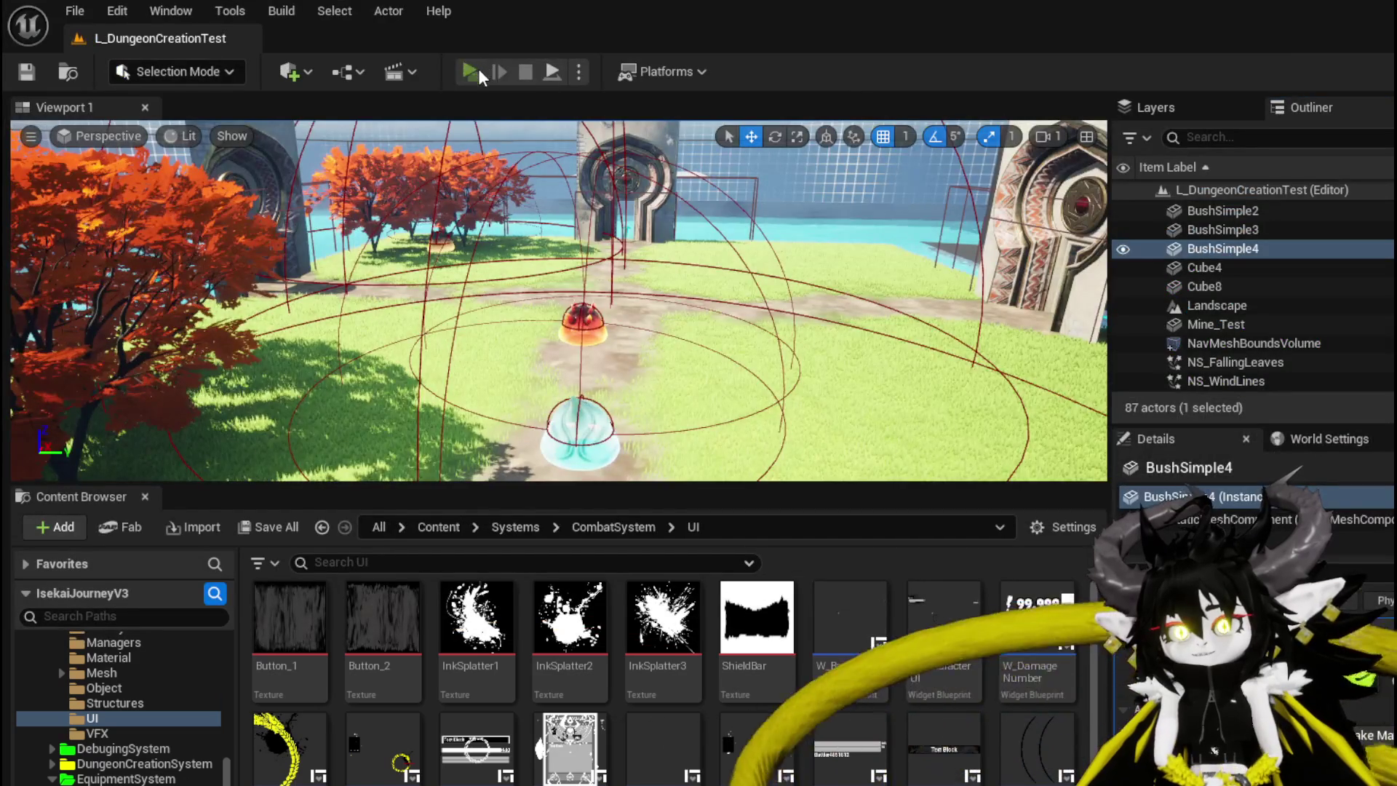
Win a play-test slime battle with Free AIM Fire and confirm the victory equipment panels show no SP text
click(472, 73)
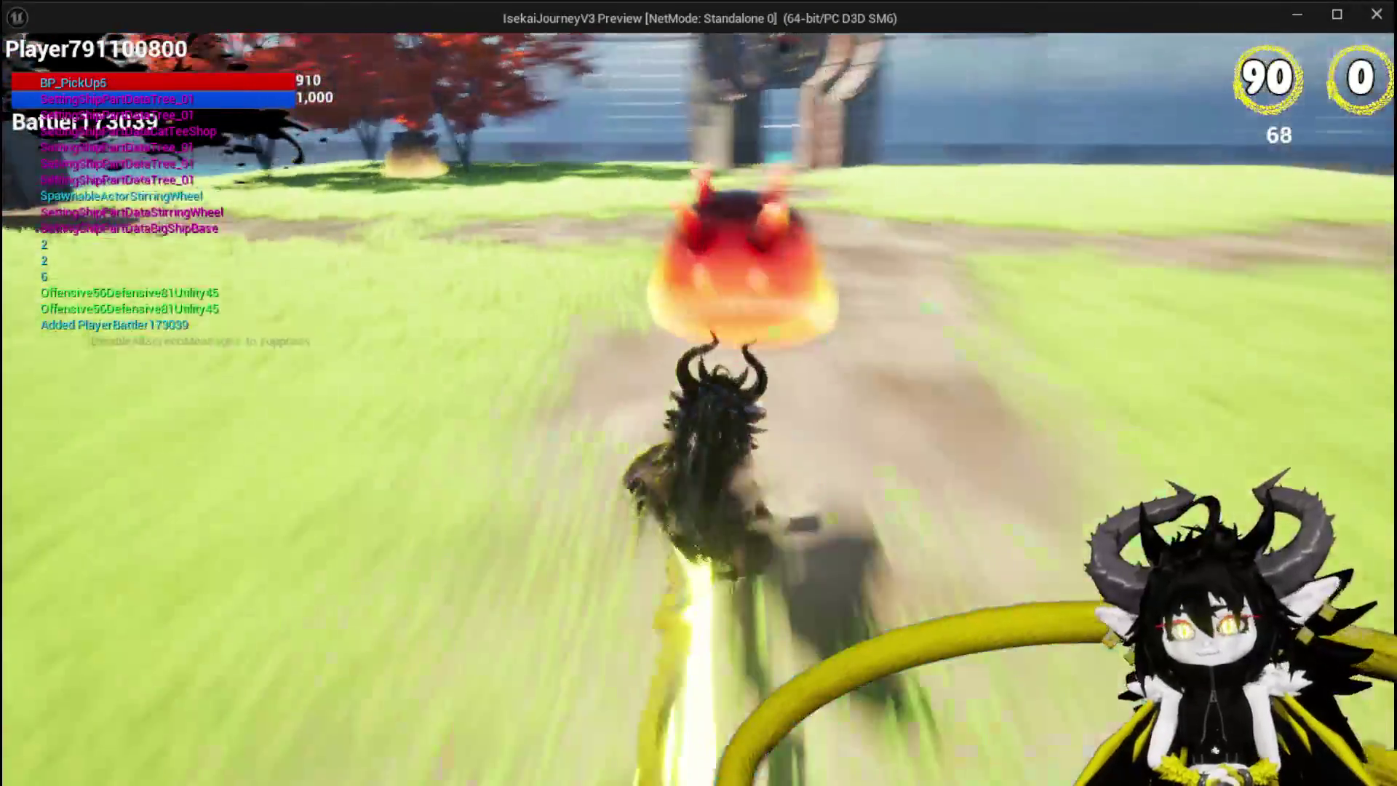
key(space)
key(w)
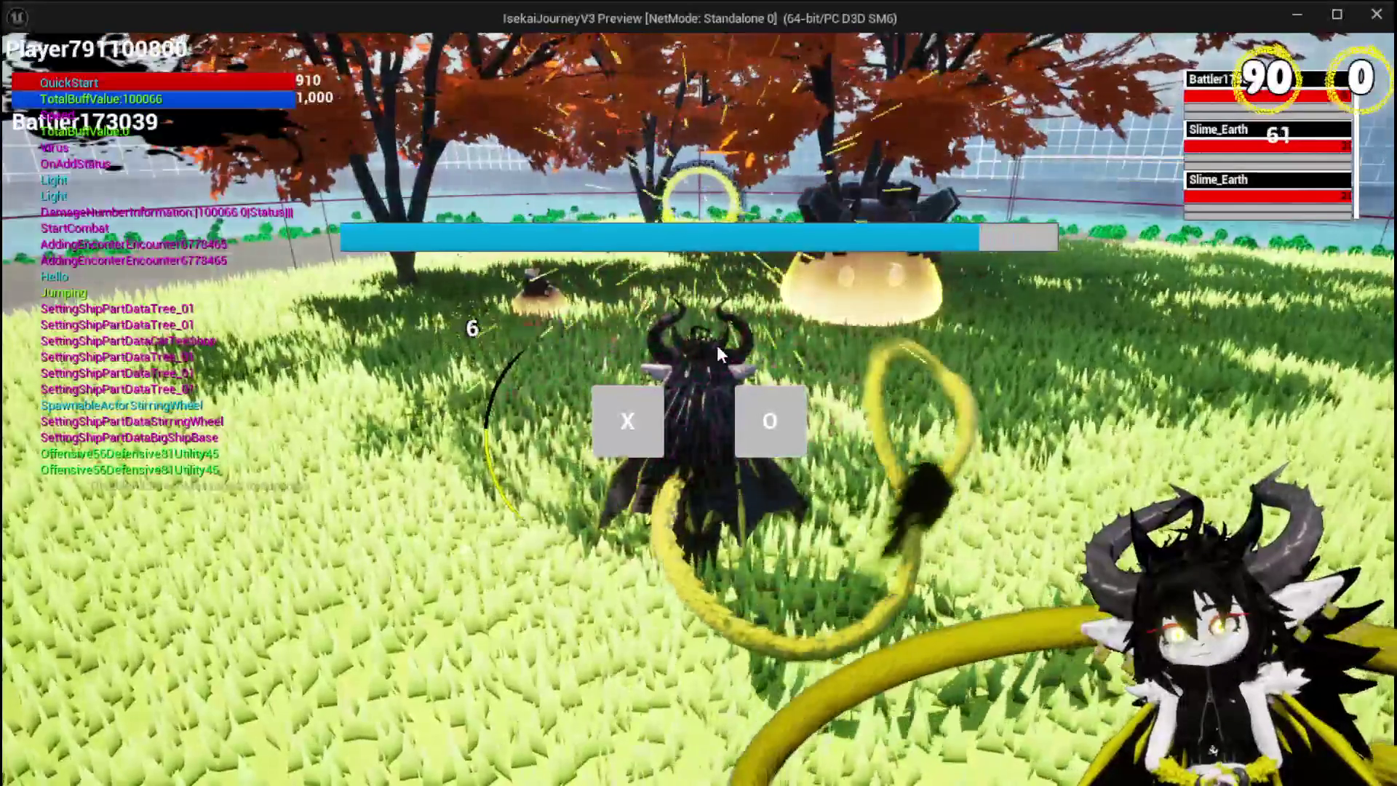
click(614, 423)
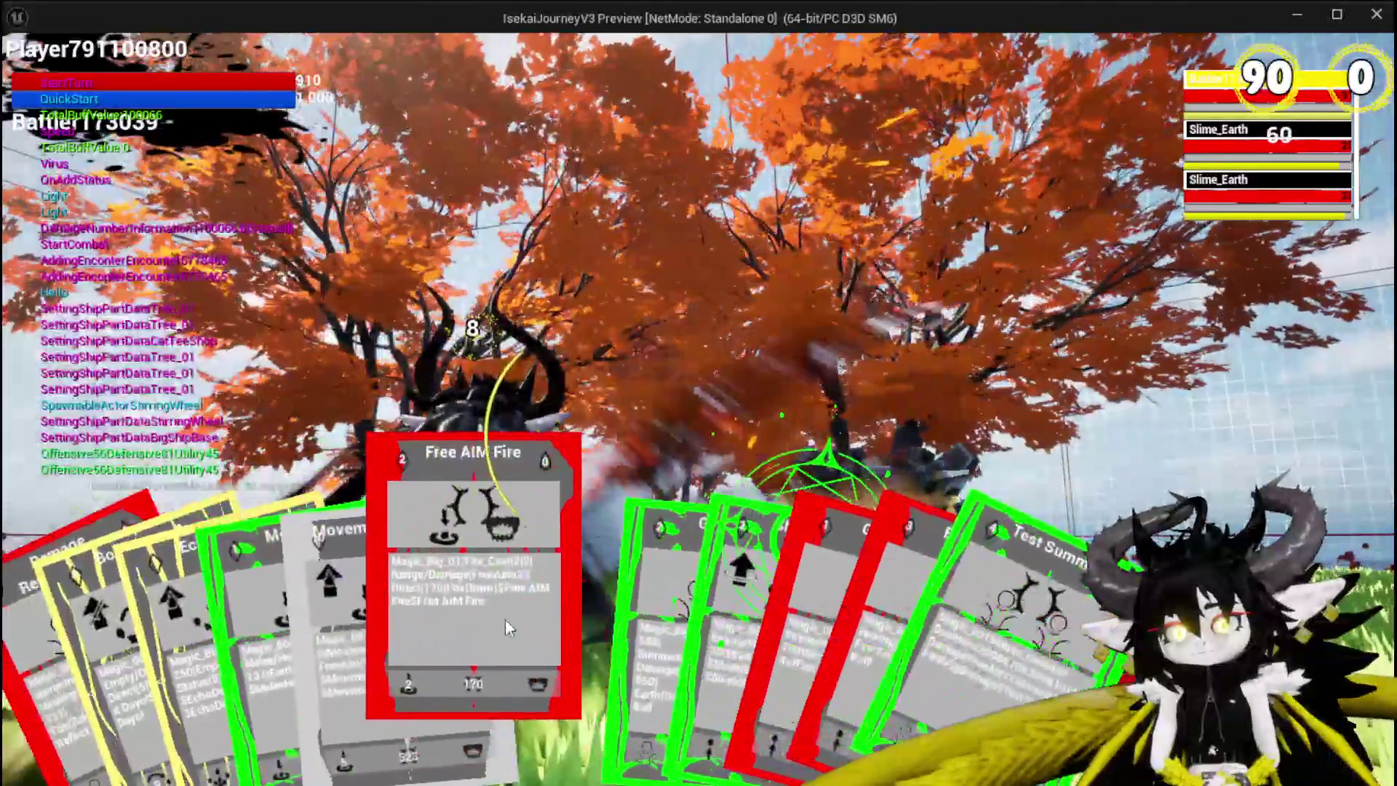
click(505, 619)
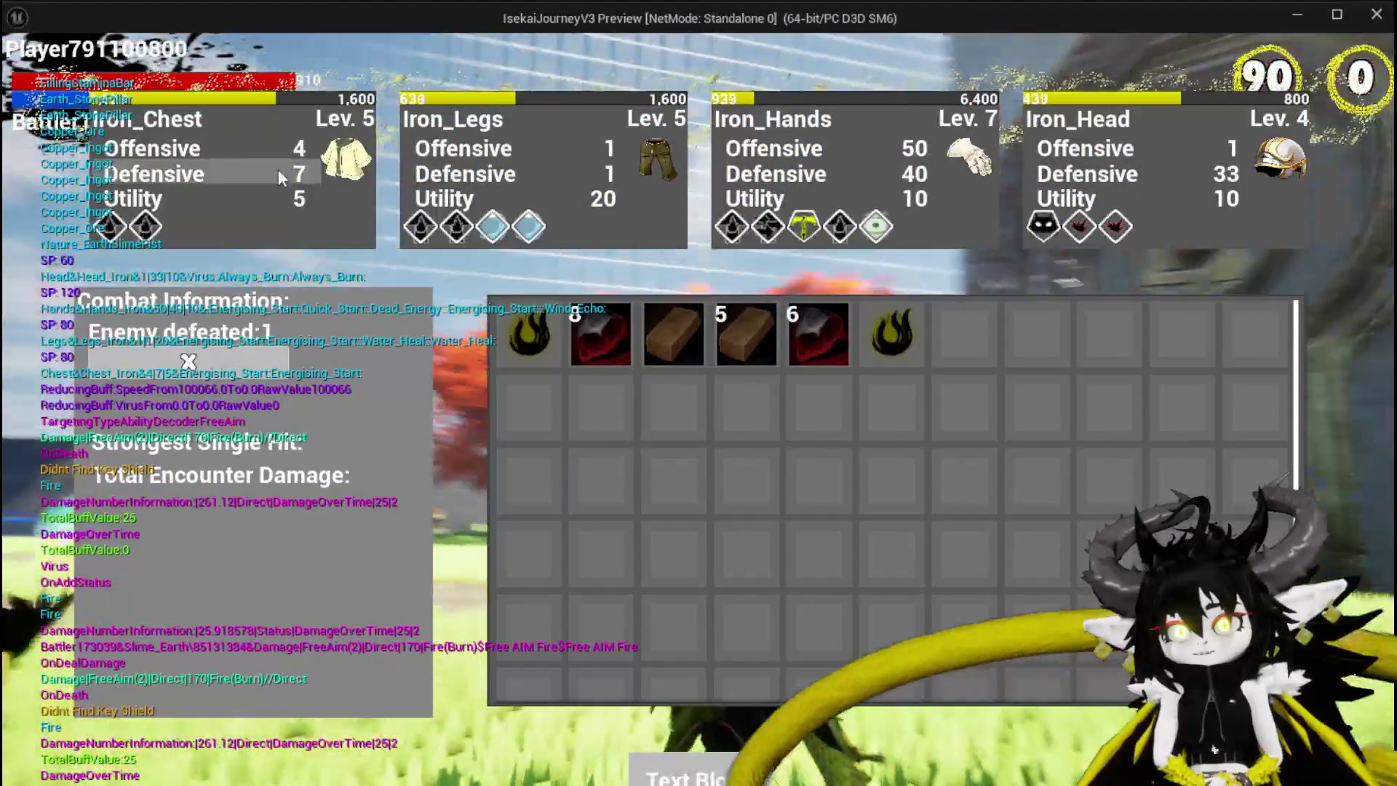
key(Escape)
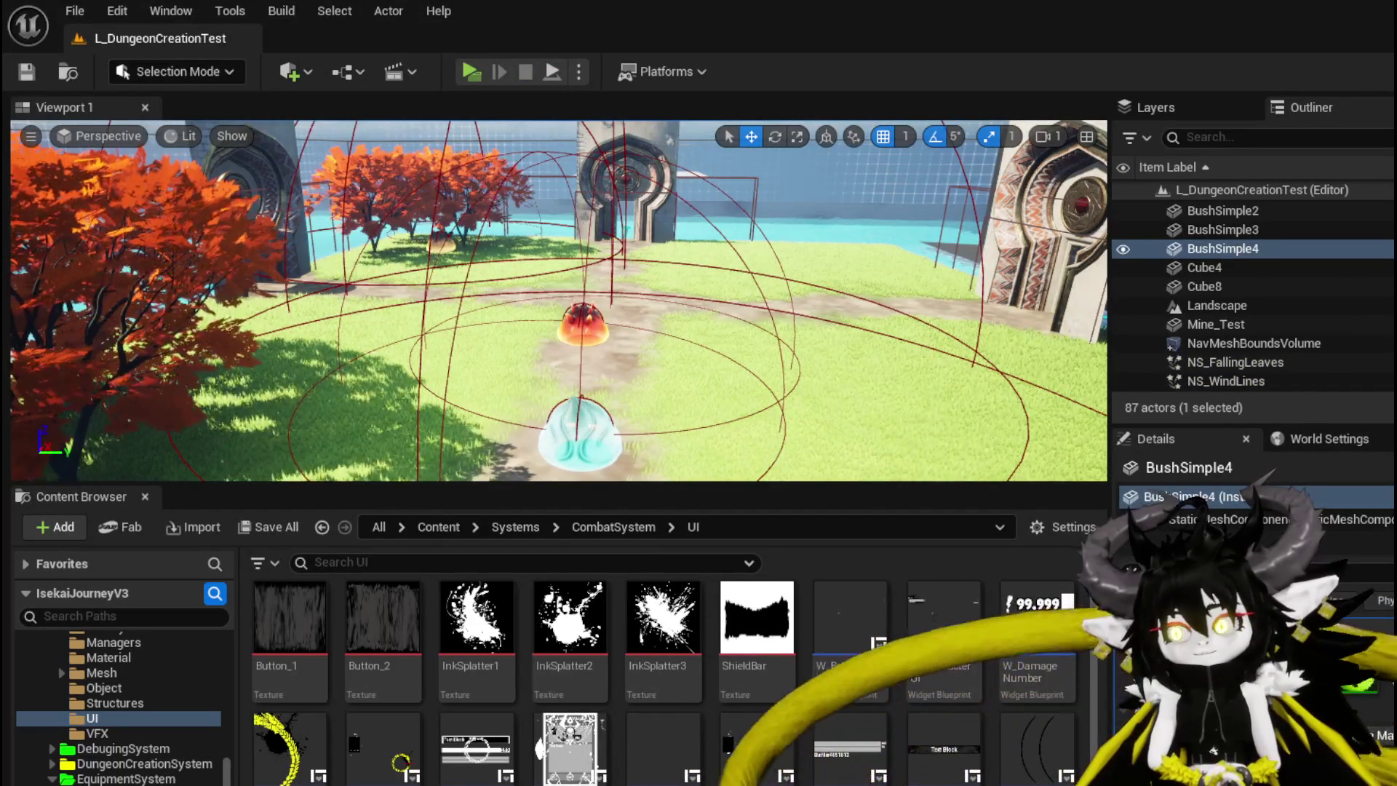
key(alt+Tab)
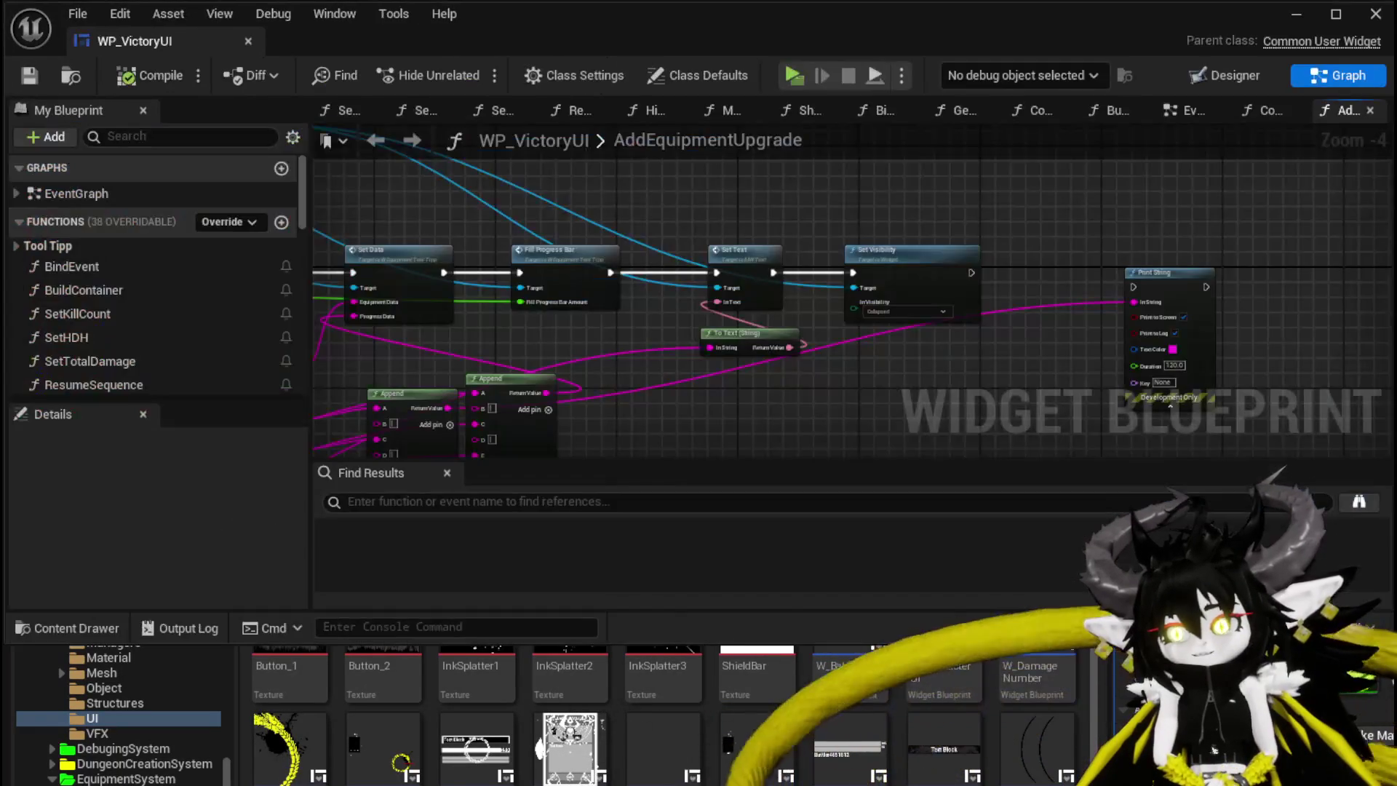
Disconnect To Text (String) from Set Text's In Text, enter the literal 'Test', and compile
mouse_move(827, 361)
mouse_down()
mouse_move(748, 374)
mouse_move(889, 250)
mouse_move(736, 344)
mouse_up()
scroll(763, 281, up, 3)
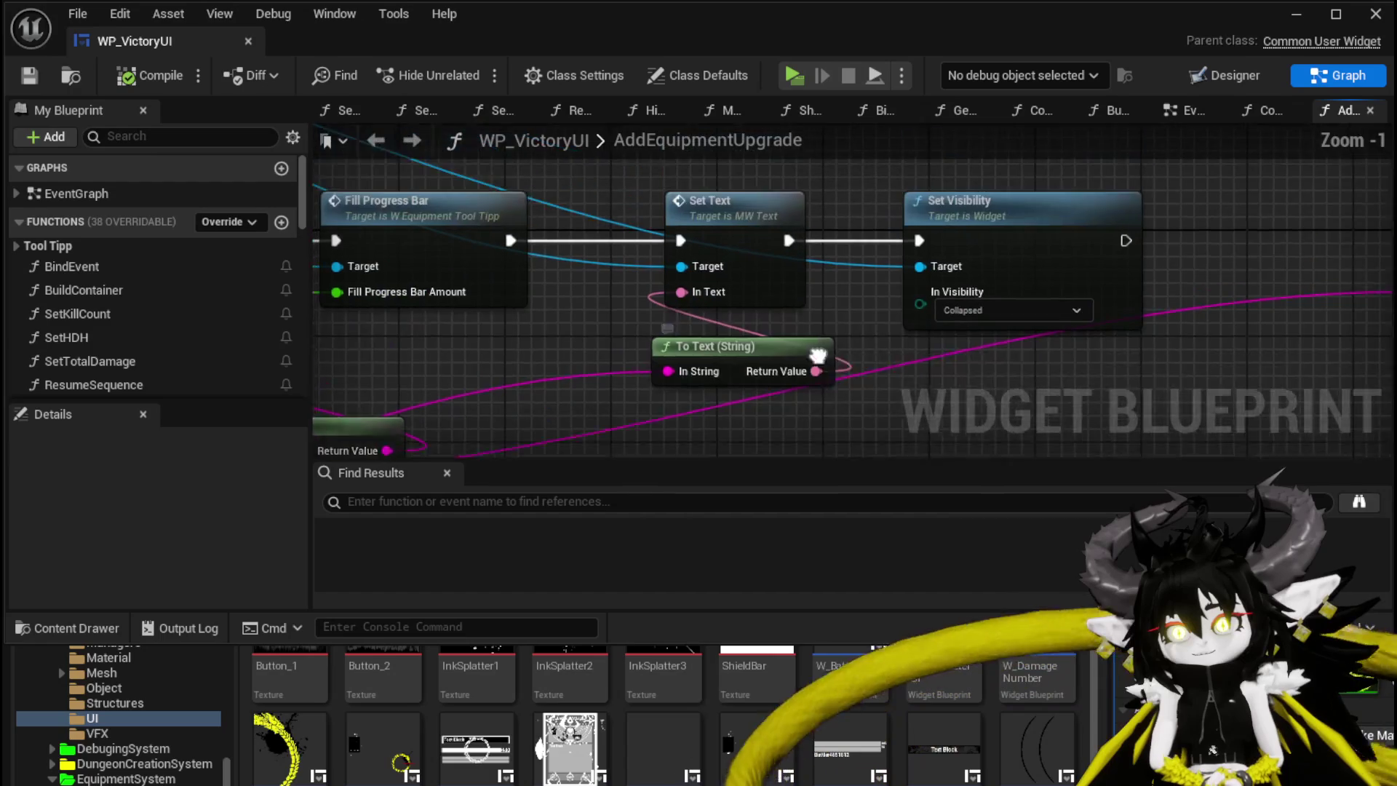
alt+click(693, 367)
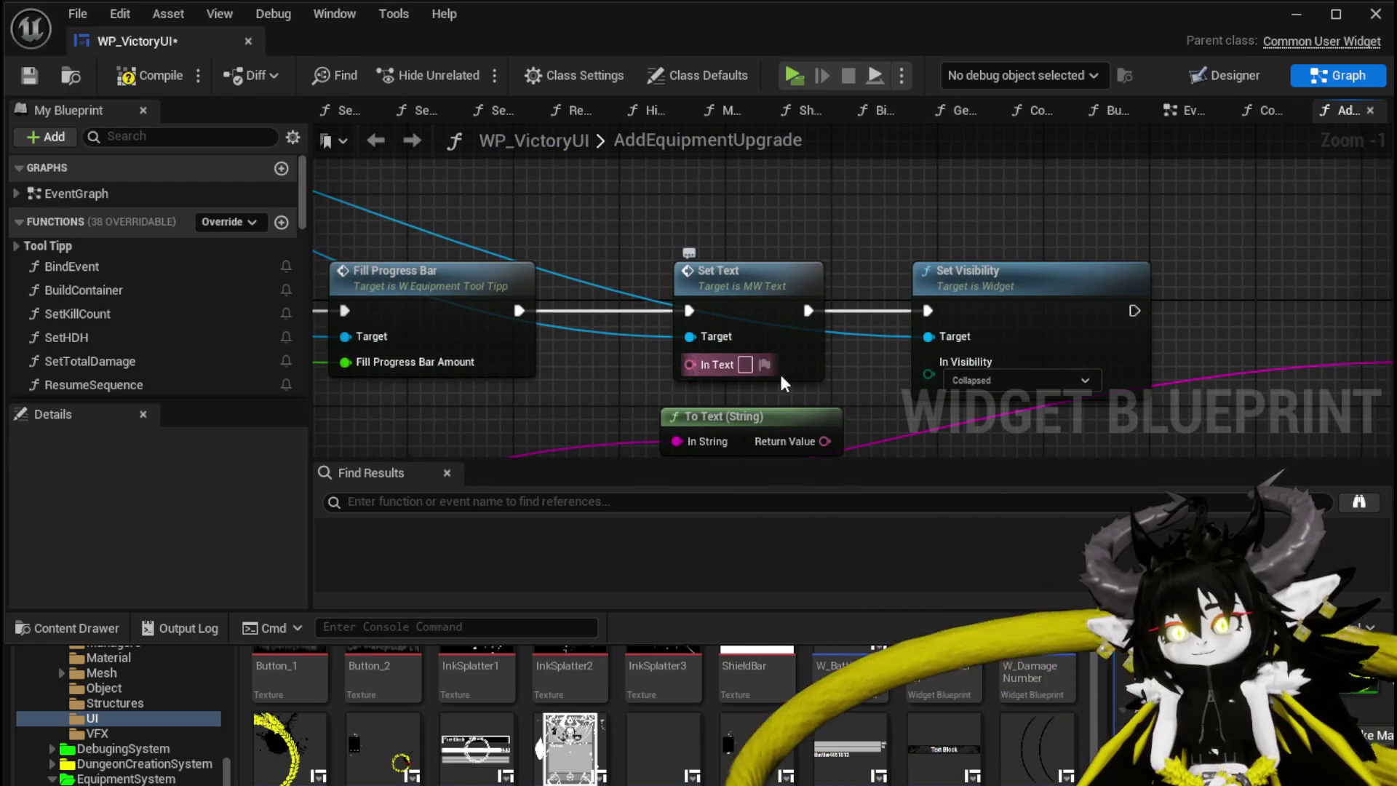
text(Test)
key(Return)
click(34, 72)
click(1296, 14)
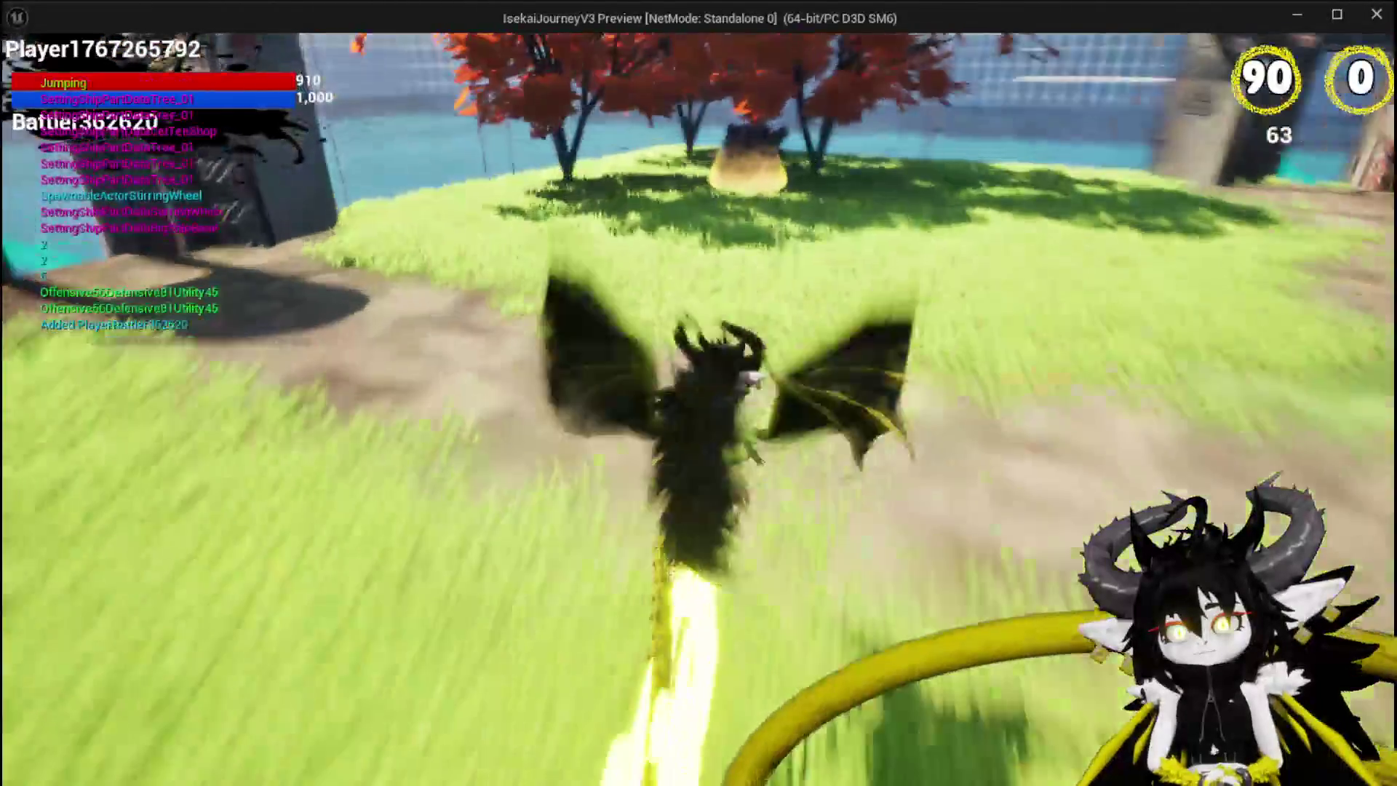
Defeat the slime with Free AIM Fire, check the victory screen still lacks SP text, and return to the editor
key(w)
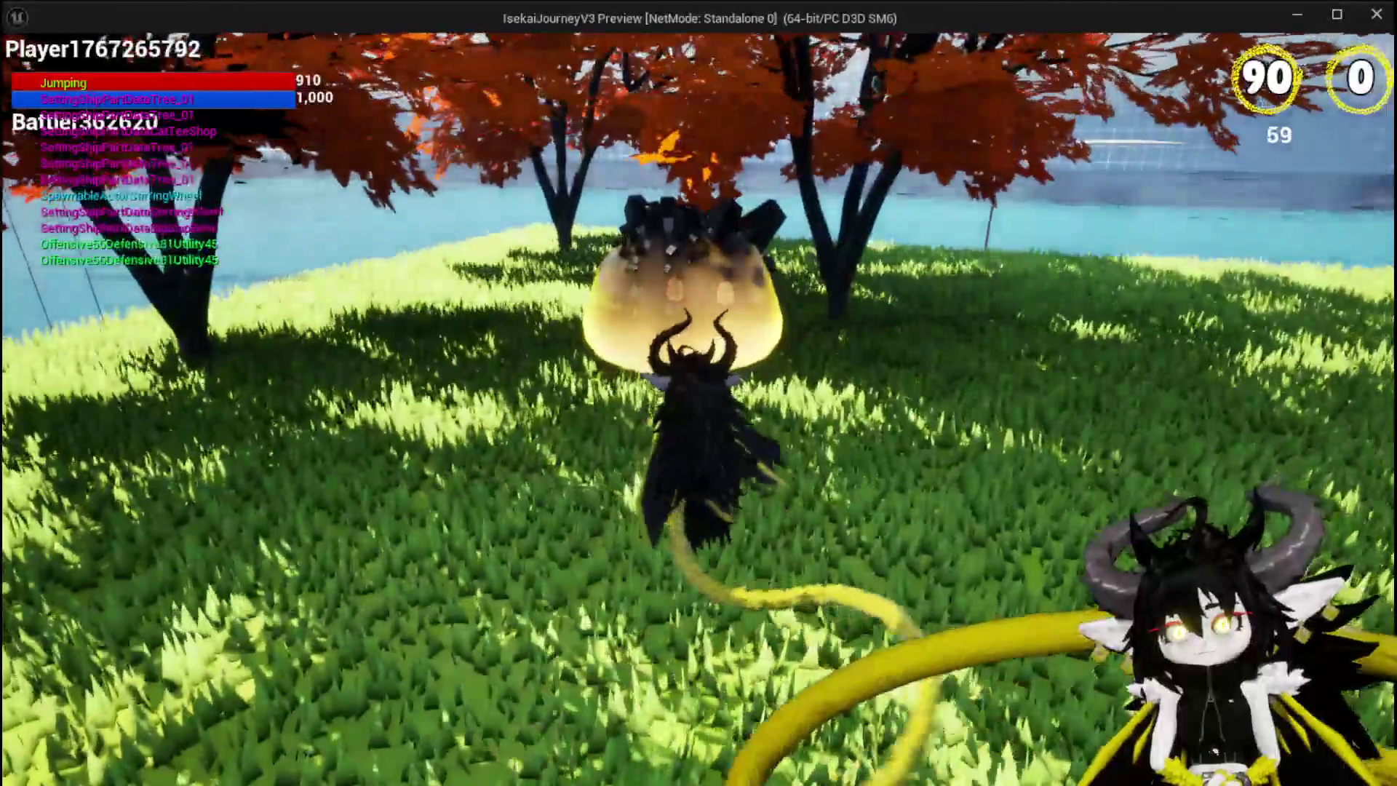
key(w)
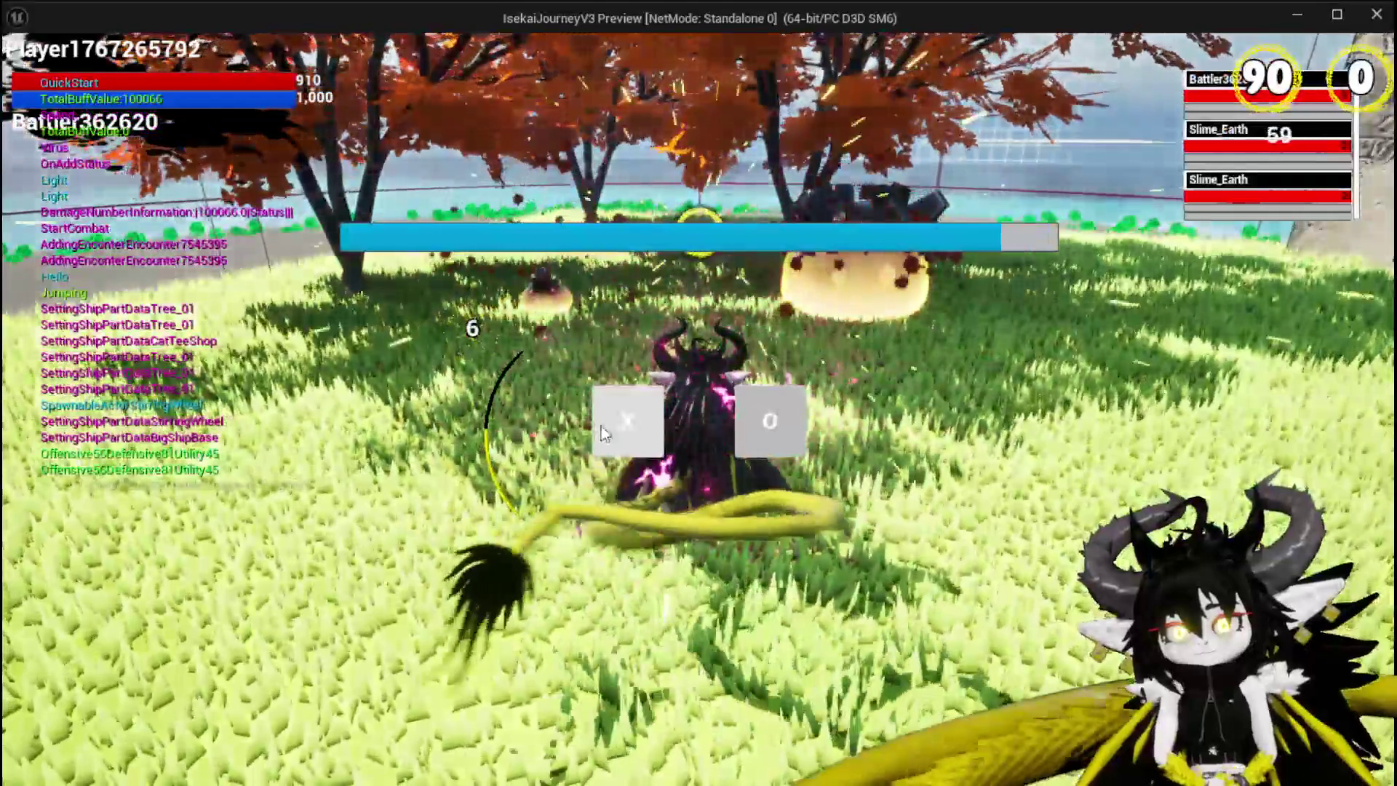
click(600, 421)
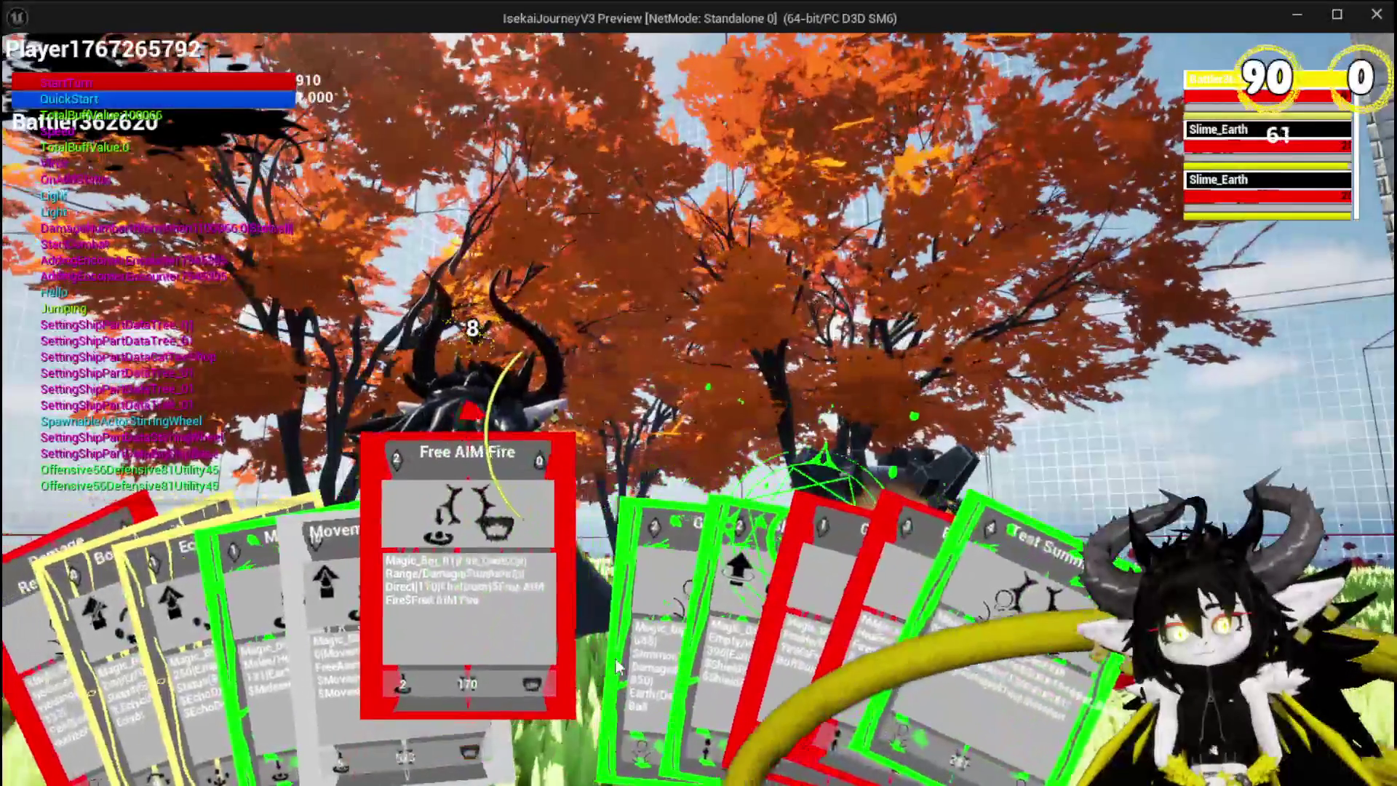
click(377, 631)
click(387, 627)
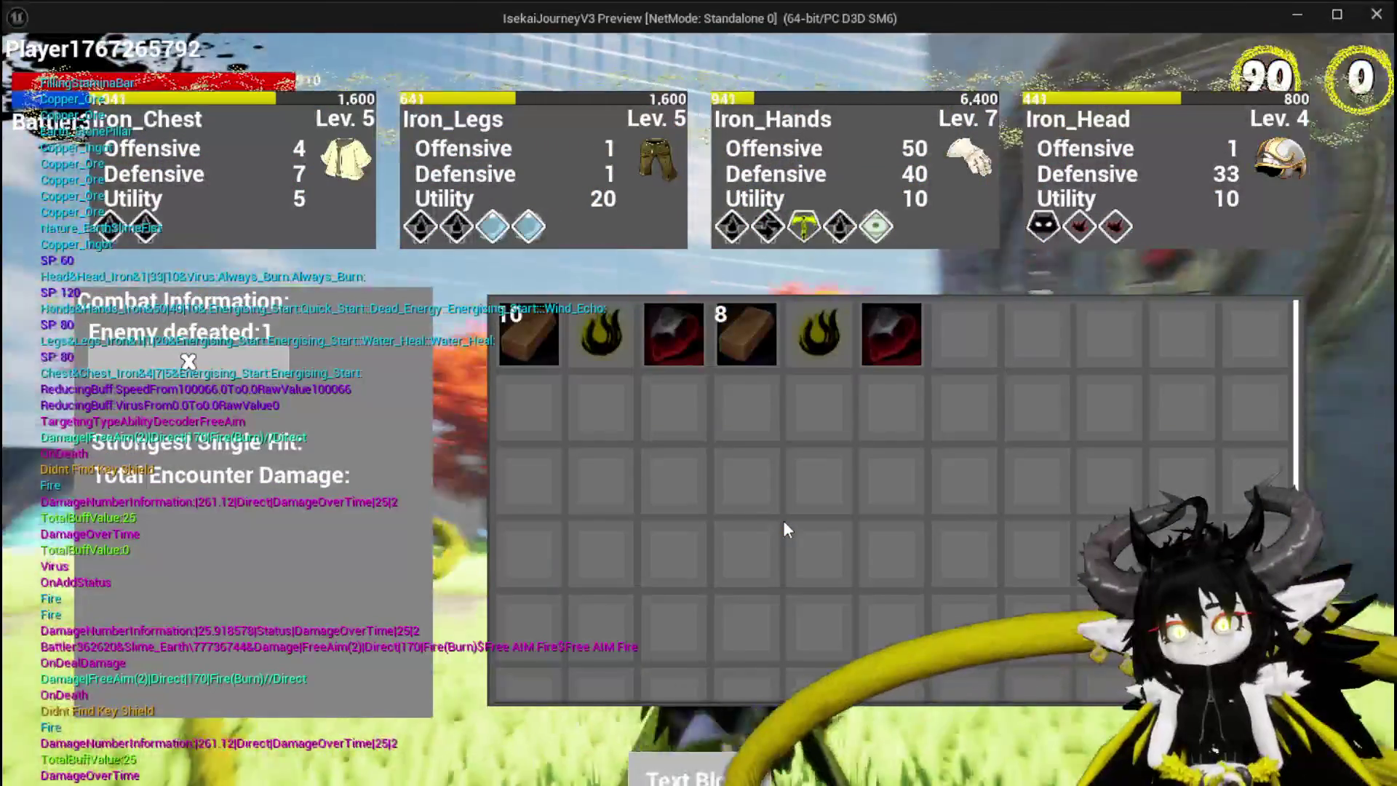
key(alt+Tab)
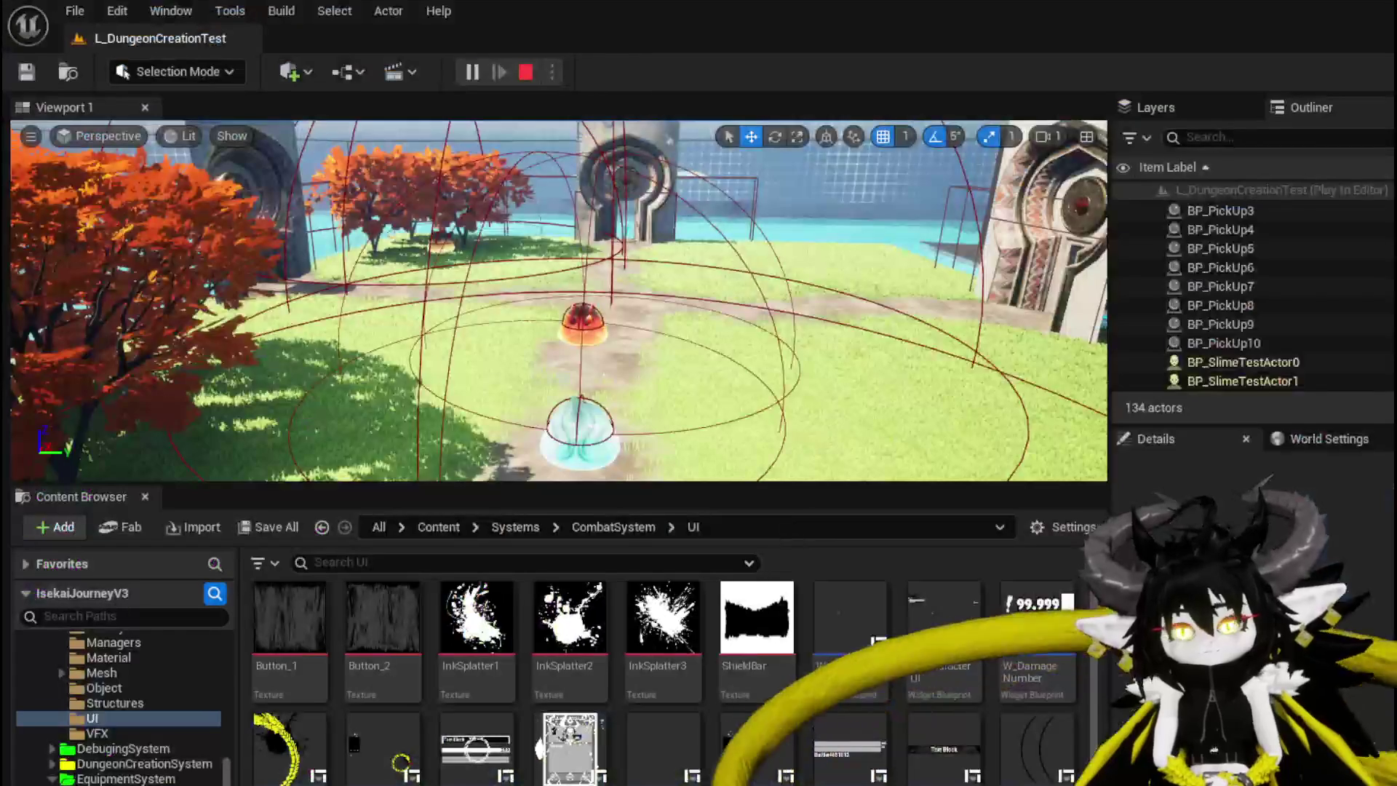
Run another play-test, win with Free AIM Fire, and see SP: 0 on all four equipment panels
key(alt+Tab)
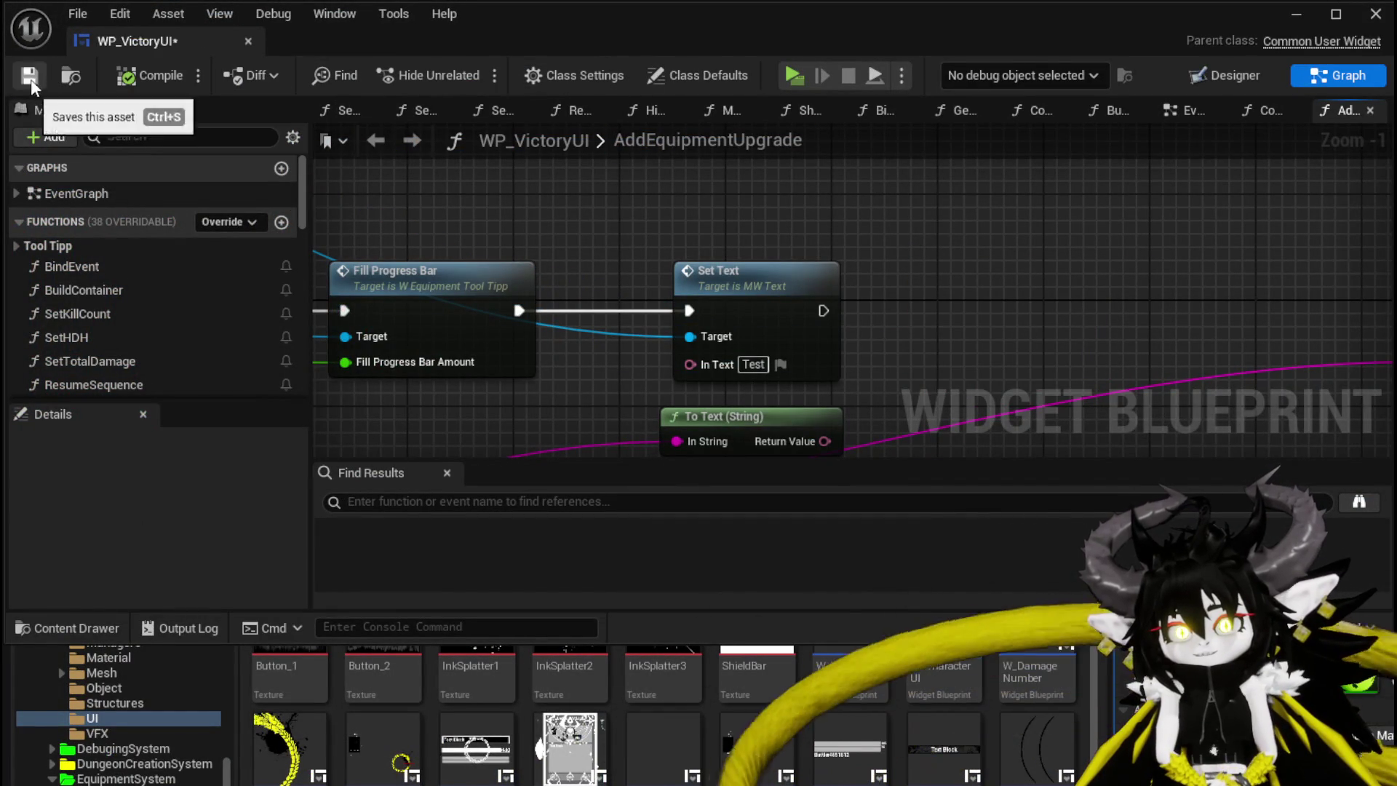
key(alt+Tab)
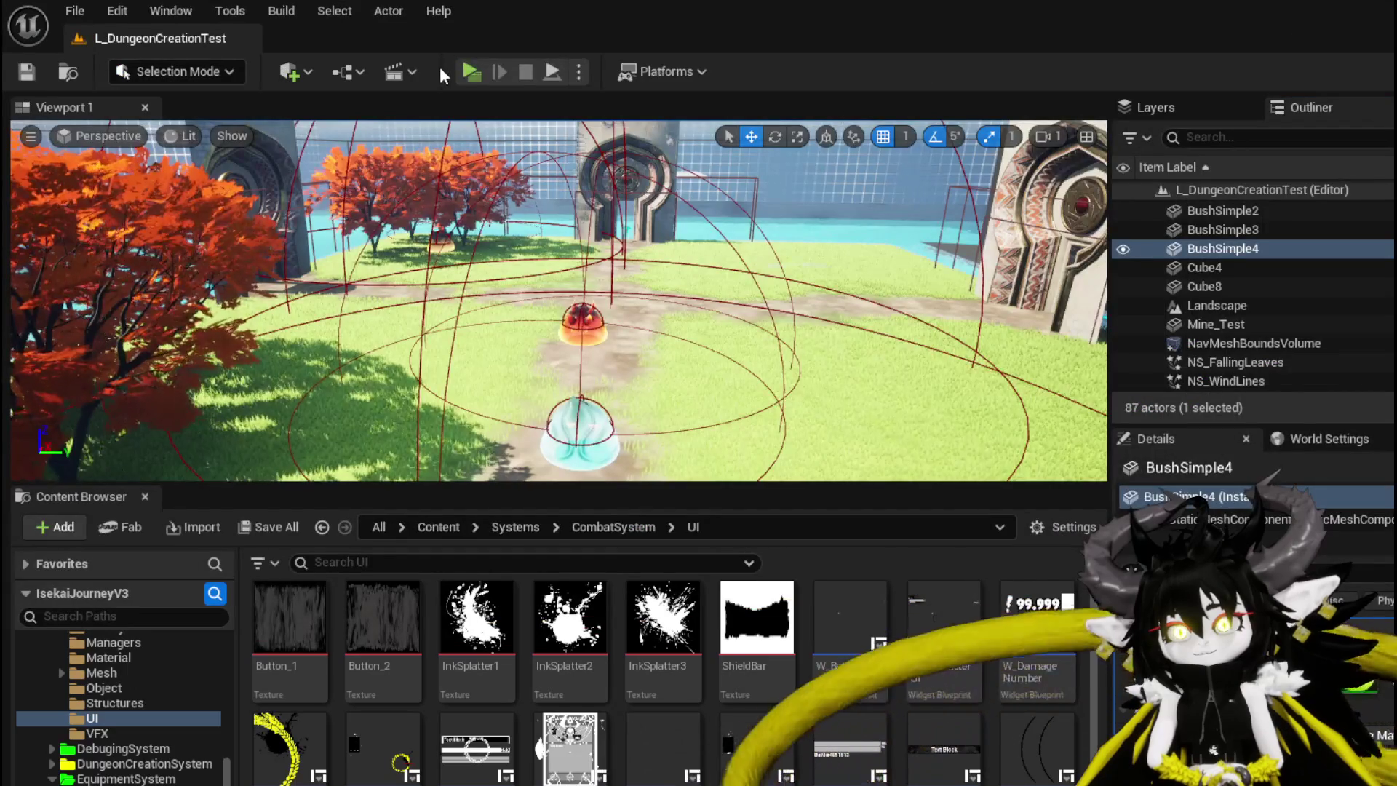
click(471, 72)
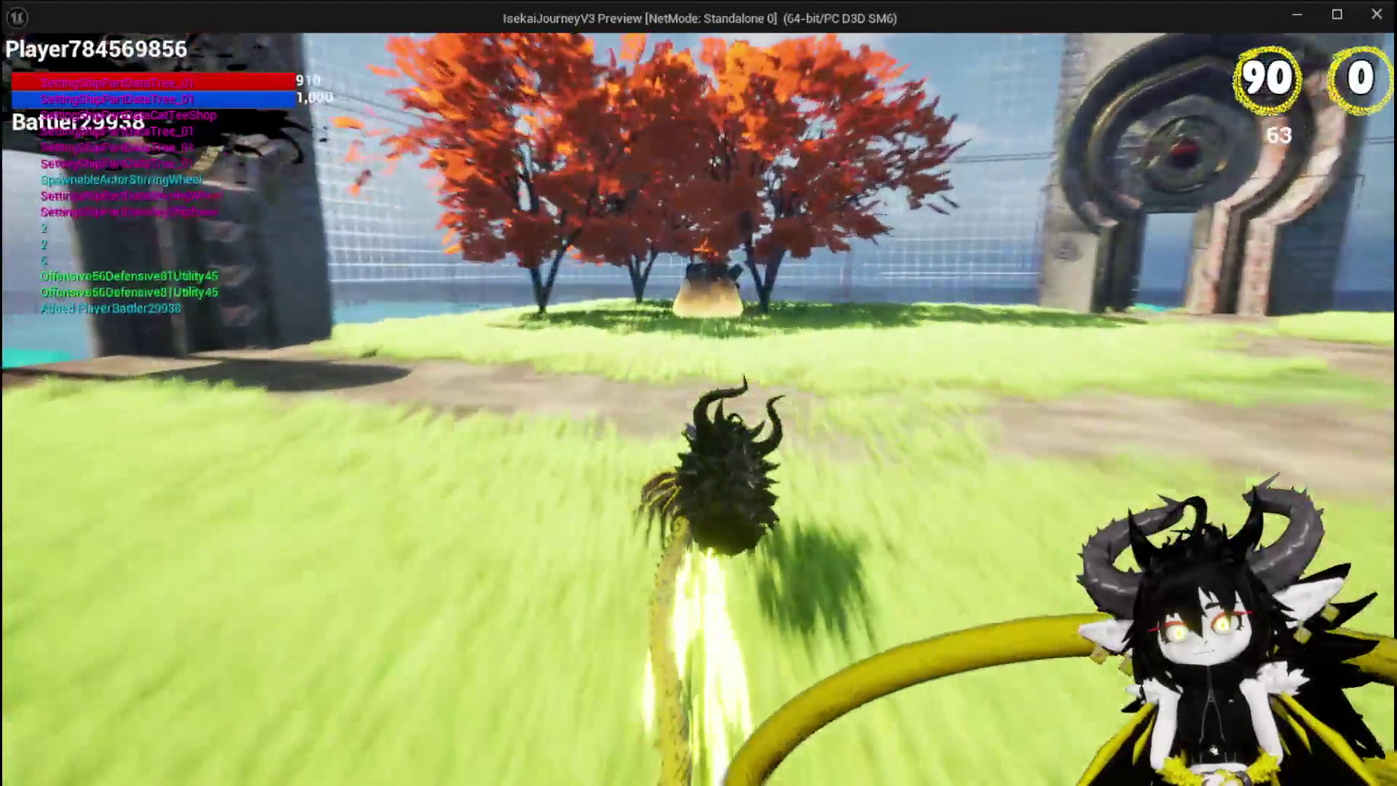
key(w)
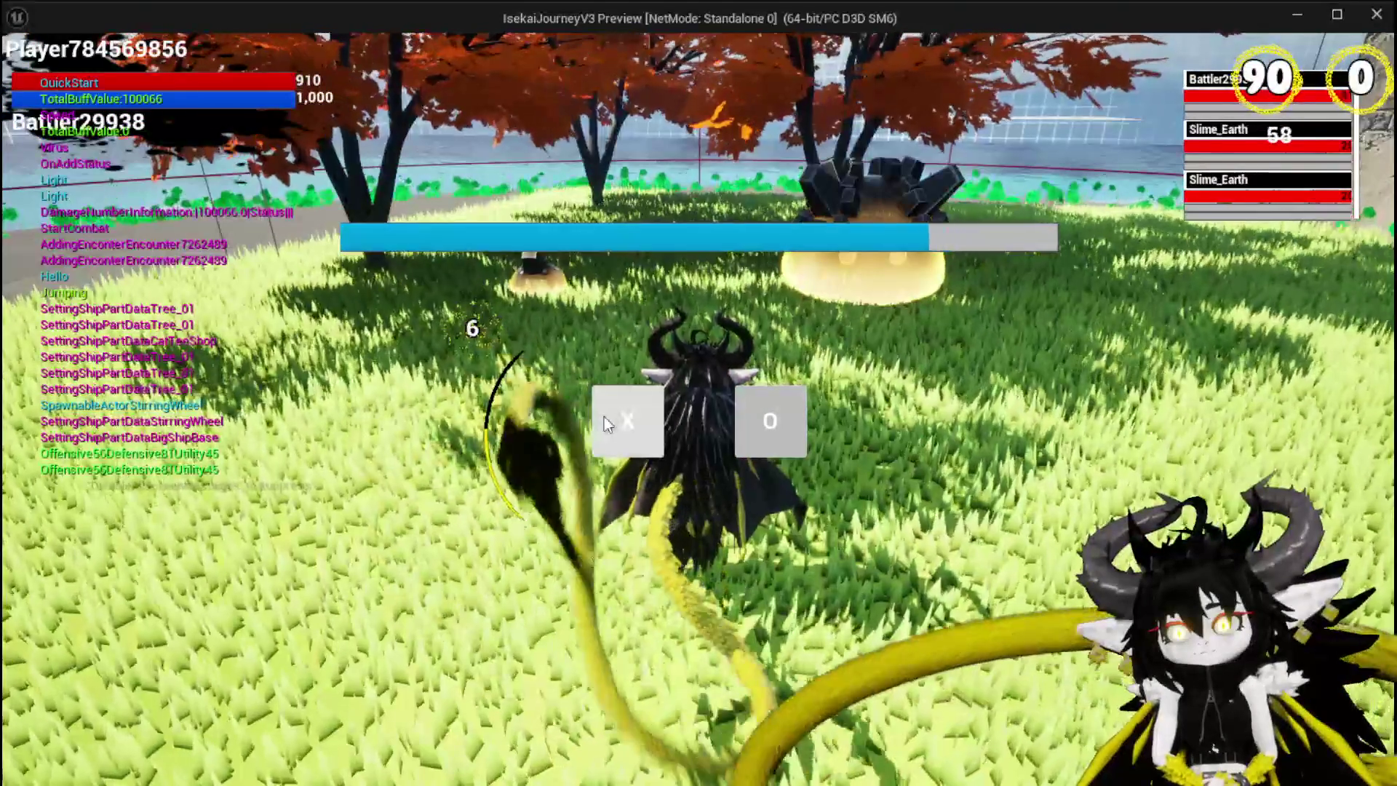
click(604, 416)
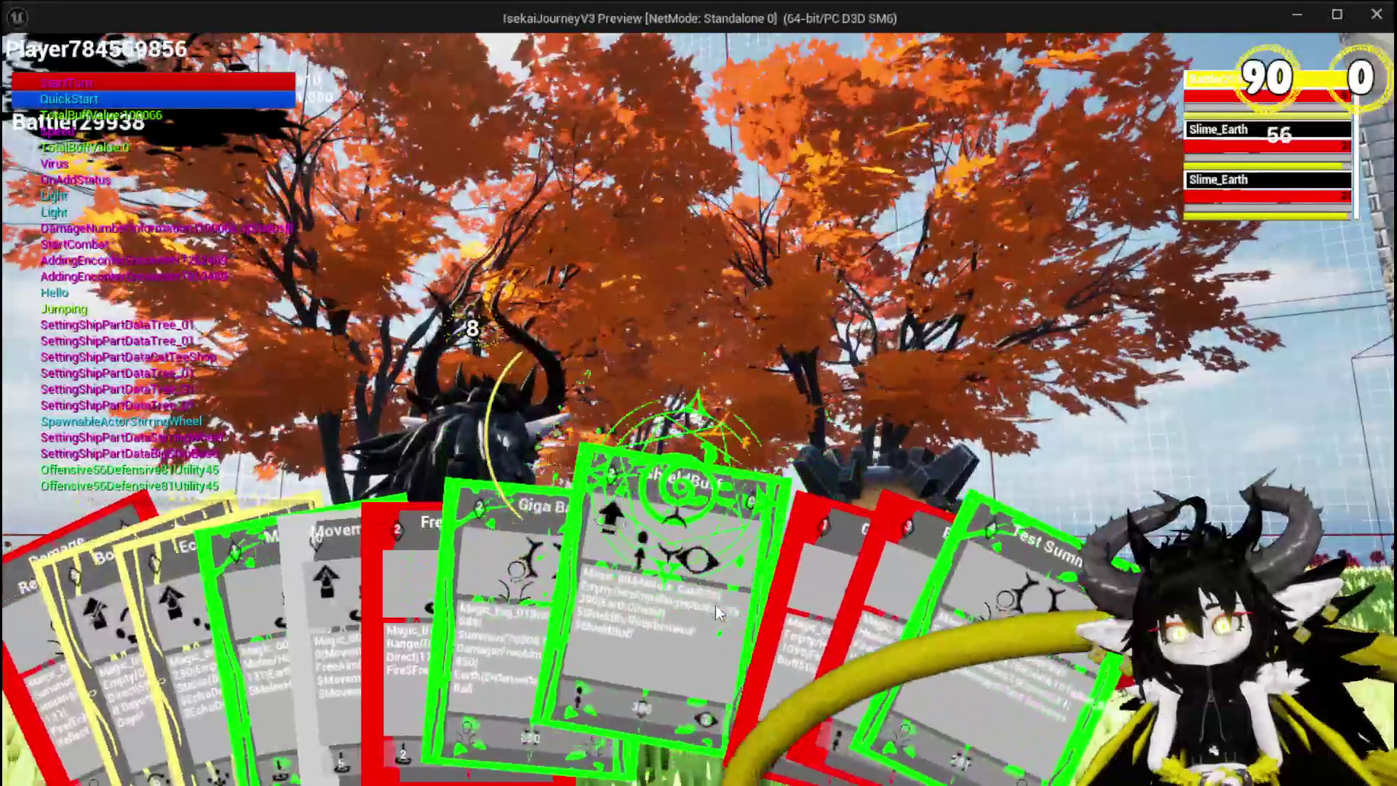
click(421, 572)
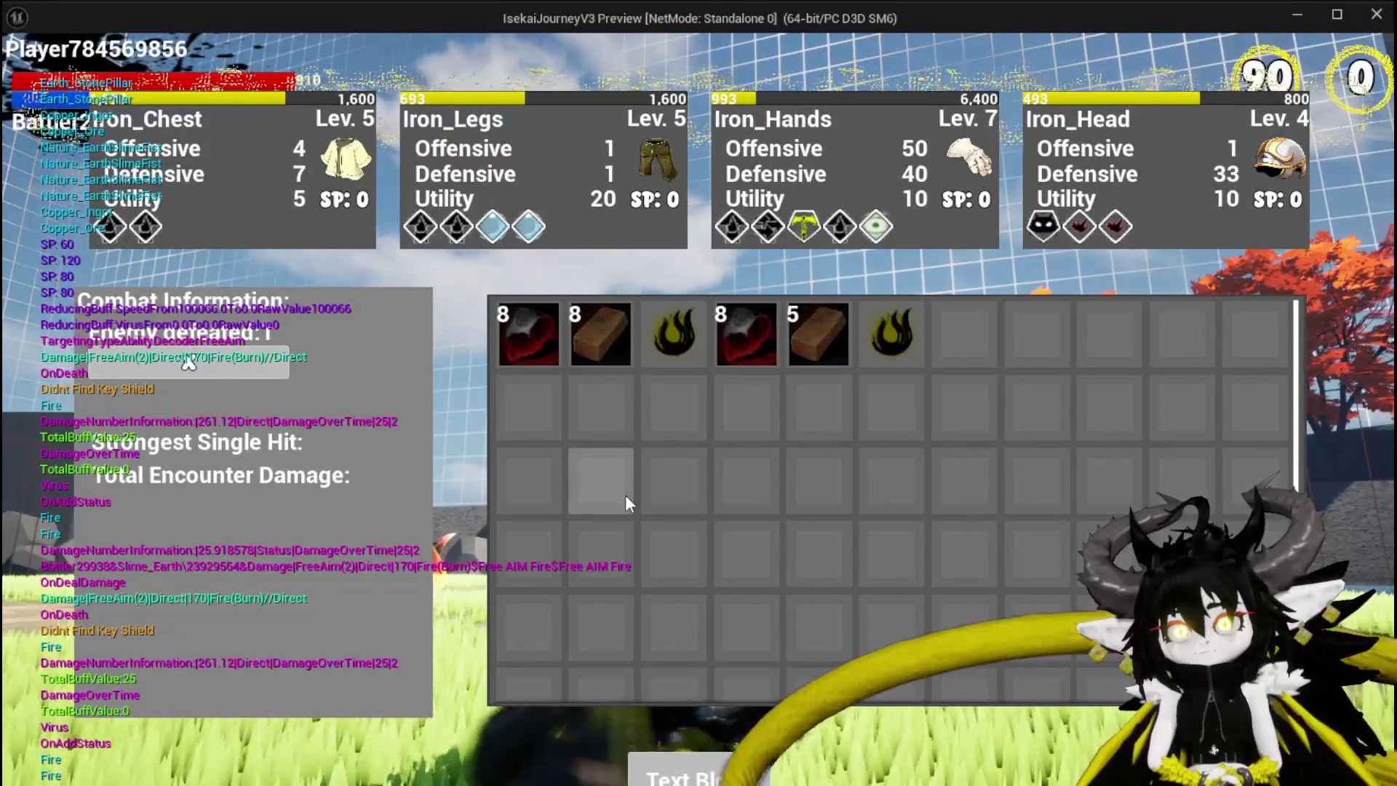
key(Escape)
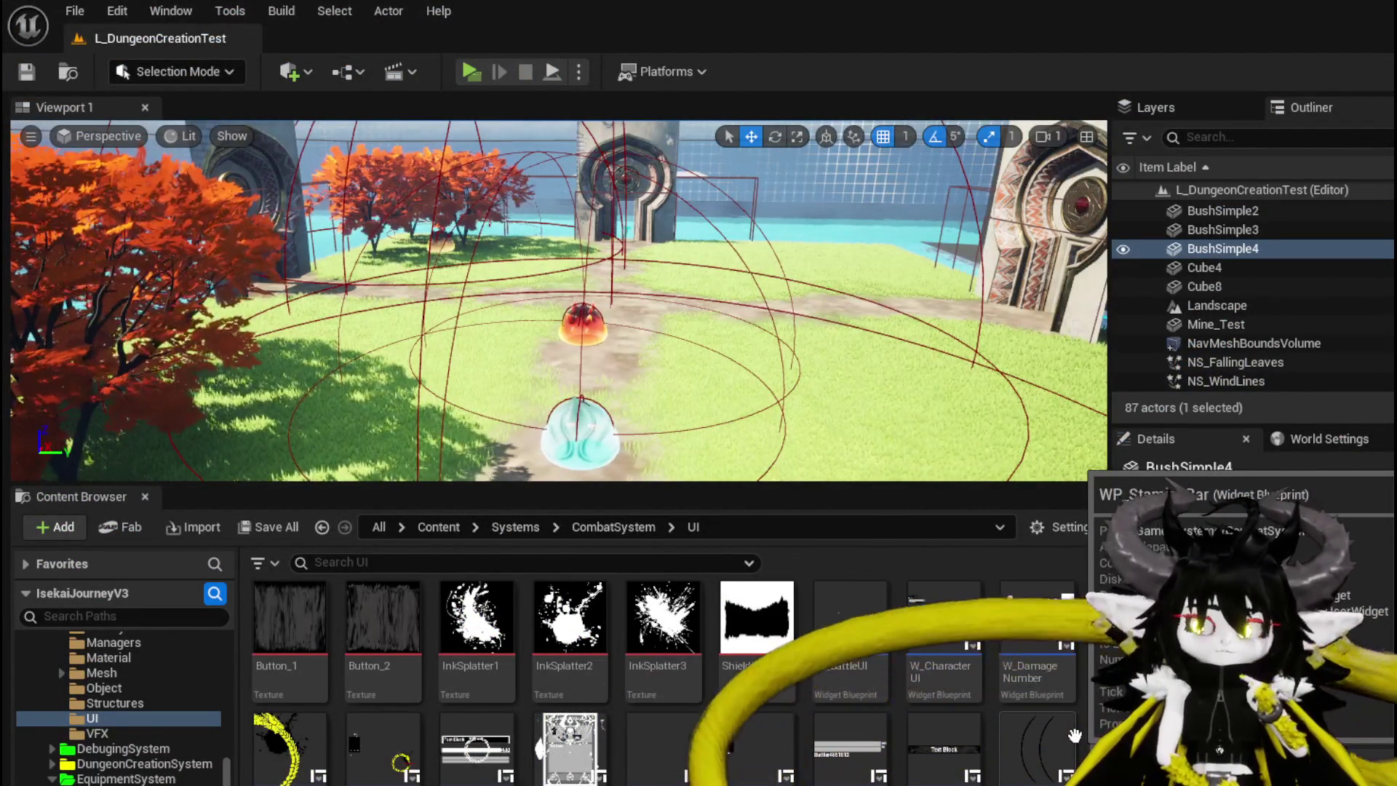
Uncheck Pre Build on W_EquipmentToolTipp's MW_Text_SpendablePoints, save the widget, and start a new play-test
scroll(937, 683, down, 1)
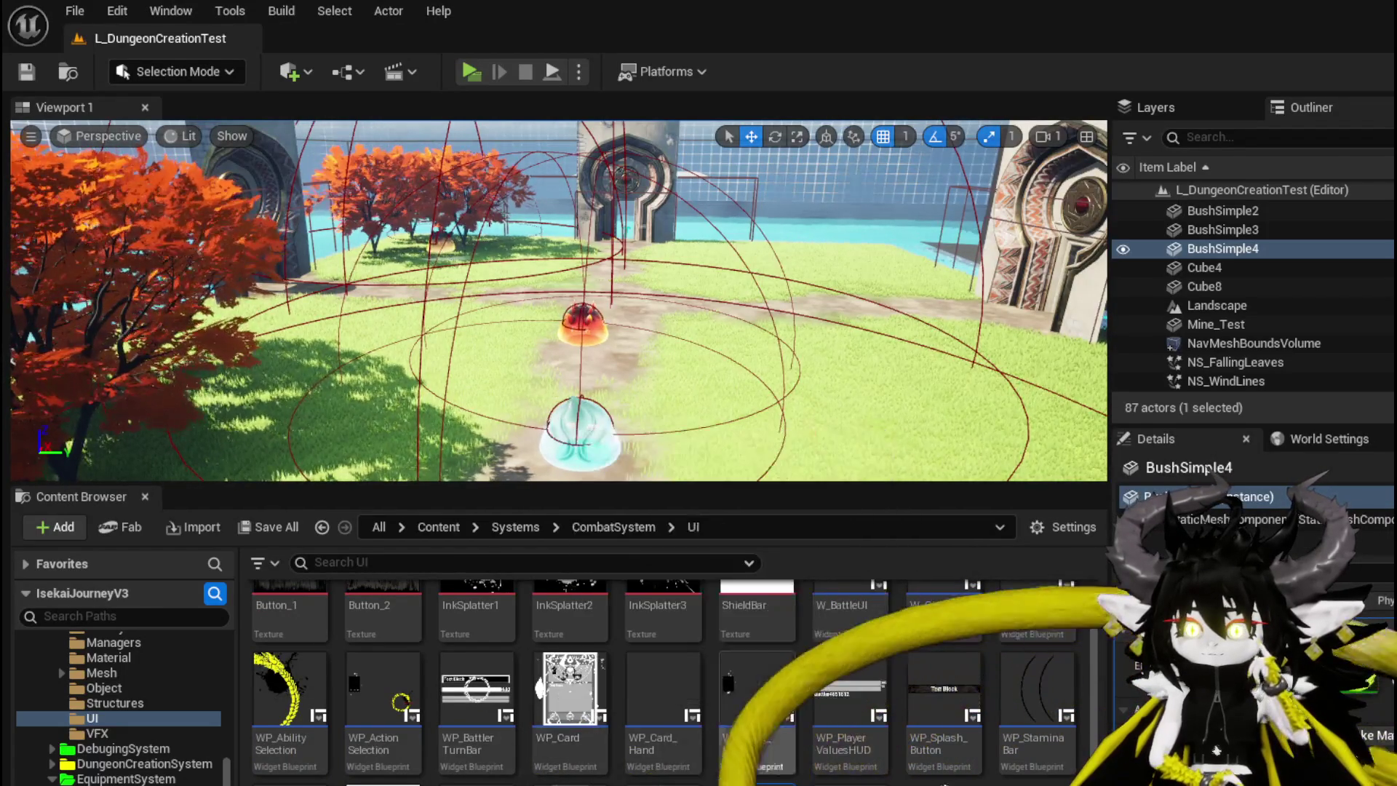
scroll(669, 684, up, 1)
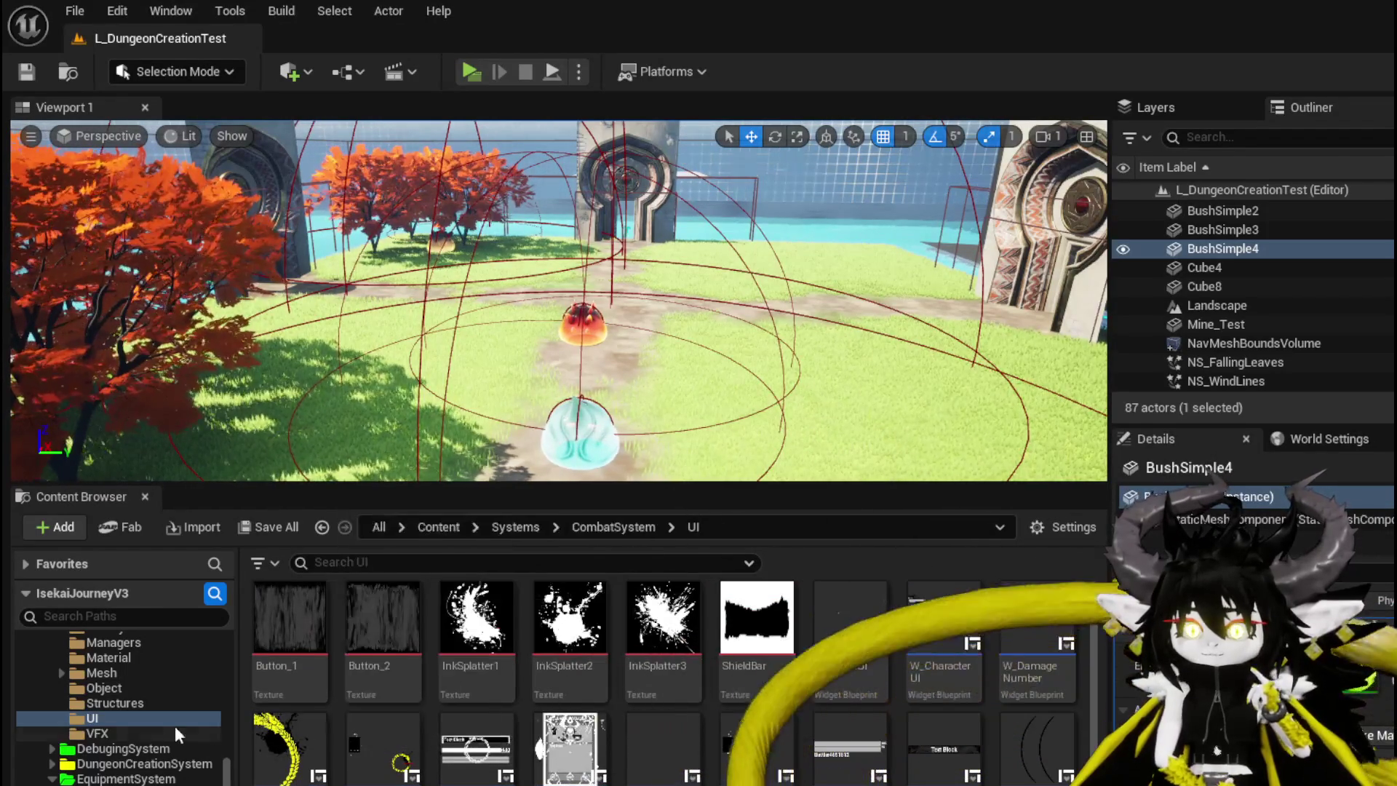
scroll(109, 723, up, 1)
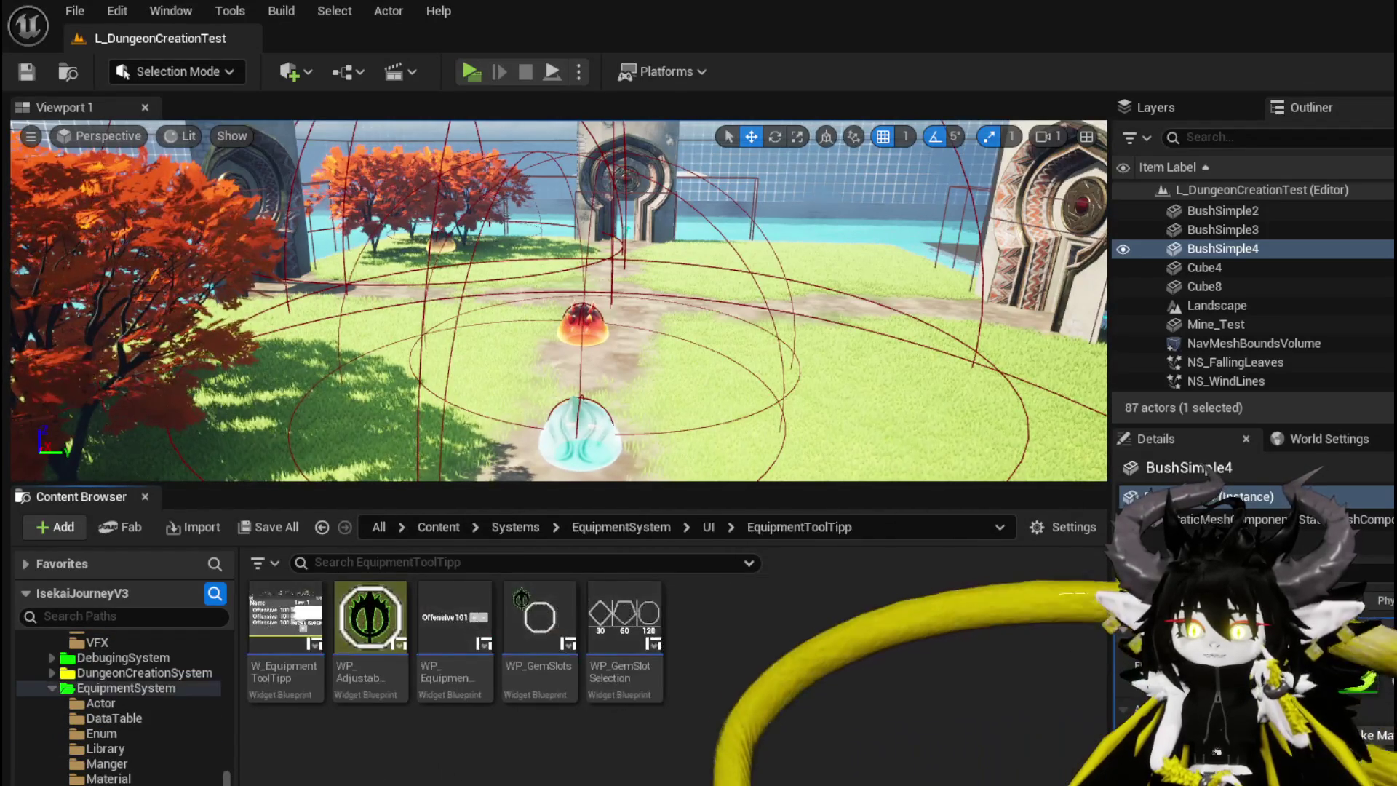
double_click(265, 619)
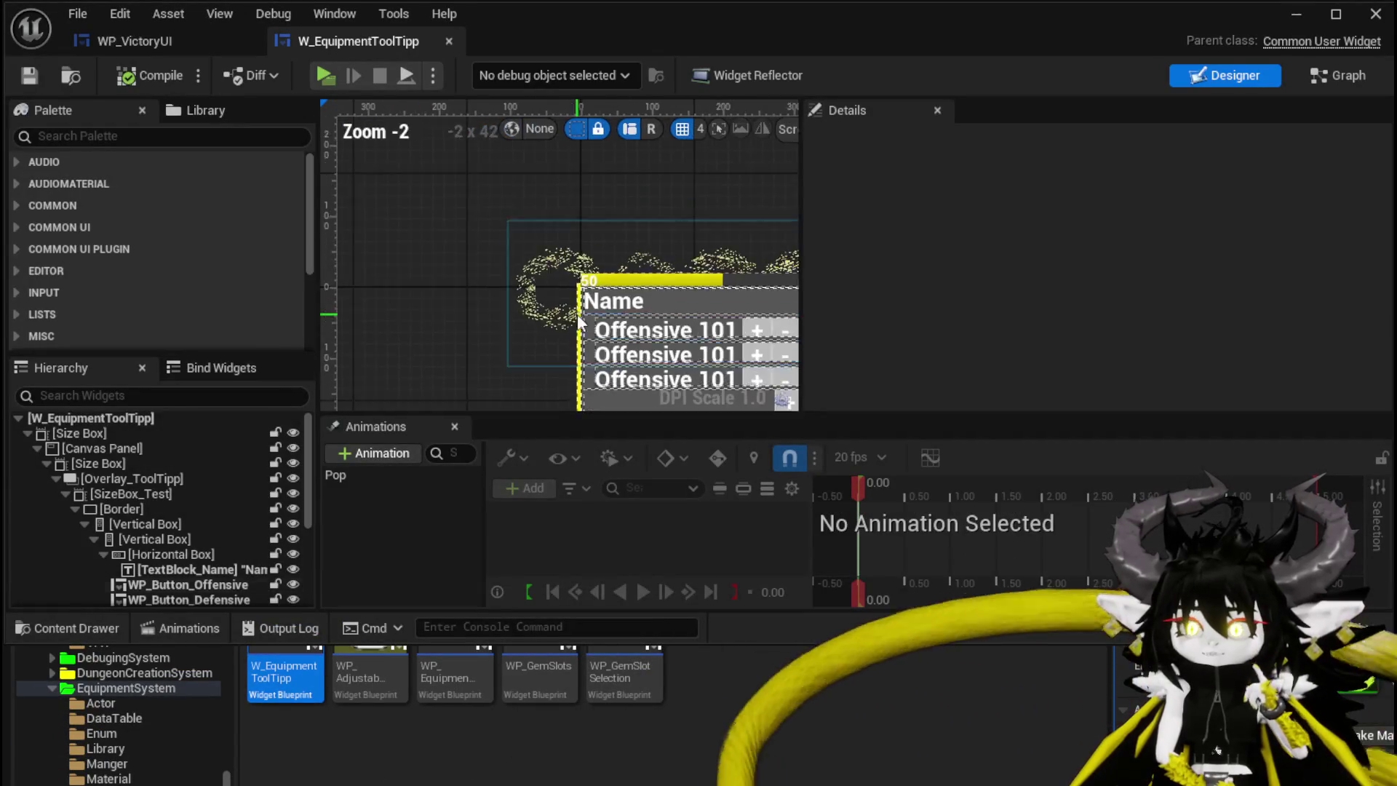
click(588, 224)
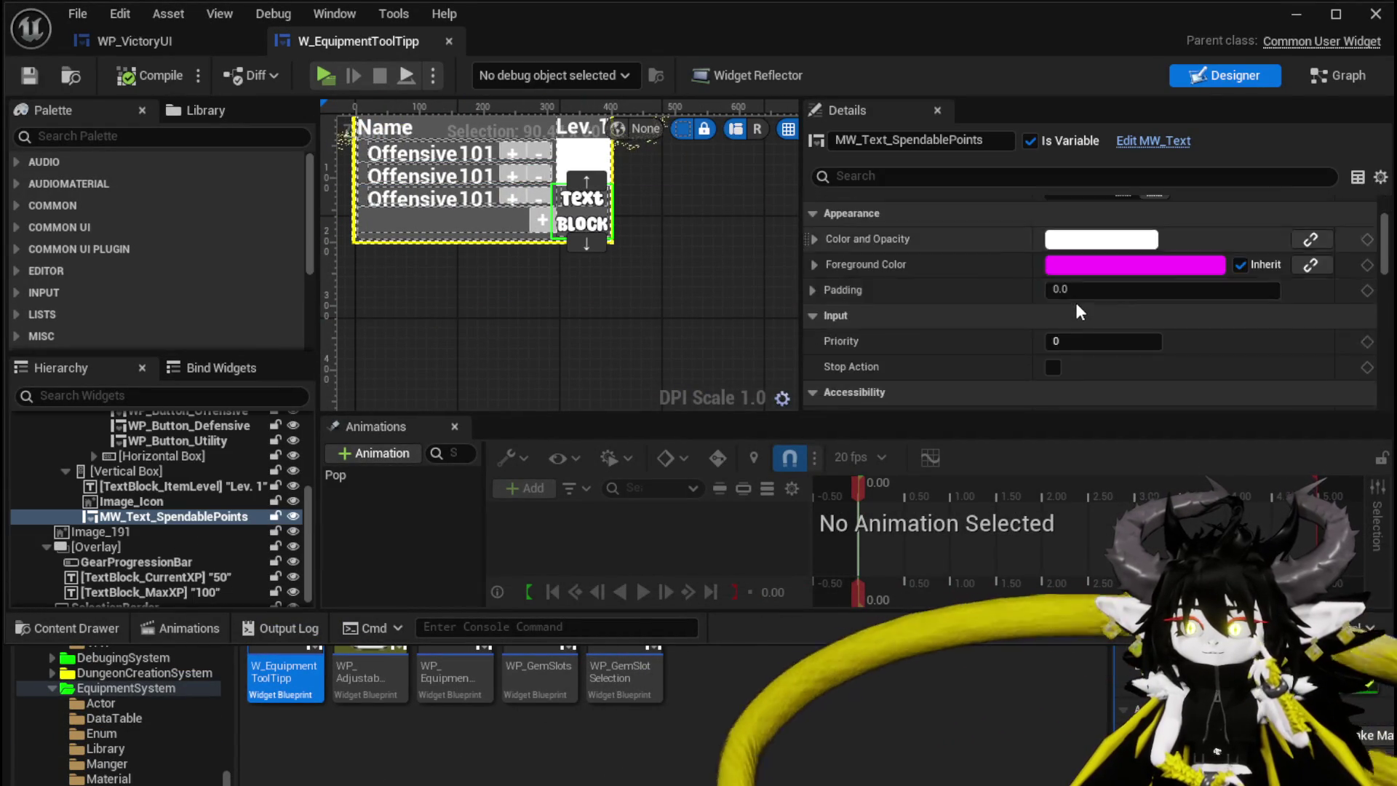
scroll(1076, 300, down, 10)
scroll(1075, 299, down, 10)
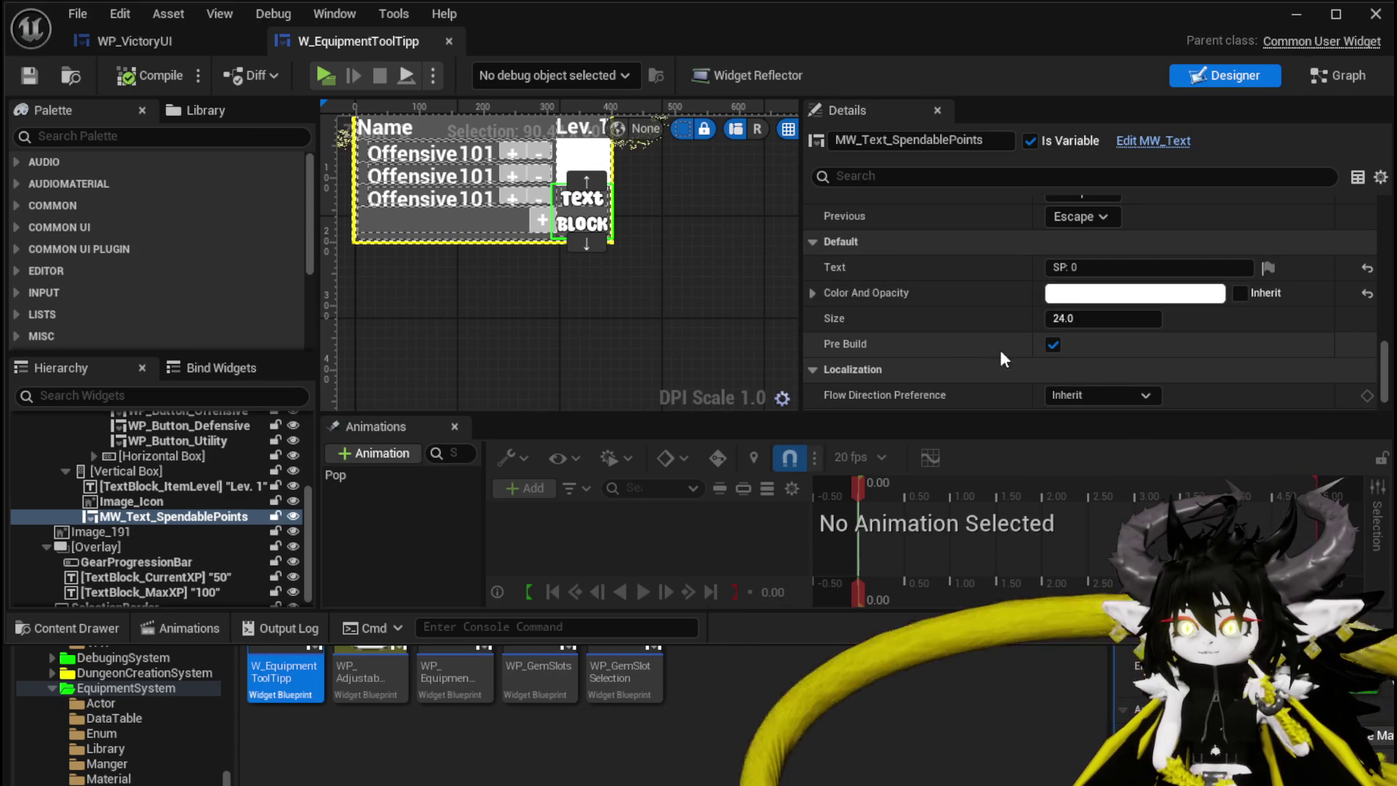
click(1052, 344)
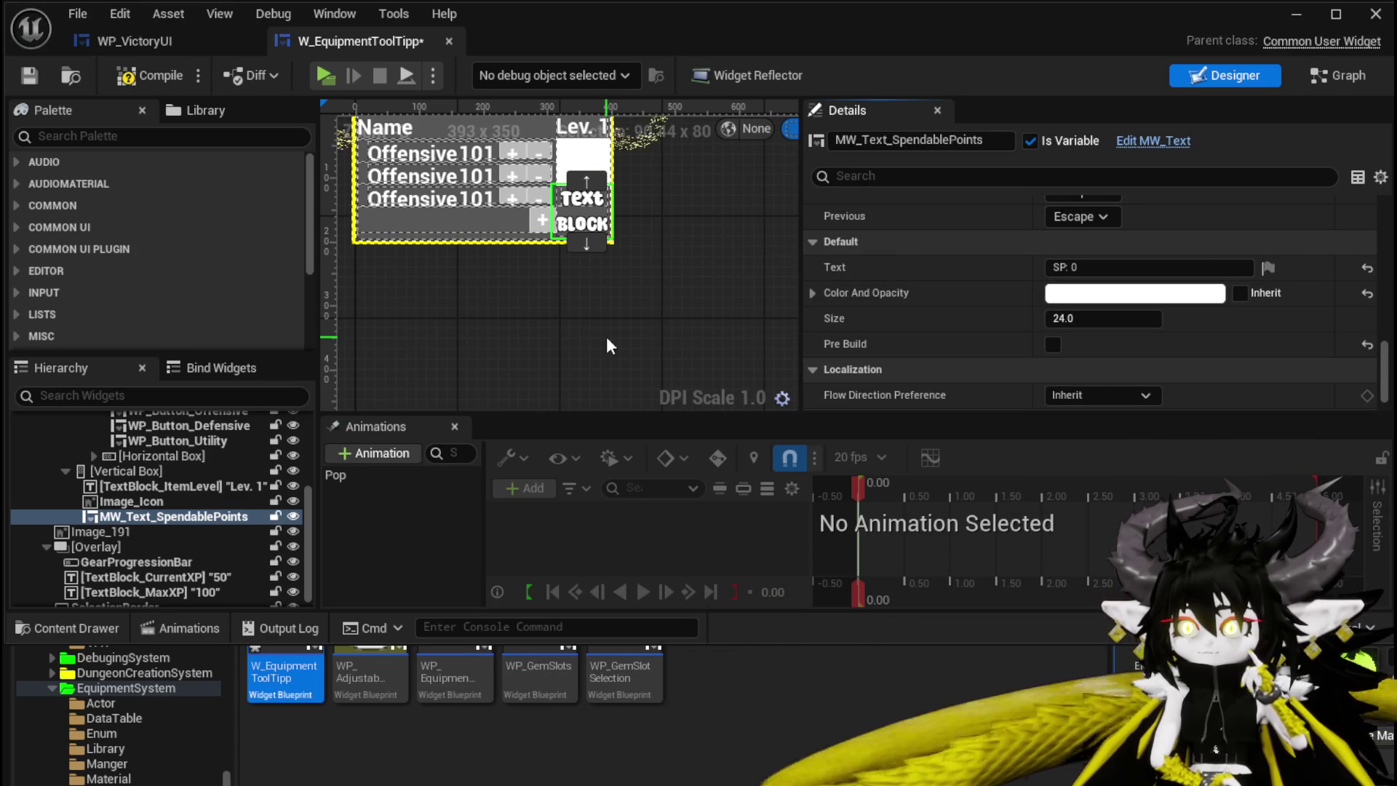
click(21, 80)
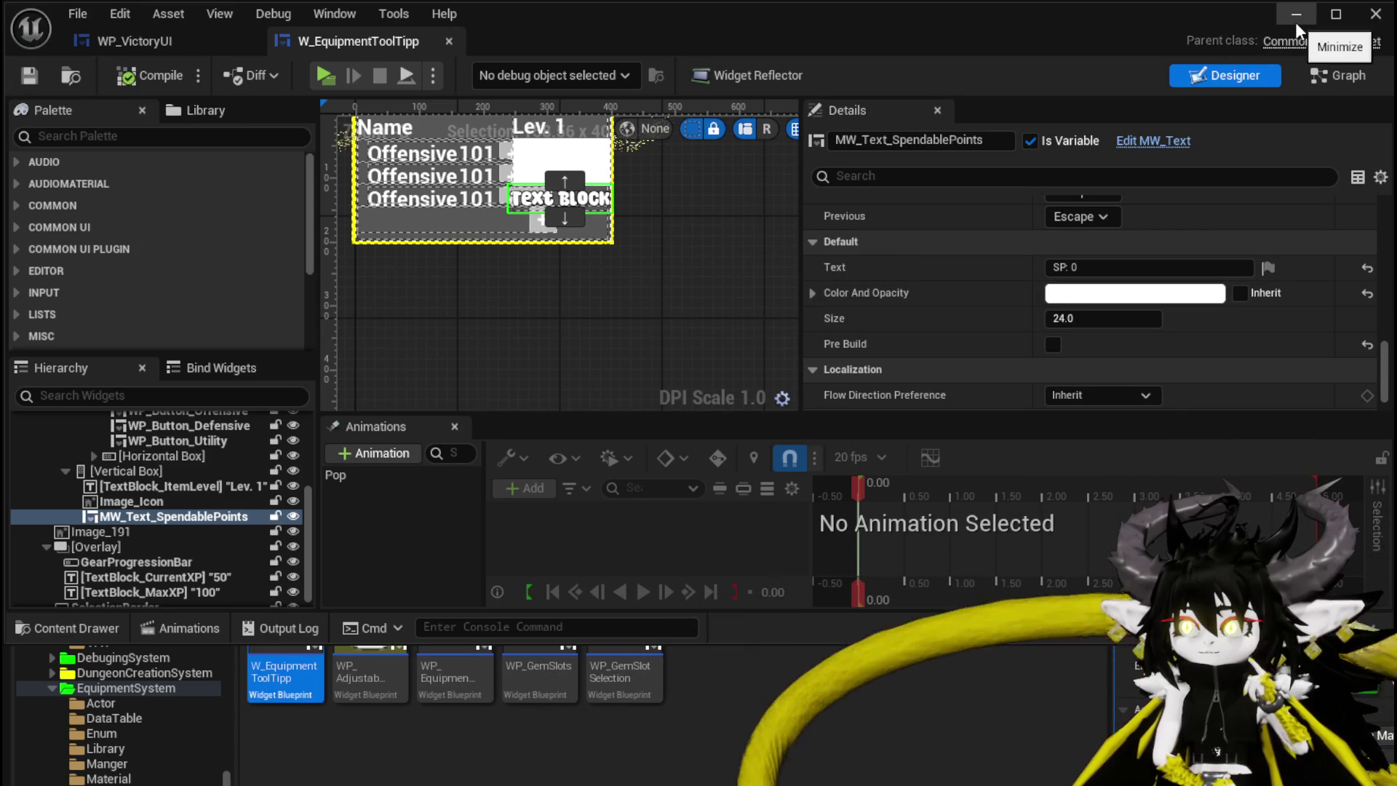
click(1295, 15)
click(470, 73)
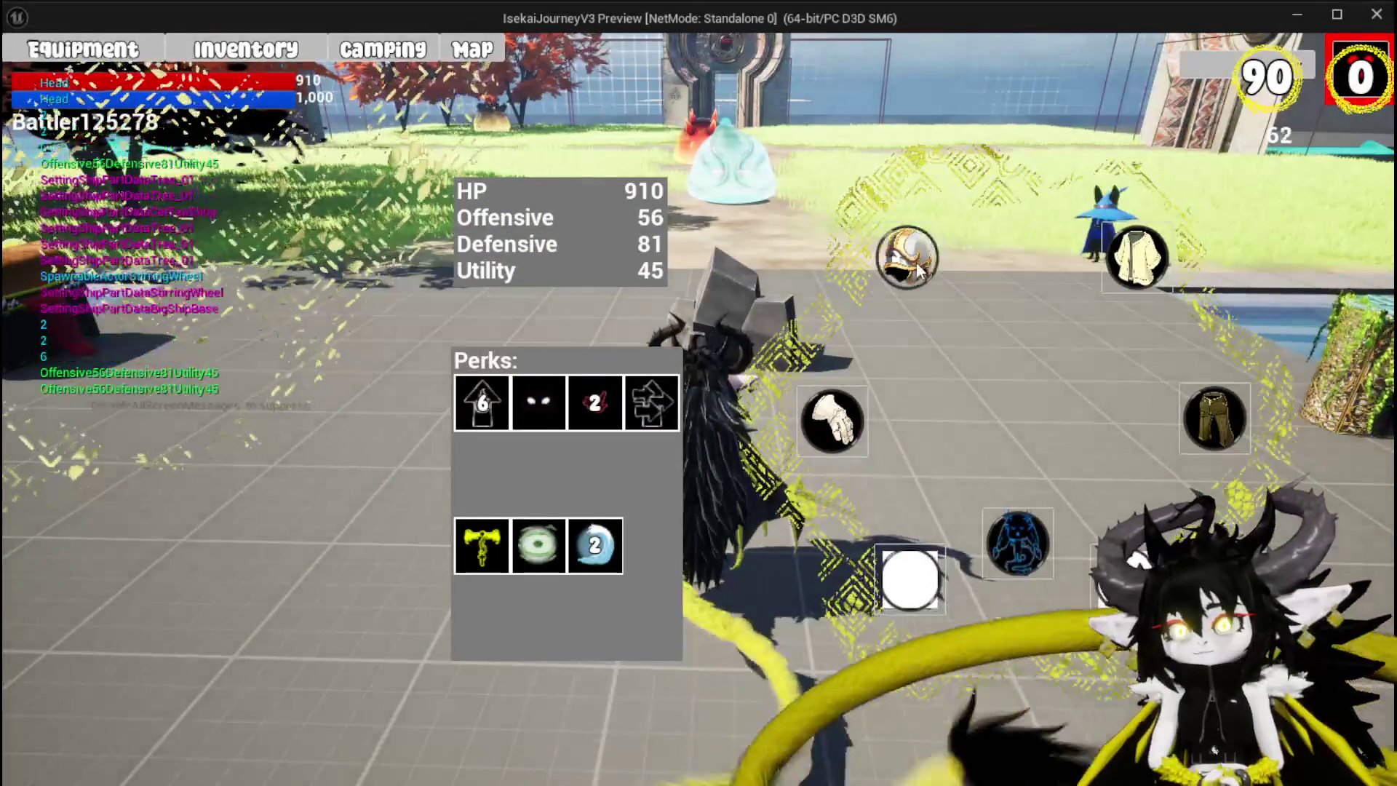
Check the helmet, Iron_Chest and Iron_Hands inventory tooltips, which show SP values like 80 and 120
click(906, 258)
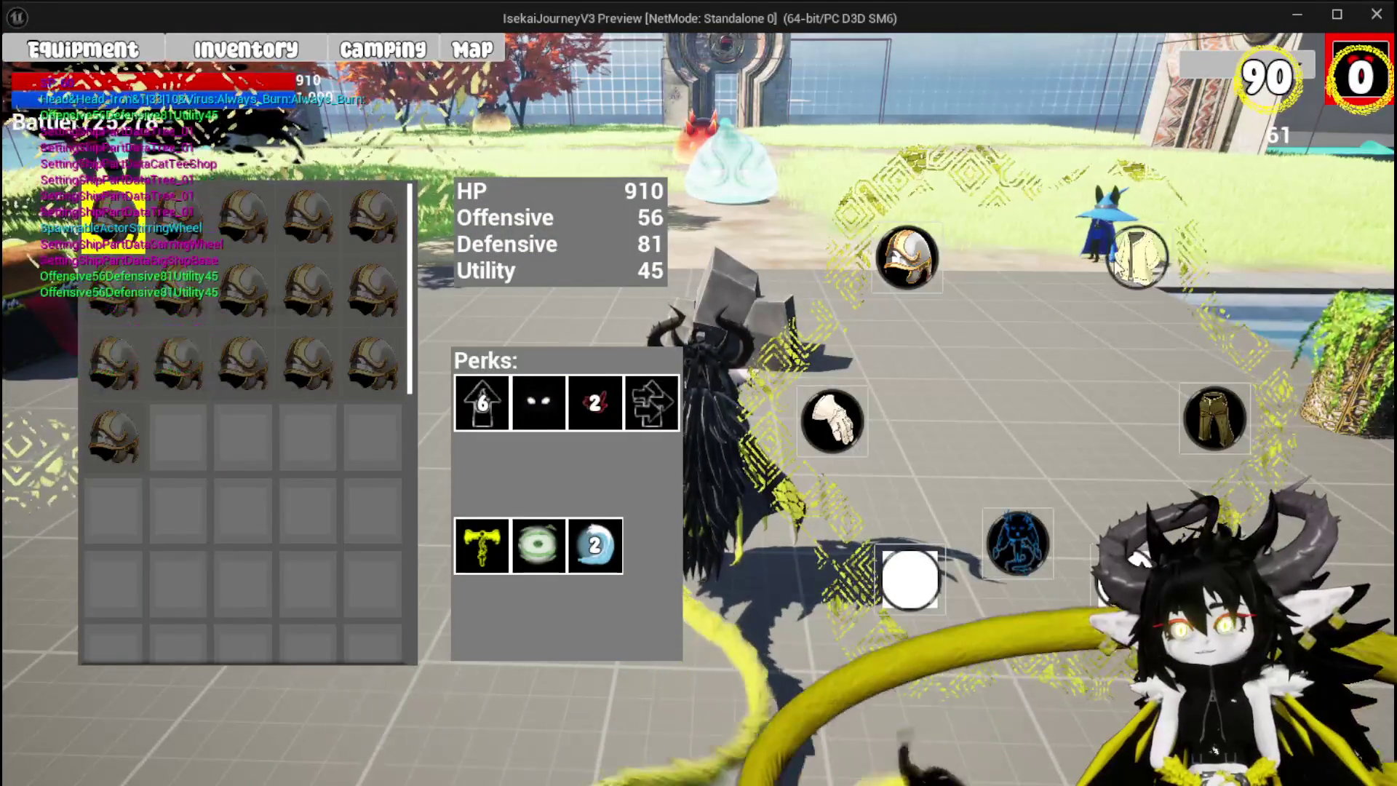
click(1121, 262)
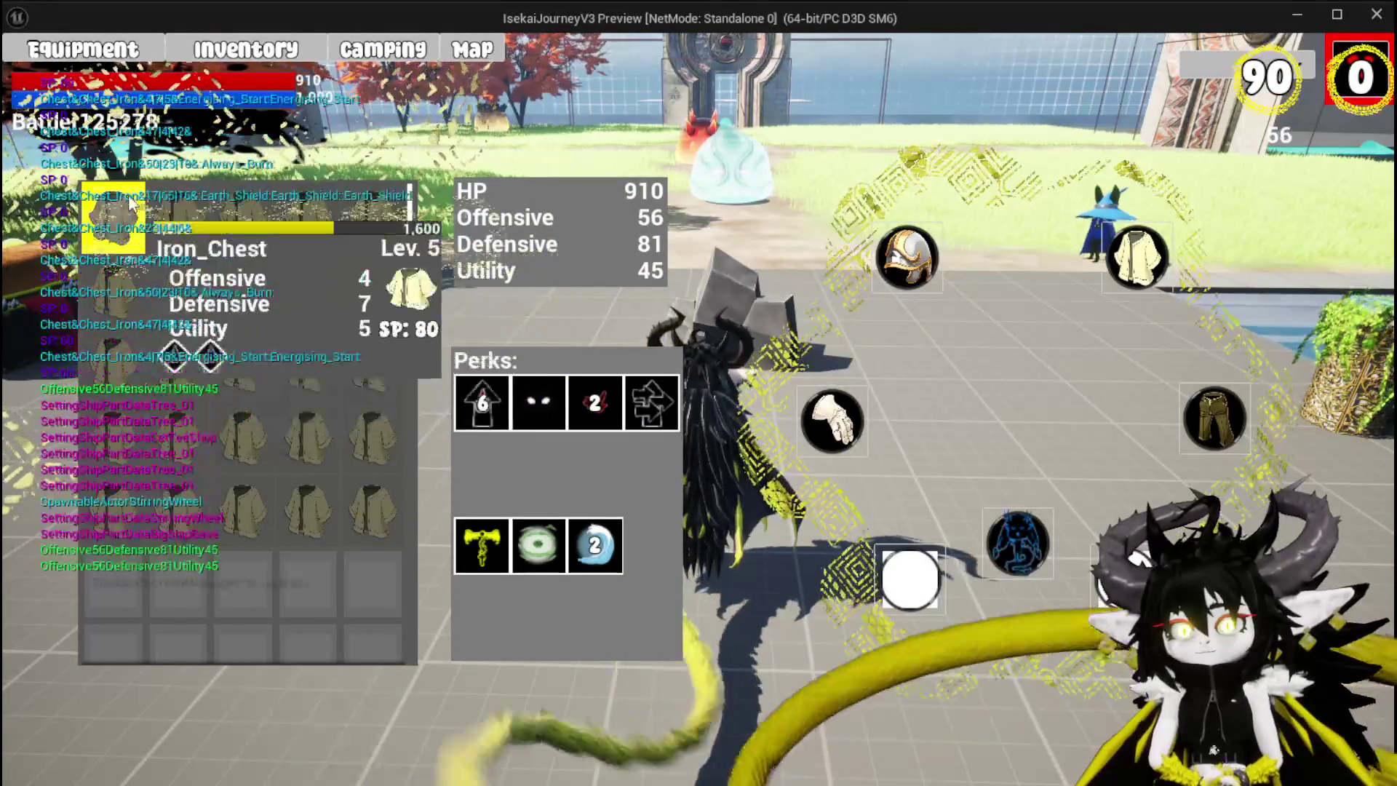
click(832, 421)
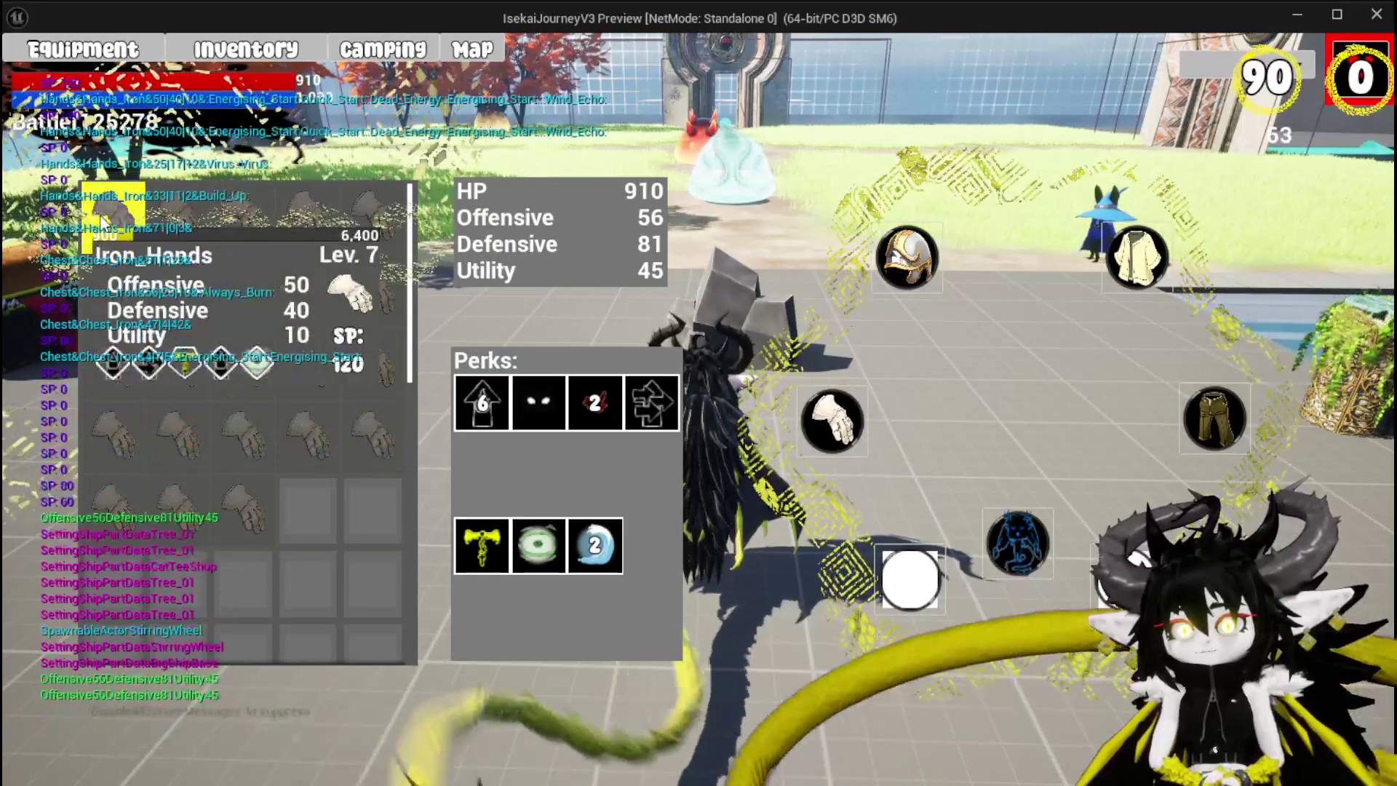
key(Escape)
Win the slime battle with Free AIM Fire, note 'Test' on the victory panels, and save the level
key(w)
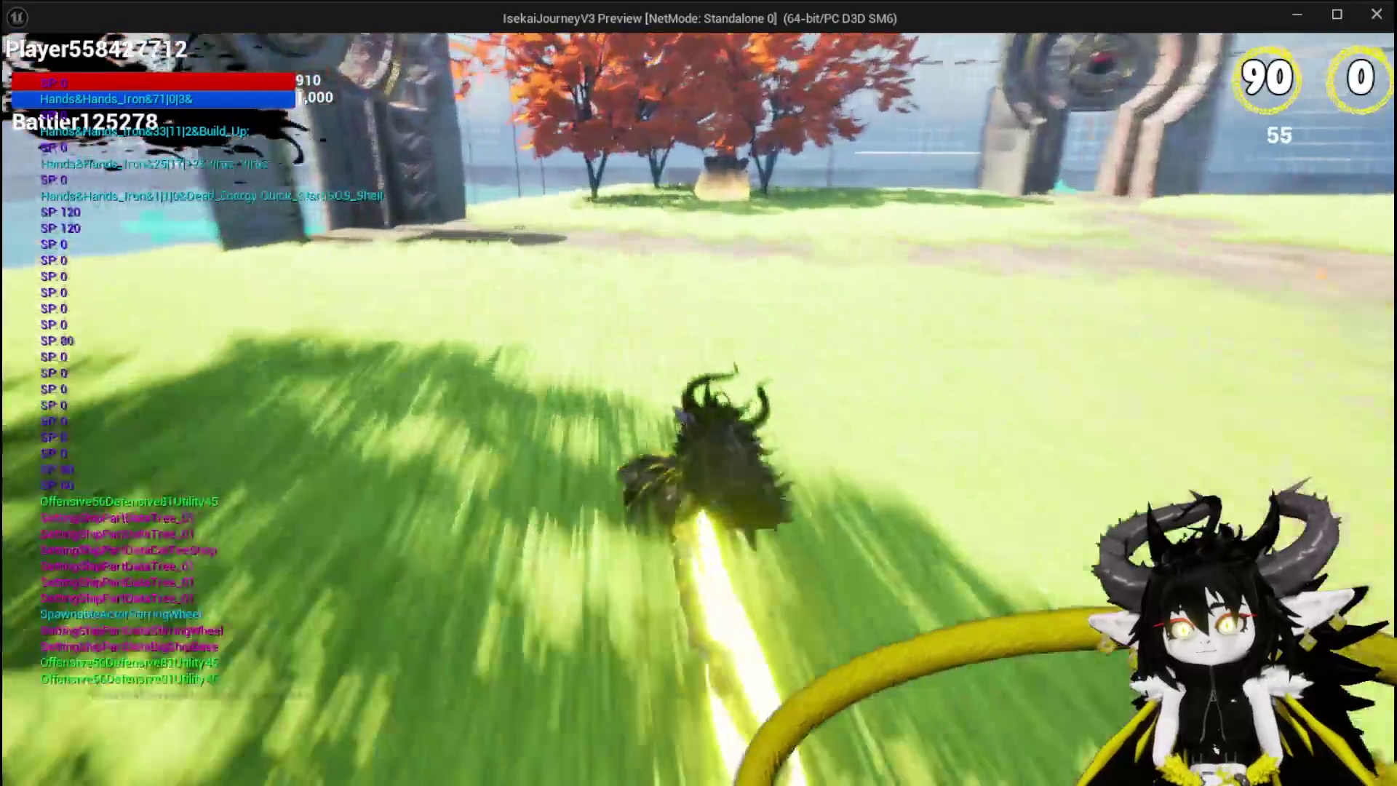
key(space)
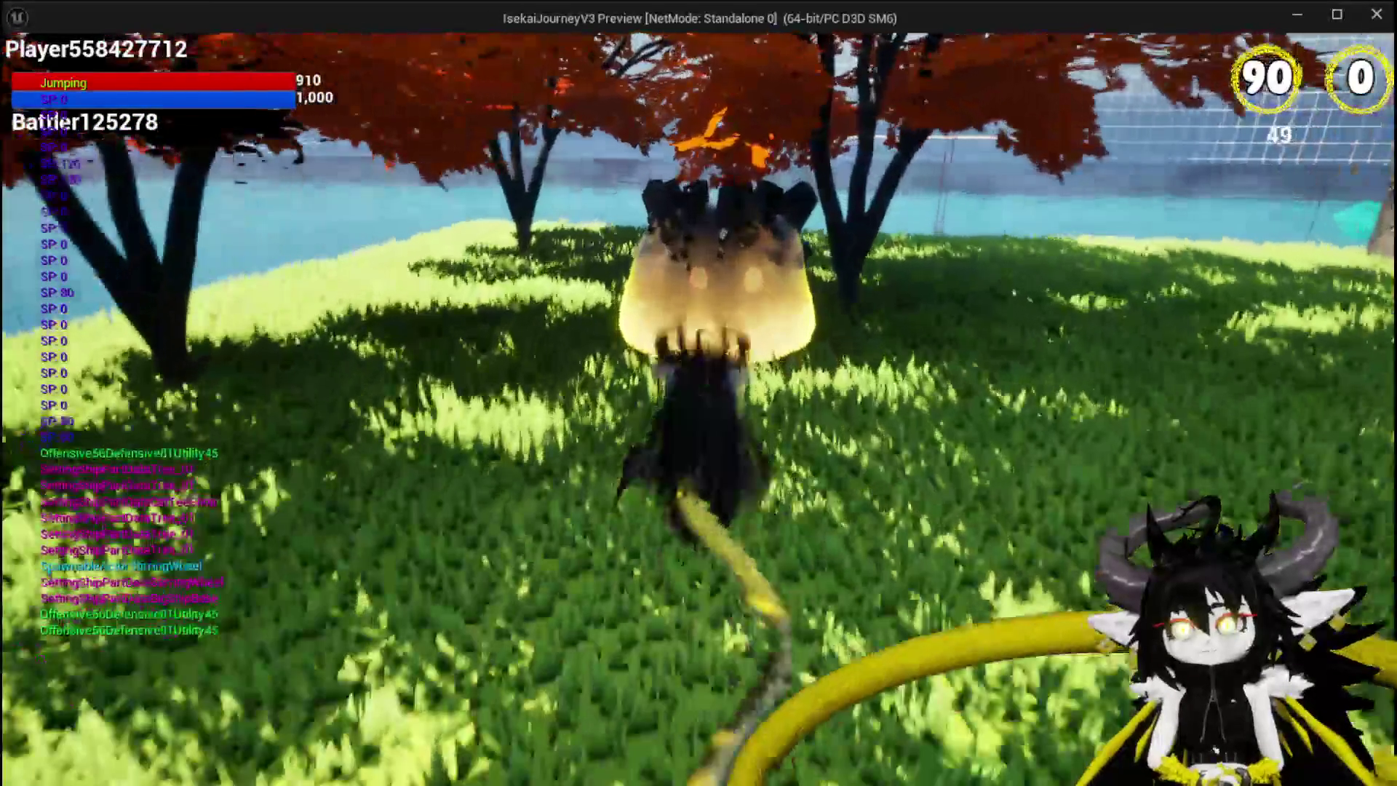
key(f)
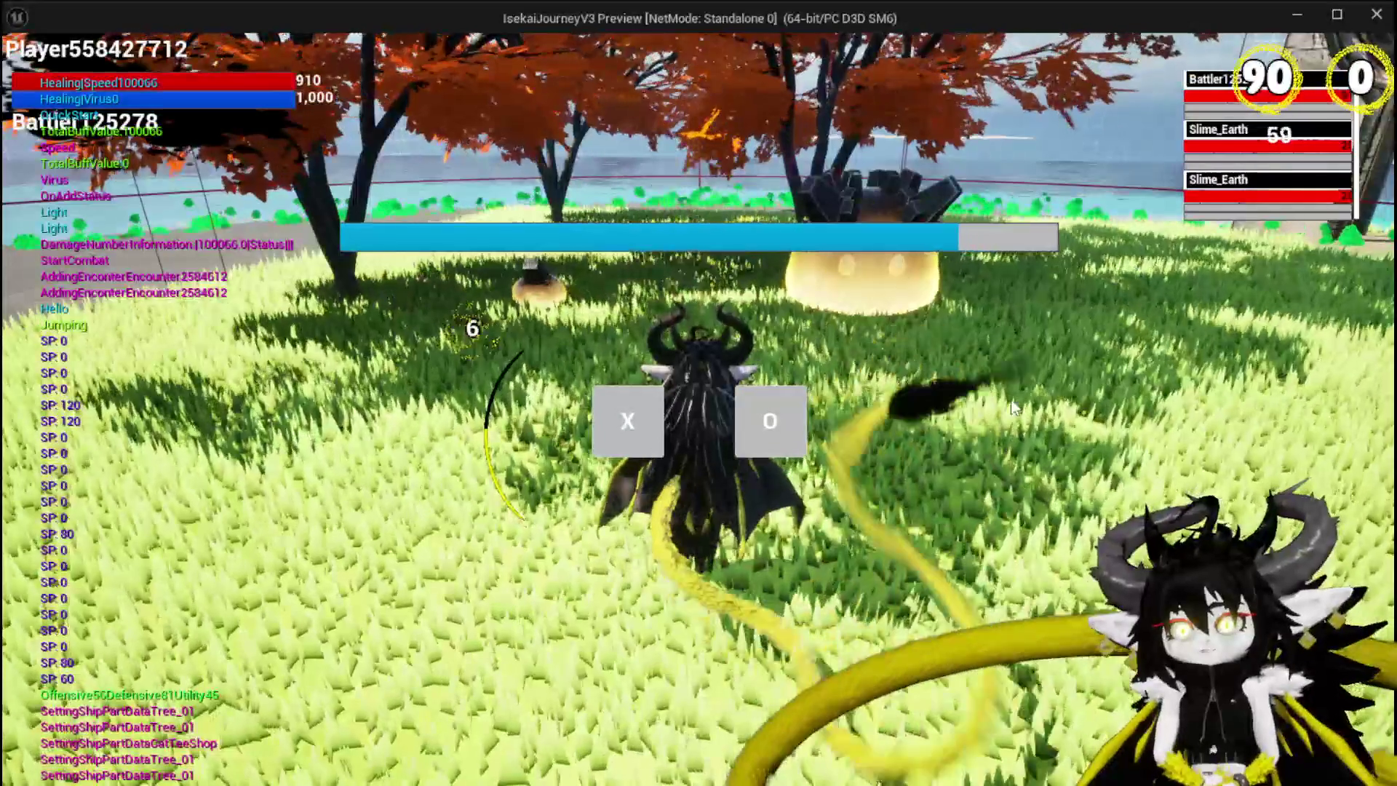
click(630, 416)
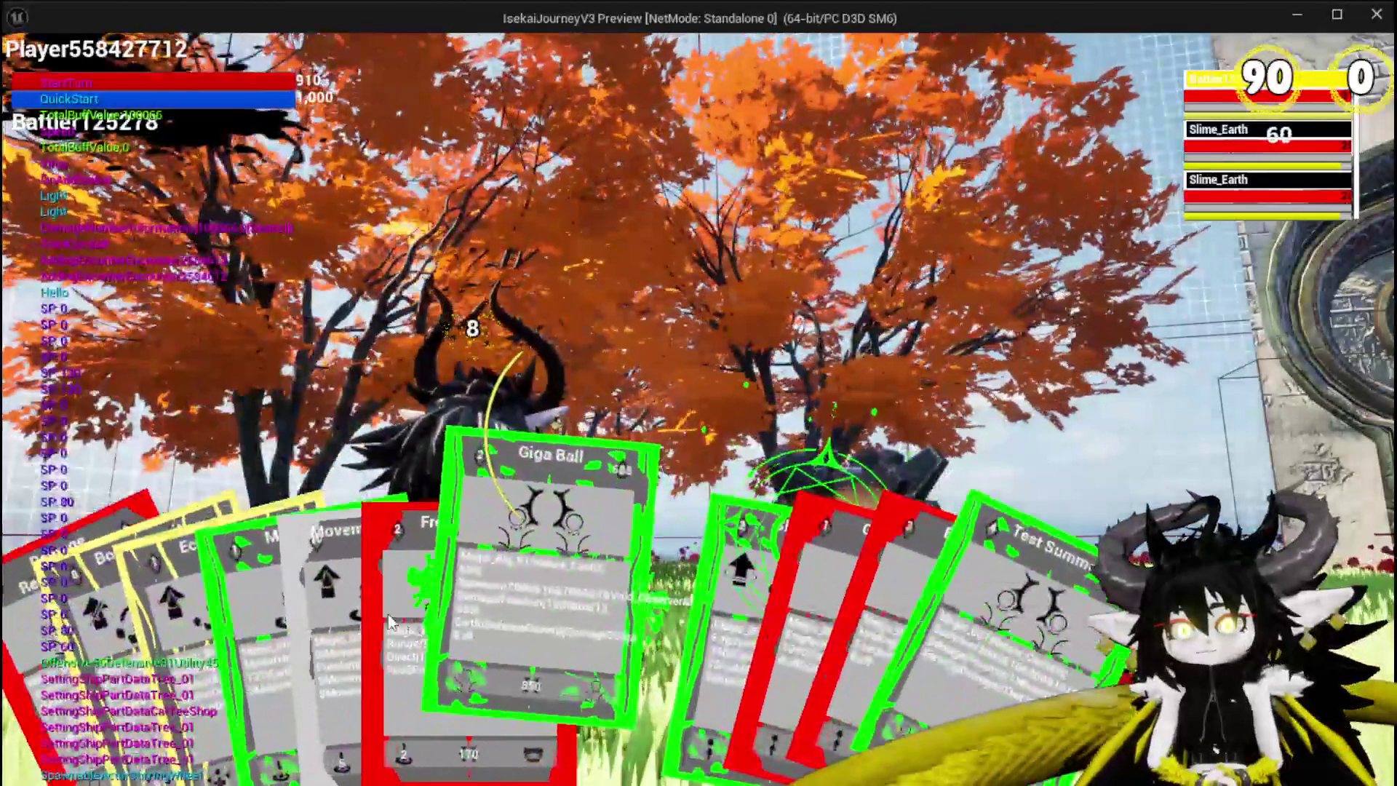
click(391, 591)
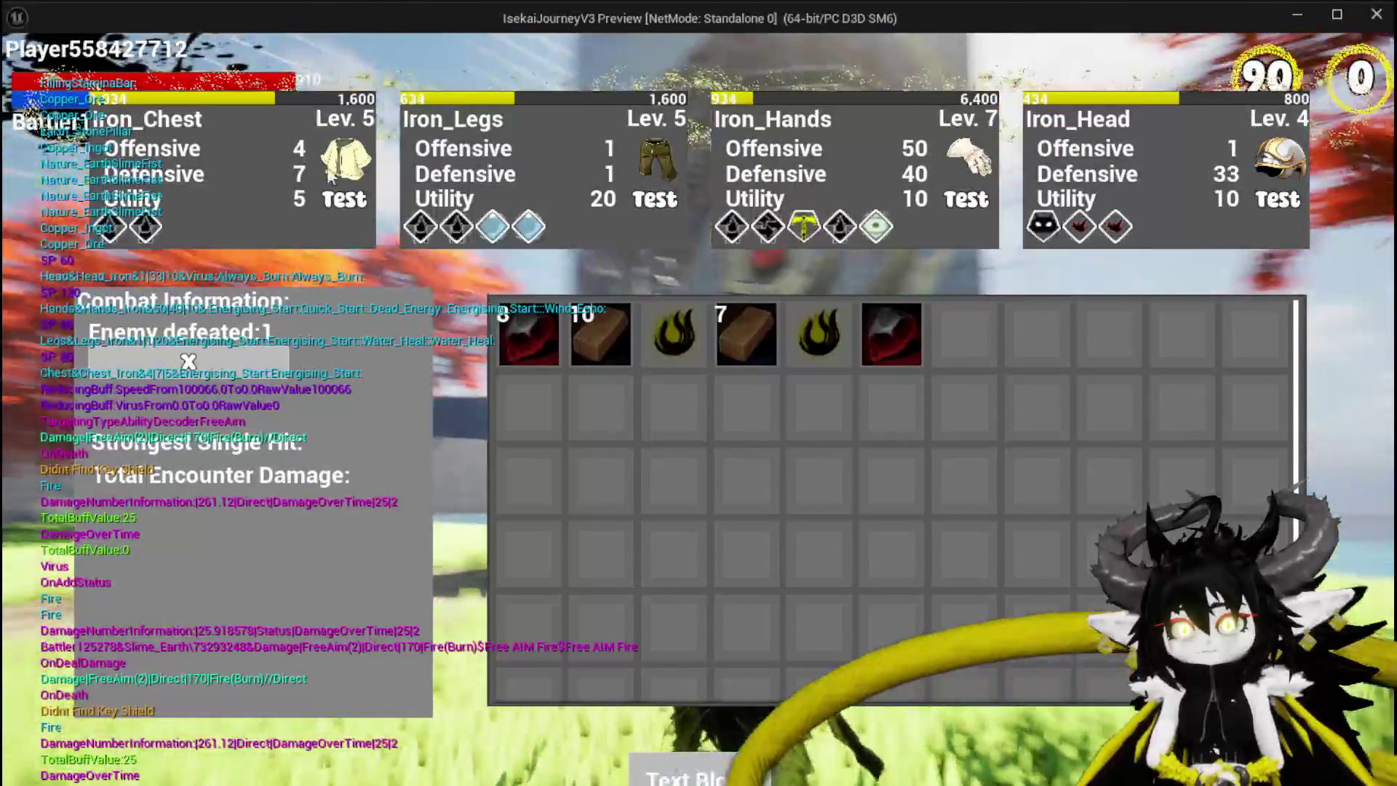
key(Escape)
key(ctrl+s)
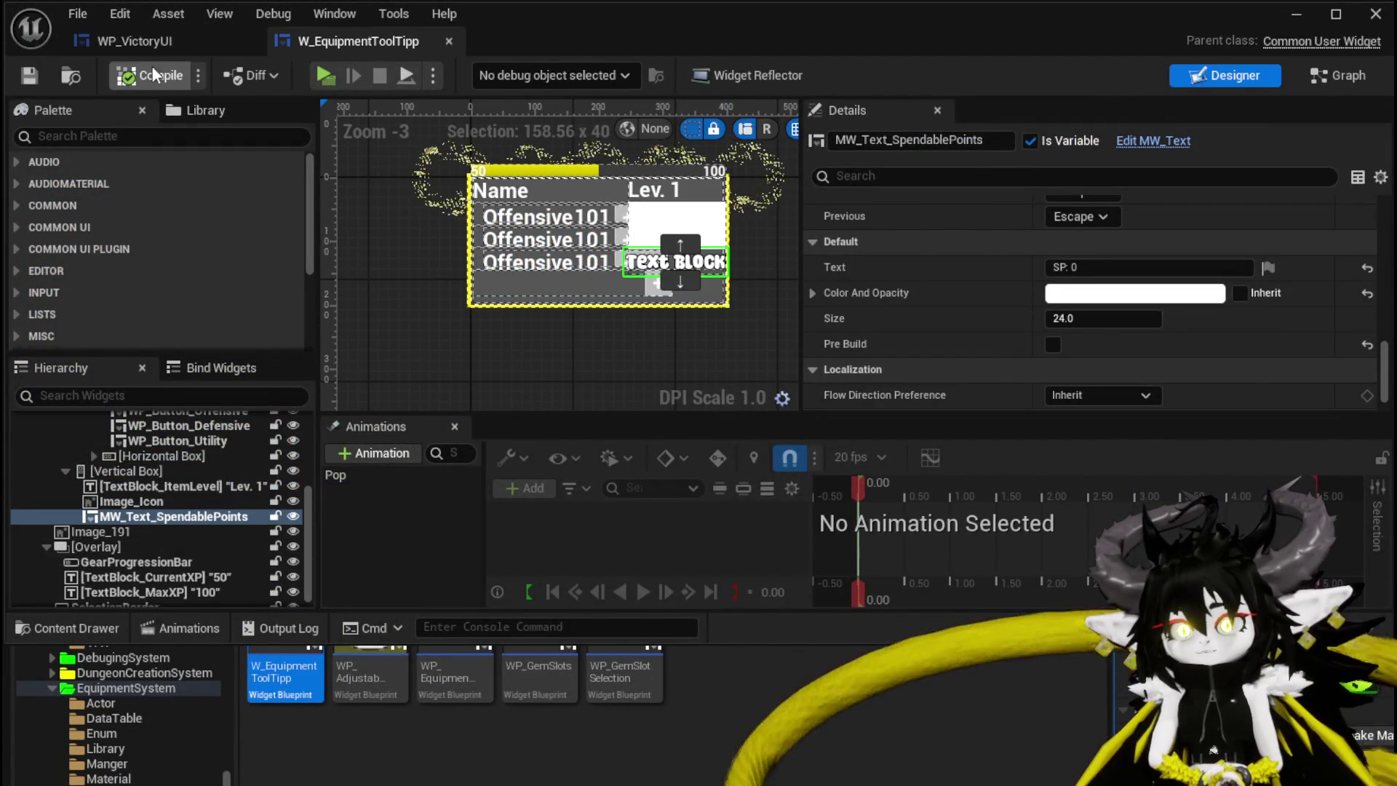
Delete the Set Text node writing 'Test' from WP_VictoryUI's AddEquipmentUpgrade graph
key(ctrl+Tab)
scroll(754, 204, down, 2)
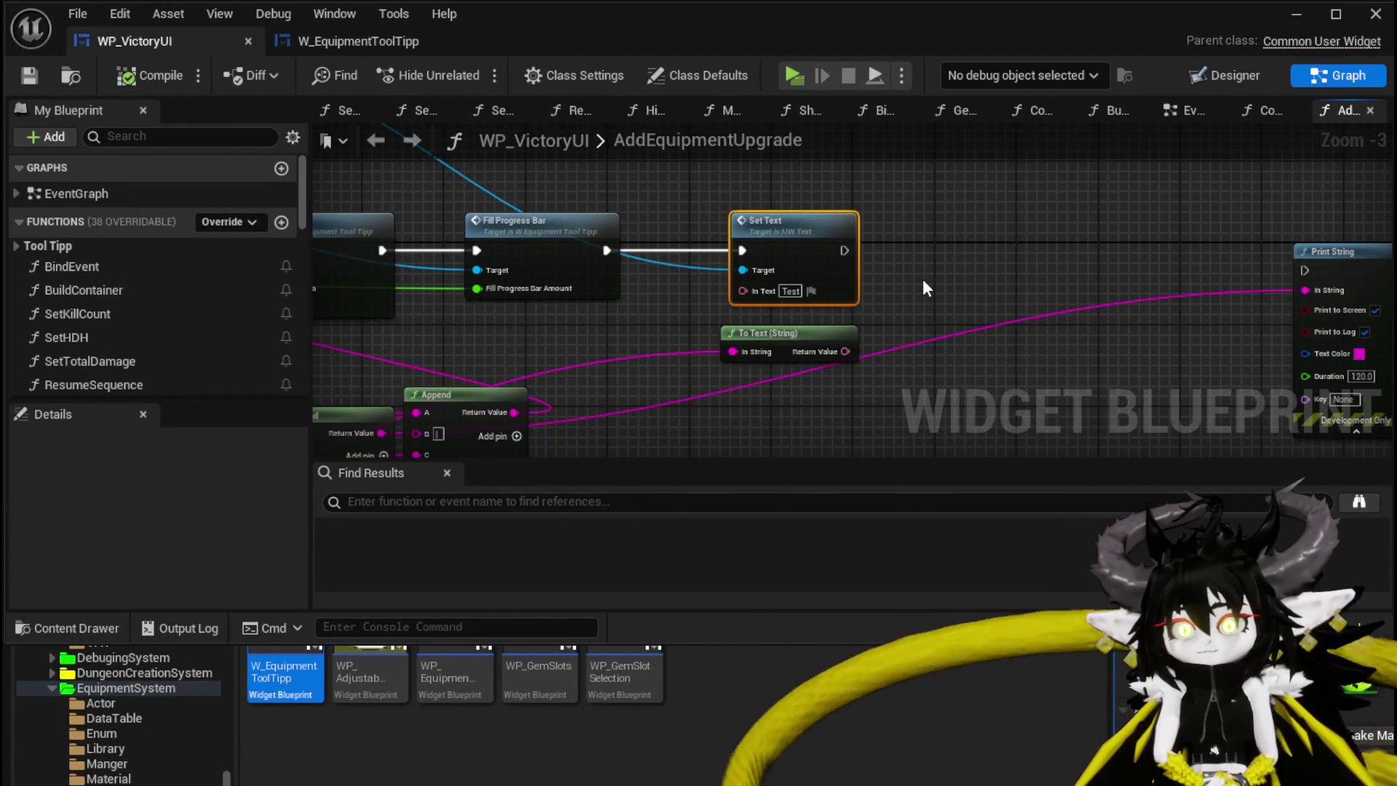
key(Delete)
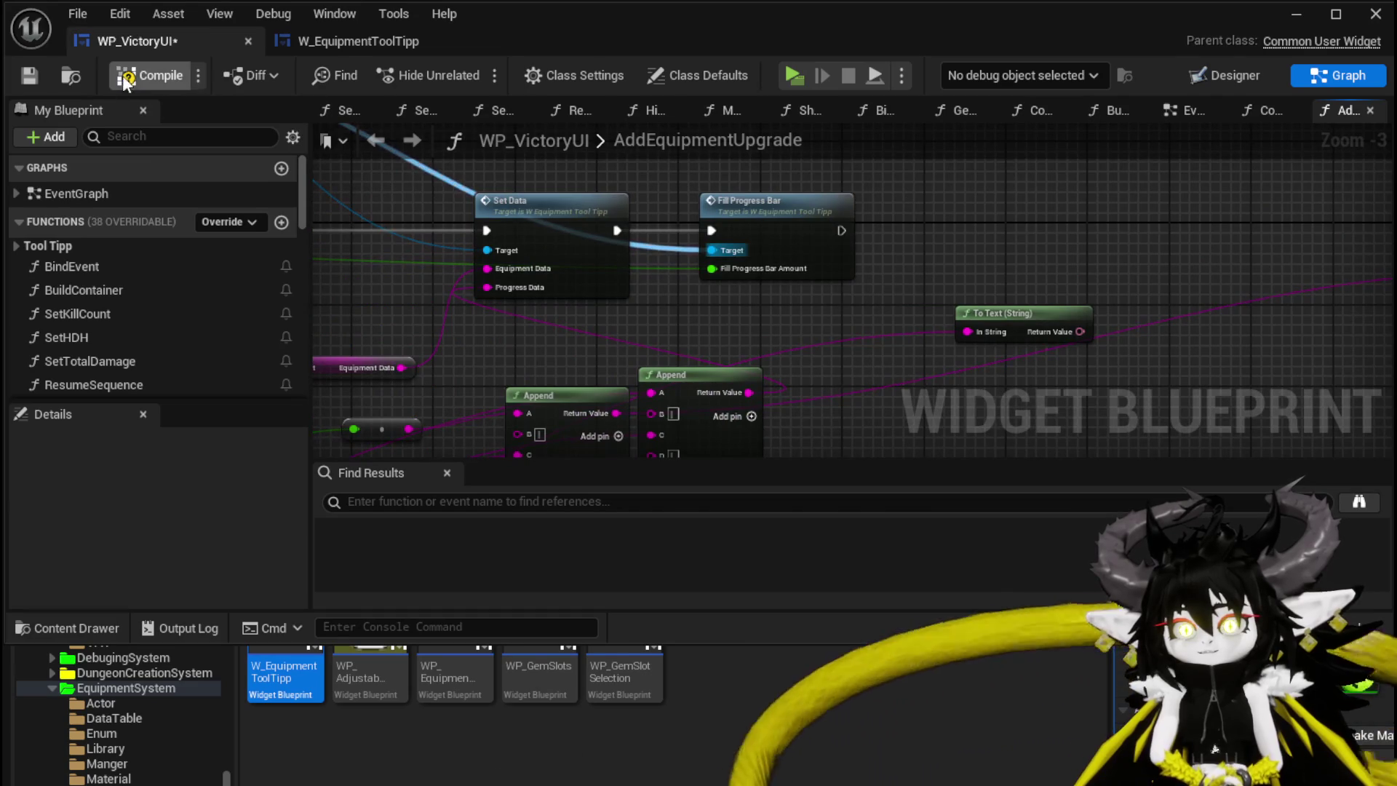
click(1299, 18)
Start a new play-test battle against the slimes and fire Free AIM Fire
key(alt+Tab)
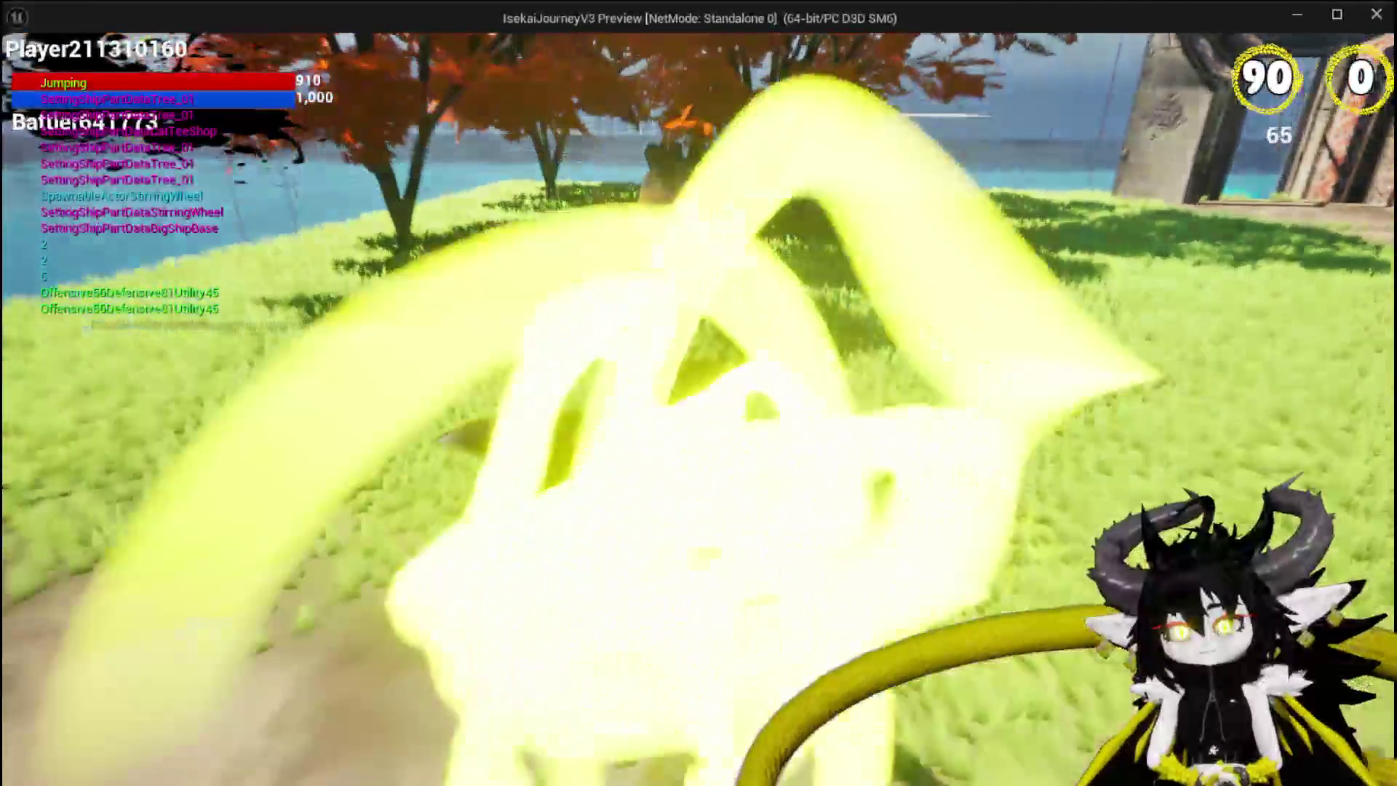
key(w)
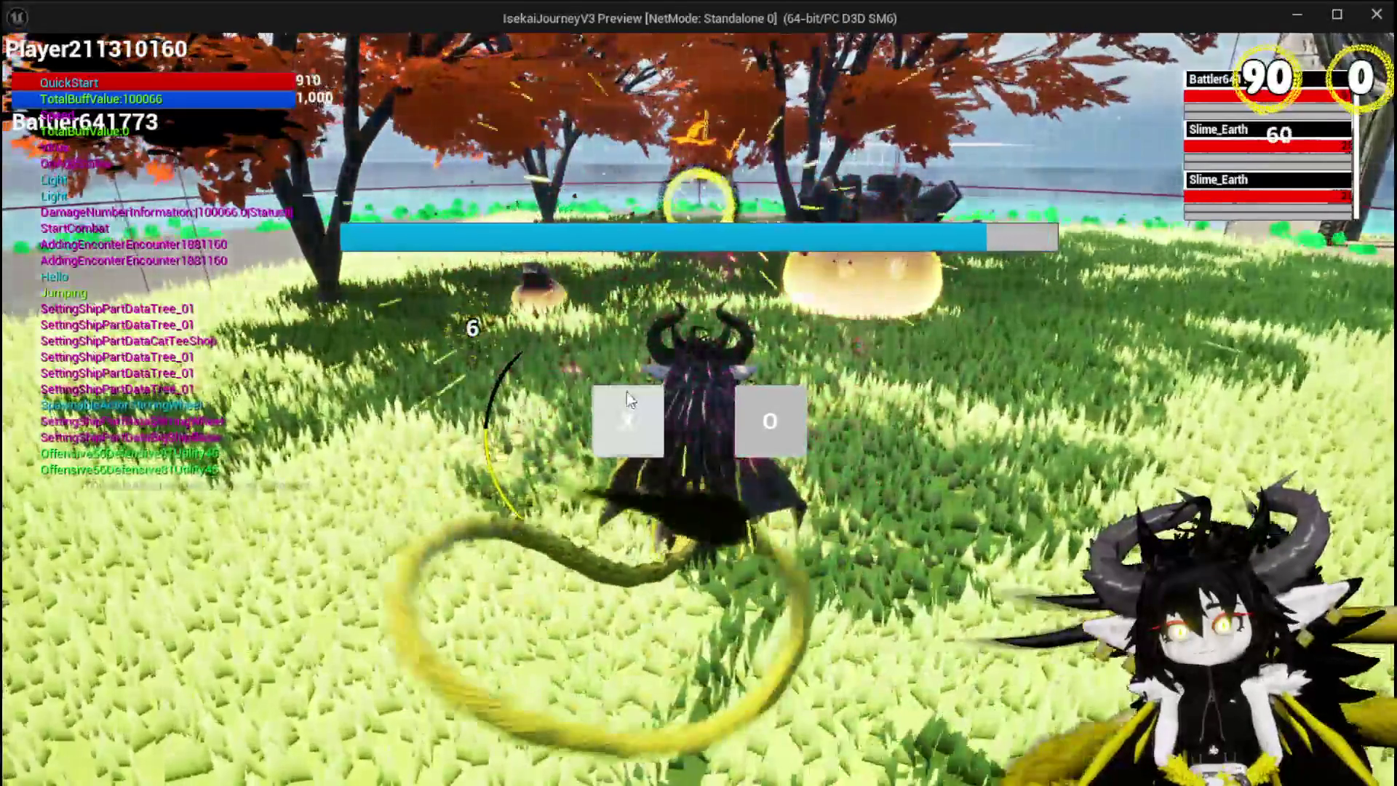
click(628, 395)
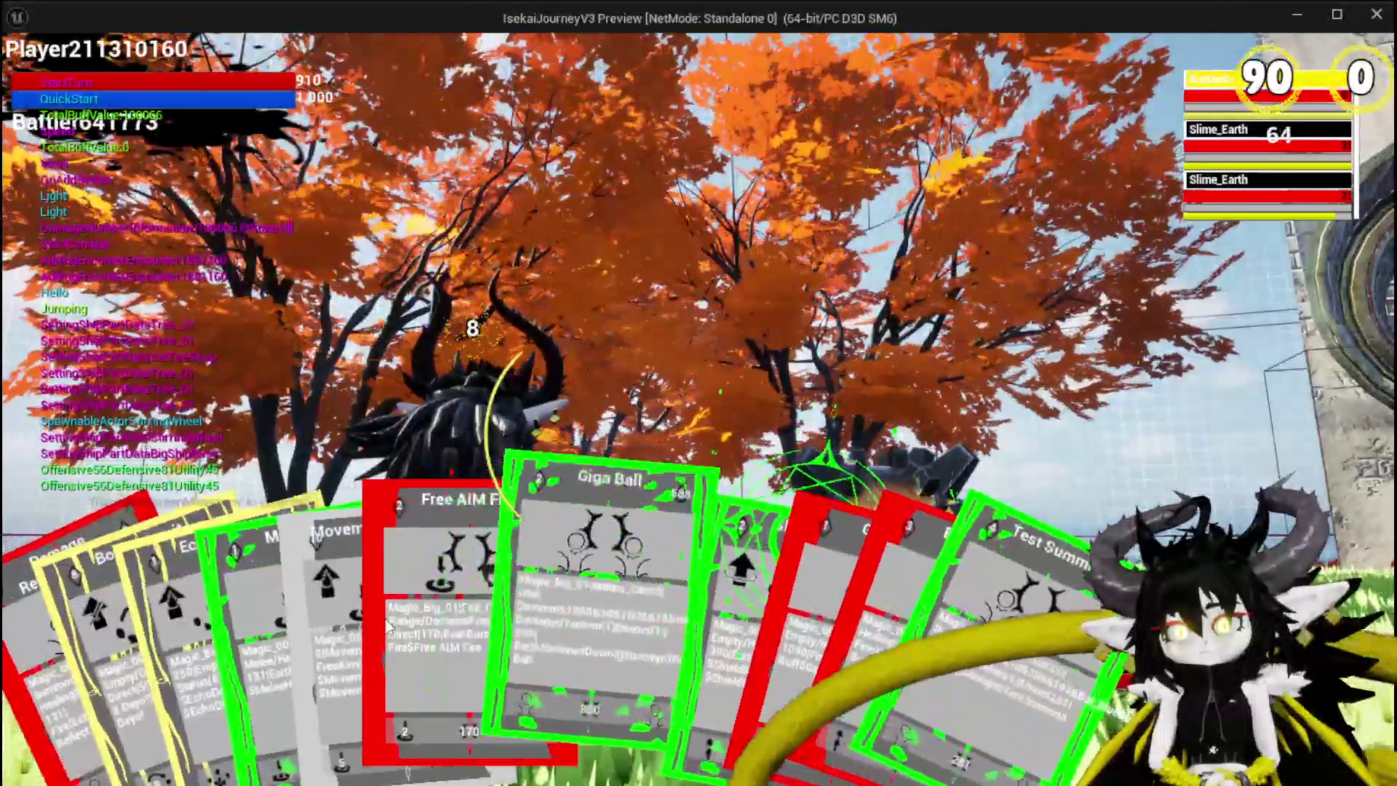
click(425, 633)
click(424, 617)
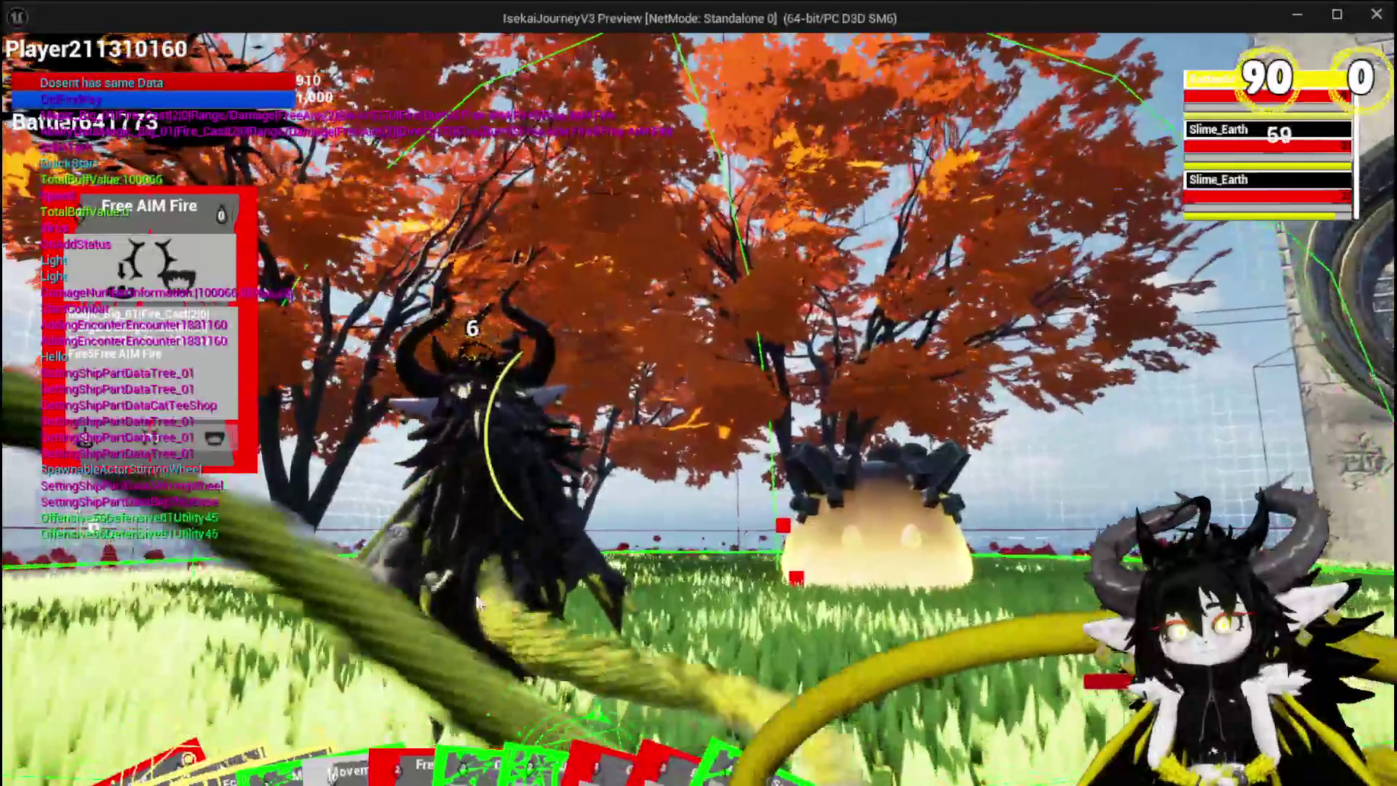
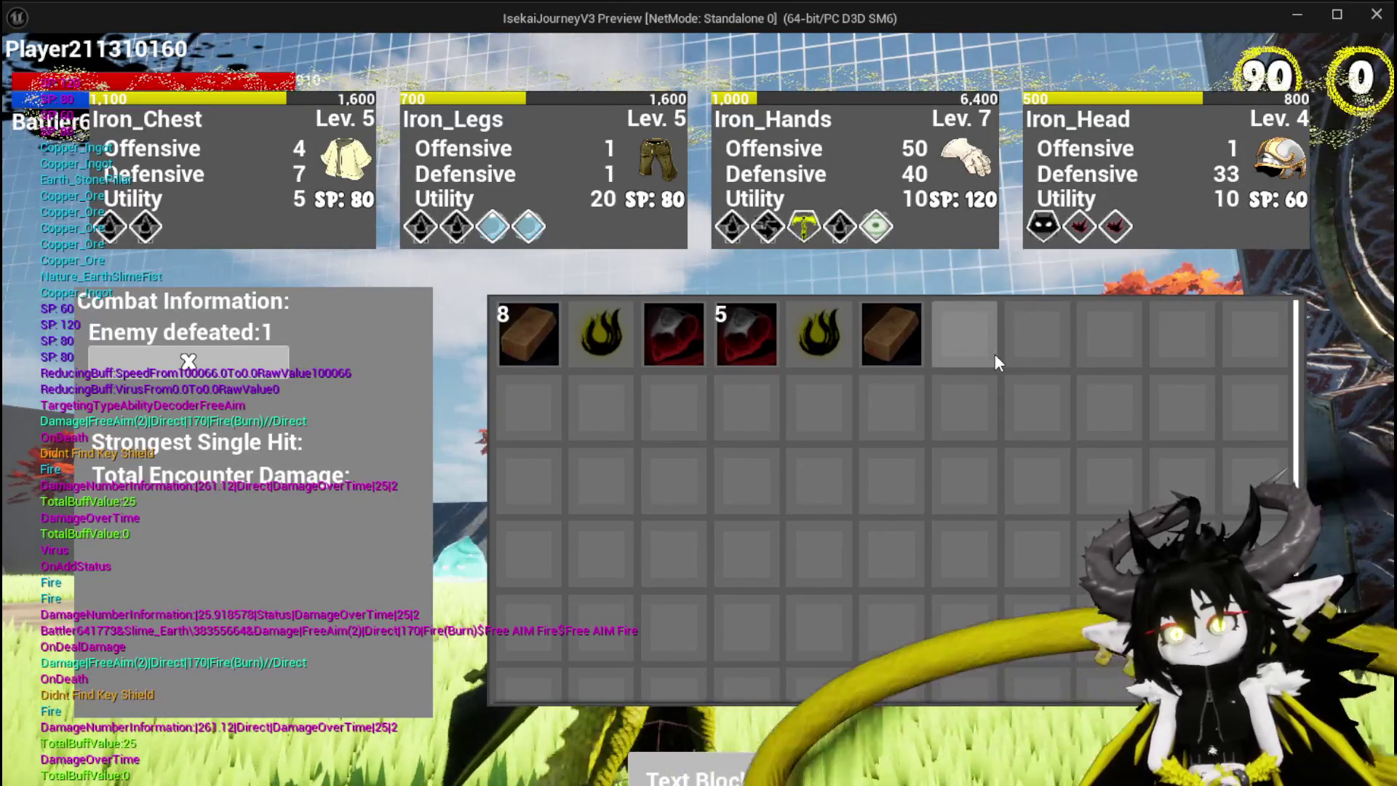
Drop the Copper Ingot x8 stack out of the inventory, close it, and run toward the pillar
mouse_move(525, 338)
mouse_down()
mouse_move(833, 569)
mouse_move(732, 759)
mouse_move(746, 709)
mouse_up()
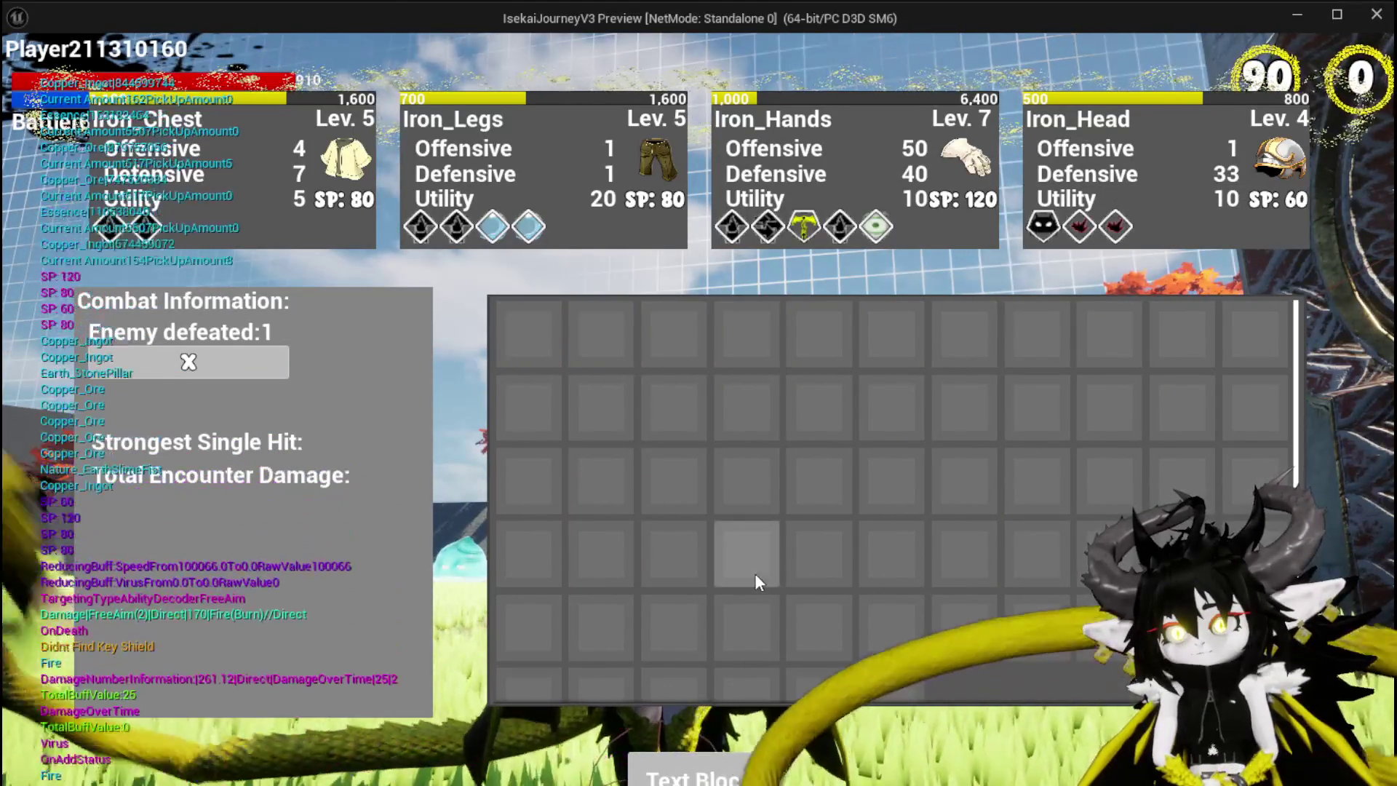
key(i)
key(w)
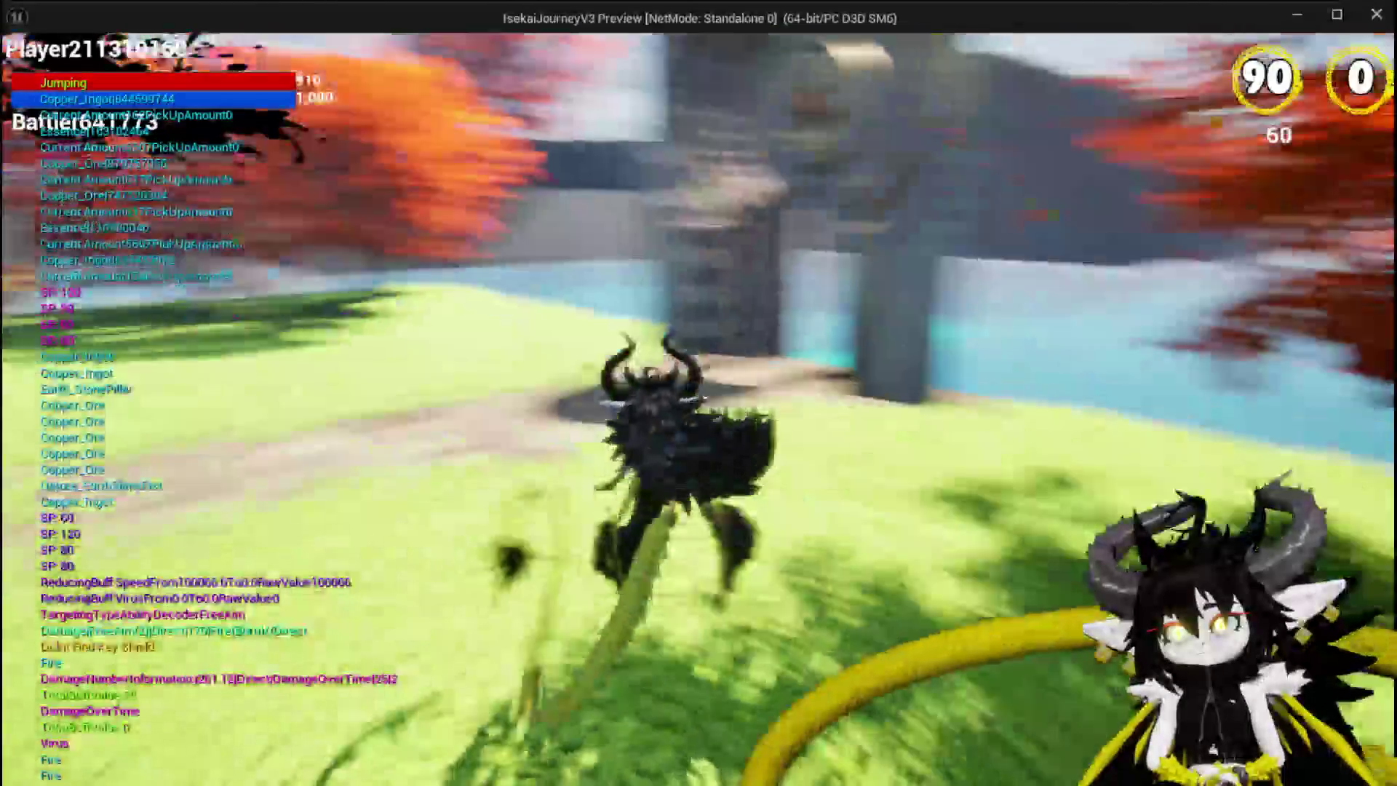
key(space)
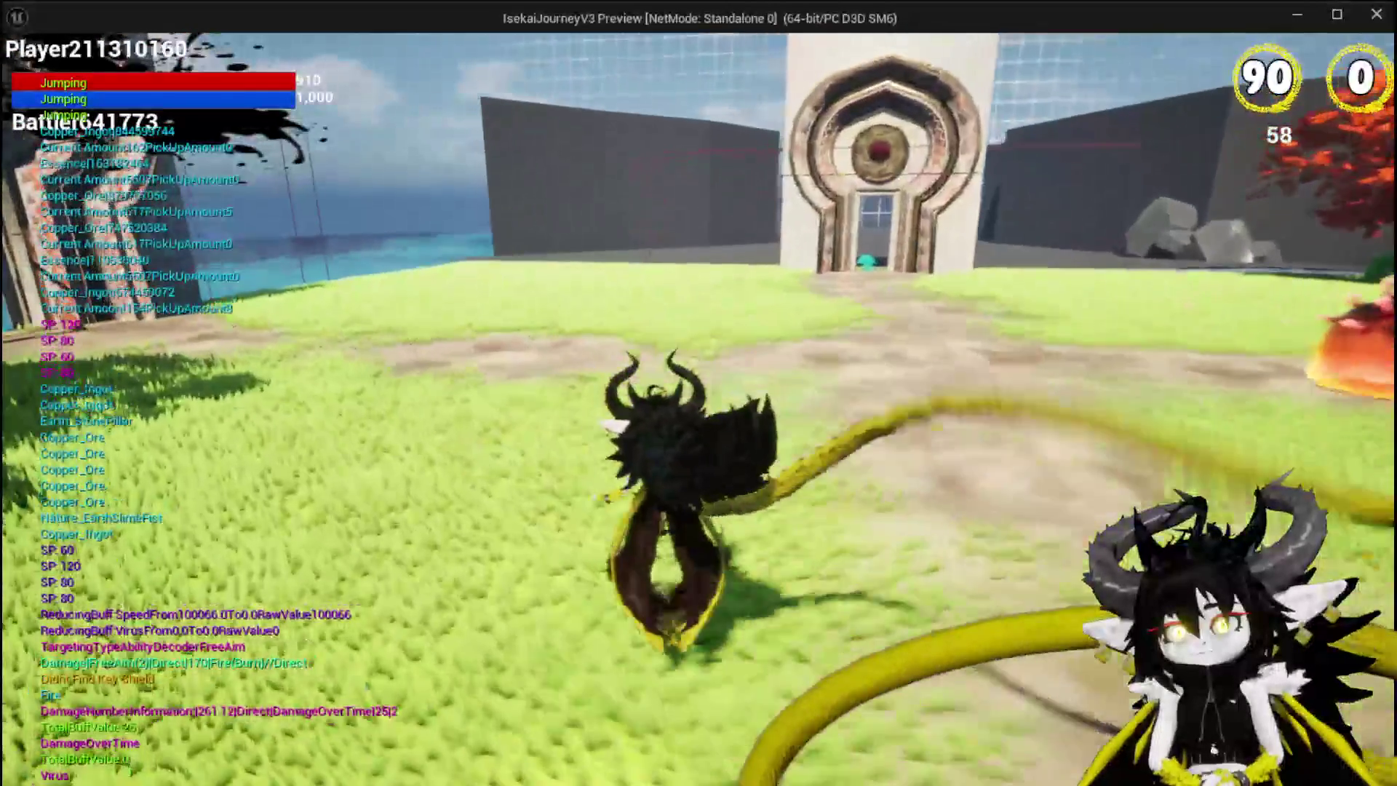
Jump across the field to the slimes and attack one to start combat
key(space)
key(space)
key(space)
key(space)
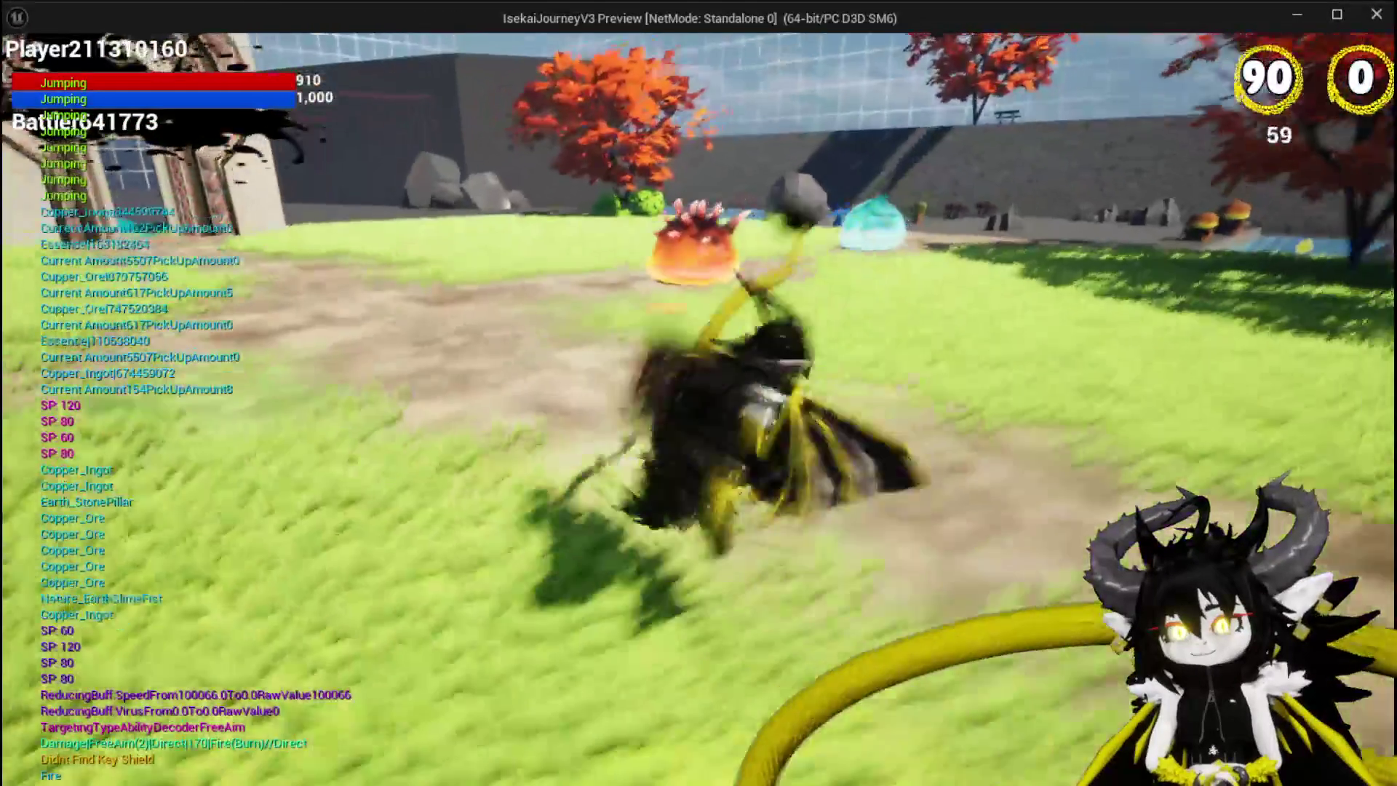
key(space)
key(w)
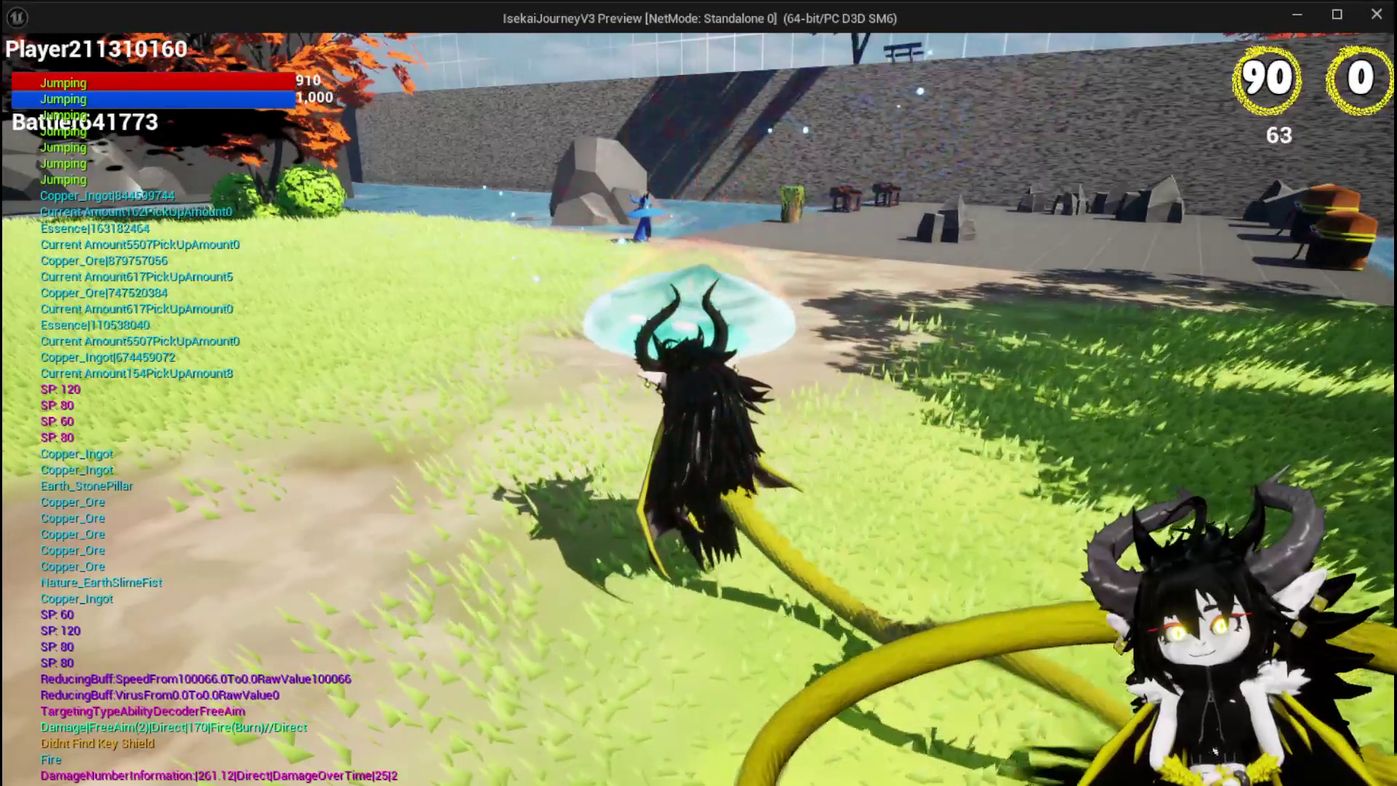
click(698, 393)
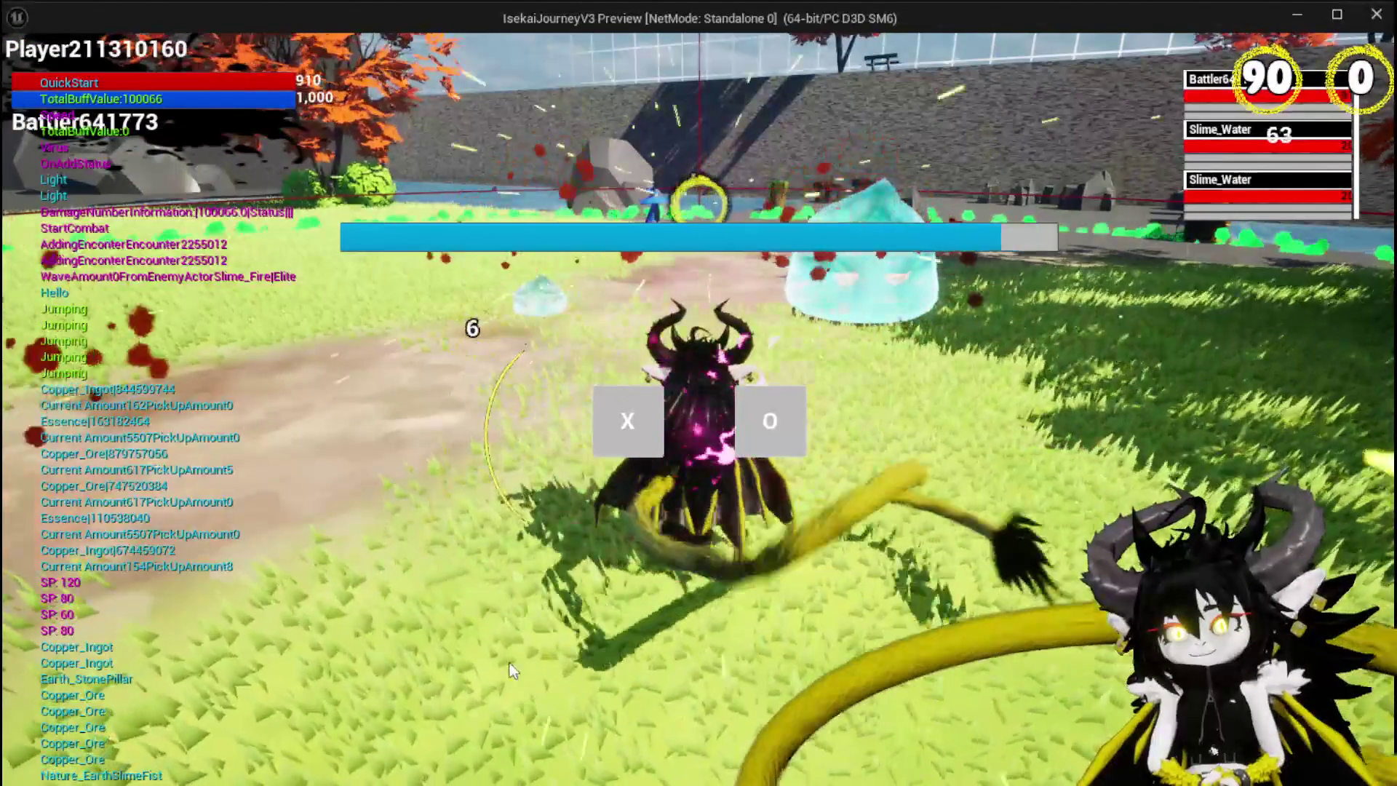
Begin the first turn and fire the Free AIM Fire card at the slime for 235 damage
click(628, 409)
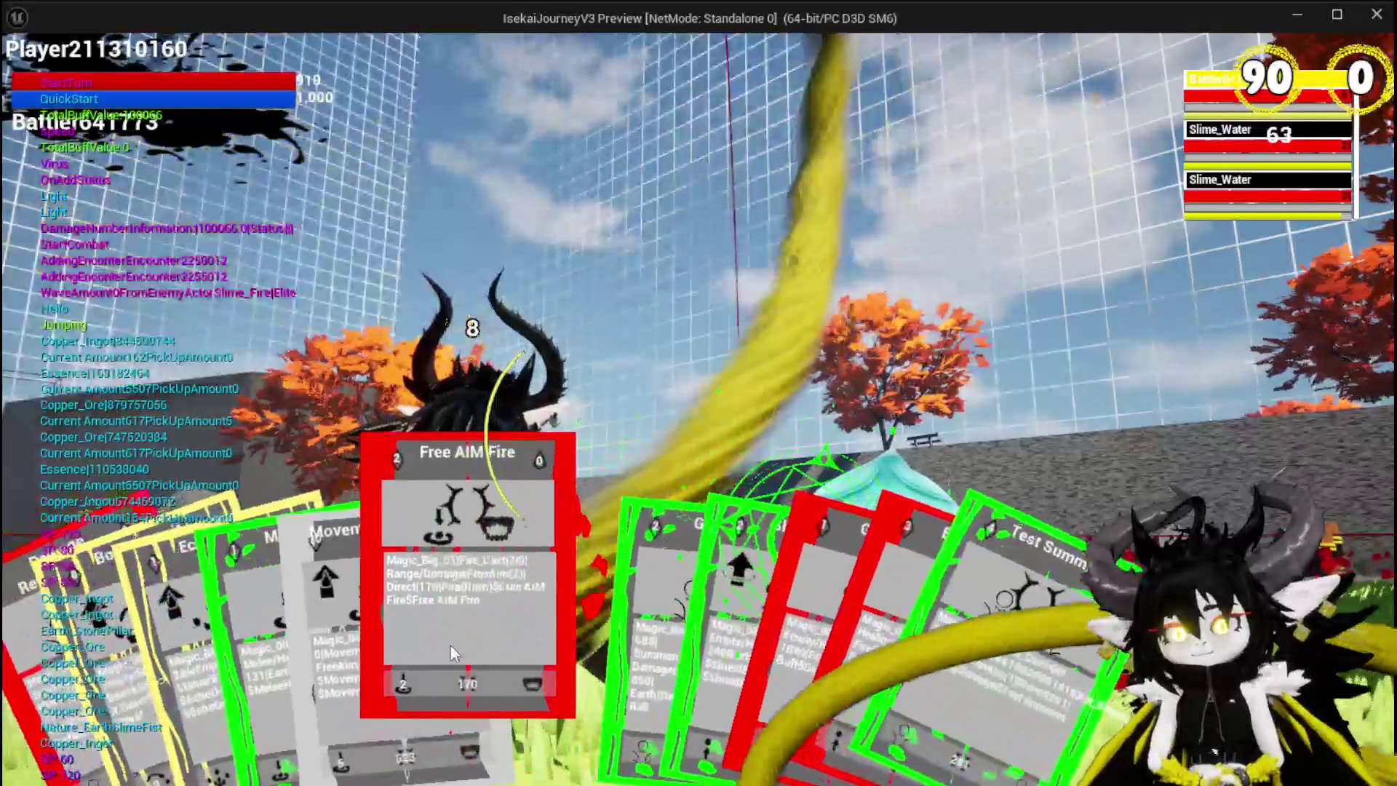
click(451, 645)
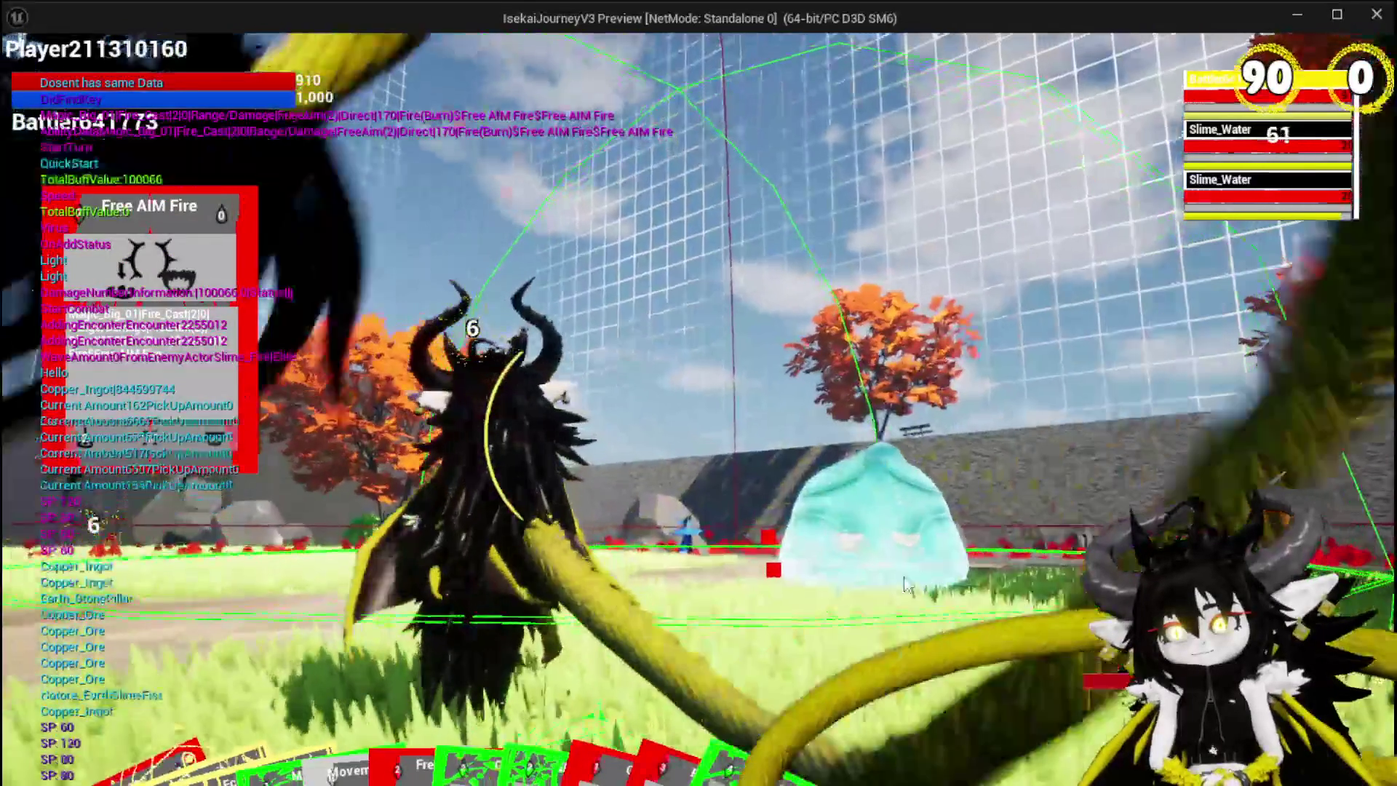
click(924, 602)
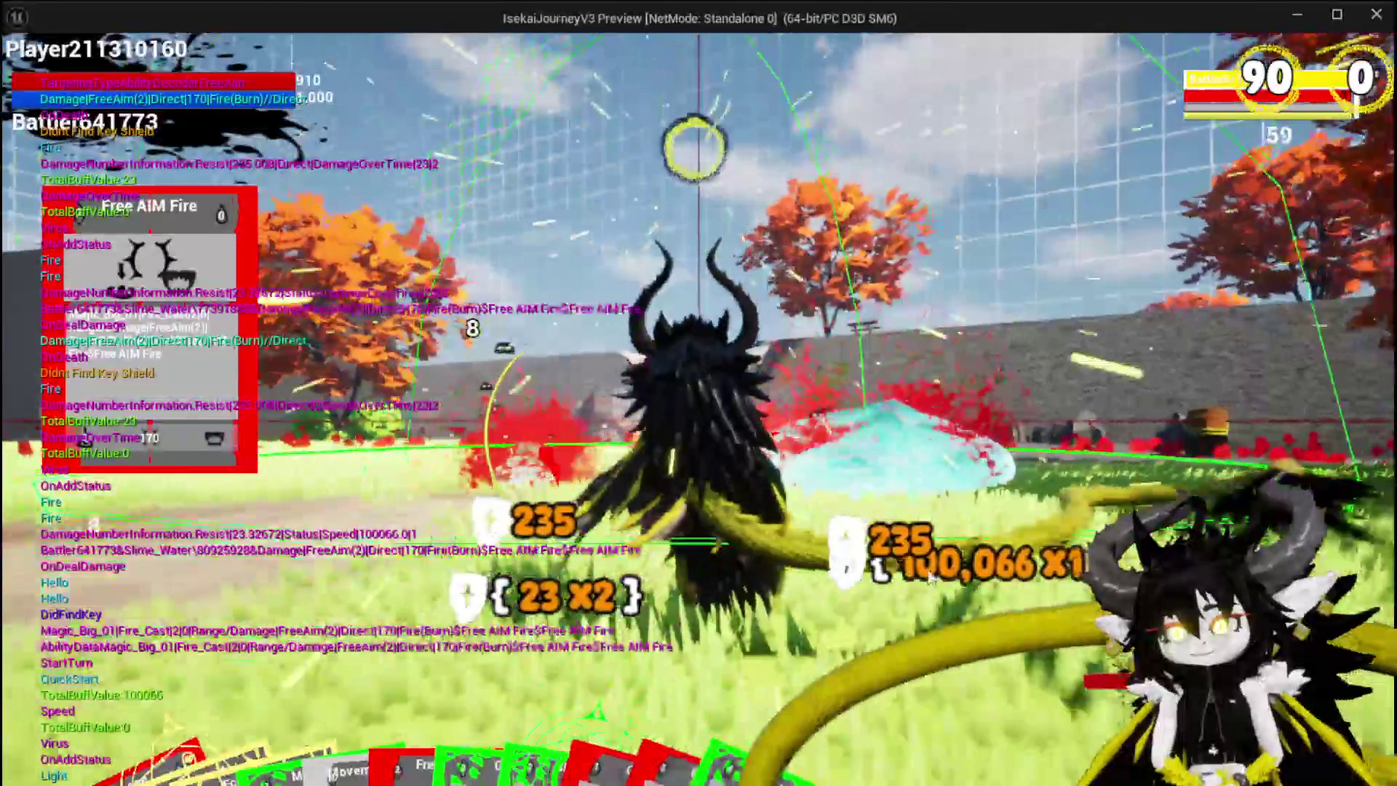
Run on after the fight, then stop the play-test and save the level
key(w)
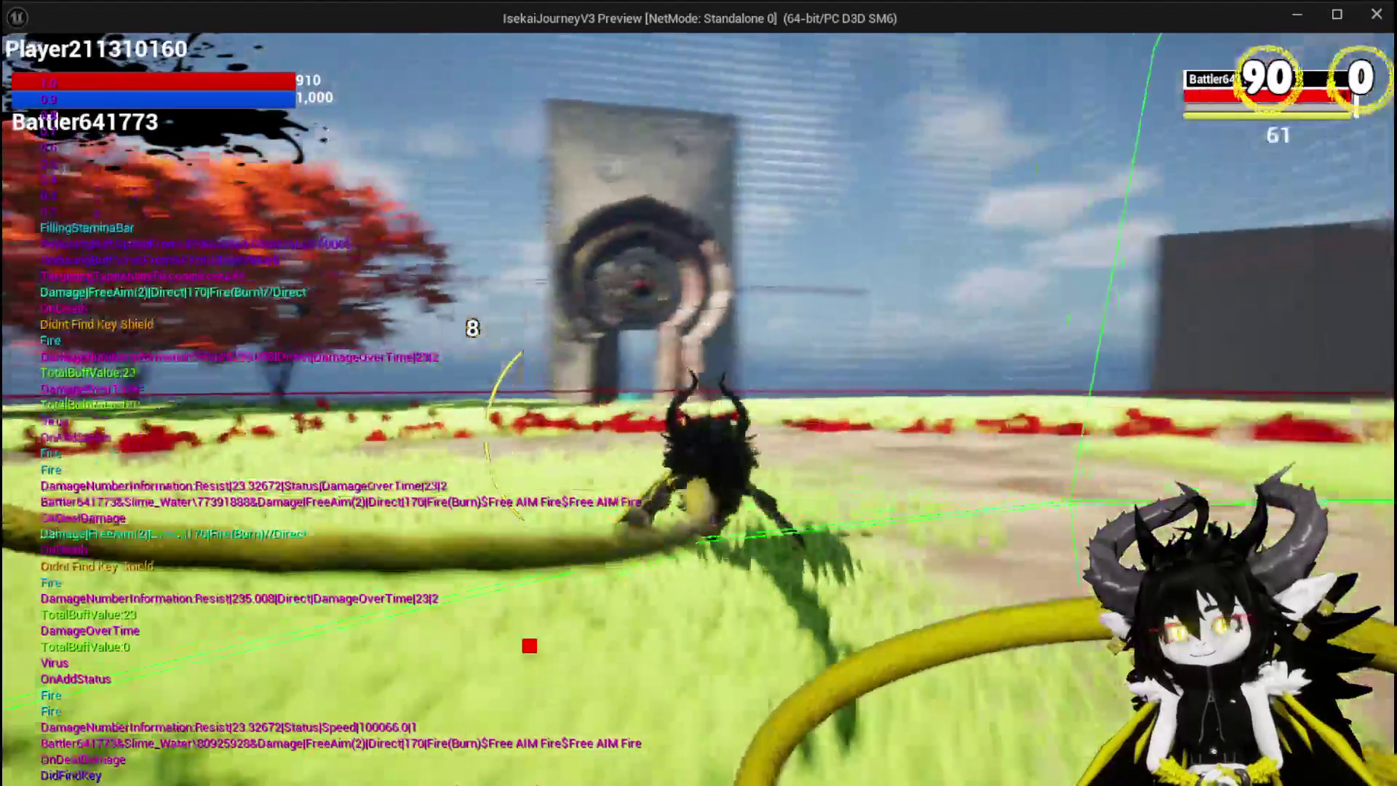
key(space)
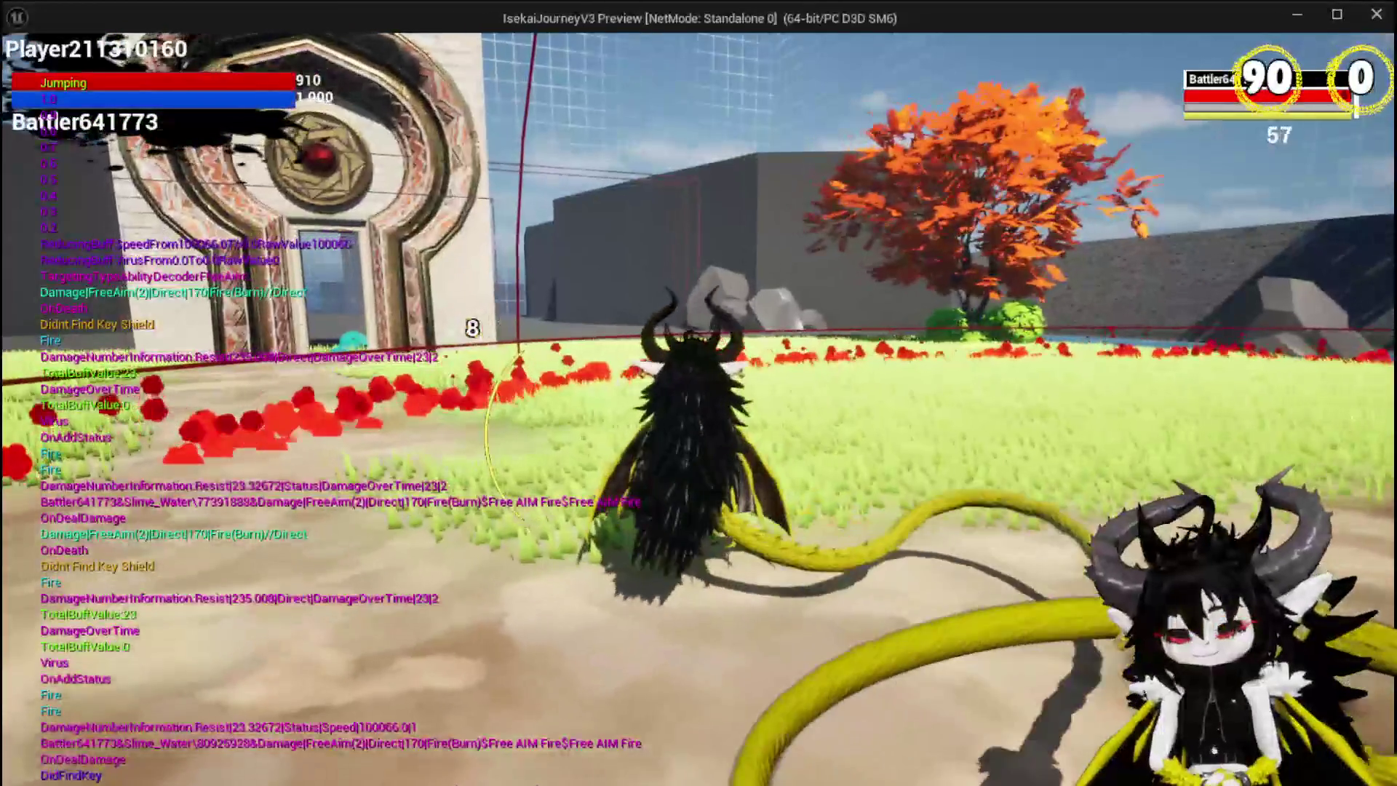
key(Escape)
click(32, 74)
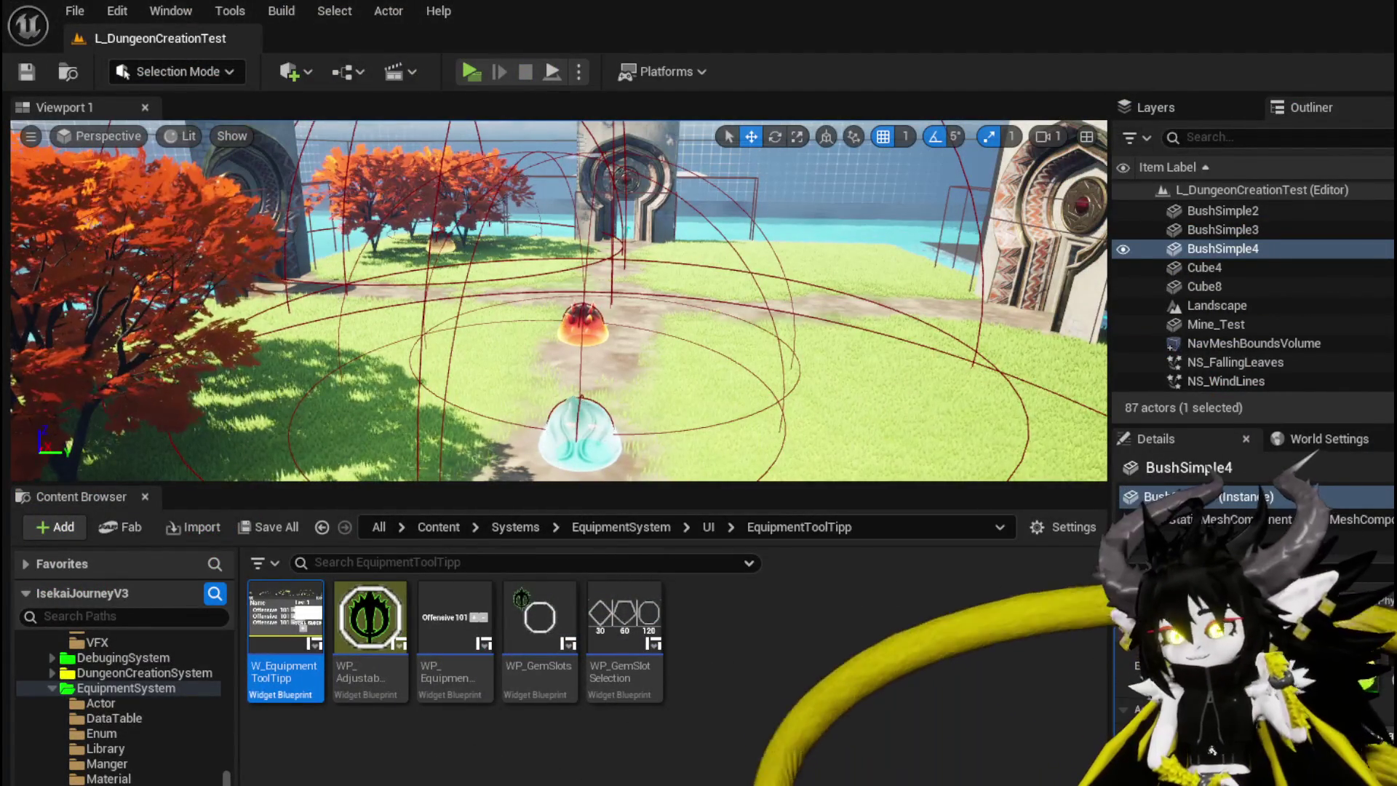
key(alt+Tab)
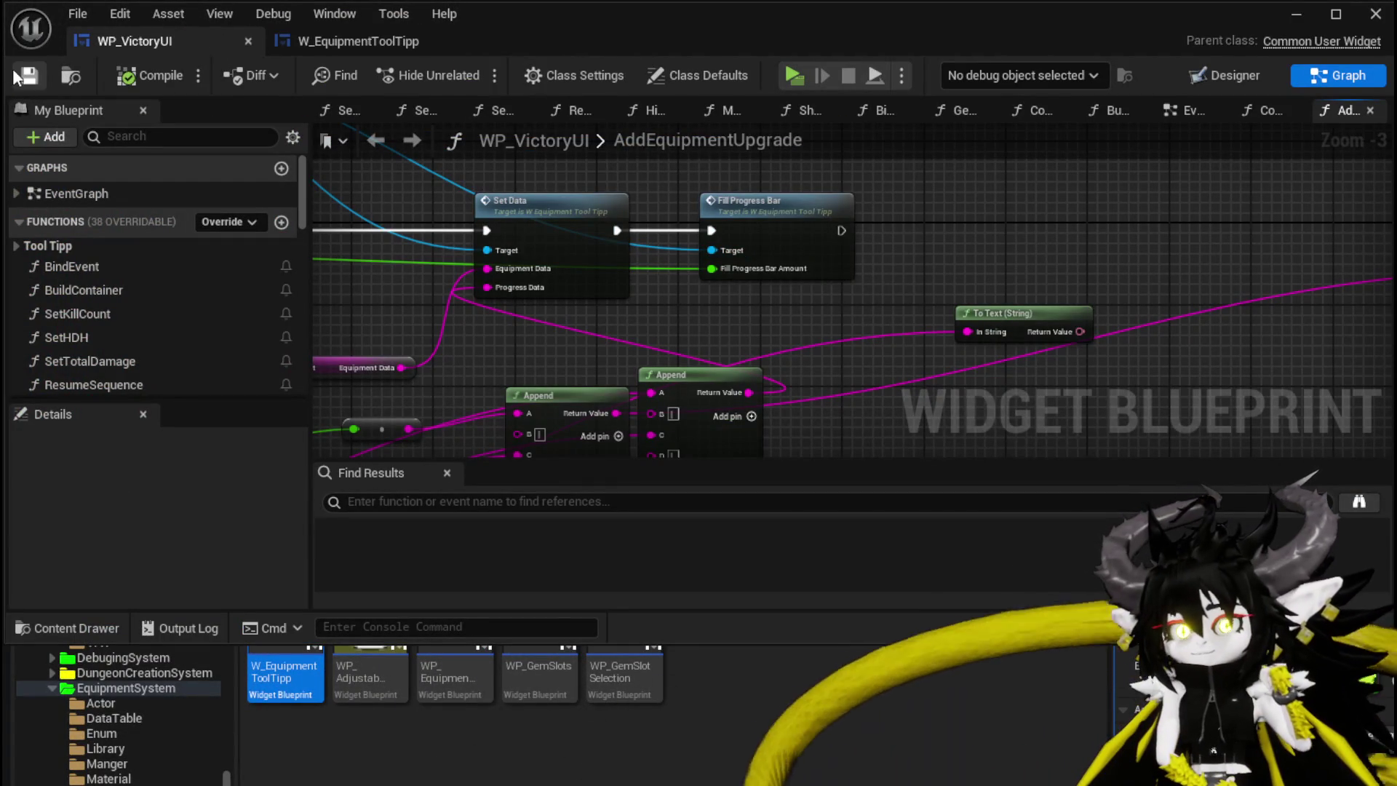
drag(1012, 250, 837, 269)
click(1375, 13)
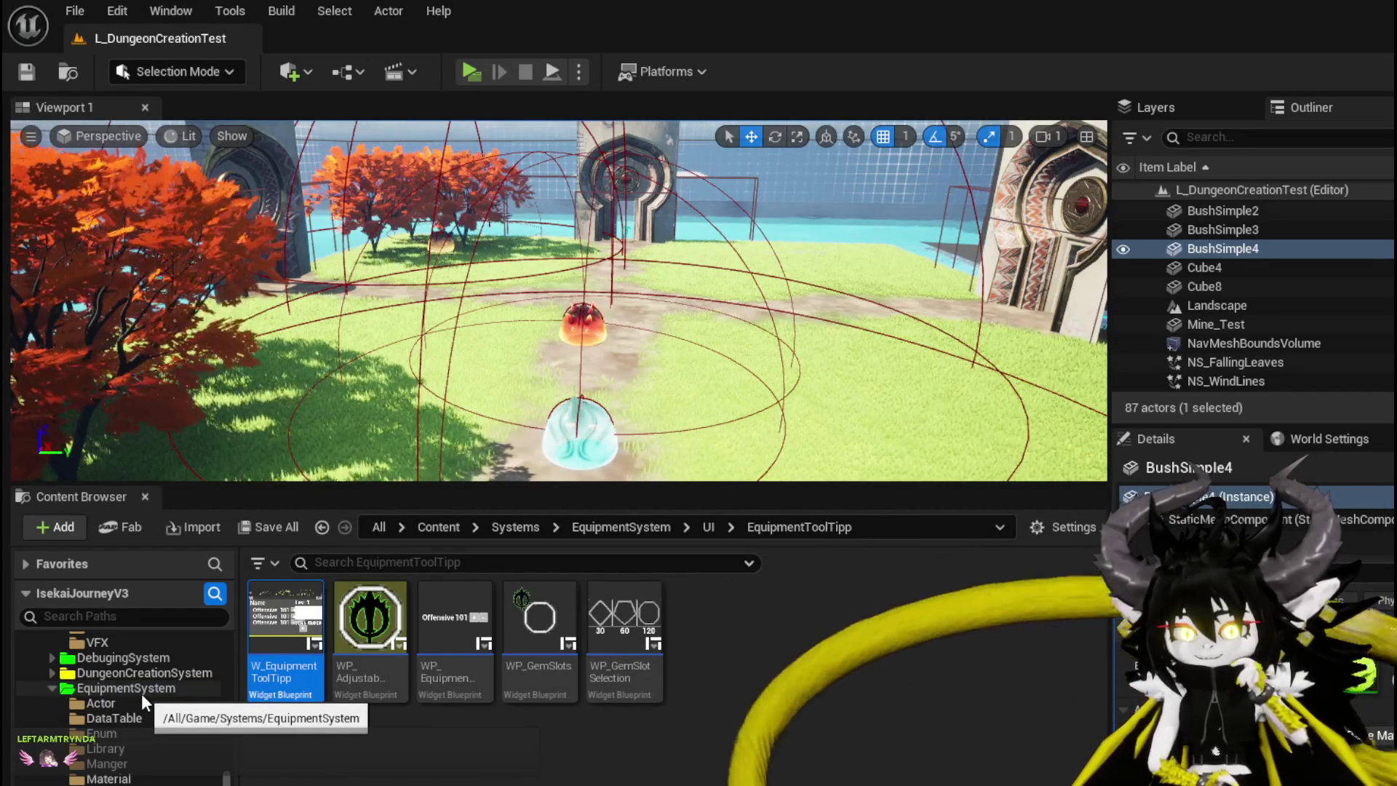
scroll(143, 697, up, 2)
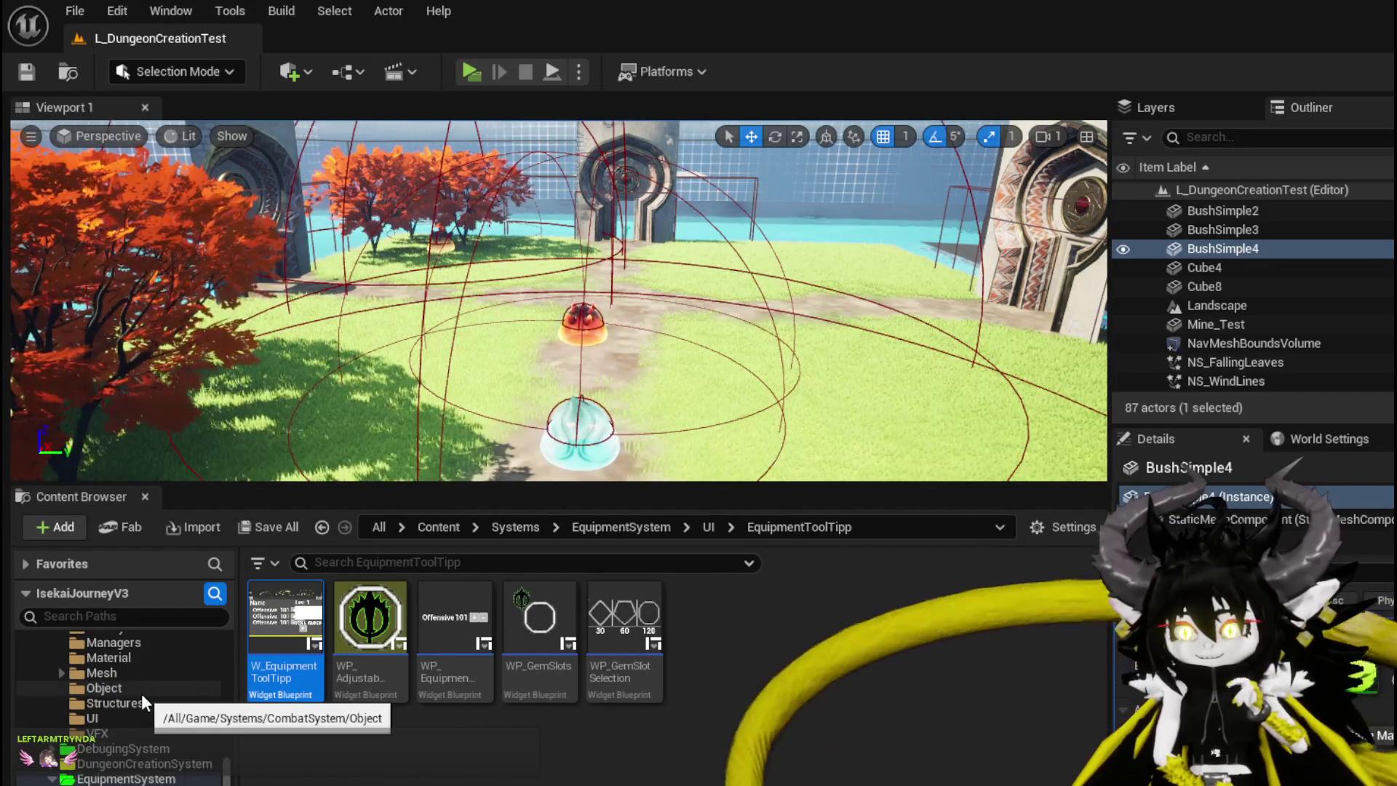
scroll(142, 697, up, 1)
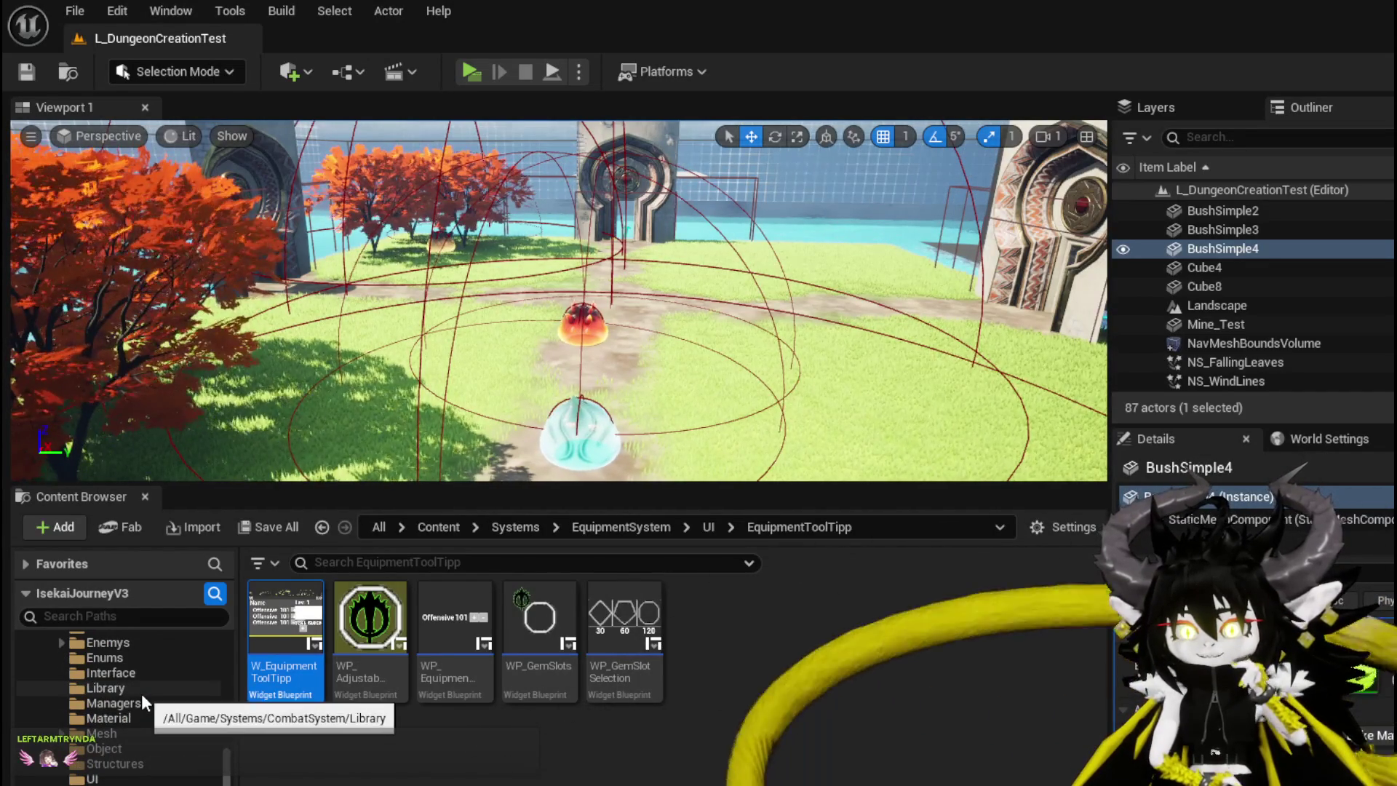
scroll(141, 693, up, 3)
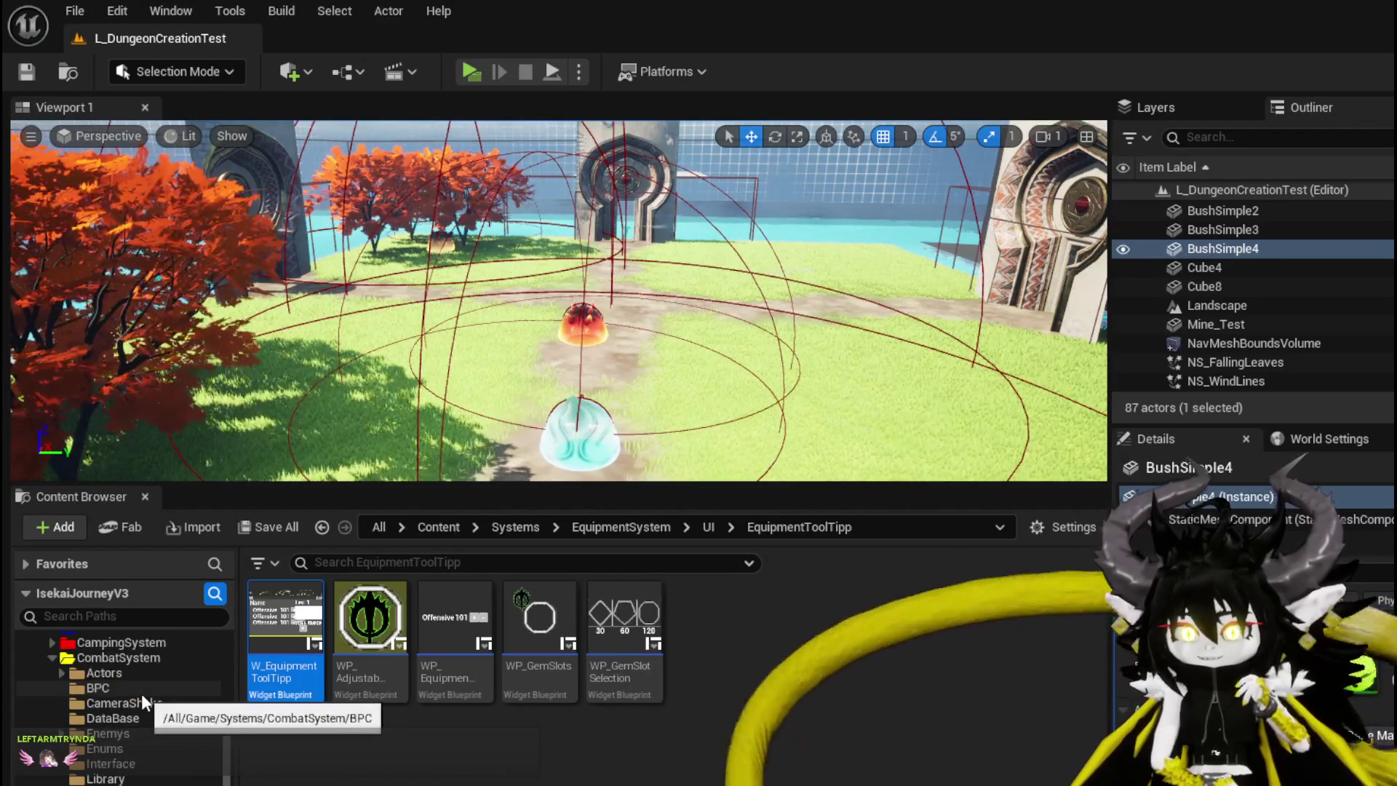
click(116, 672)
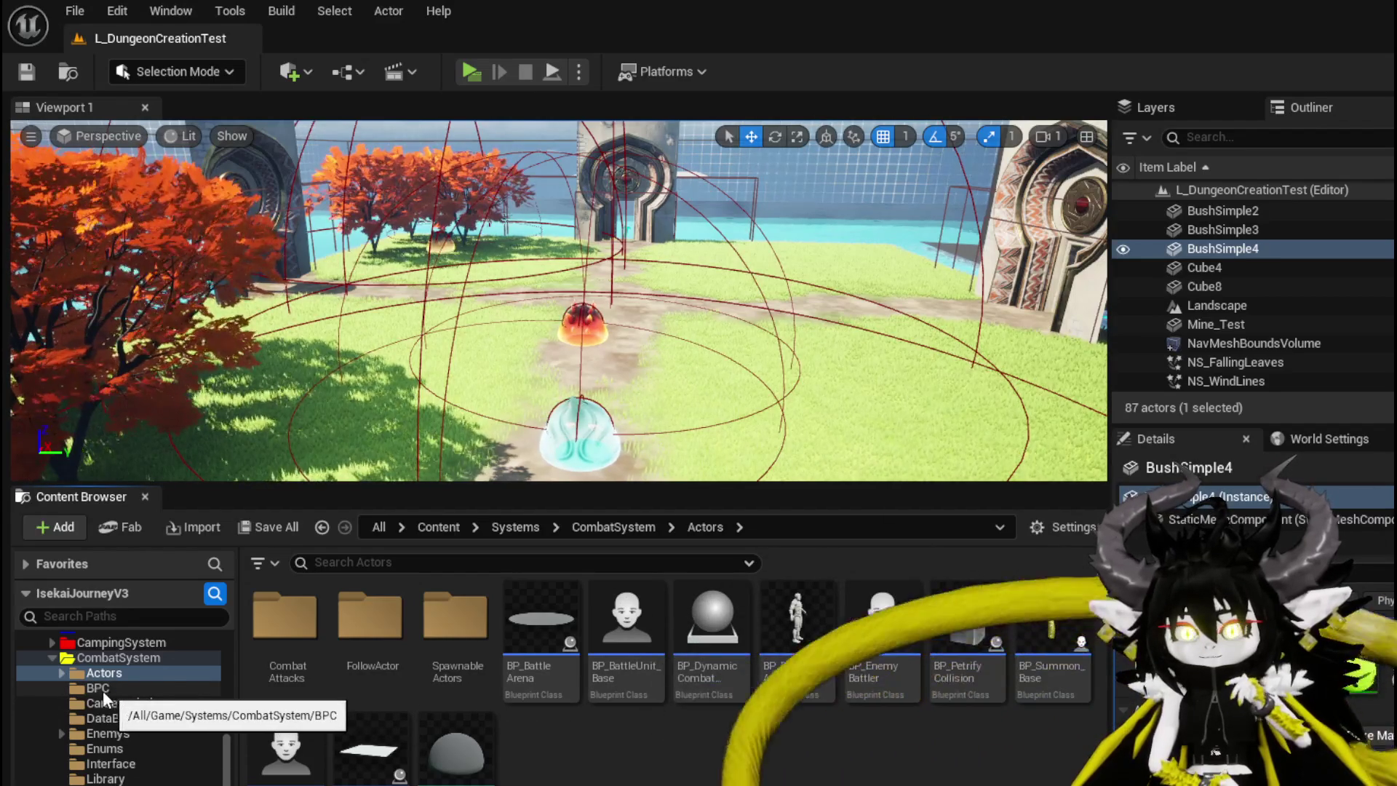
scroll(125, 692, down, 4)
scroll(129, 691, down, 2)
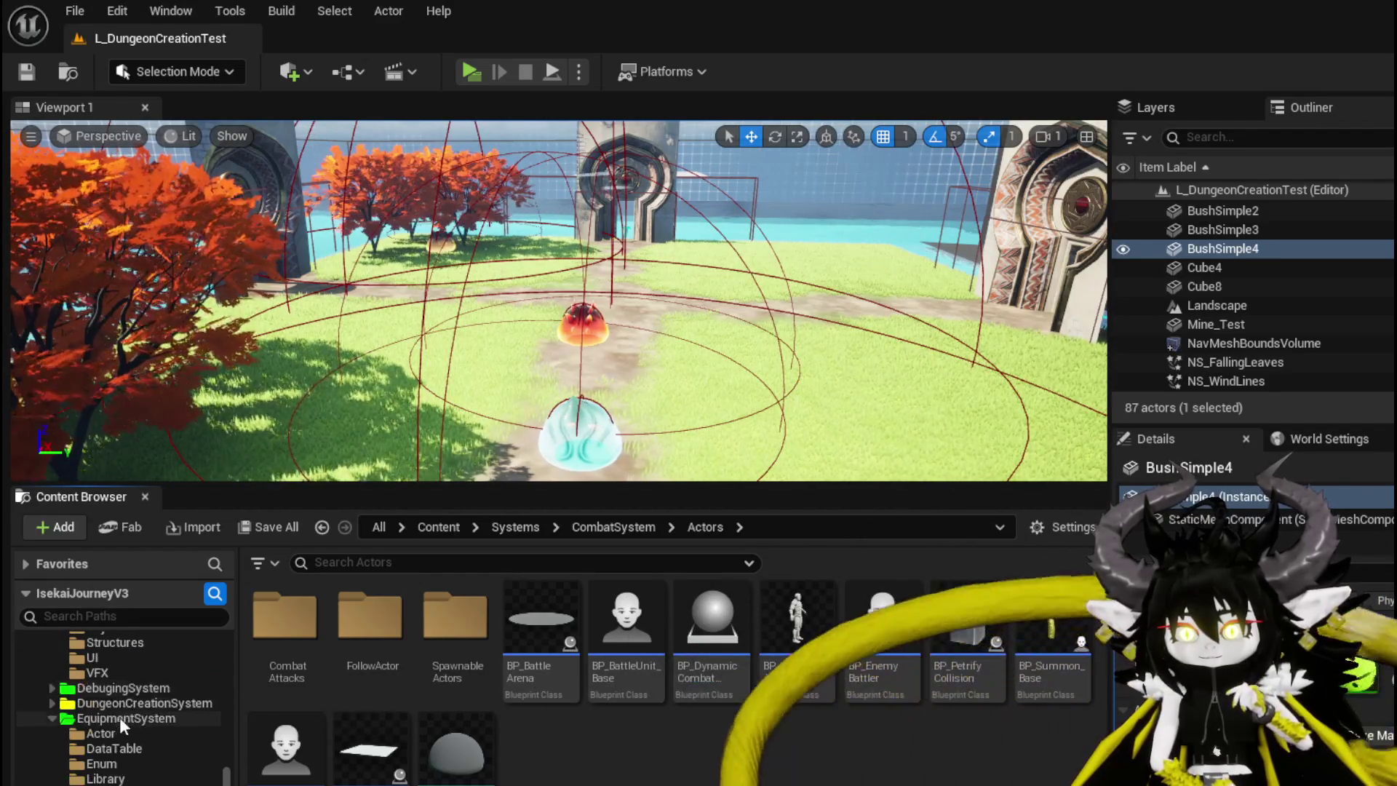
click(119, 734)
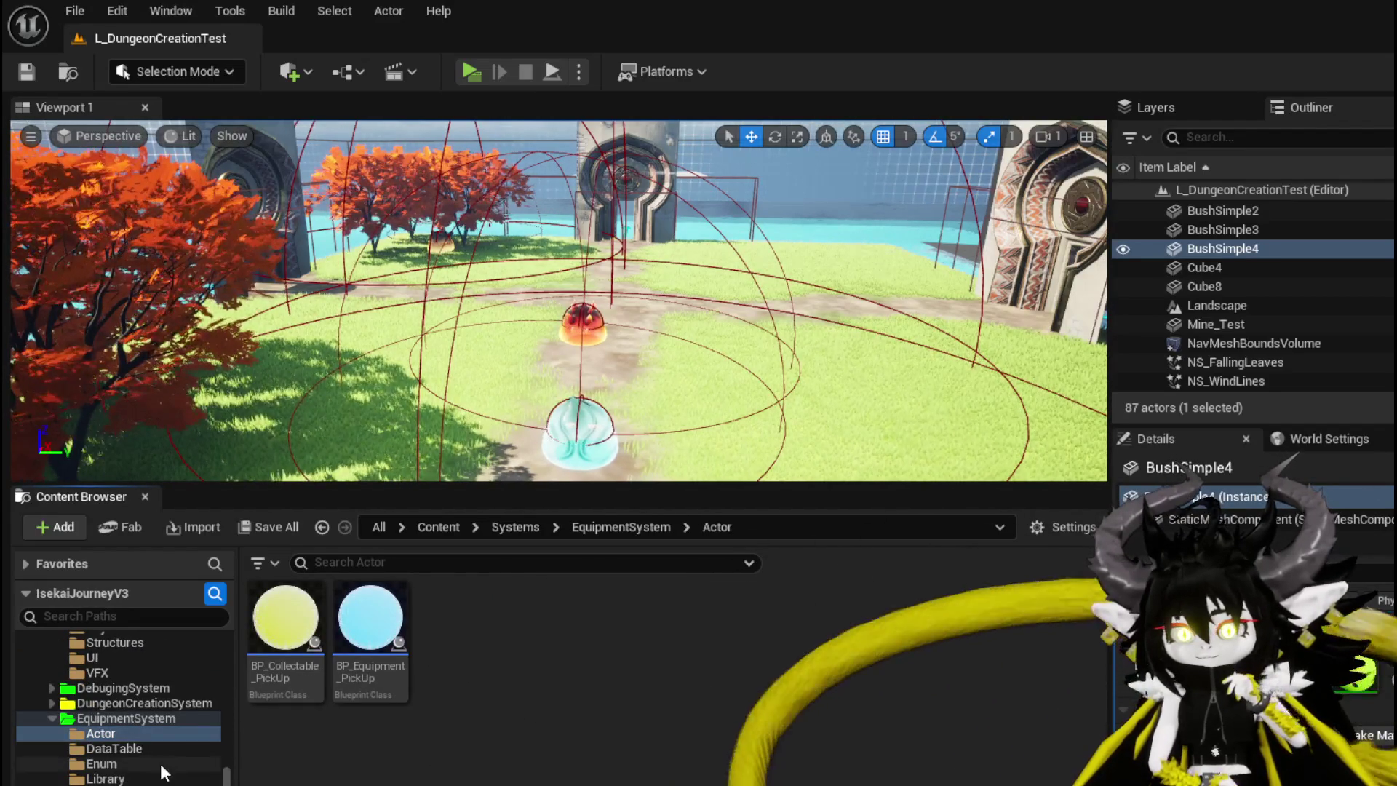
click(114, 749)
key(Down)
key(Down)
key(Down)
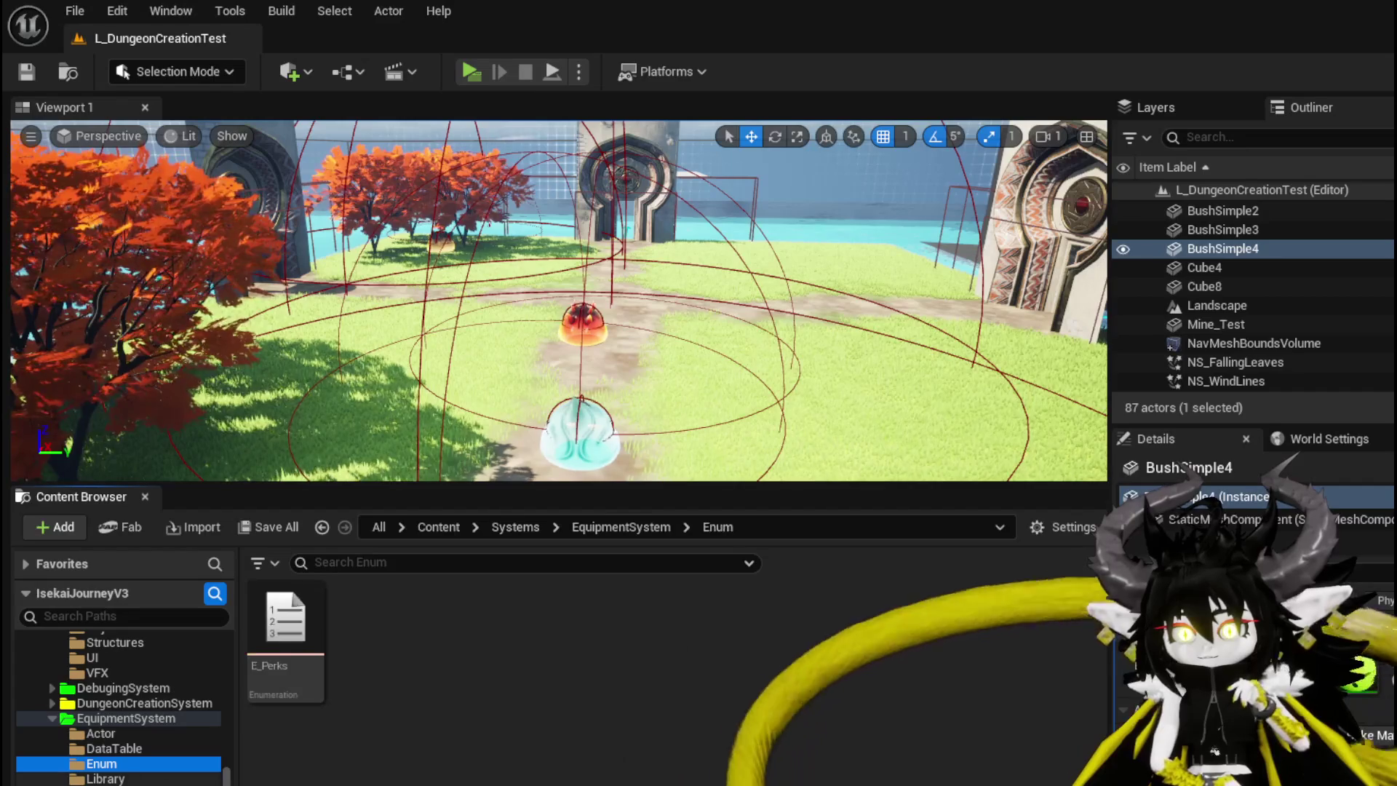
key(Down)
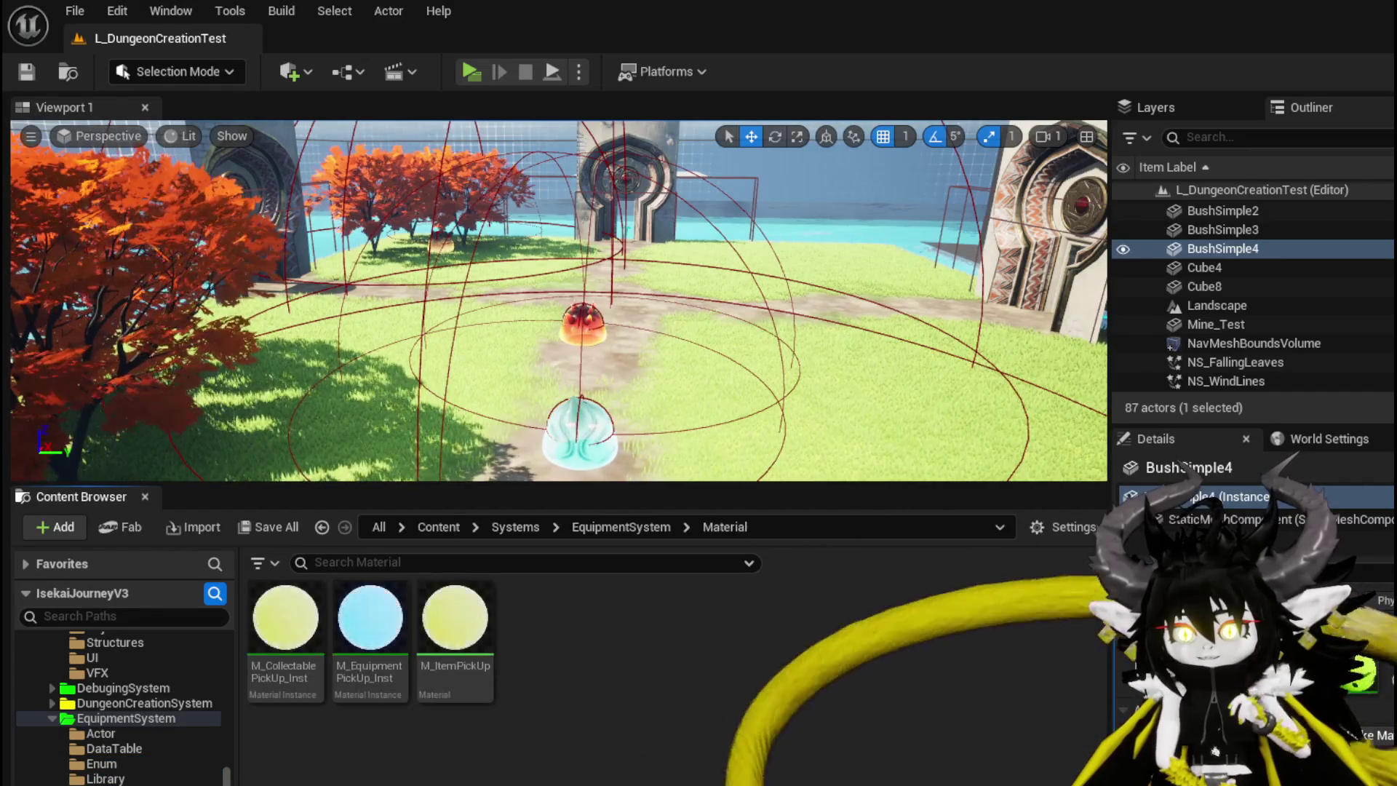
key(Down)
key(Down)
key(Down)
key(Right)
key(Down)
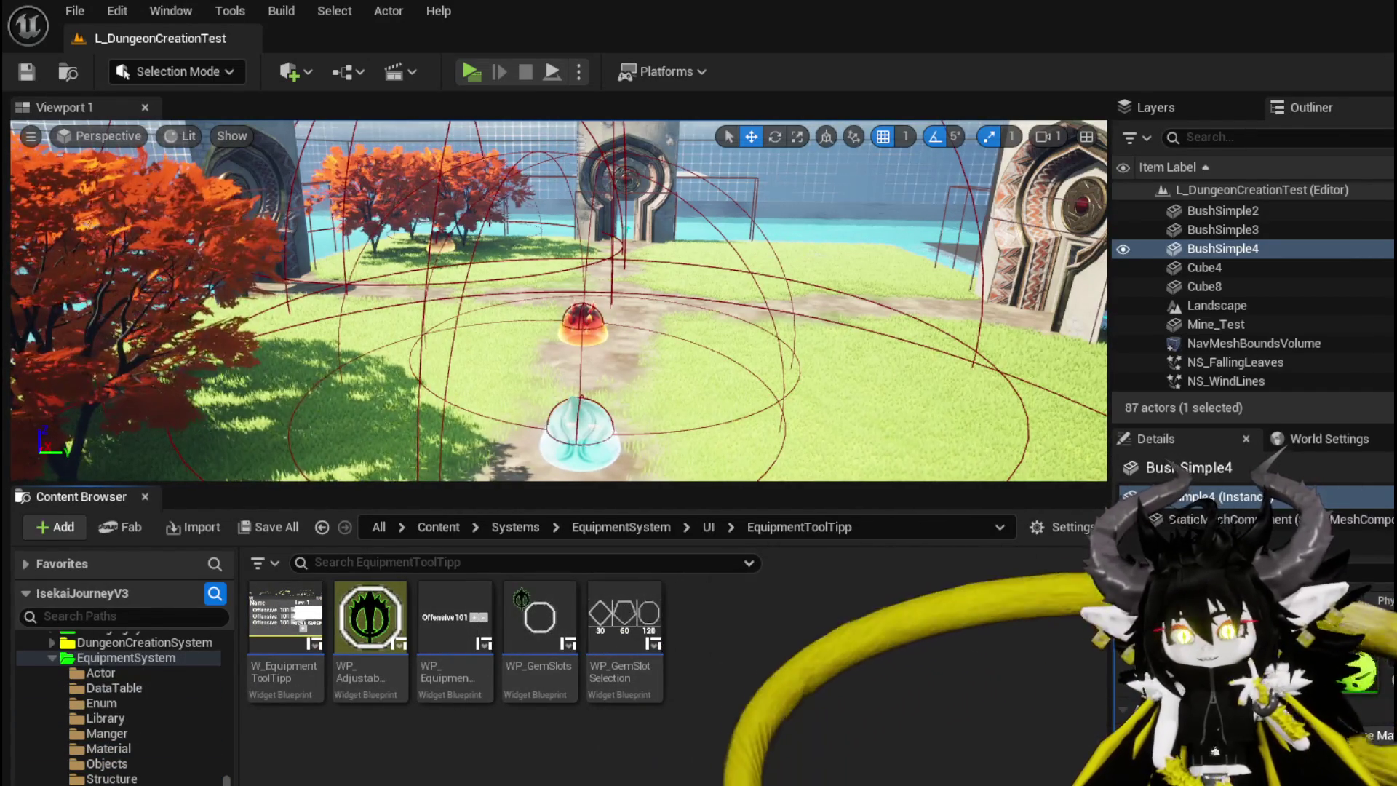
scroll(144, 749, up, 4)
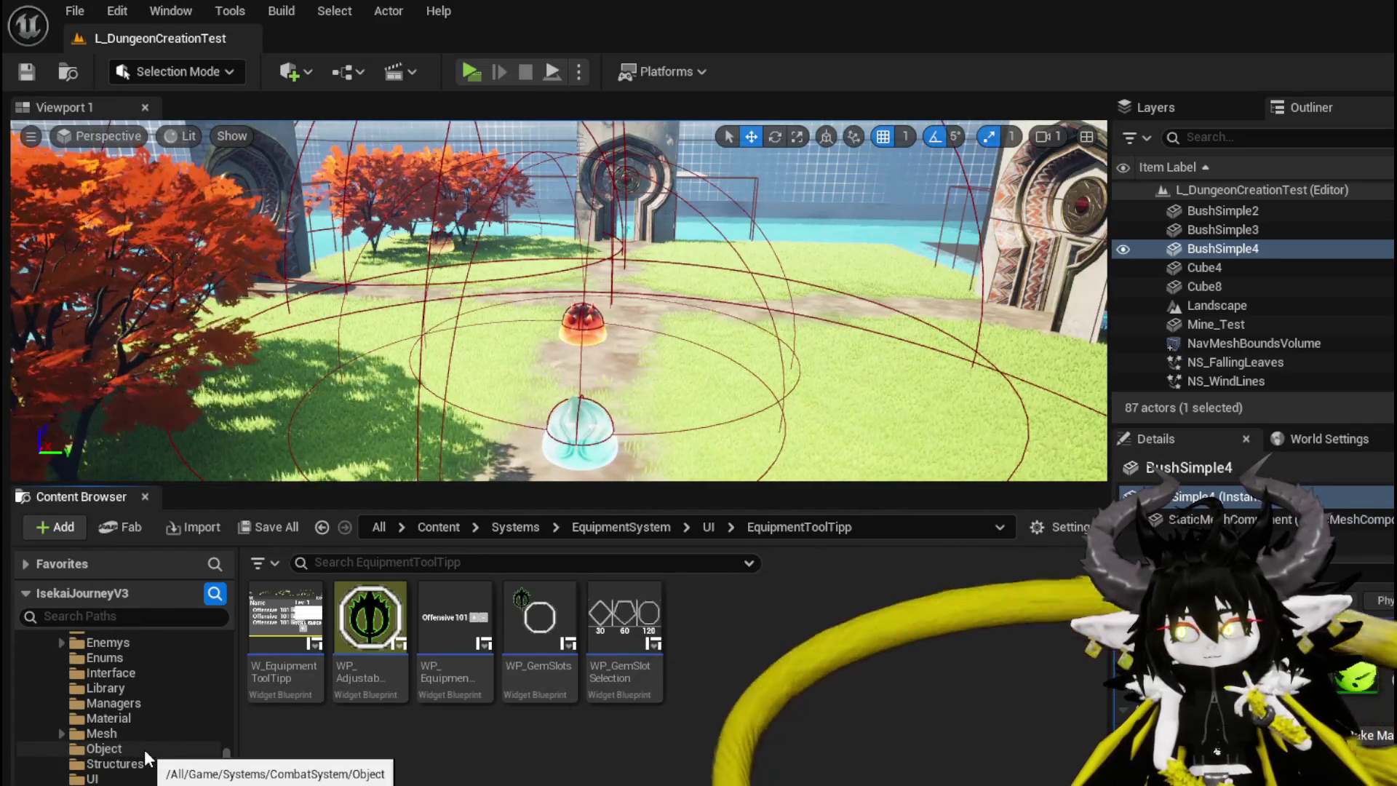
drag(510, 327, 473, 299)
key(f)
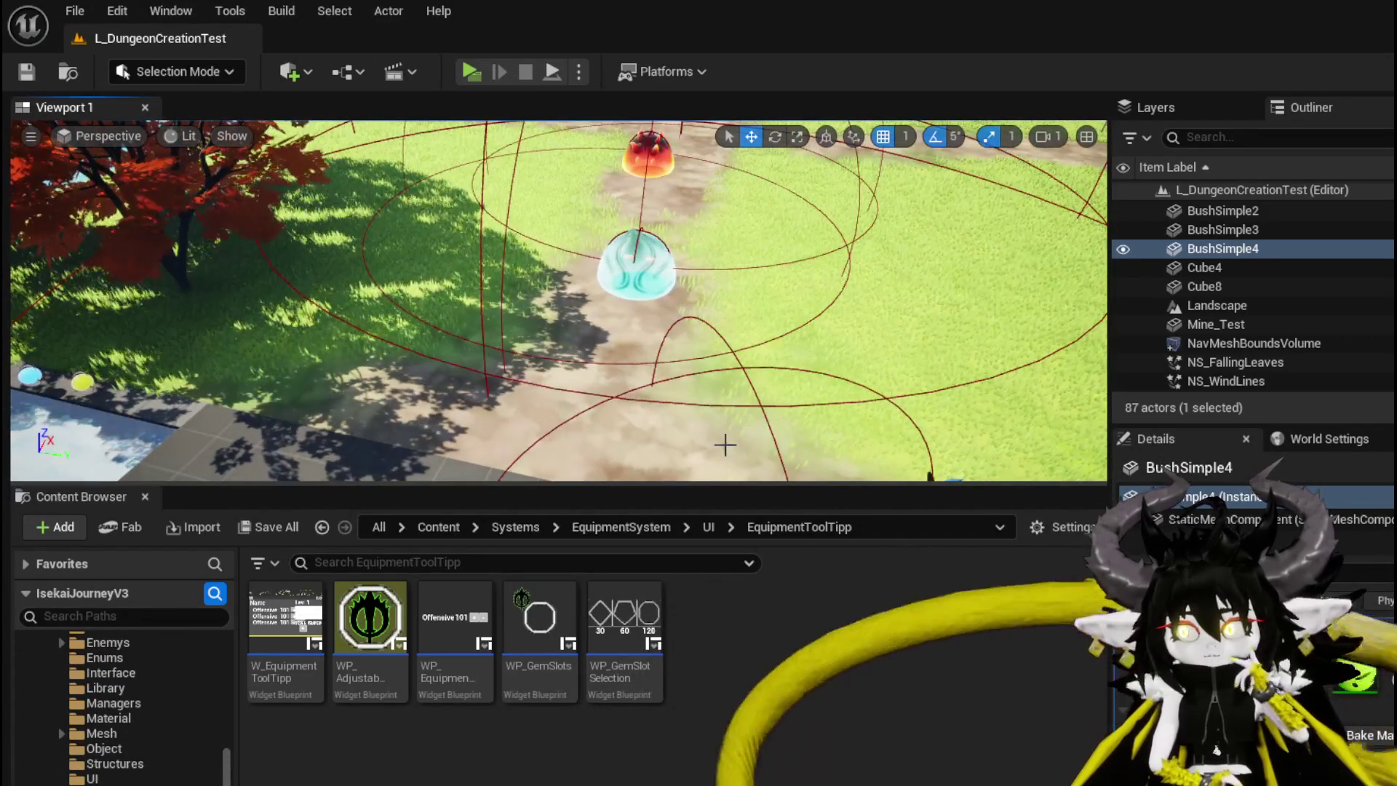
scroll(1322, 297, up, 8)
scroll(1321, 300, up, 3)
scroll(1320, 291, up, 2)
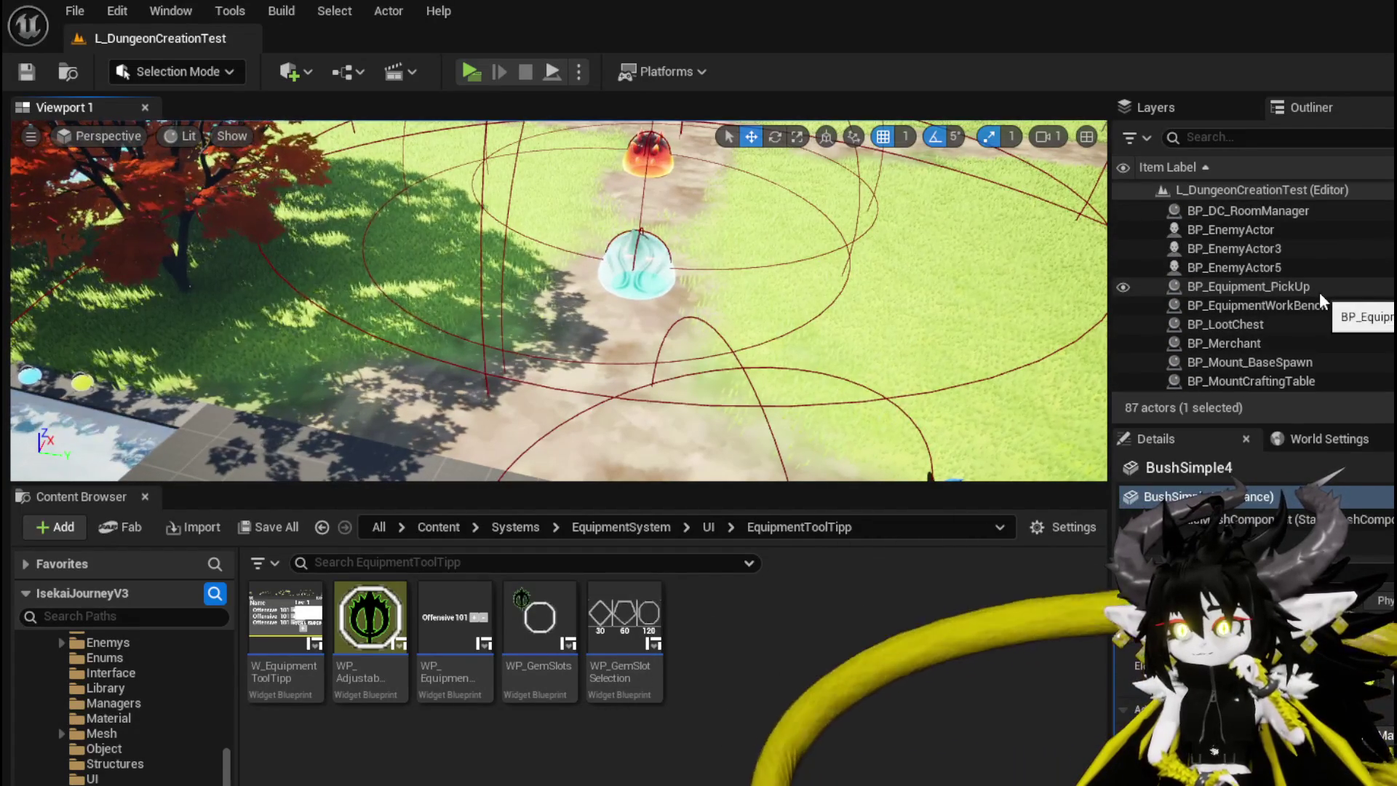
scroll(1321, 291, up, 5)
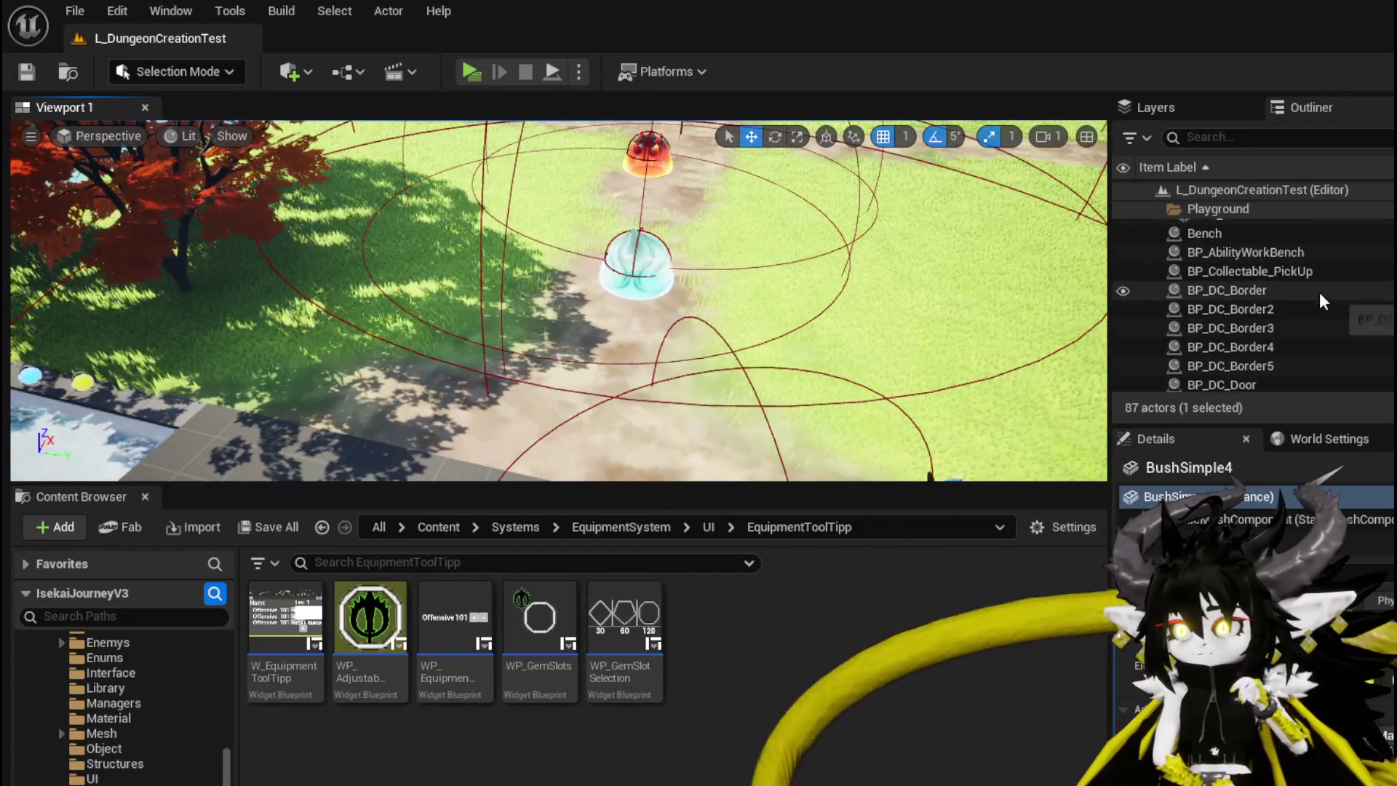
click(1246, 145)
text(bl)
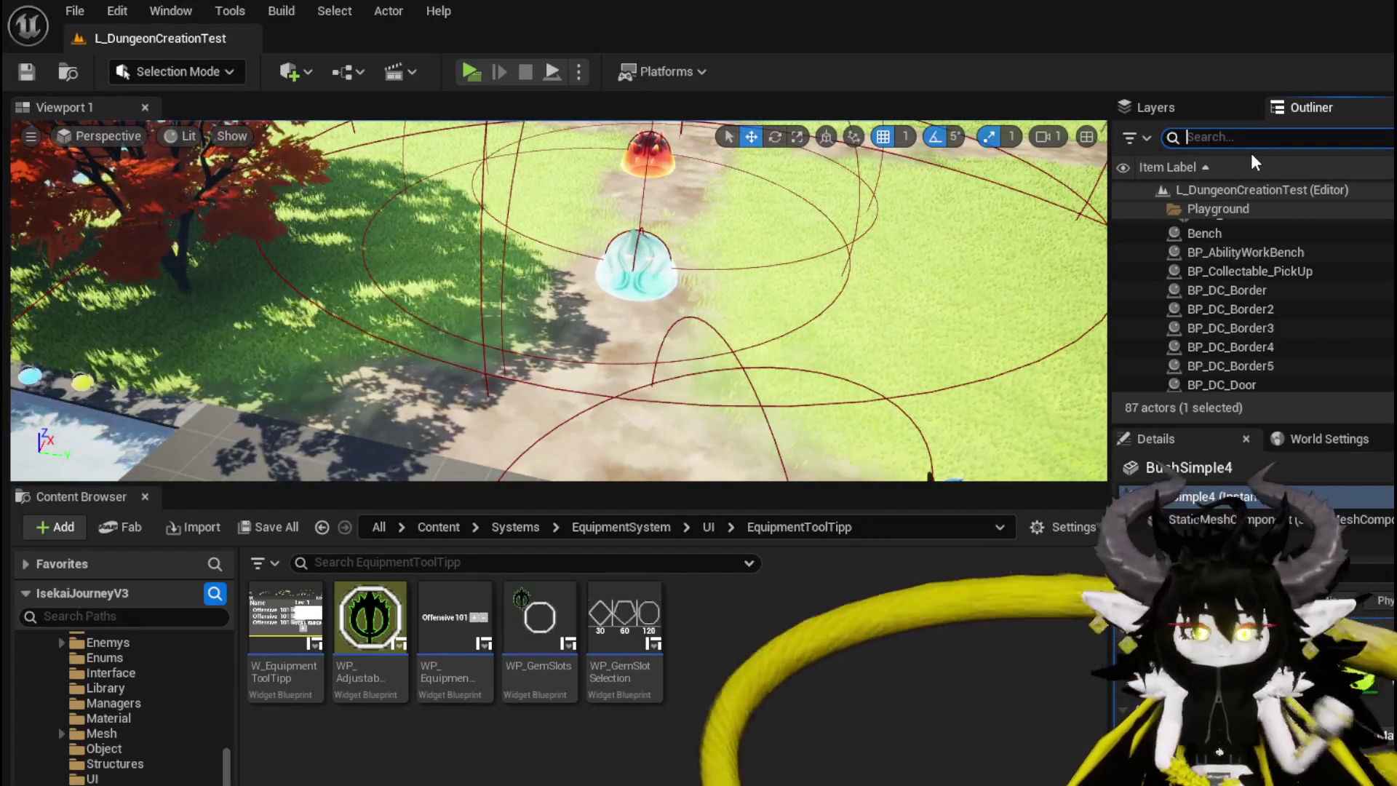
key(BackSpace)
key(BackSpace)
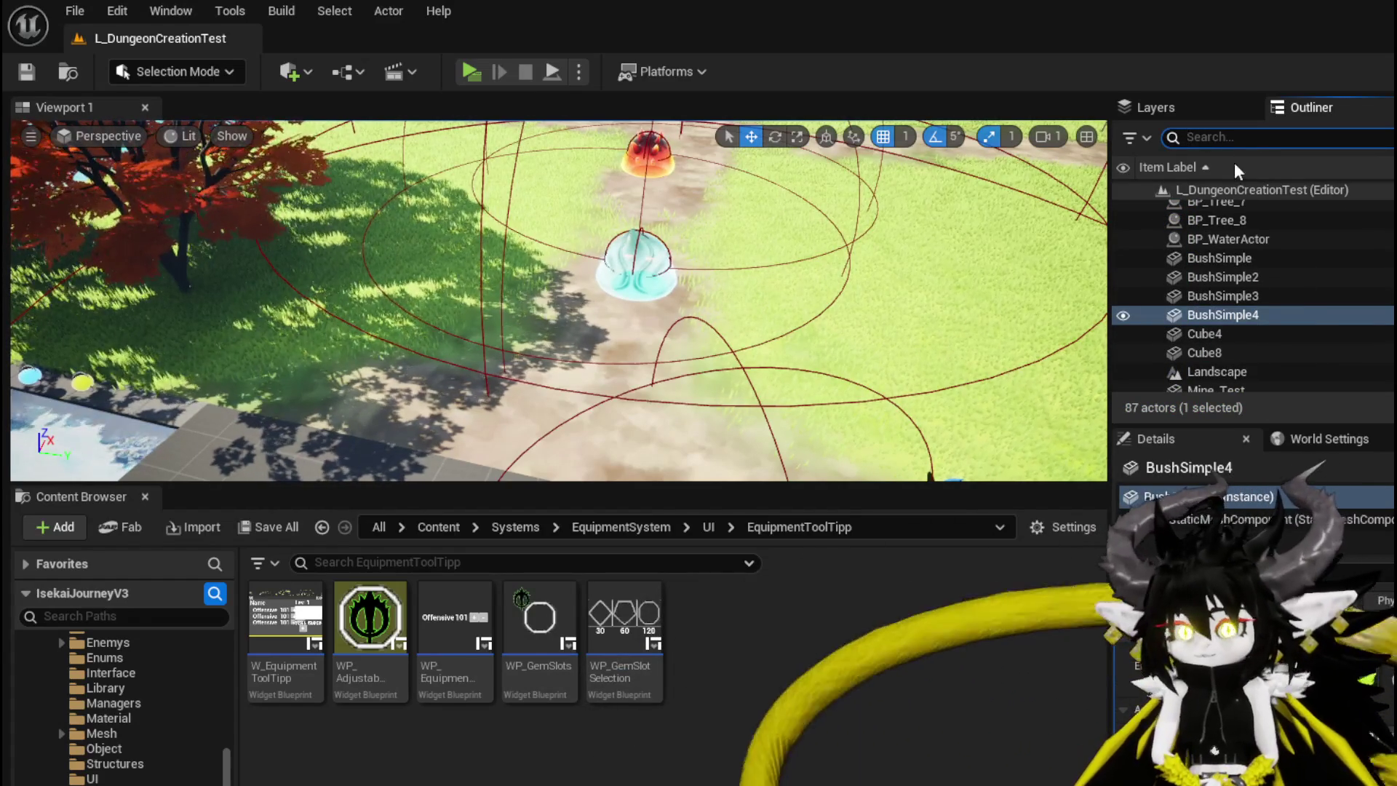
scroll(147, 735, down, 1)
scroll(177, 710, down, 5)
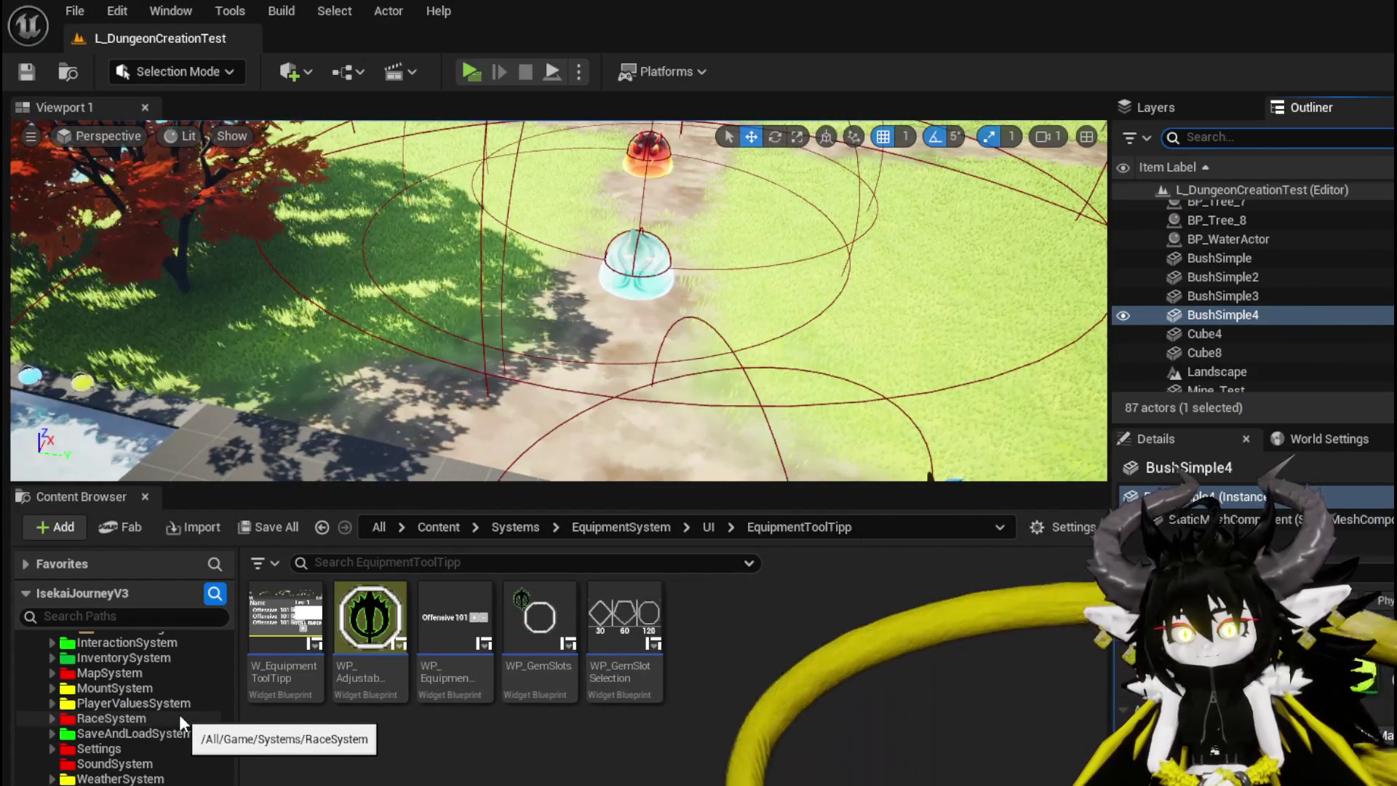
scroll(179, 714, down, 3)
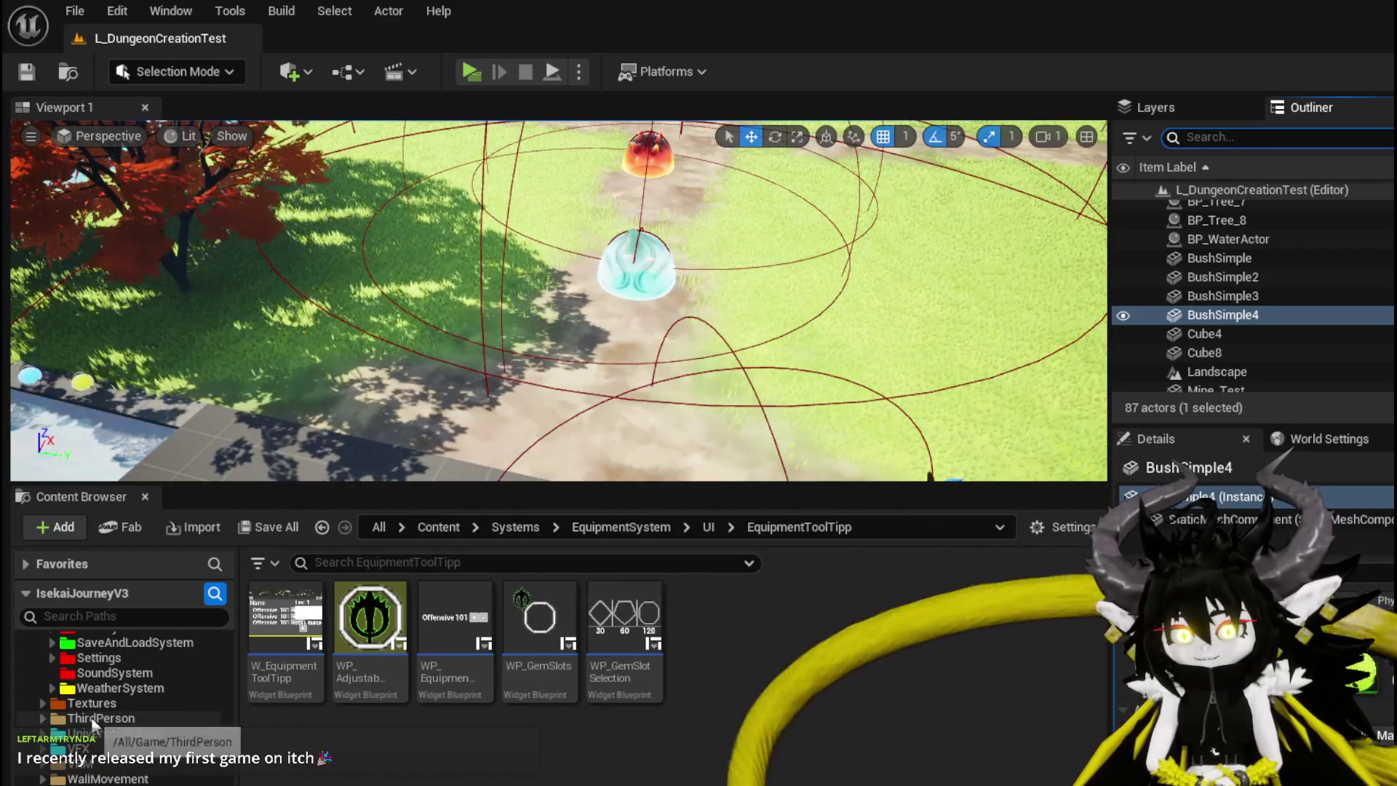
scroll(90, 717, up, 10)
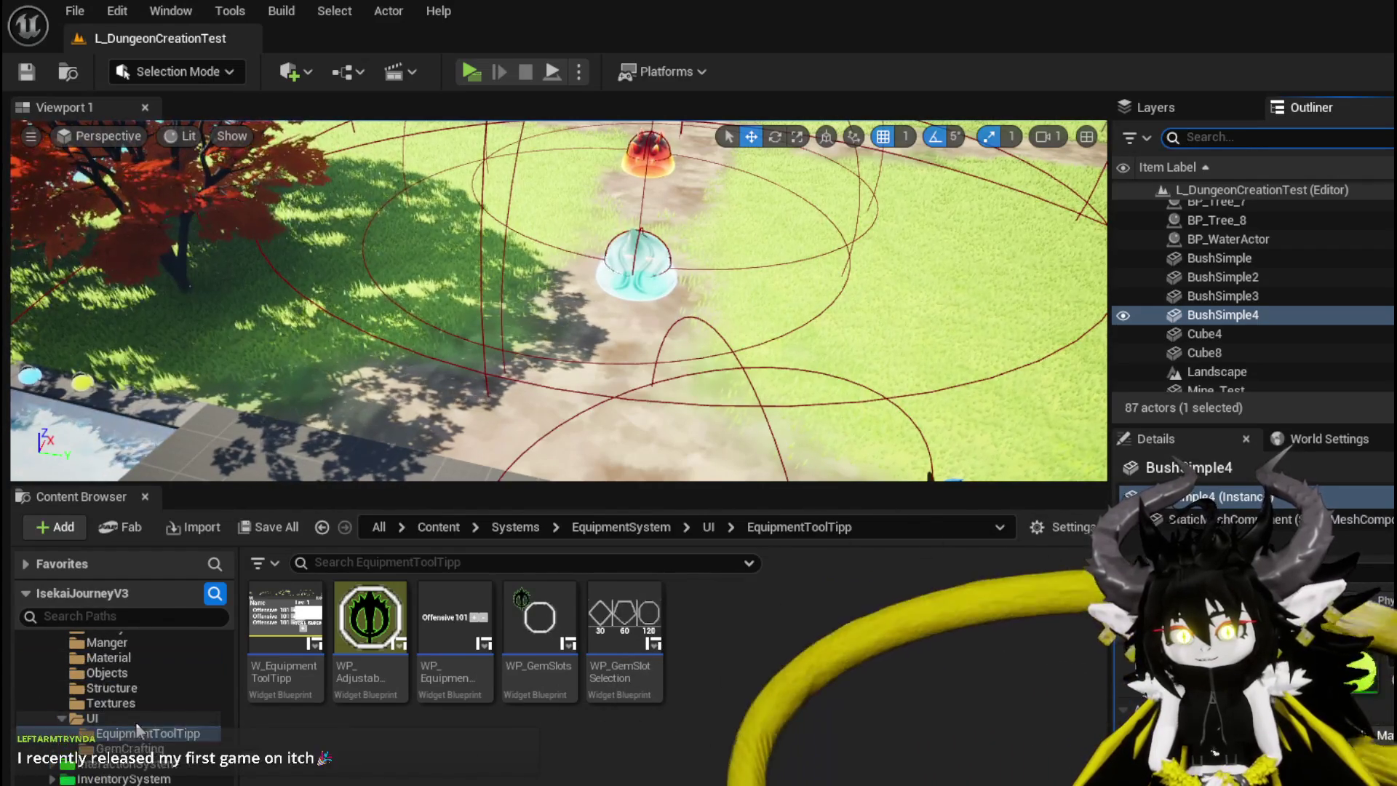
scroll(123, 706, up, 3)
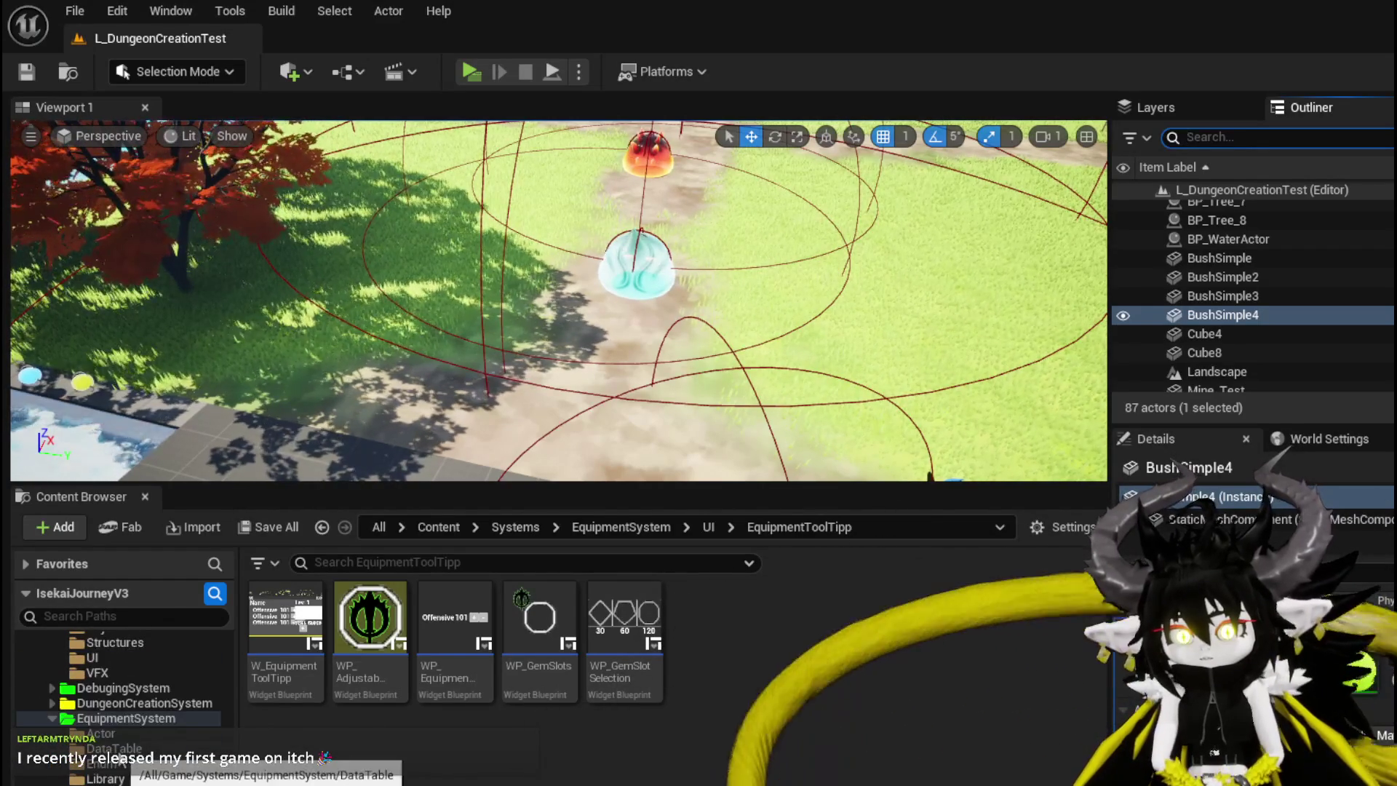
scroll(87, 782, down, 5)
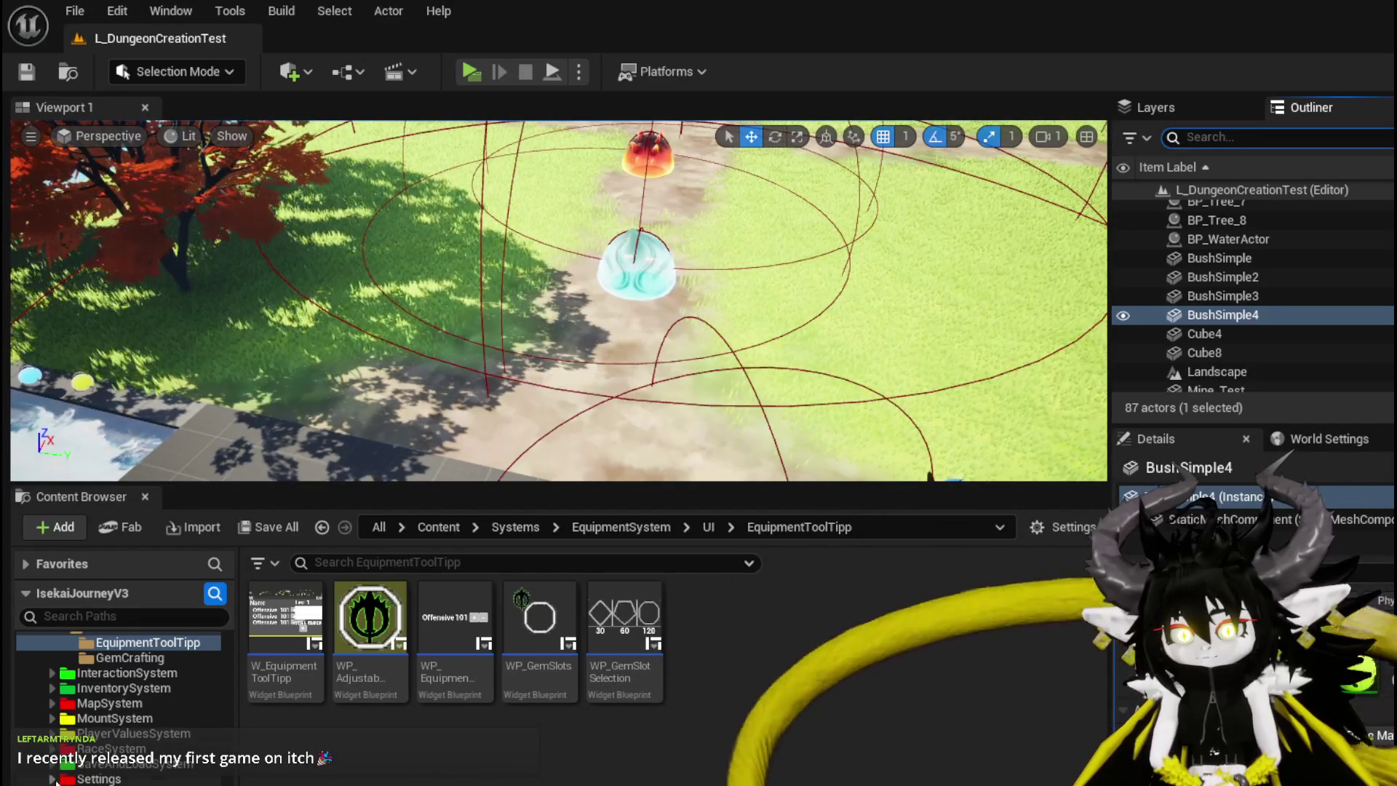
scroll(124, 706, up, 5)
scroll(123, 706, down, 4)
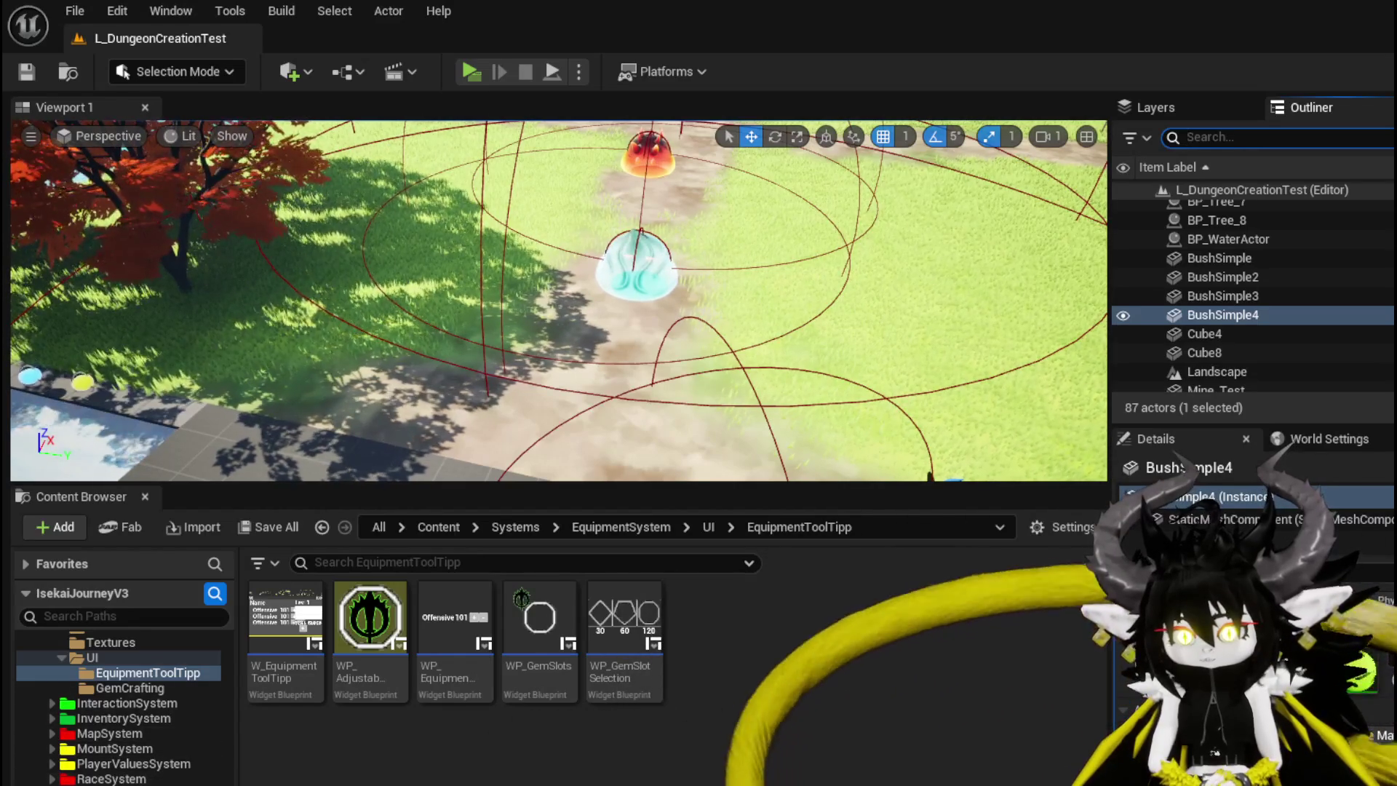
scroll(102, 769, up, 6)
click(52, 764)
Place BP_Merchant_Blacksmith from Actor > EventActor > BlackSmith into the level near the trees
scroll(90, 653, down, 3)
click(91, 657)
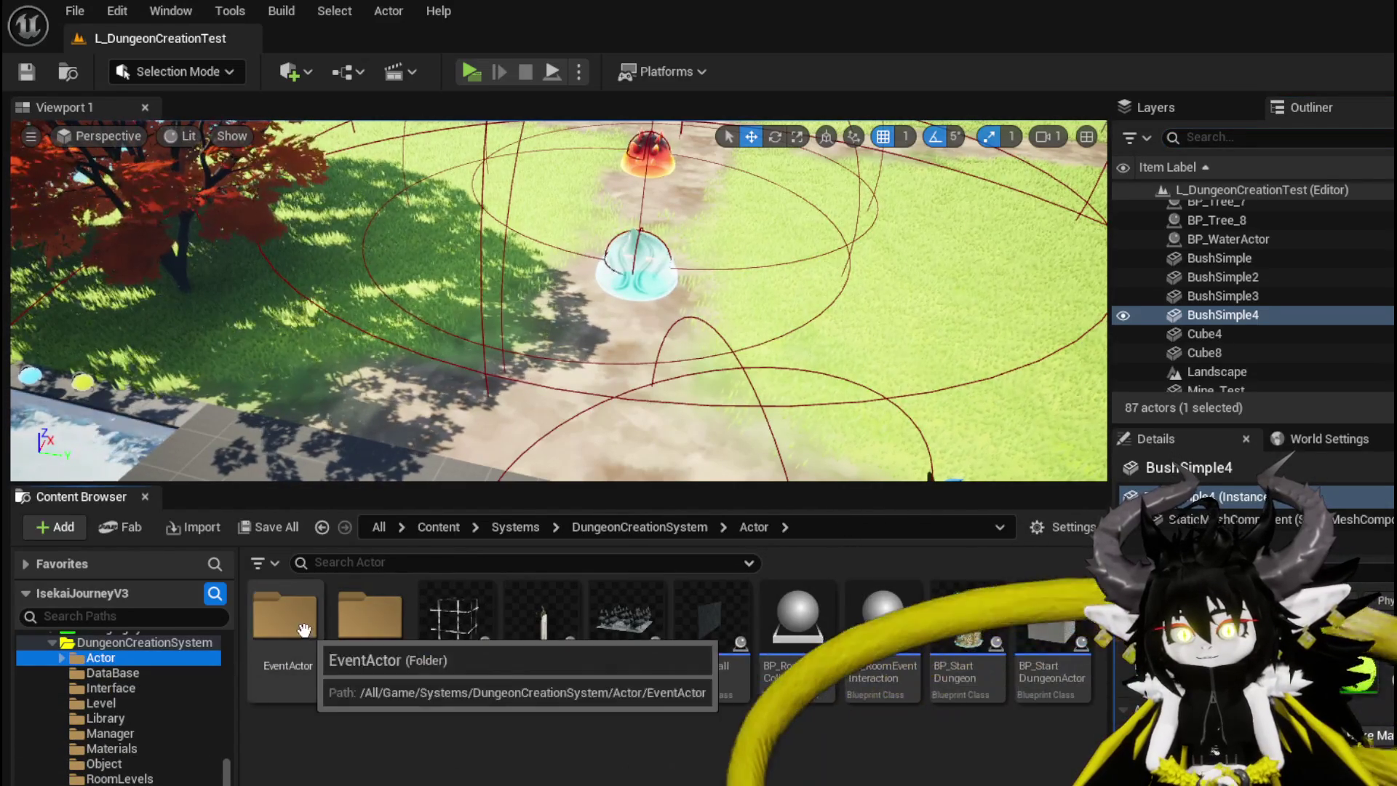
double_click(285, 617)
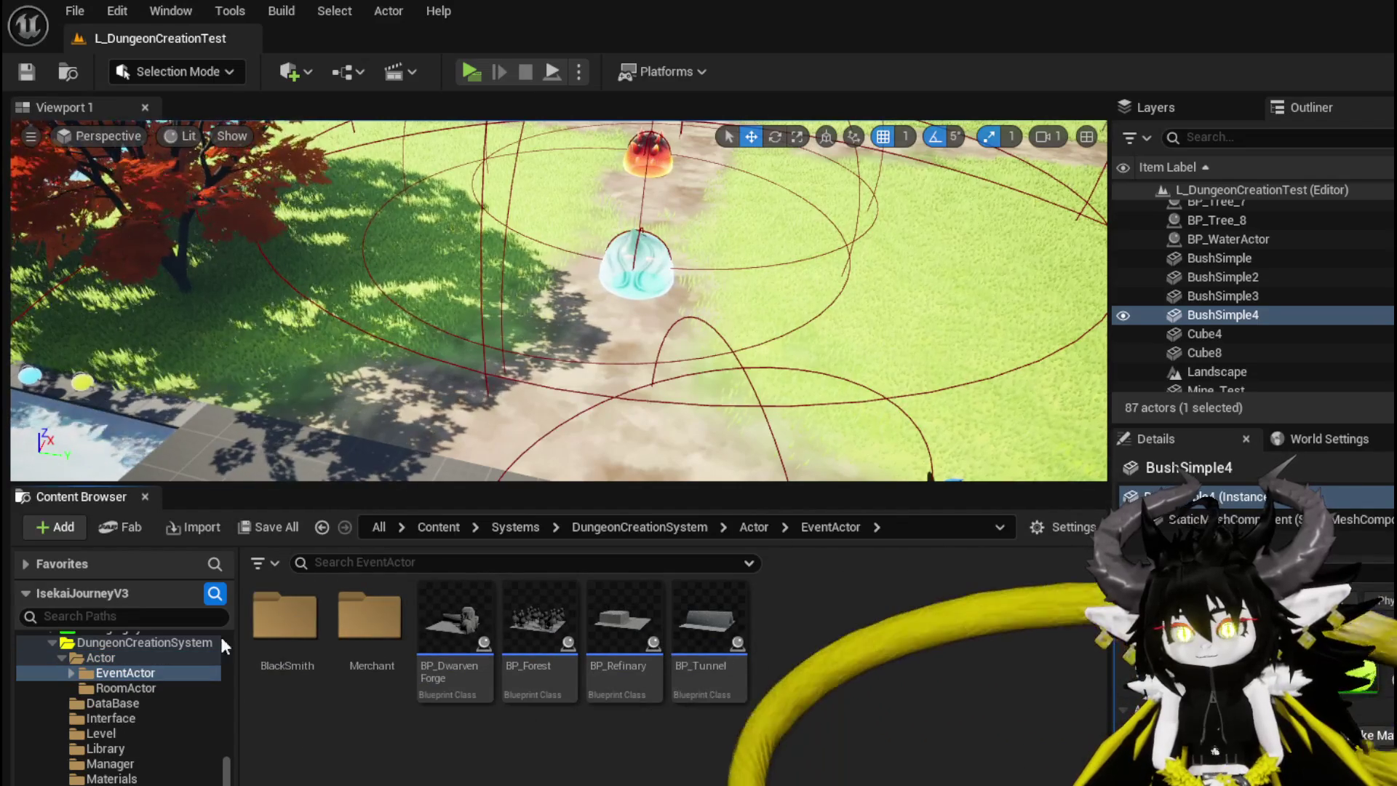
double_click(287, 618)
drag(293, 618, 314, 401)
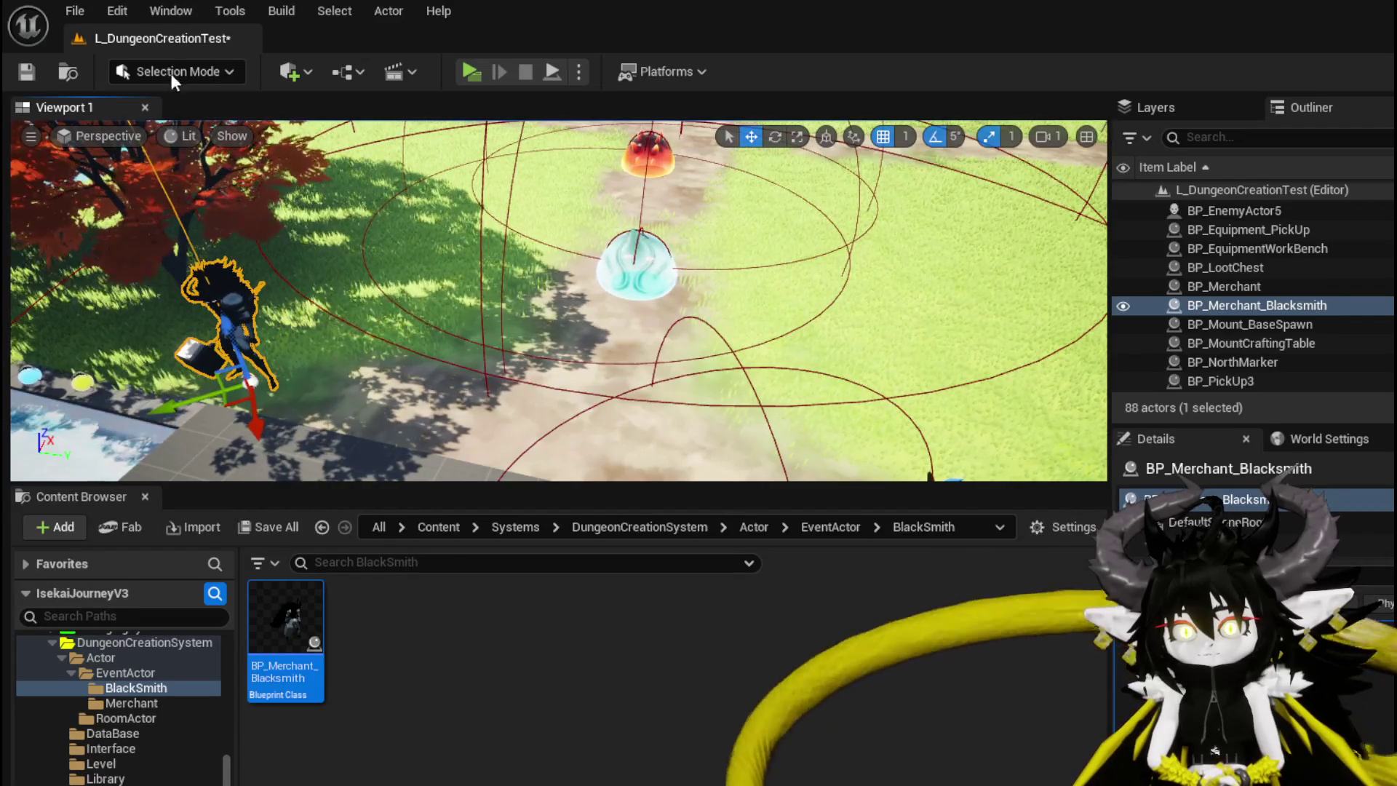
Launch a standalone game preview of the level and take control of the player
click(26, 71)
click(470, 72)
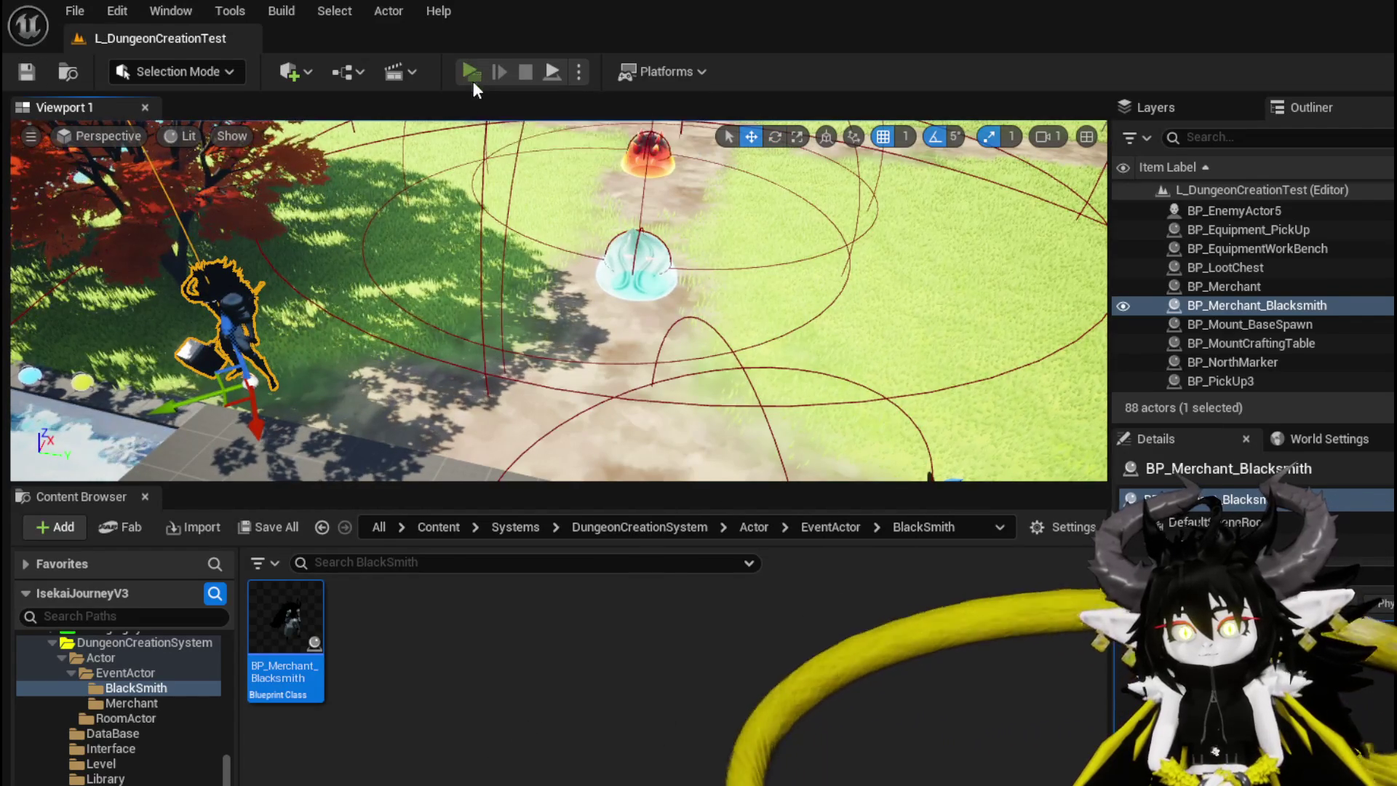
click(539, 289)
key(w)
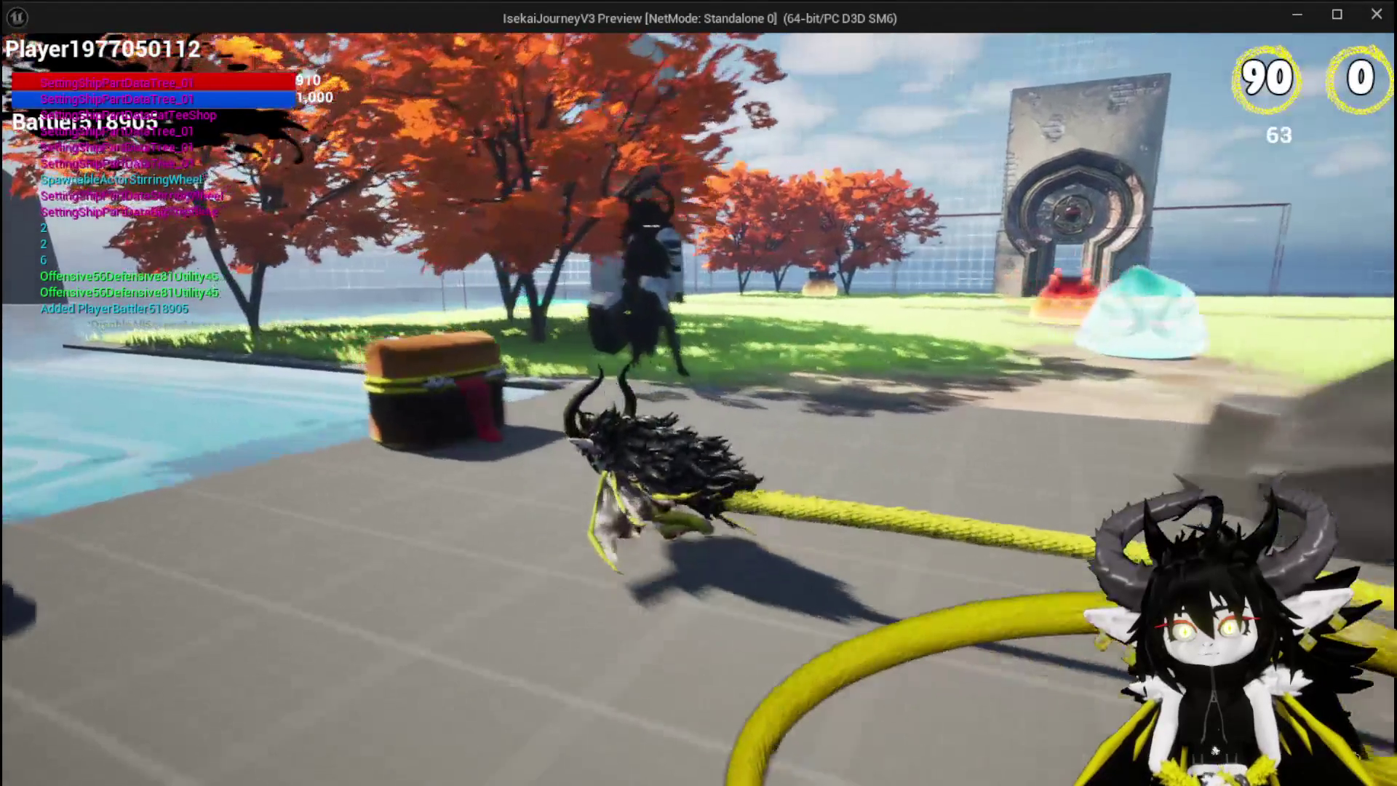
key(w)
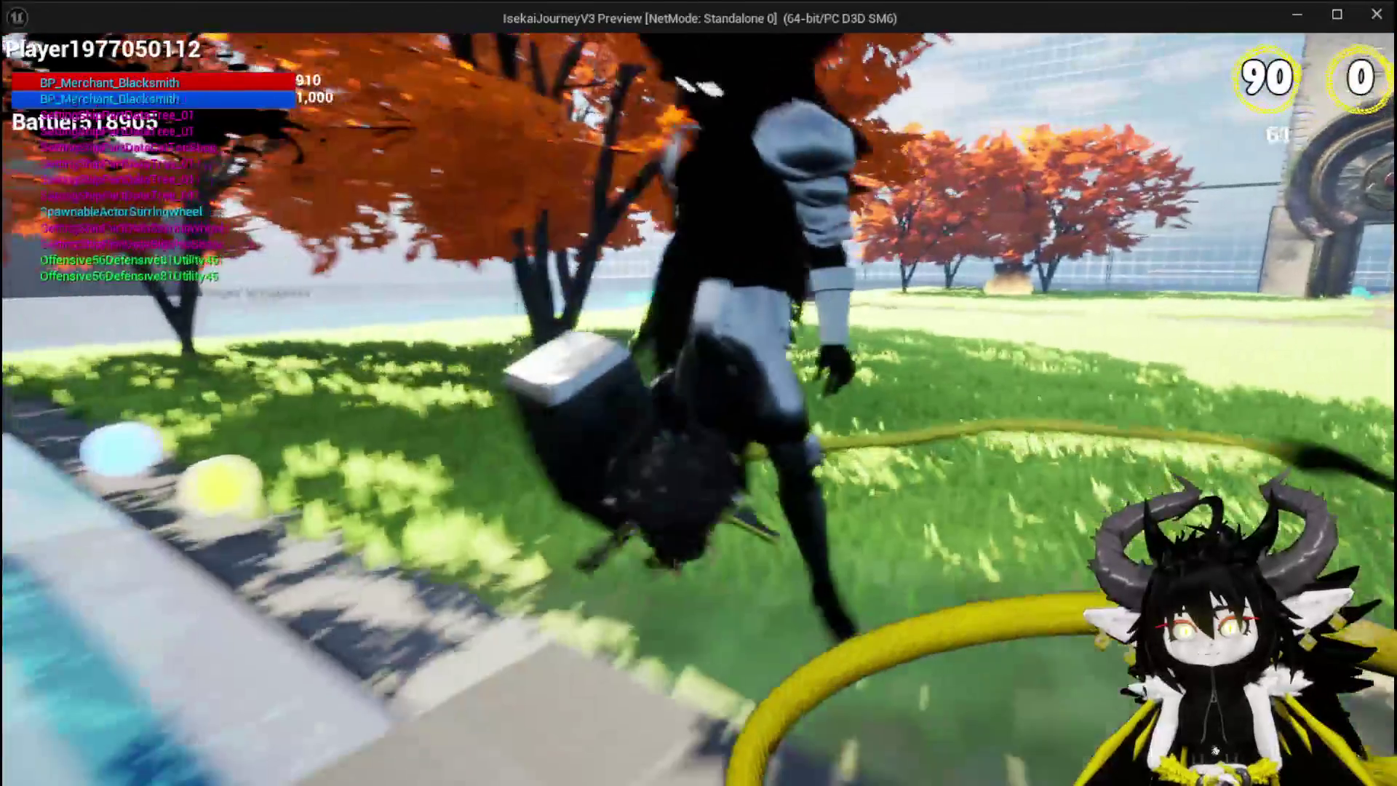
key(space)
key(space)
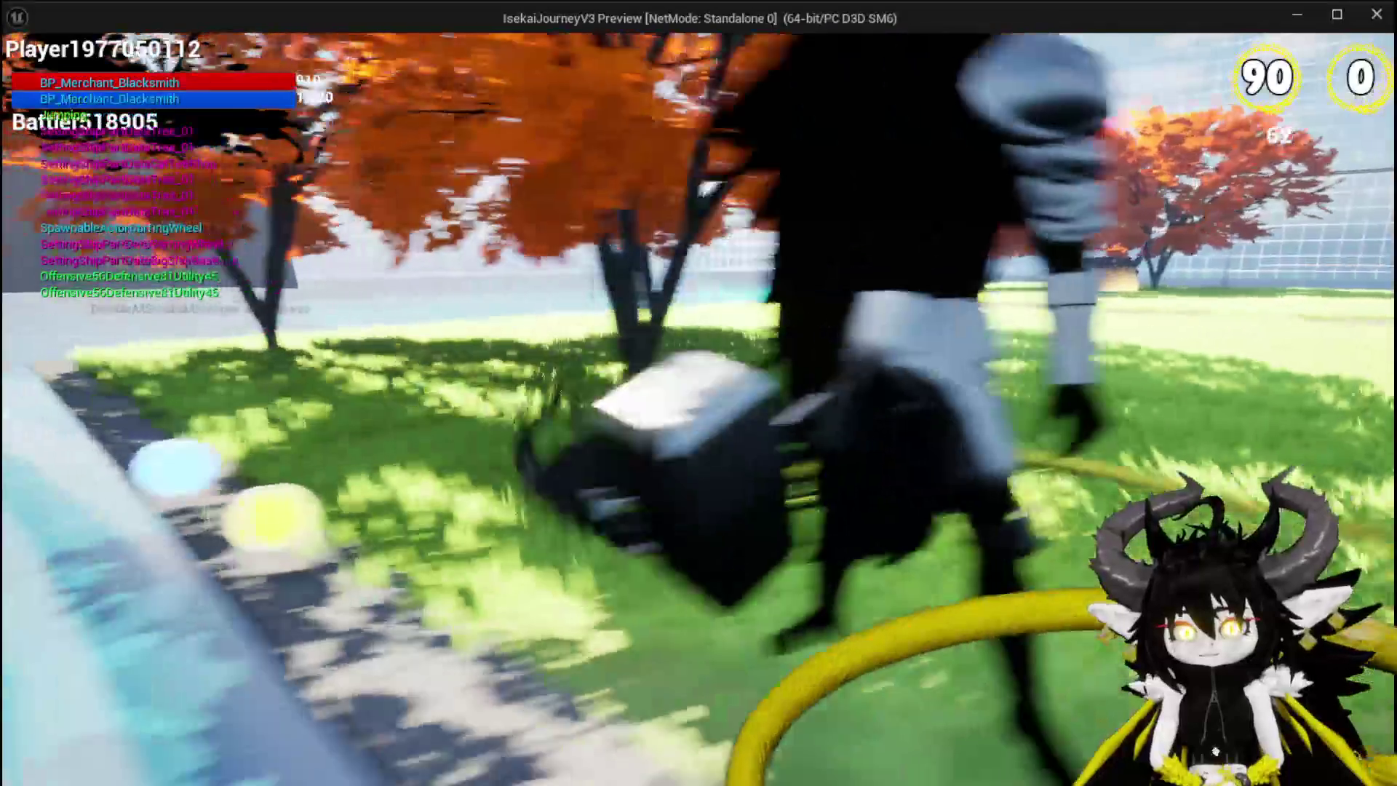
key(space)
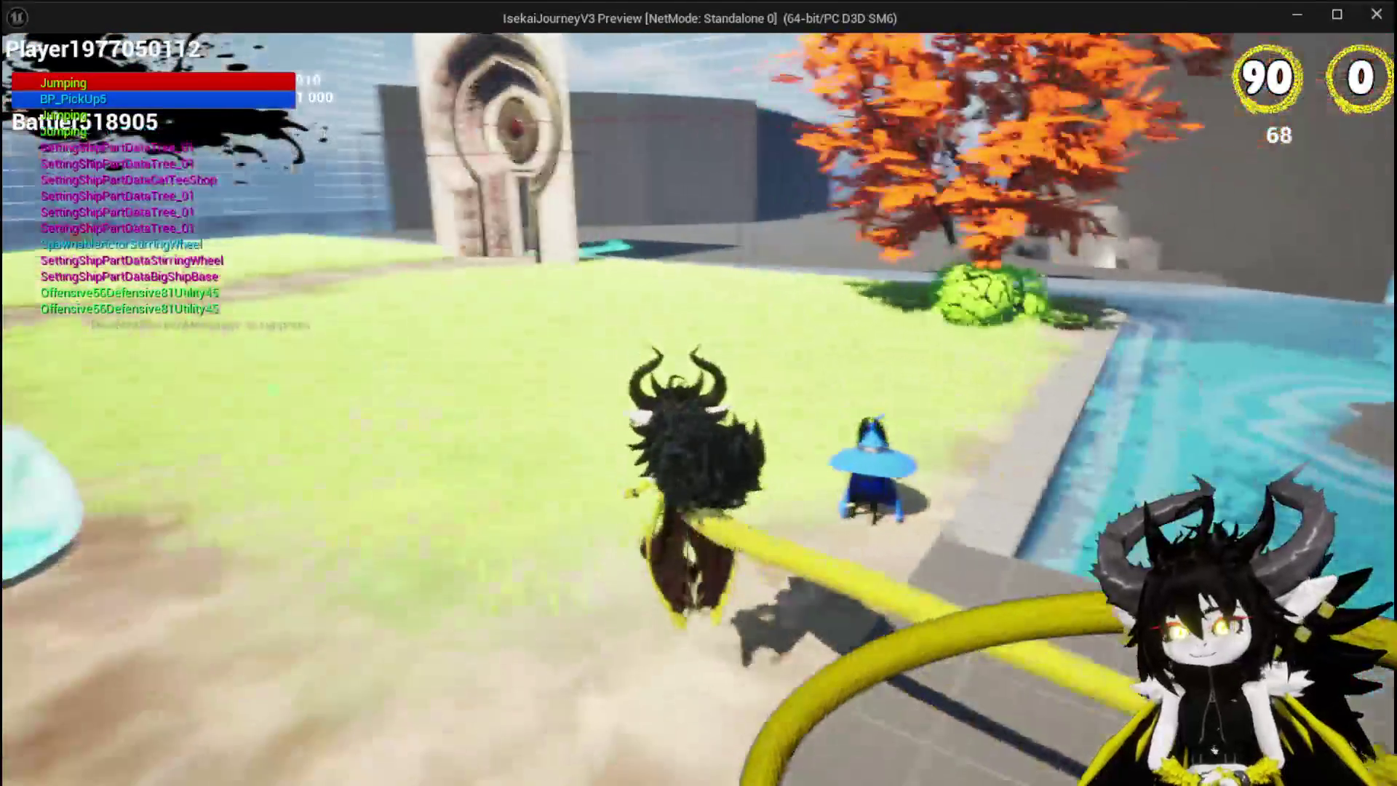
key(space)
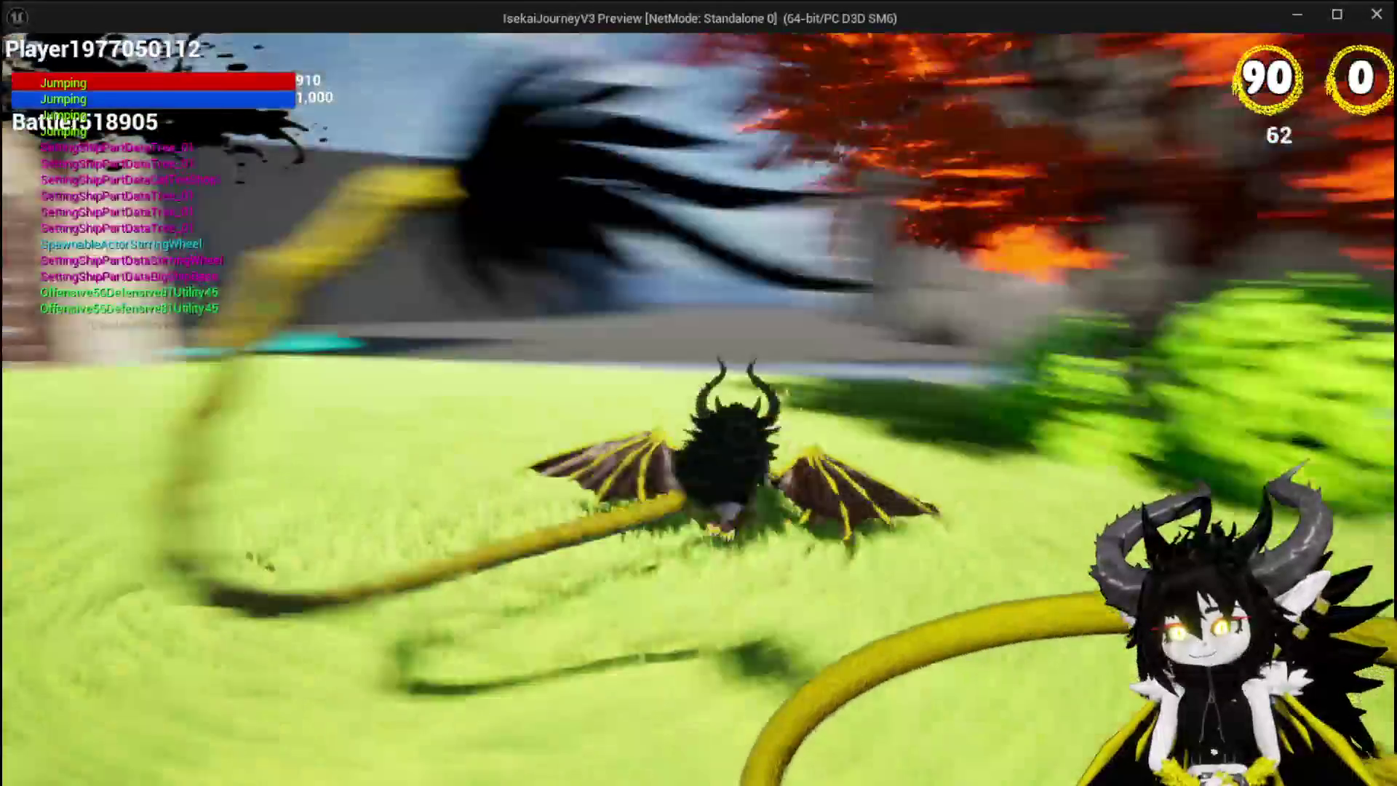
key(Escape)
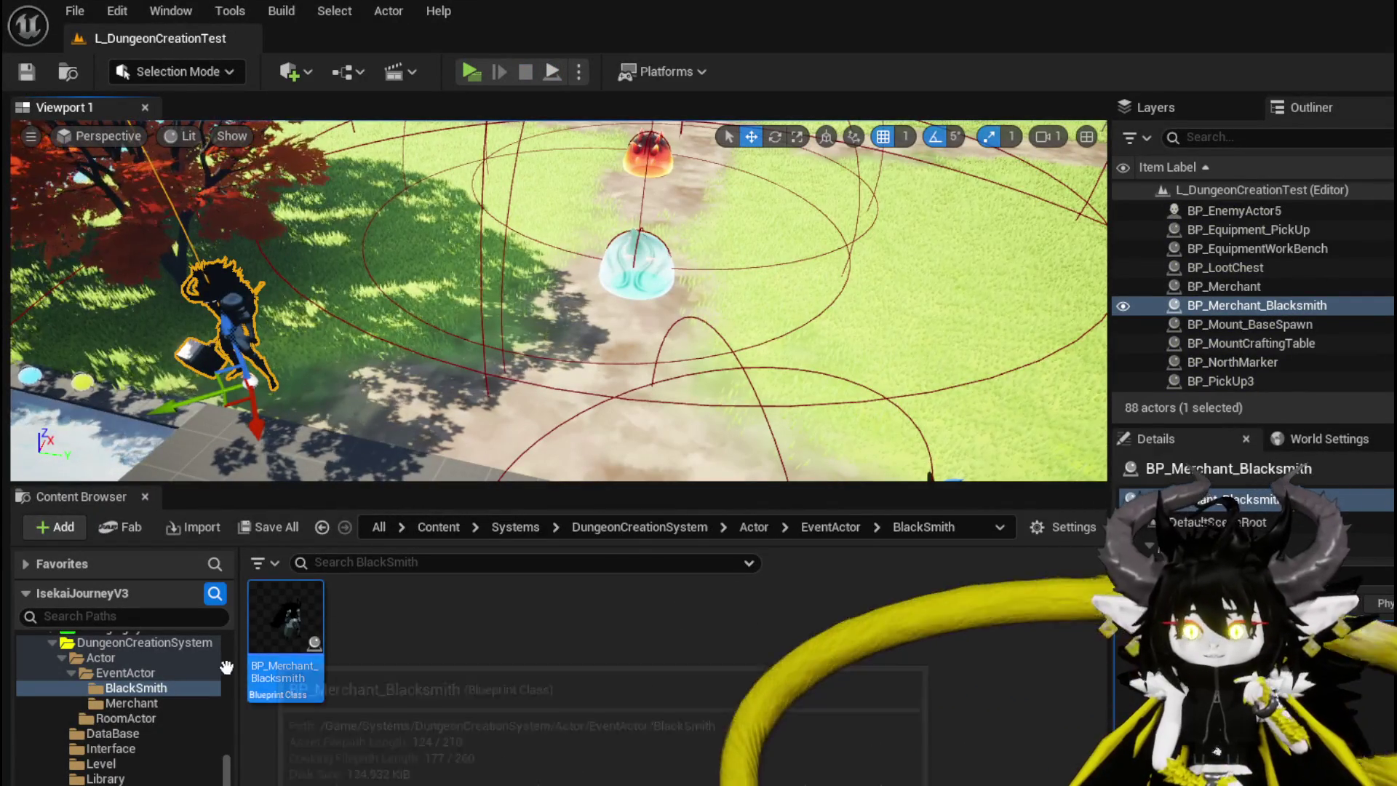
Frame the W_DamageNumber widget, select its 999 text, and switch to the SetNumber graph
scroll(171, 700, up, 5)
scroll(182, 692, down, 4)
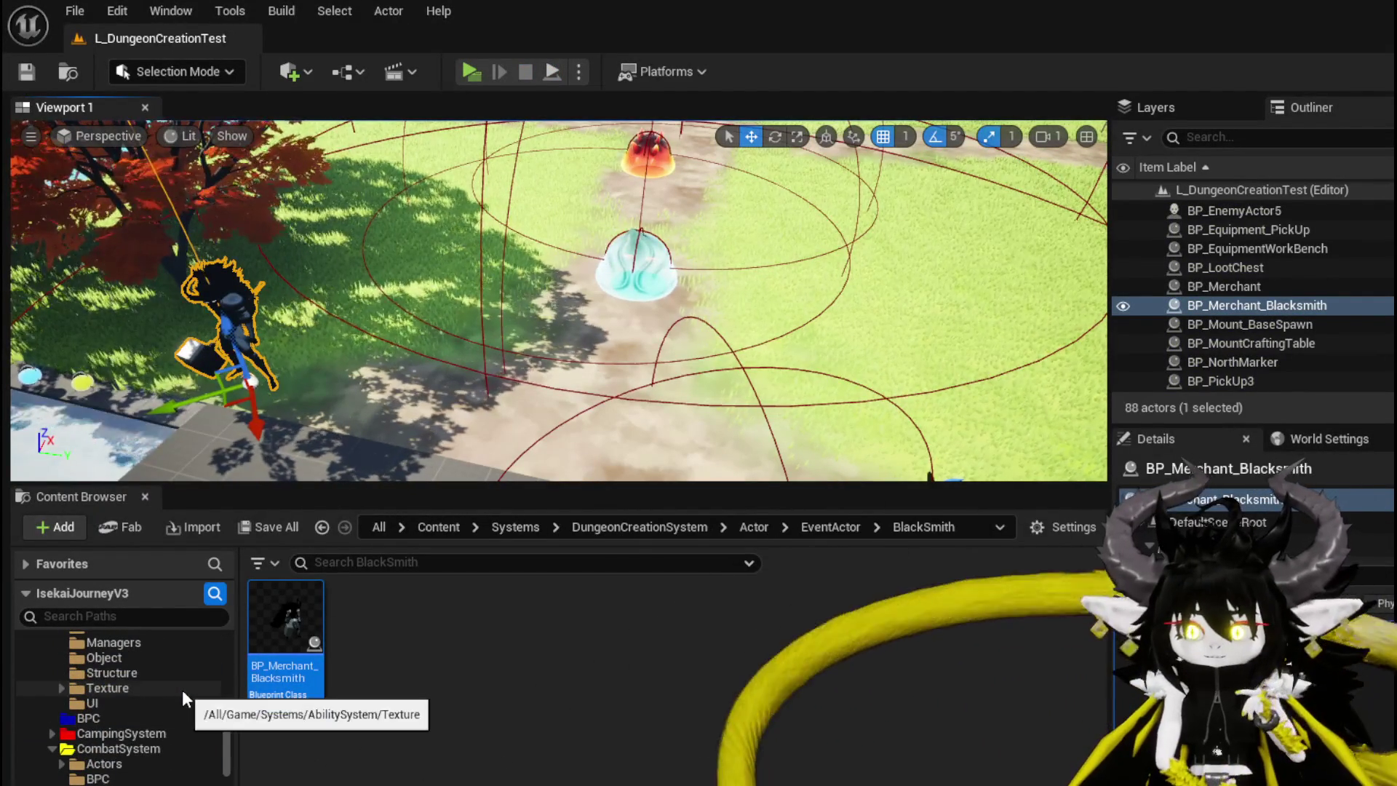
scroll(175, 717, up, 4)
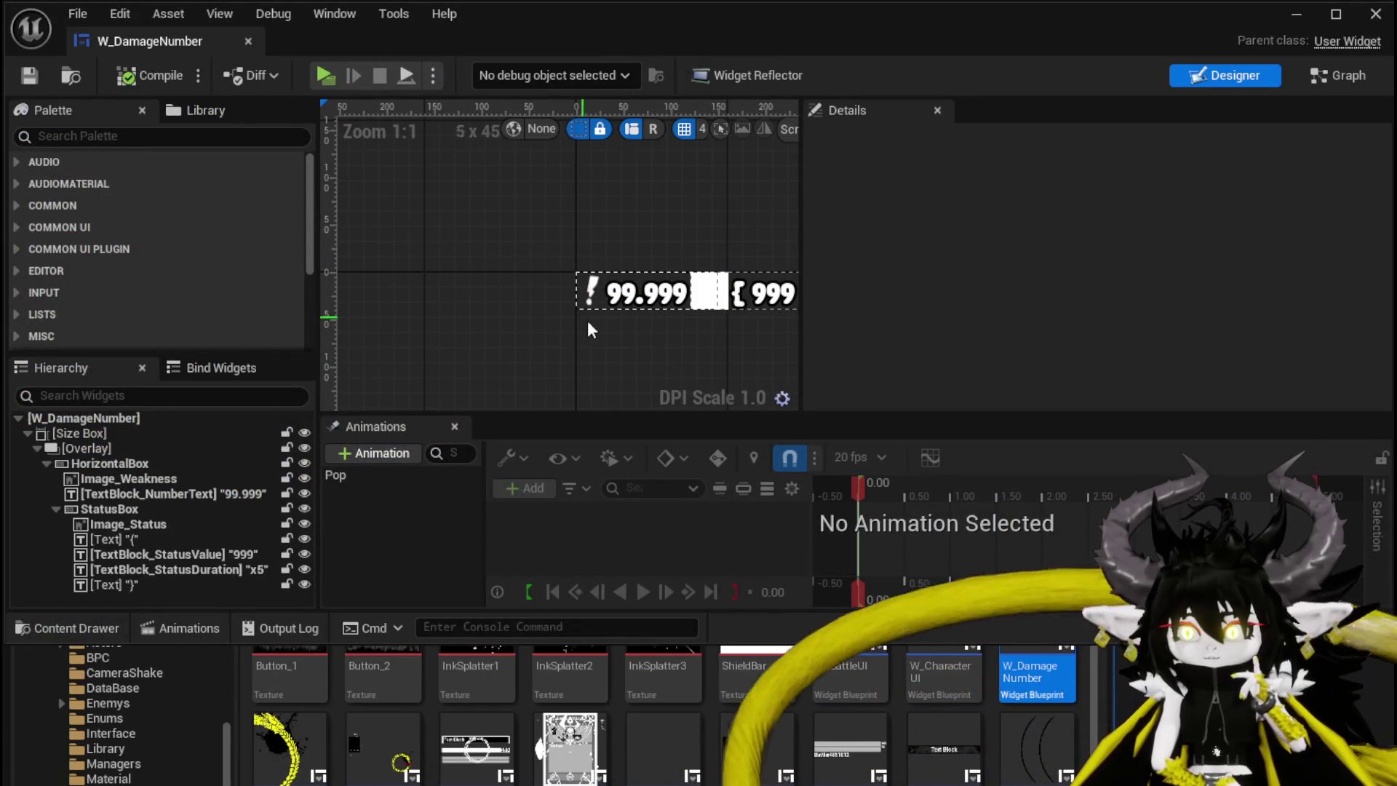
drag(635, 354, 477, 352)
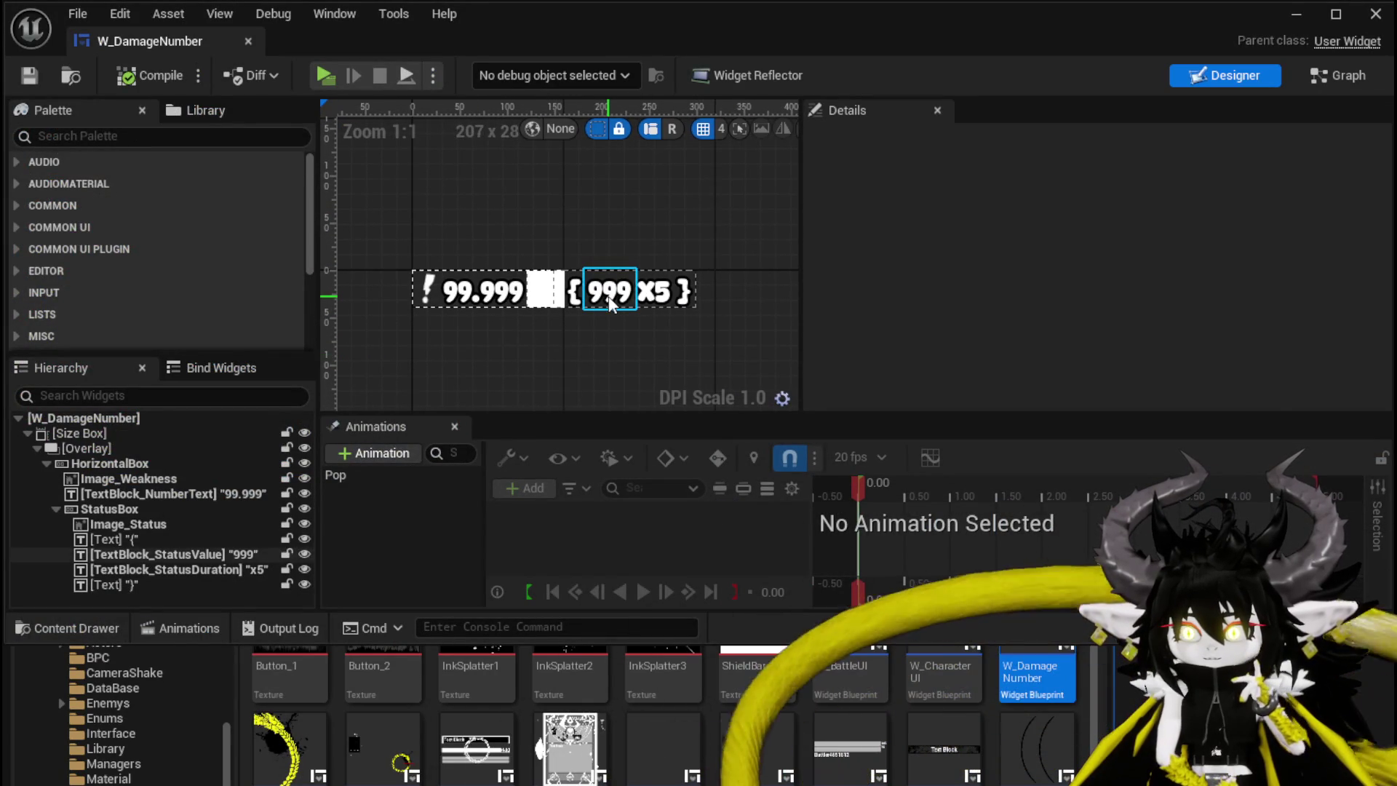
click(612, 291)
click(1332, 77)
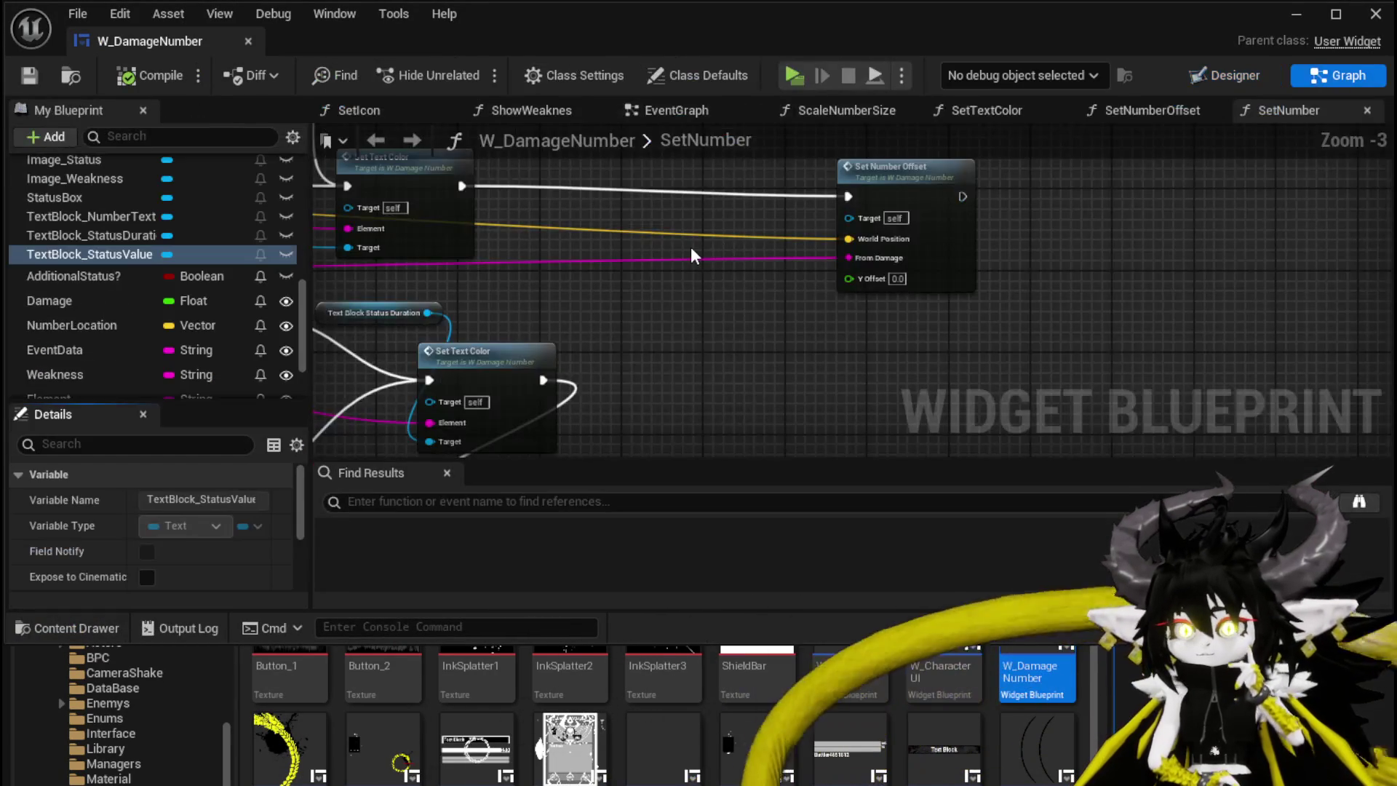
Reposition the reroute nodes on the green and magenta wires in the SetNumber graph
scroll(691, 251, down, 1)
mouse_move(691, 251)
mouse_down()
mouse_move(1205, 301)
mouse_move(716, 291)
mouse_up()
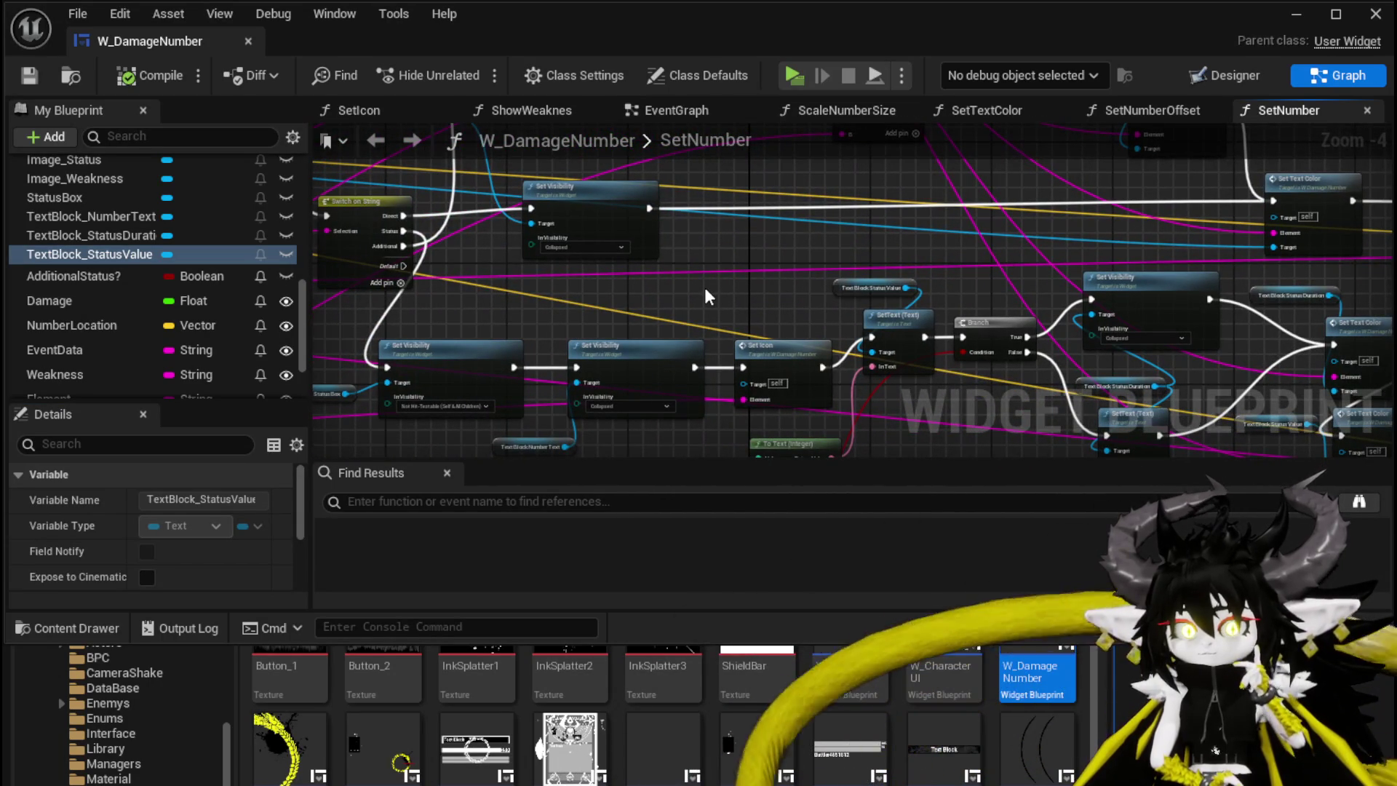
mouse_move(704, 287)
mouse_down()
mouse_move(718, 312)
mouse_move(921, 355)
mouse_up()
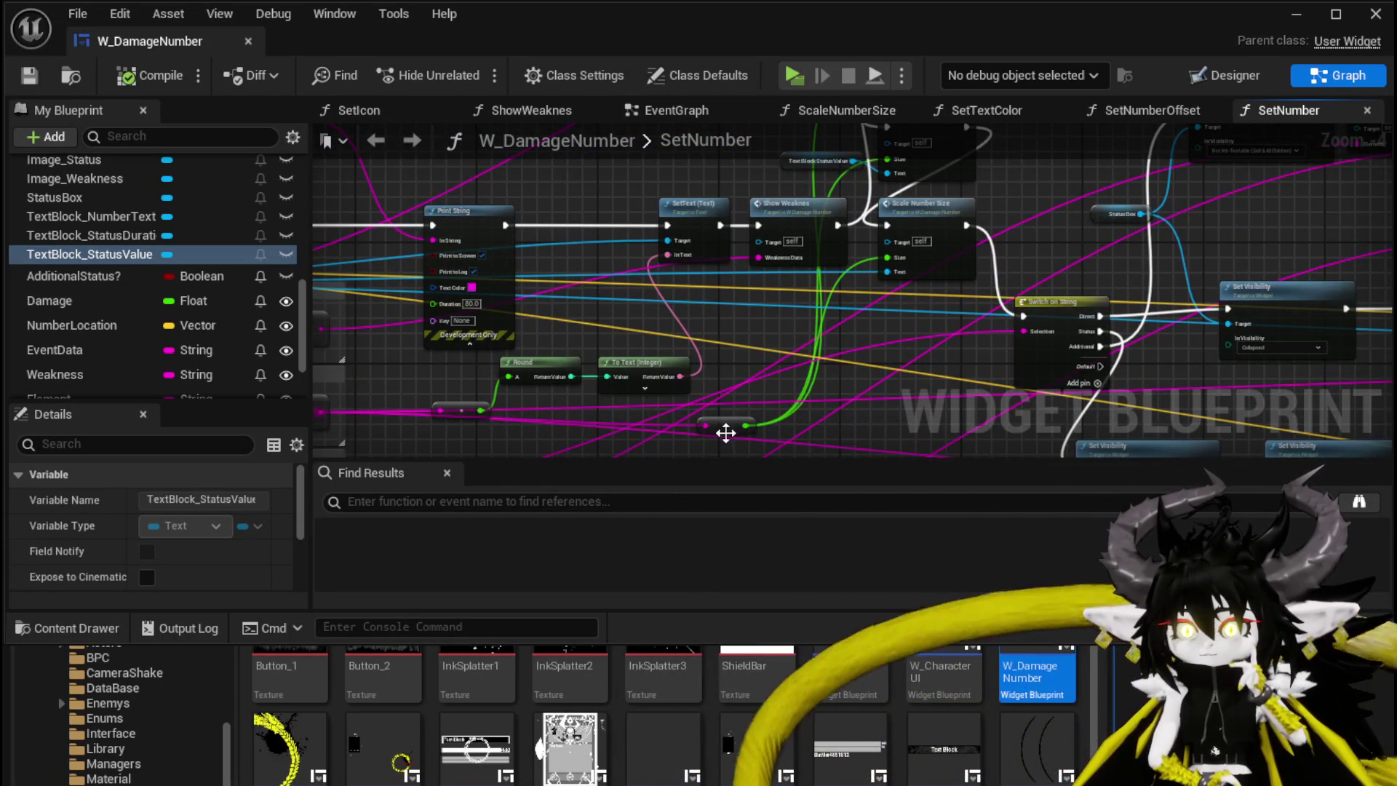
drag(728, 430, 738, 326)
mouse_move(590, 251)
mouse_down()
mouse_move(631, 121)
mouse_move(687, 235)
mouse_move(670, 247)
mouse_up()
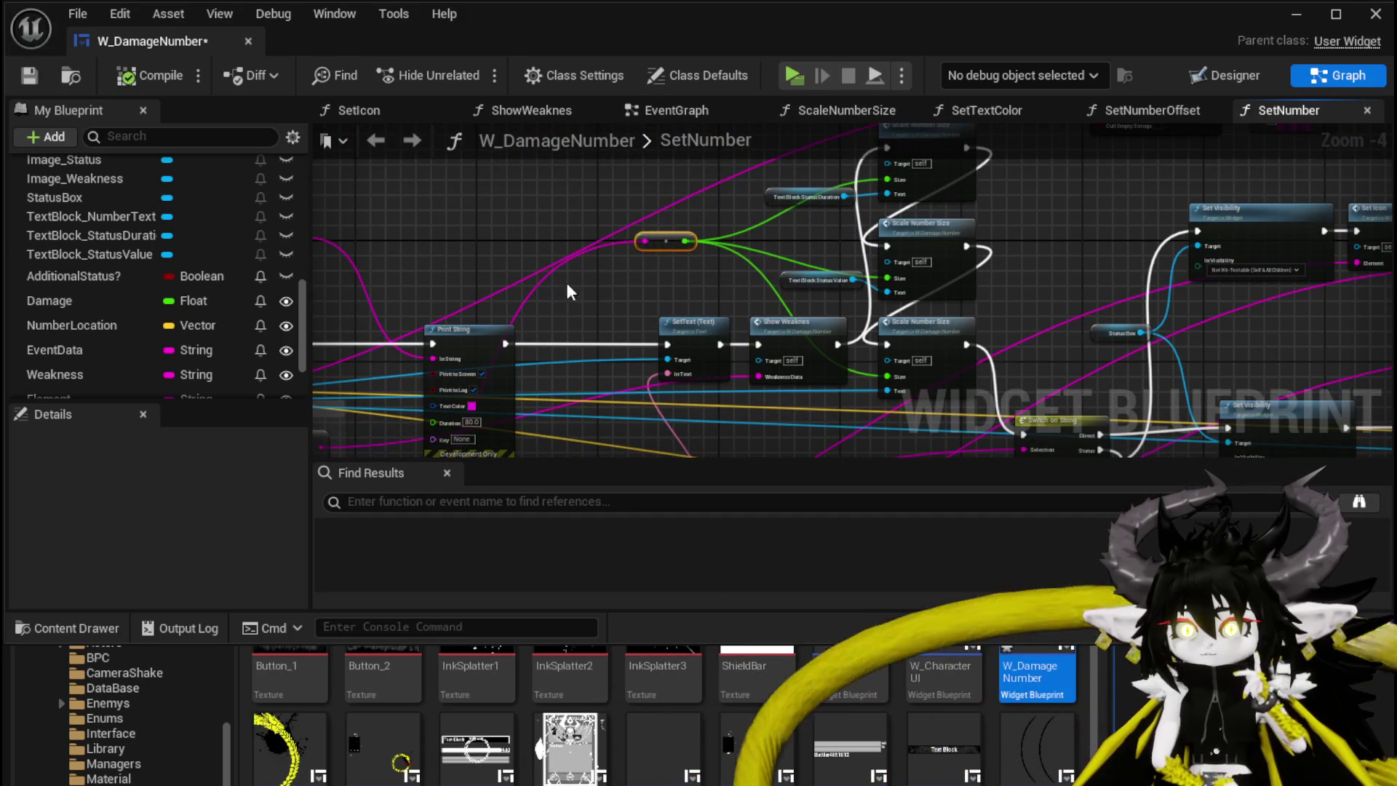
mouse_move(559, 304)
mouse_down()
mouse_move(656, 256)
mouse_move(490, 157)
mouse_up()
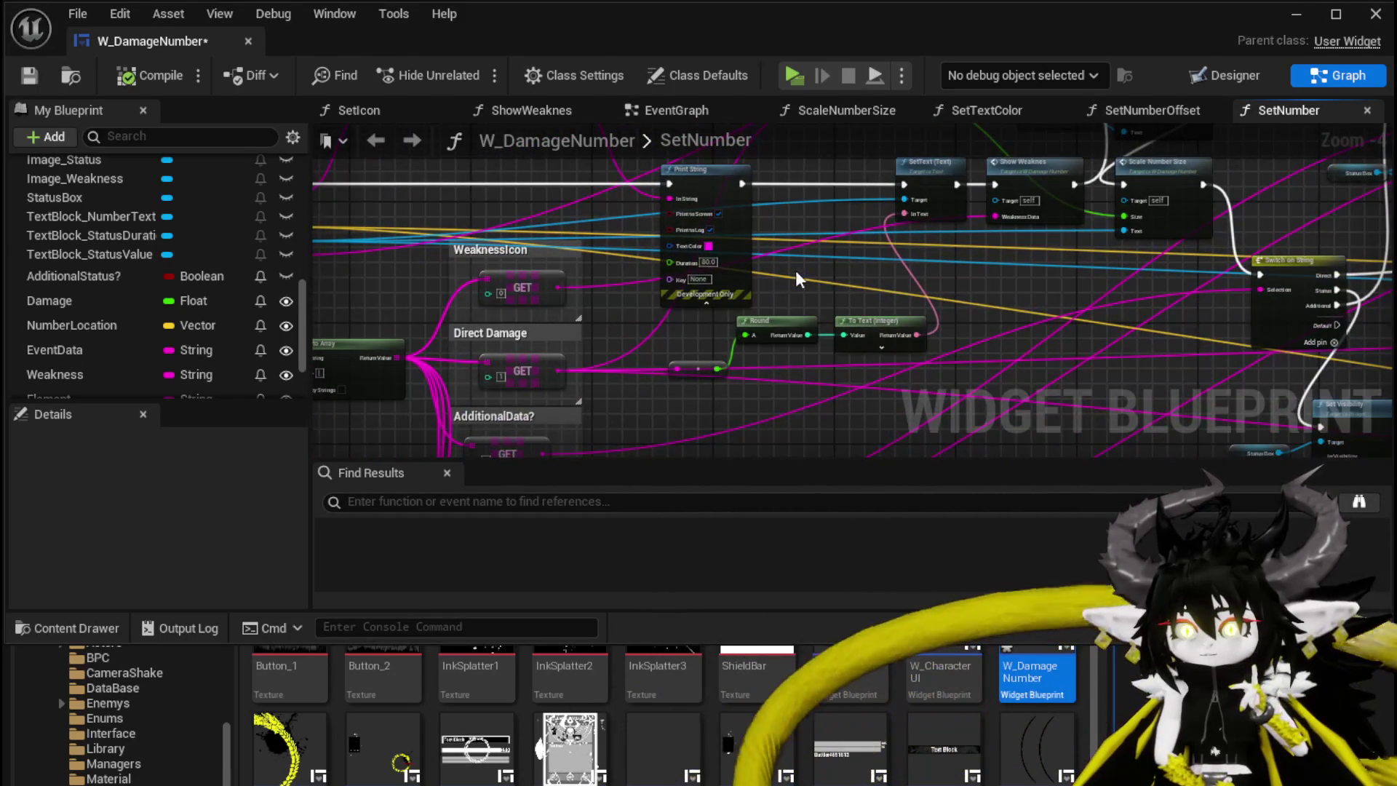
mouse_move(685, 337)
mouse_down()
mouse_move(630, 322)
mouse_move(630, 232)
mouse_move(736, 385)
mouse_up()
drag(524, 259, 483, 188)
mouse_move(711, 335)
mouse_down()
mouse_move(609, 329)
mouse_move(617, 244)
mouse_up()
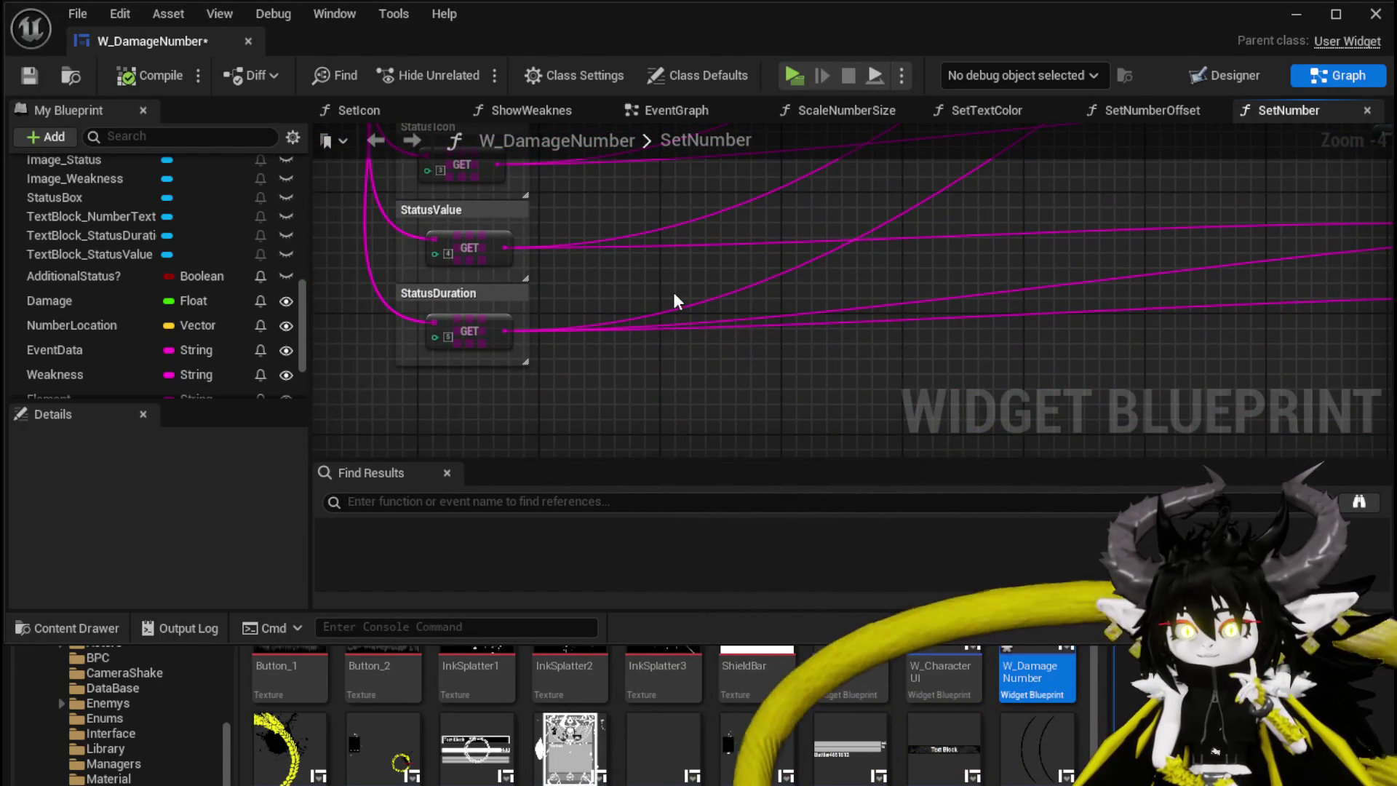
mouse_move(770, 287)
mouse_down()
mouse_move(817, 299)
mouse_move(494, 328)
mouse_move(570, 261)
mouse_move(620, 243)
mouse_up()
scroll(734, 379, up, 3)
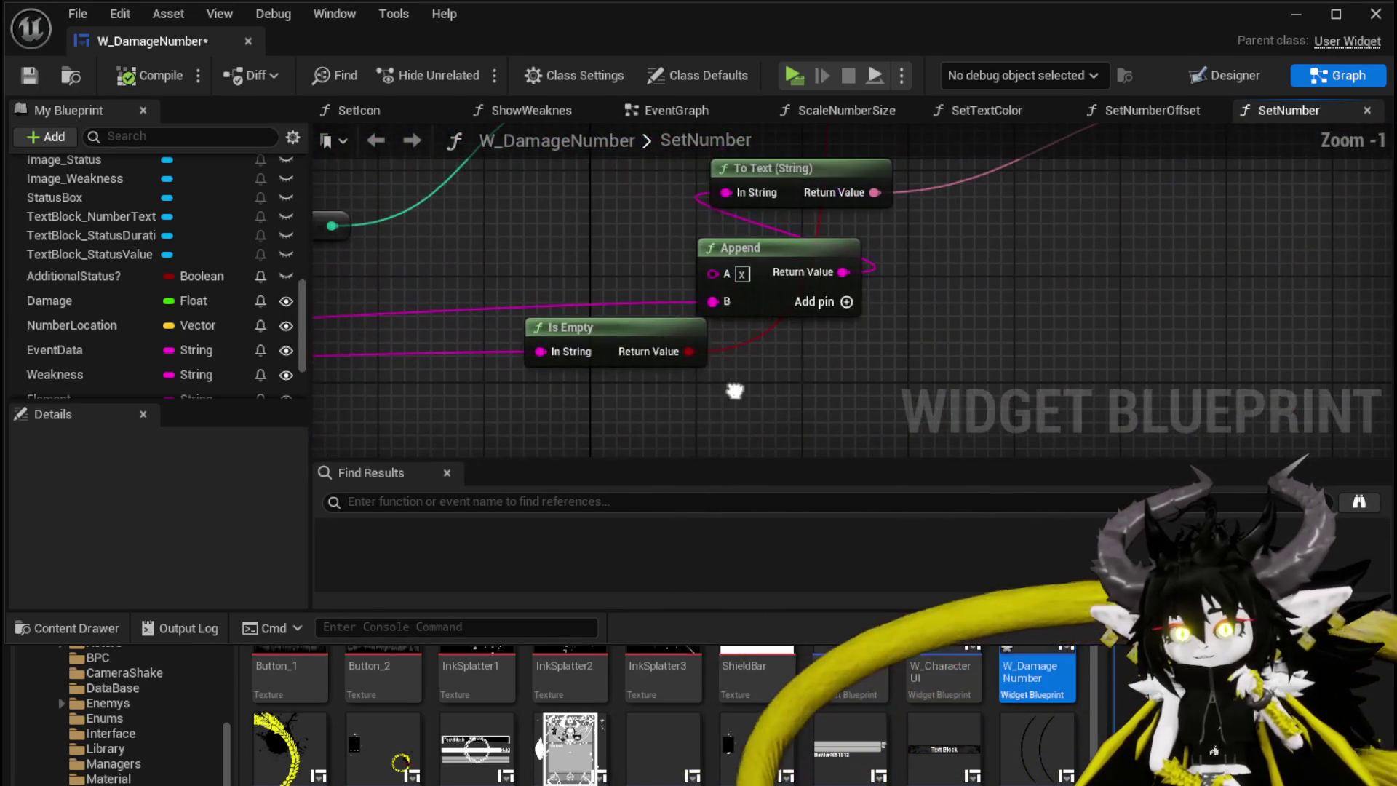
Move the Is Empty node and the second To Text (String) node down and right
drag(614, 334, 743, 373)
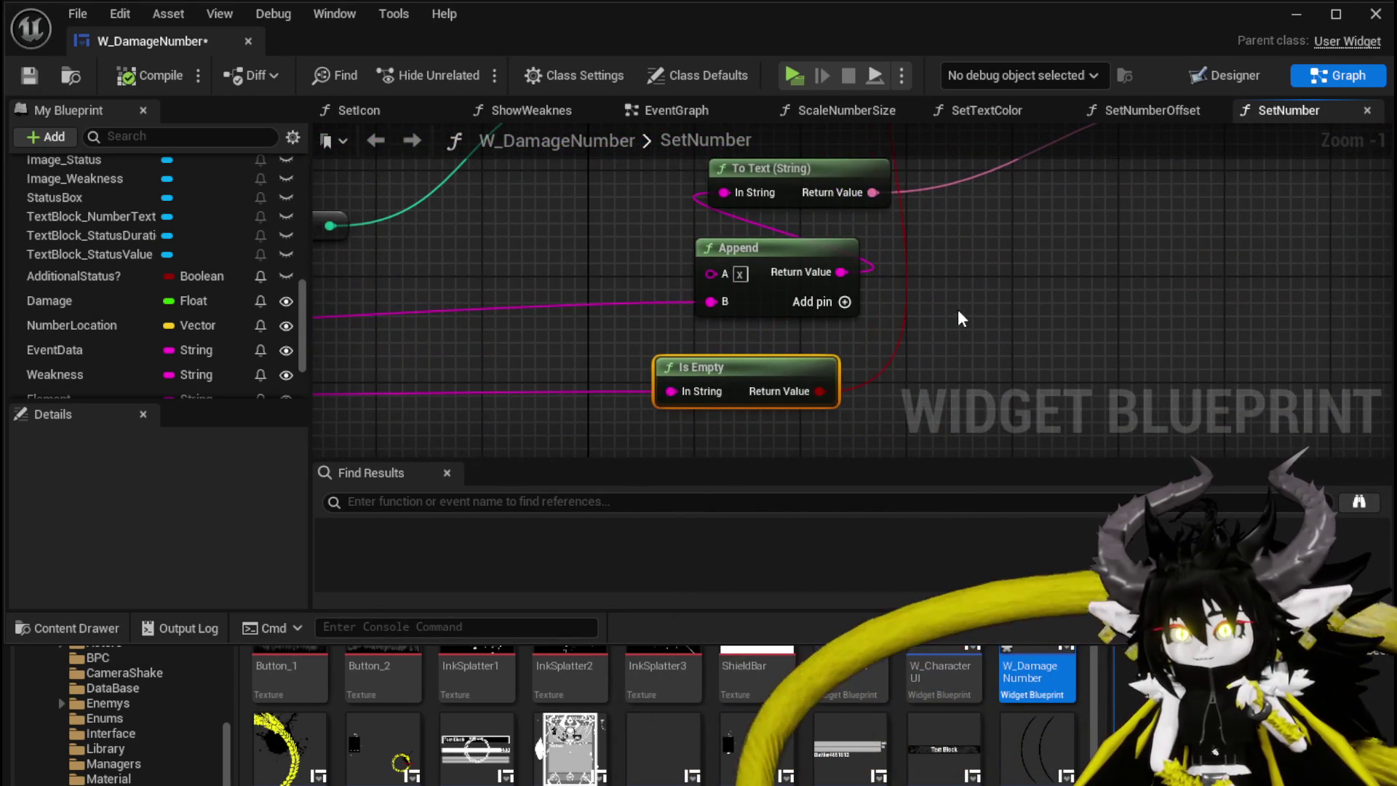
scroll(962, 318, down, 1)
scroll(697, 307, down, 1)
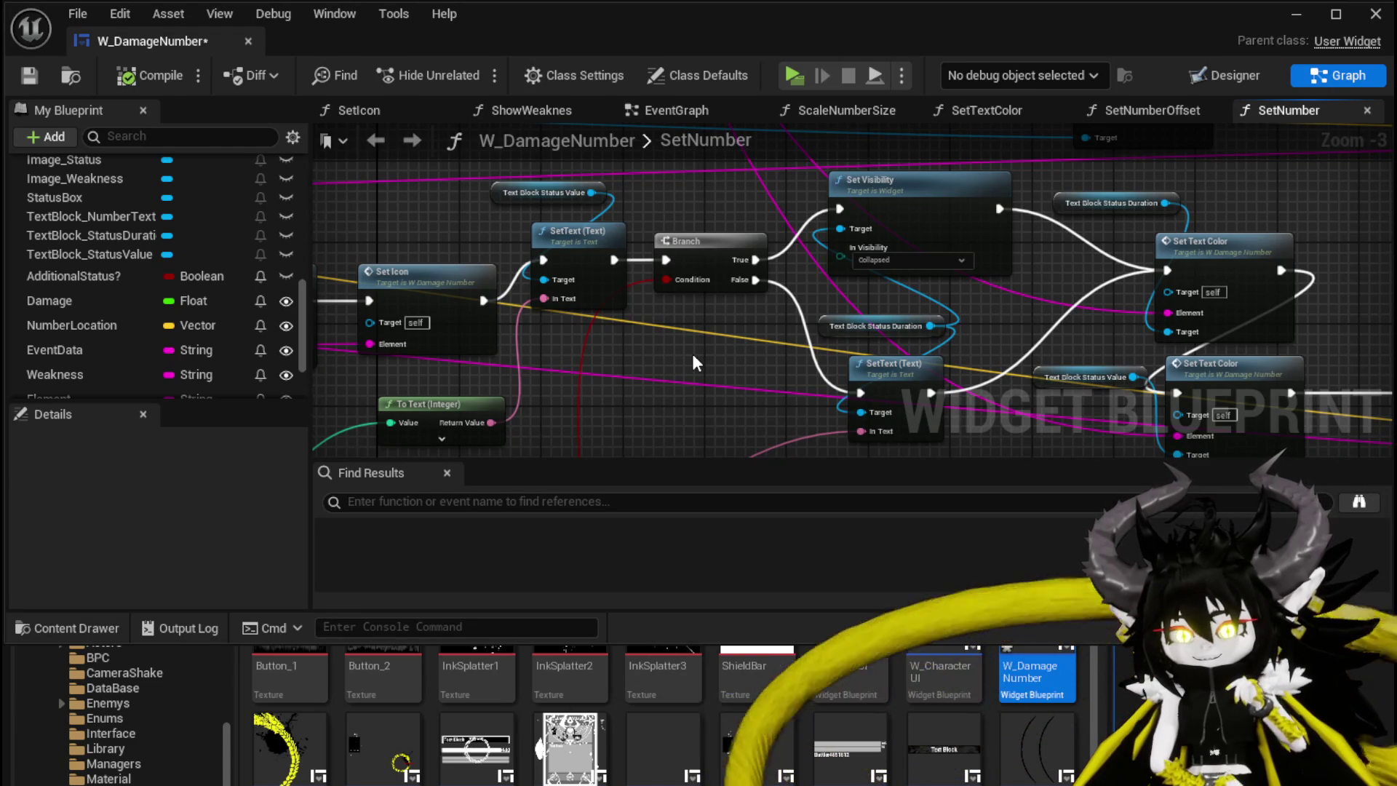
mouse_move(757, 210)
mouse_down()
mouse_move(927, 238)
mouse_move(740, 318)
mouse_move(597, 218)
mouse_up()
mouse_move(906, 269)
mouse_down()
mouse_move(772, 235)
mouse_move(1281, 320)
mouse_up()
mouse_move(606, 216)
mouse_down()
mouse_move(868, 298)
mouse_move(721, 313)
mouse_move(821, 319)
mouse_move(853, 345)
mouse_move(608, 409)
mouse_up()
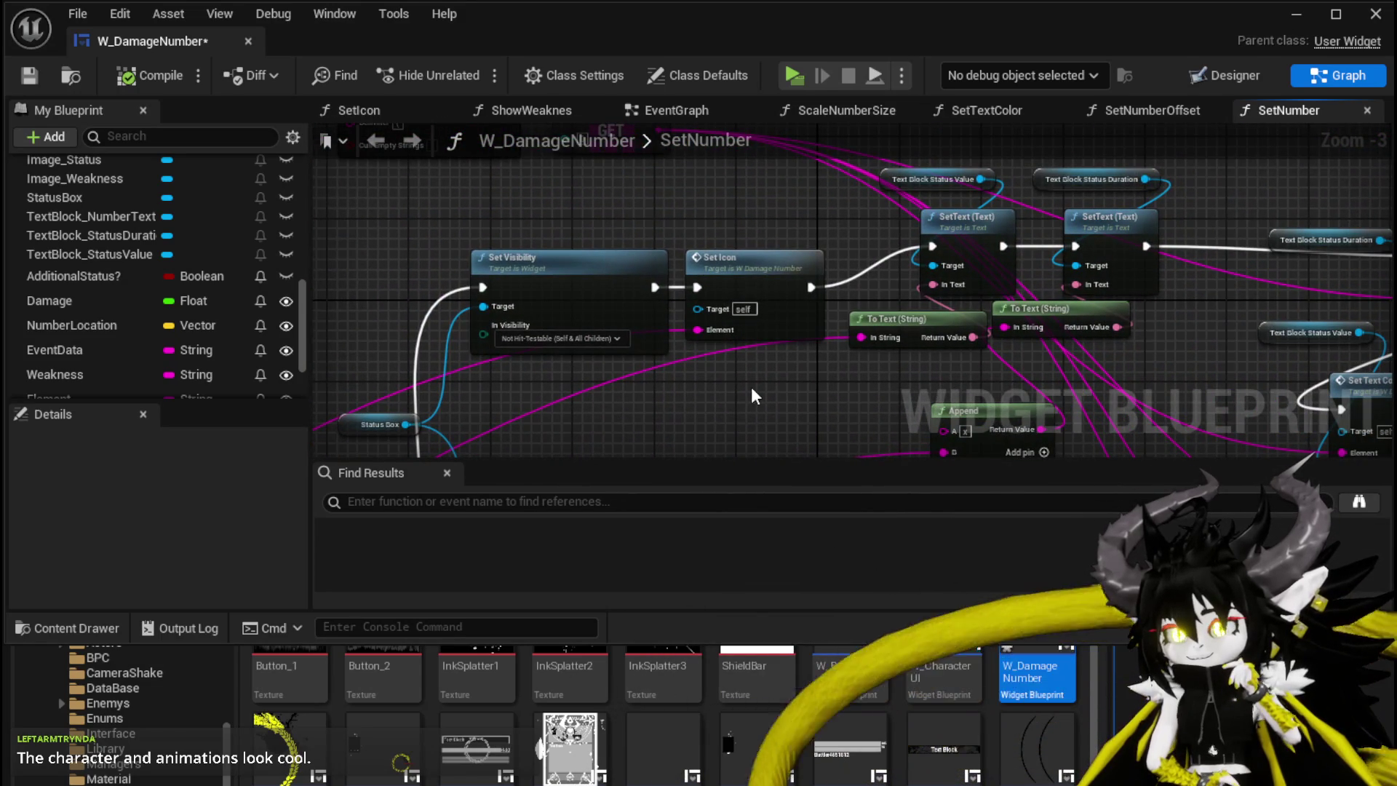
drag(751, 395, 637, 316)
mouse_move(805, 300)
mouse_down()
mouse_move(837, 310)
mouse_move(786, 342)
mouse_move(664, 321)
mouse_up()
mouse_move(1033, 304)
mouse_down()
mouse_move(691, 282)
mouse_move(890, 321)
mouse_up()
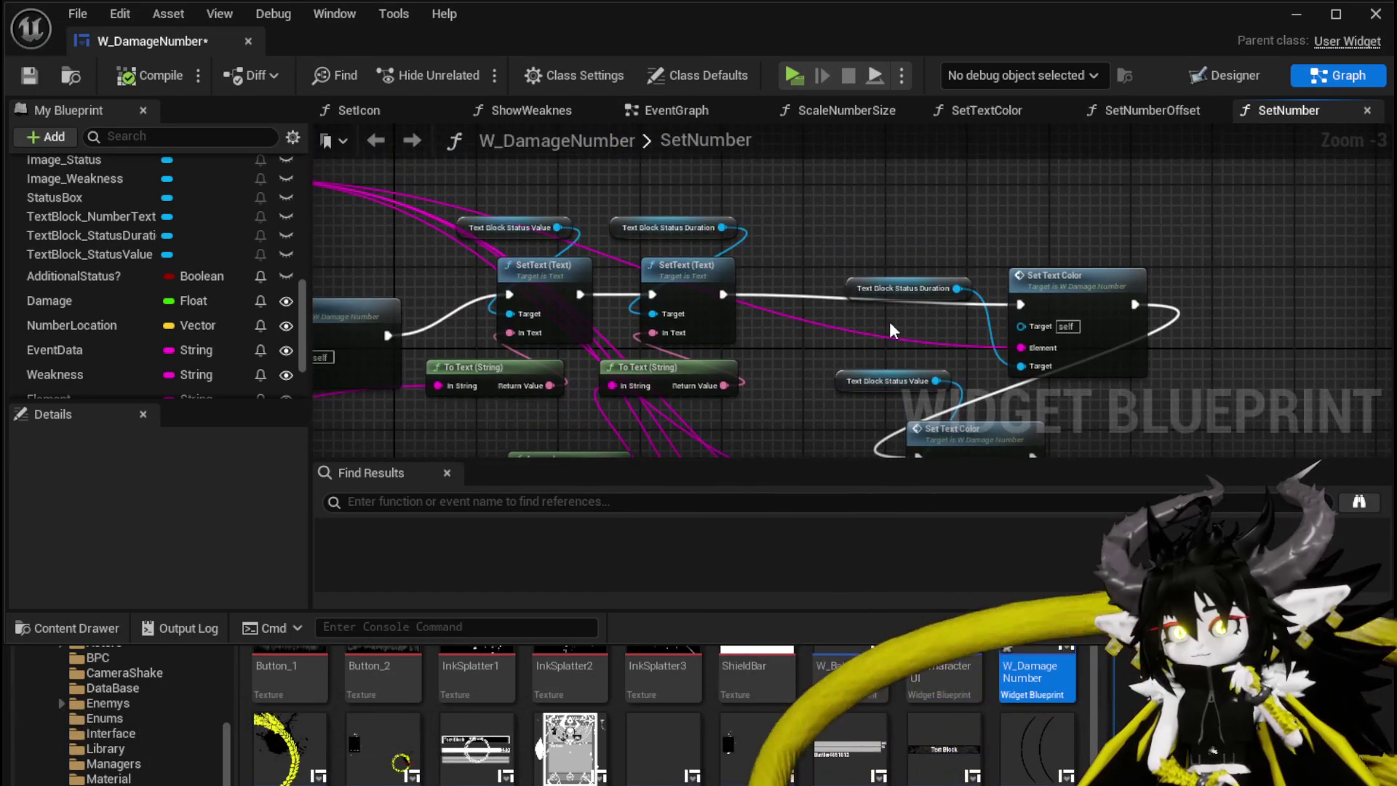
mouse_move(779, 254)
mouse_down()
mouse_move(532, 417)
mouse_move(565, 352)
mouse_move(676, 350)
mouse_move(732, 328)
mouse_up()
scroll(778, 272, down, 5)
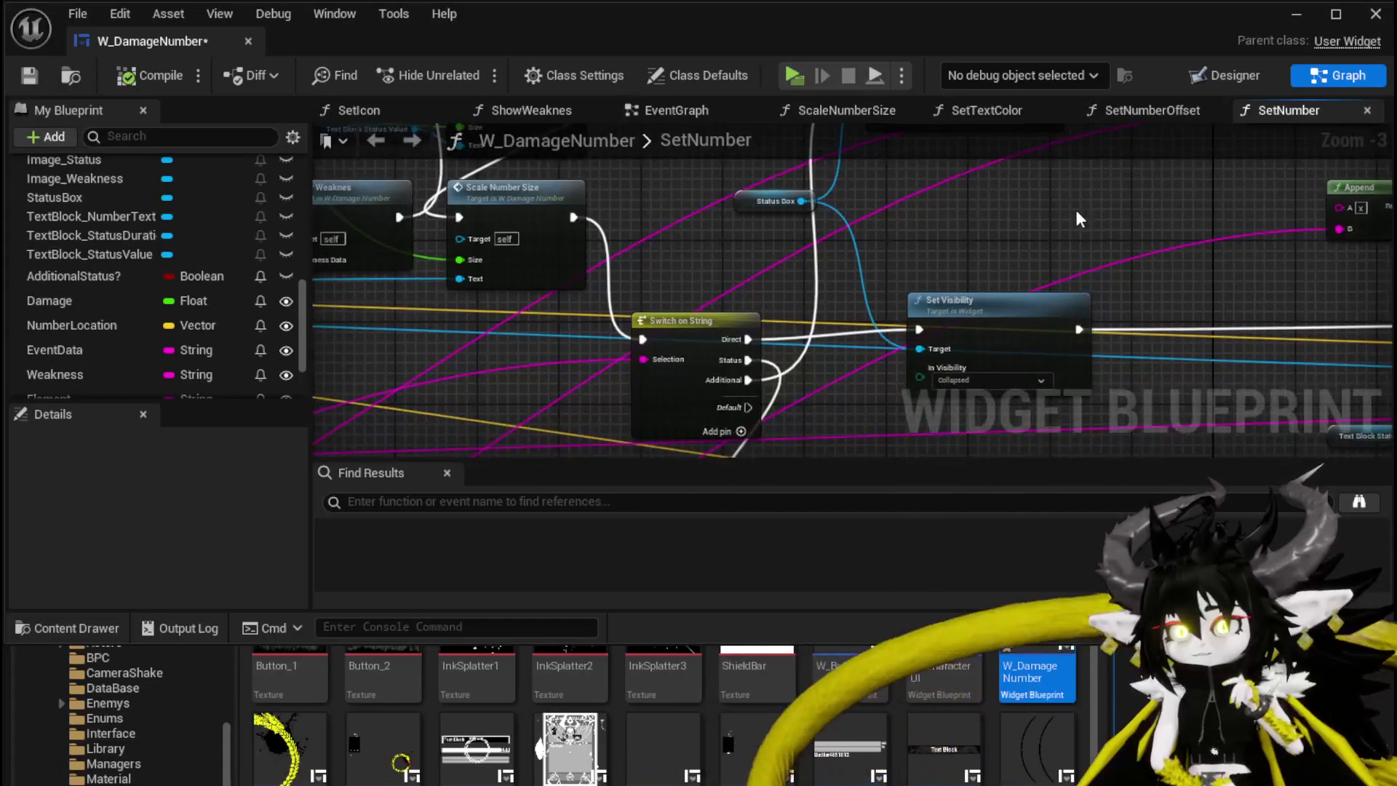
scroll(828, 302, up, 4)
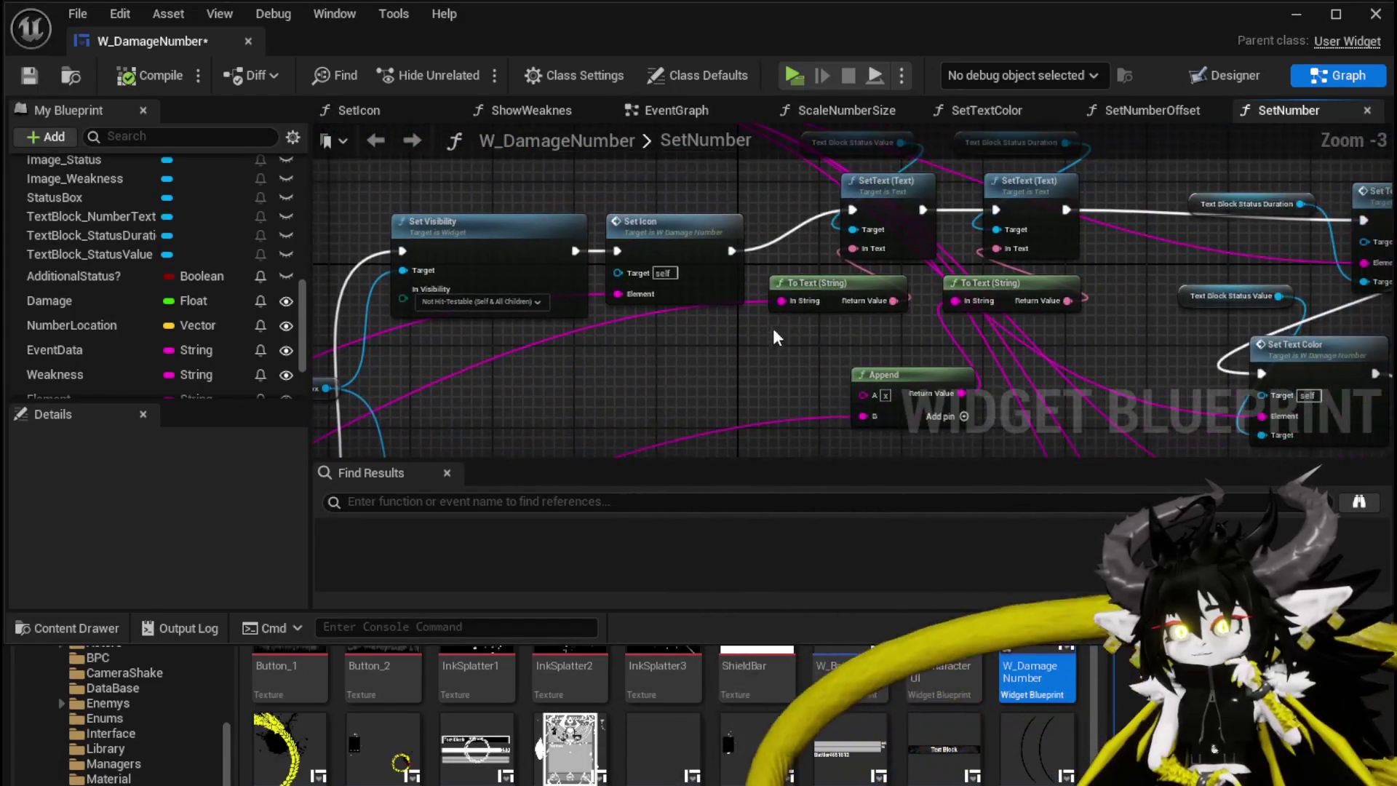
Insert a String To Integer node and wire it into SetText's In Text
drag(789, 300, 654, 364)
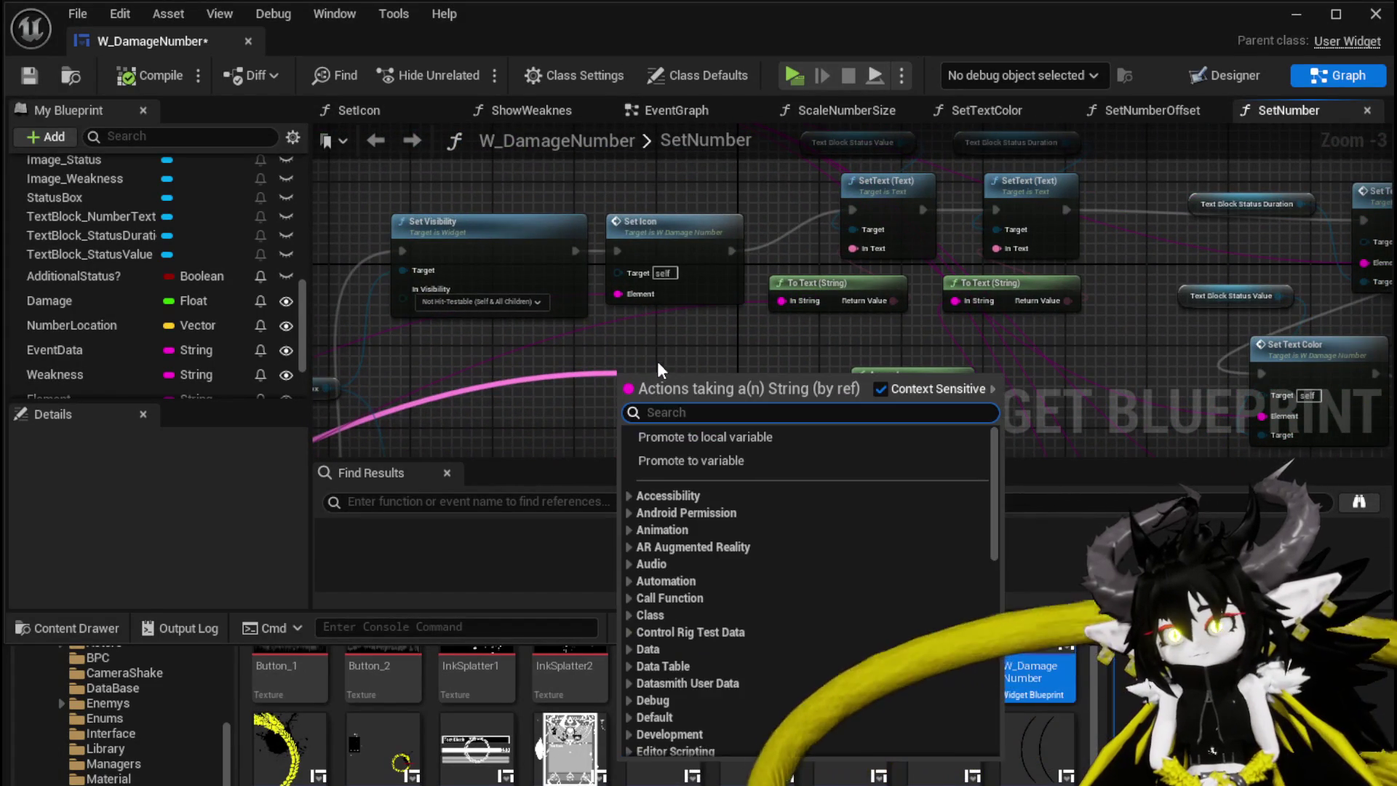
text(int)
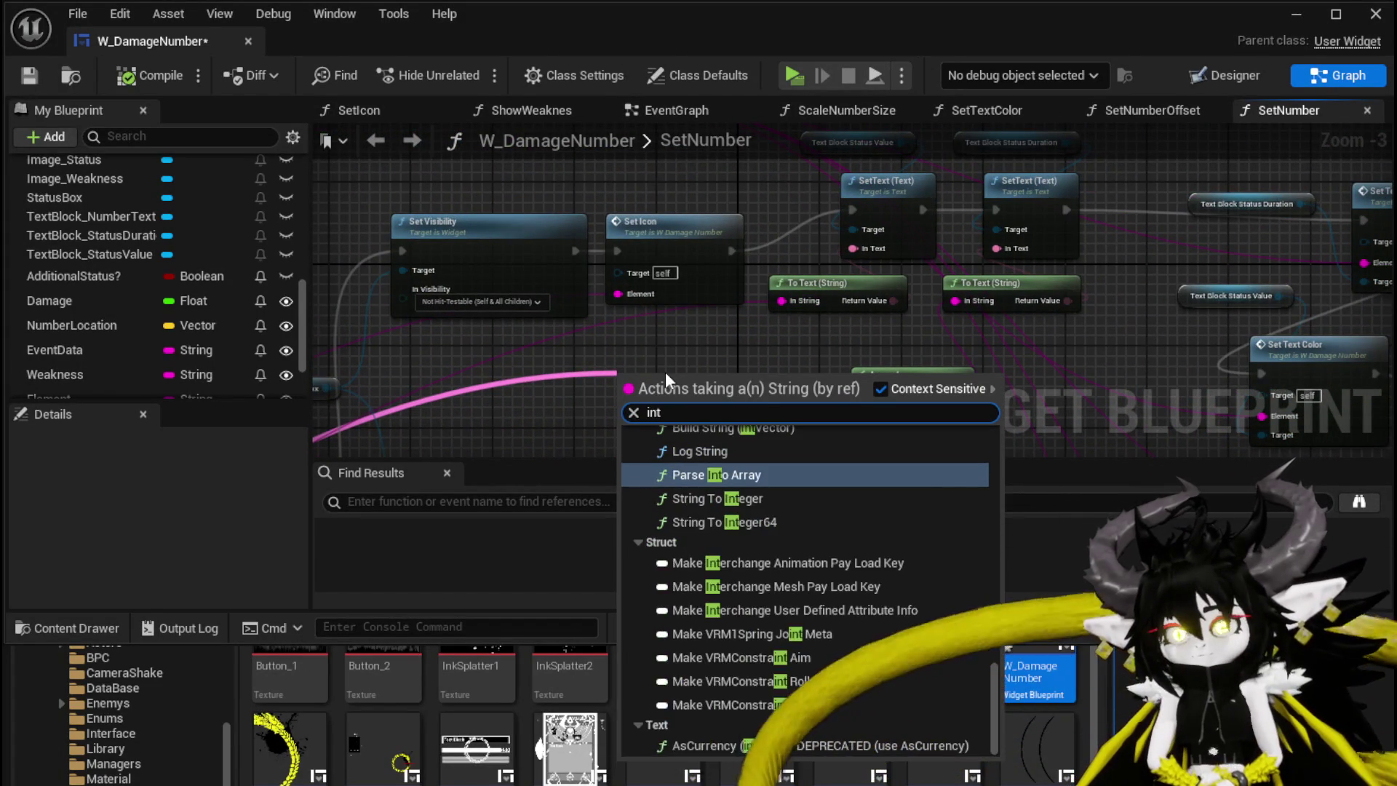
click(791, 497)
mouse_move(680, 378)
mouse_down()
mouse_move(889, 312)
mouse_move(862, 238)
mouse_move(821, 293)
mouse_up()
Delete the leftover To Text (String) node, compile W_DamageNumber, and minimize its editor
click(811, 284)
key(Delete)
click(804, 352)
click(173, 80)
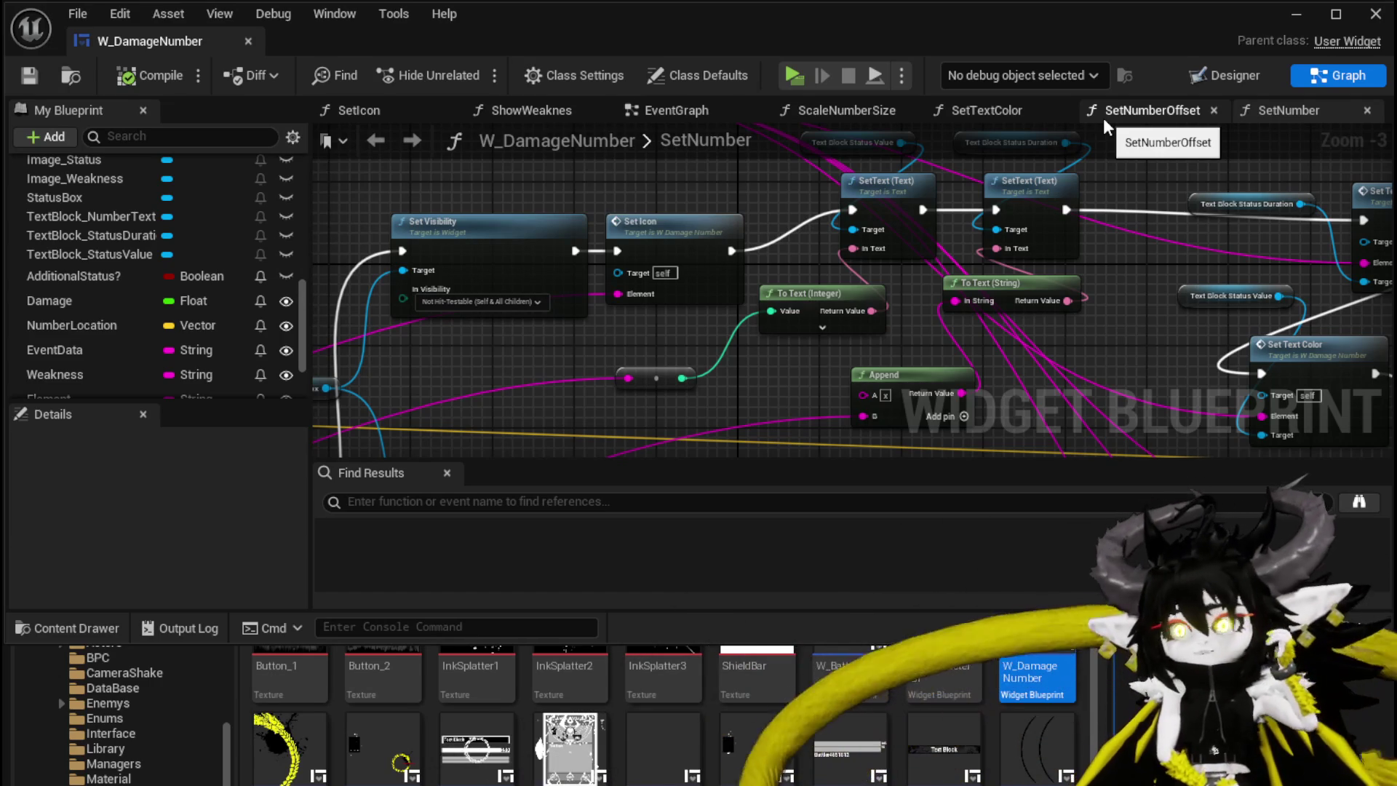
click(1286, 24)
Play the level in a preview window and walk the character toward the slime
click(458, 70)
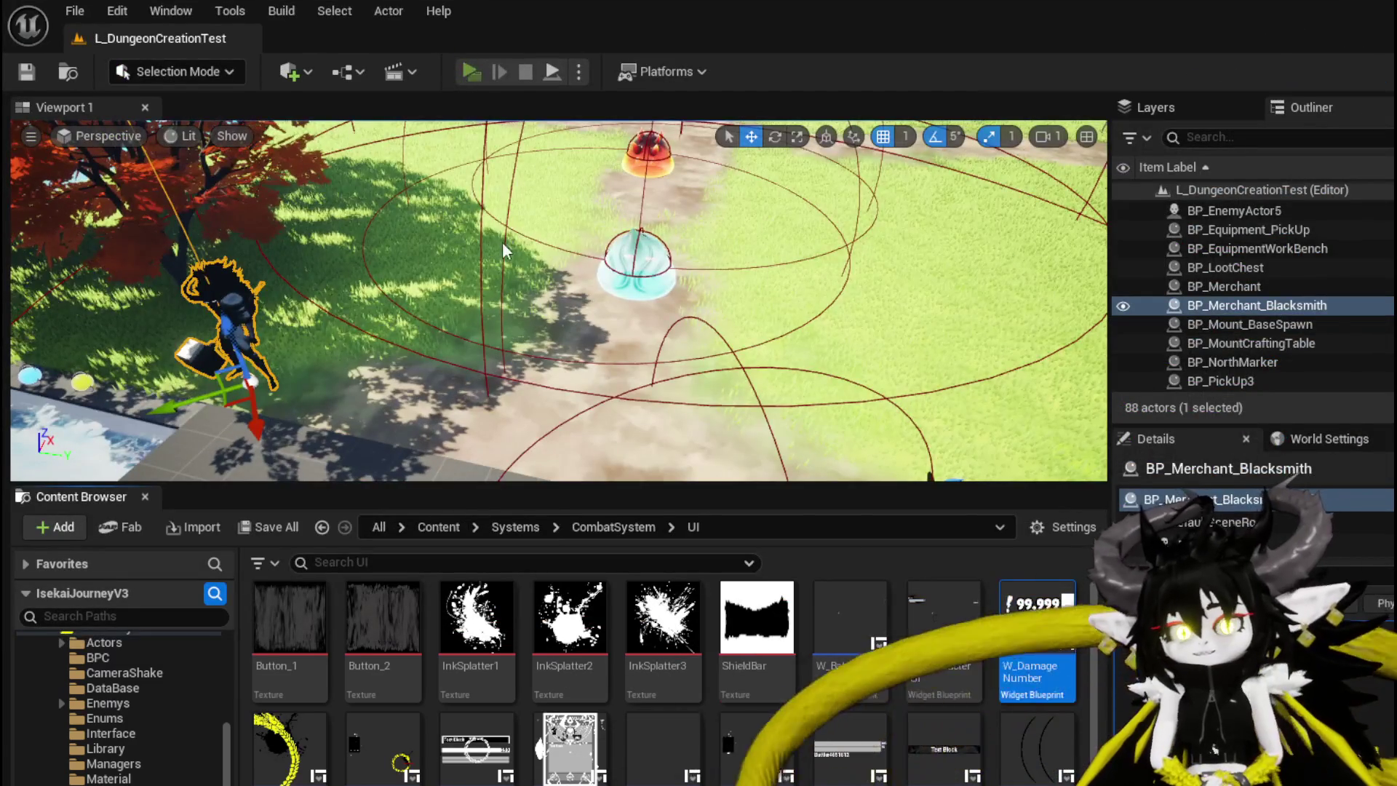
key(w)
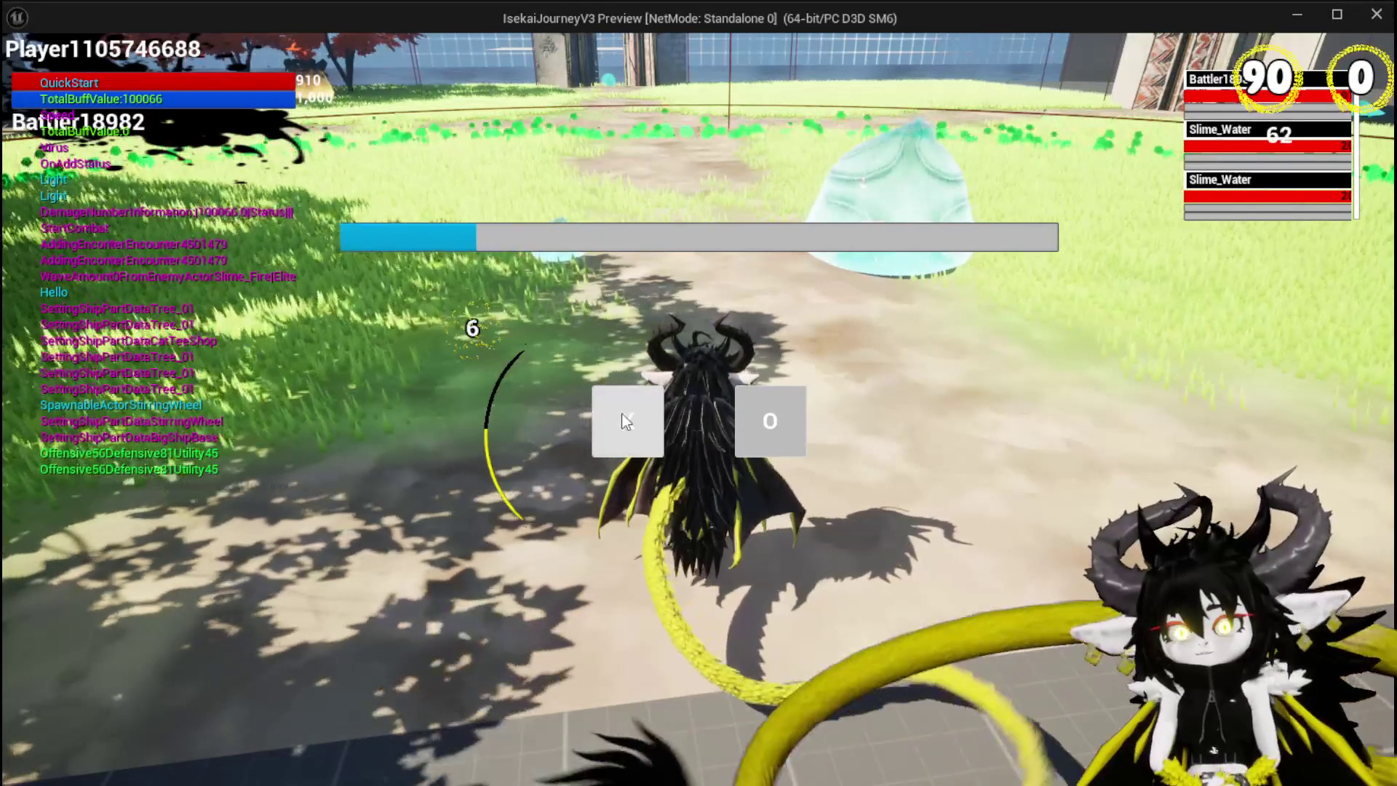
Start the slime battle, play Bounce on it Dayo and ShieldBuff, then stop the preview
click(622, 412)
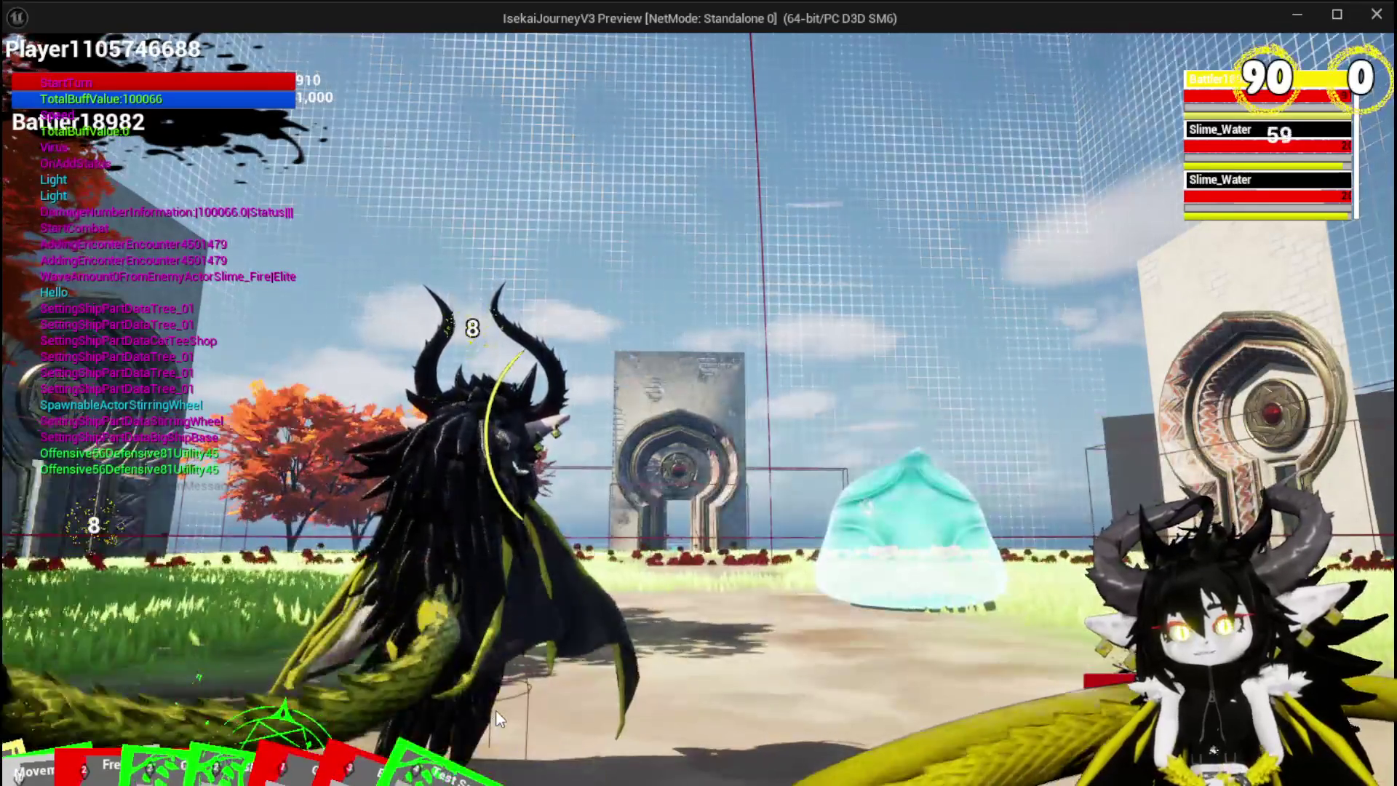
mouse_move(410, 730)
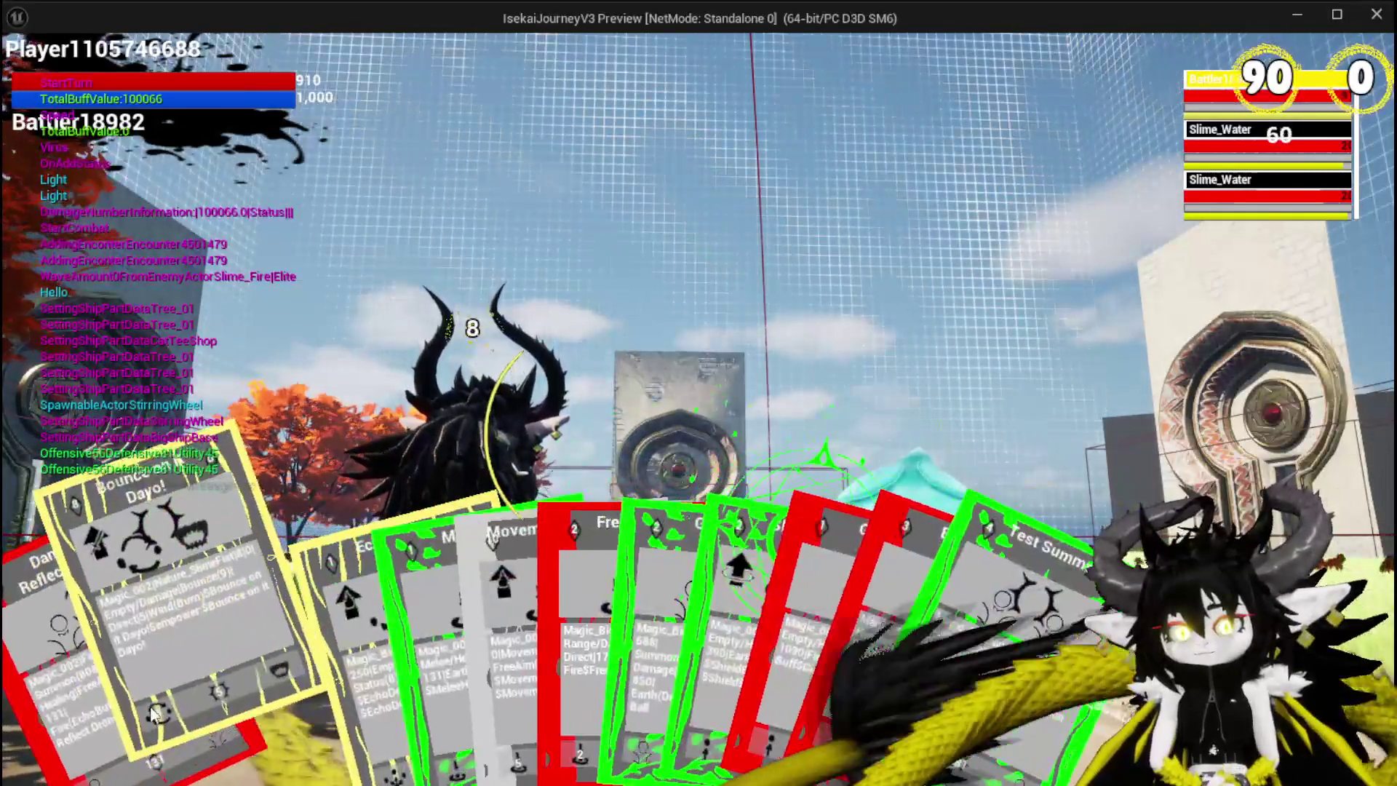
click(152, 713)
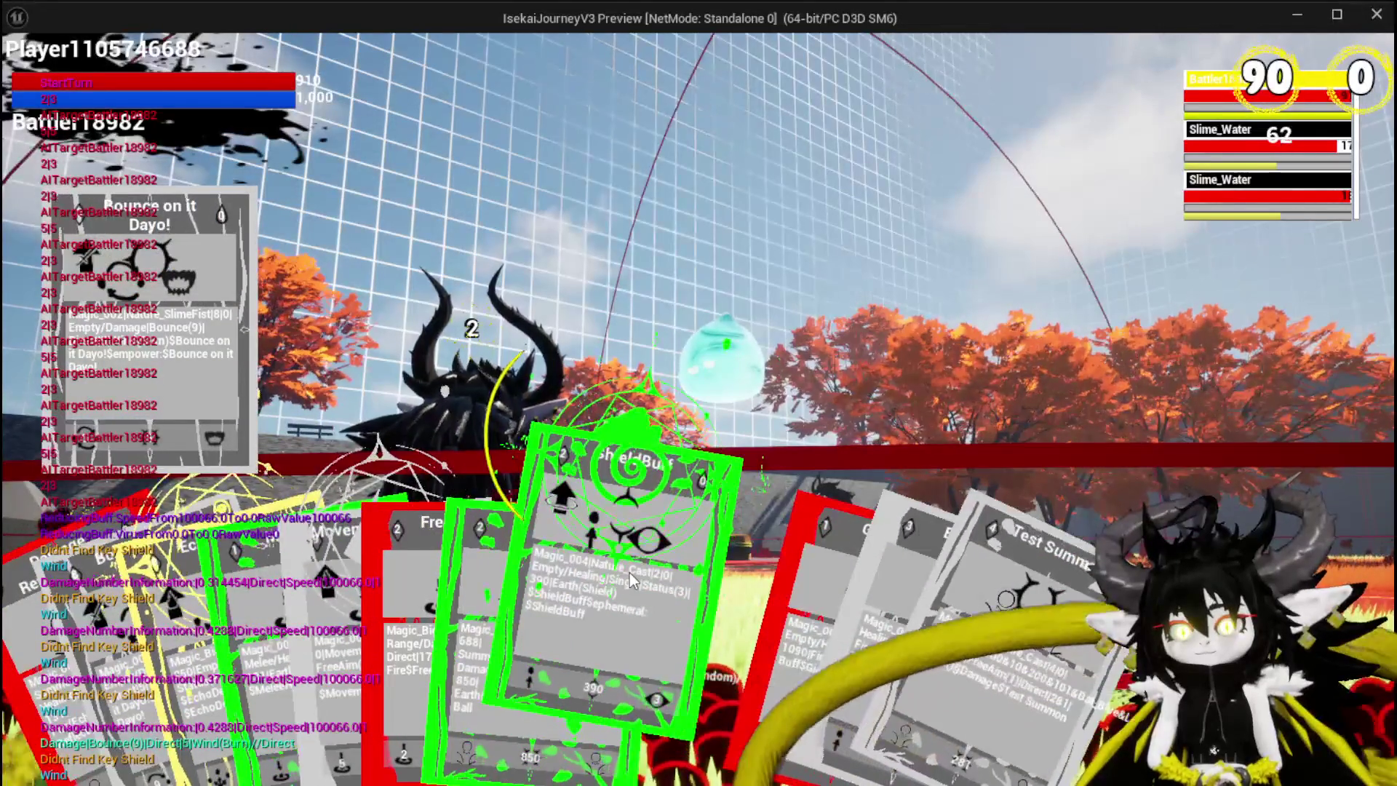
click(630, 573)
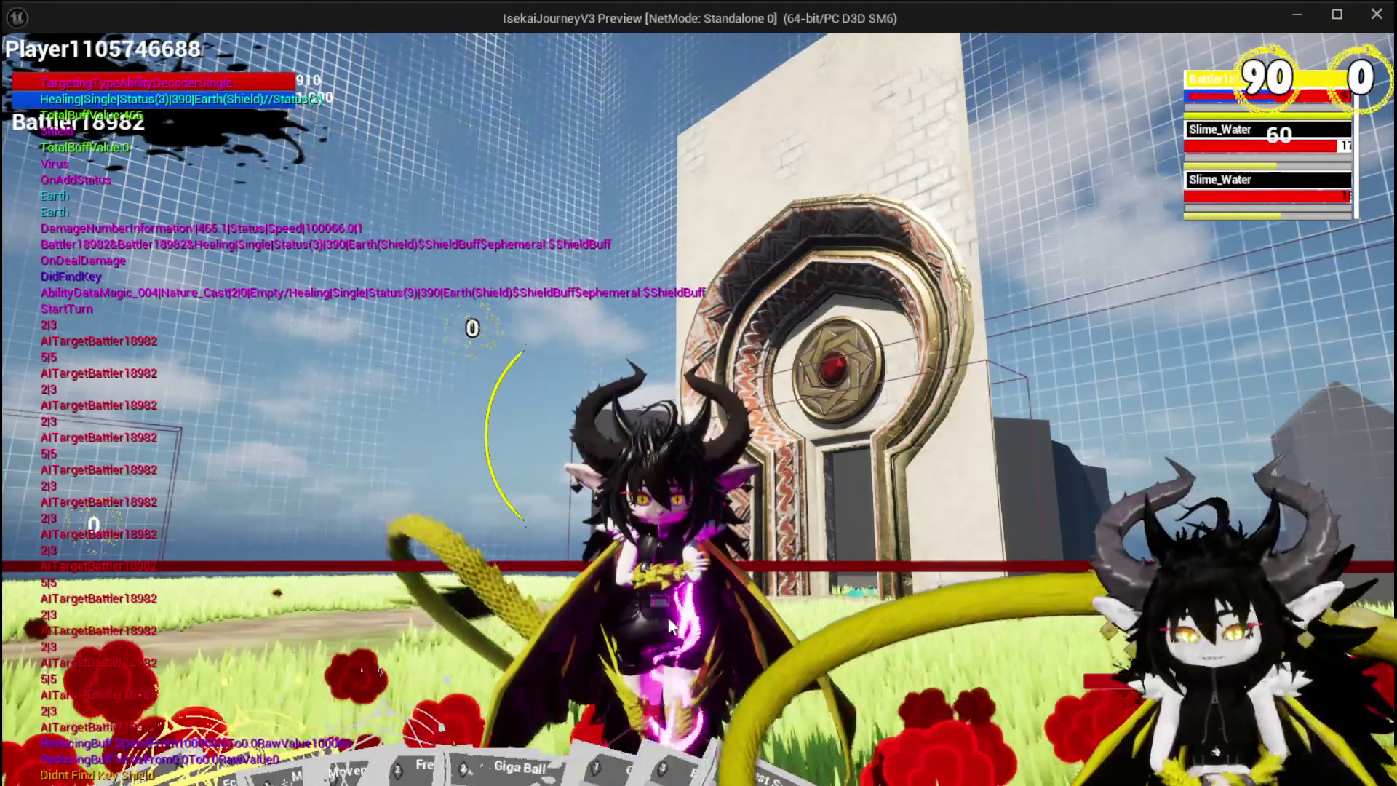
key(Escape)
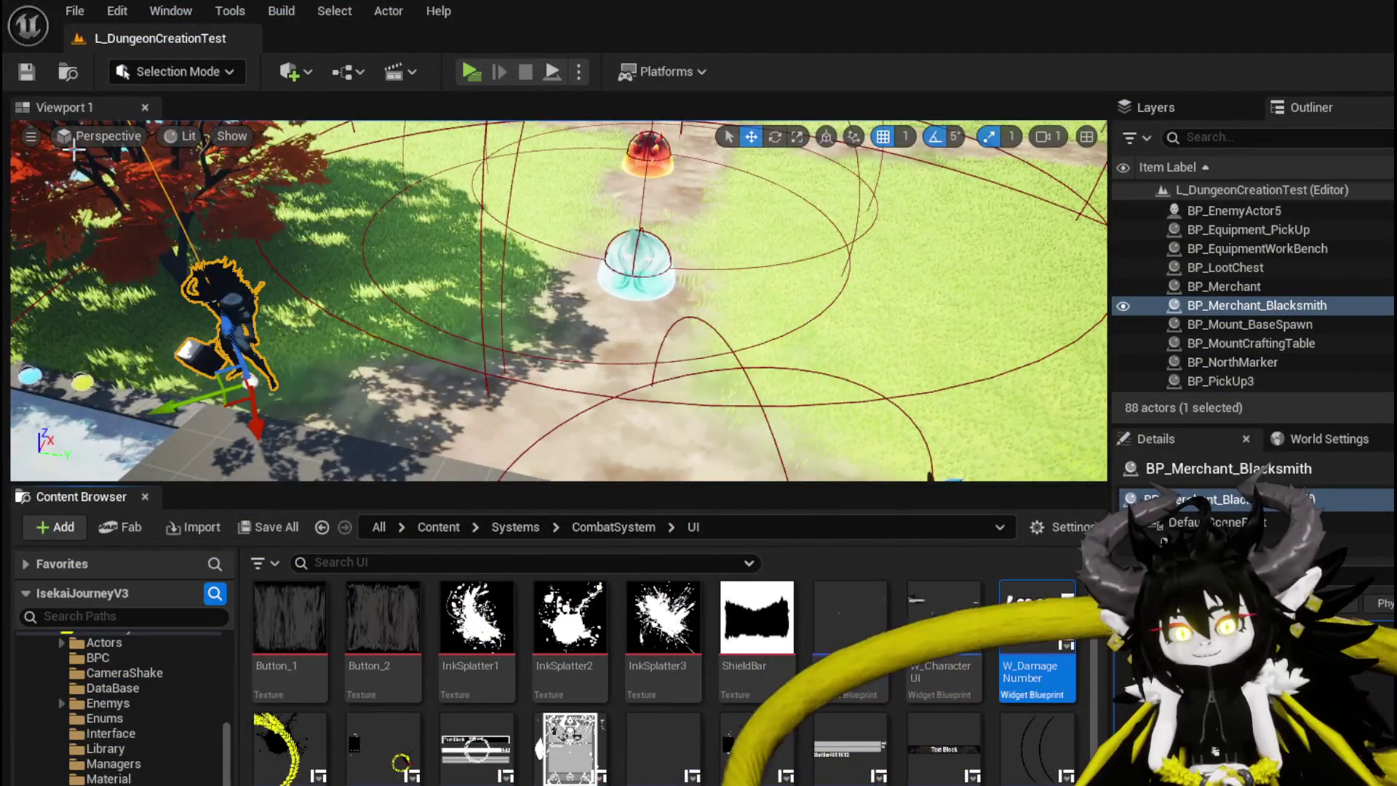
Save all packages, review W_DamageNumber's SetNumber graph, then minimize the blueprint editor
click(26, 71)
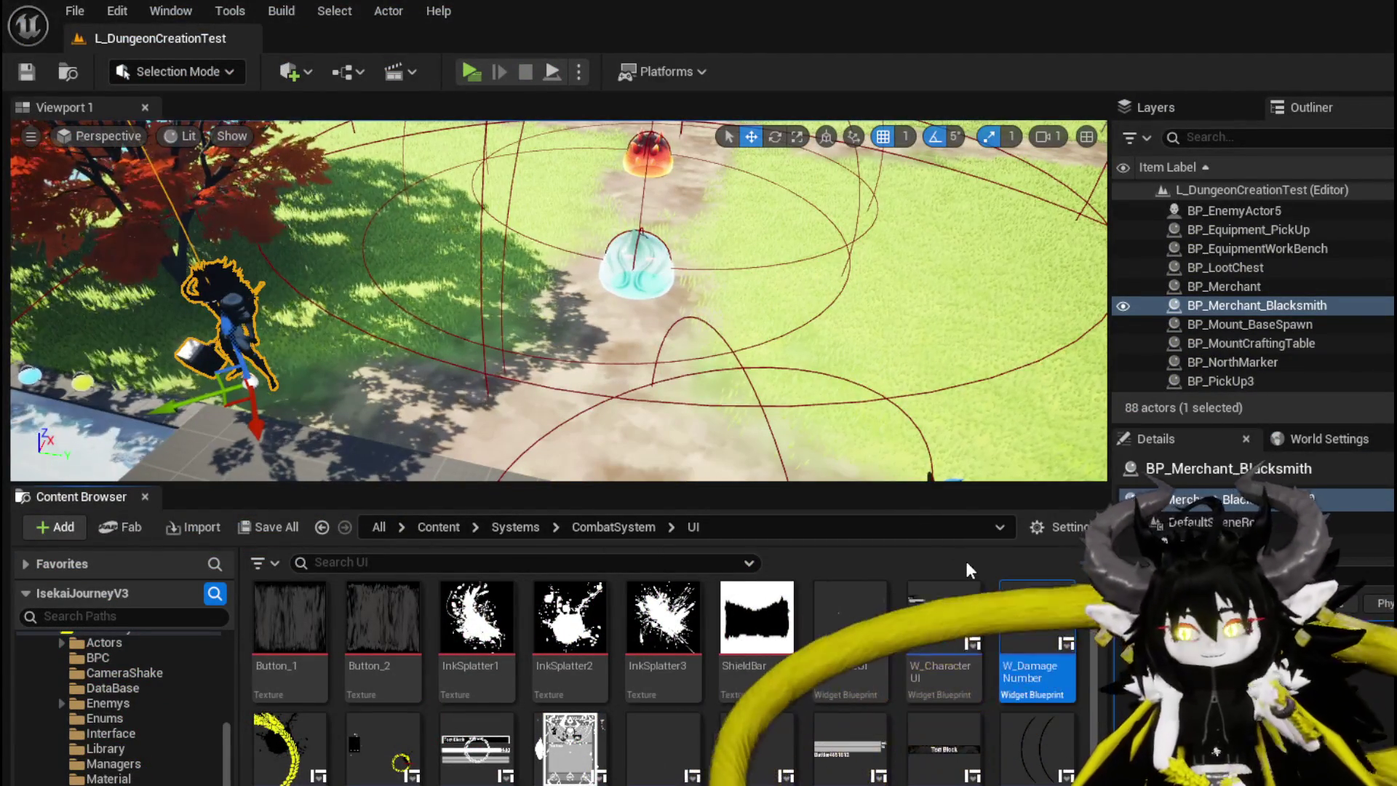
double_click(1037, 625)
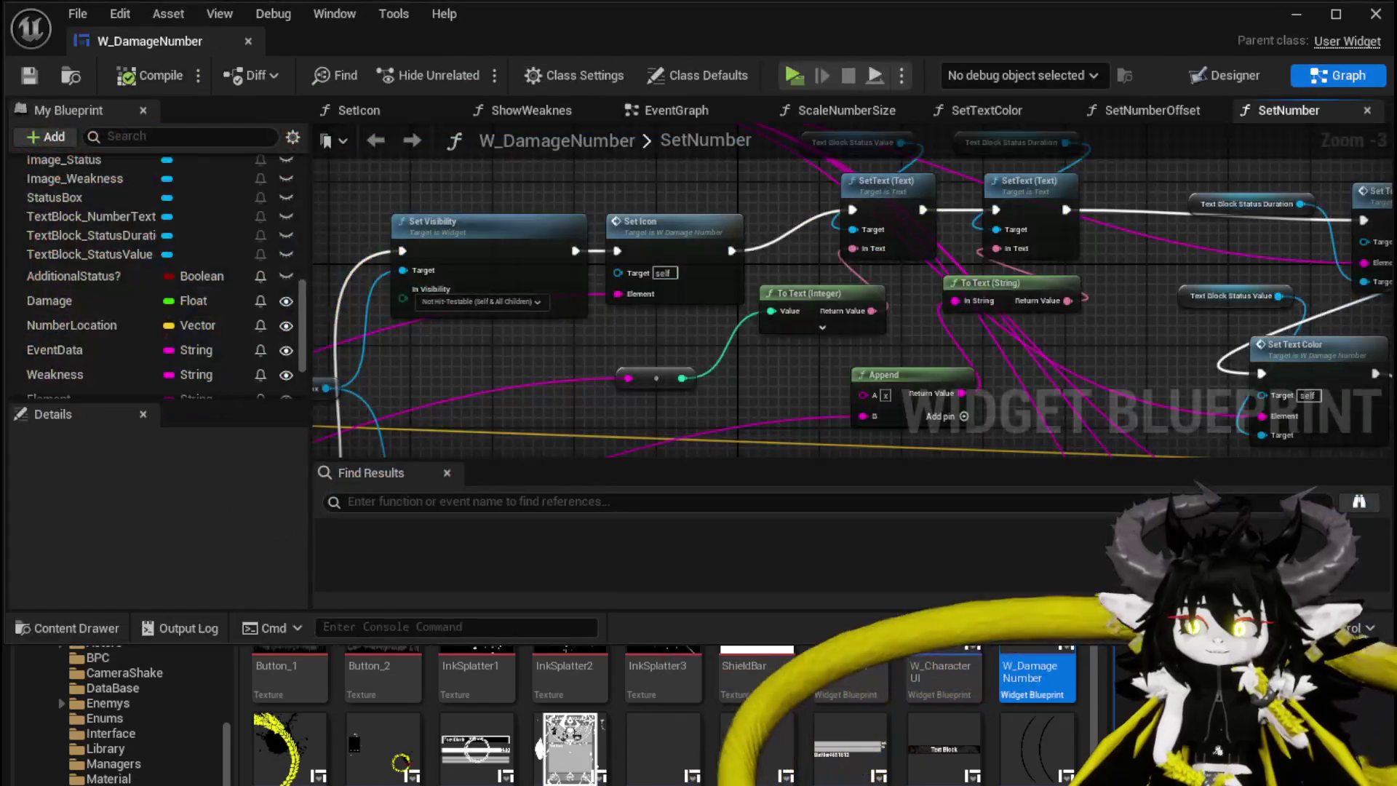
mouse_move(710, 389)
mouse_down()
mouse_move(634, 359)
mouse_move(591, 402)
mouse_up()
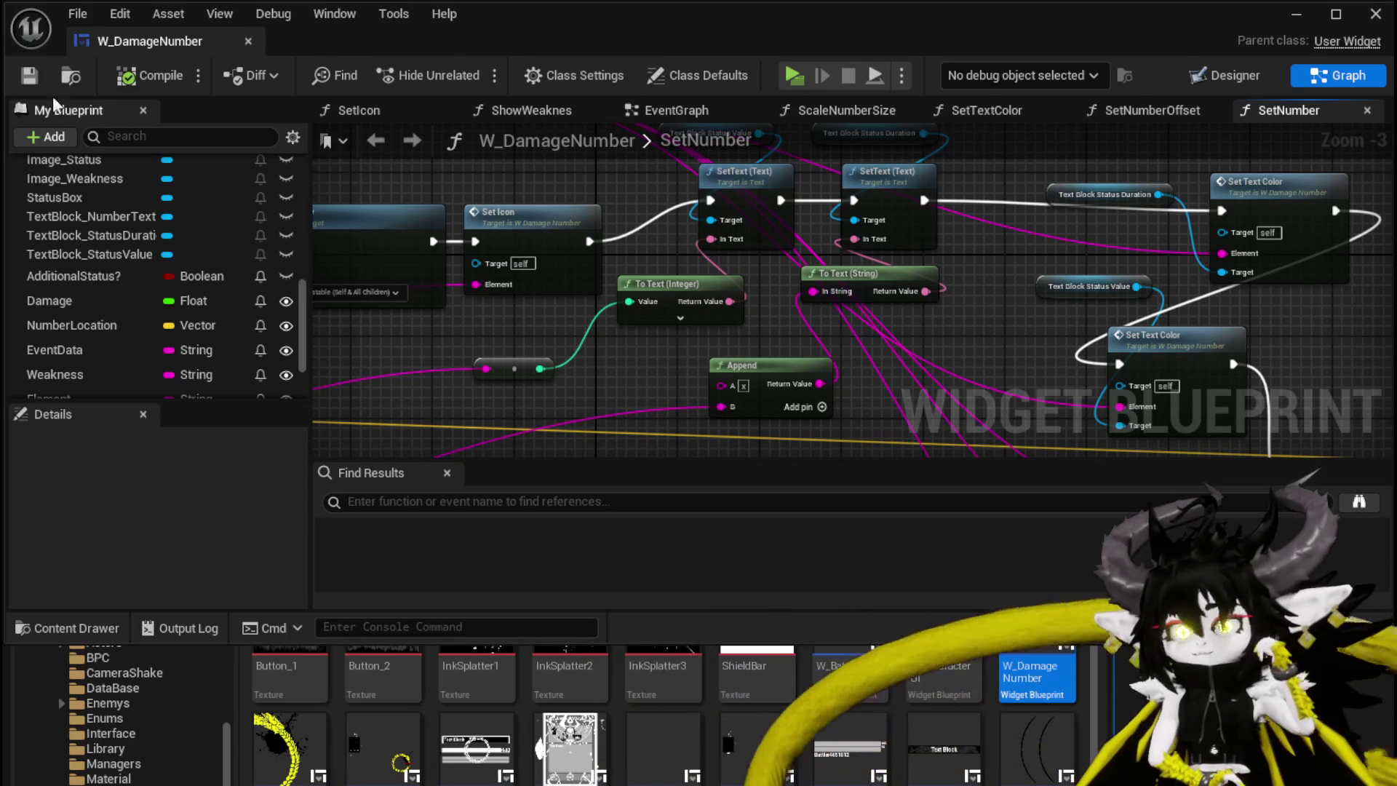
click(1297, 13)
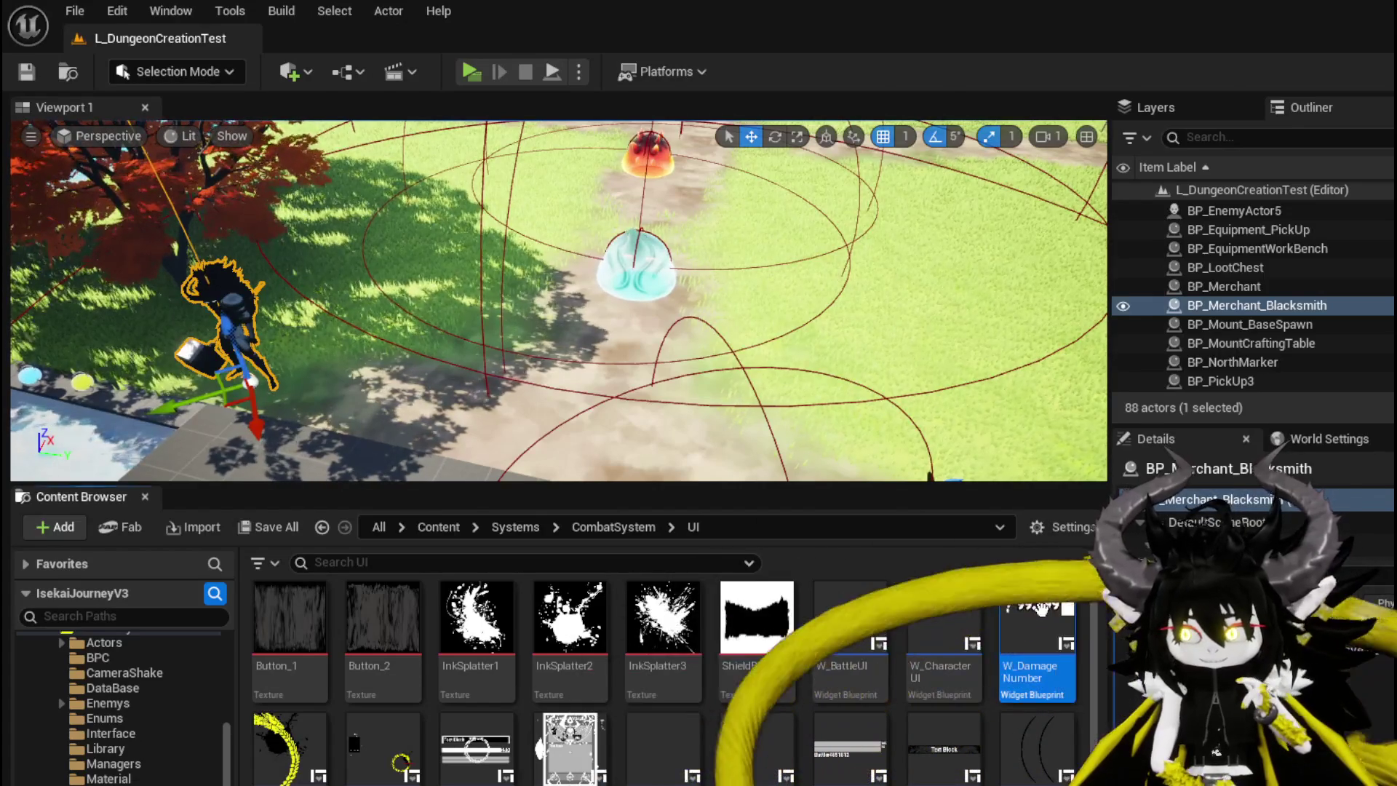
double_click(1037, 641)
scroll(692, 356, down, 5)
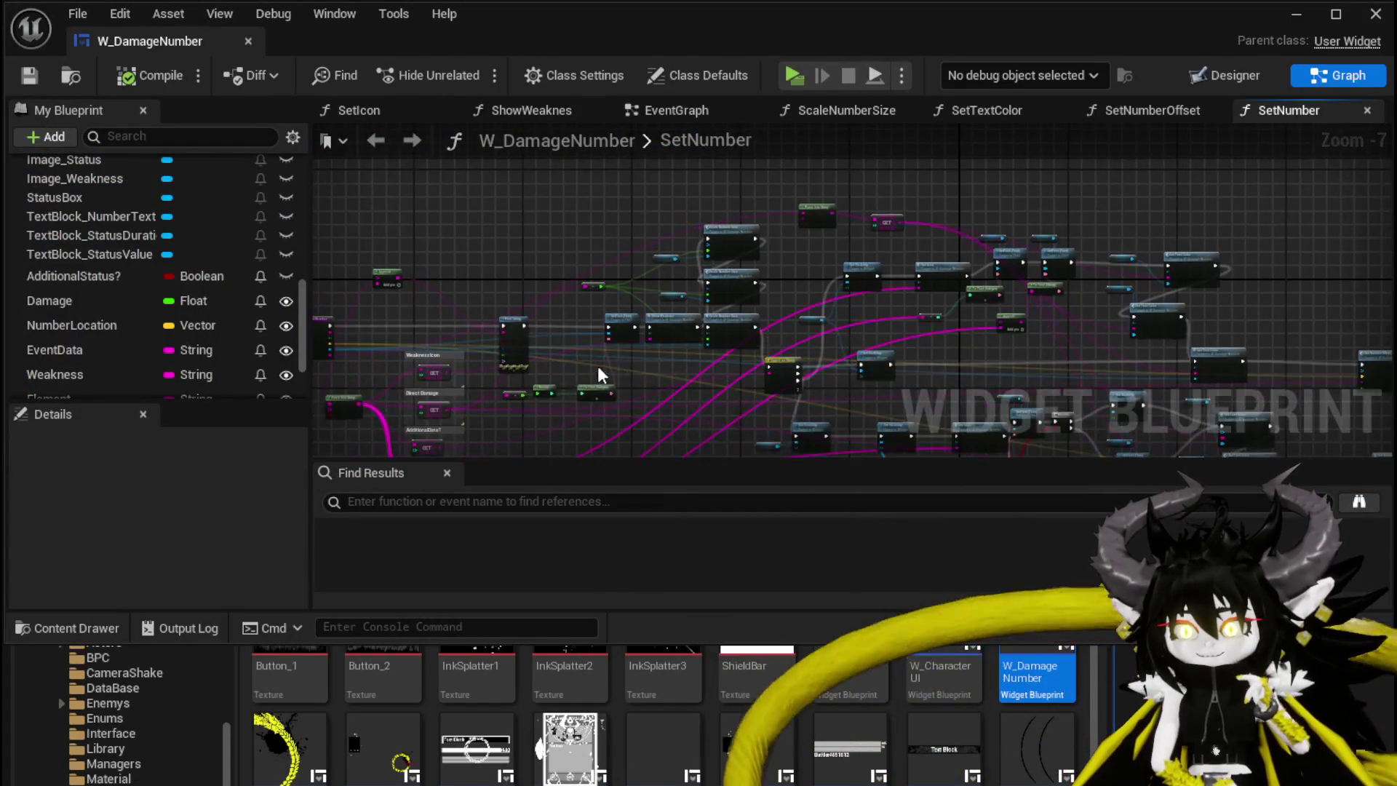
scroll(517, 368, up, 4)
mouse_move(519, 375)
mouse_down()
mouse_move(535, 447)
mouse_move(452, 311)
mouse_move(467, 264)
mouse_move(442, 242)
mouse_move(416, 145)
mouse_up()
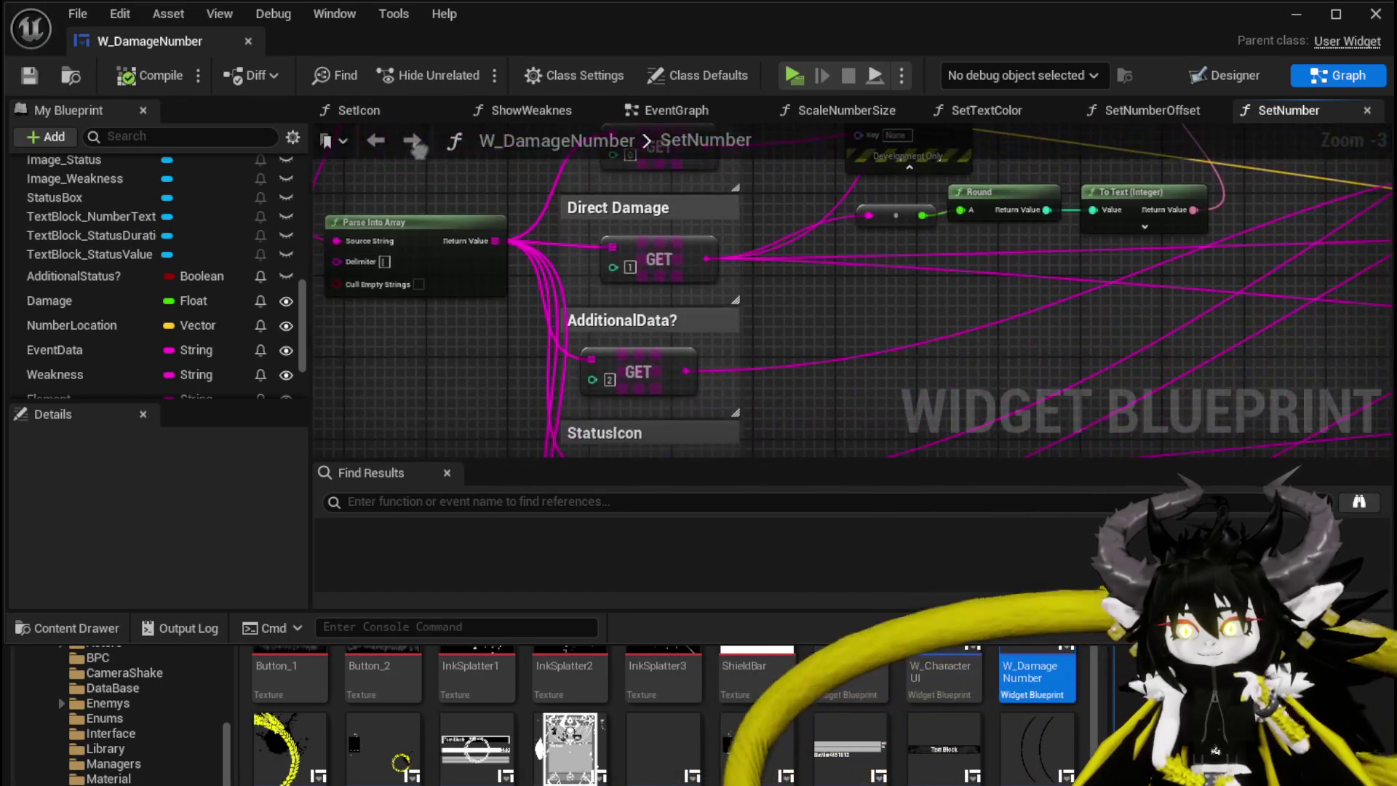
mouse_move(478, 396)
mouse_down()
mouse_move(443, 260)
mouse_move(589, 411)
mouse_up()
scroll(443, 260, down, 2)
scroll(557, 304, up, 4)
mouse_move(635, 277)
mouse_down()
mouse_move(493, 399)
mouse_move(550, 304)
mouse_move(419, 283)
mouse_move(643, 320)
mouse_up()
scroll(491, 402, down, 1)
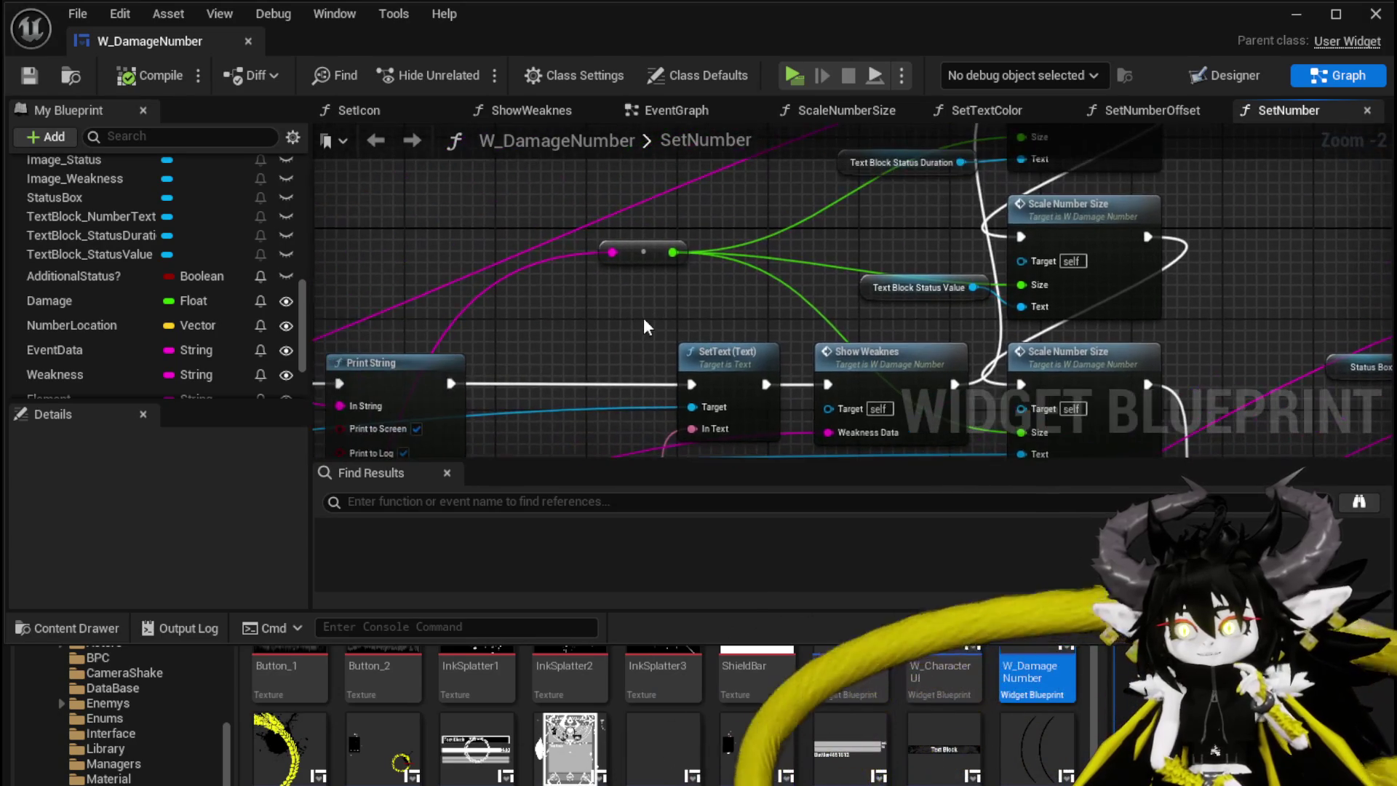
click(1296, 14)
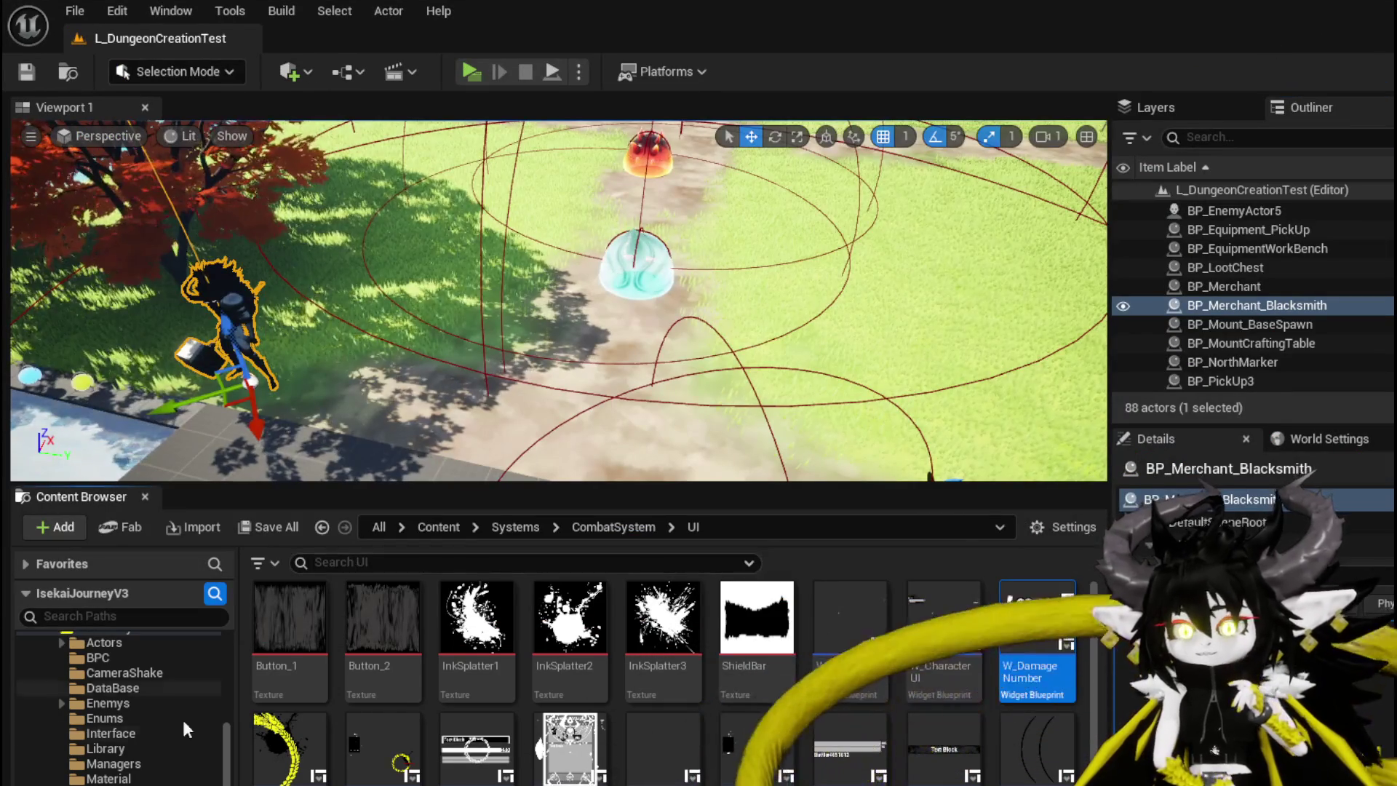
Open the Systems > CombatSystem > Object folder in the Content Browser
scroll(137, 754, up, 3)
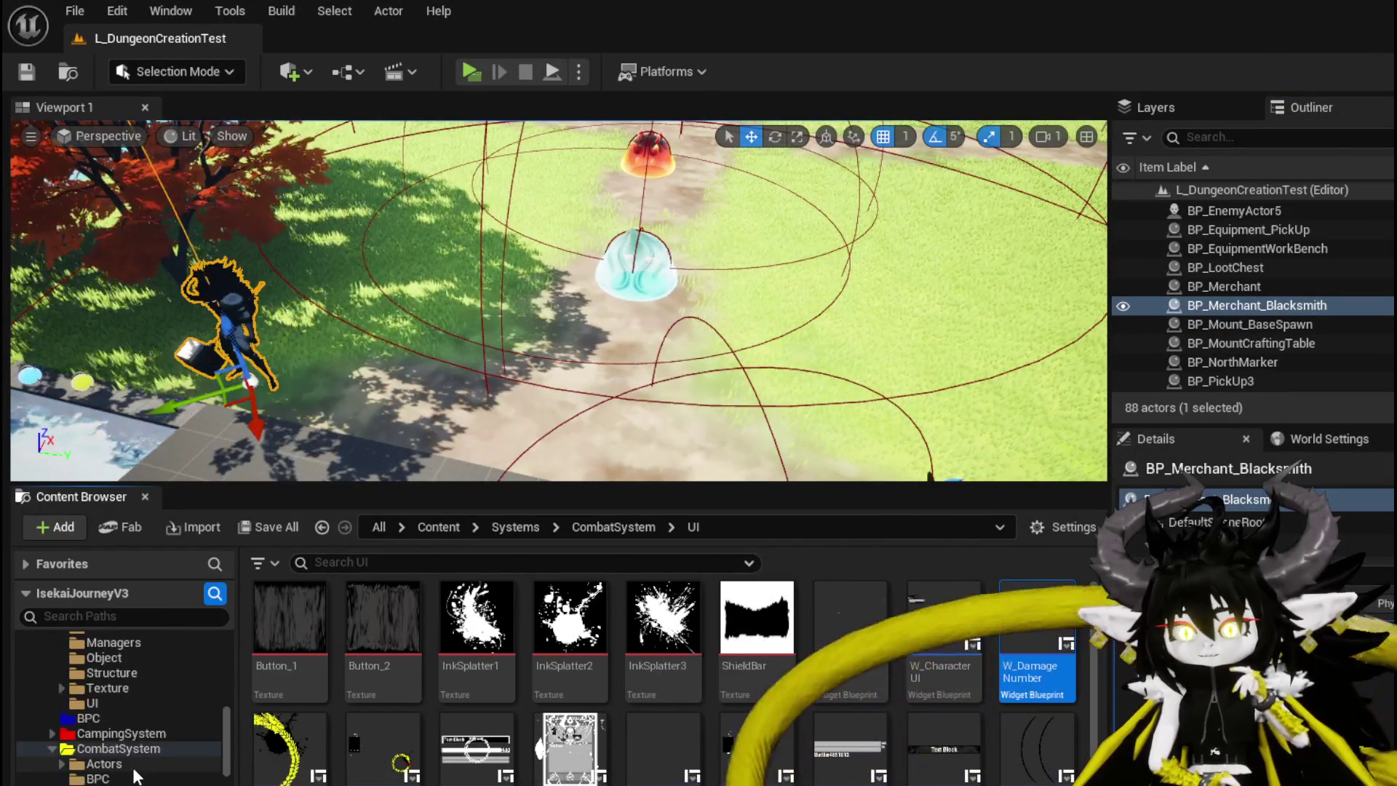
scroll(134, 763, down, 5)
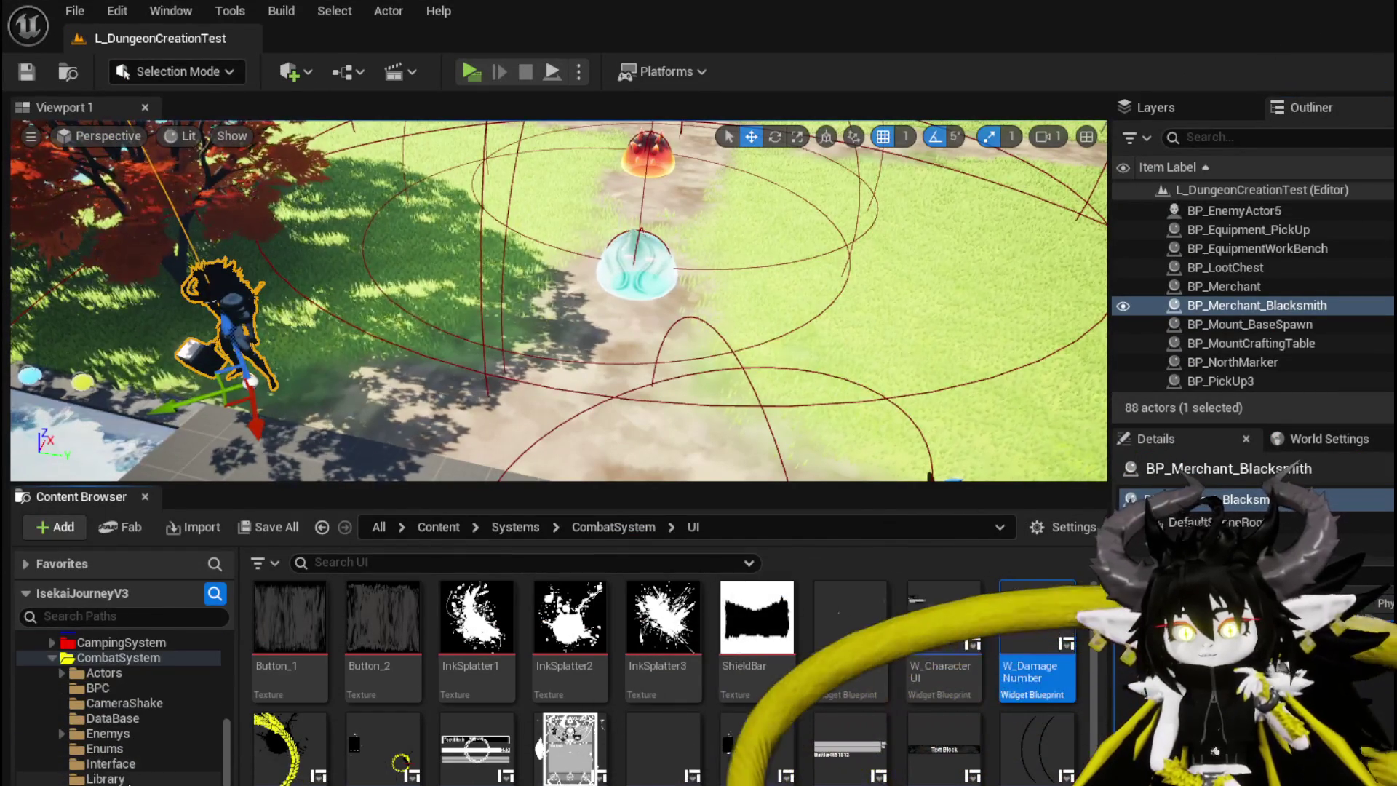
click(109, 785)
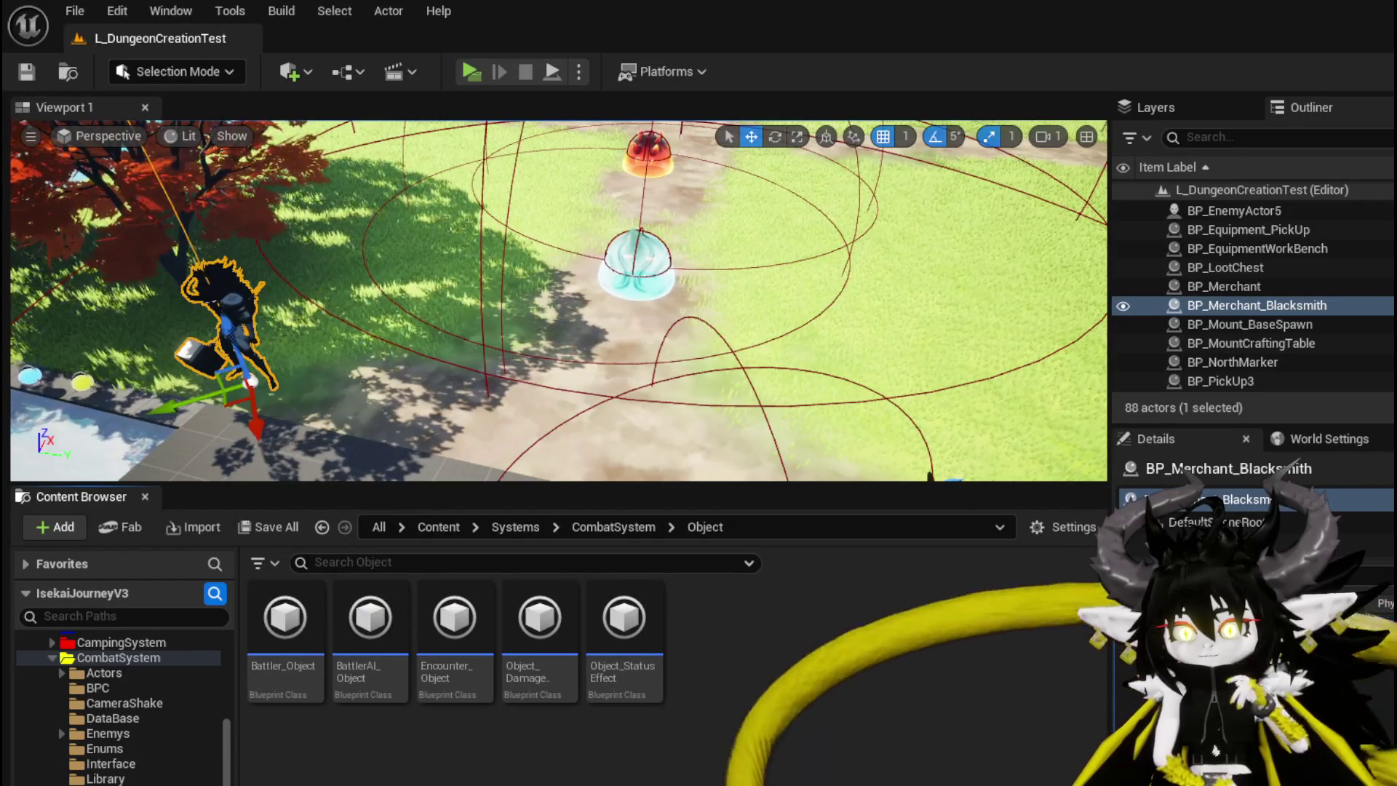
Open the Object_DamageSequence blueprint and bring the SET, Branch and OR nodes into view
double_click(551, 700)
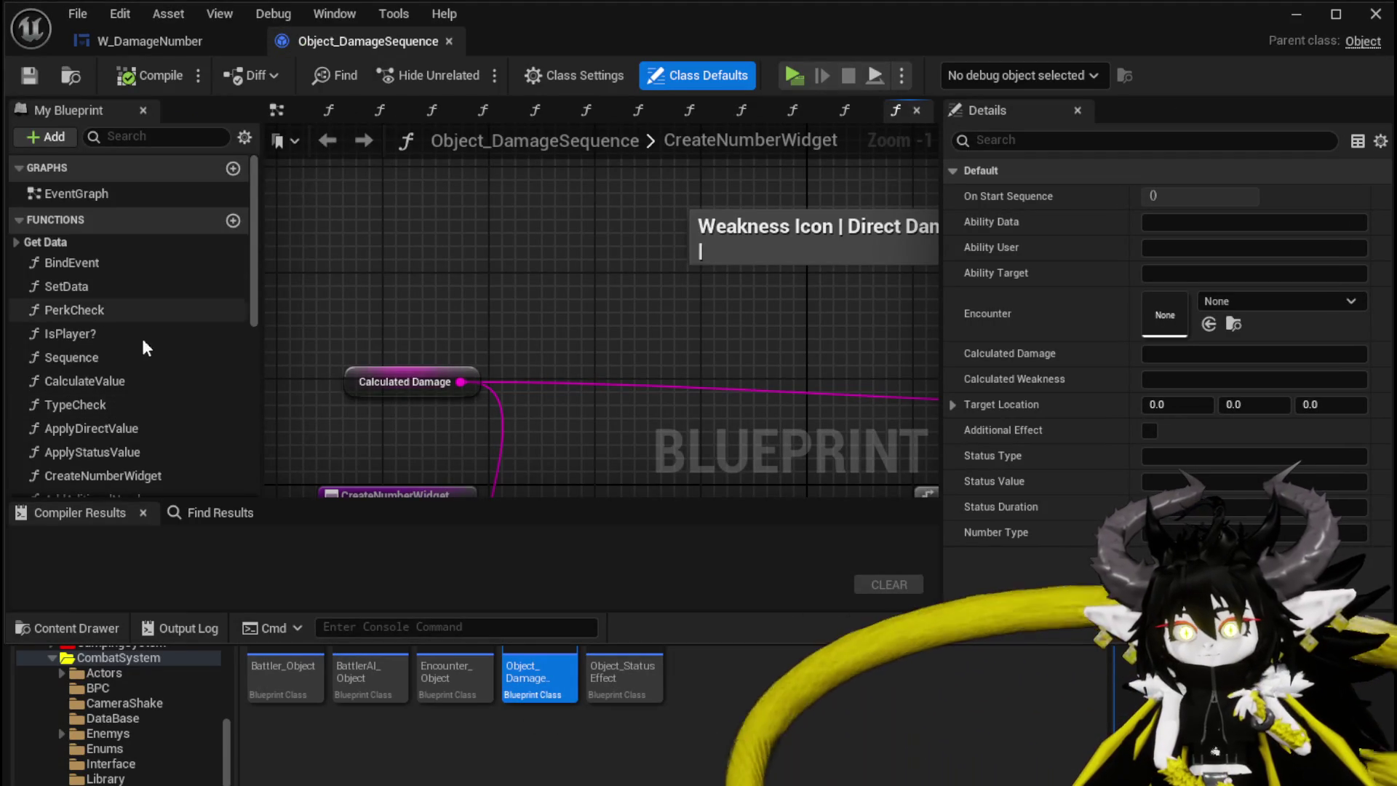
scroll(134, 398, down, 3)
click(137, 390)
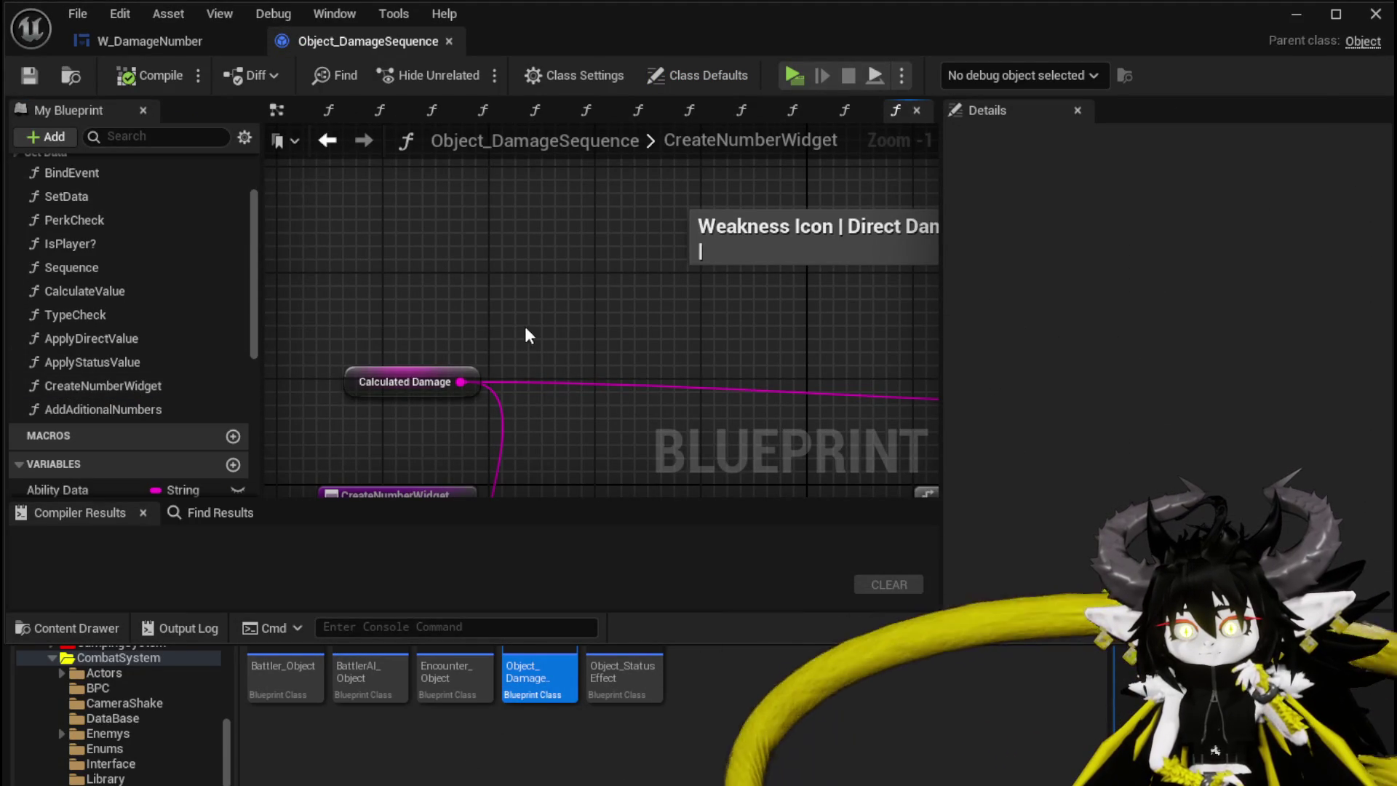
scroll(419, 318, down, 1)
mouse_move(418, 318)
mouse_down()
mouse_move(515, 203)
mouse_move(531, 228)
mouse_move(447, 207)
mouse_move(605, 246)
mouse_up()
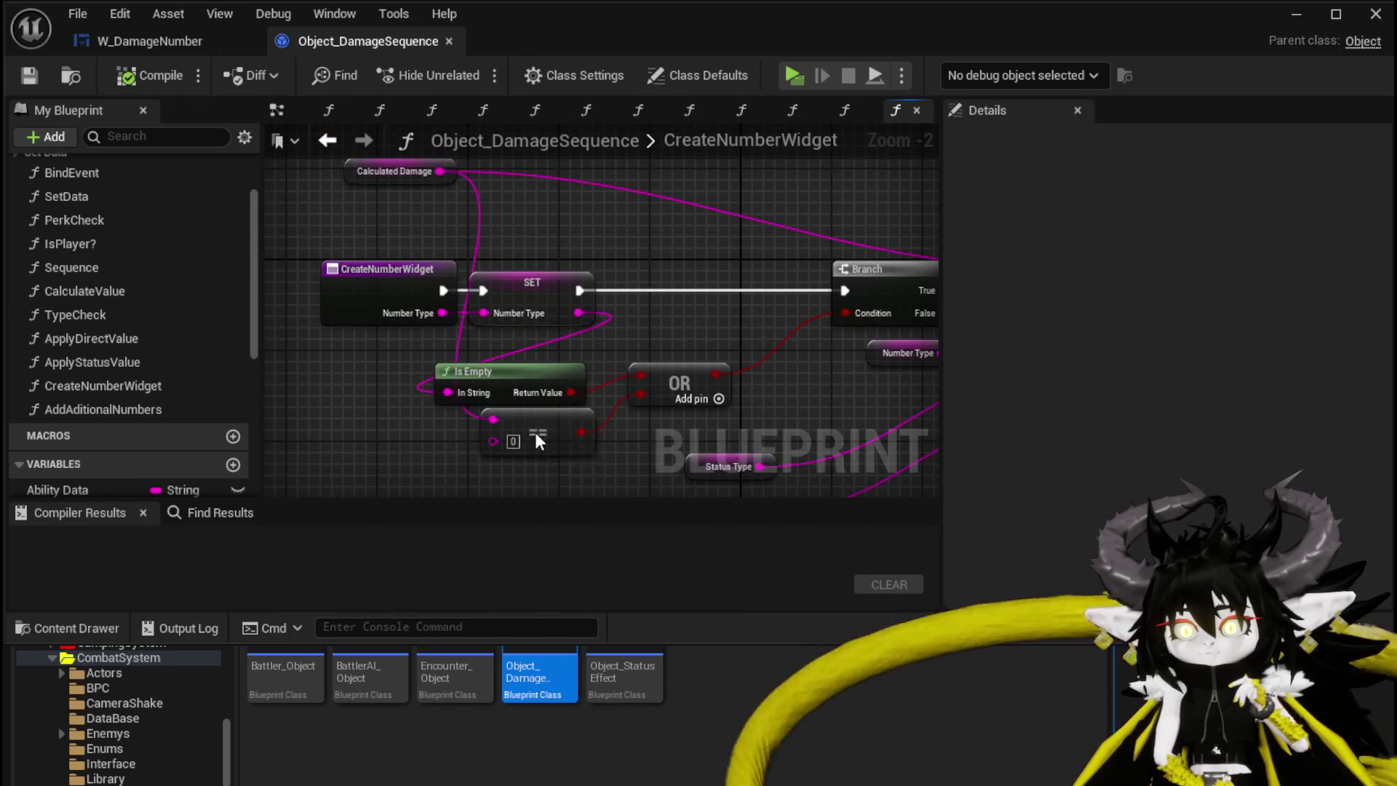
Add a String To Integer node on Calculated Damage and wire it toward the == node
drag(543, 420, 631, 464)
click(396, 215)
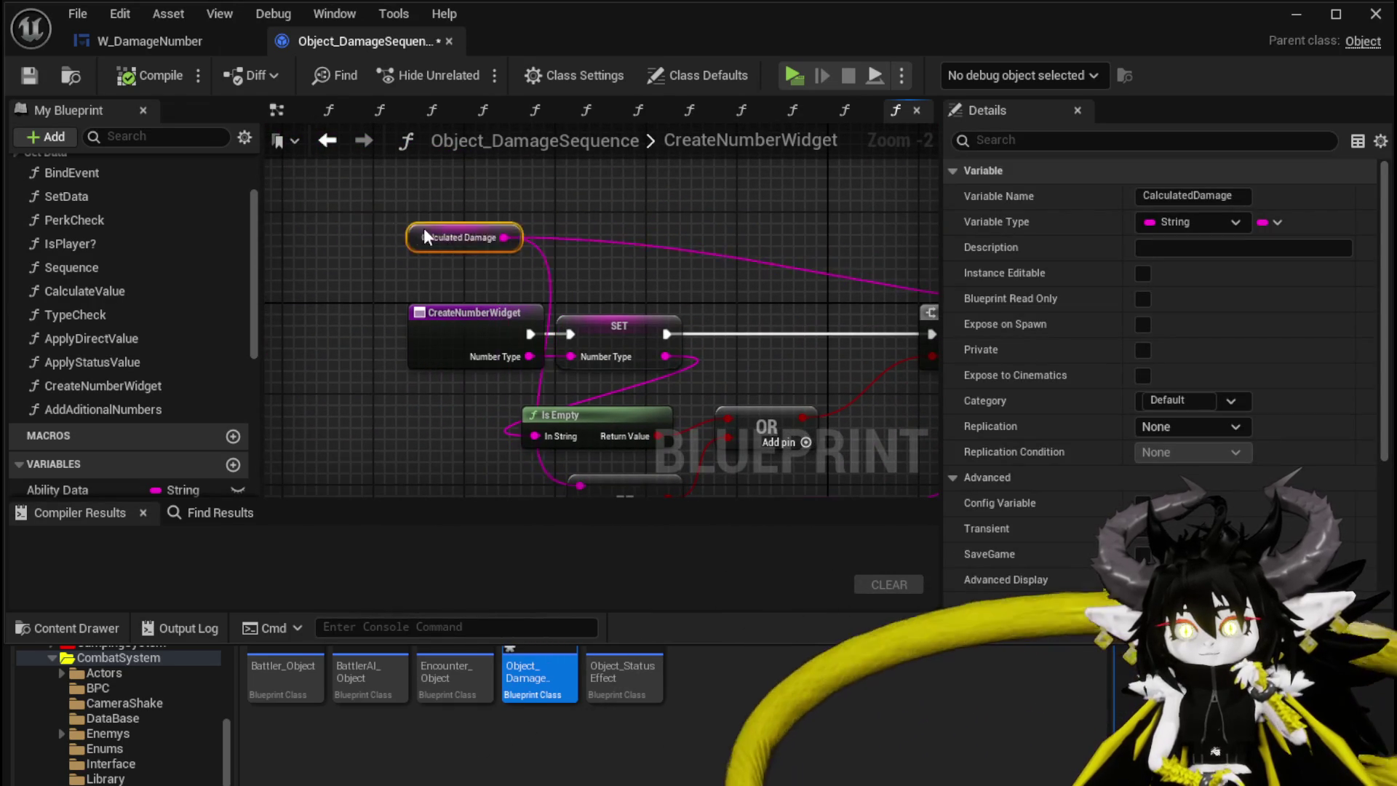
drag(609, 203, 475, 260)
drag(379, 270, 522, 261)
text(g)
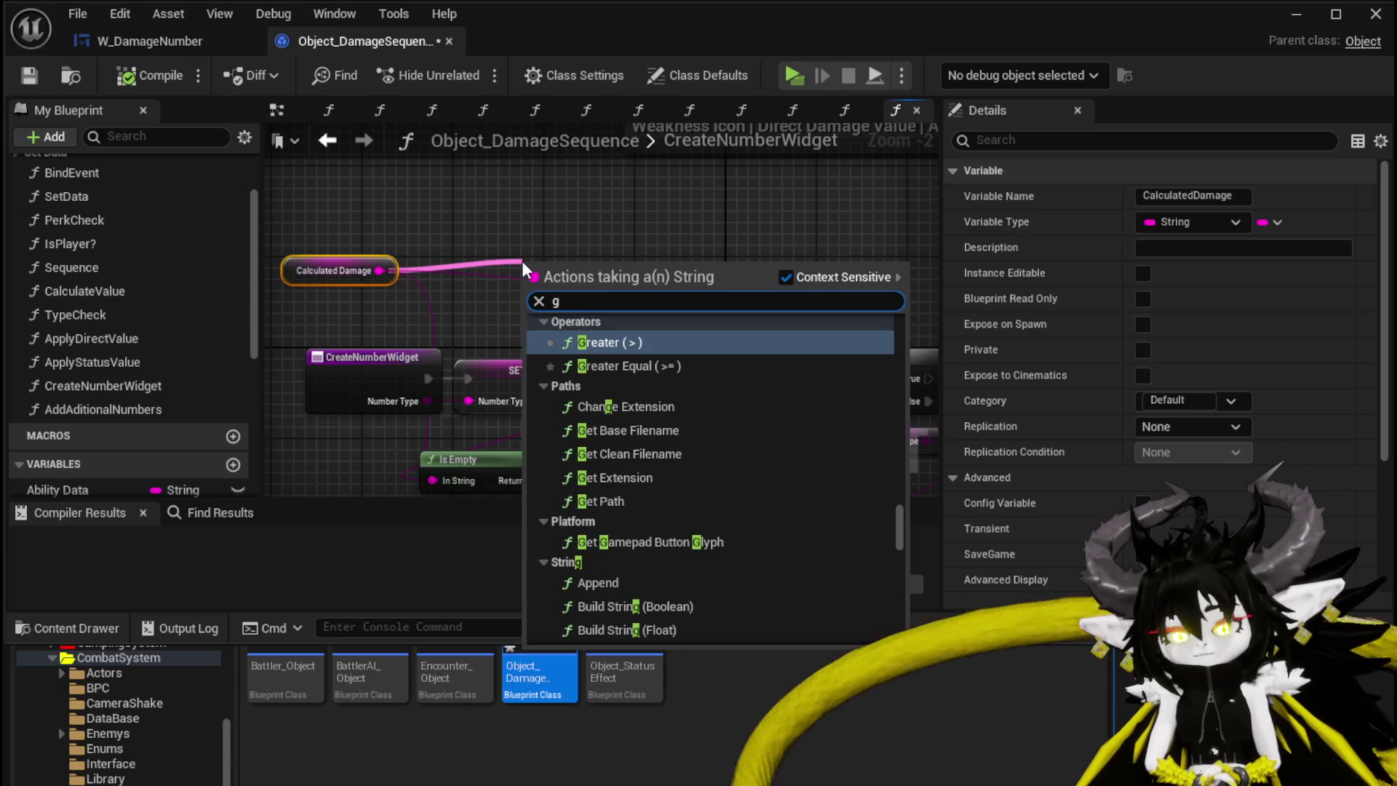
key(BackSpace)
text(string to in)
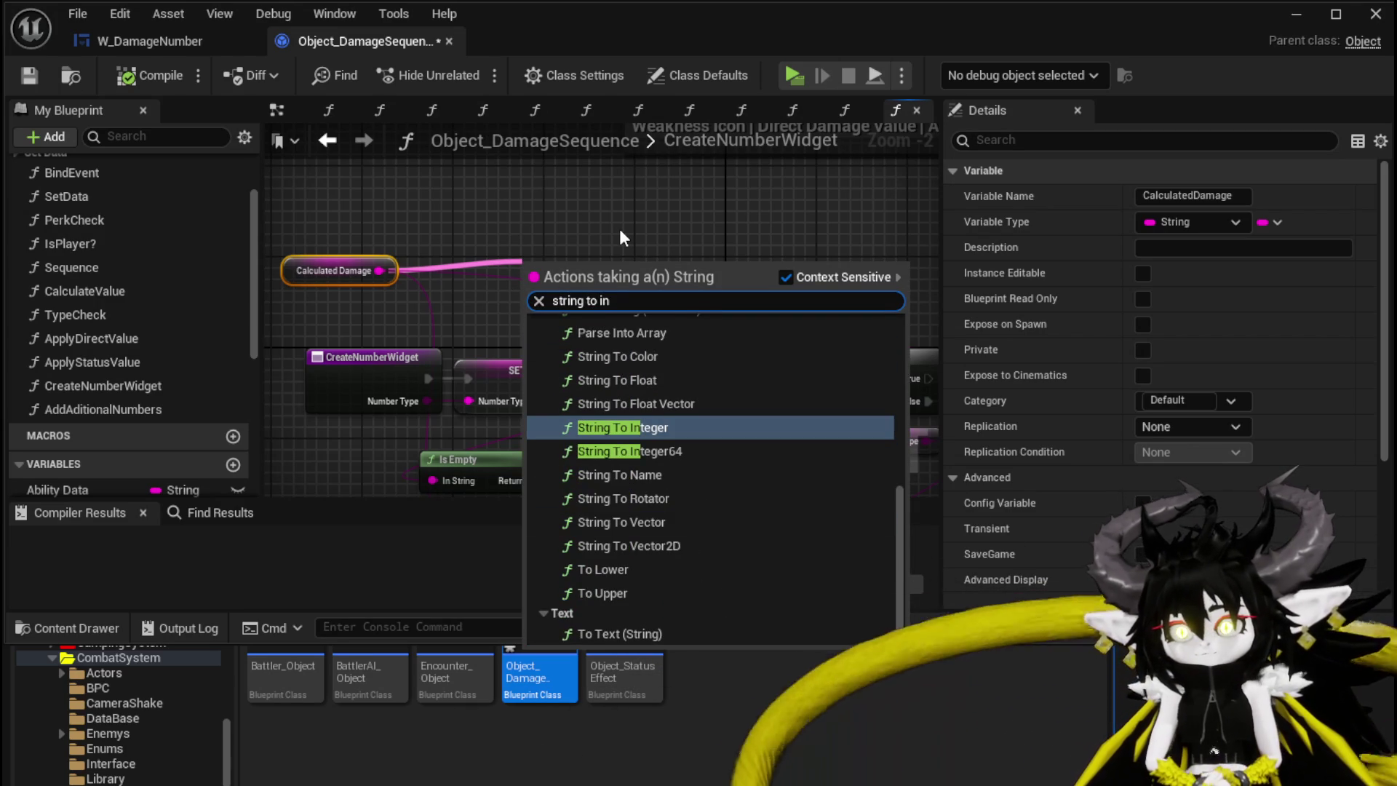
click(624, 427)
drag(477, 472, 475, 397)
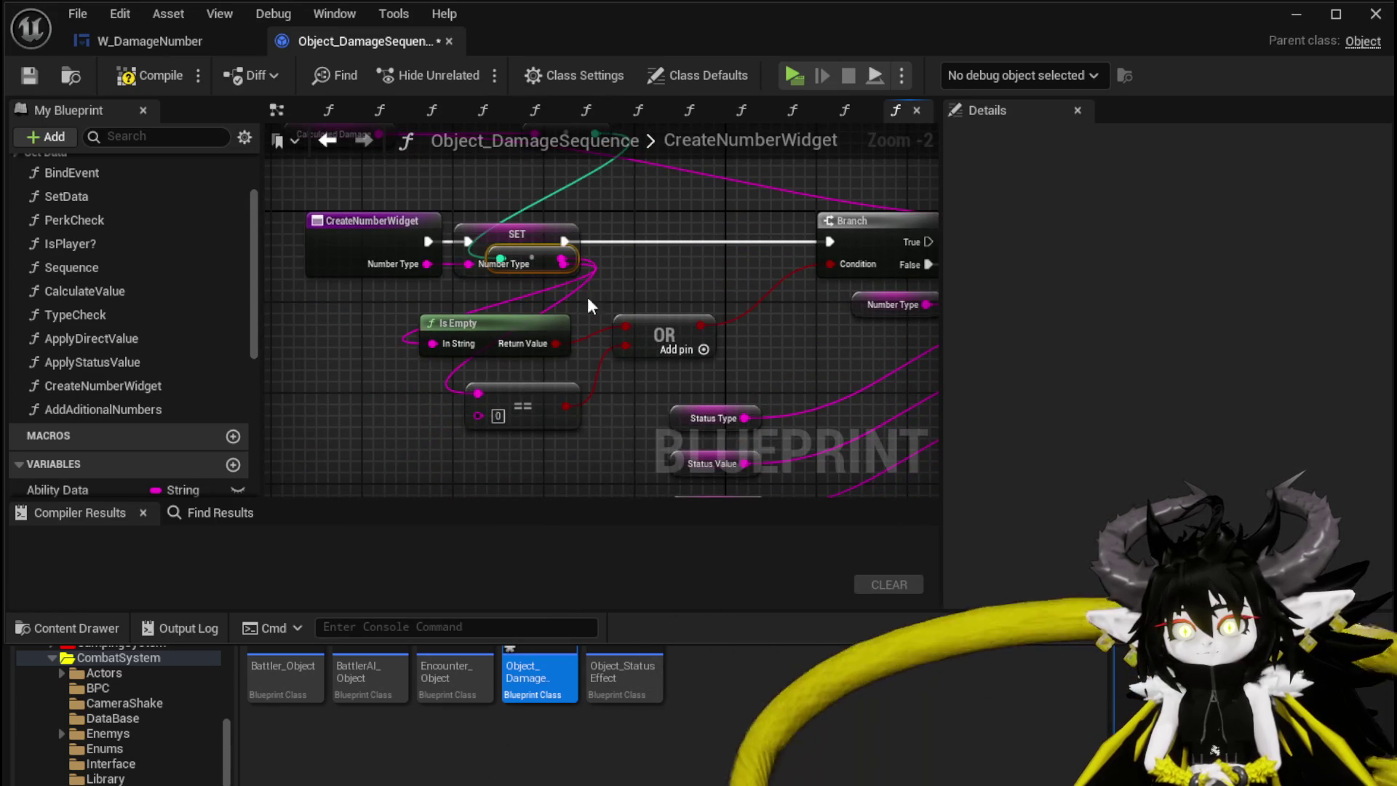
Rearrange the SET Number Type node and delete the String To Integer conversion node
drag(564, 340, 567, 418)
drag(589, 220, 322, 437)
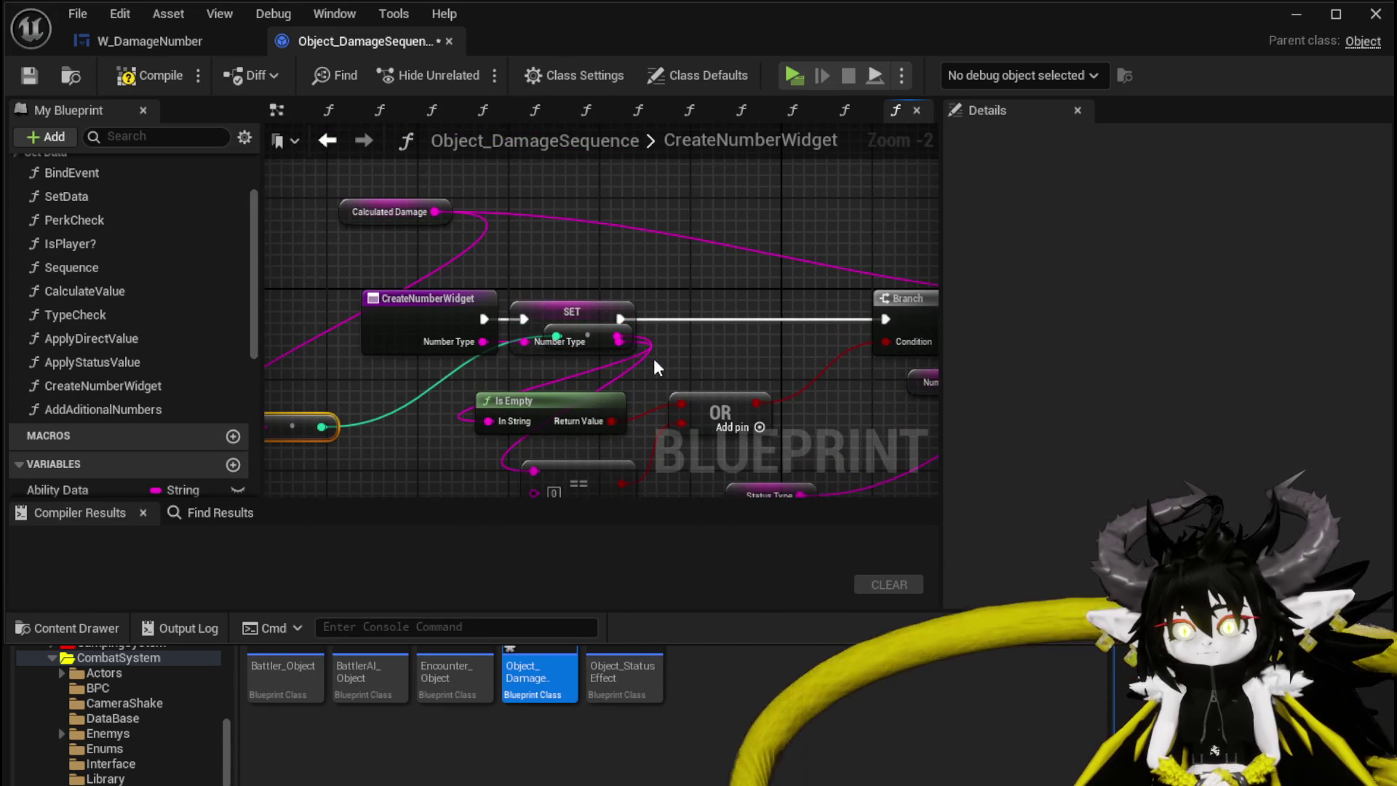
drag(619, 356, 662, 279)
drag(588, 252, 614, 204)
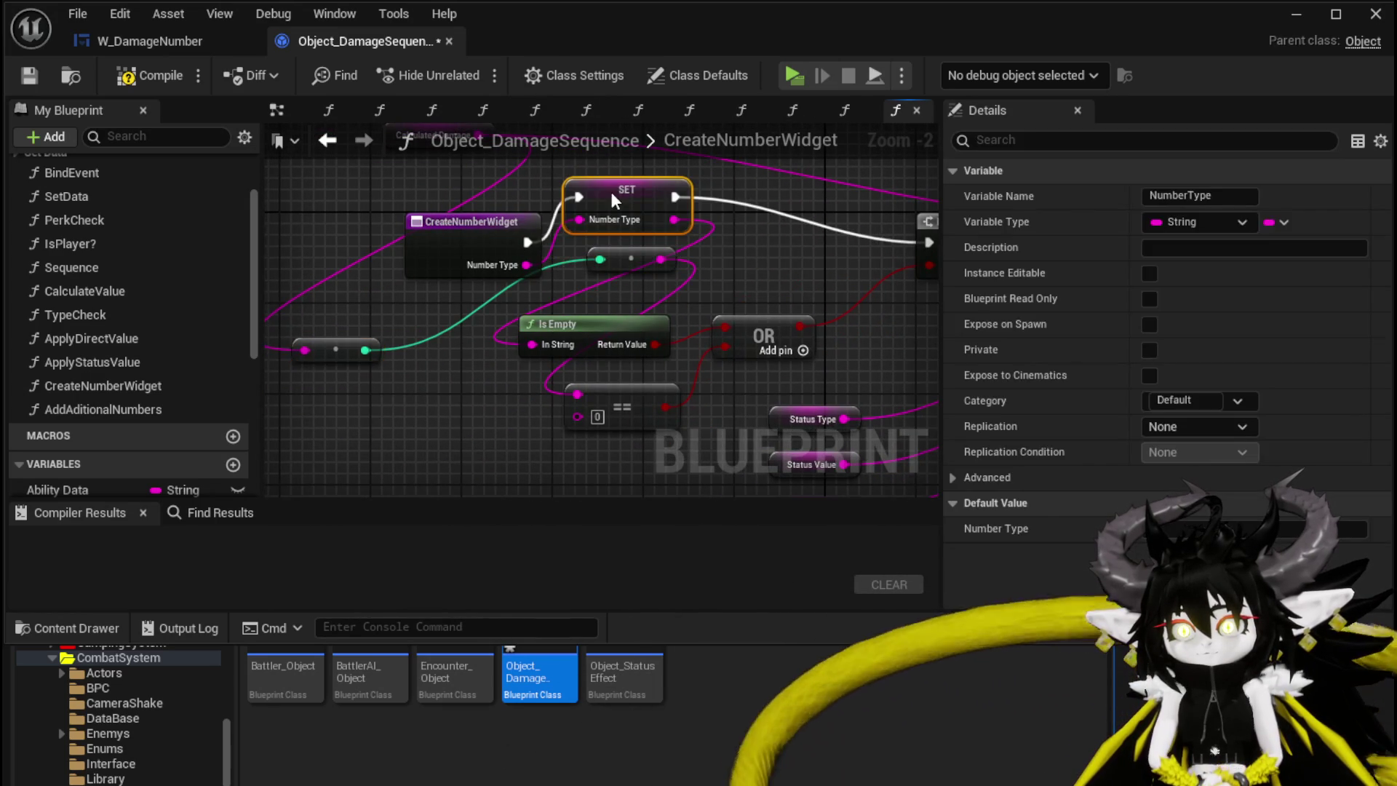
mouse_move(614, 251)
mouse_down()
mouse_move(452, 410)
mouse_move(600, 290)
mouse_up()
key(Delete)
Replace the == check with a Greater (>) integer comparison wired into OR's second input
drag(588, 338, 612, 265)
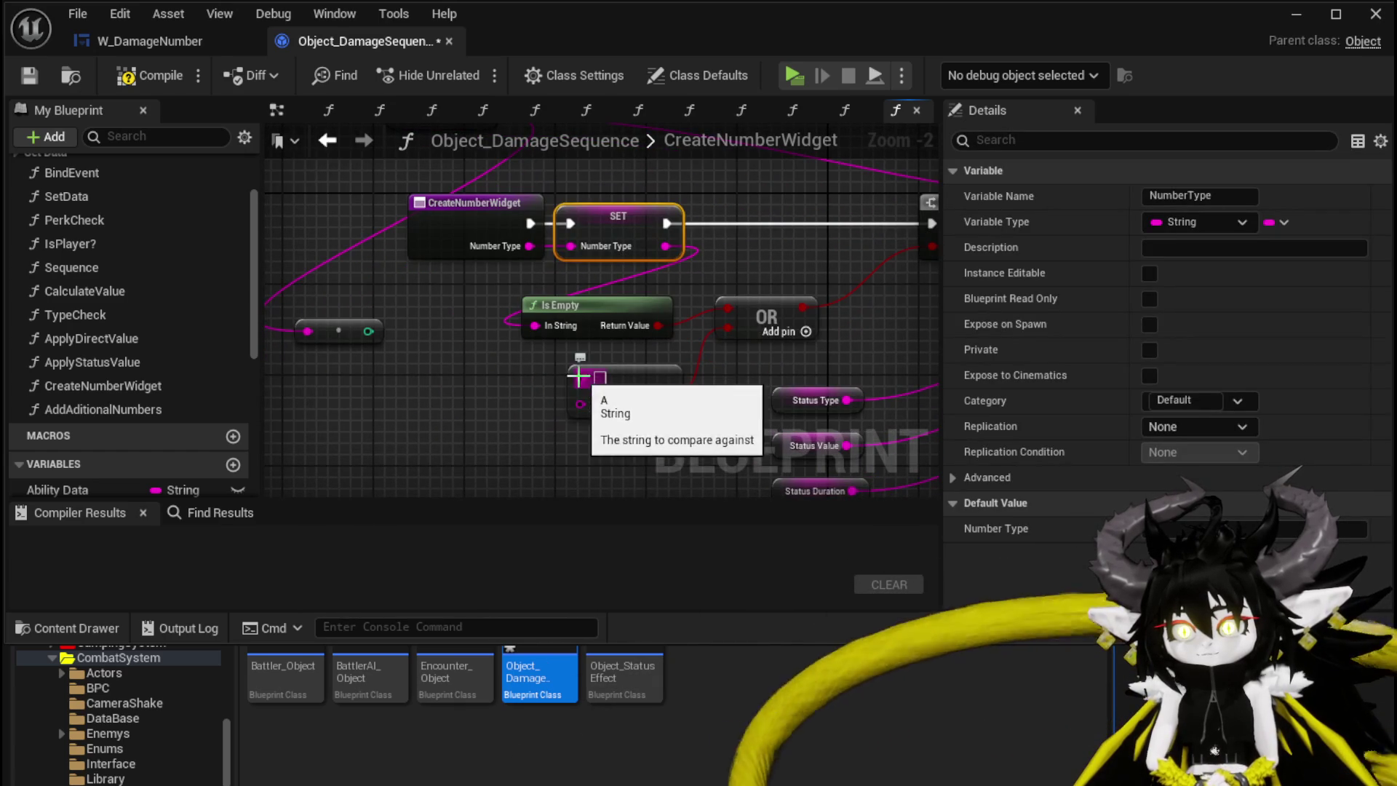
right_click(579, 376)
click(433, 356)
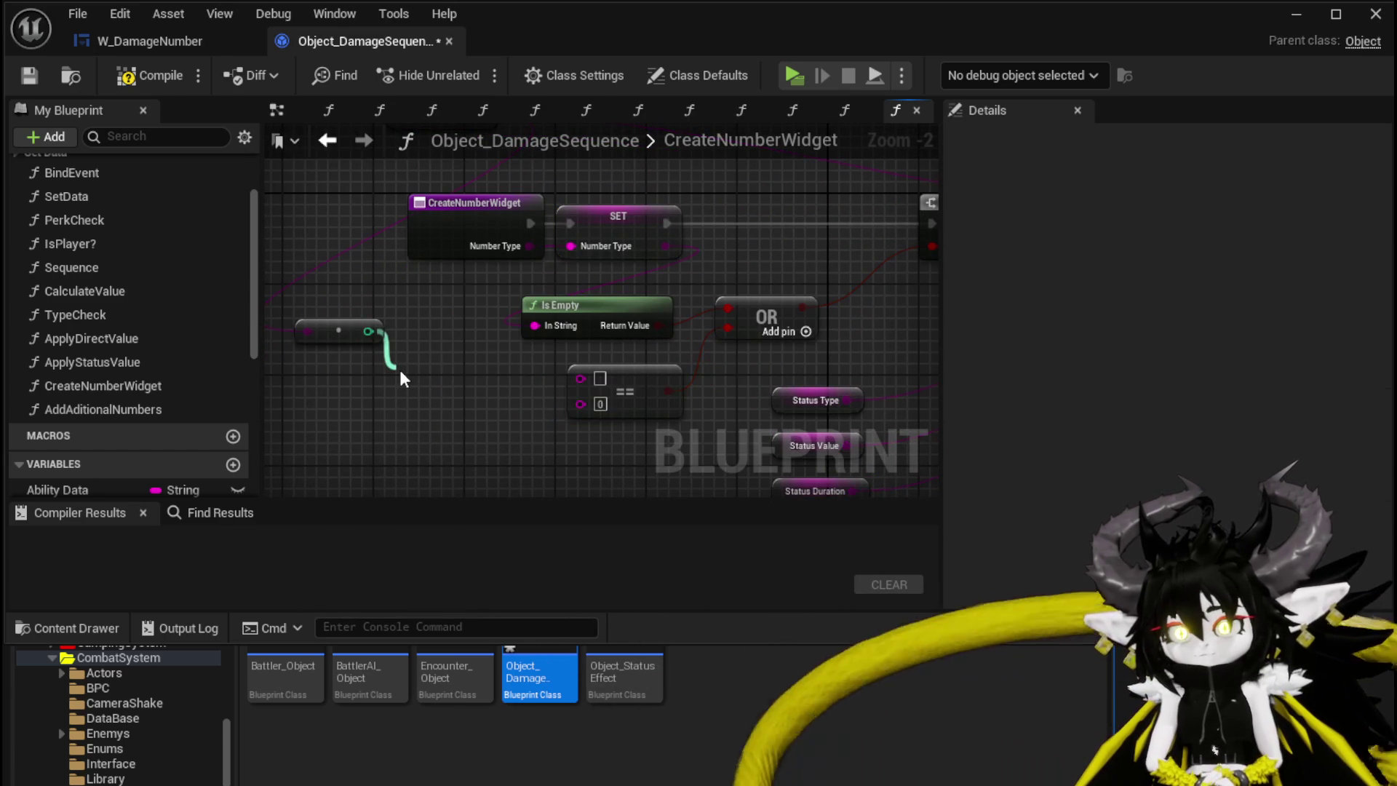
drag(400, 370, 400, 369)
text(gr)
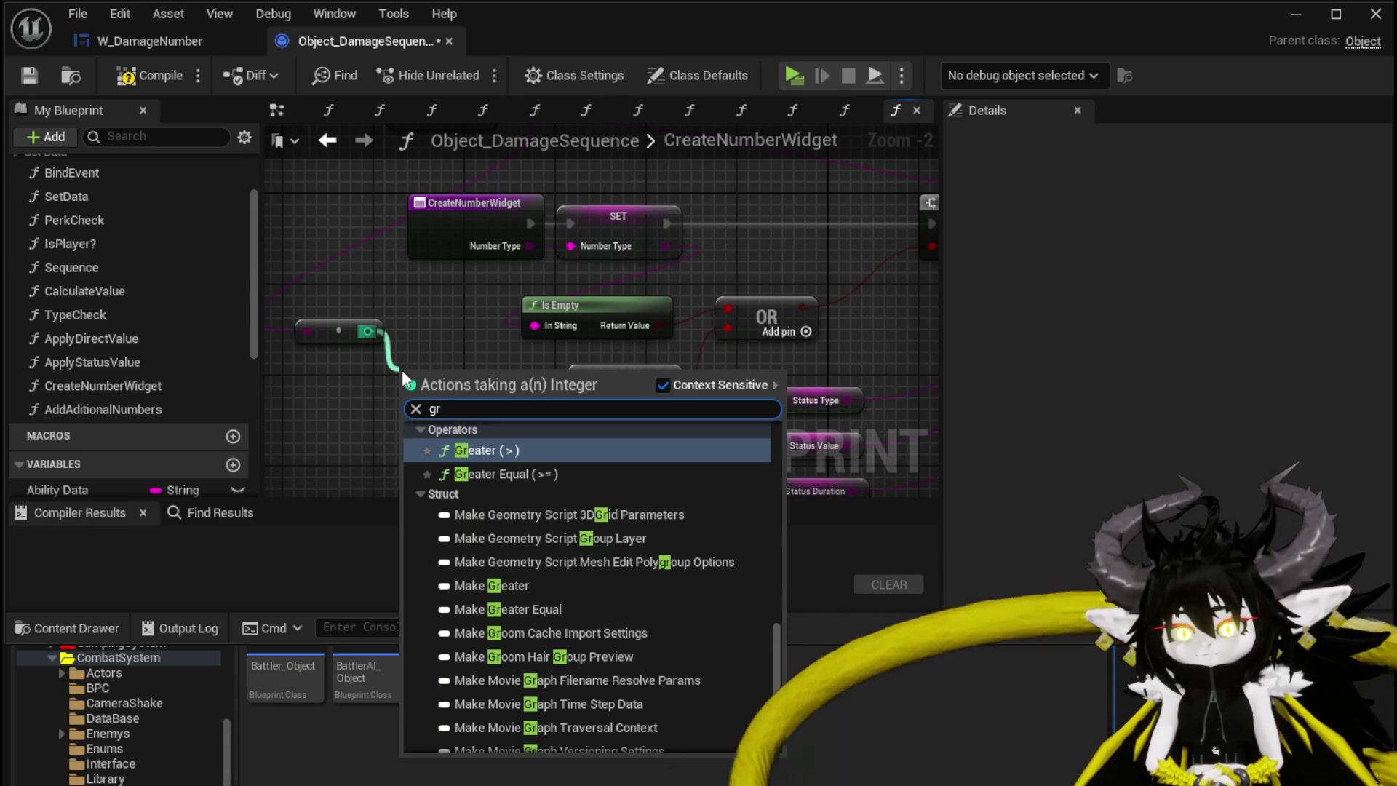
text(ea)
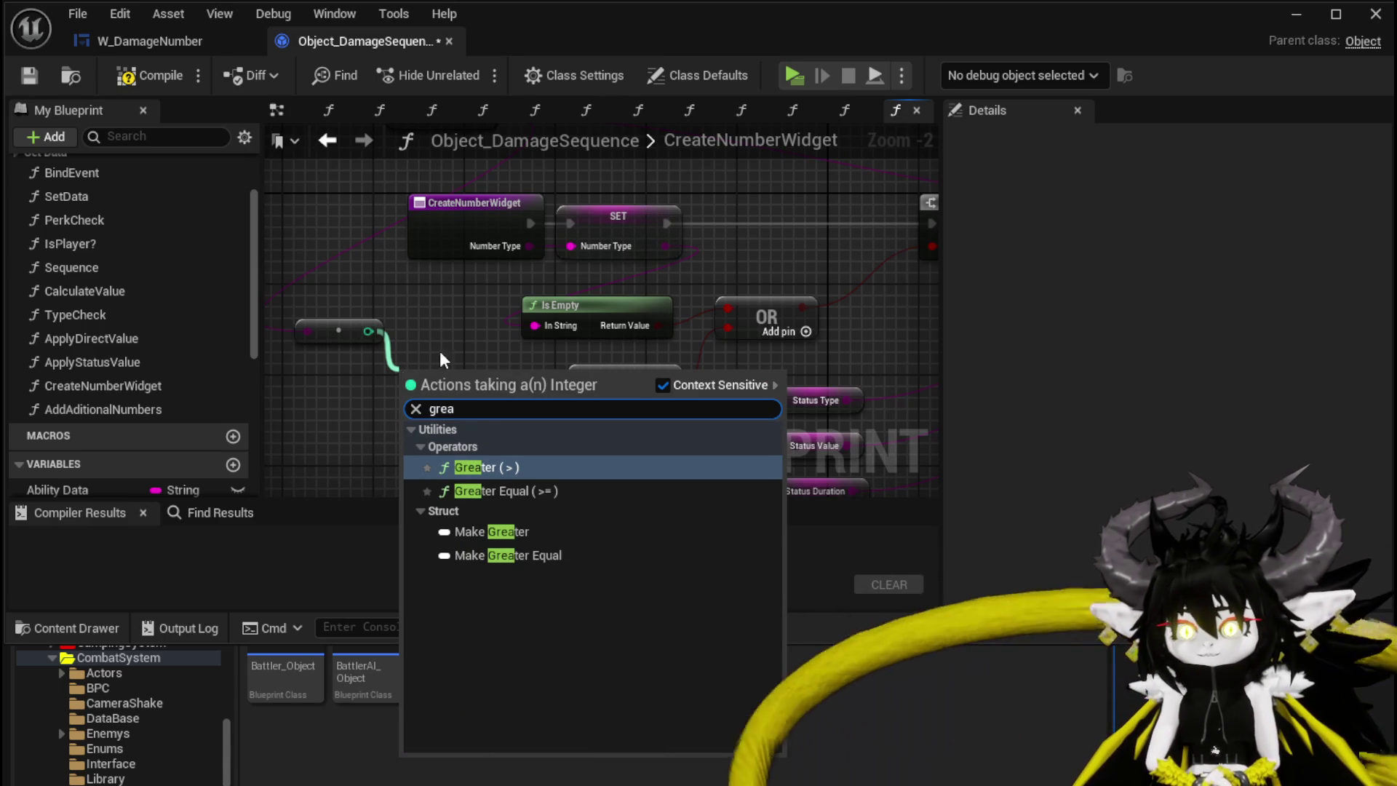
click(500, 466)
drag(763, 318, 728, 327)
click(625, 391)
key(Delete)
drag(448, 394, 493, 393)
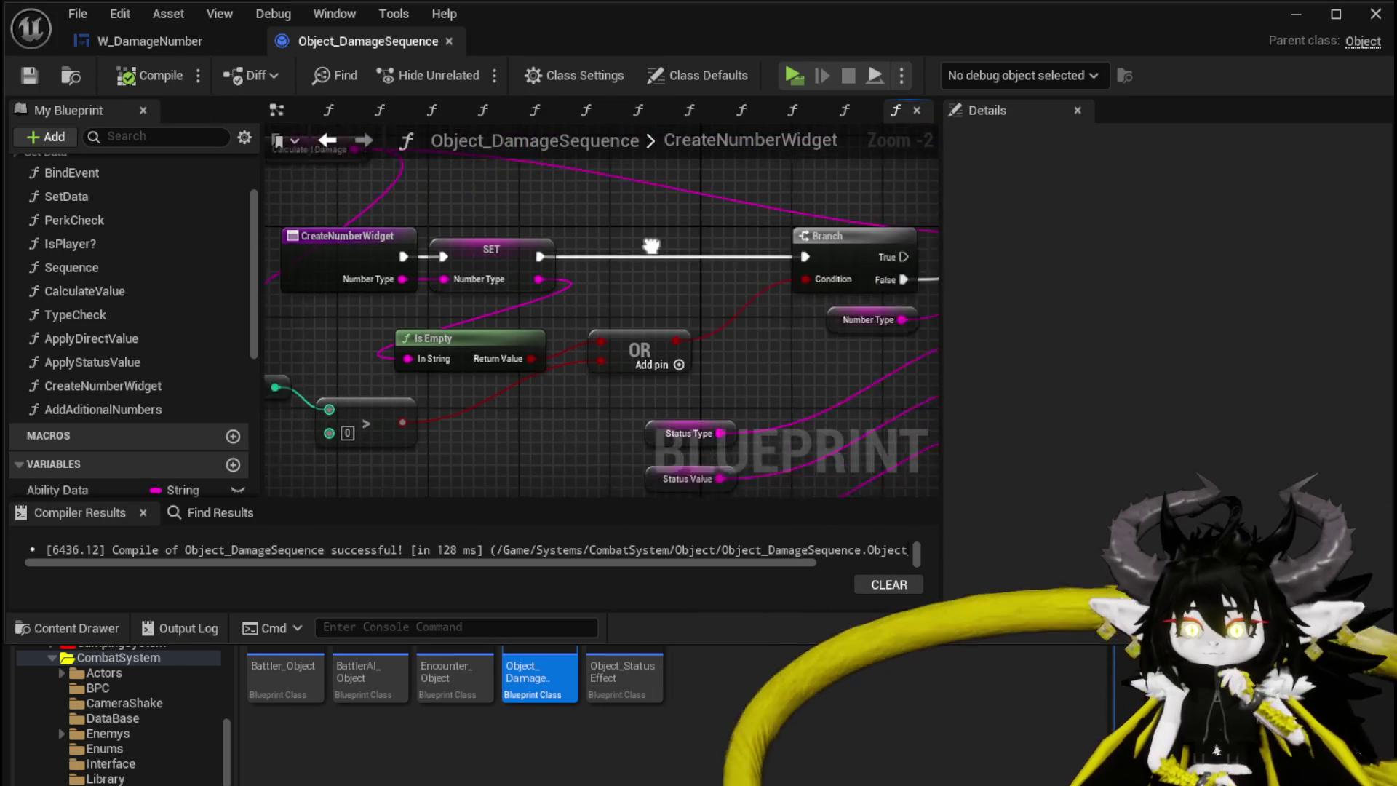
scroll(306, 264, down, 2)
Place Ability User and == beside Show Damage Number, shifting Show Damage Number, SET and Target Location right
mouse_move(307, 264)
mouse_down()
mouse_move(291, 267)
mouse_move(413, 249)
mouse_move(632, 275)
mouse_move(583, 369)
mouse_move(364, 319)
mouse_up()
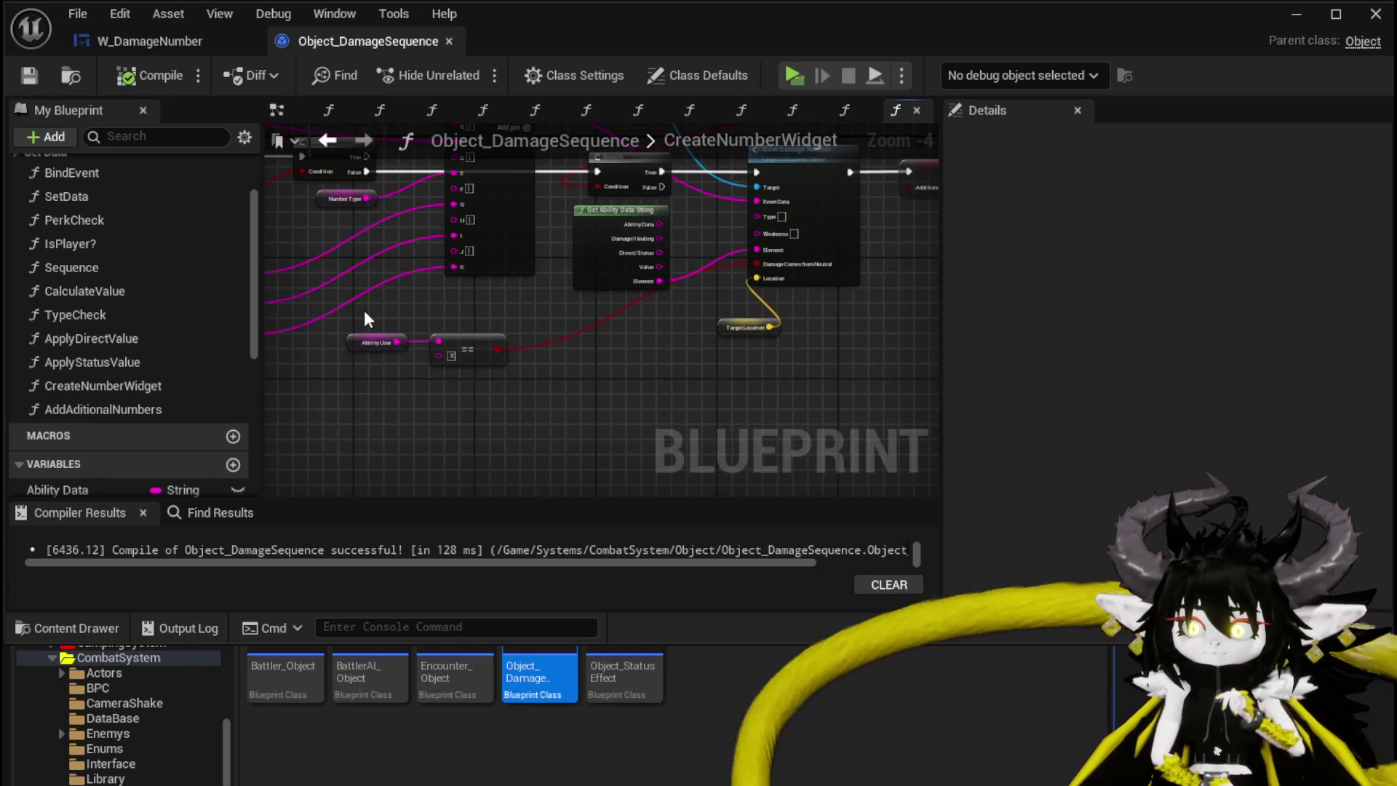
mouse_move(466, 336)
mouse_down()
mouse_move(640, 348)
mouse_move(653, 335)
mouse_up()
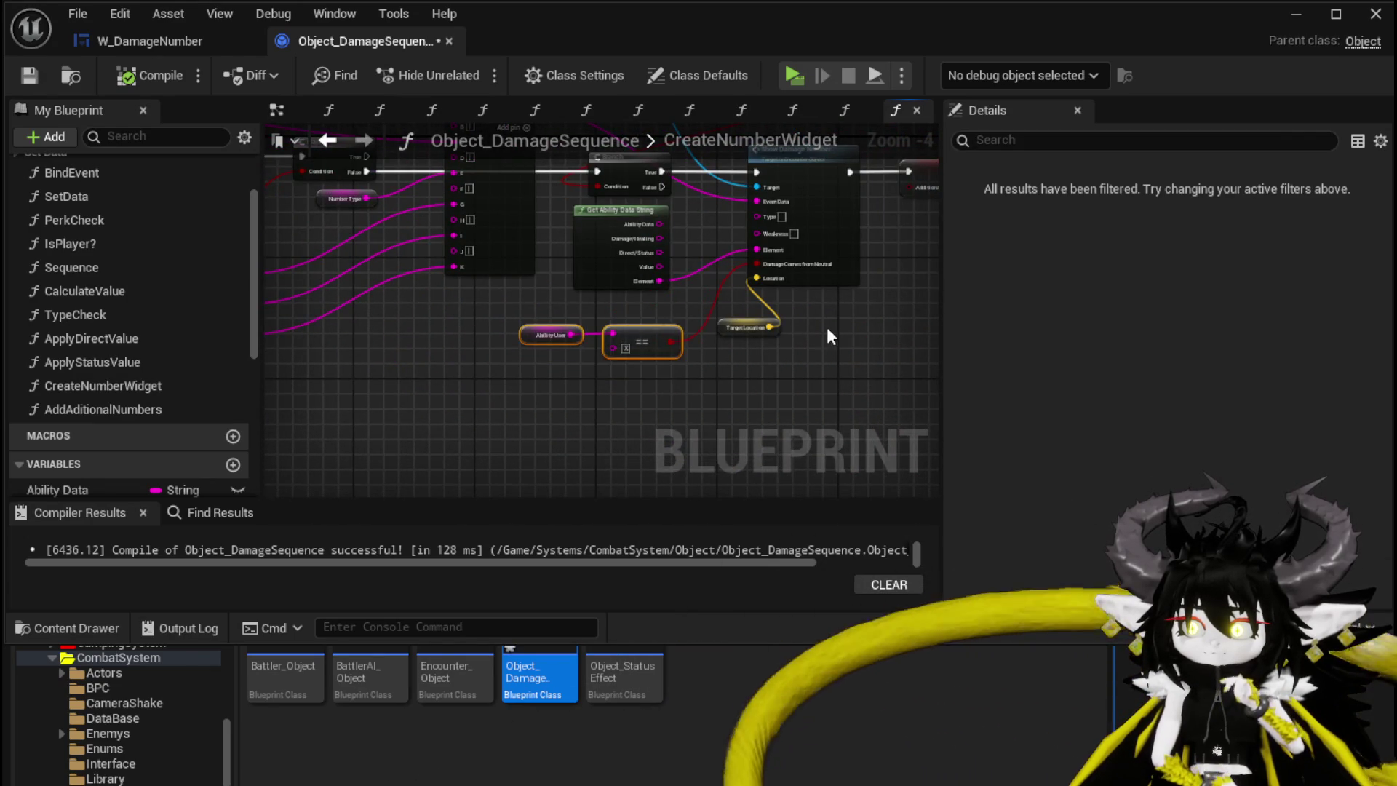
drag(827, 326, 570, 442)
drag(645, 325, 681, 352)
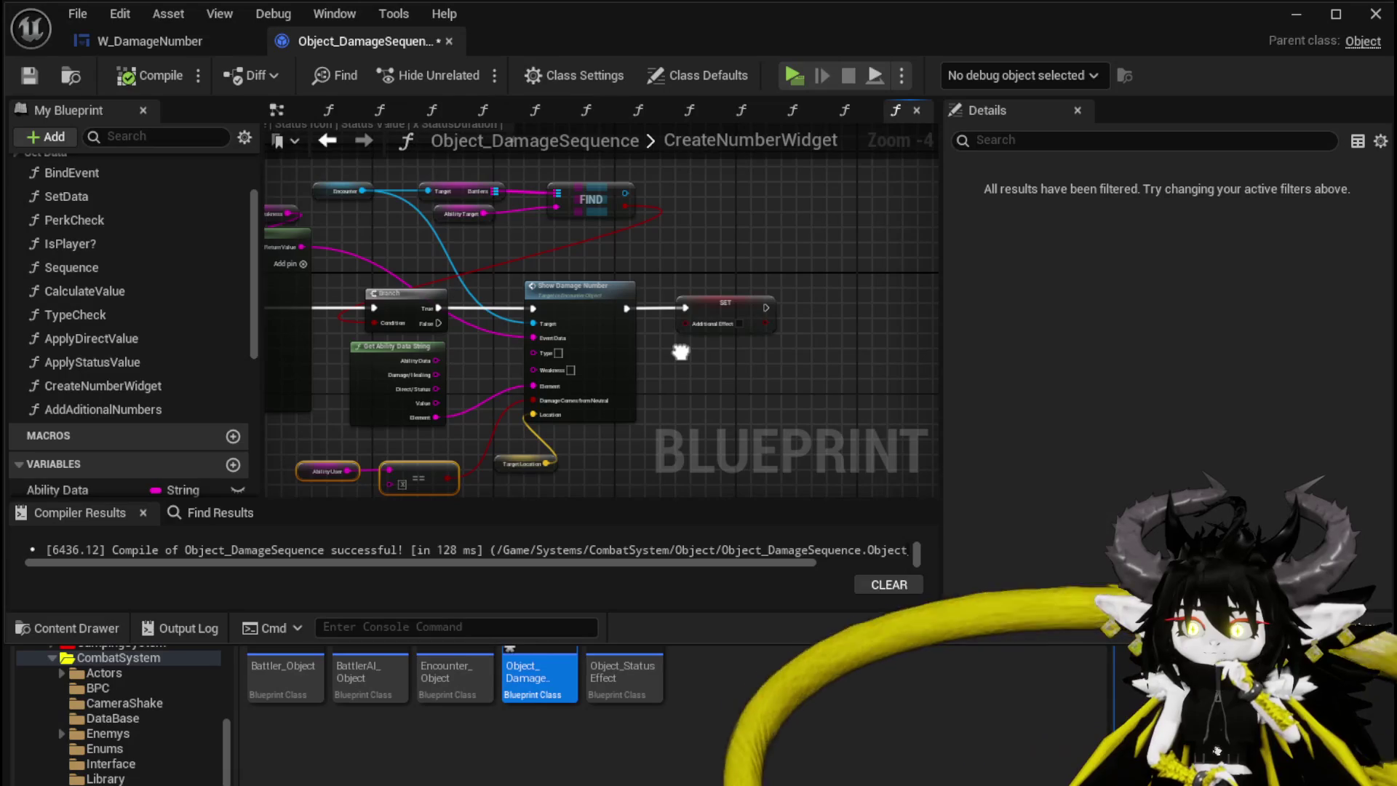
drag(530, 482, 753, 257)
drag(560, 268, 709, 267)
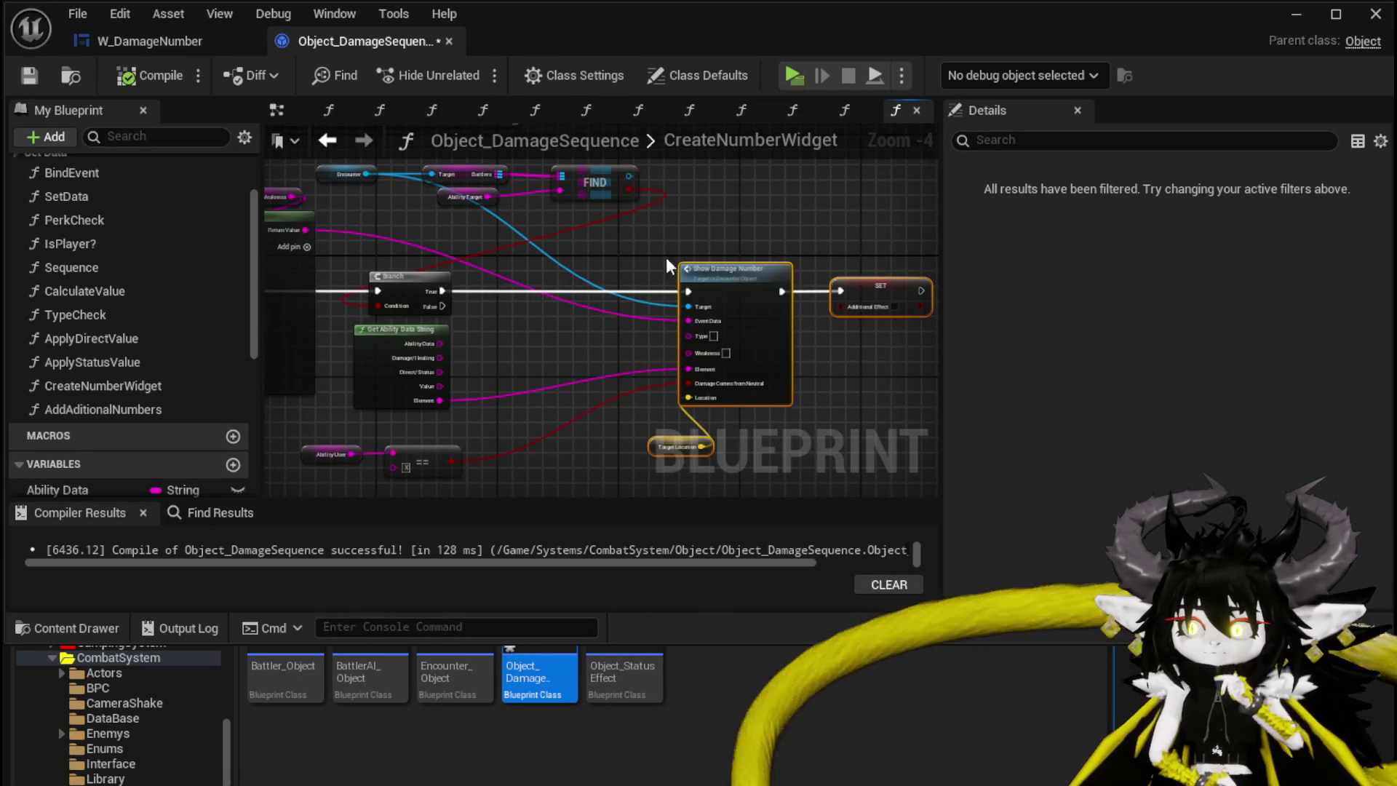
click(655, 233)
Move Calculated Weakness, Append and Number Type getters down-left and reposition the Ability User/== pair
drag(350, 263, 384, 352)
mouse_move(300, 260)
mouse_down()
mouse_move(521, 215)
mouse_move(512, 321)
mouse_up()
mouse_move(523, 264)
mouse_down()
mouse_move(509, 350)
mouse_move(470, 423)
mouse_up()
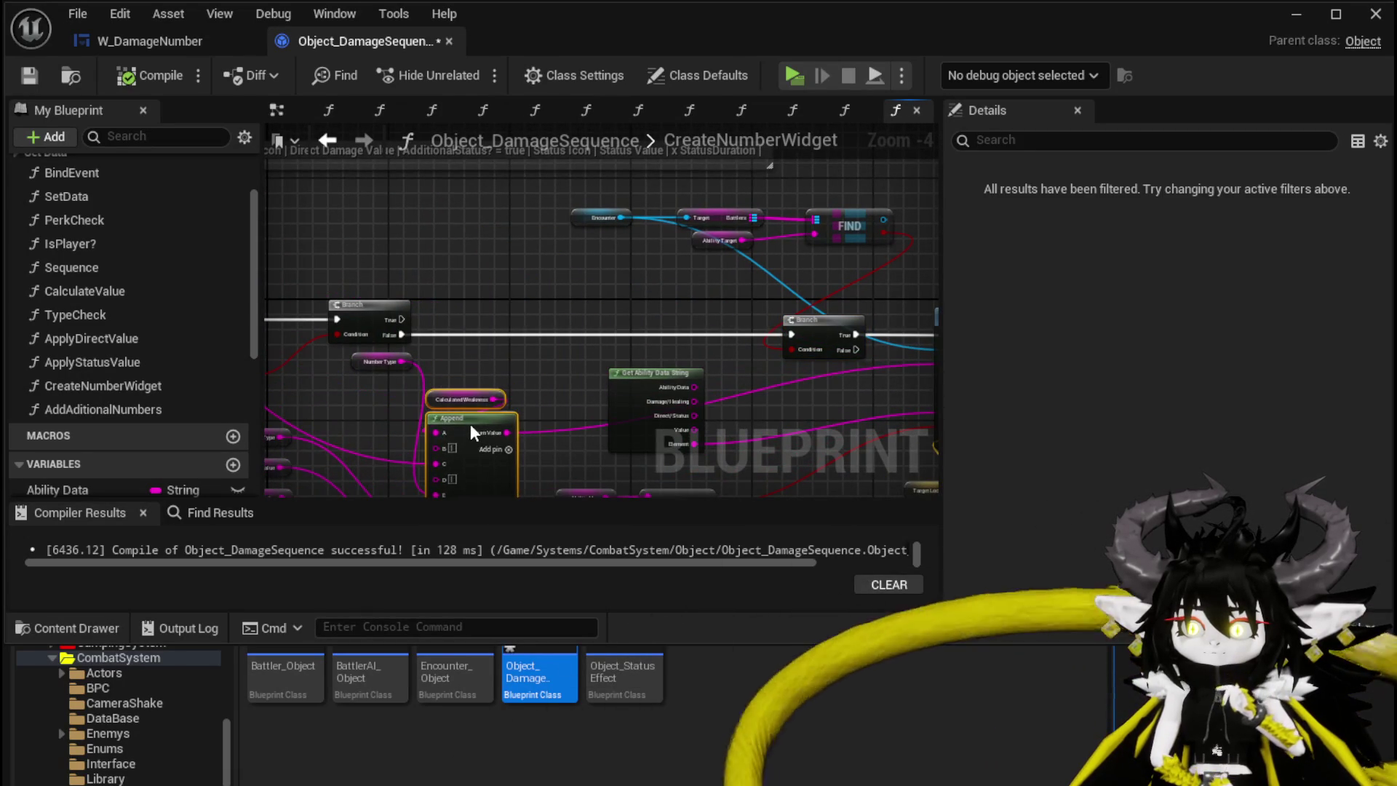
mouse_move(475, 312)
mouse_down()
mouse_move(421, 357)
mouse_move(410, 292)
mouse_up()
drag(387, 386, 393, 299)
mouse_move(540, 251)
mouse_down()
mouse_move(511, 291)
mouse_move(470, 275)
mouse_move(591, 309)
mouse_up()
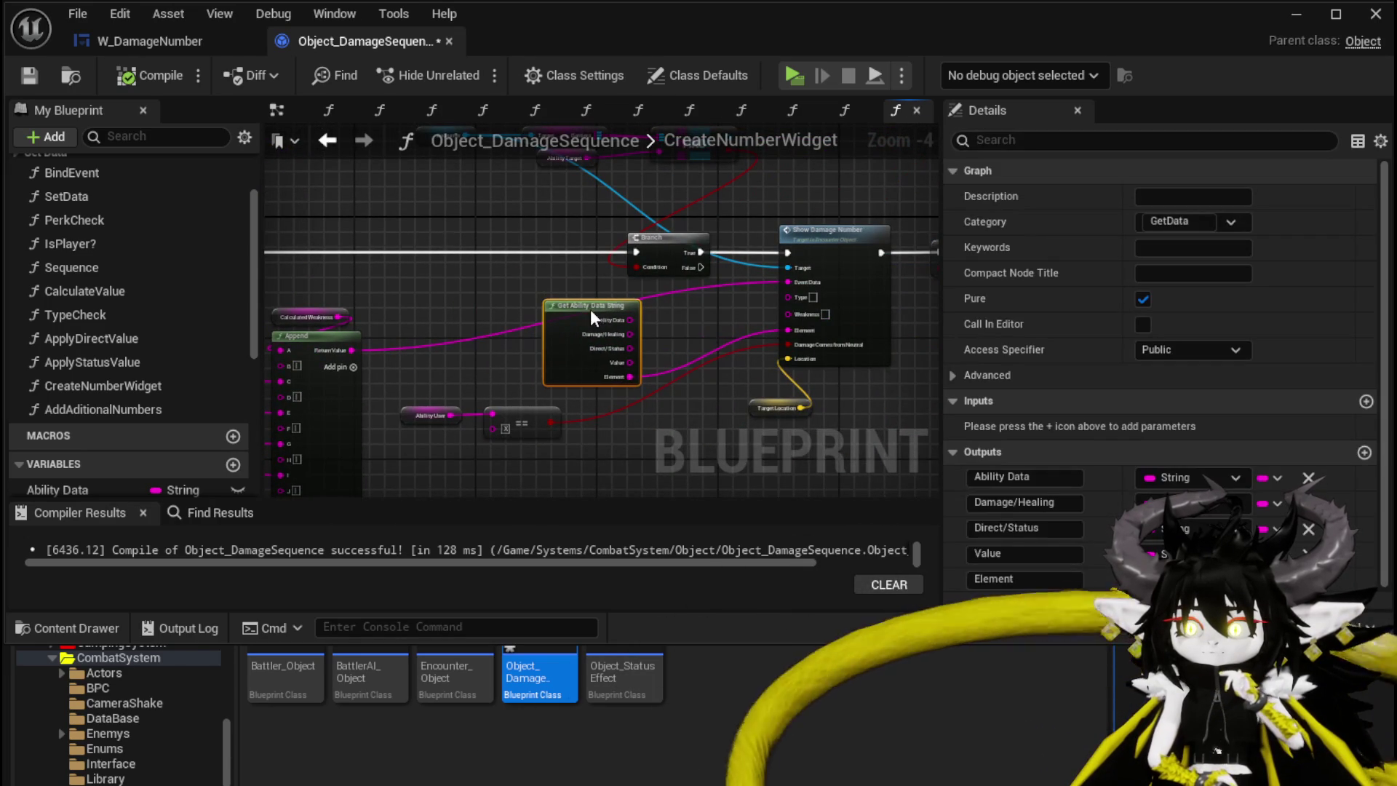
drag(410, 473, 523, 411)
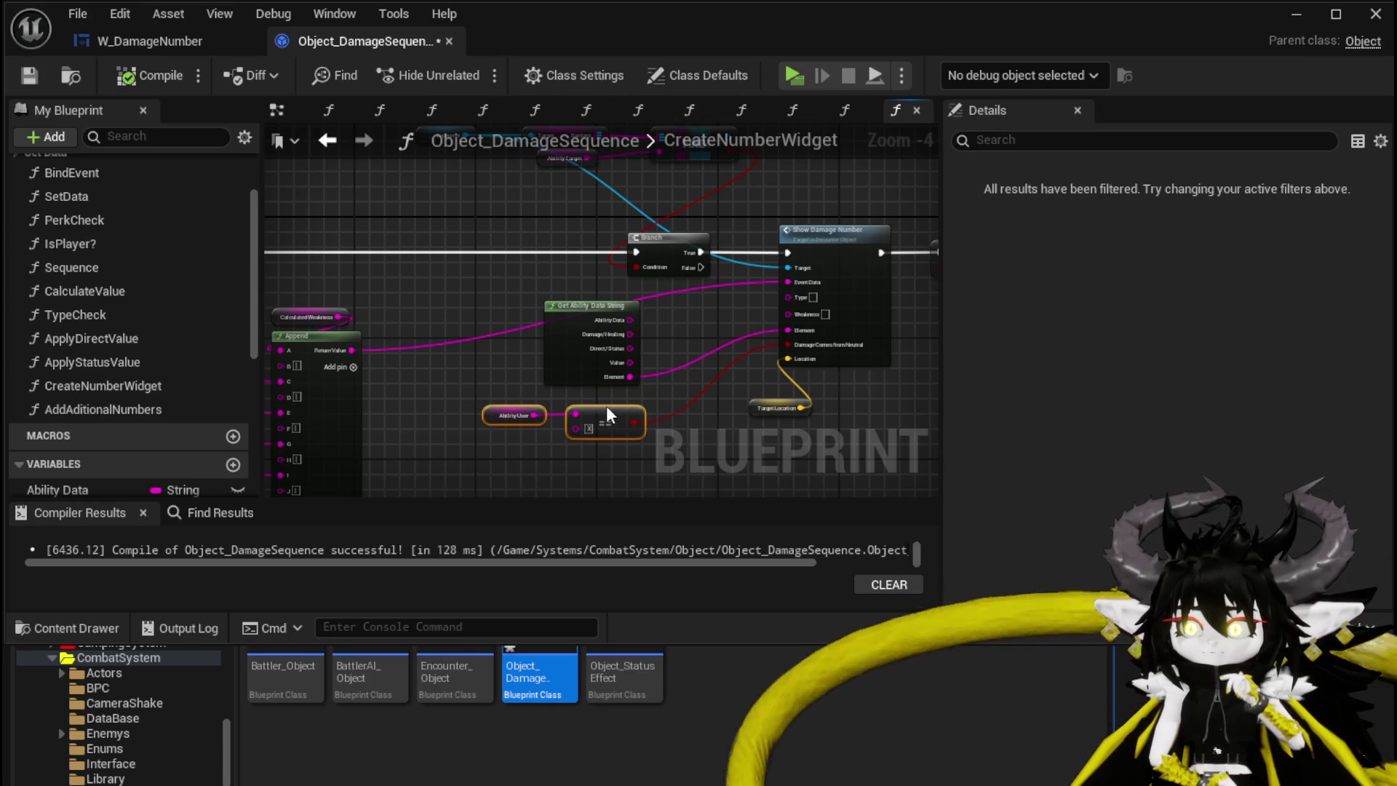
drag(608, 414, 529, 374)
Set Calculated Weakness beside the Append node, then open the SetData function graph
scroll(553, 349, up, 2)
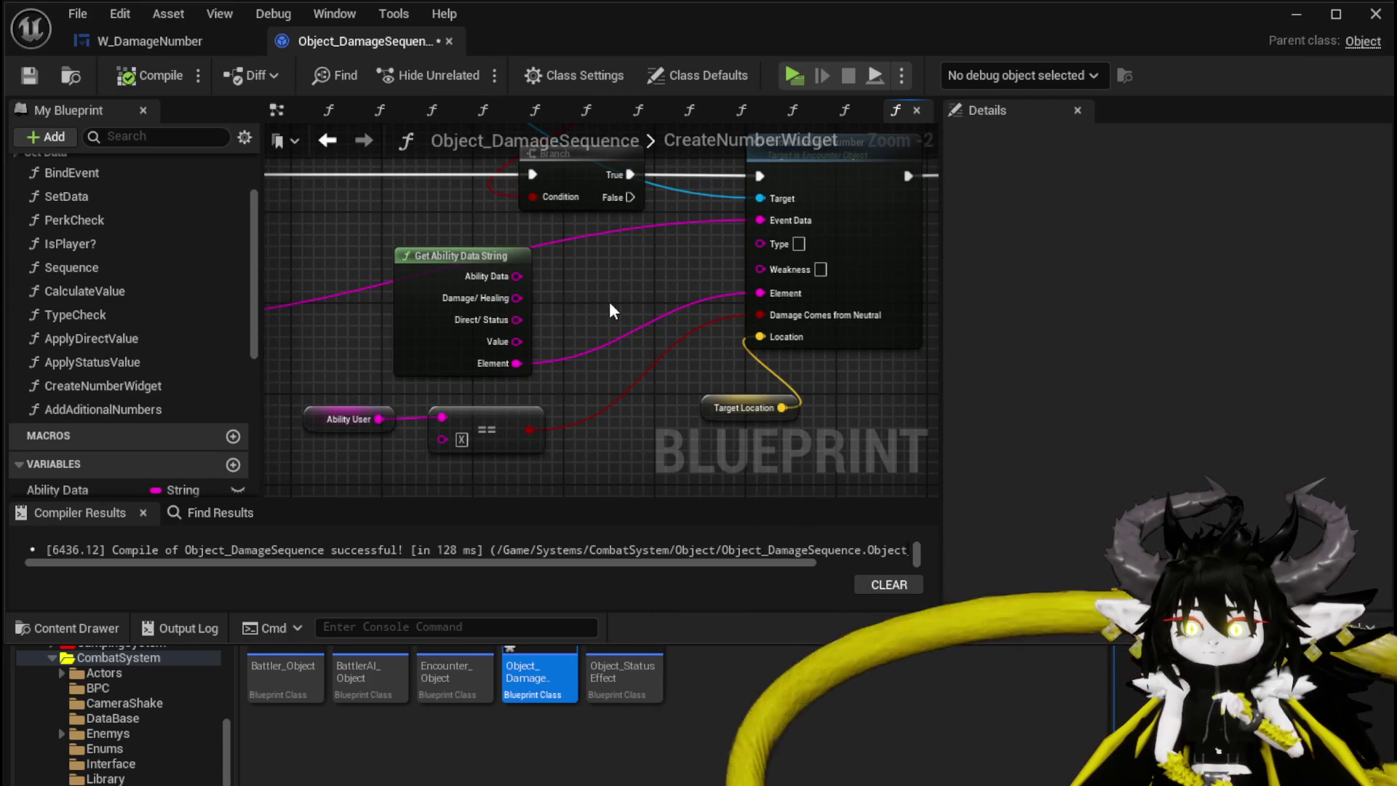
scroll(609, 301, down, 2)
drag(583, 313, 822, 271)
drag(656, 305, 735, 367)
mouse_move(619, 284)
mouse_down()
mouse_move(448, 325)
mouse_move(462, 301)
mouse_move(426, 317)
mouse_up()
scroll(578, 262, up, 3)
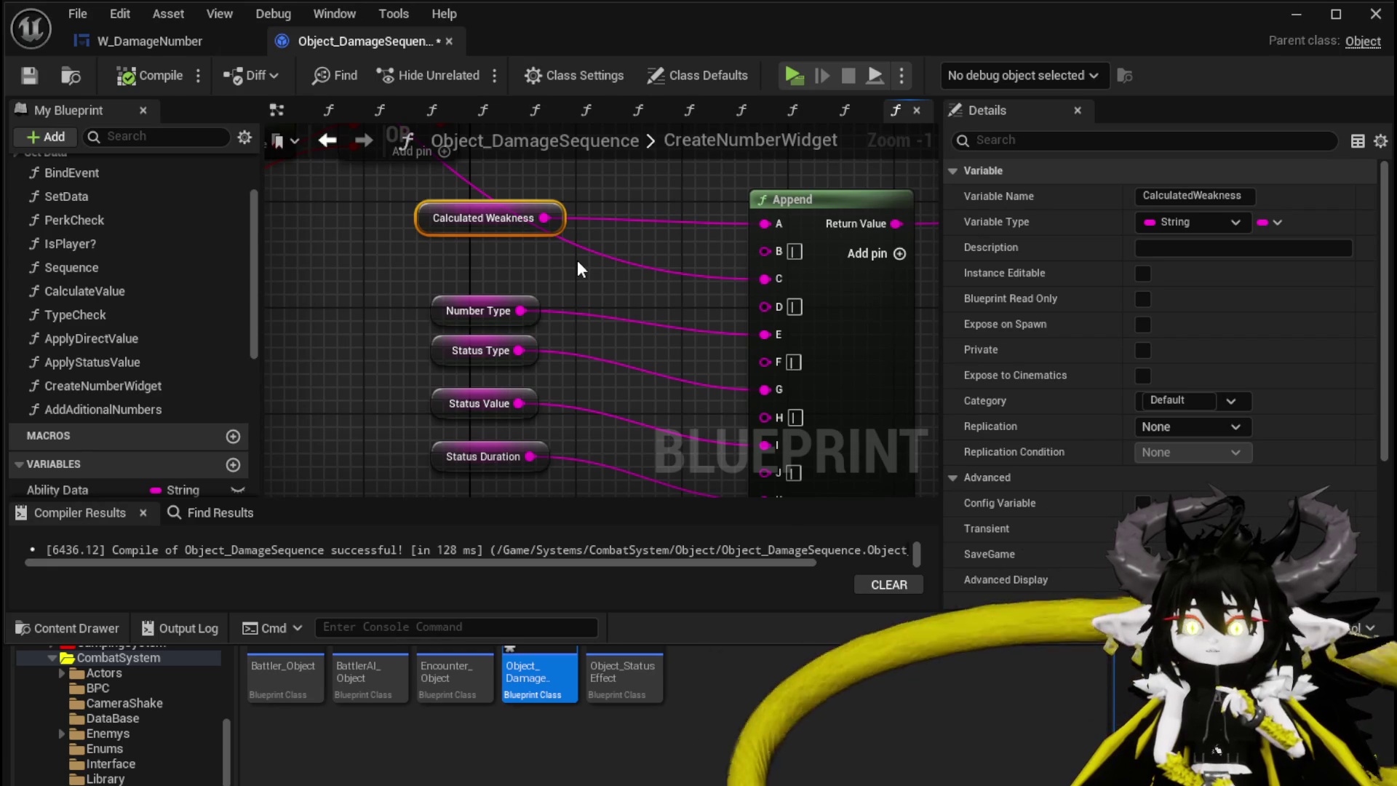
drag(424, 405, 435, 353)
drag(579, 316, 597, 320)
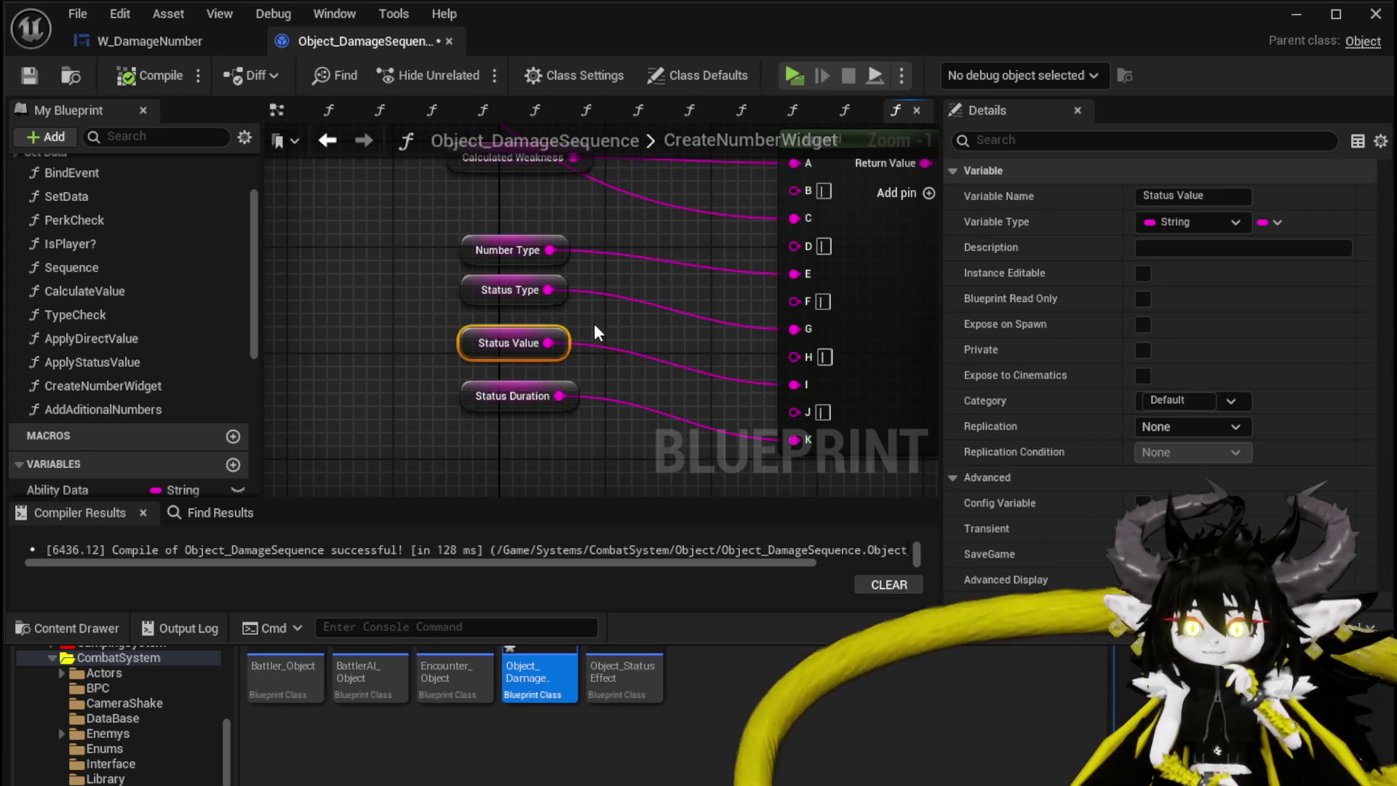
click(559, 319)
scroll(154, 302, up, 3)
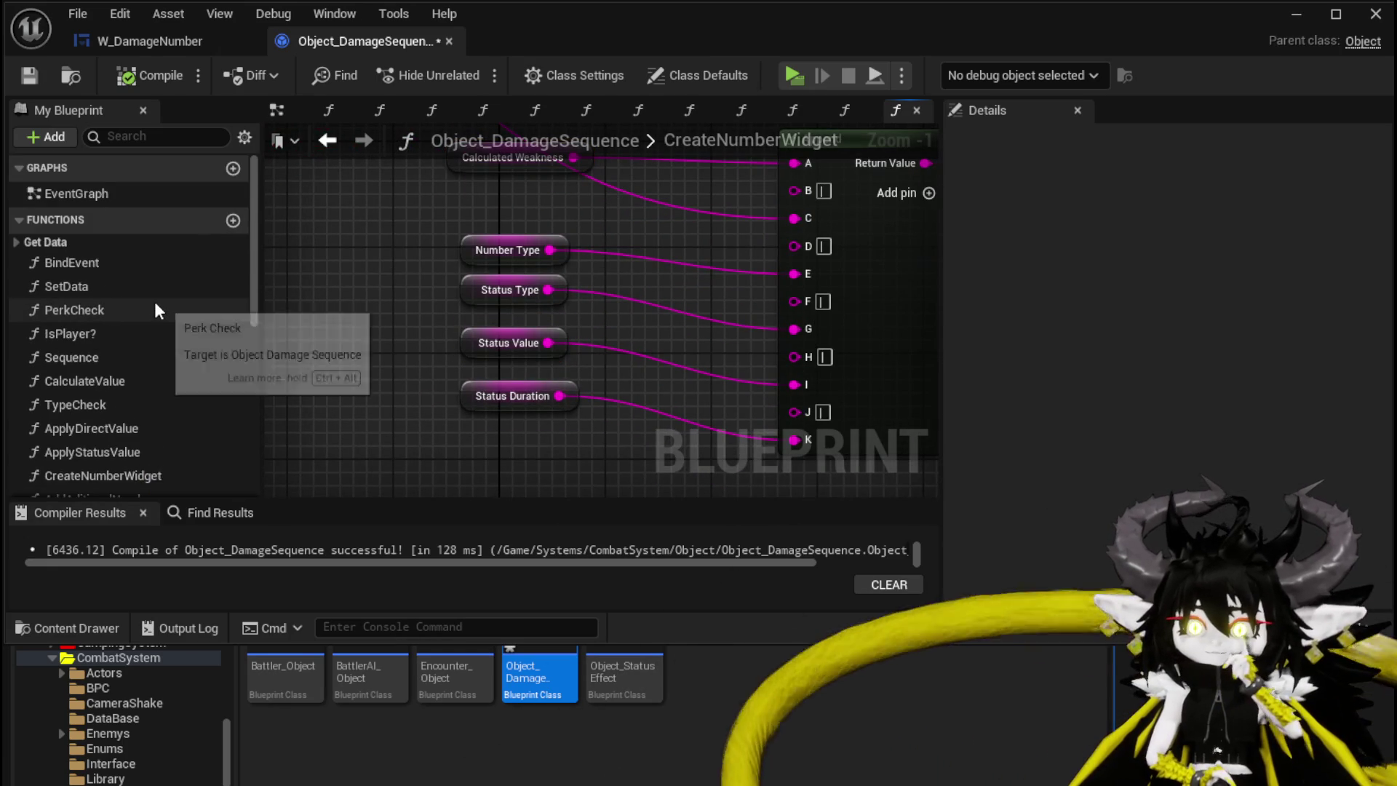
scroll(392, 342, down, 1)
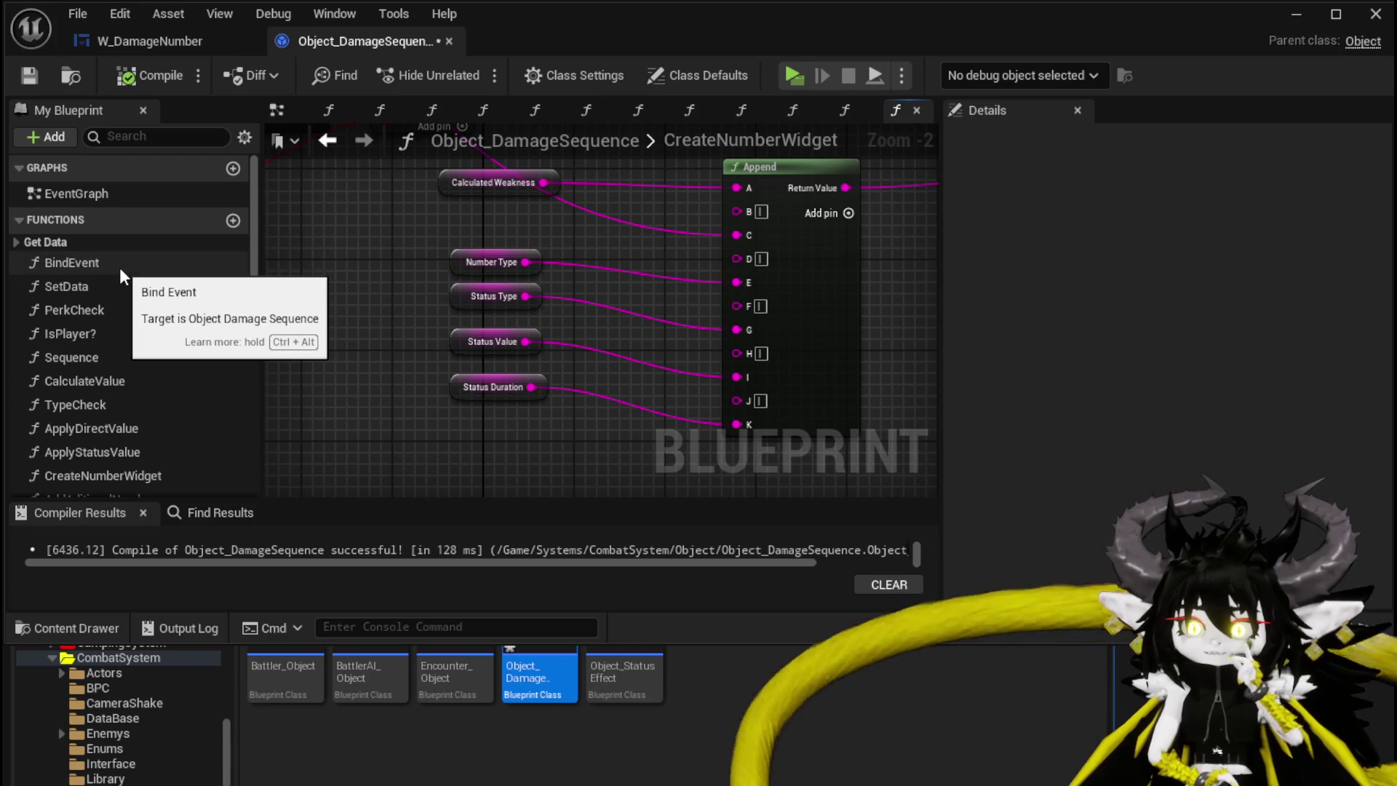
double_click(55, 286)
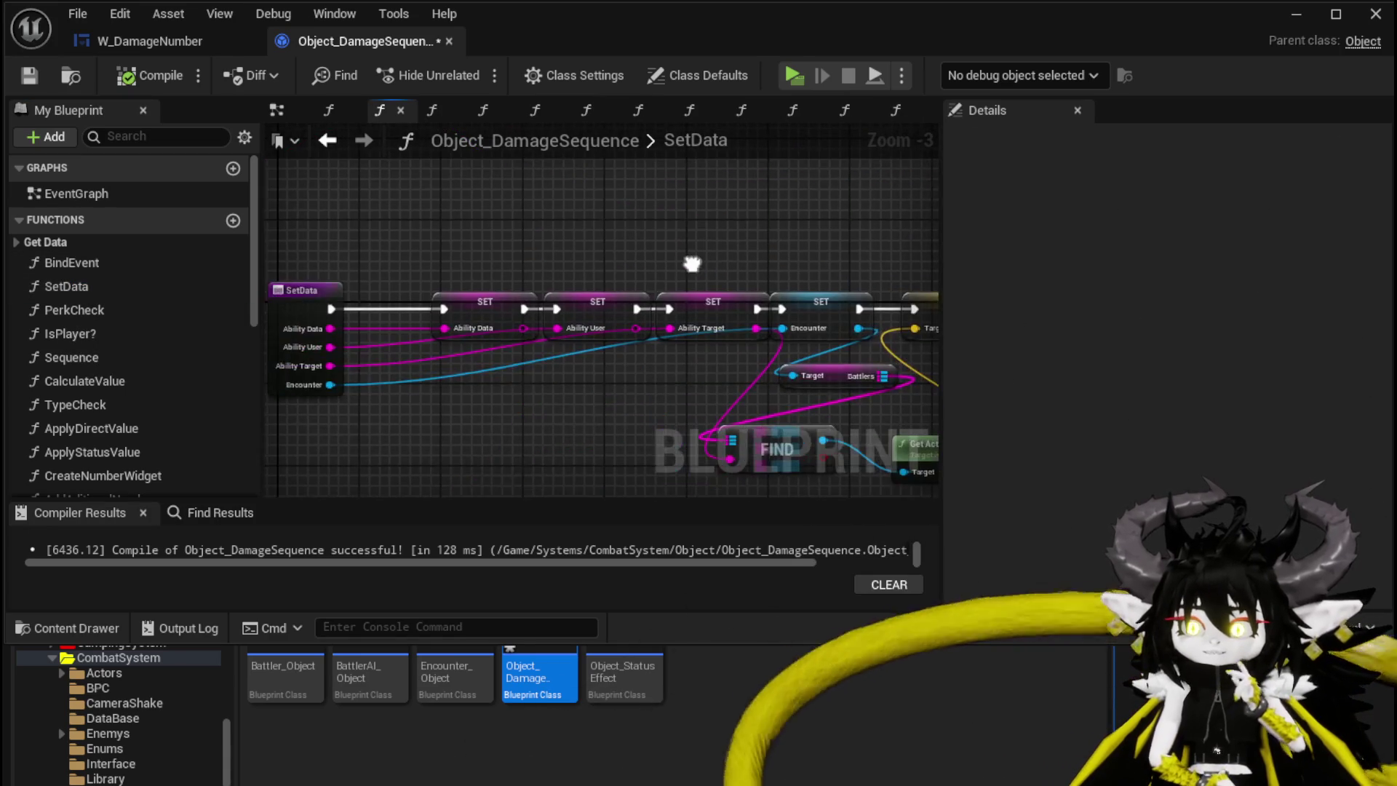
mouse_move(498, 227)
mouse_down()
mouse_move(459, 187)
mouse_move(364, 206)
mouse_move(657, 218)
mouse_move(394, 232)
mouse_move(110, 216)
mouse_up()
drag(604, 188, 615, 158)
click(597, 320)
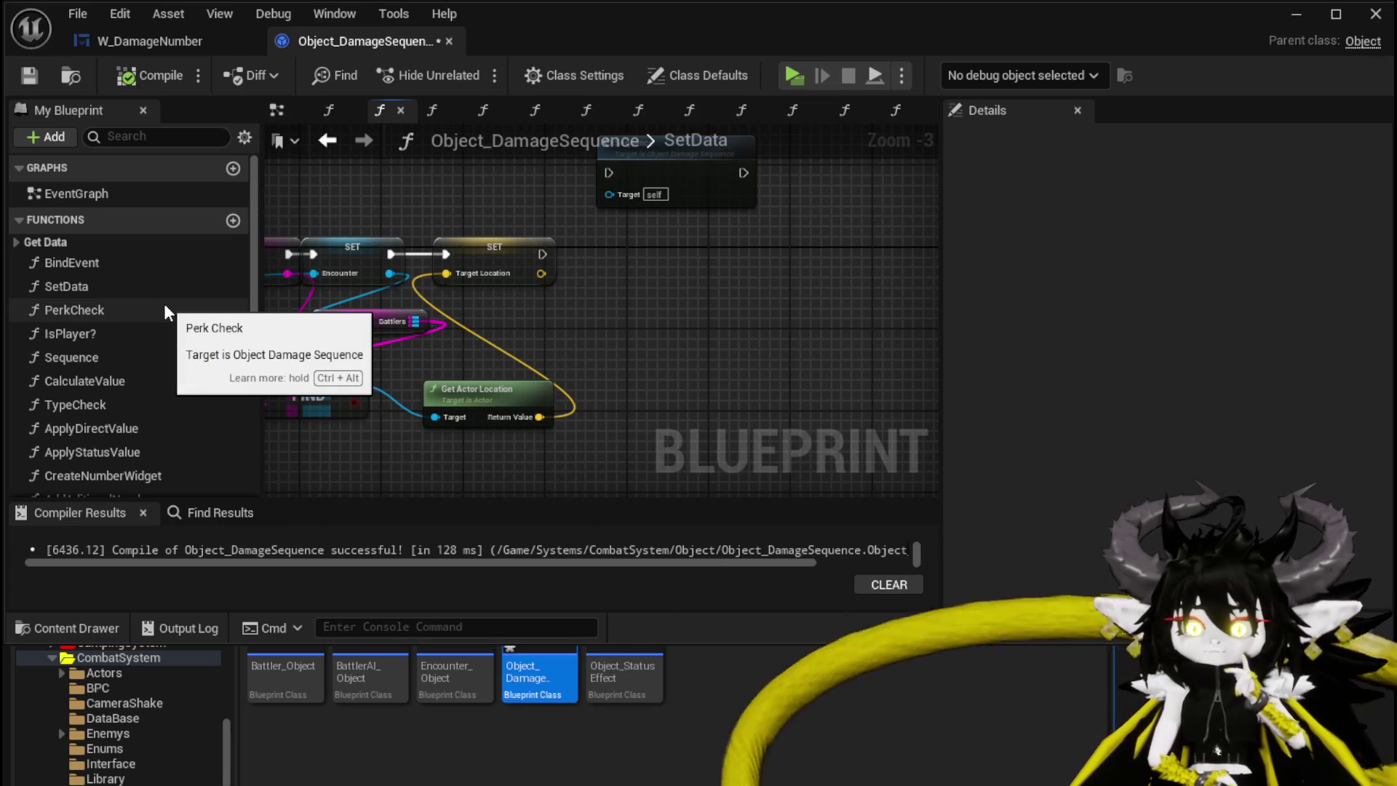
scroll(164, 304, down, 5)
scroll(167, 304, down, 2)
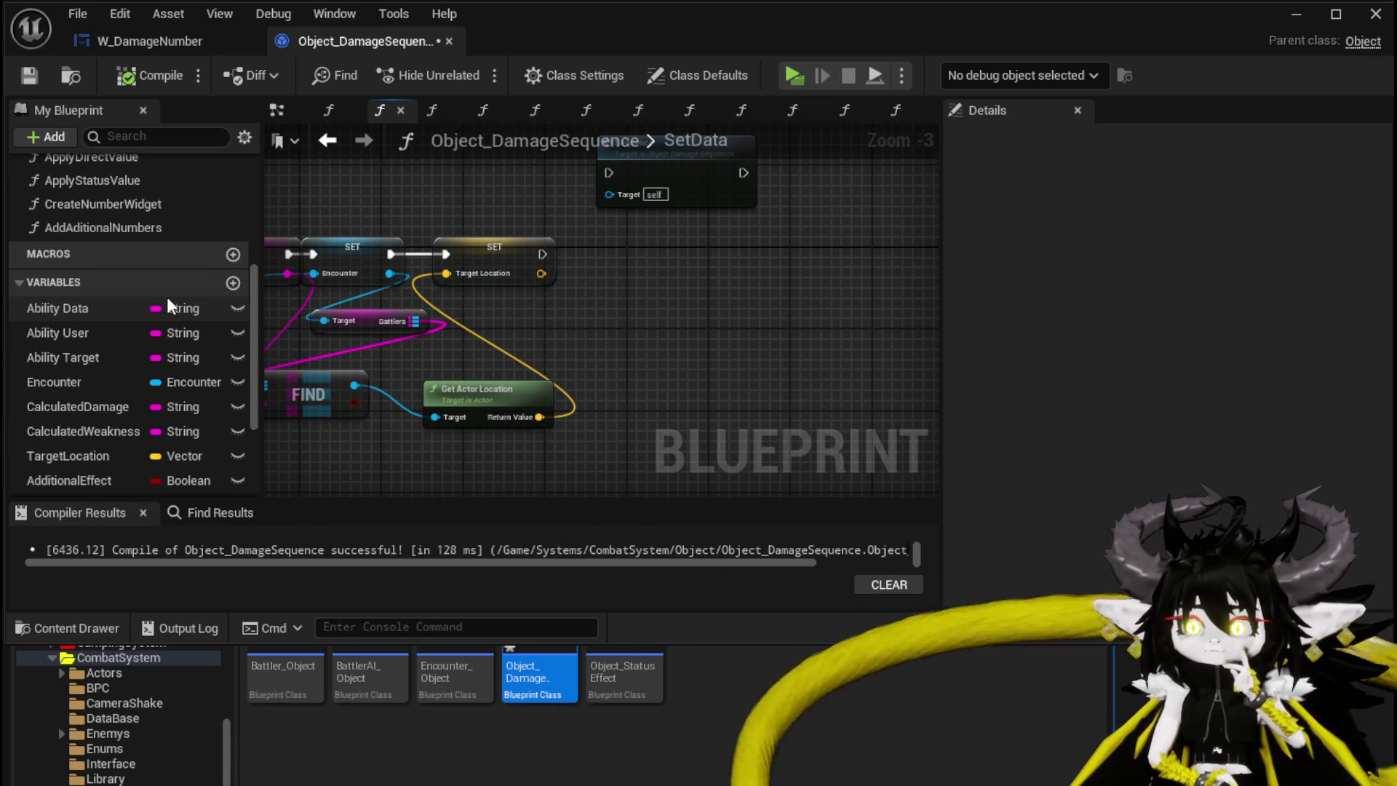
scroll(168, 302, down, 2)
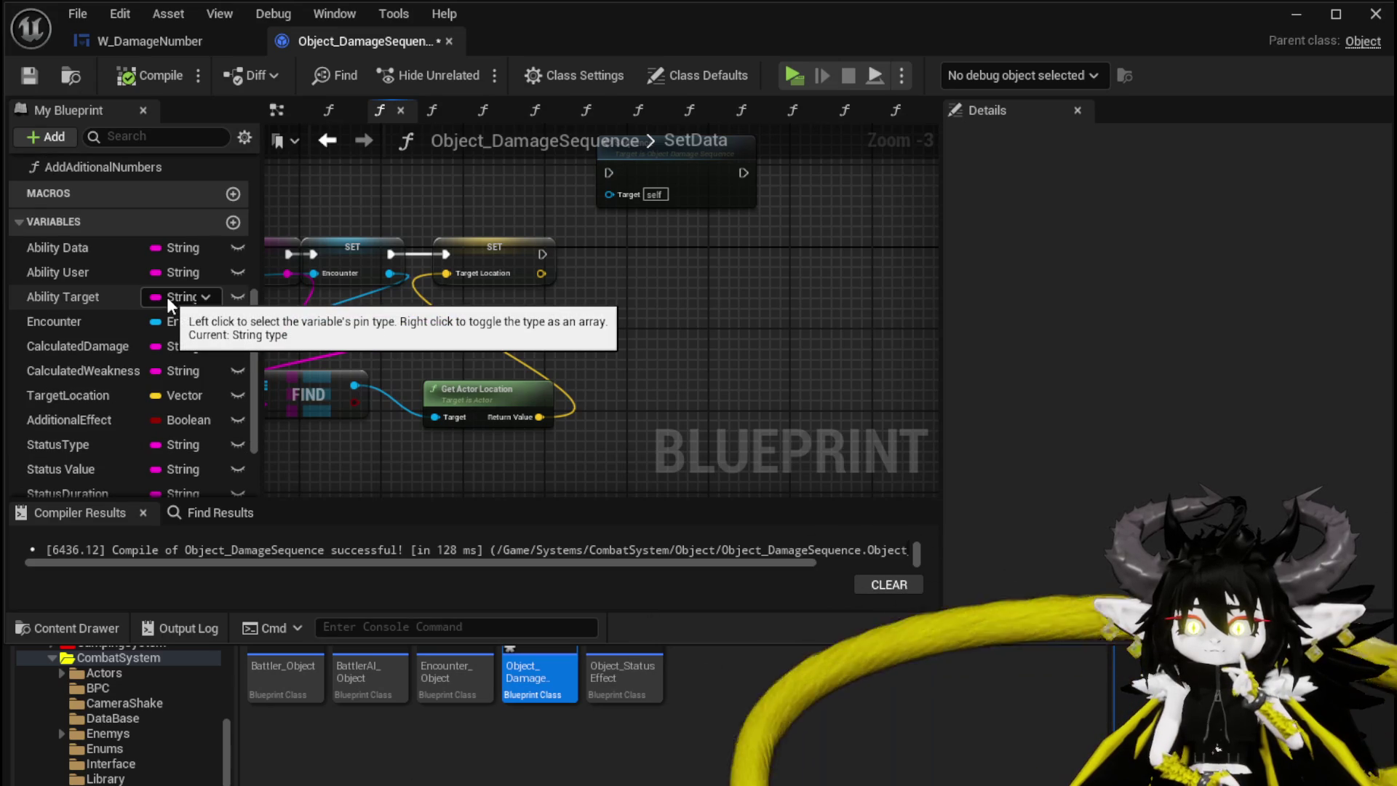
scroll(167, 295, up, 6)
scroll(168, 295, down, 5)
scroll(167, 294, up, 10)
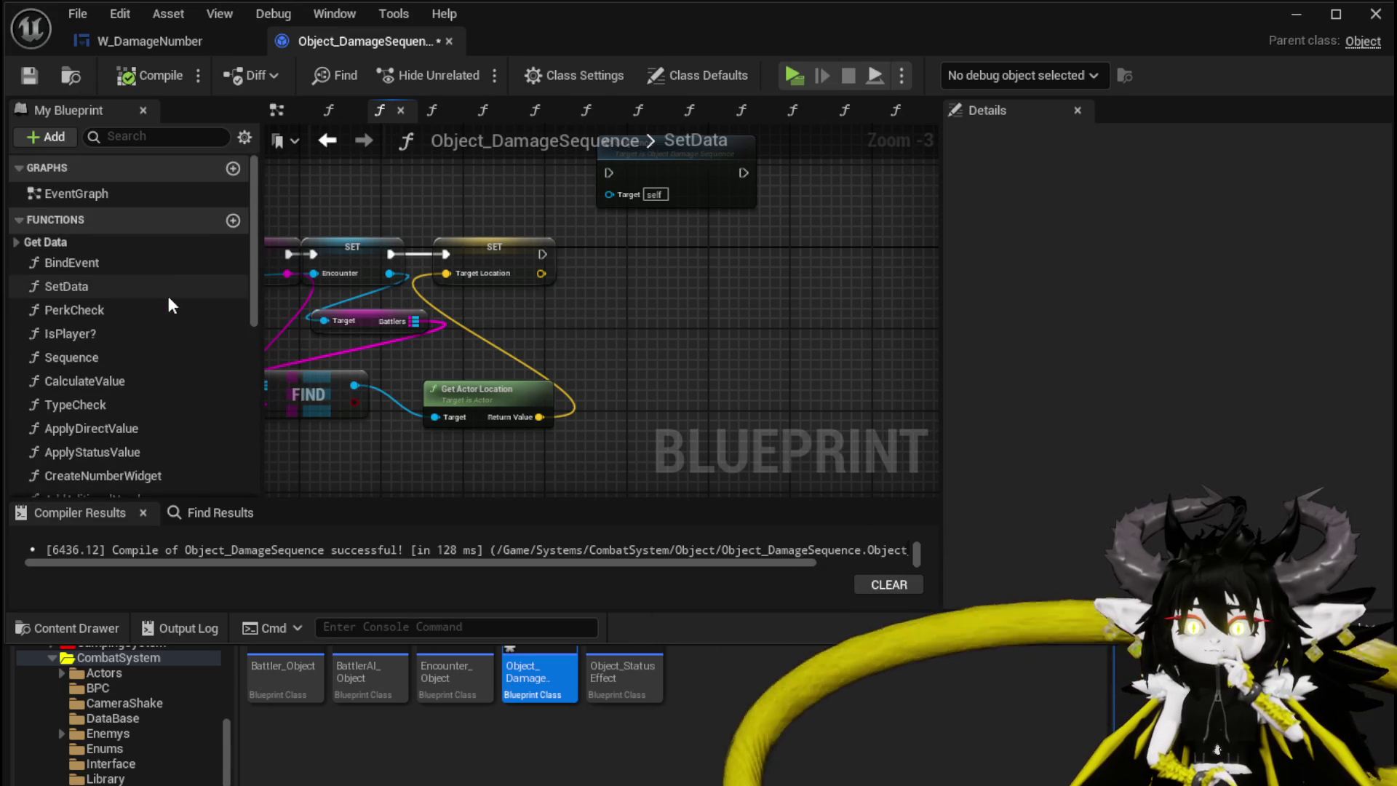
scroll(169, 305, down, 1)
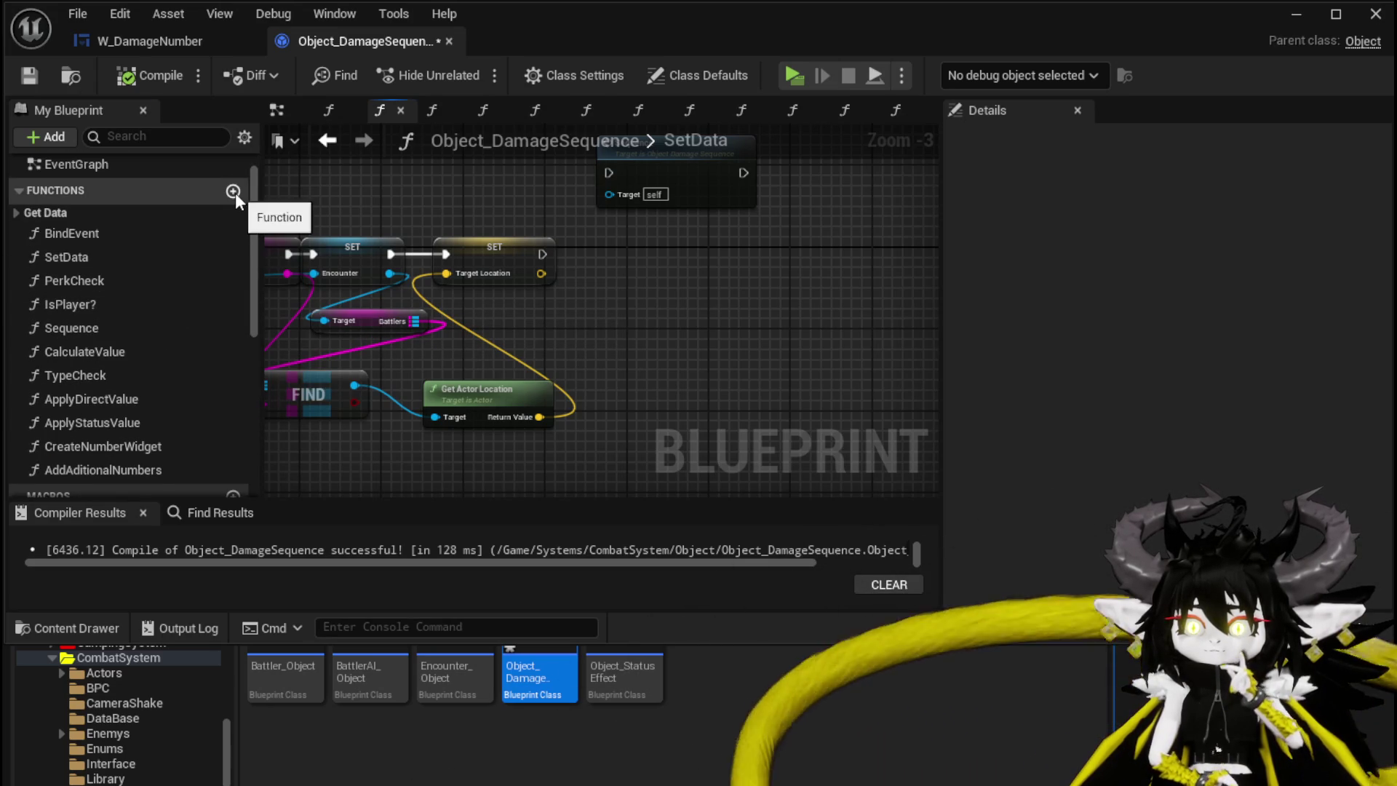
Create the ClearData function with chained SET Ability Data and SET Ability User nodes
click(233, 190)
text(ClearData)
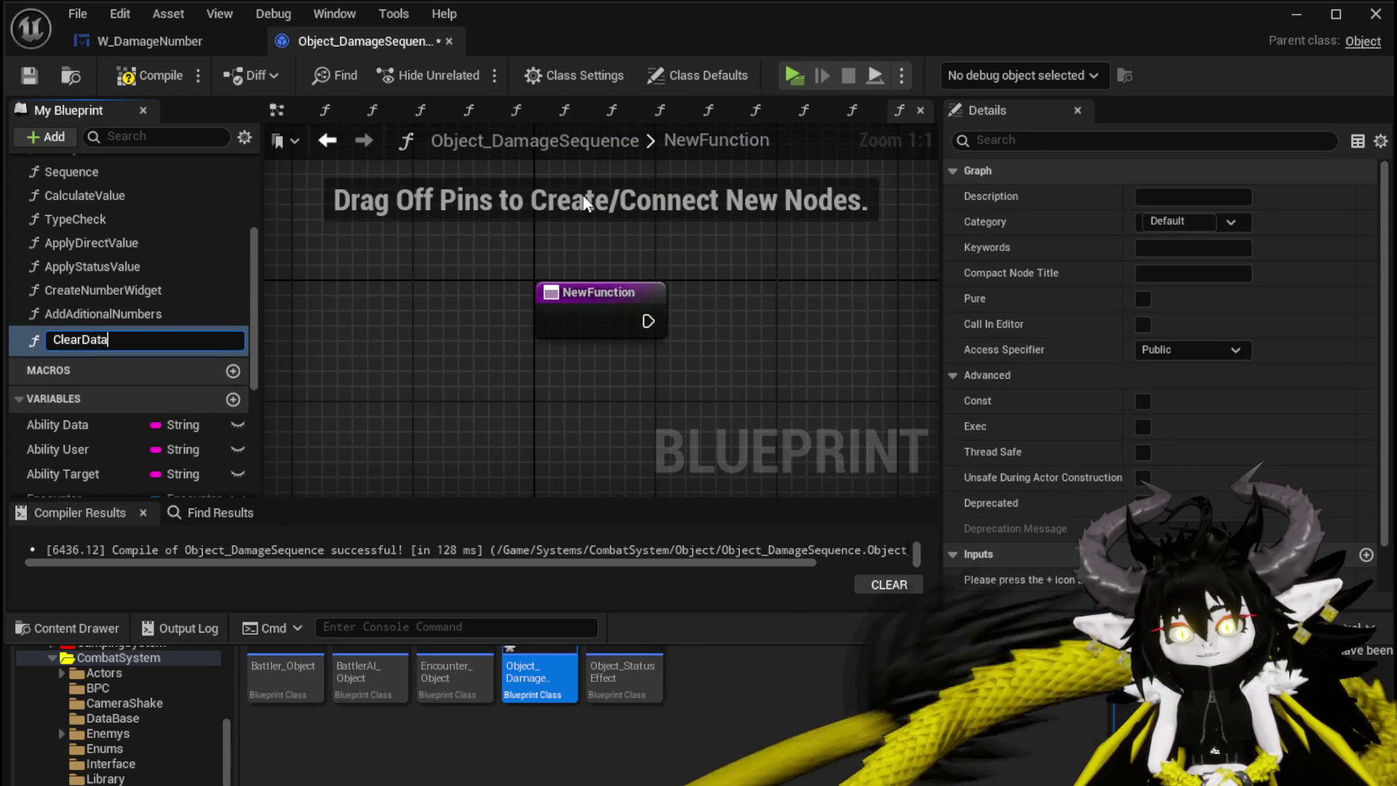
key(Return)
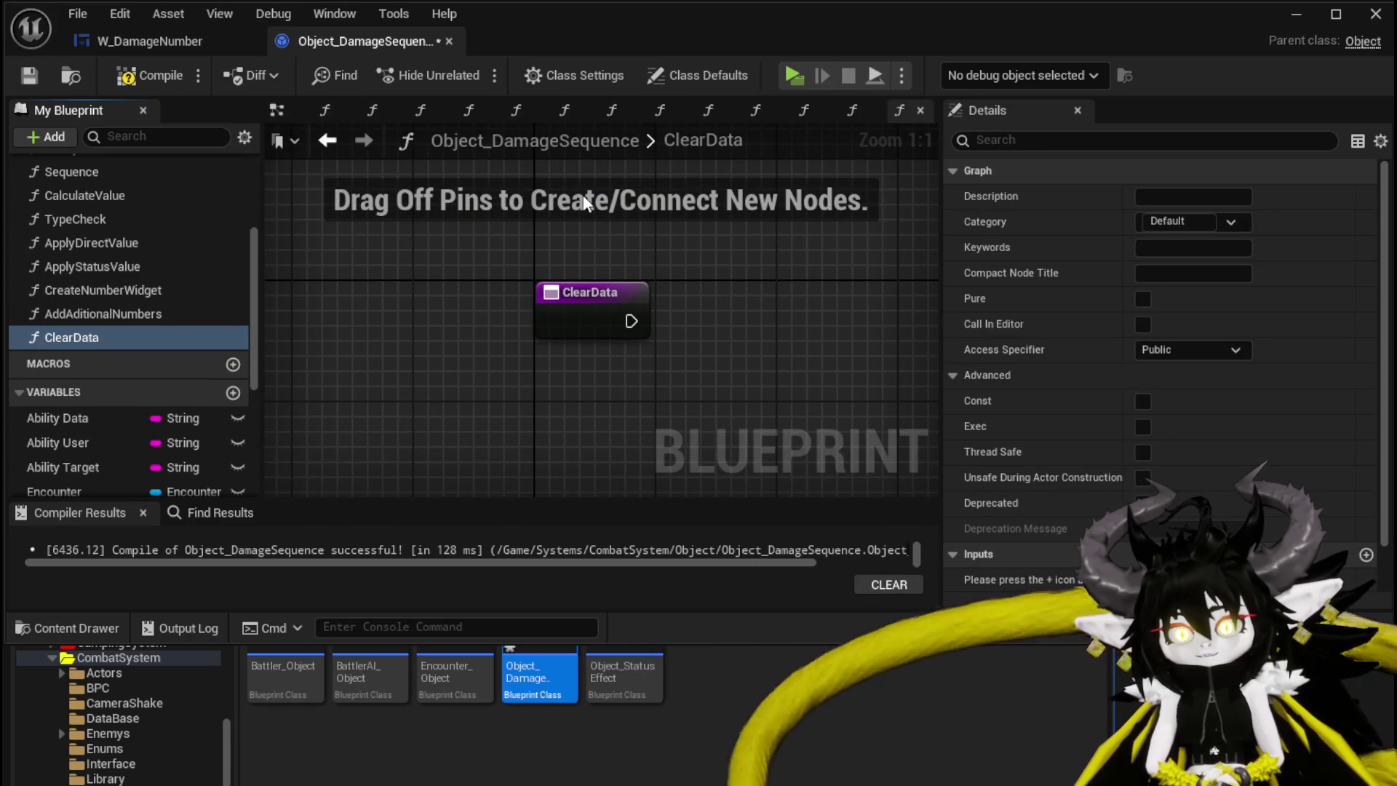
mouse_move(54, 429)
mouse_down()
mouse_move(671, 299)
mouse_move(562, 312)
mouse_move(655, 308)
mouse_up()
click(709, 351)
mouse_move(80, 439)
mouse_down()
mouse_move(472, 388)
mouse_move(526, 411)
mouse_up()
click(586, 443)
mouse_move(375, 387)
mouse_down()
mouse_move(763, 304)
mouse_move(712, 289)
mouse_up()
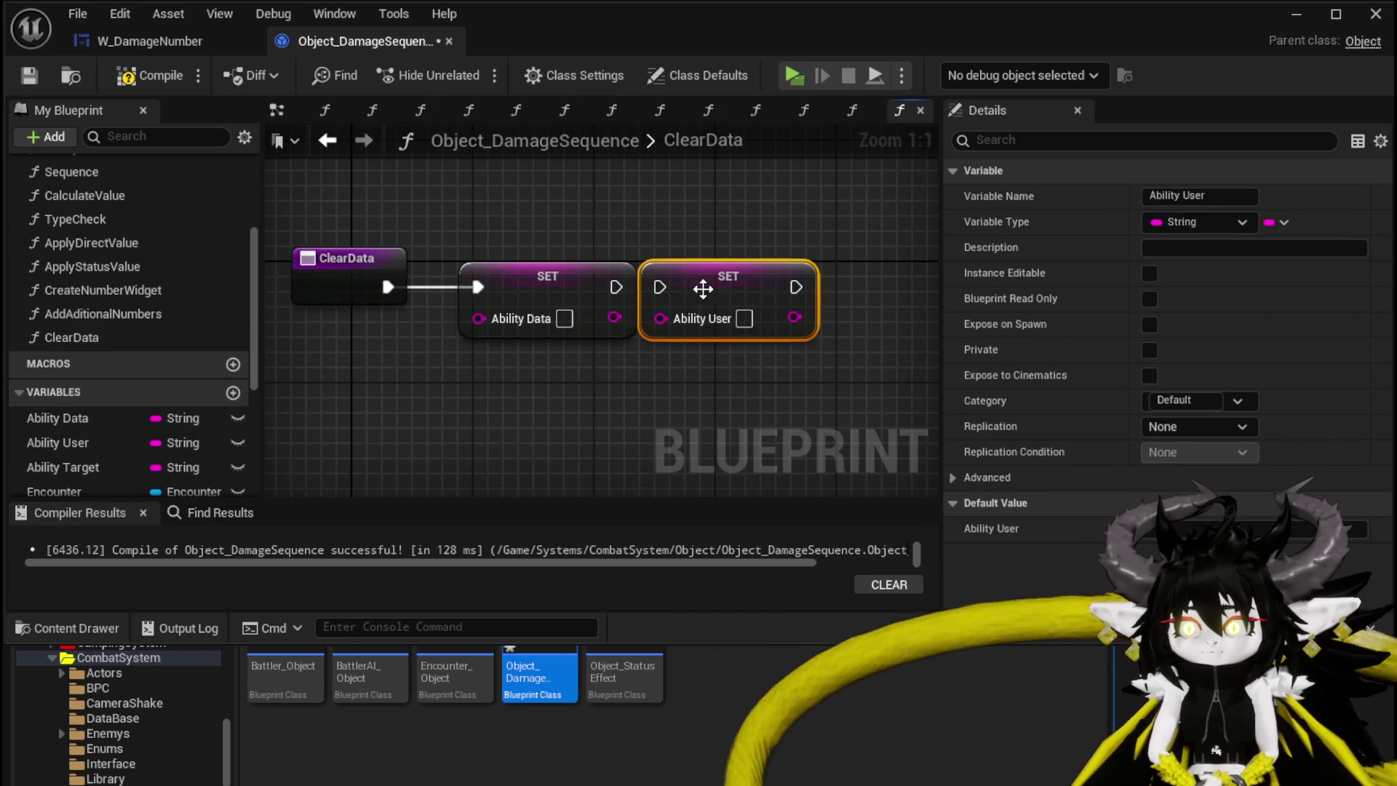
Chain SET nodes for Ability Target, Calculated Damage and Calculated Weakness in ClearData
scroll(295, 406, down, 2)
mouse_move(72, 467)
mouse_down()
mouse_move(662, 331)
mouse_move(618, 312)
mouse_up()
click(655, 350)
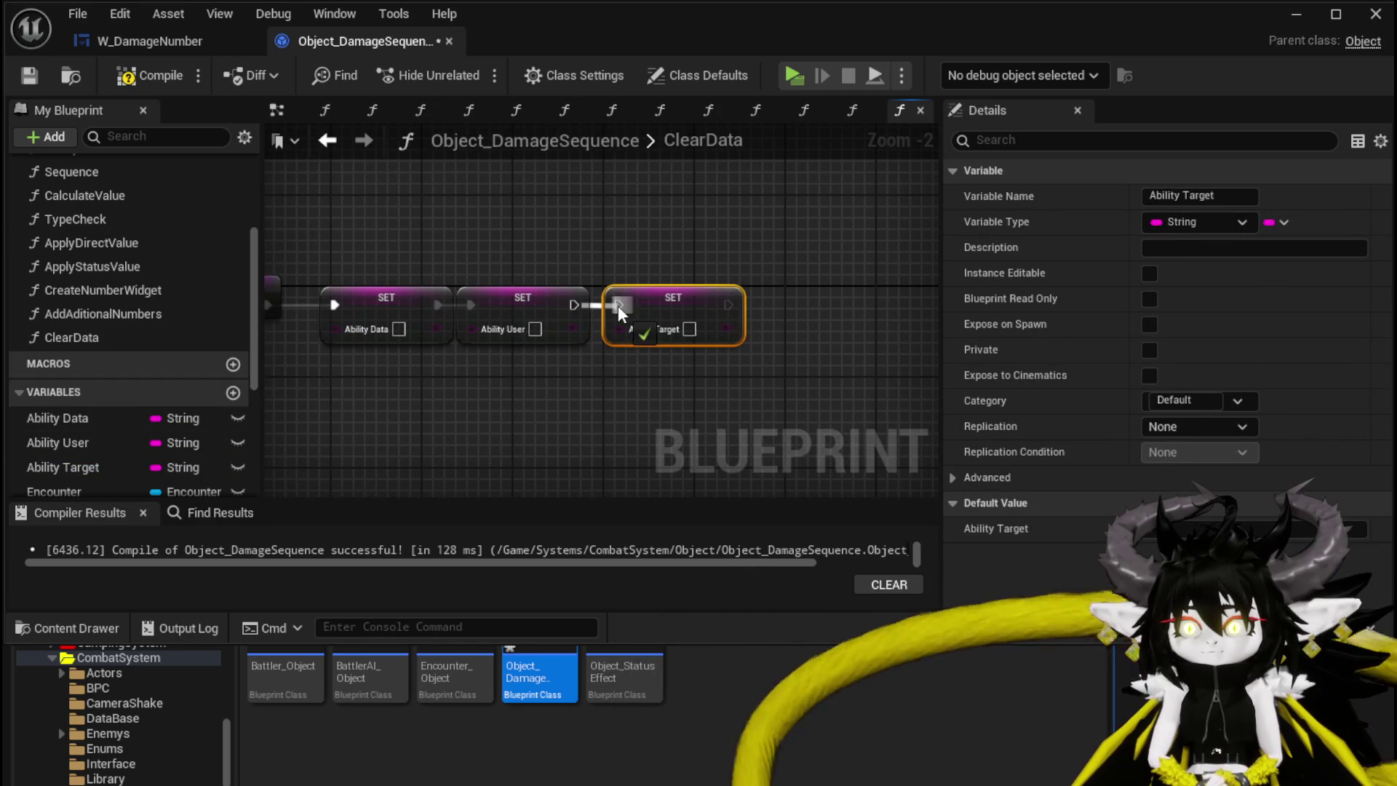
scroll(168, 444, down, 2)
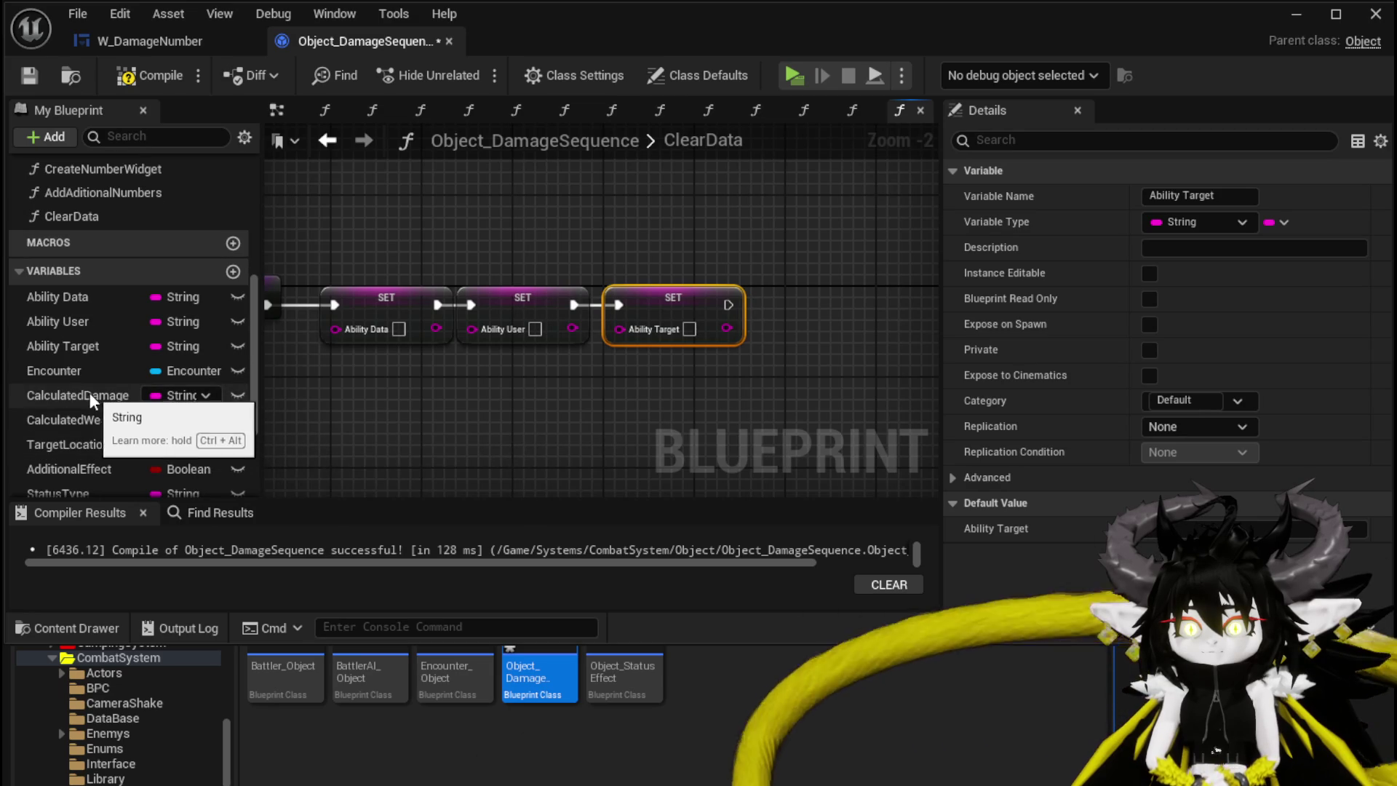
drag(89, 392, 832, 272)
click(806, 328)
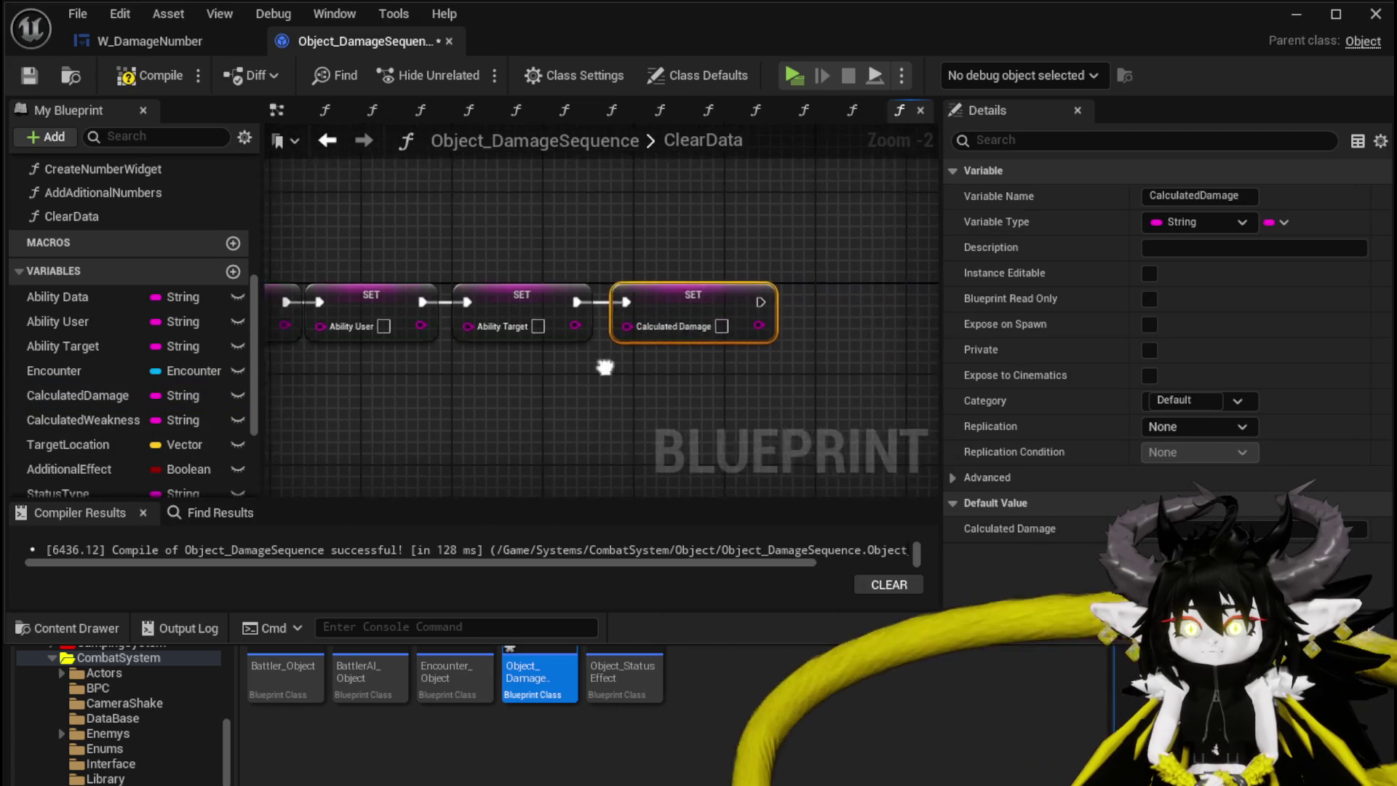
mouse_move(104, 413)
mouse_down()
mouse_move(723, 313)
mouse_move(700, 290)
mouse_move(712, 290)
mouse_up()
click(731, 326)
Add SET Status Type and SET Status Value nodes after Calculated Weakness
scroll(107, 429, down, 3)
mouse_move(112, 435)
mouse_down()
mouse_move(453, 408)
mouse_move(622, 419)
mouse_up()
click(623, 432)
mouse_move(509, 339)
mouse_down()
mouse_move(674, 270)
mouse_move(634, 271)
mouse_up()
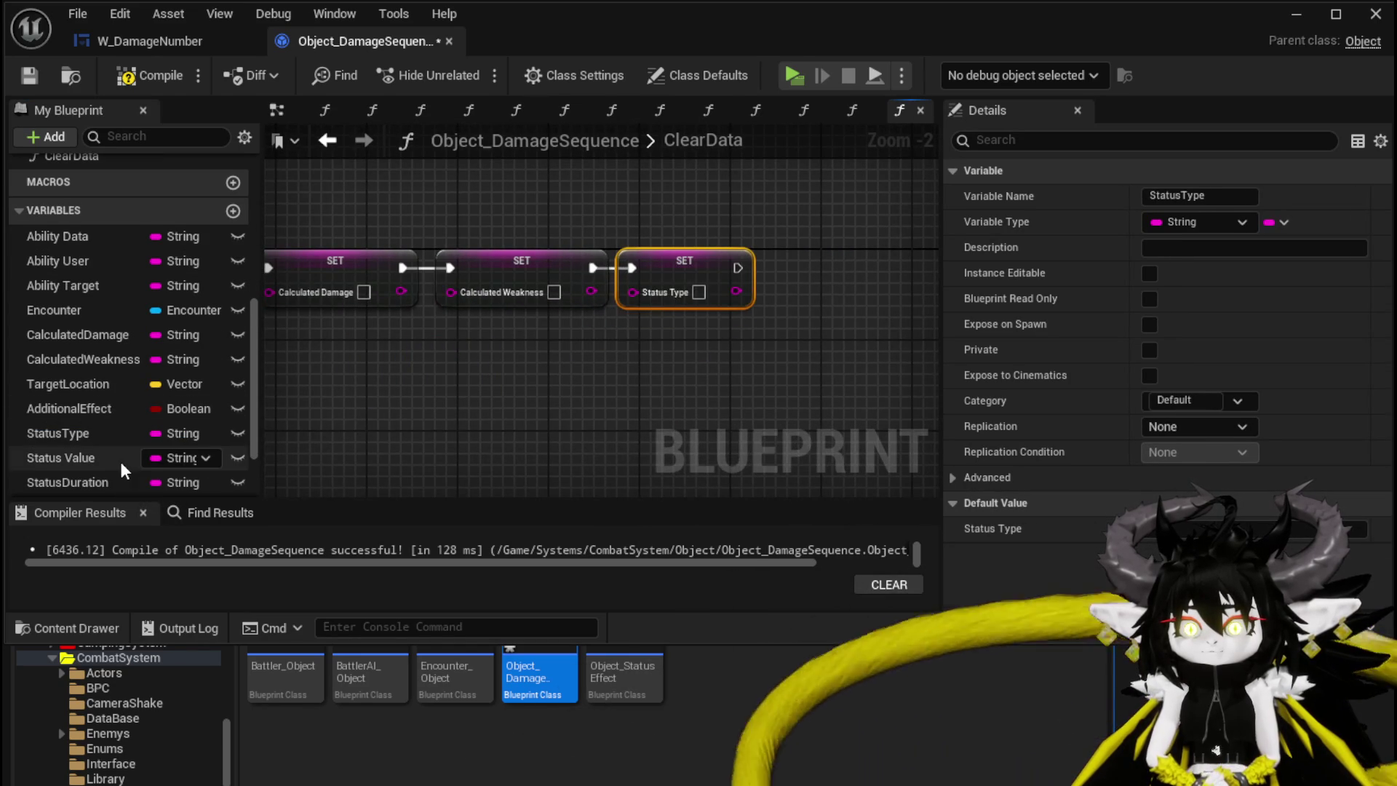
scroll(125, 444, down, 1)
mouse_move(99, 430)
mouse_down()
mouse_move(813, 243)
mouse_move(793, 263)
mouse_up()
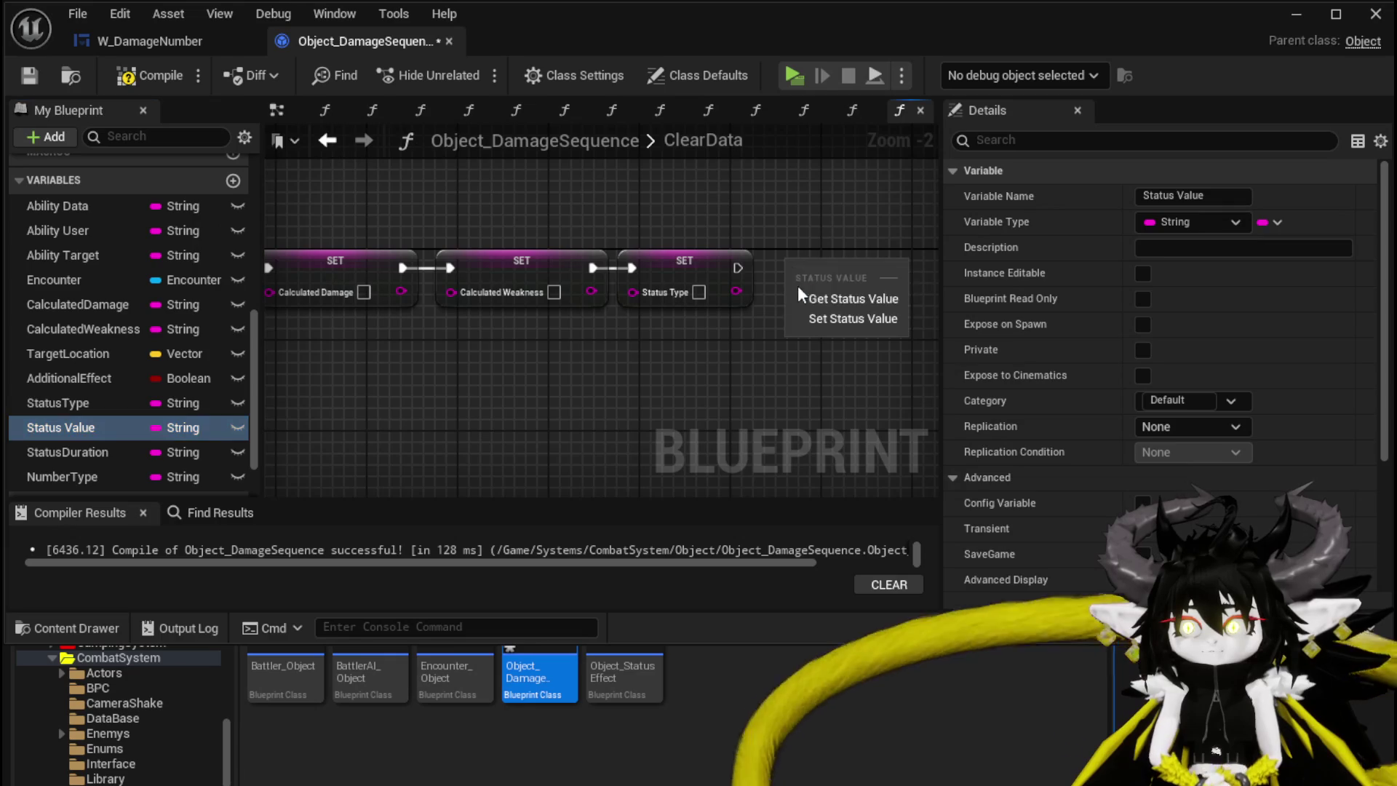
click(859, 315)
drag(755, 327, 477, 350)
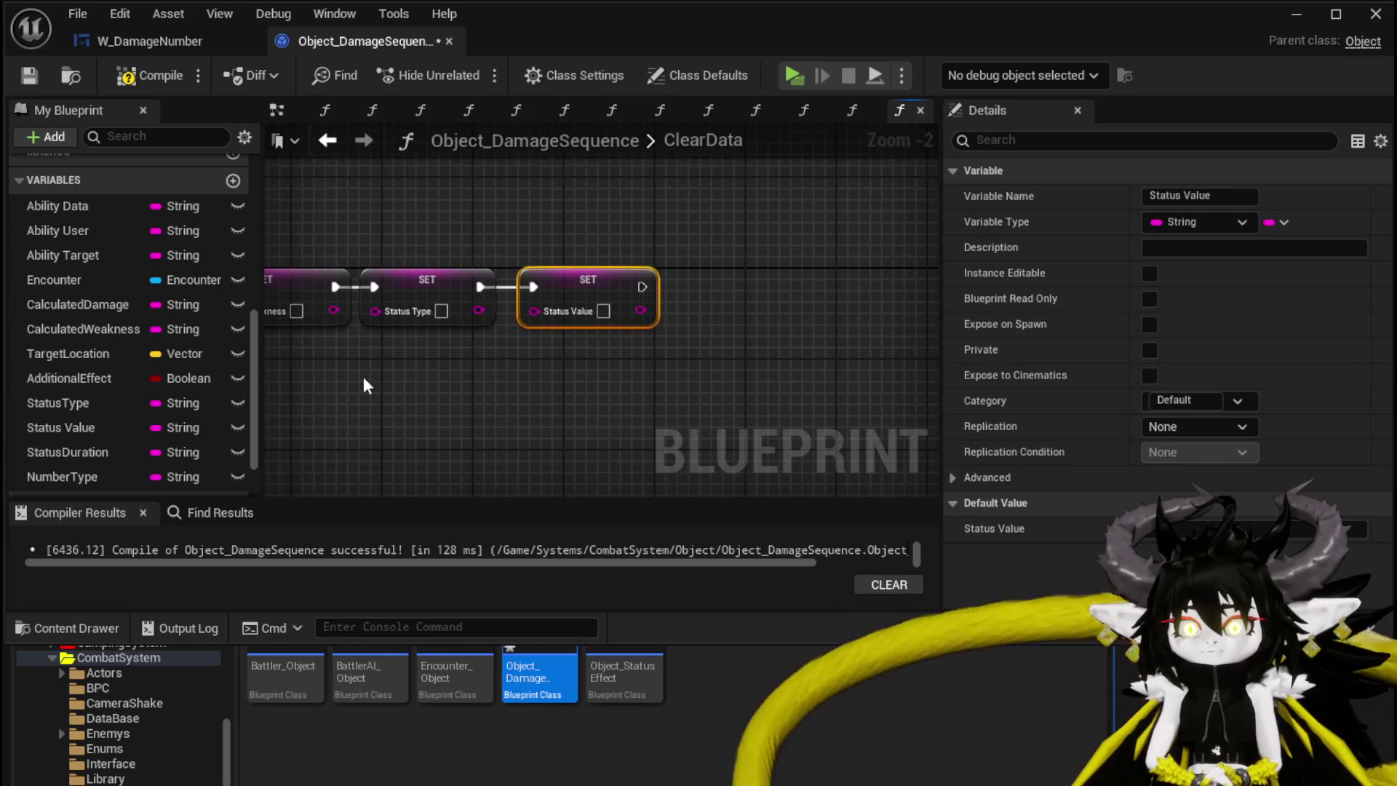
Add SET Status Duration and SET Number Type to the chain, then return to SetData
mouse_move(82, 451)
mouse_down()
mouse_move(641, 291)
mouse_move(696, 303)
mouse_up()
click(720, 333)
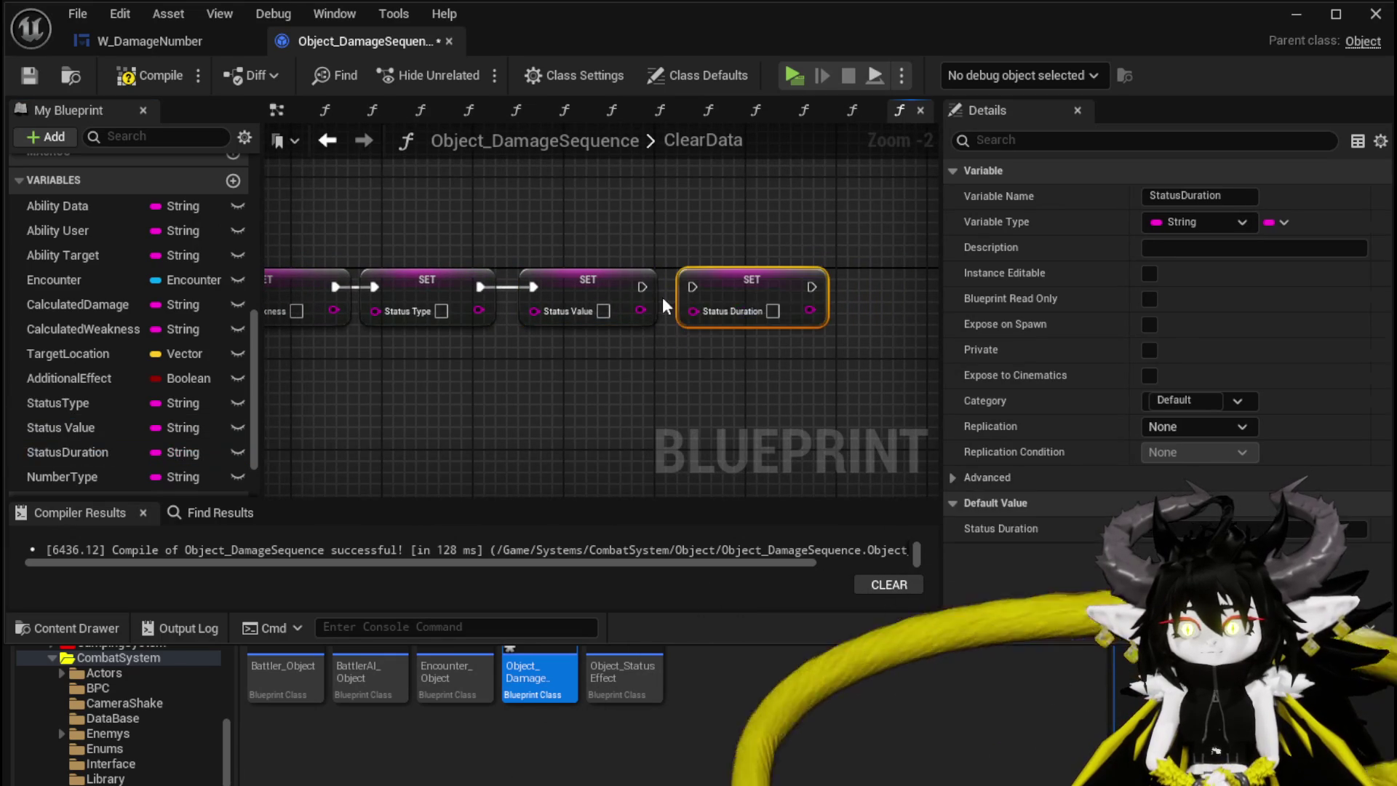
scroll(65, 454, down, 2)
mouse_move(68, 421)
mouse_down()
mouse_move(858, 264)
mouse_move(891, 288)
mouse_up()
click(886, 325)
click(780, 245)
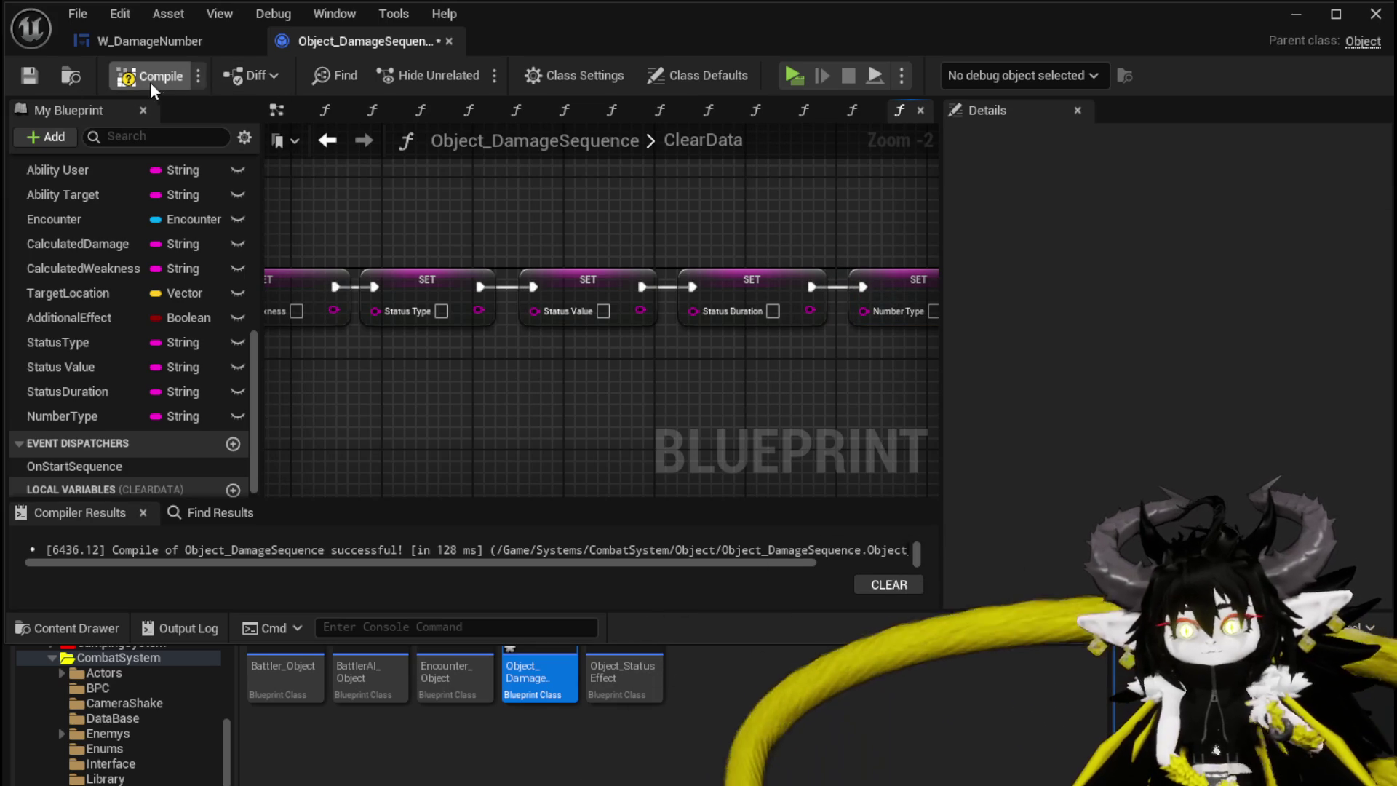
click(329, 141)
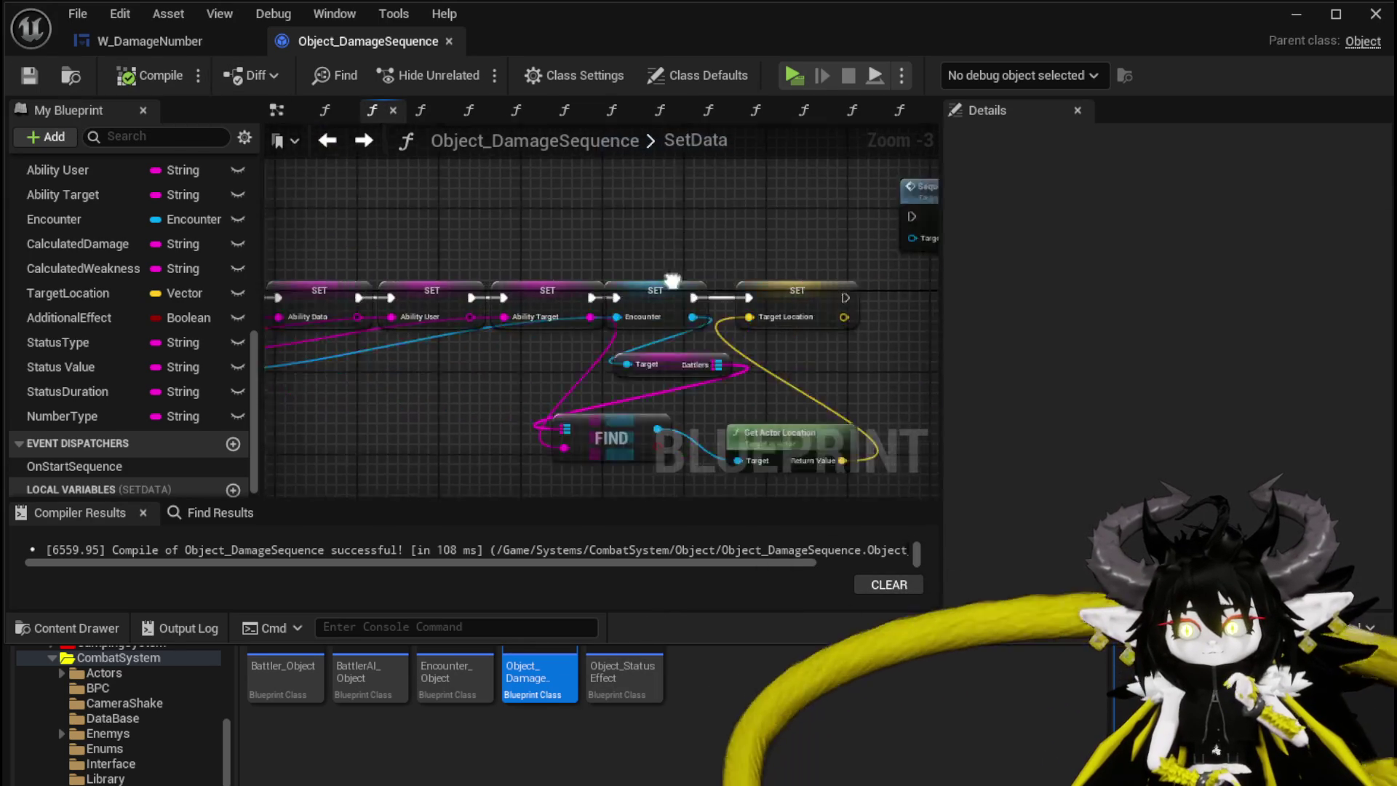
Move the SetData entry node left to make room for a new call
drag(467, 266, 364, 266)
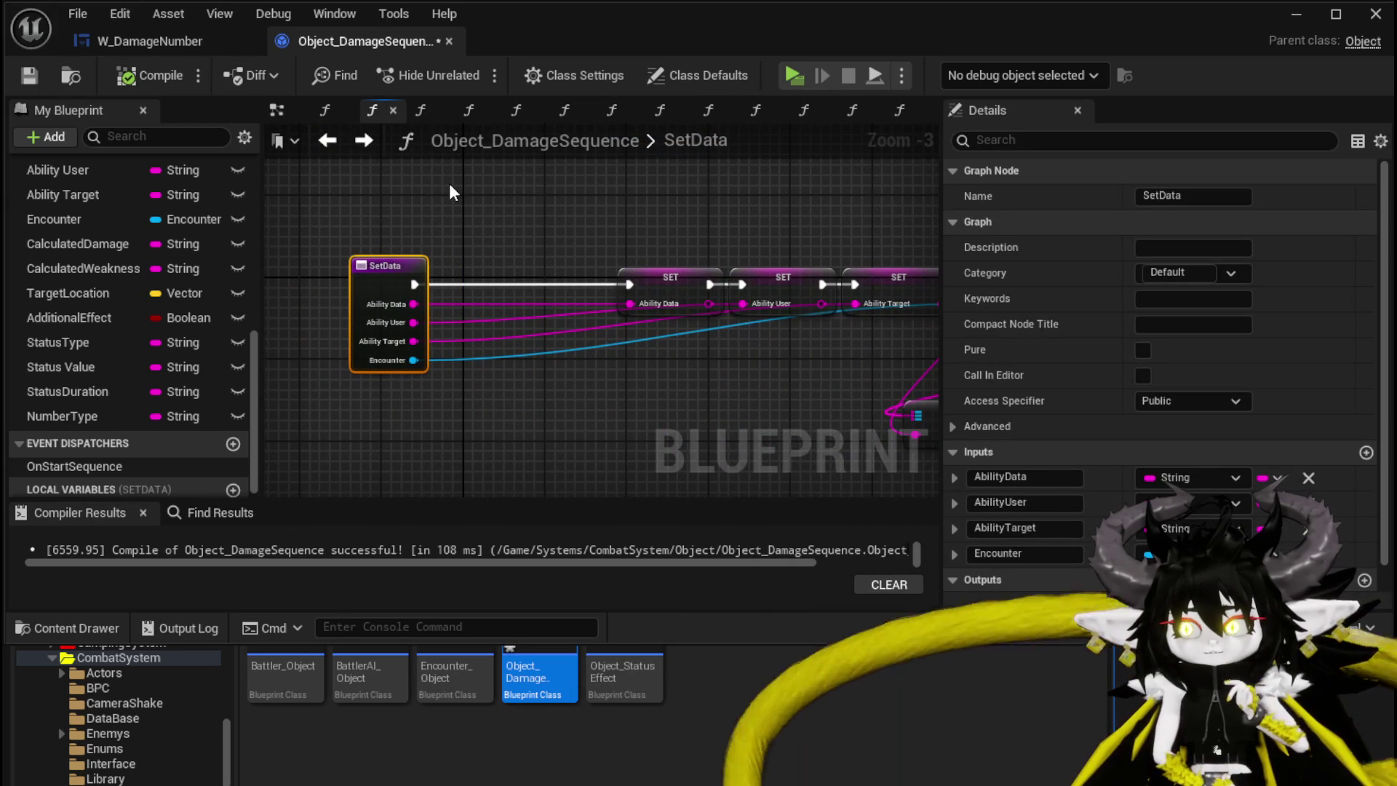
scroll(470, 185, down, 2)
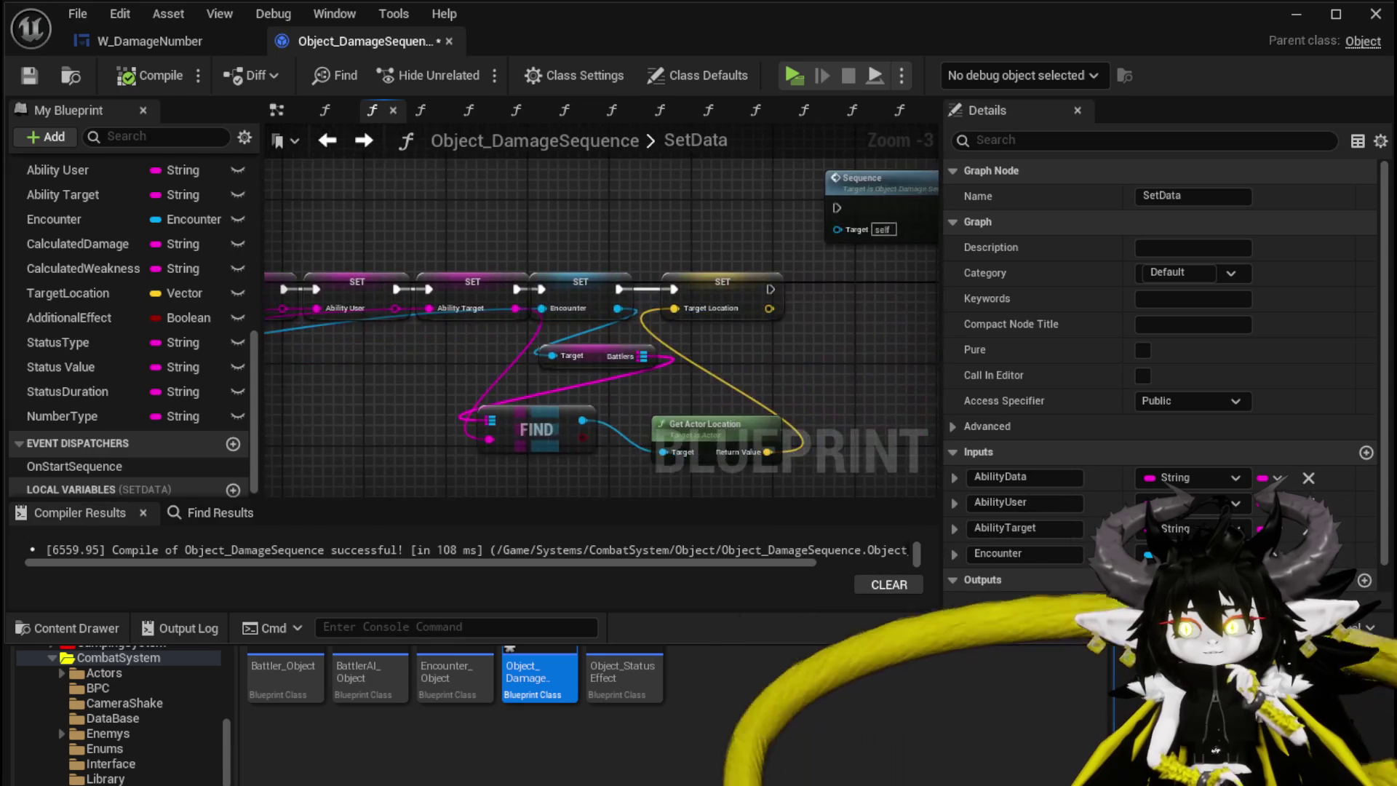
scroll(276, 306, up, 2)
mouse_move(626, 248)
mouse_down()
mouse_move(352, 230)
mouse_move(349, 209)
mouse_move(657, 256)
mouse_up()
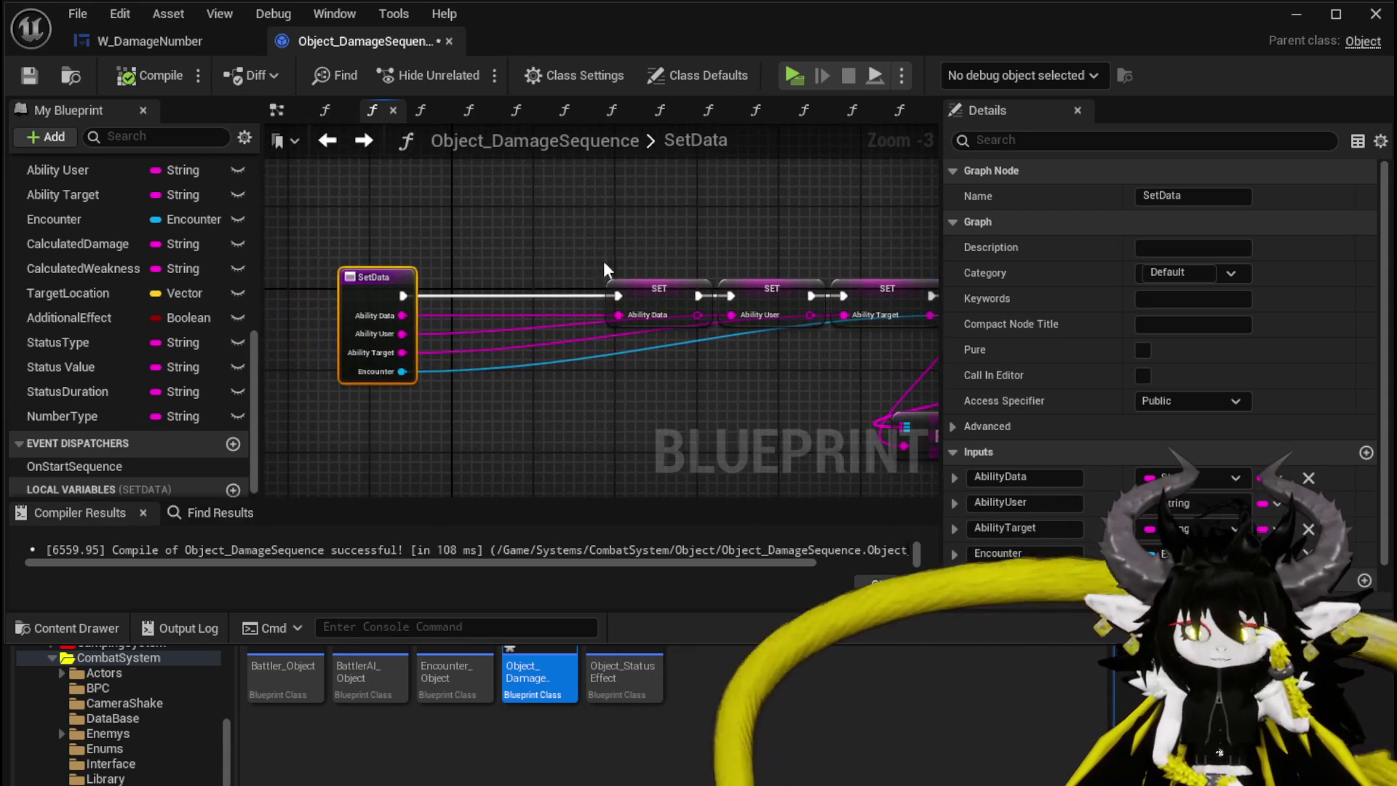
scroll(120, 361, up, 5)
Insert a Clear Data call between the SetData entry and first SET, compile, save, and launch Standalone
click(98, 275)
mouse_move(98, 275)
mouse_down()
mouse_move(422, 277)
mouse_move(453, 244)
mouse_up()
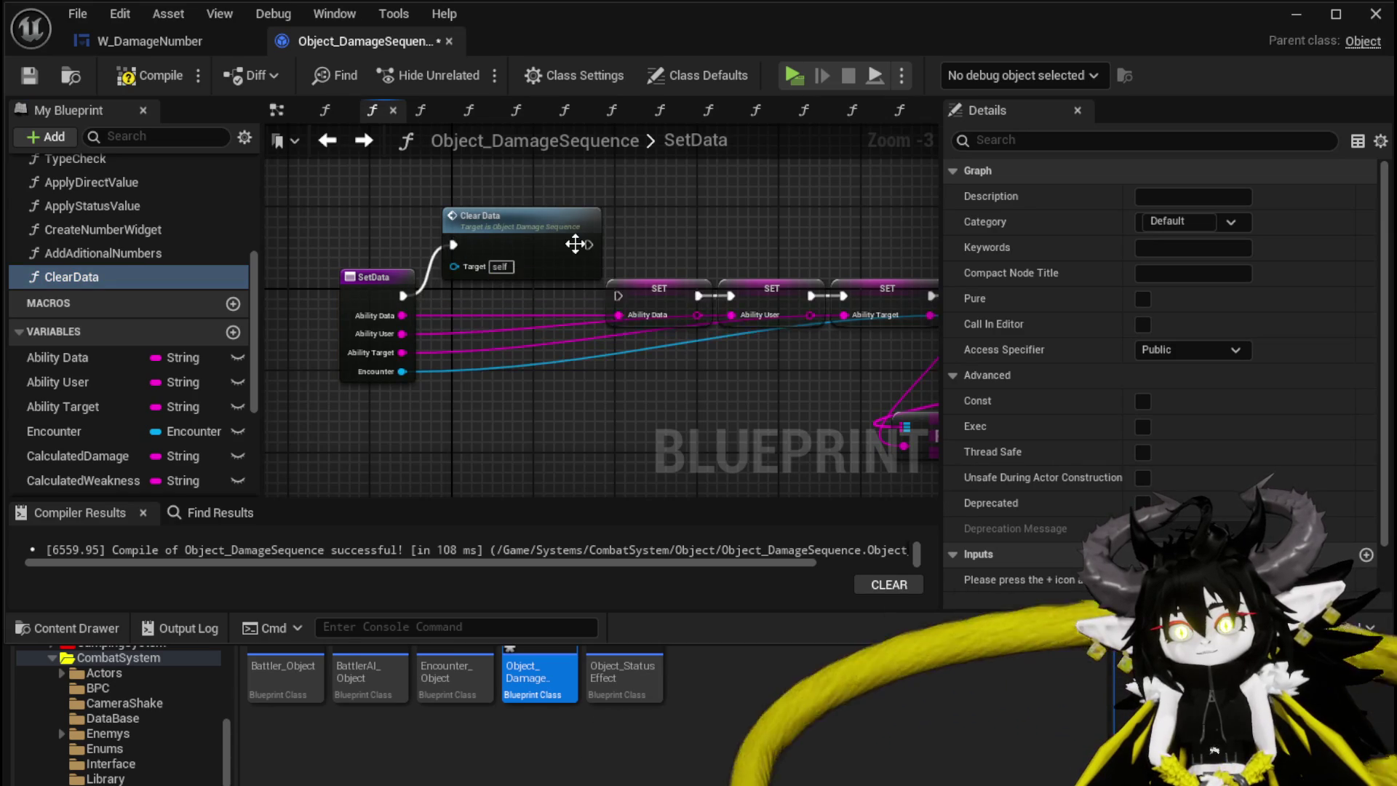
drag(588, 245, 618, 296)
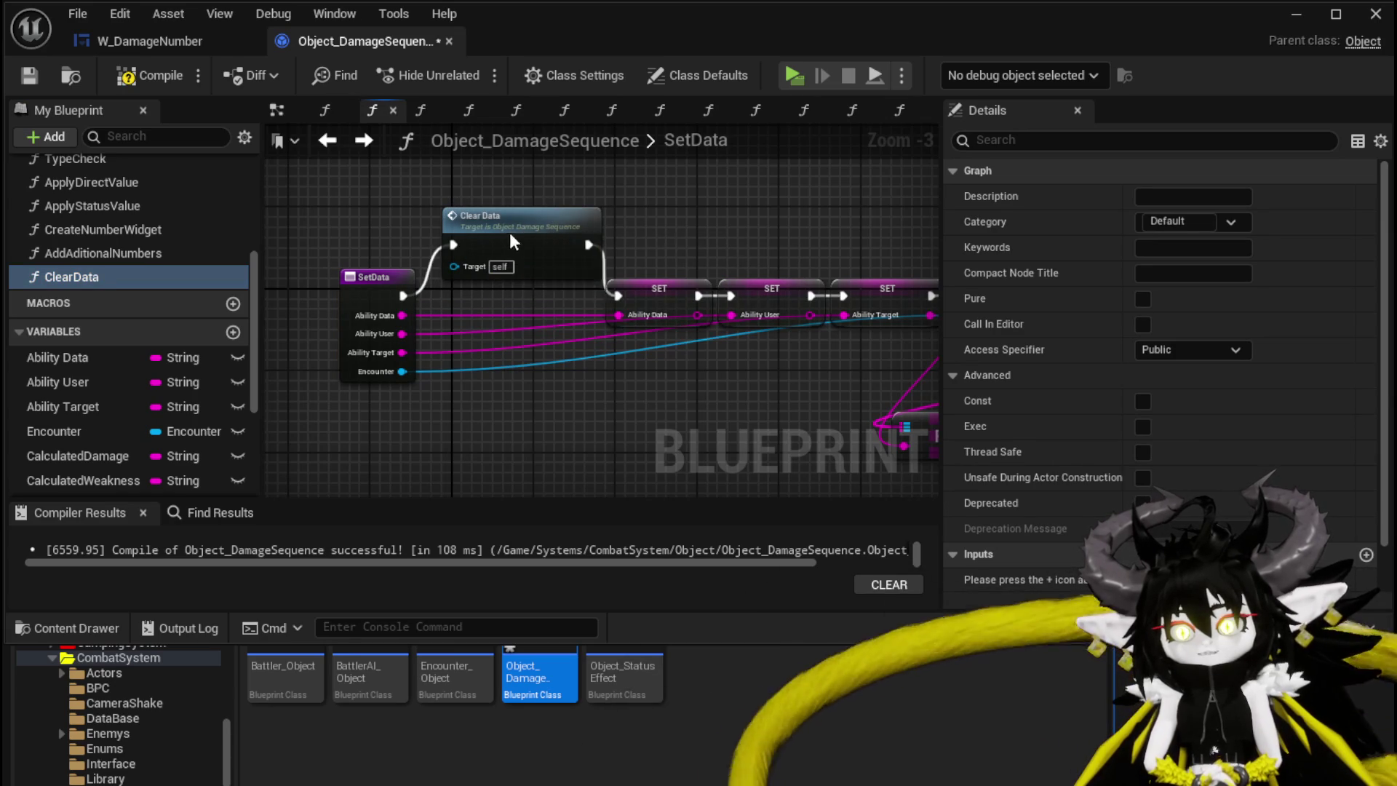
drag(546, 216, 535, 226)
click(141, 76)
click(32, 76)
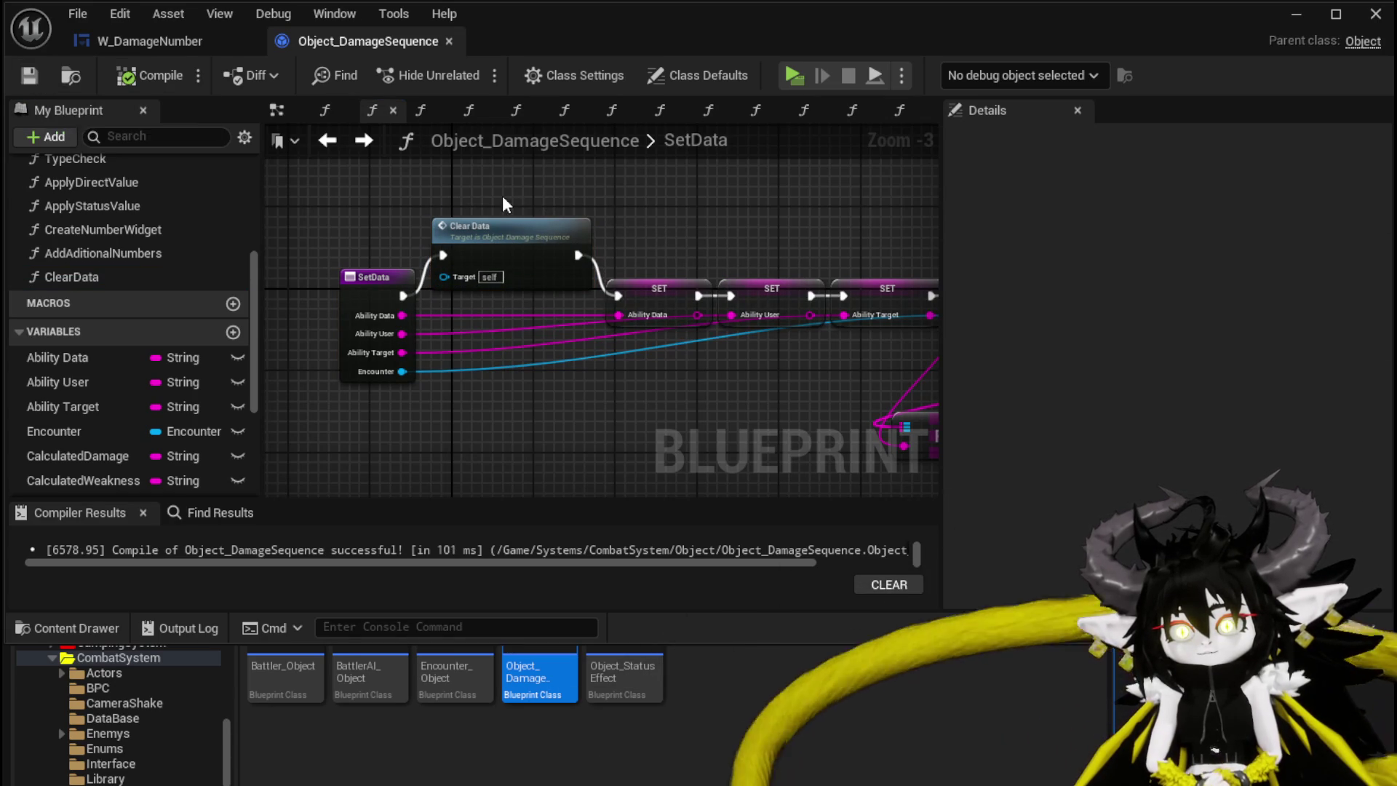
click(1296, 14)
click(460, 68)
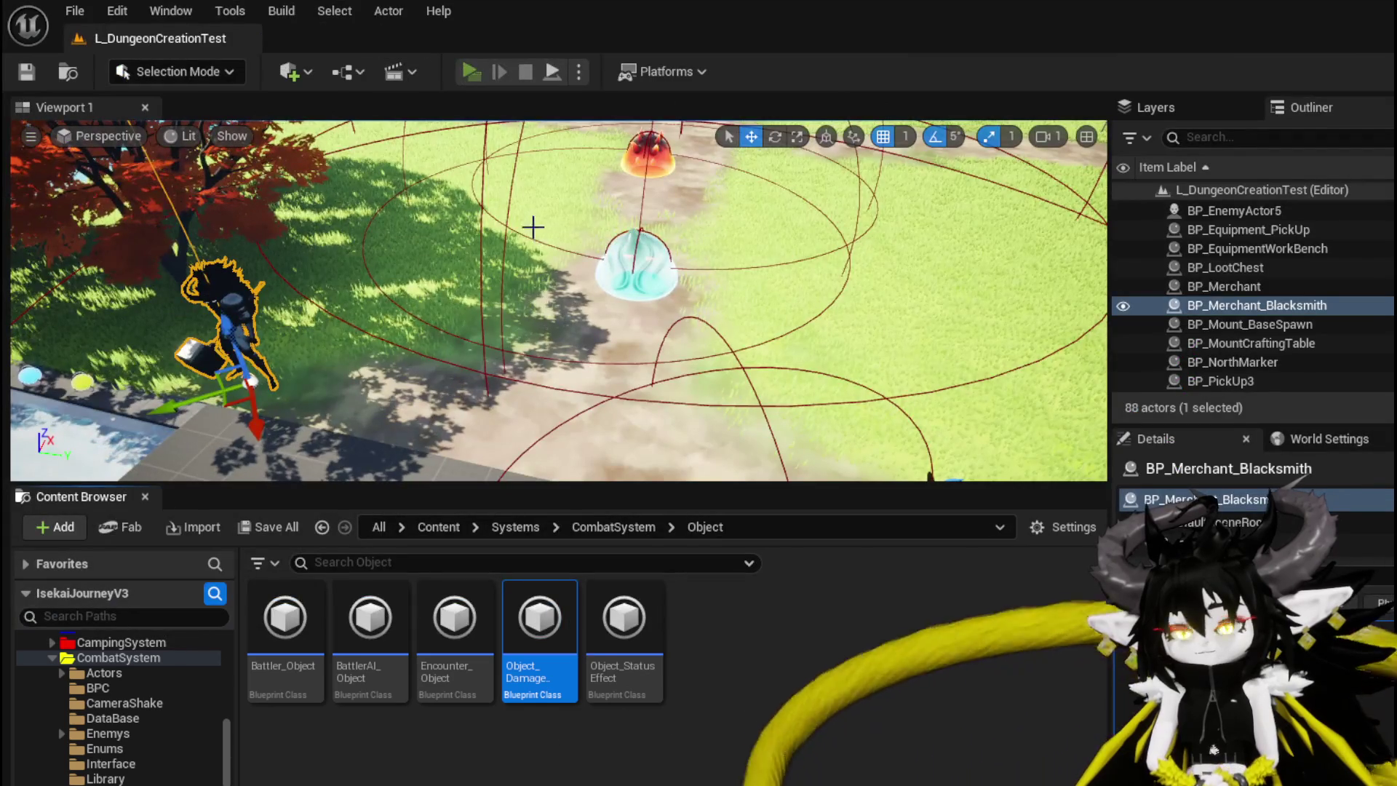
Fight the slimes playing Shield Buff and Echo Buff, stop the preview, and save the level
key(w)
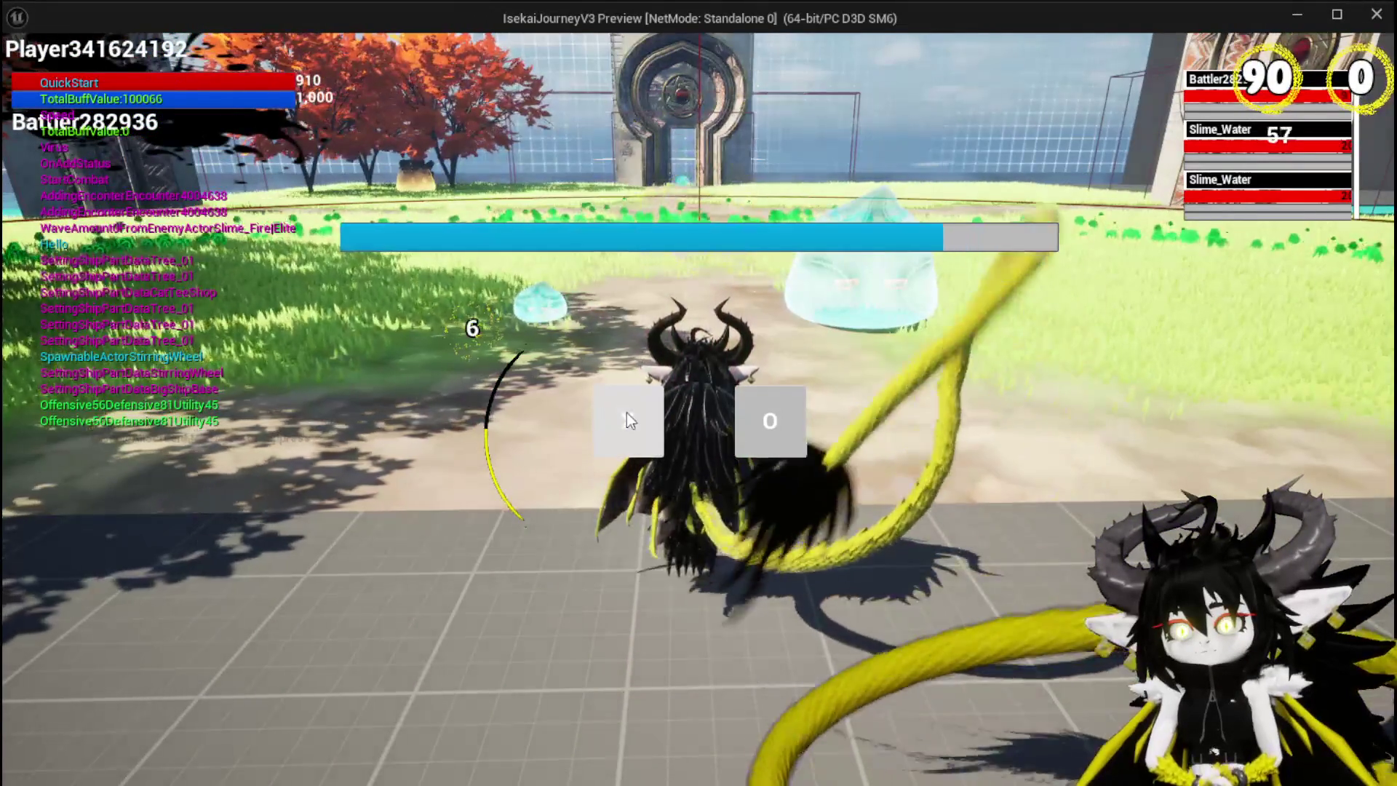
click(627, 412)
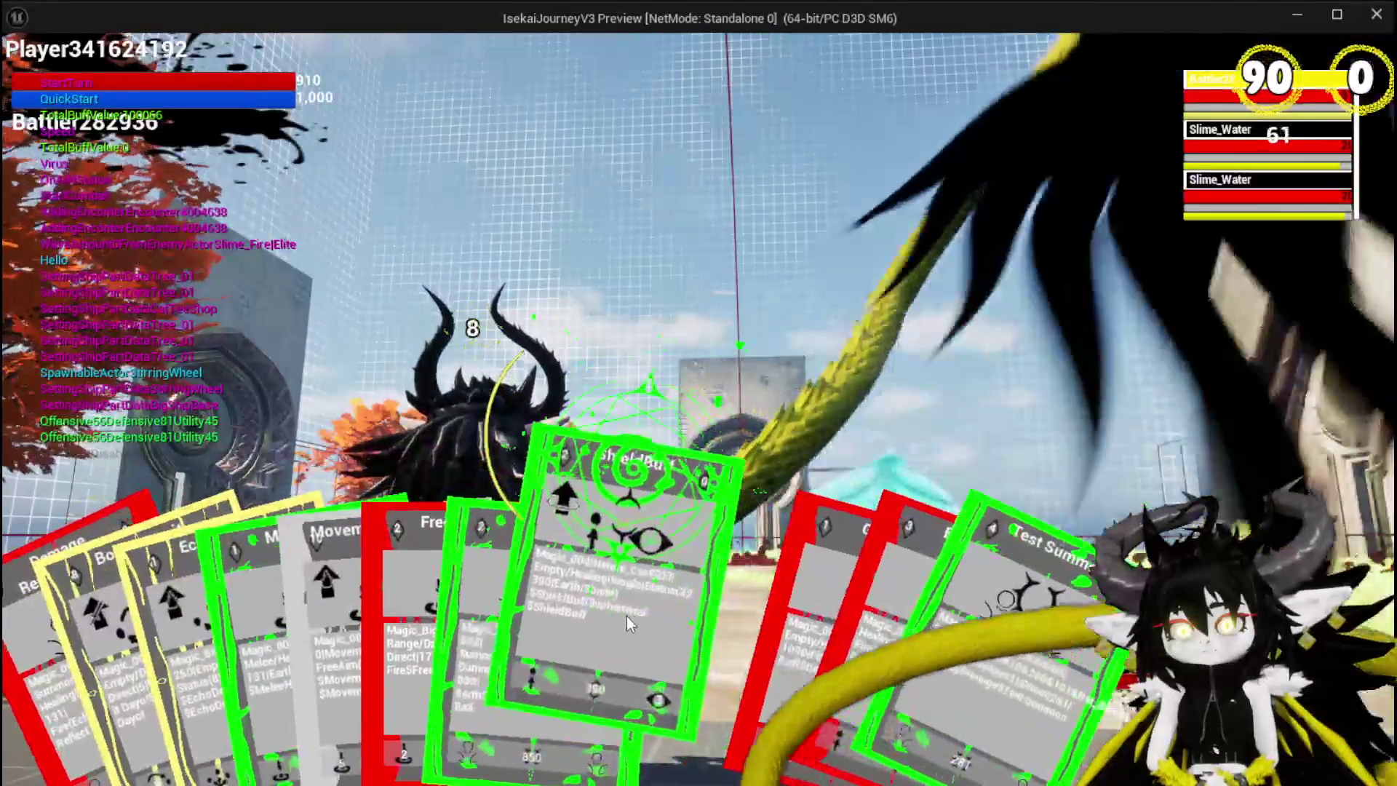
click(627, 617)
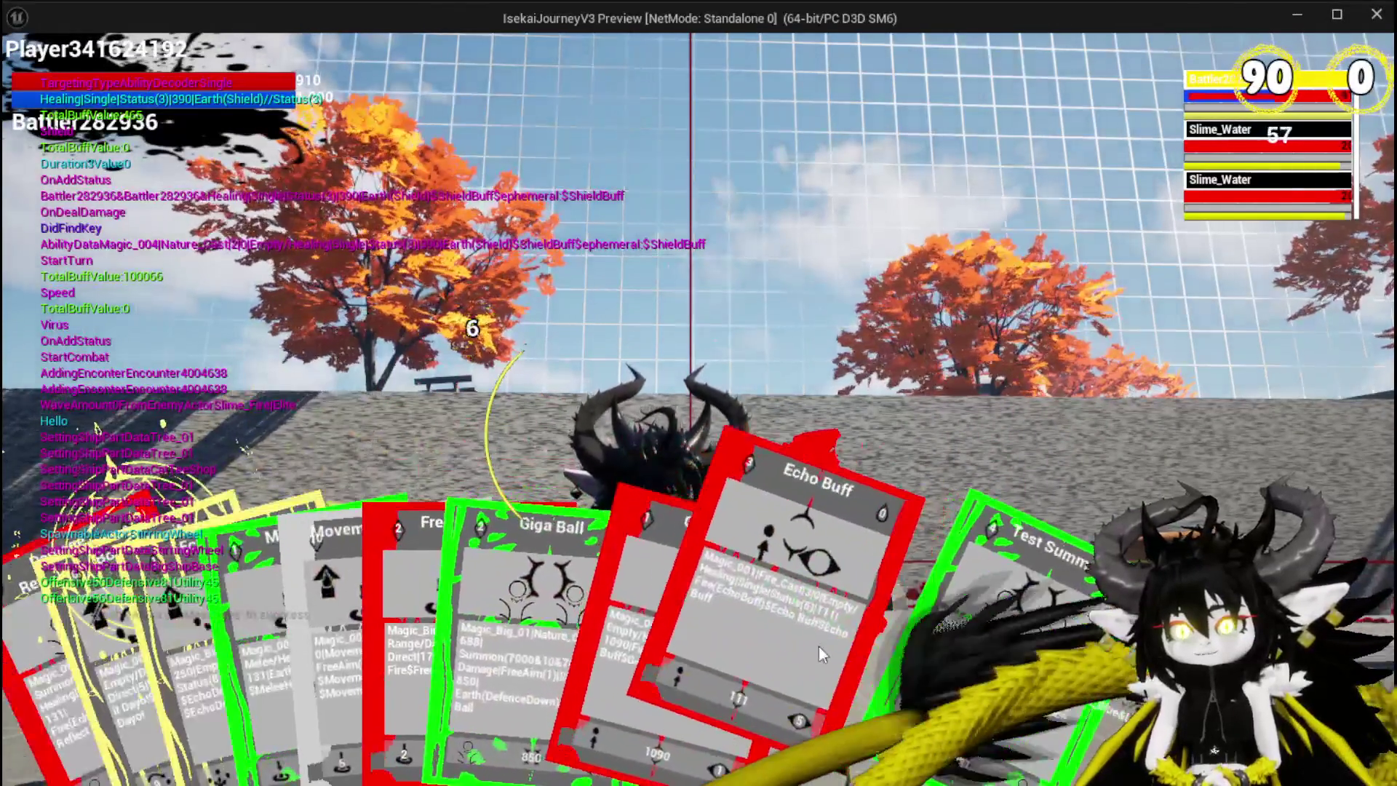
click(818, 647)
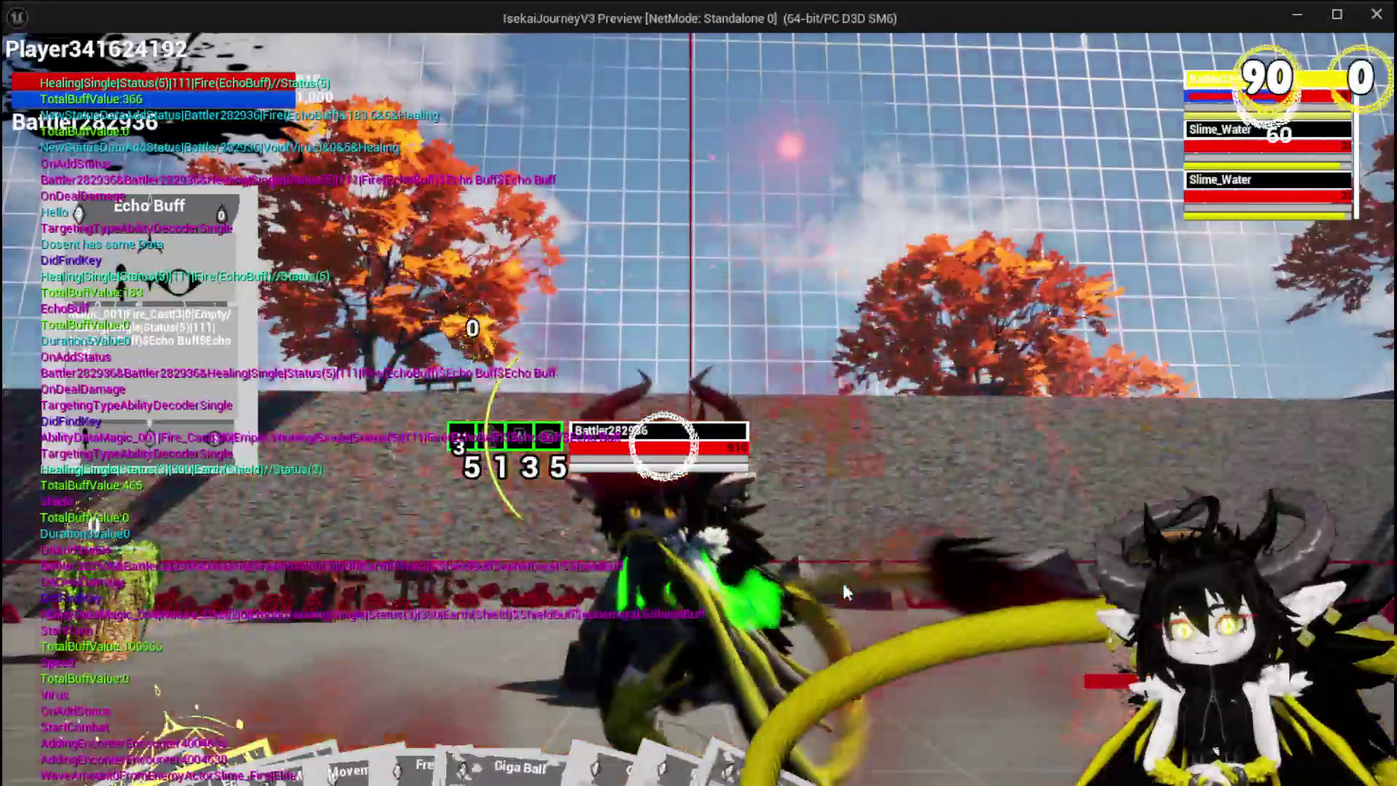
key(Escape)
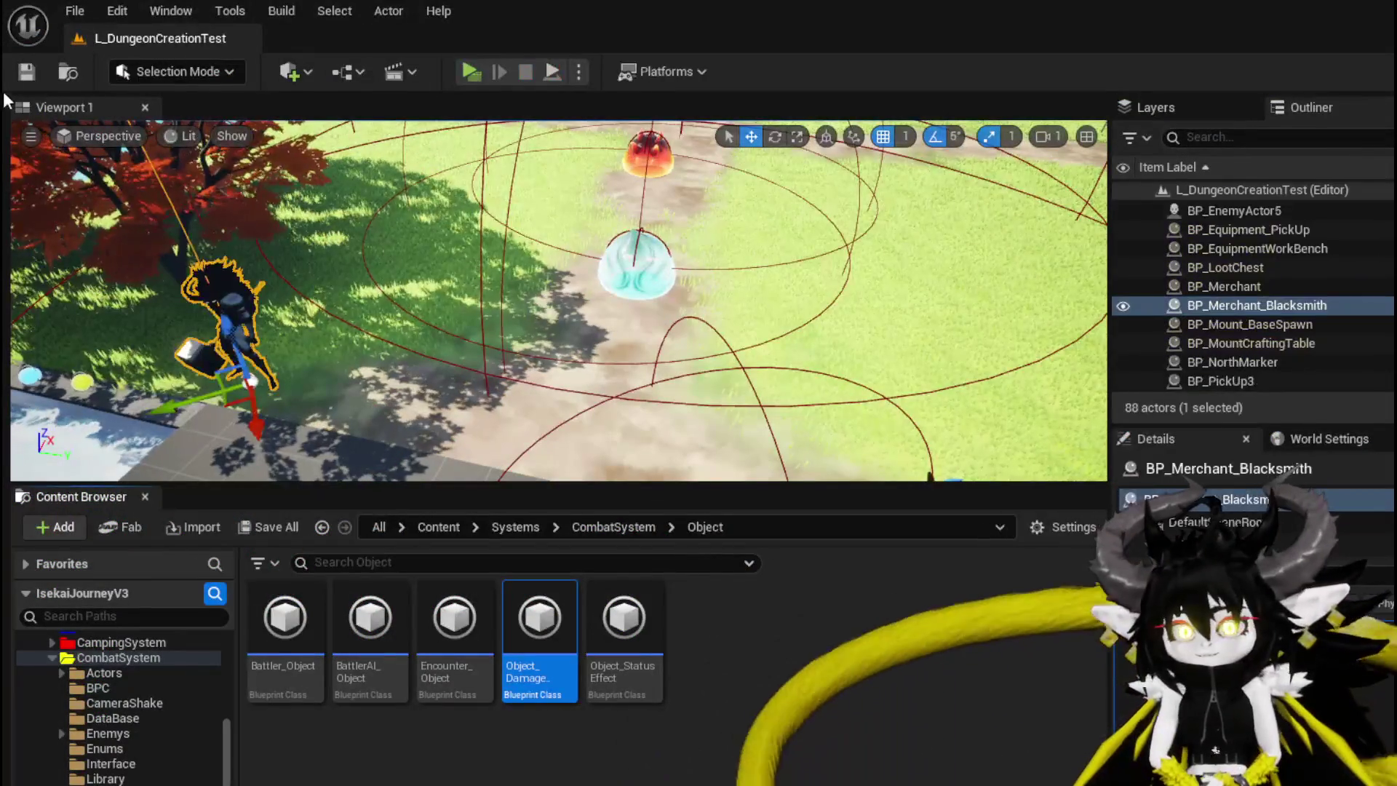
click(27, 73)
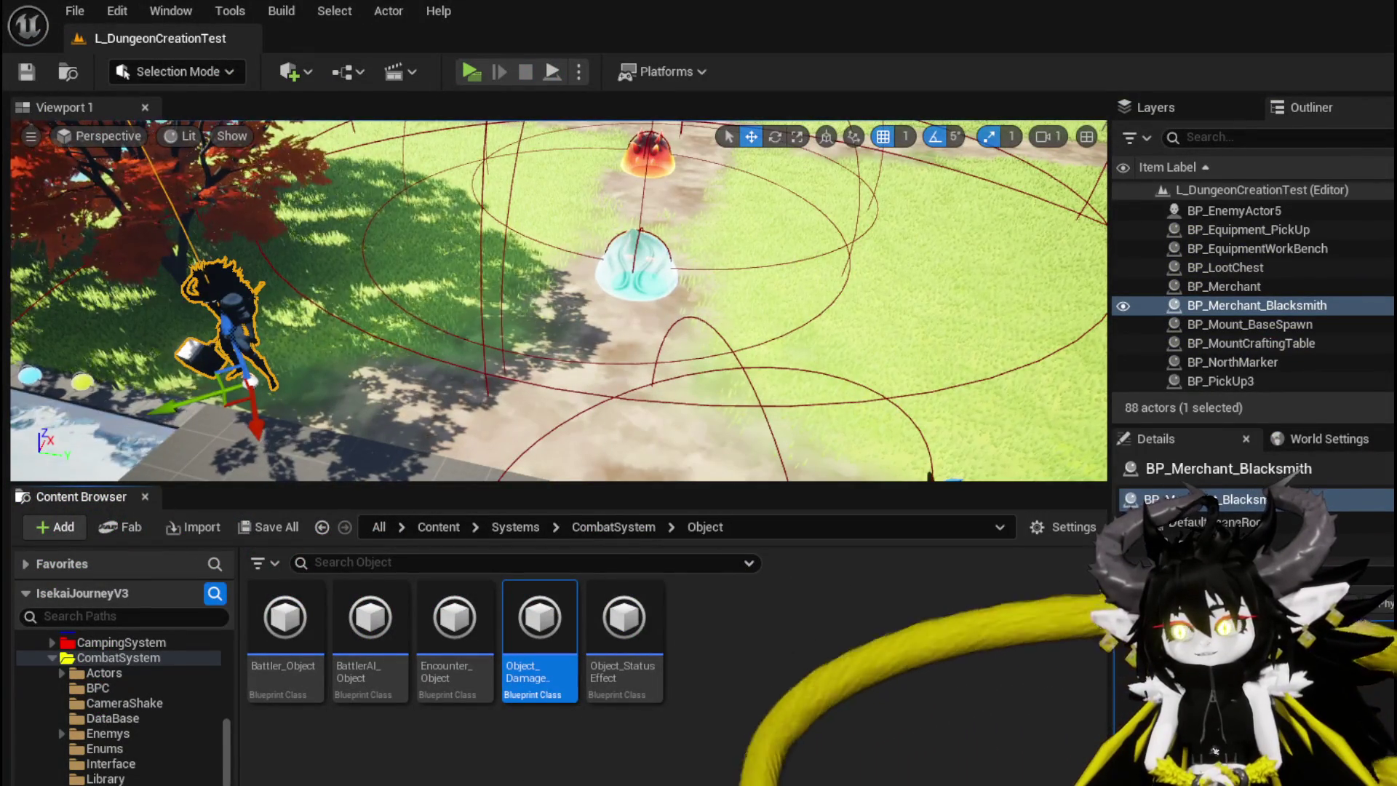
Open CreateNumberWidget in Object_DamageSequence and move the greater-than node aside
key(alt+Tab)
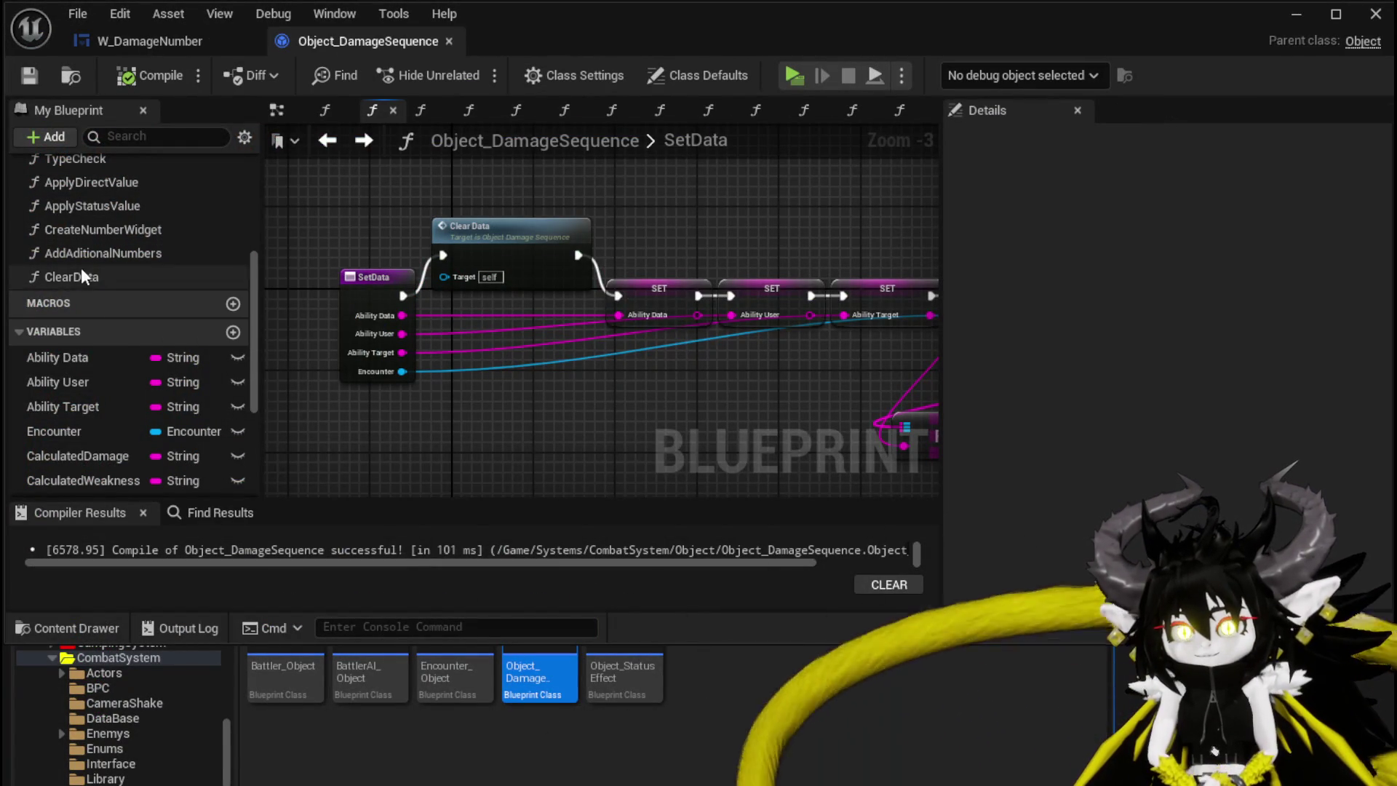
double_click(119, 229)
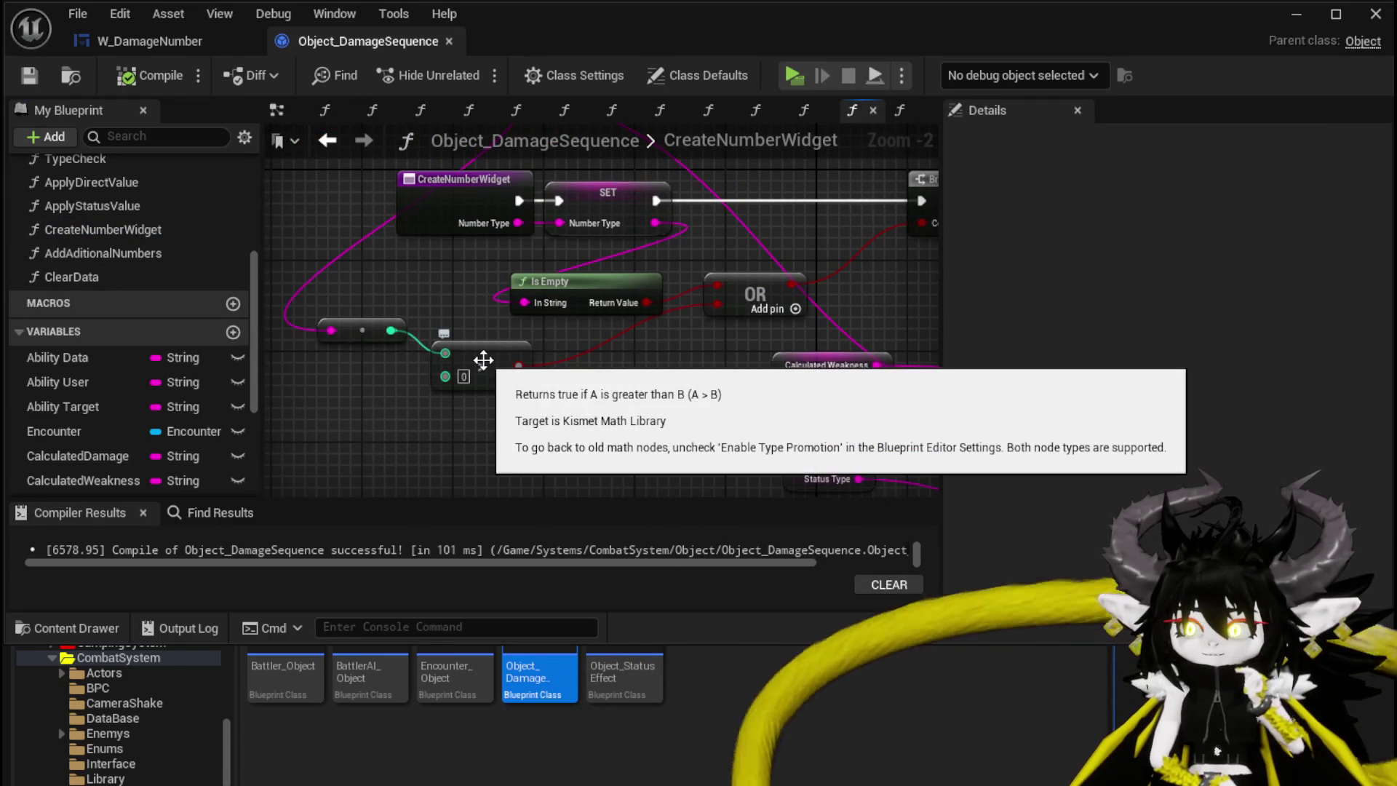
mouse_move(483, 360)
mouse_down()
mouse_move(477, 406)
mouse_move(478, 390)
mouse_move(371, 383)
mouse_move(659, 371)
mouse_up()
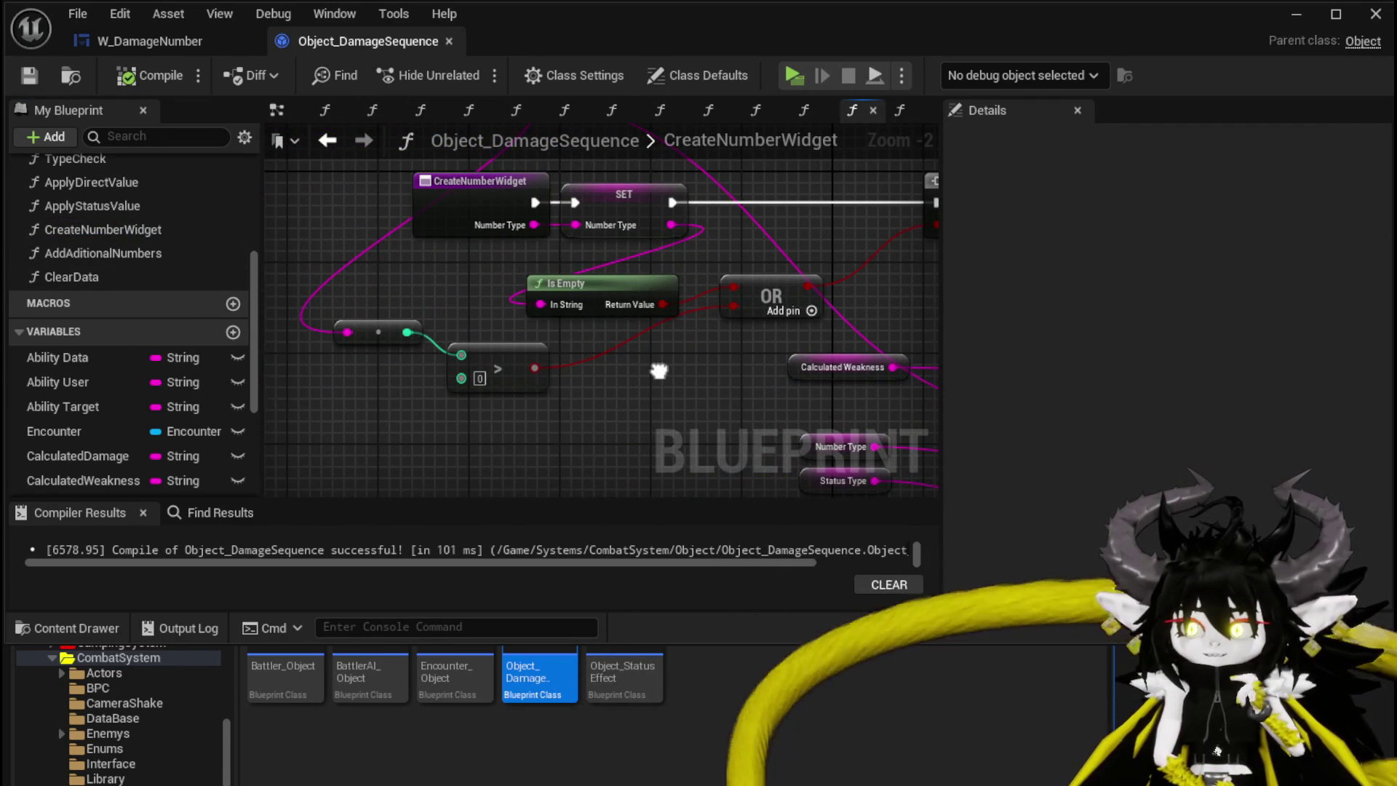
mouse_move(661, 375)
mouse_down()
mouse_move(508, 390)
mouse_move(542, 330)
mouse_move(705, 330)
mouse_move(343, 359)
mouse_move(718, 312)
mouse_move(796, 337)
mouse_move(858, 311)
mouse_up()
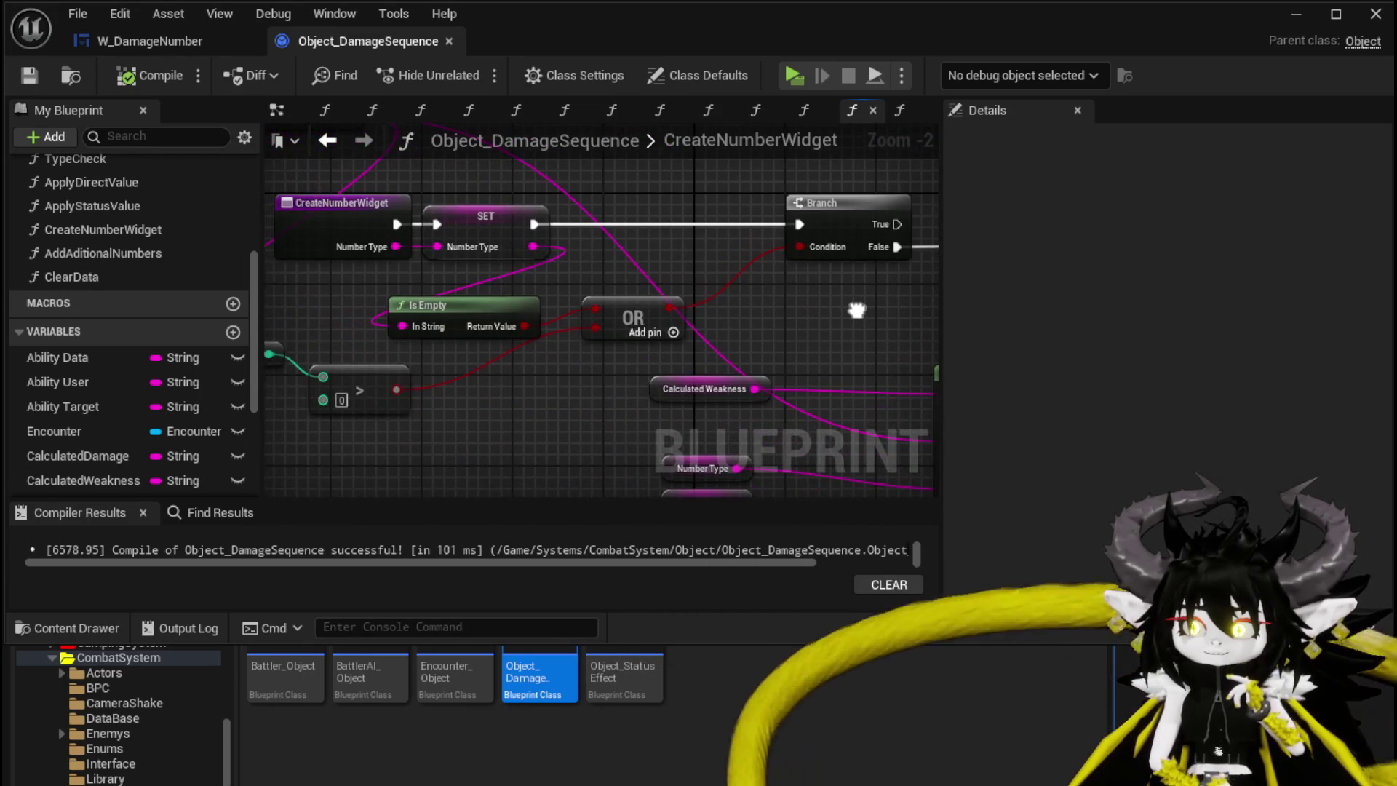
mouse_move(349, 356)
mouse_down()
mouse_move(505, 353)
mouse_move(407, 357)
mouse_move(514, 369)
mouse_up()
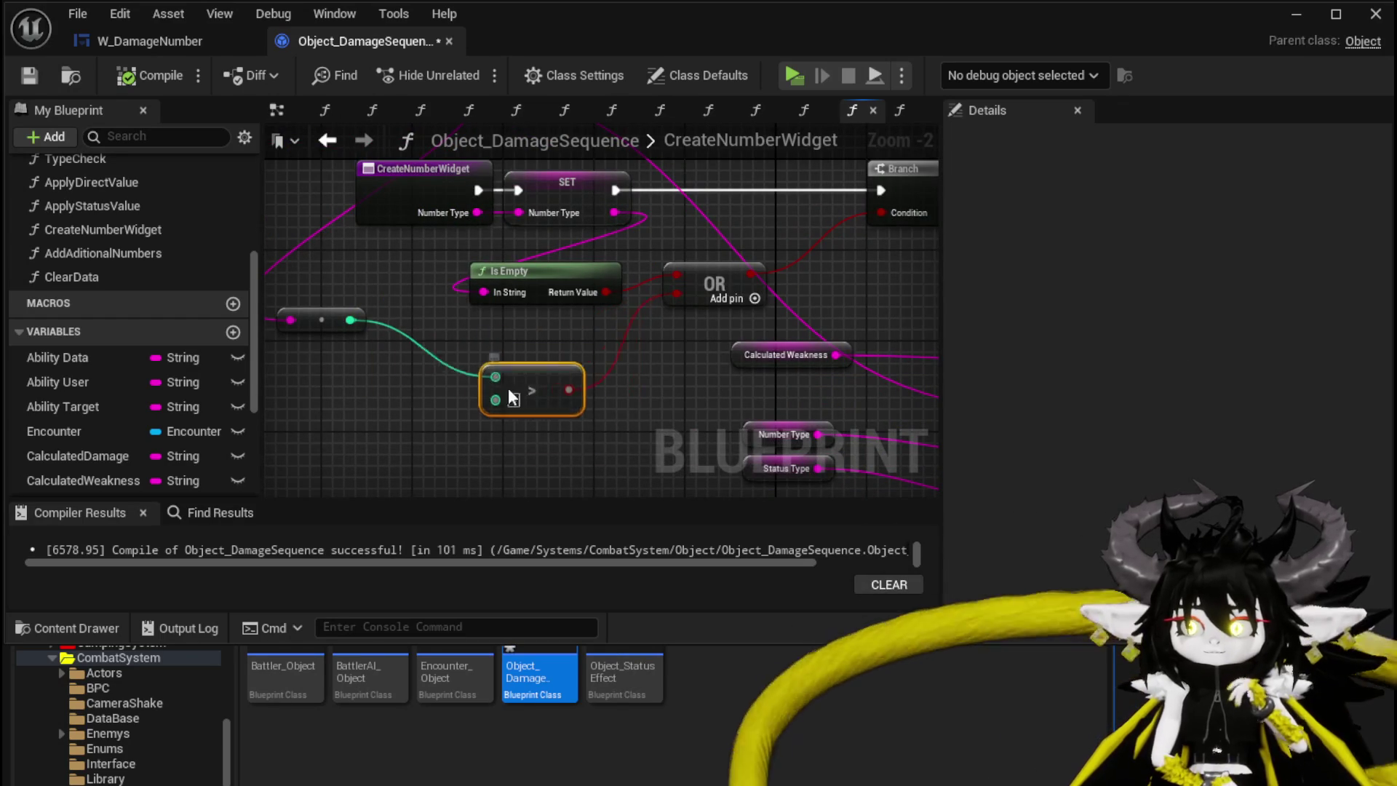
Add a Less (<) comparison from the integer output and wire it into the OR node
mouse_move(351, 320)
mouse_down()
mouse_move(384, 341)
mouse_move(393, 380)
mouse_up()
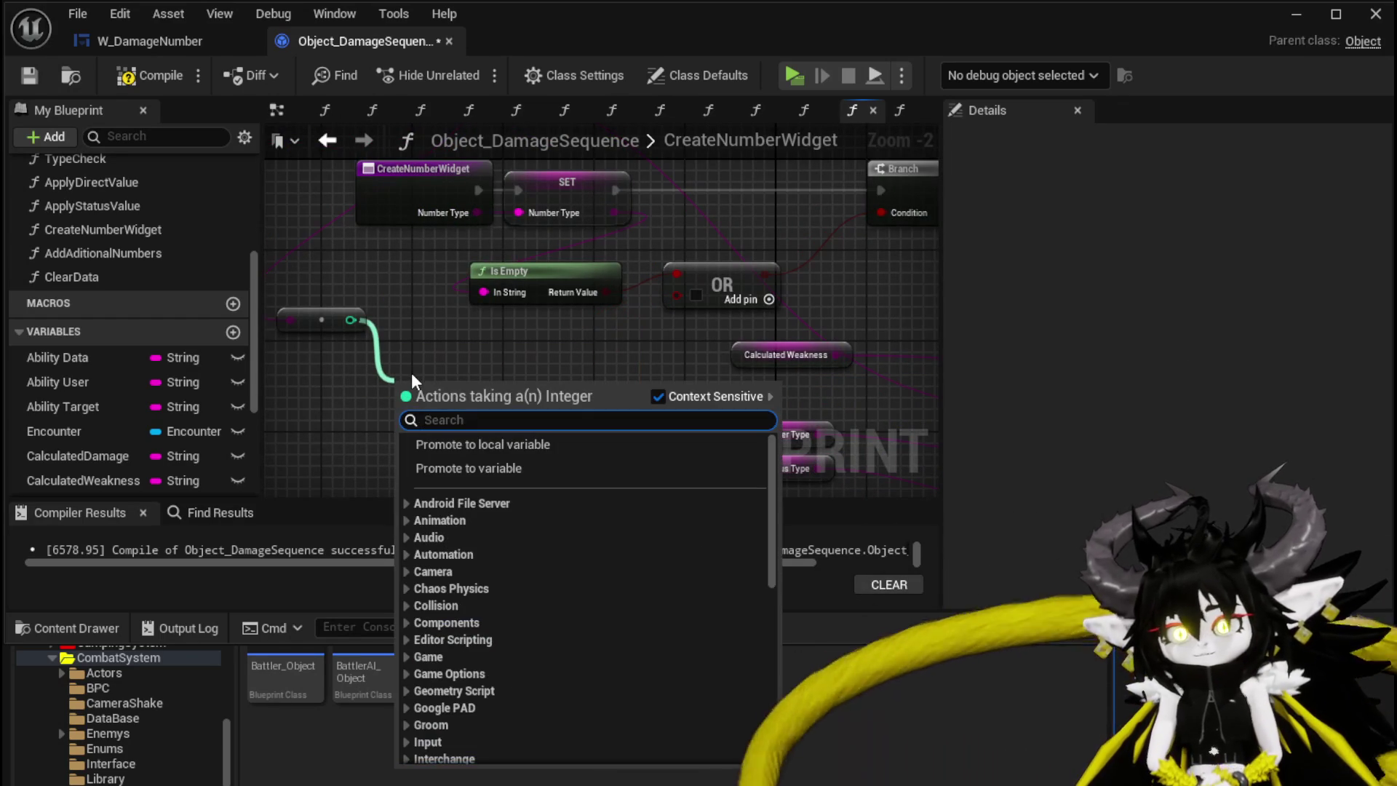
text(less)
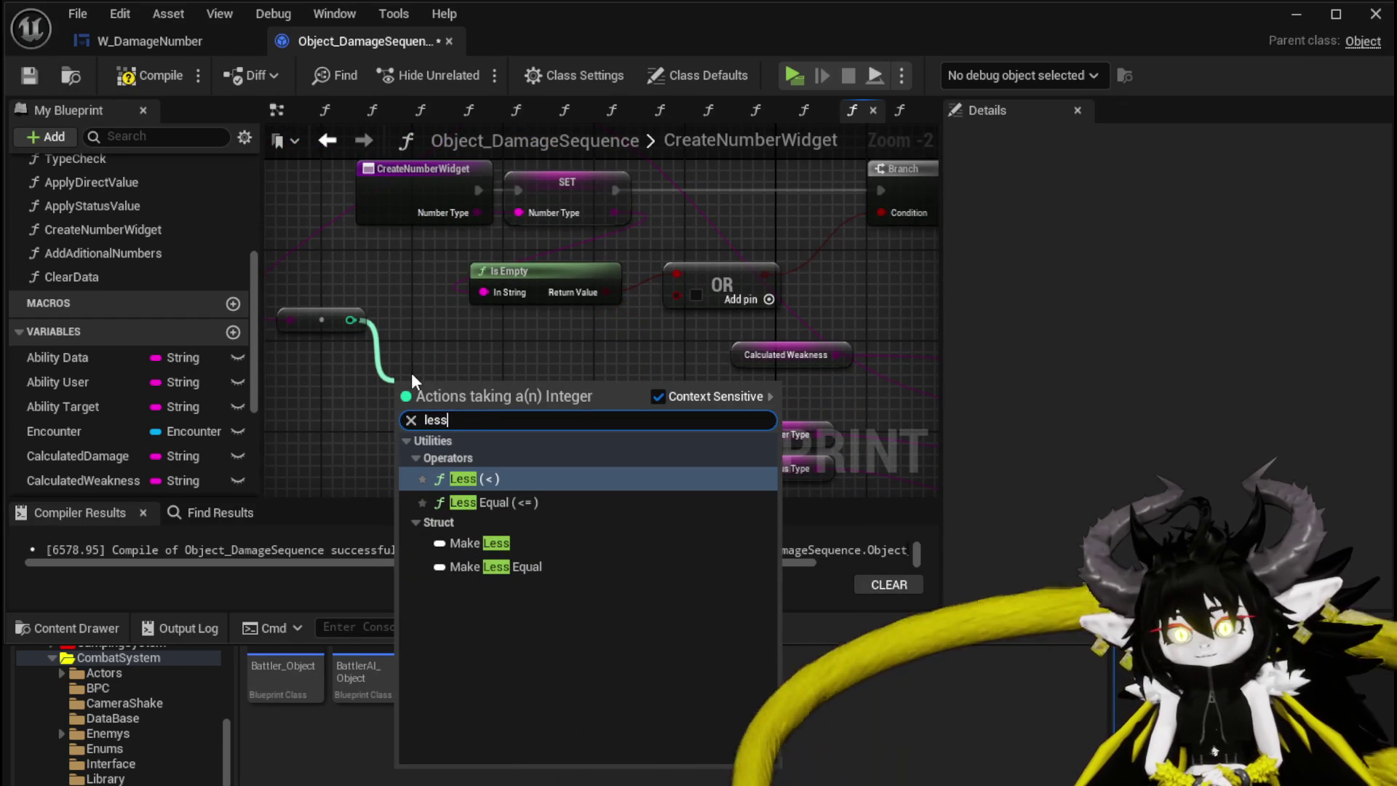
click(478, 484)
mouse_move(477, 401)
mouse_down()
mouse_move(710, 278)
mouse_move(678, 294)
mouse_up()
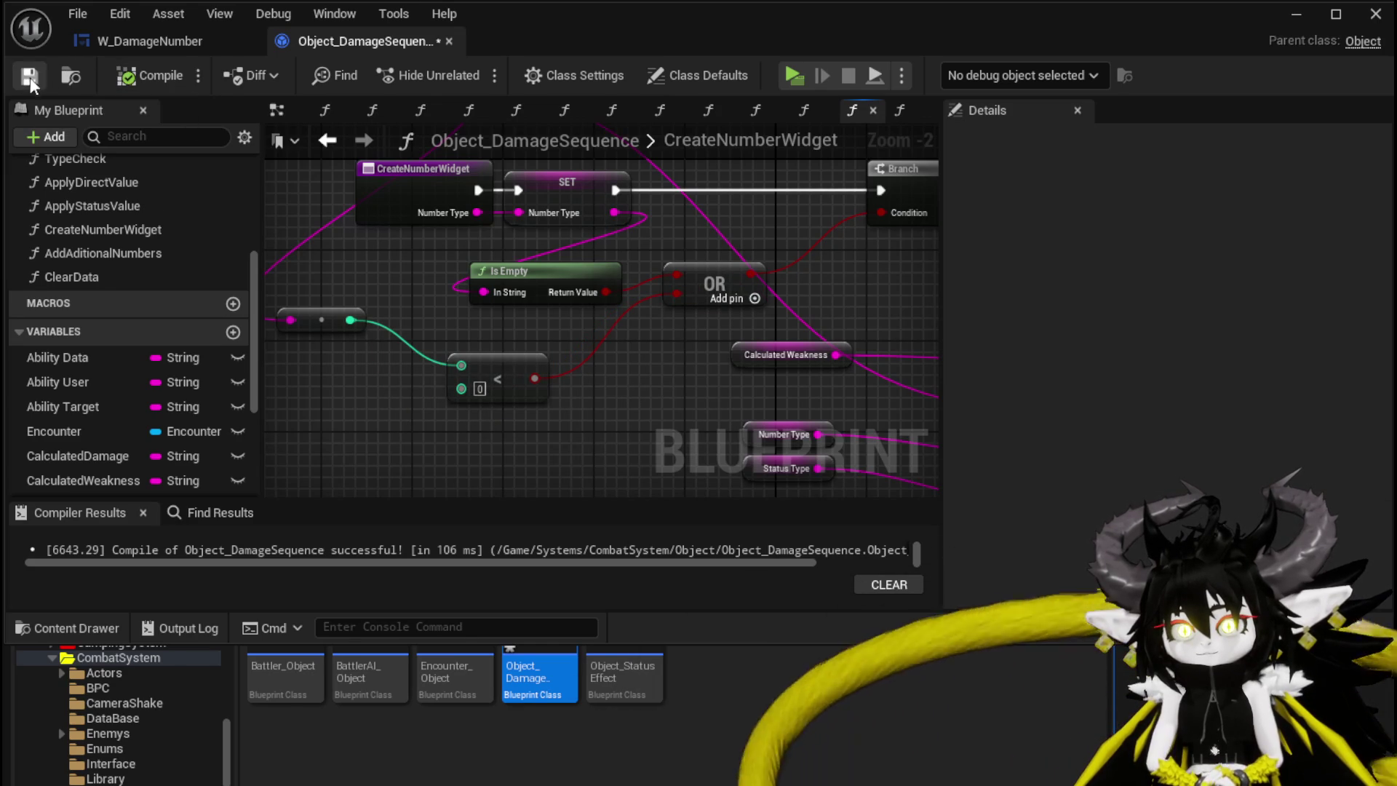
click(1294, 15)
Run a Standalone combat test against the slime playing Echo Buff, then stop and save all
click(458, 72)
key(w)
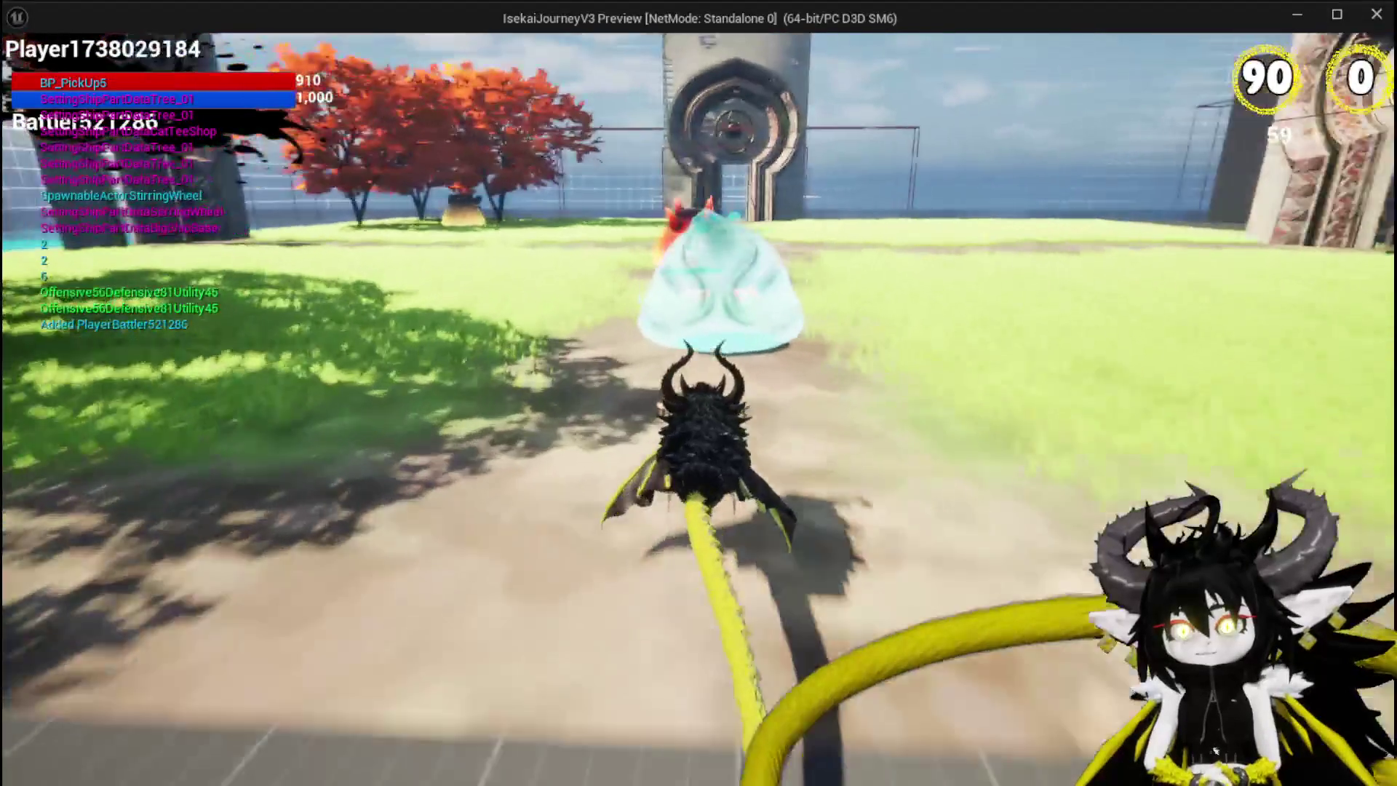
key(w)
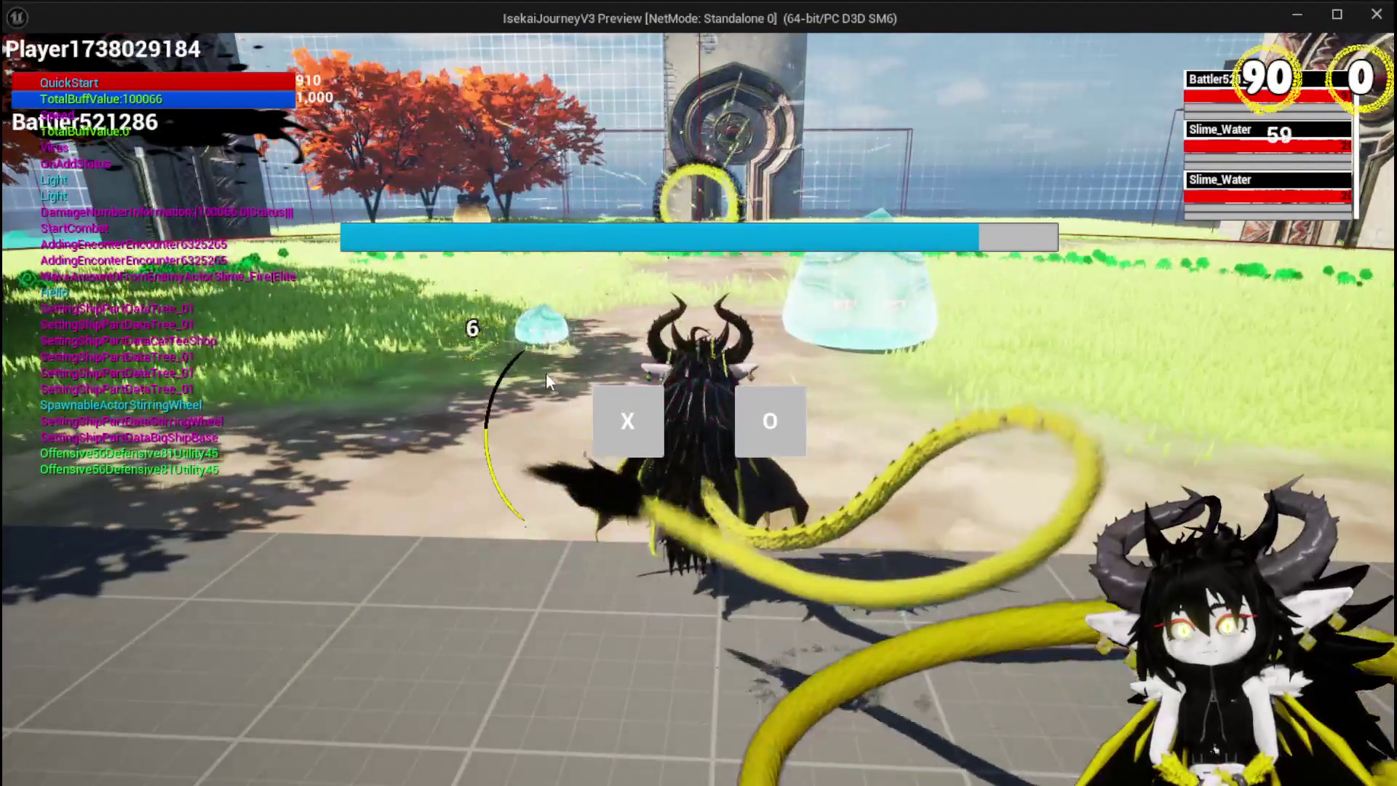
click(630, 389)
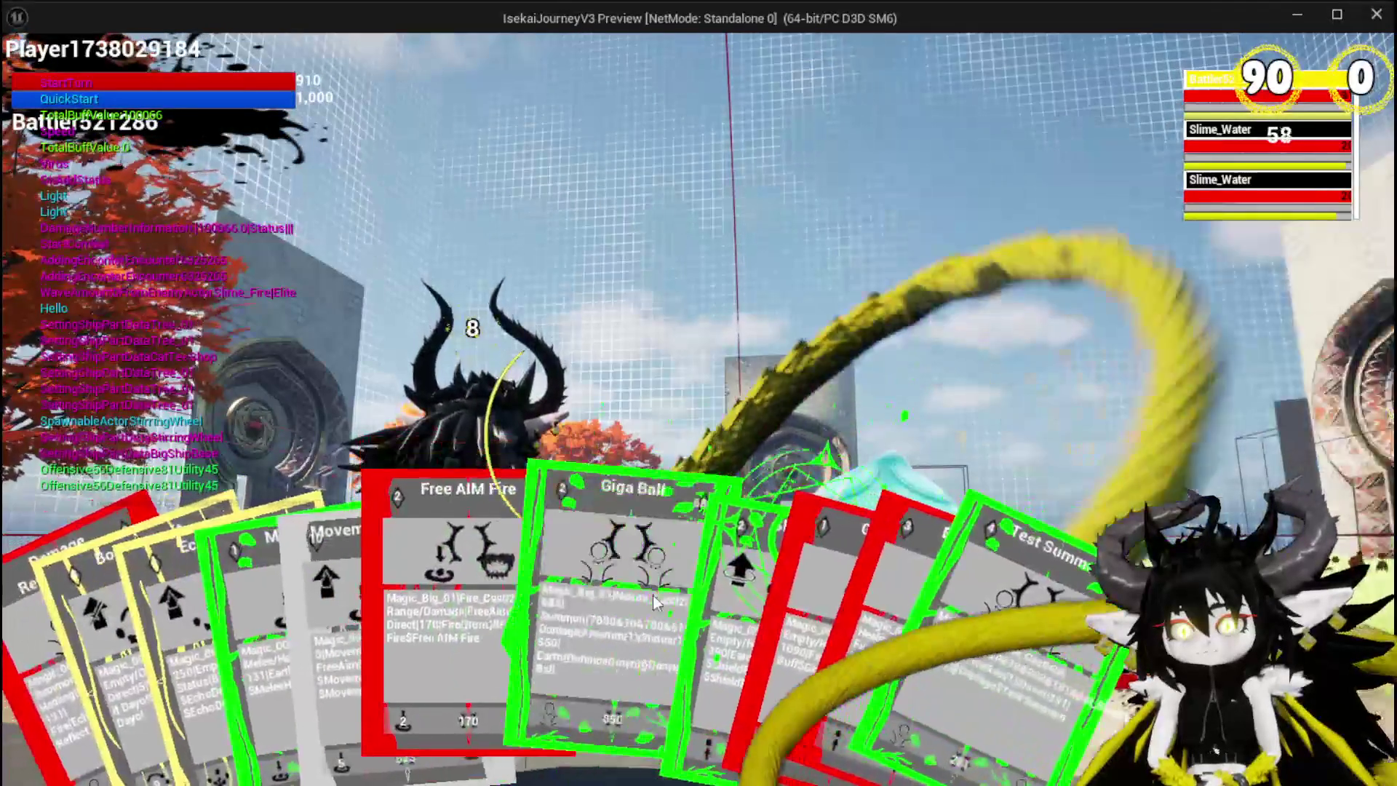
click(604, 583)
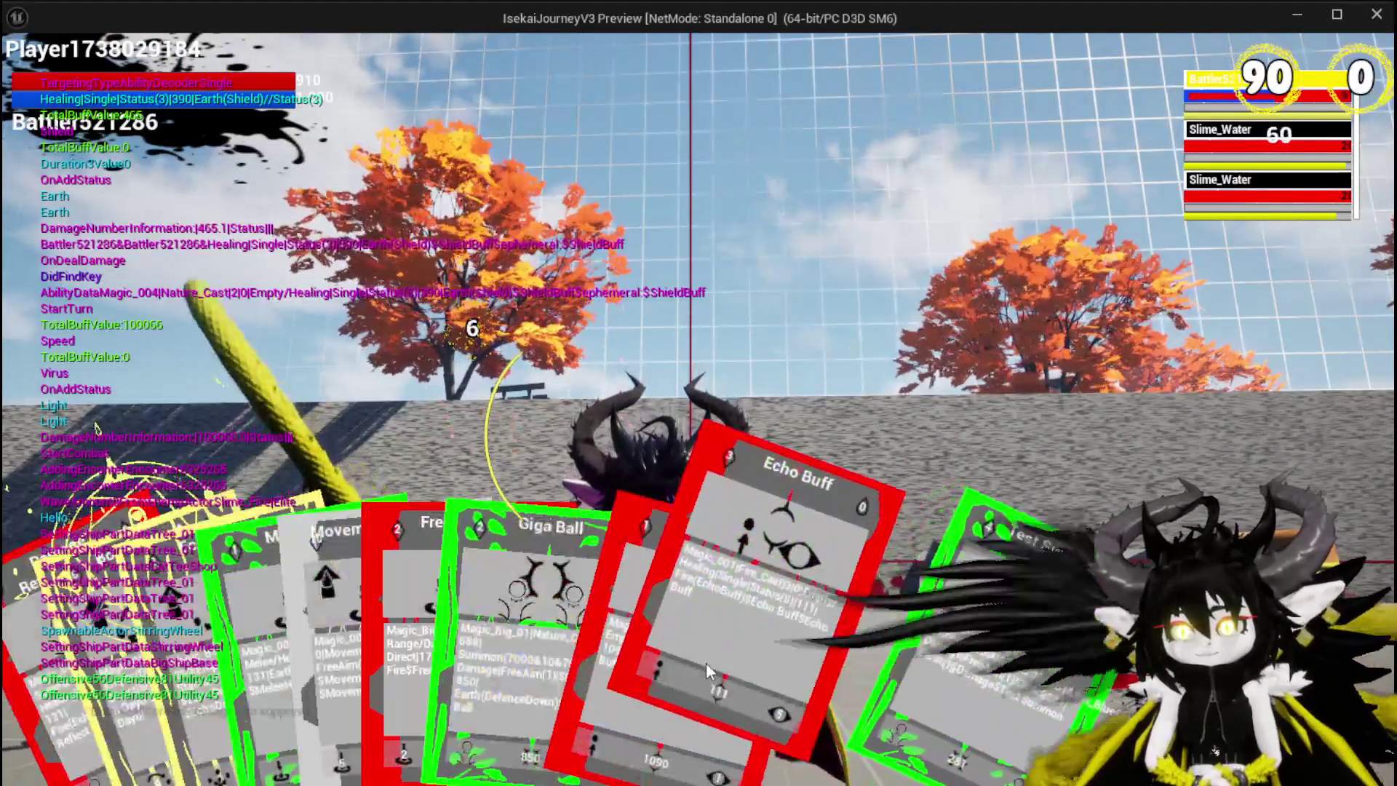
click(706, 662)
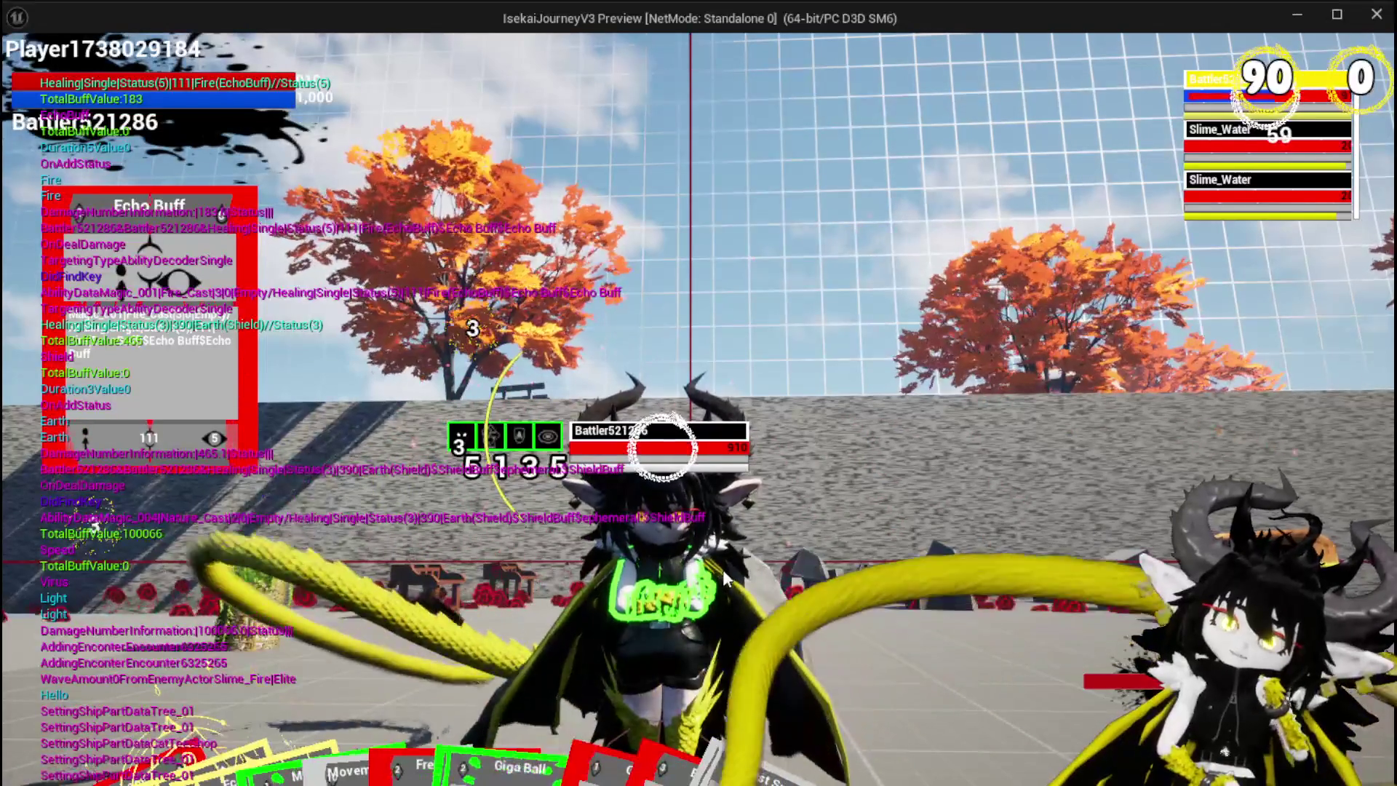
key(Escape)
key(ctrl+s)
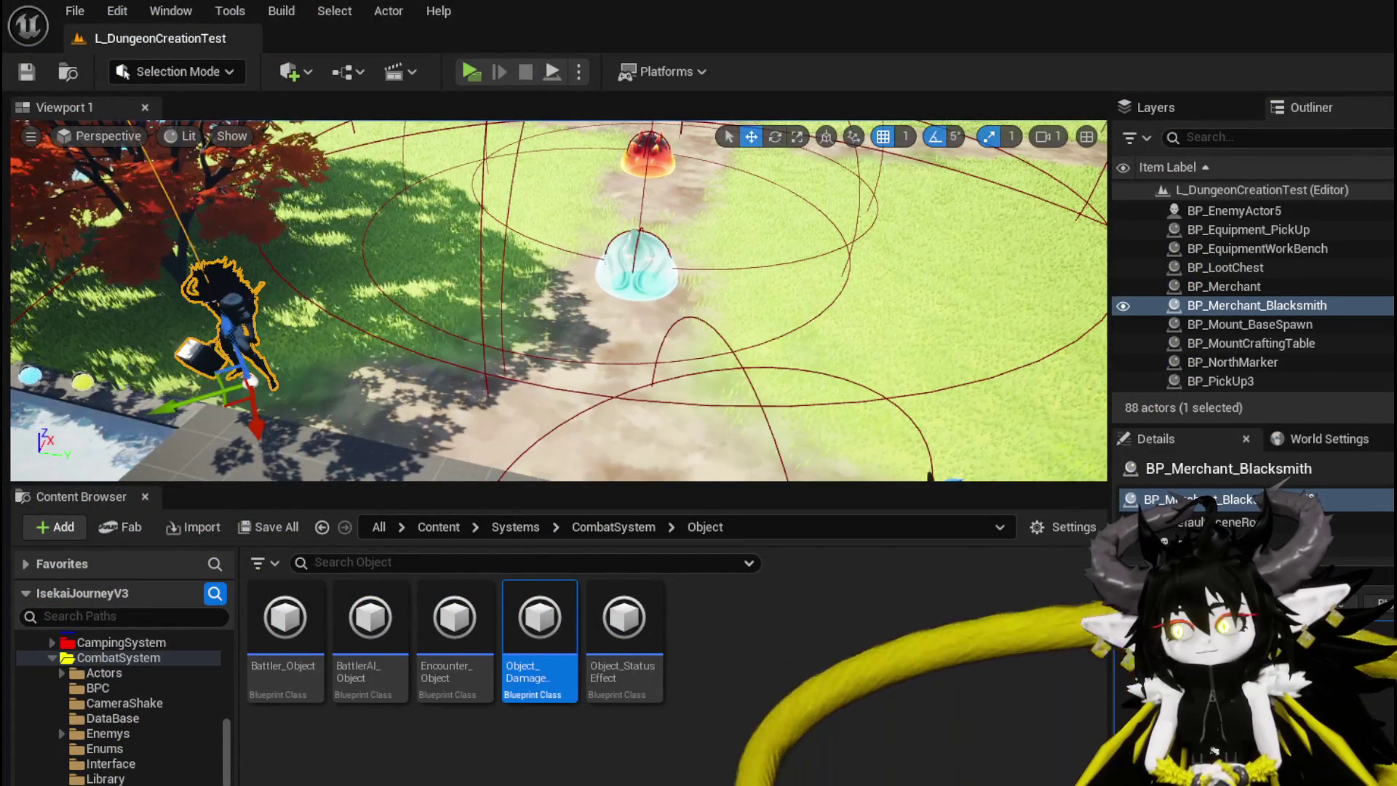
Feed Calculated Damage into Append pin I instead of Status Value, save, and return to the level
key(alt+Tab)
mouse_move(625, 443)
mouse_down()
mouse_move(452, 405)
mouse_move(389, 313)
mouse_up()
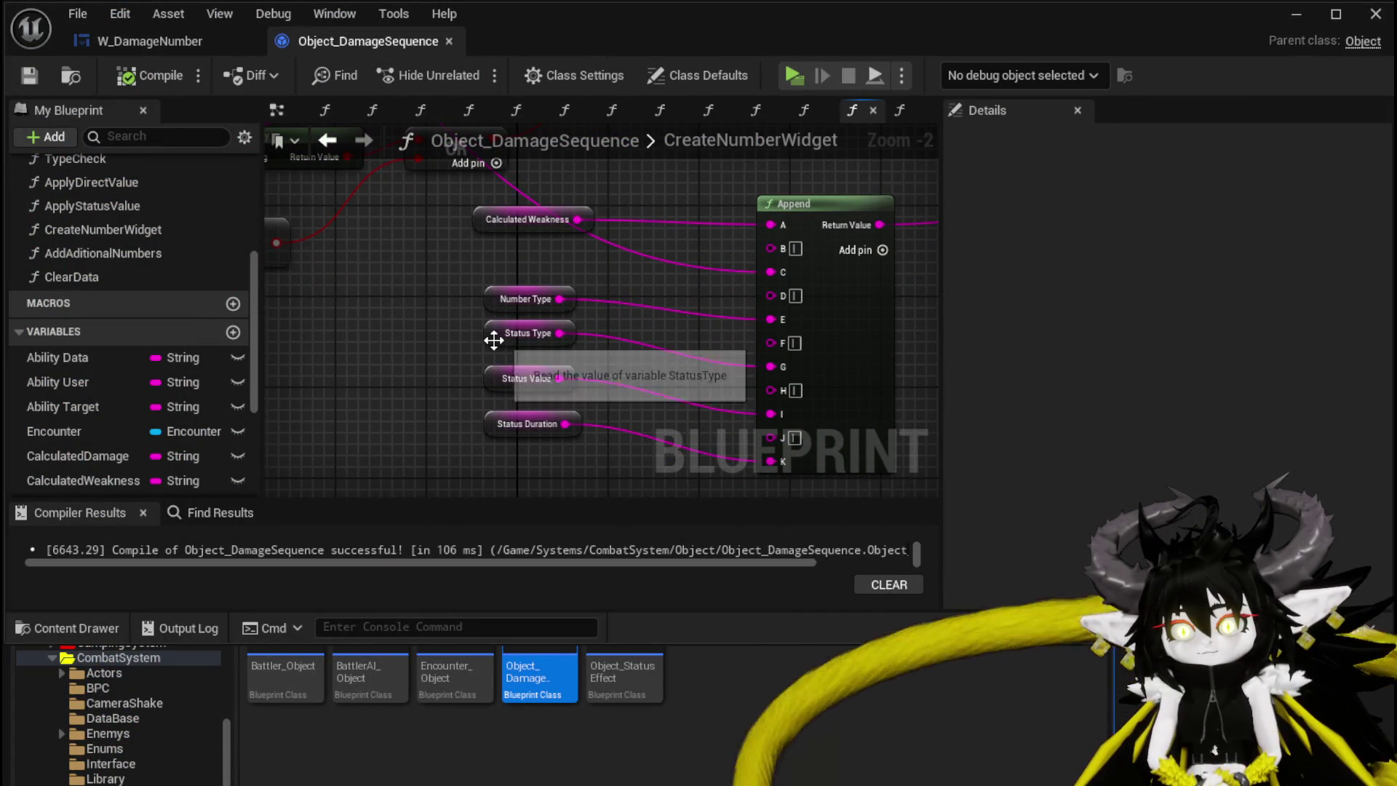
mouse_move(453, 385)
mouse_down()
mouse_move(428, 351)
mouse_move(498, 596)
mouse_move(589, 689)
mouse_move(457, 178)
mouse_up()
mouse_move(334, 179)
mouse_down()
mouse_move(488, 320)
mouse_move(313, 317)
mouse_move(379, 322)
mouse_move(326, 308)
mouse_up()
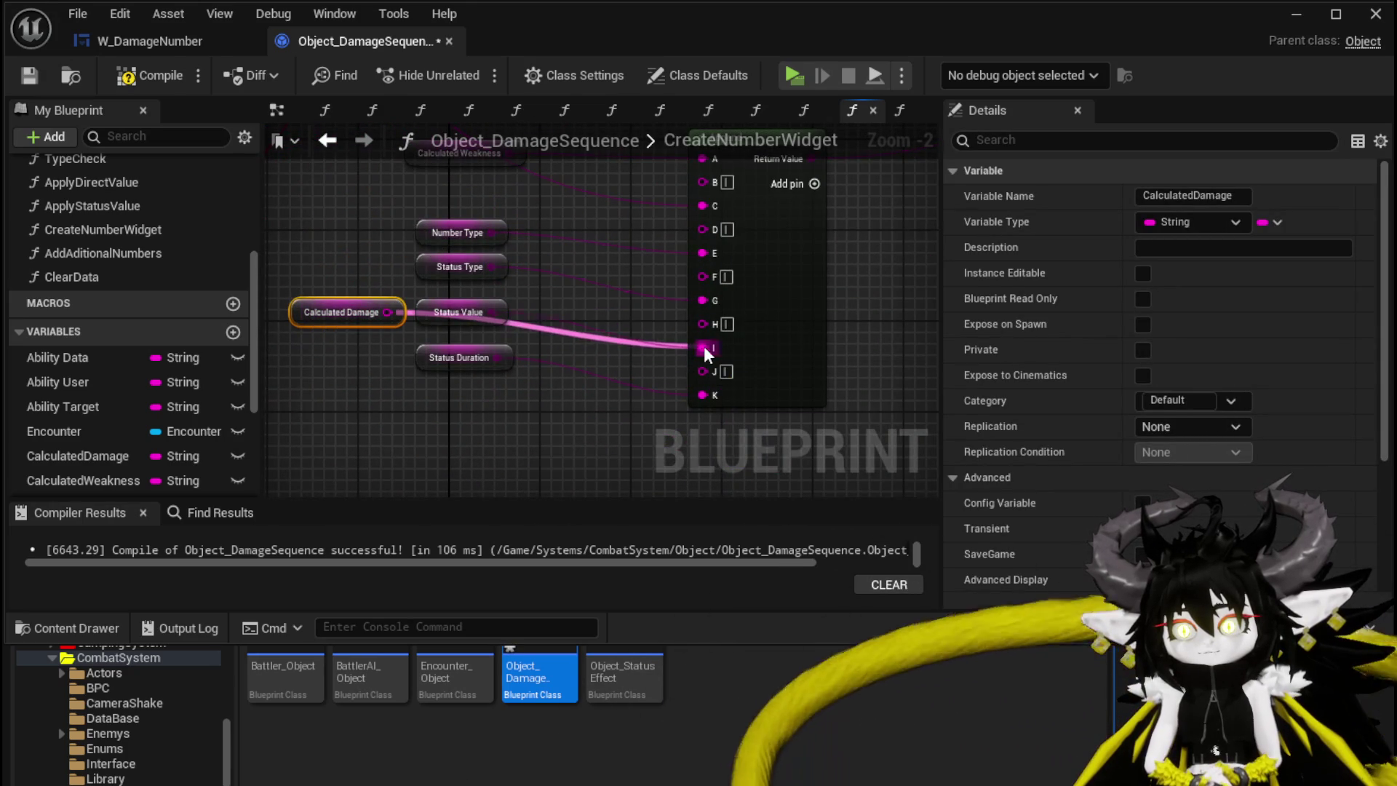
drag(701, 346, 701, 347)
click(506, 428)
click(39, 74)
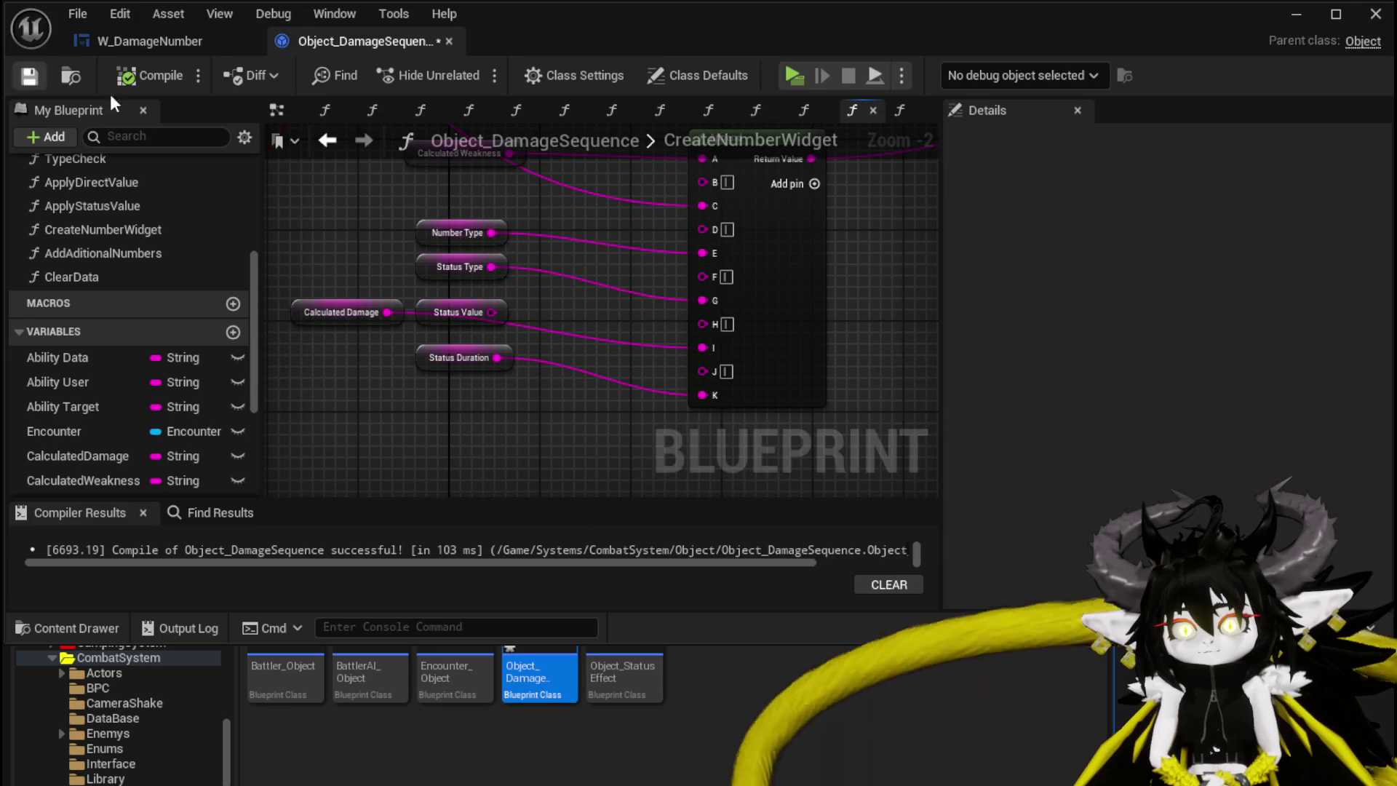
click(1297, 14)
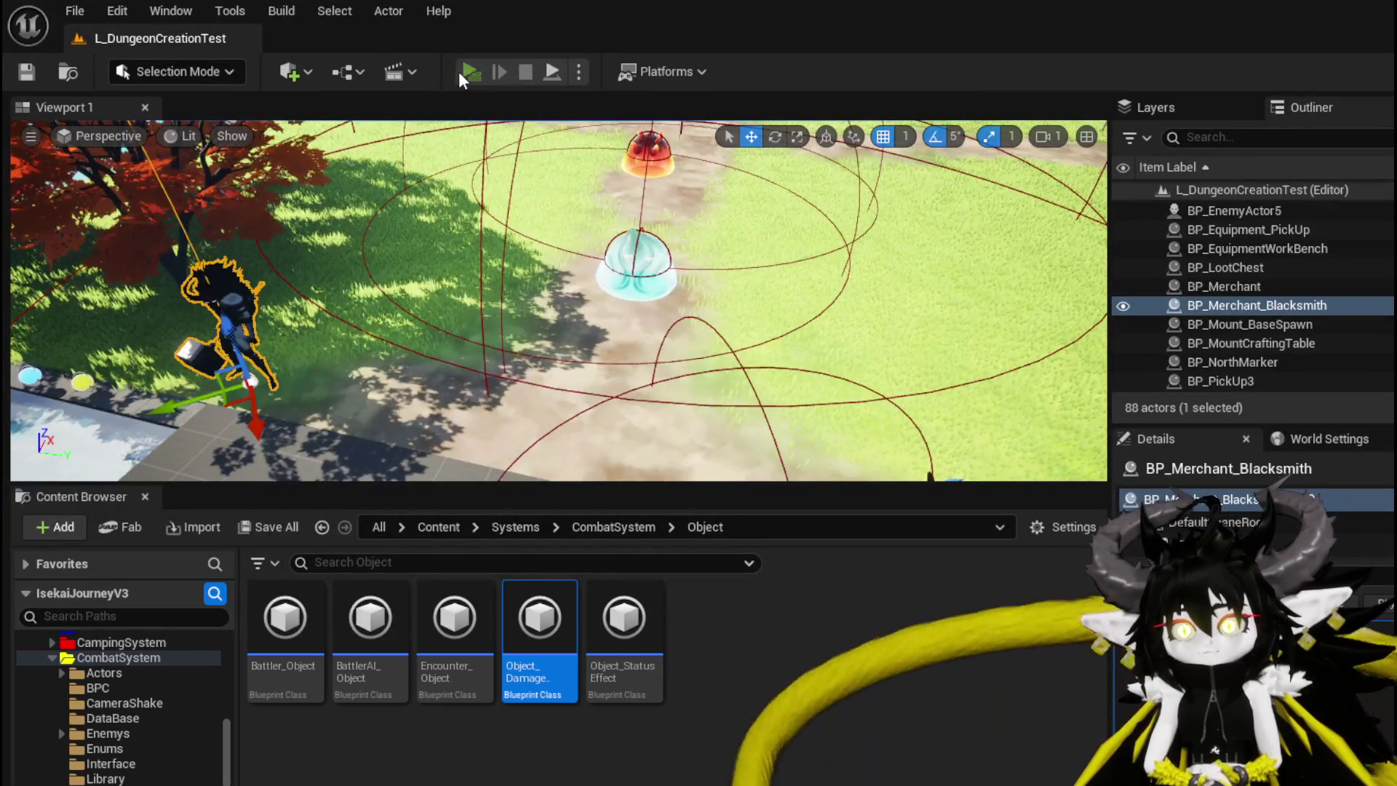
Play-test the level: reach the slime, start the turn, and play the Shield Buff and Echo Buff cards
click(461, 72)
key(w)
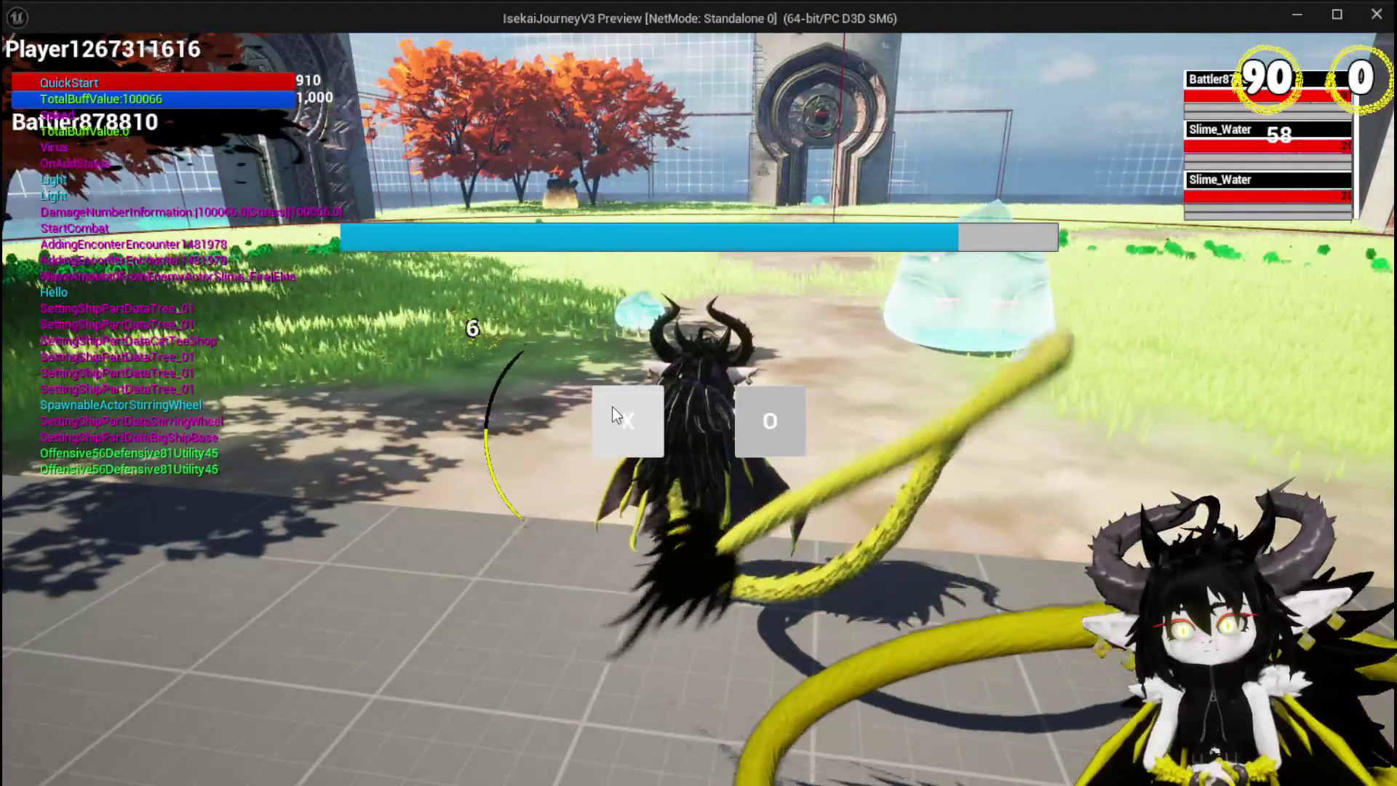
click(605, 408)
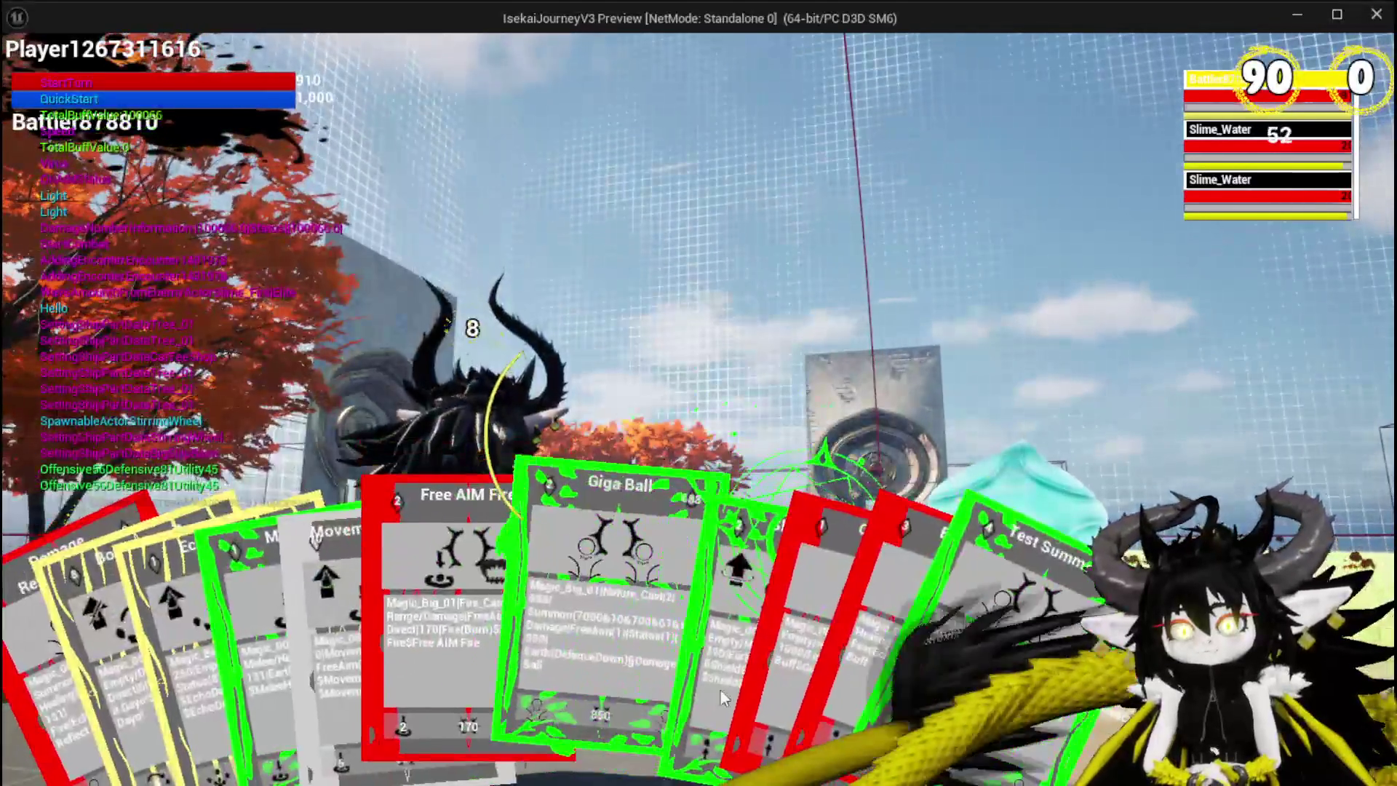
click(658, 668)
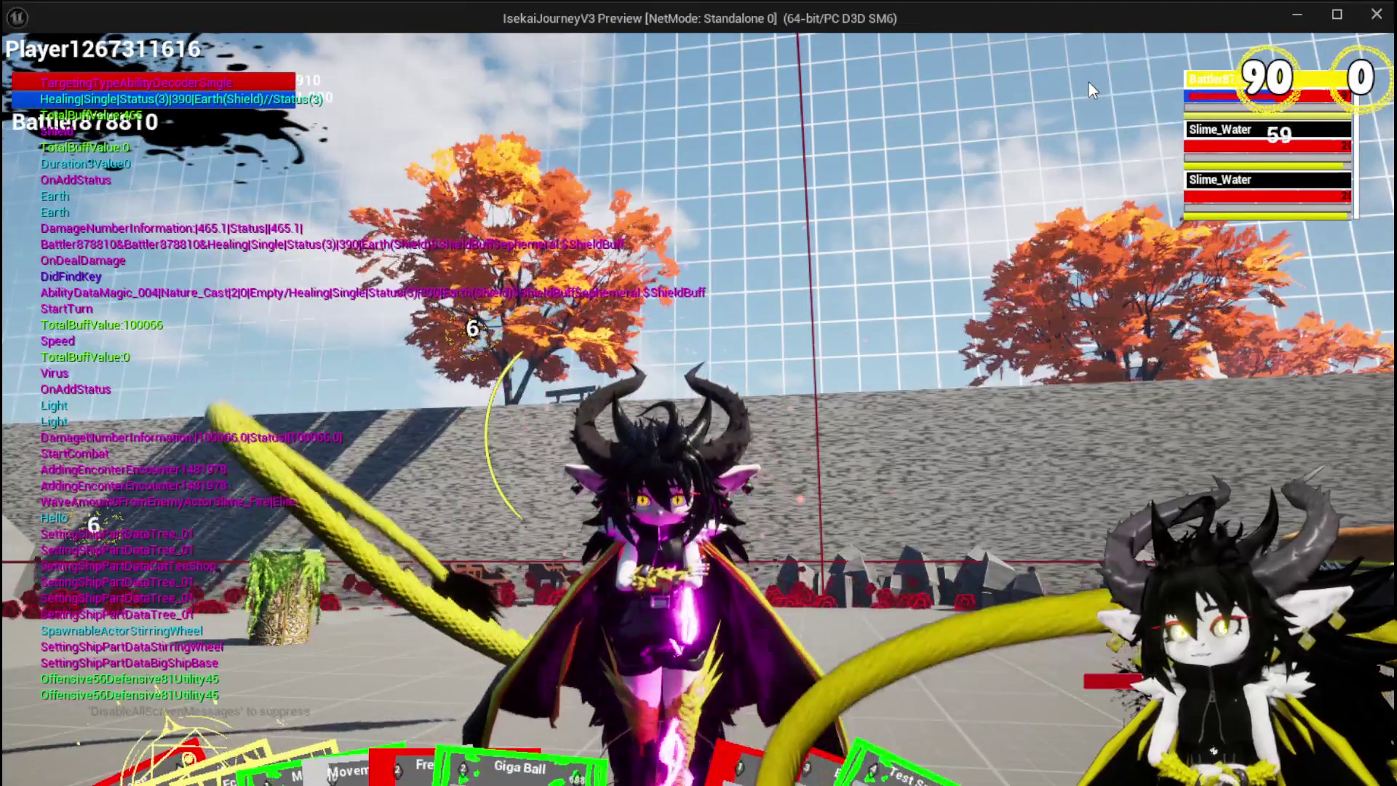
mouse_move(1257, 82)
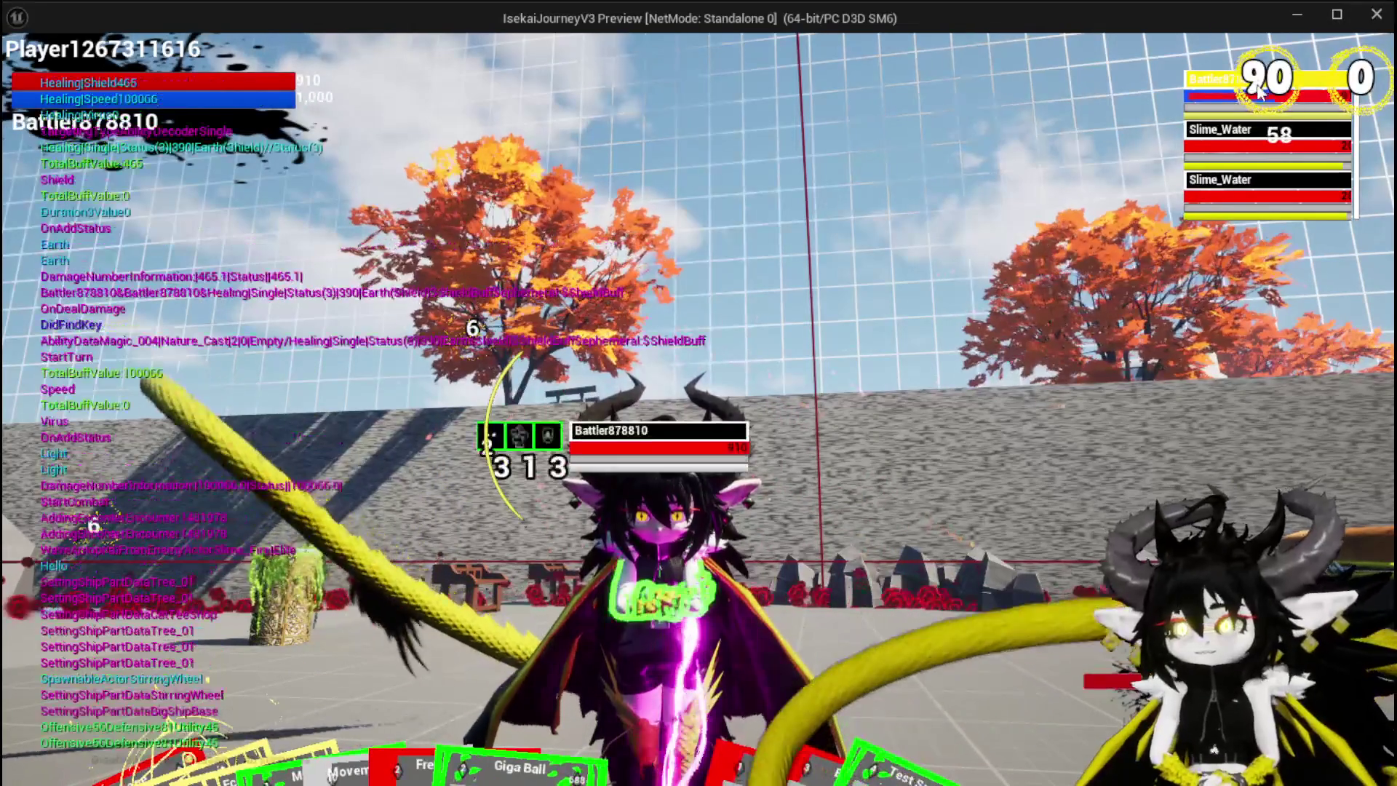
mouse_move(905, 775)
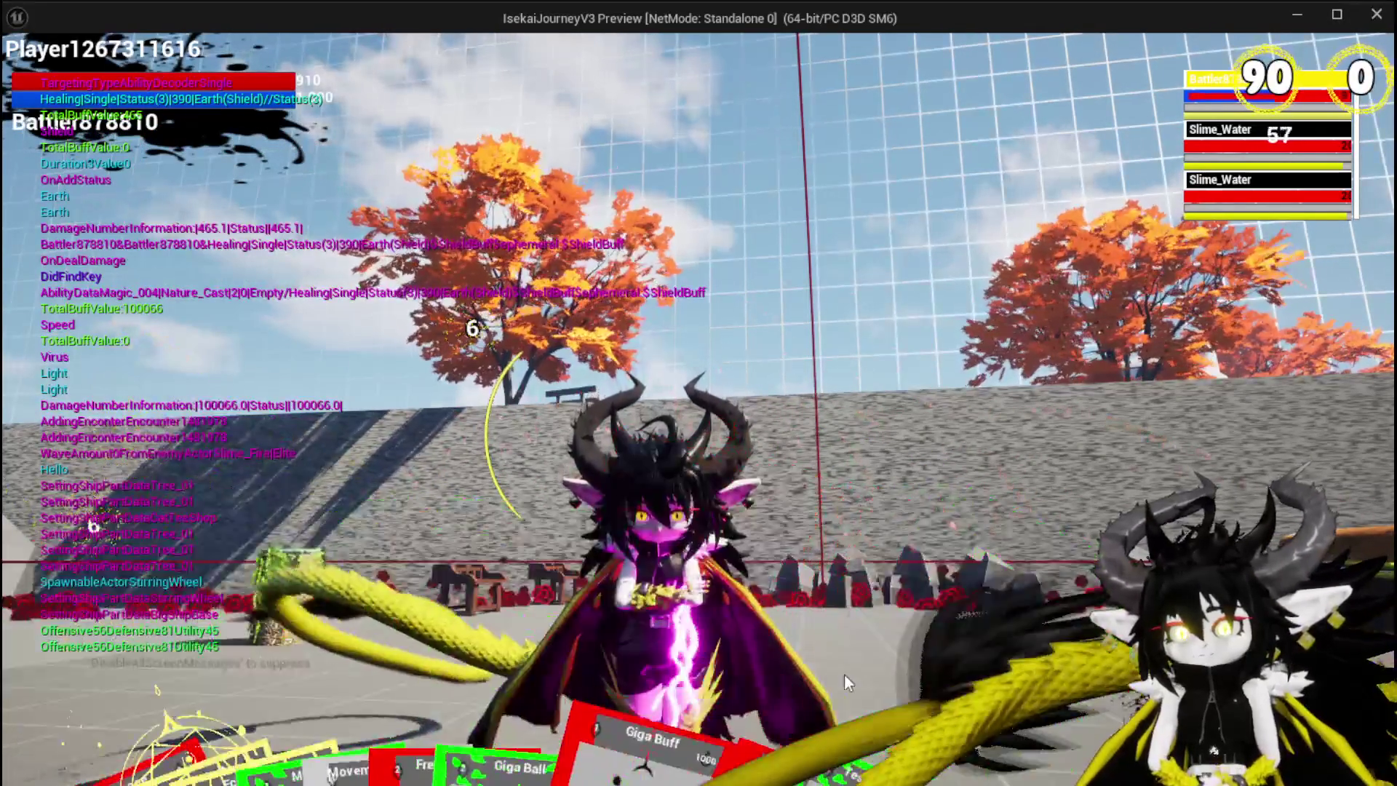
mouse_move(844, 673)
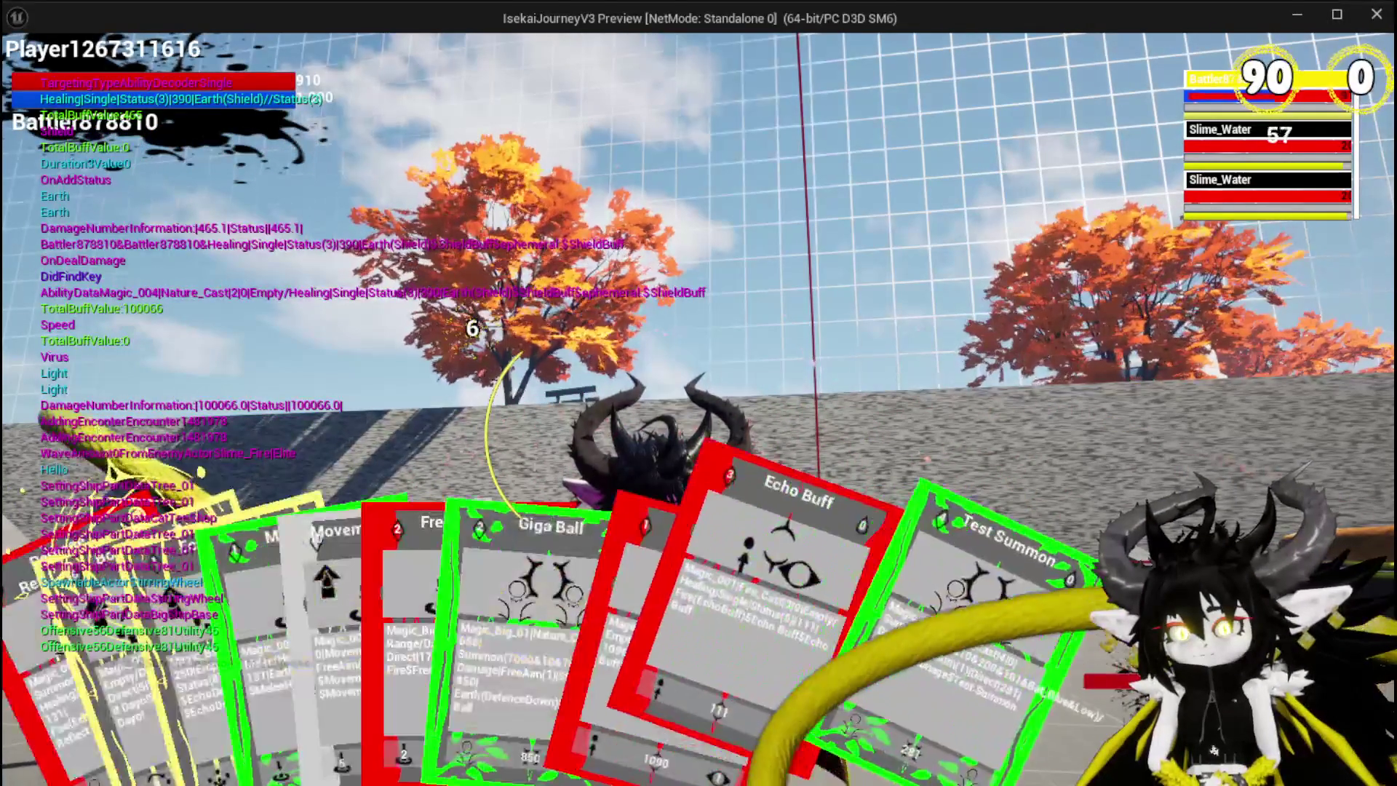
click(761, 641)
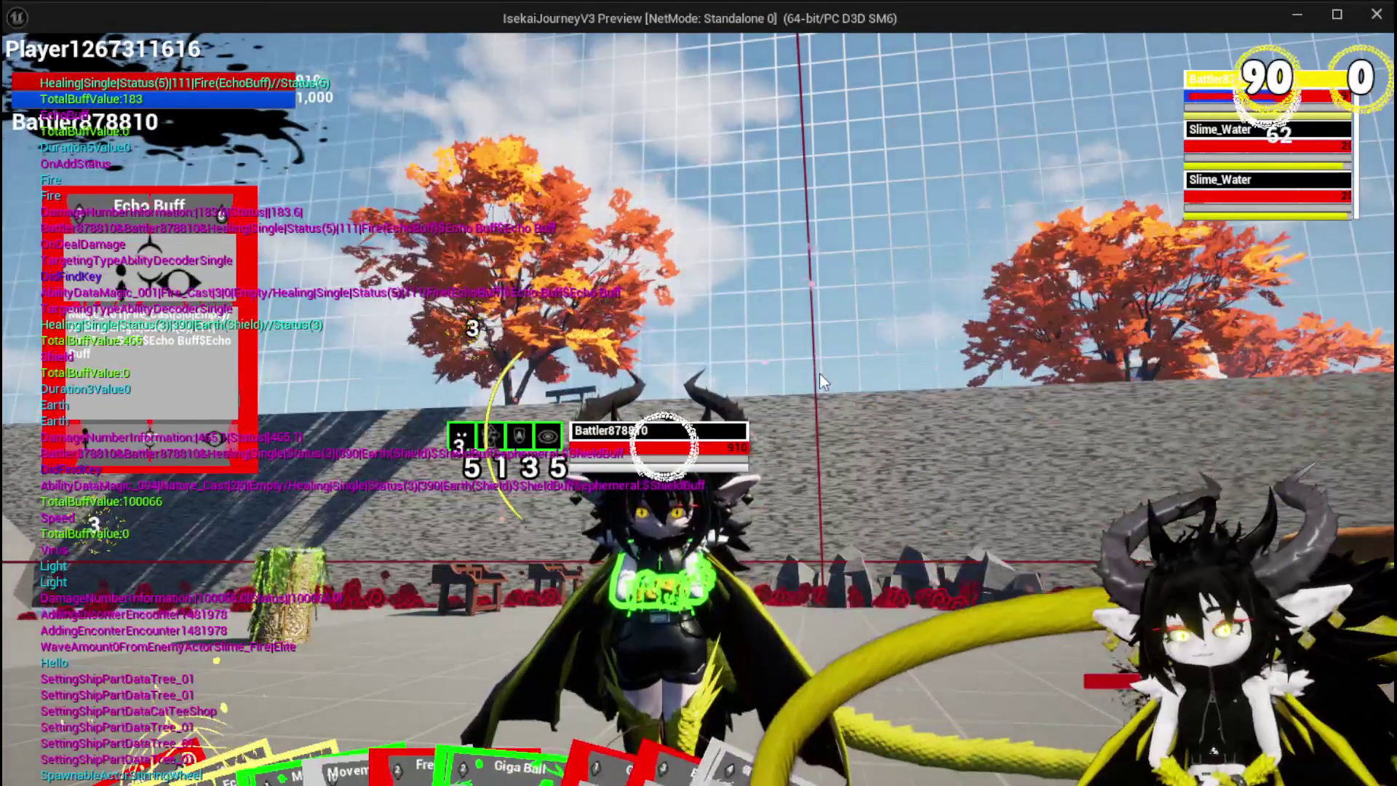
Stop the play session, save all packages, and return to the Object_DamageSequence blueprint
key(Escape)
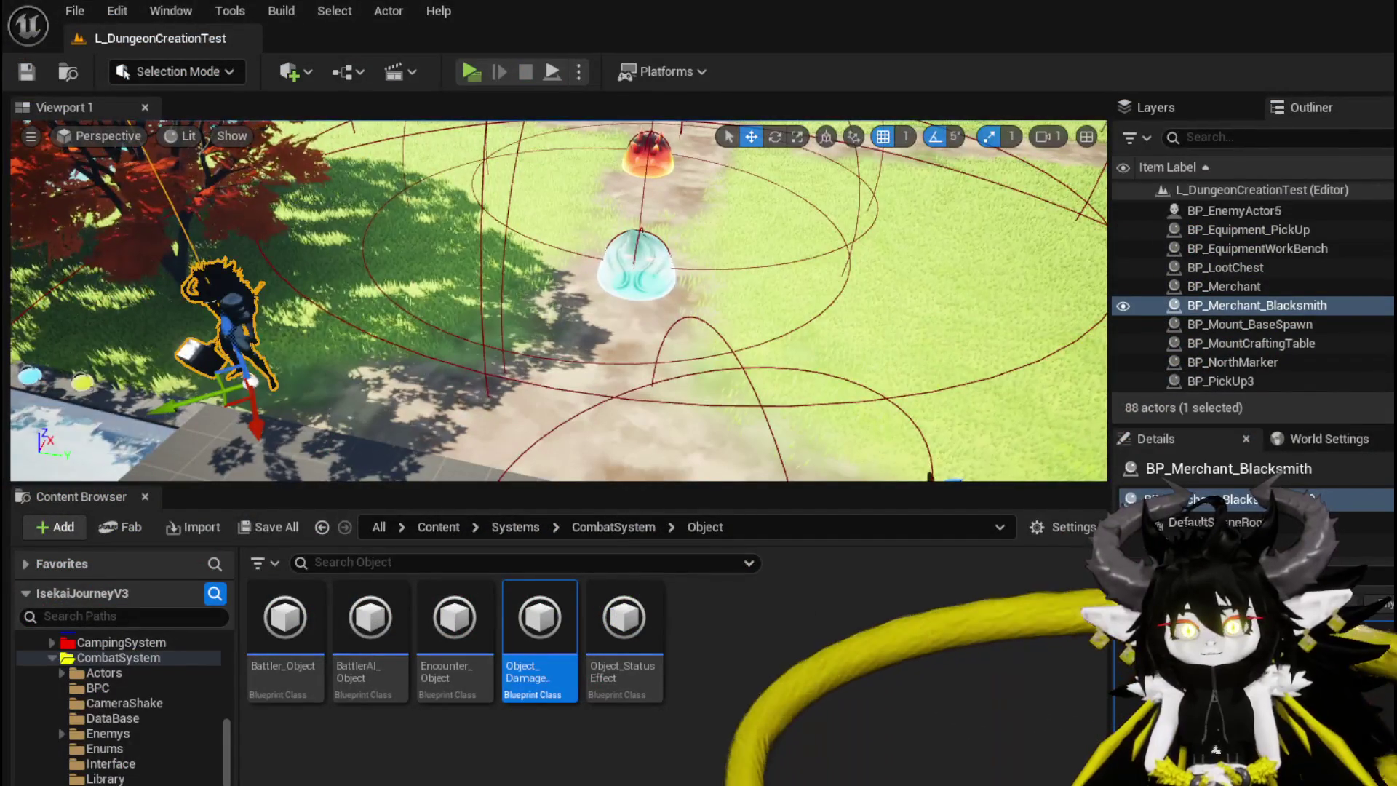
key(ctrl+s)
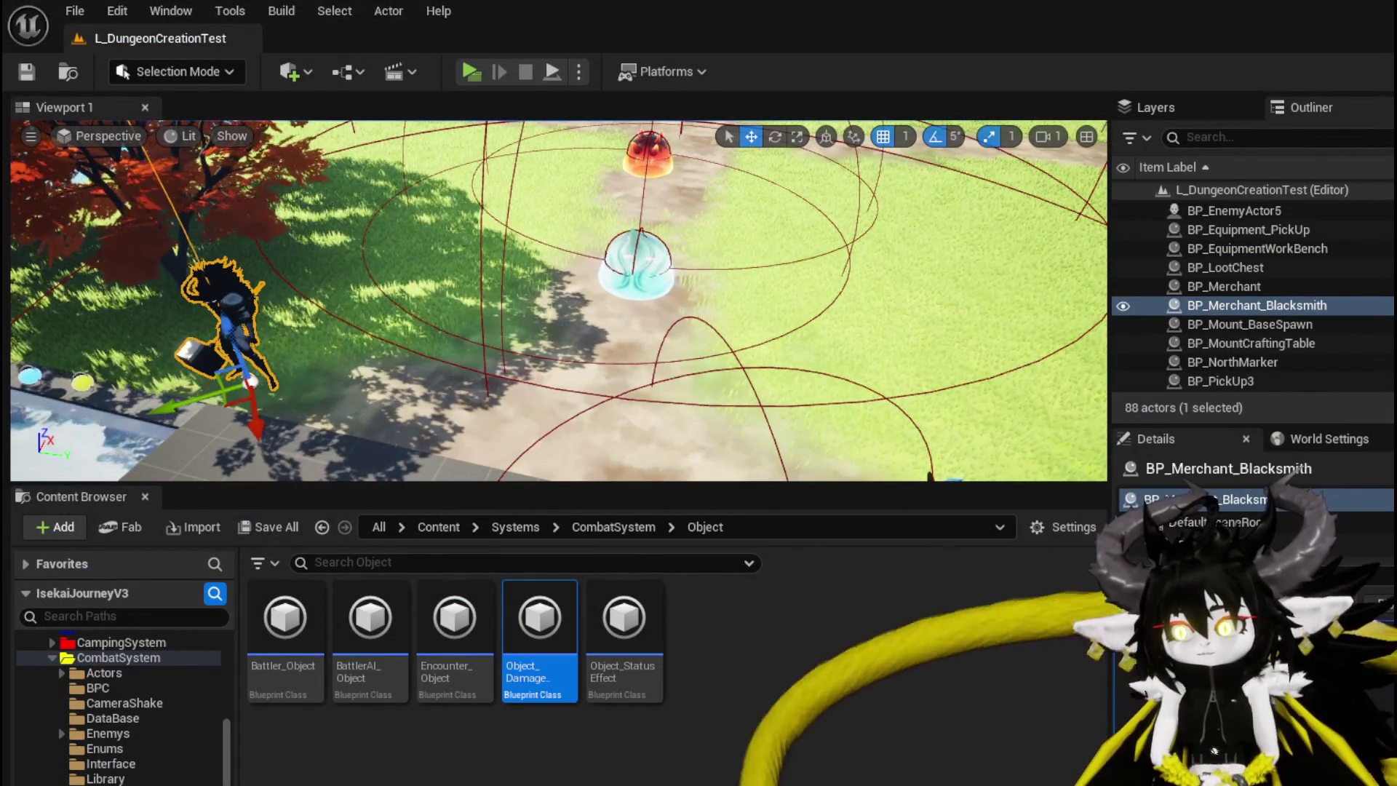
key(alt+Tab)
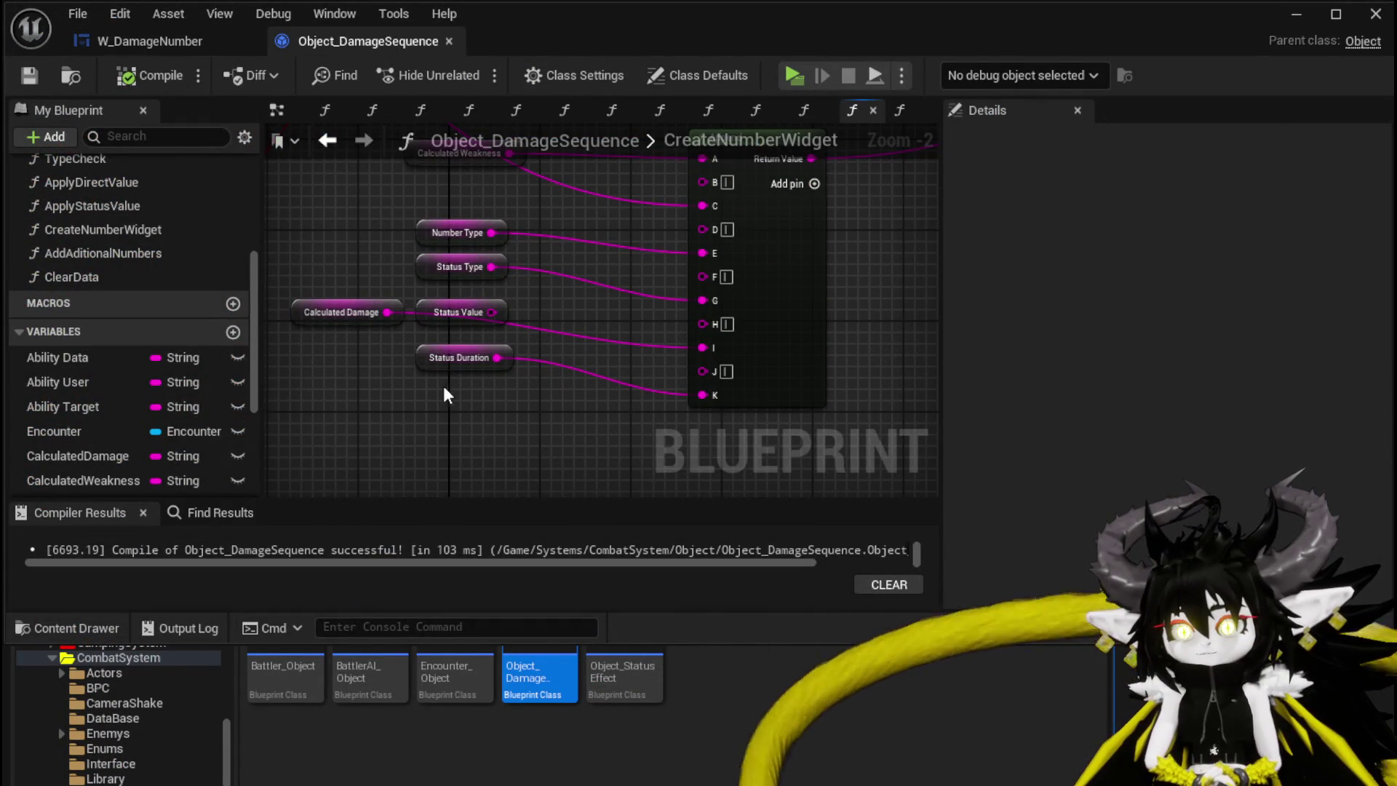
Move the Status Duration node and reposition the Calculated Damage and Status Value nodes
mouse_move(457, 367)
mouse_down()
mouse_move(480, 418)
mouse_move(451, 394)
mouse_up()
click(524, 367)
mouse_move(371, 339)
mouse_down()
mouse_move(420, 315)
mouse_move(473, 326)
mouse_up()
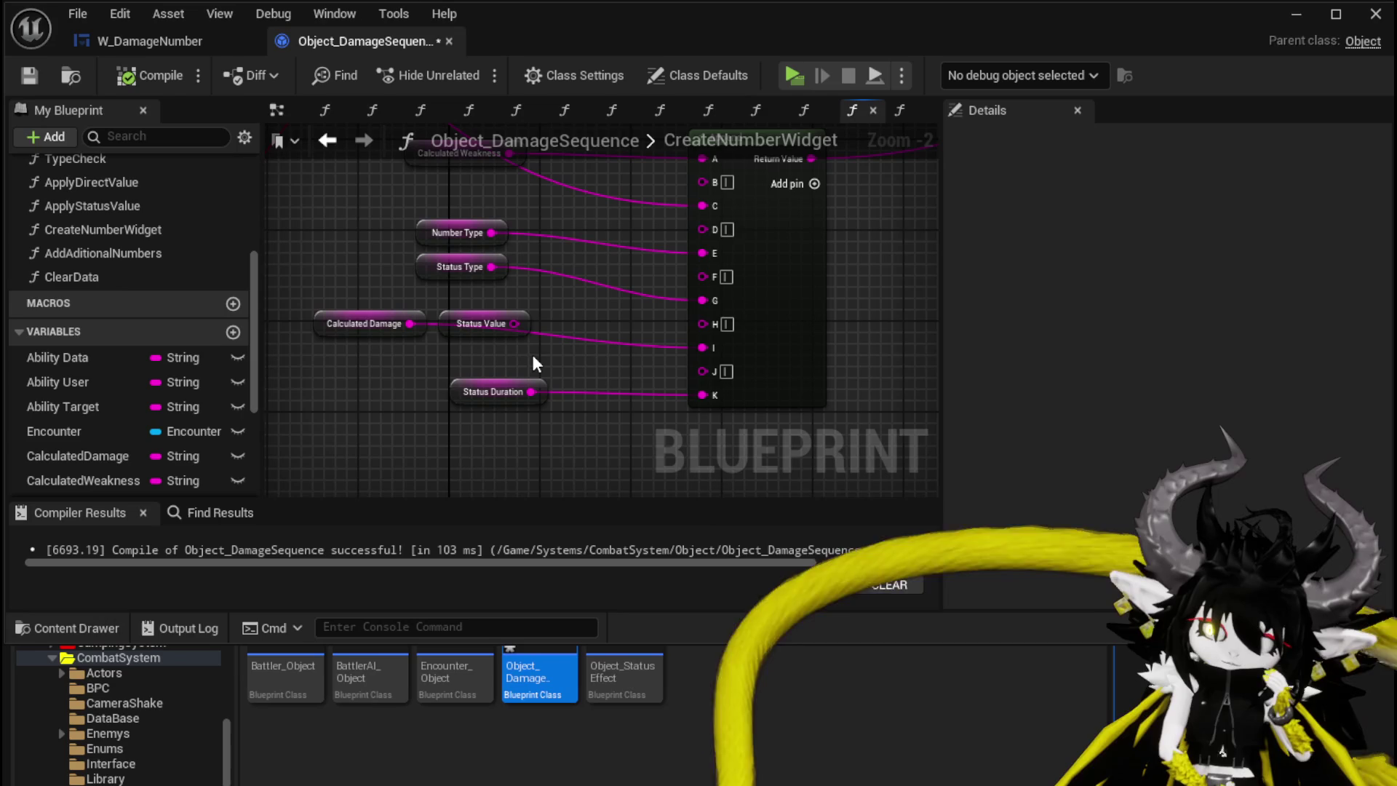
Inspect the SET nodes in the ClearData function graph and save the blueprint
double_click(138, 279)
mouse_move(637, 354)
mouse_down()
mouse_move(487, 377)
mouse_move(735, 404)
mouse_up()
click(29, 75)
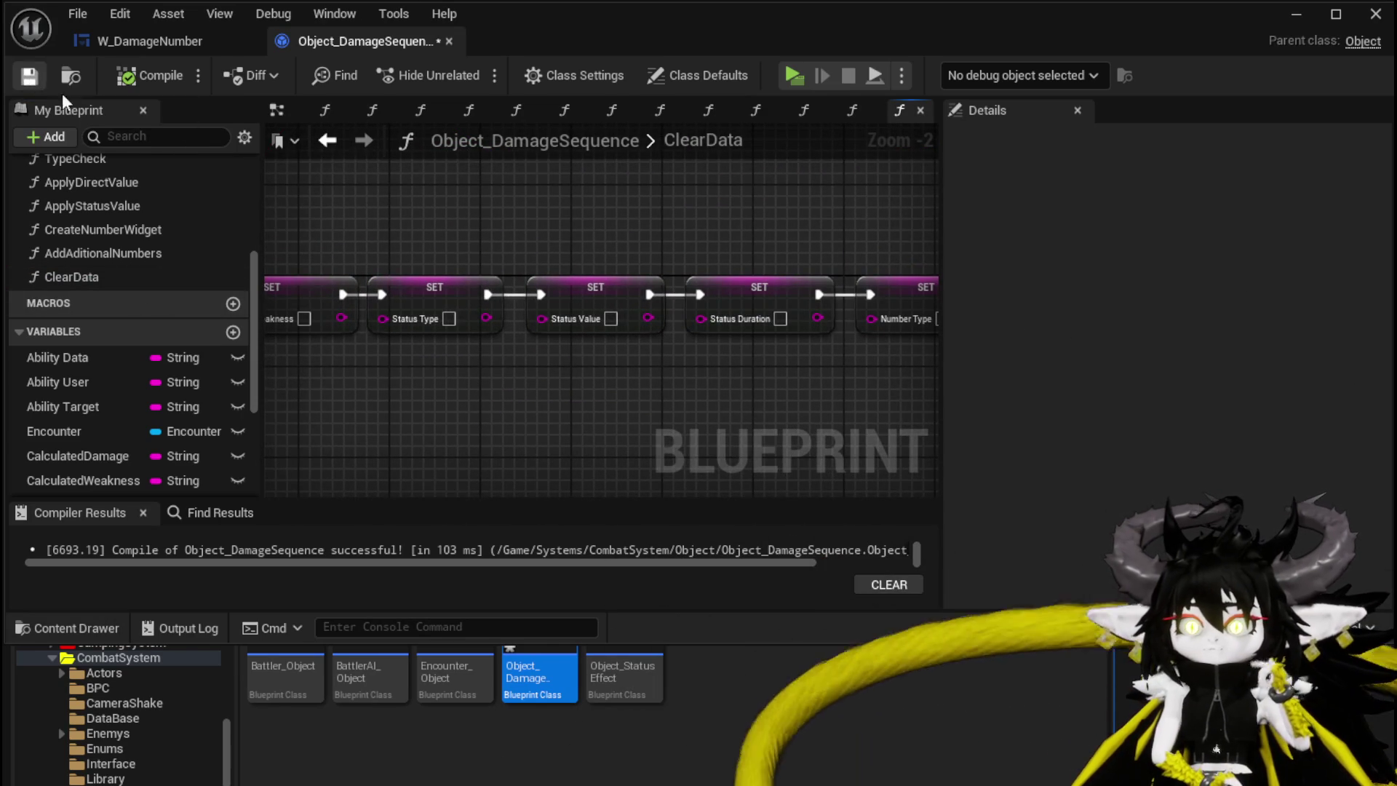
Connect SetData directly to its first SET node, save, and minimize the Blueprint editor
click(327, 141)
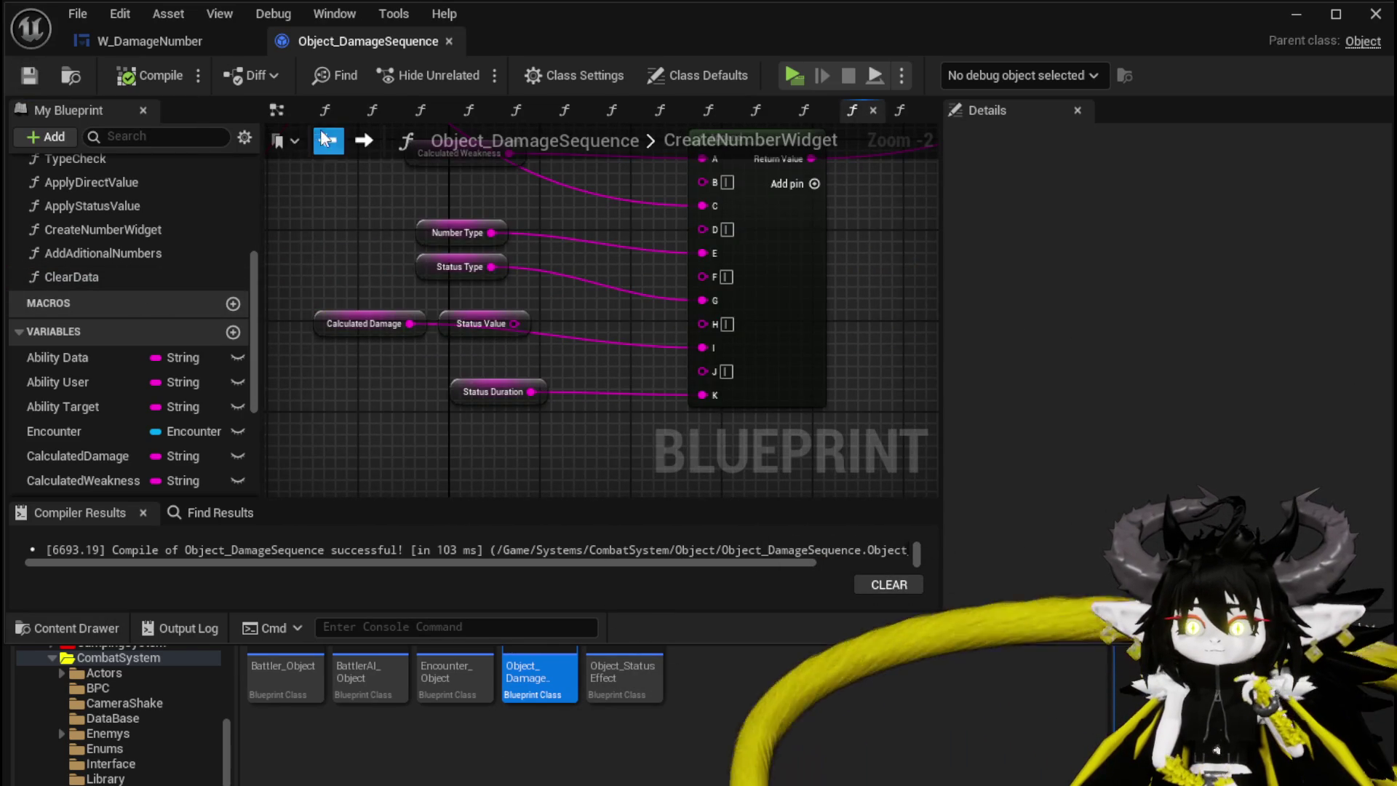
click(323, 139)
drag(676, 350, 678, 349)
click(32, 74)
click(1297, 15)
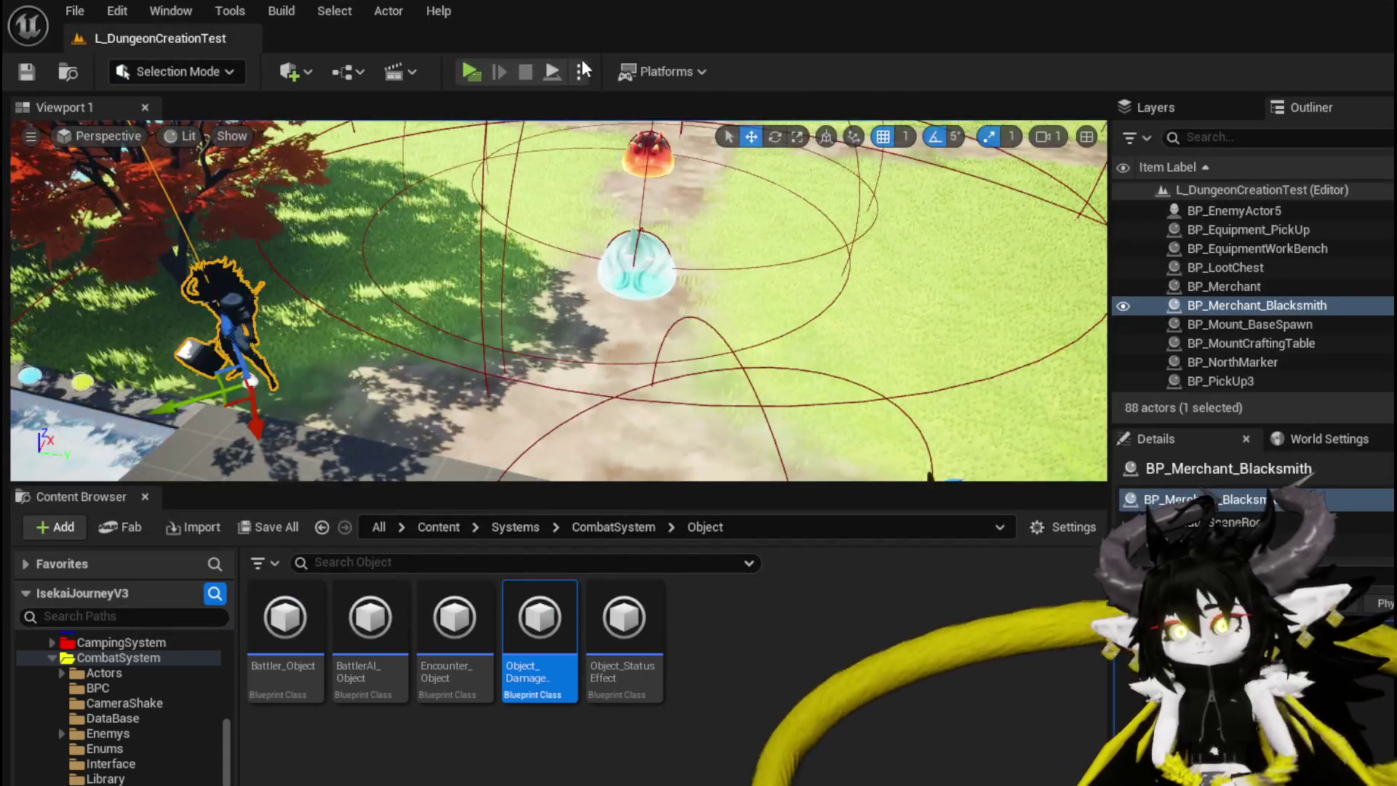
key(alt+p)
key(w)
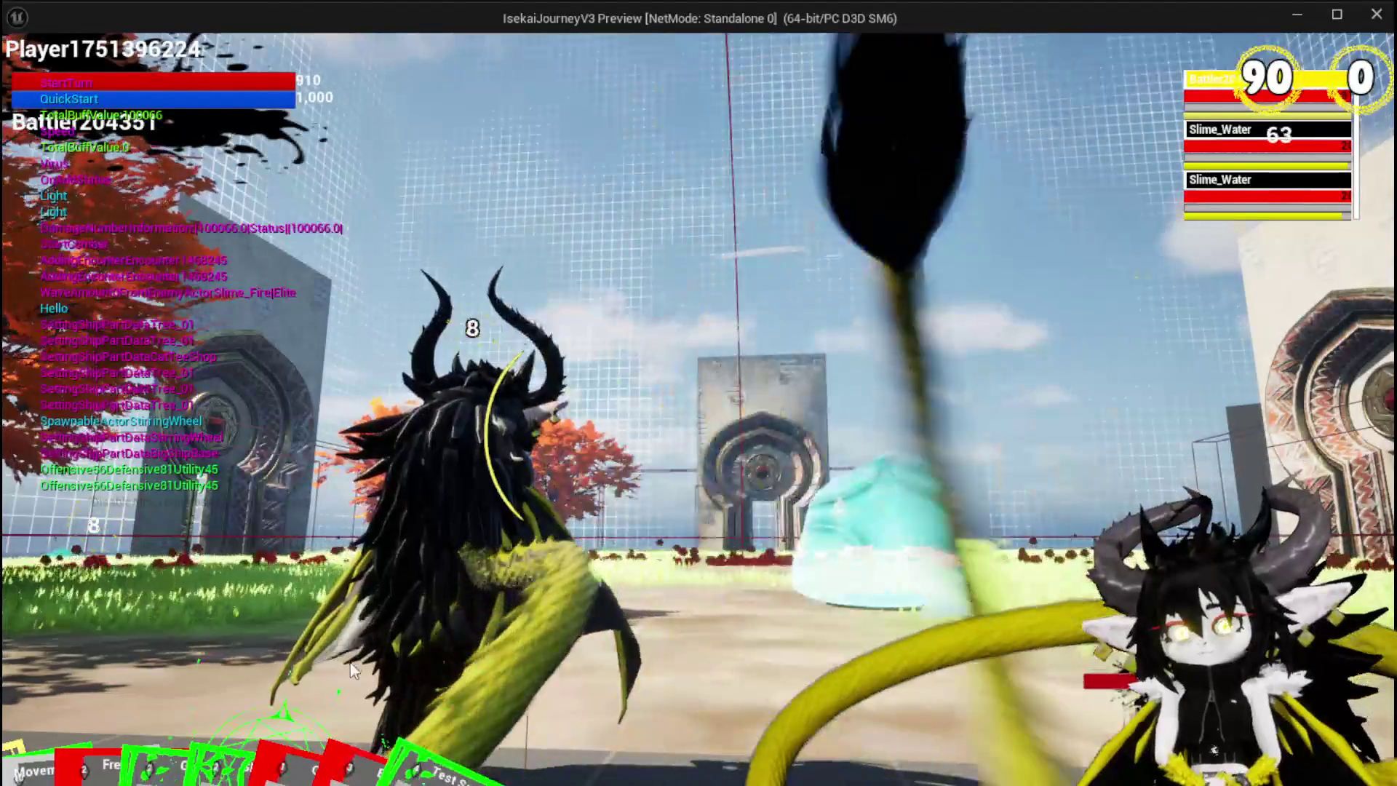
mouse_move(480, 661)
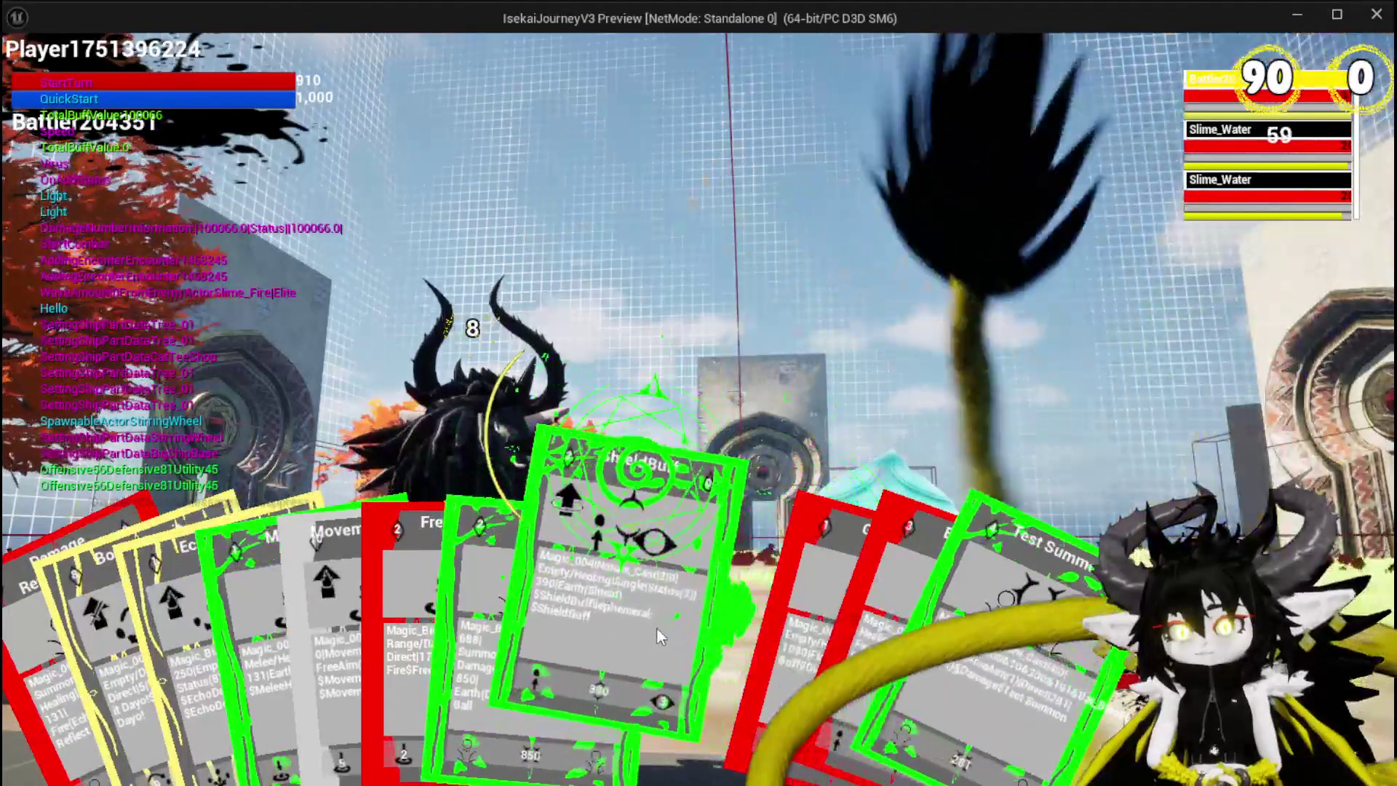
click(614, 647)
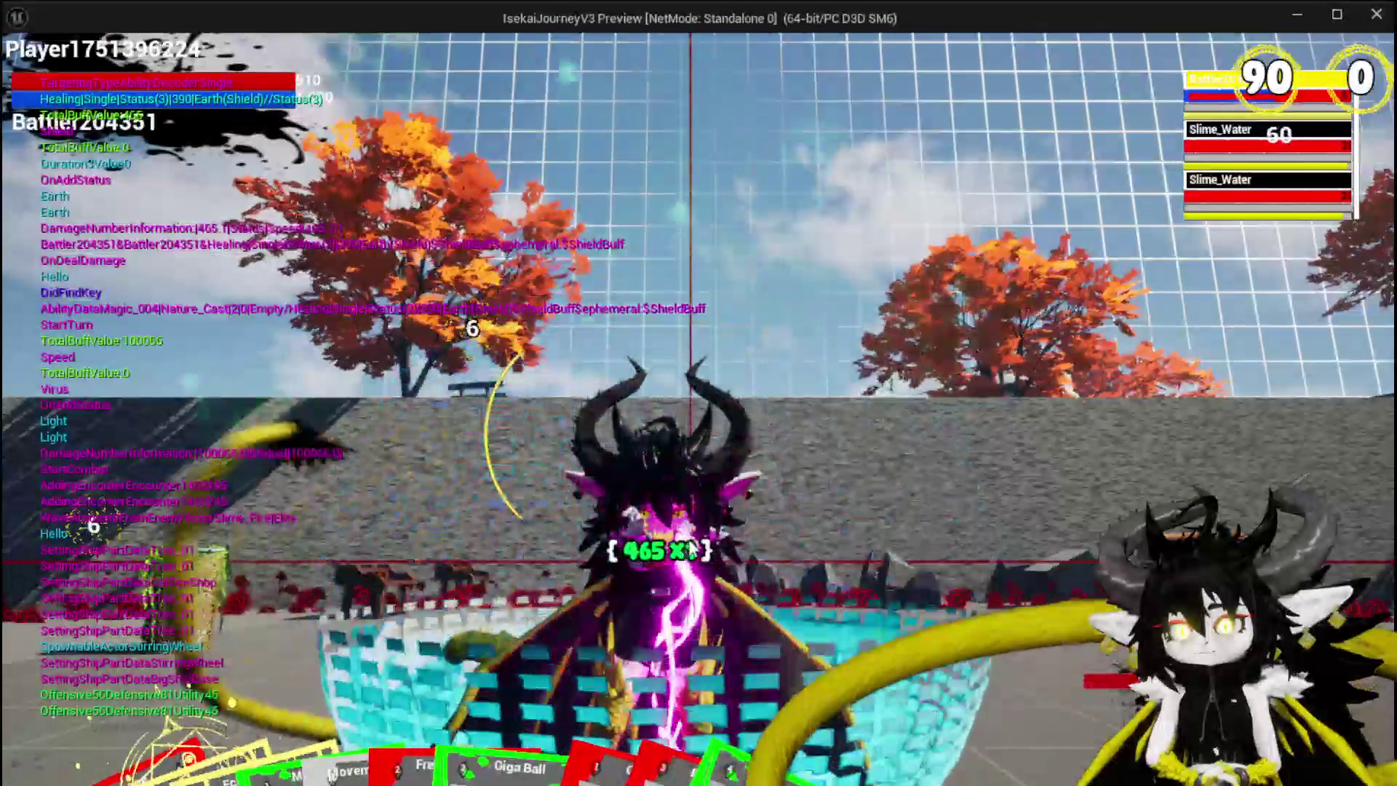
key(Escape)
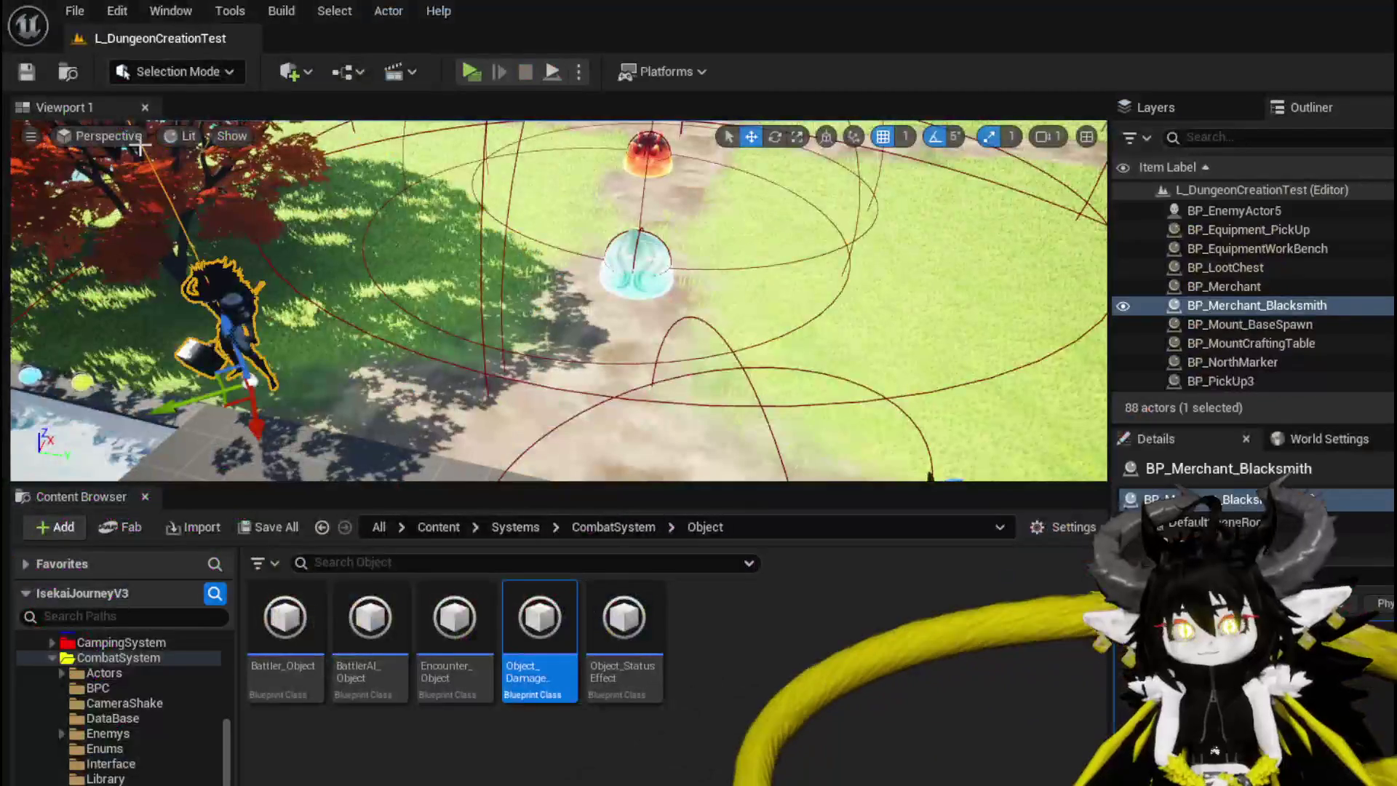
click(26, 72)
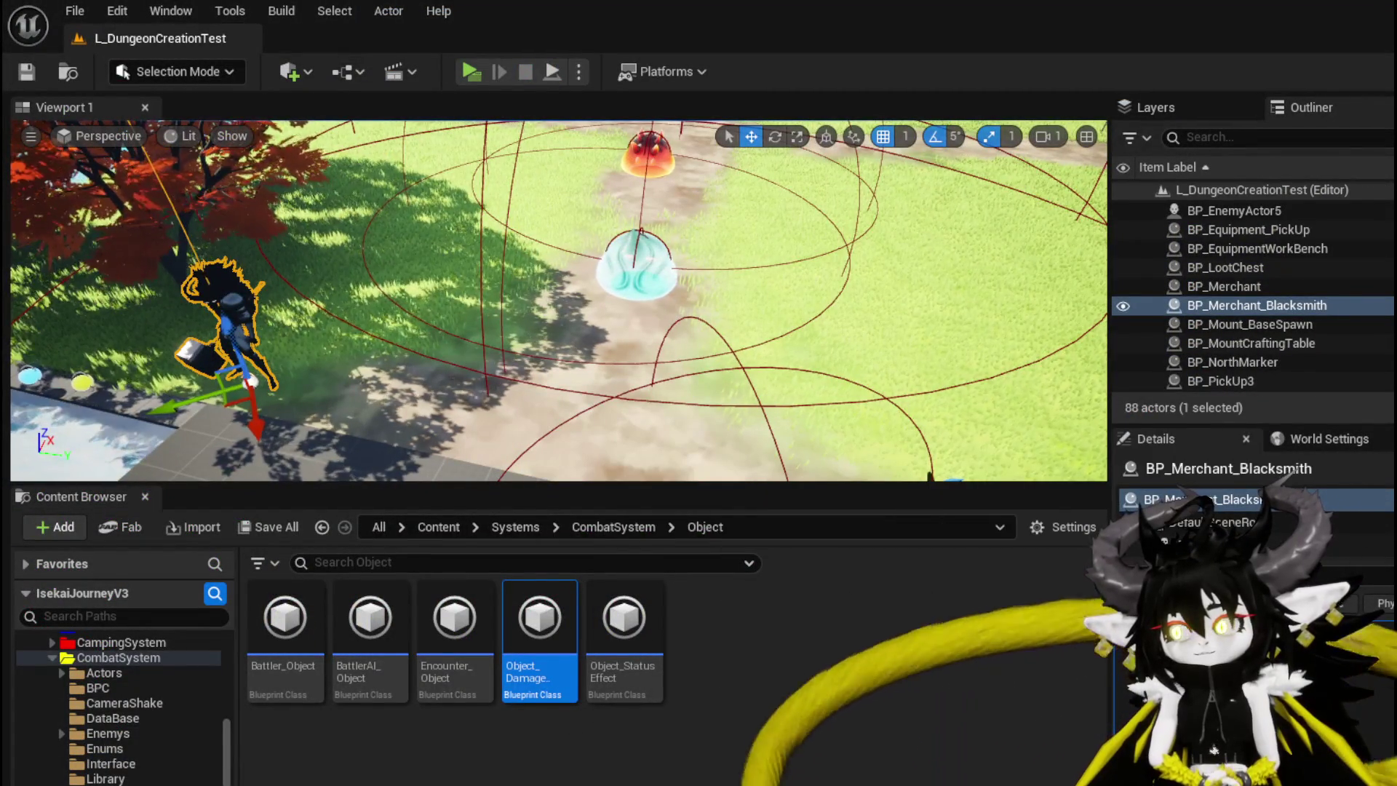
In SetData, shift the SET, FIND and Get Actor Location nodes further right and save
key(alt+Tab)
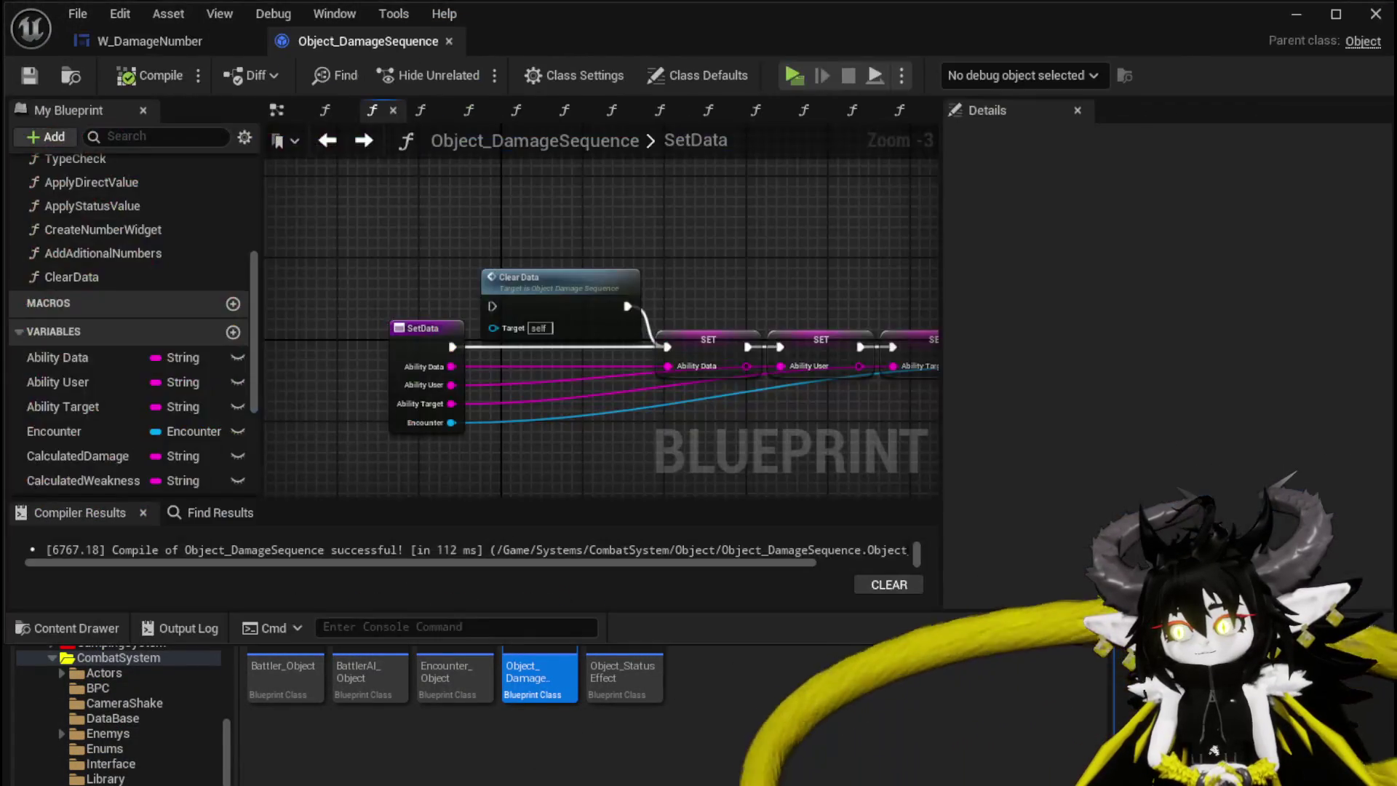
drag(499, 320, 499, 319)
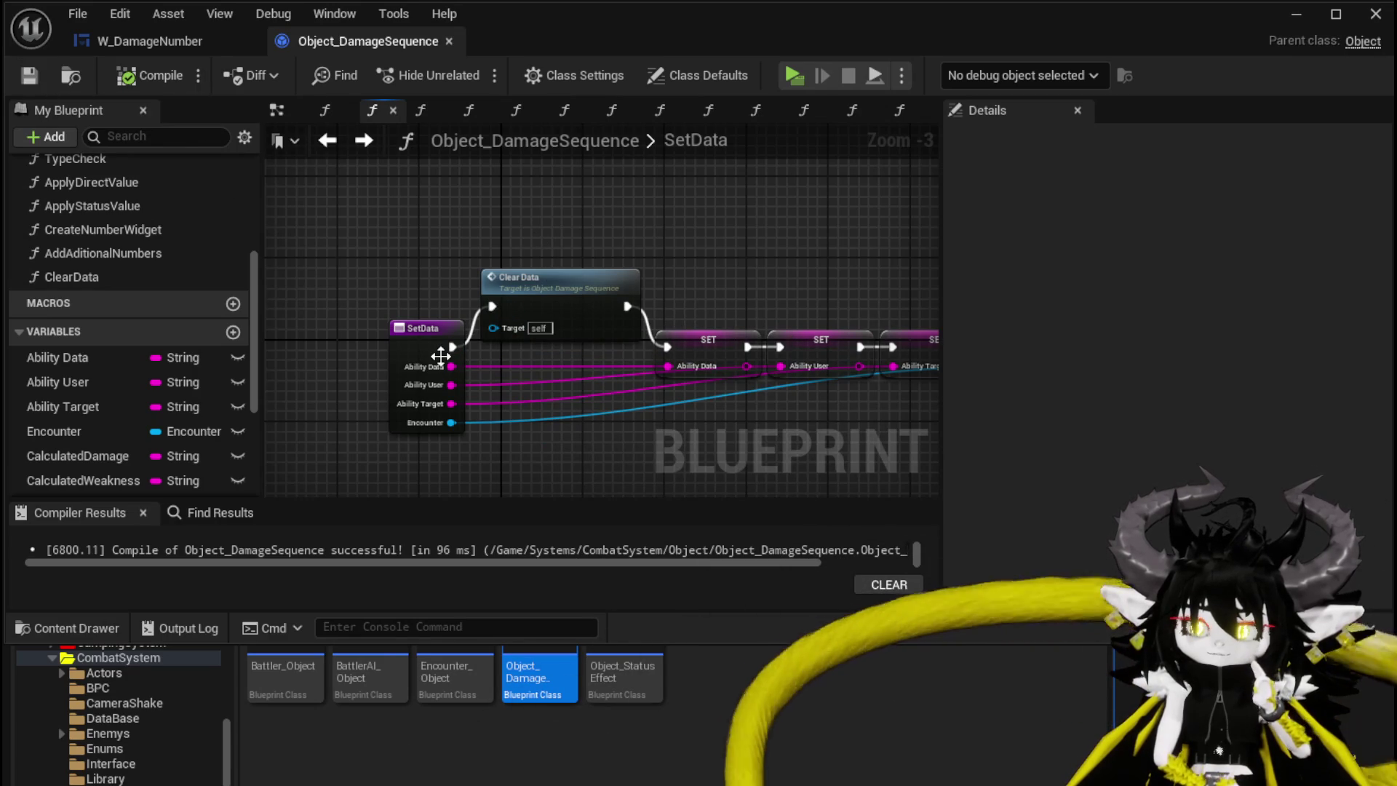
mouse_move(446, 345)
mouse_down()
mouse_move(313, 329)
mouse_move(371, 317)
mouse_move(531, 209)
mouse_up()
scroll(478, 245, down, 1)
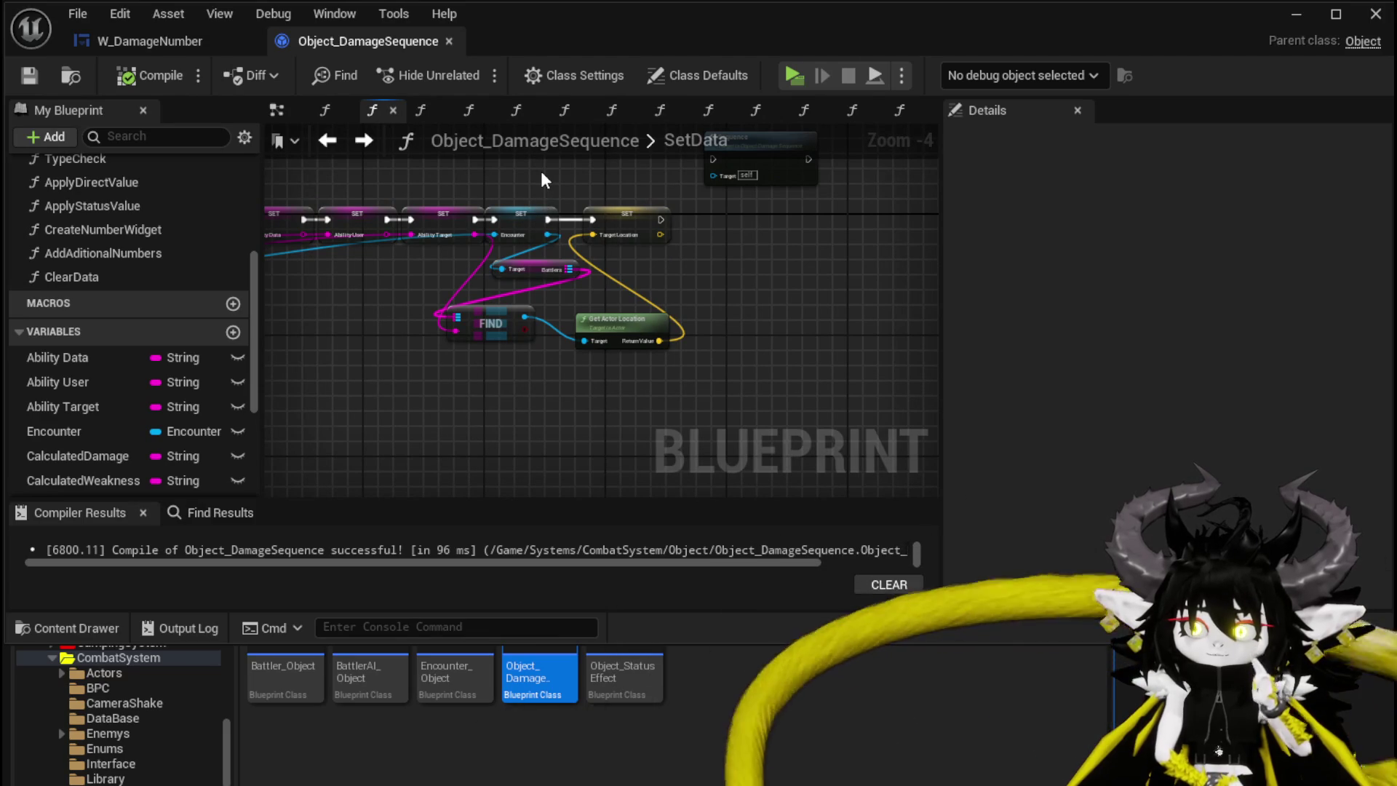
drag(524, 176, 627, 400)
mouse_move(786, 236)
mouse_down()
mouse_move(889, 222)
mouse_move(641, 313)
mouse_up()
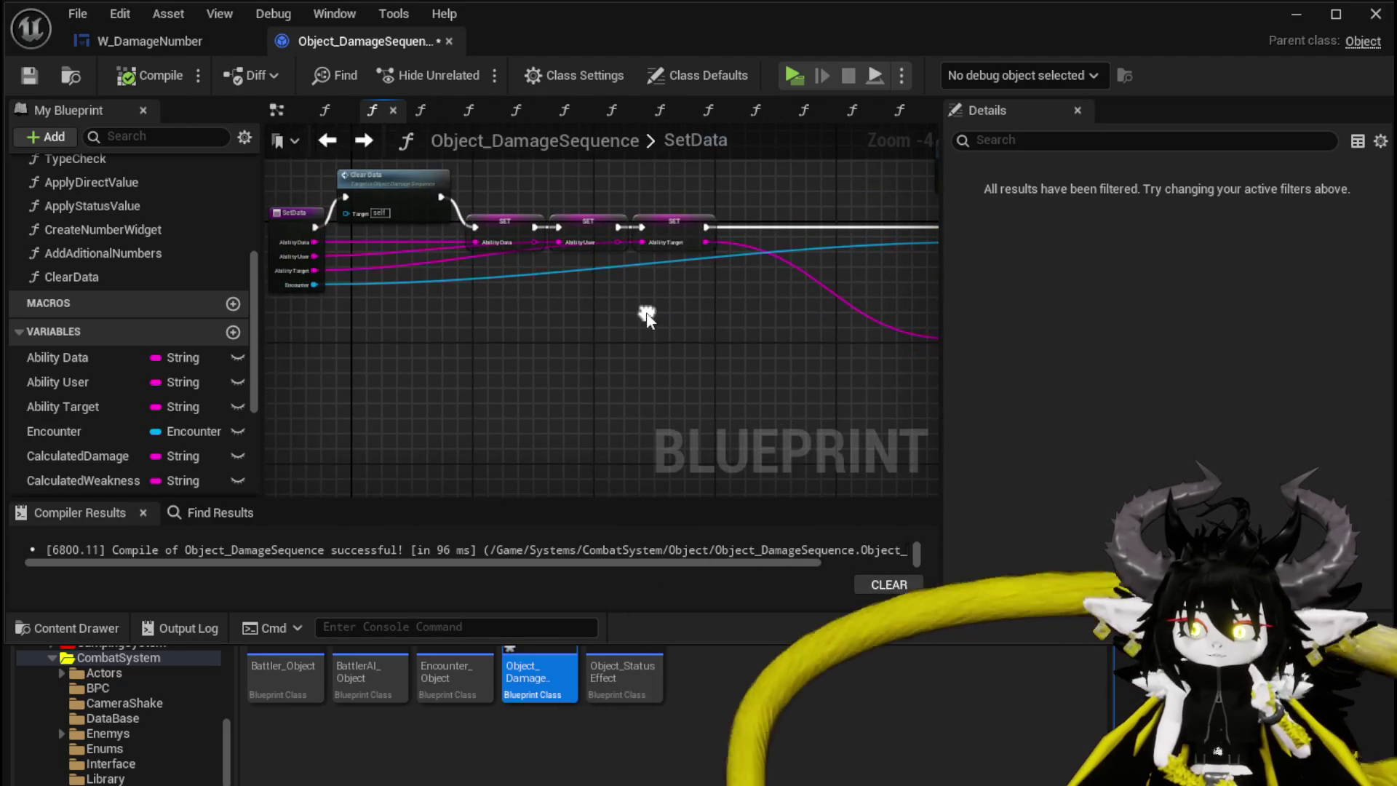
mouse_move(504, 314)
mouse_down()
mouse_move(565, 323)
mouse_move(304, 332)
mouse_up()
key(ctrl+s)
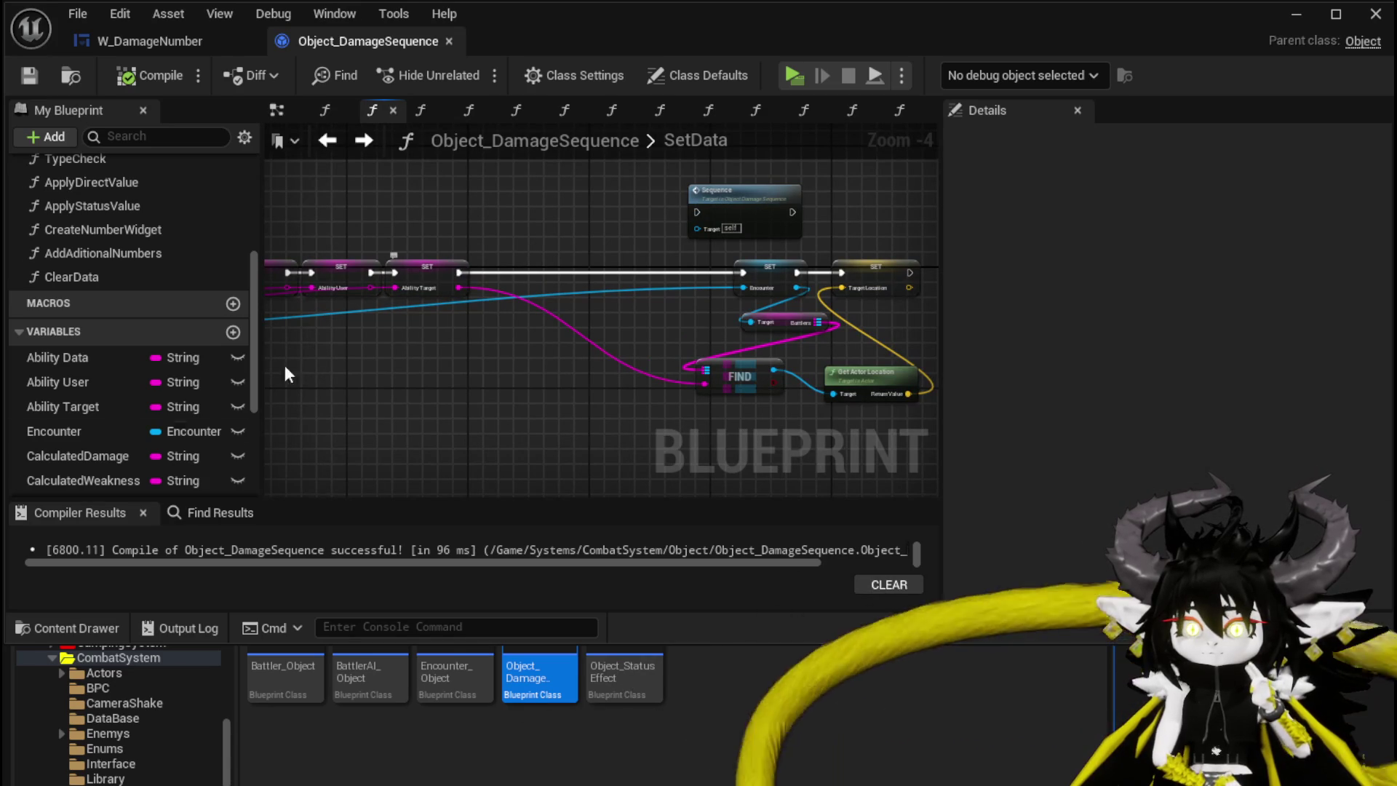
scroll(179, 354, down, 4)
Add a Get Owner node for the Encounter and wire it into Print String
drag(72, 307, 398, 387)
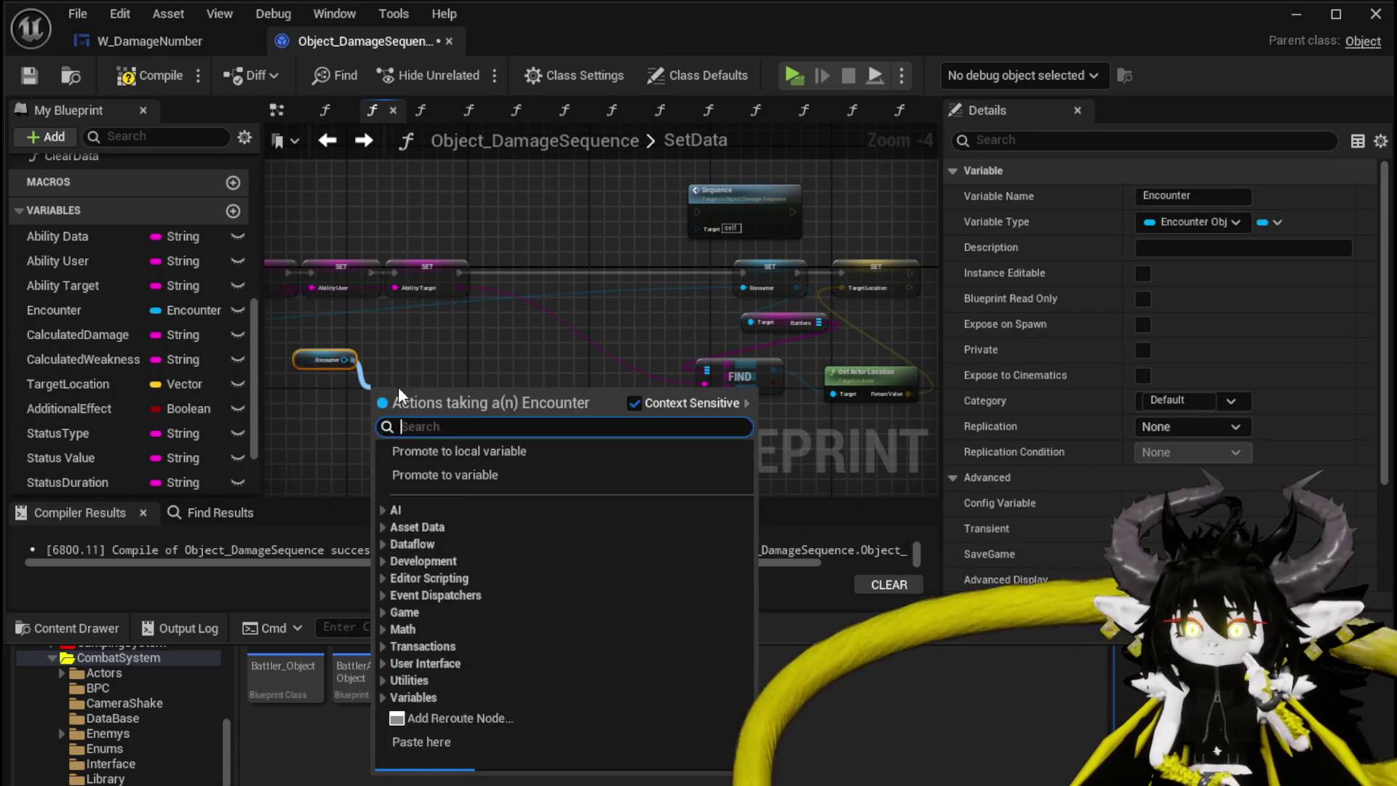
text(owner)
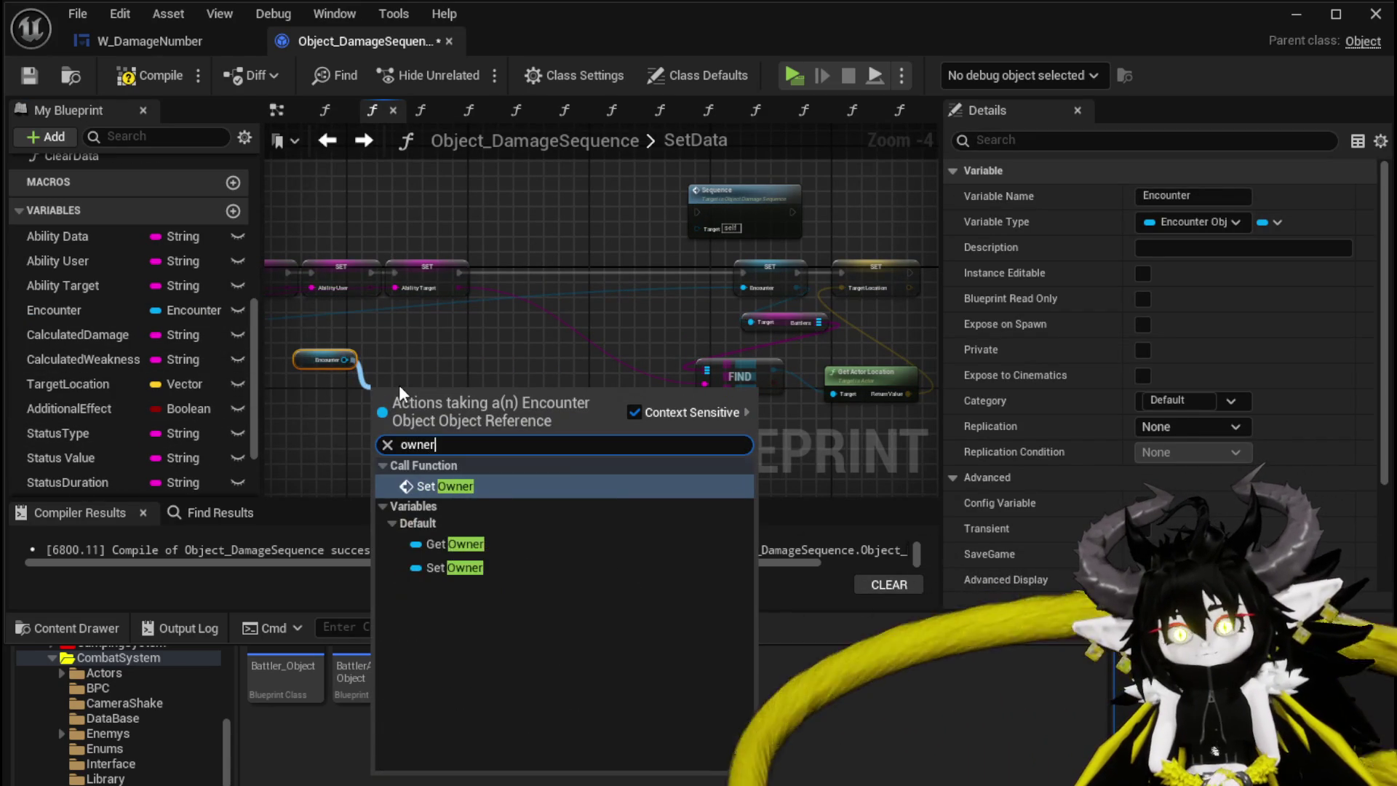
click(455, 545)
mouse_move(574, 277)
mouse_down()
mouse_move(587, 258)
mouse_move(584, 272)
mouse_move(747, 272)
mouse_move(654, 225)
mouse_up()
Give Print String green text and a 180.0 duration, then hide the Blueprint editor
scroll(511, 323, up, 2)
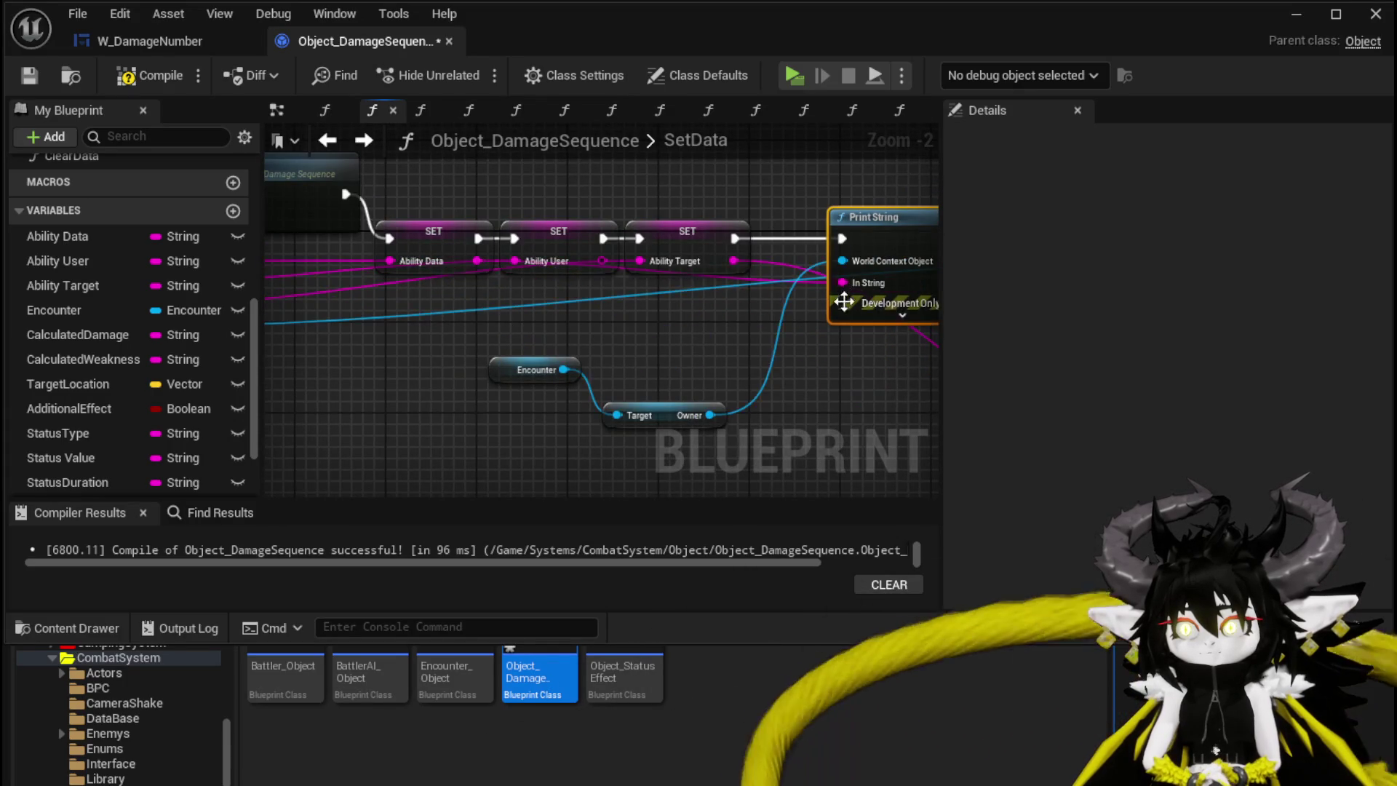
drag(845, 296, 686, 318)
click(722, 307)
click(721, 347)
click(893, 444)
click(717, 372)
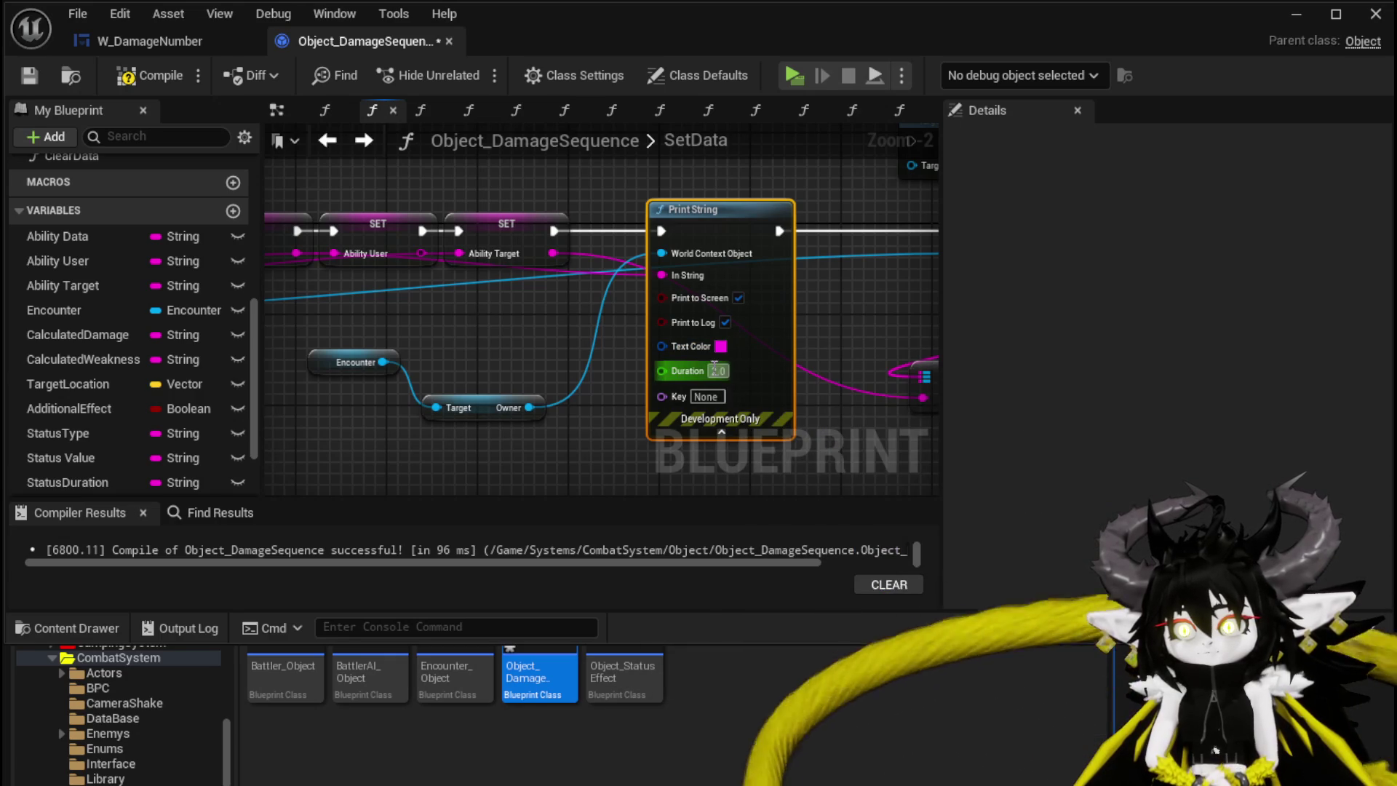
text(10)
click(722, 348)
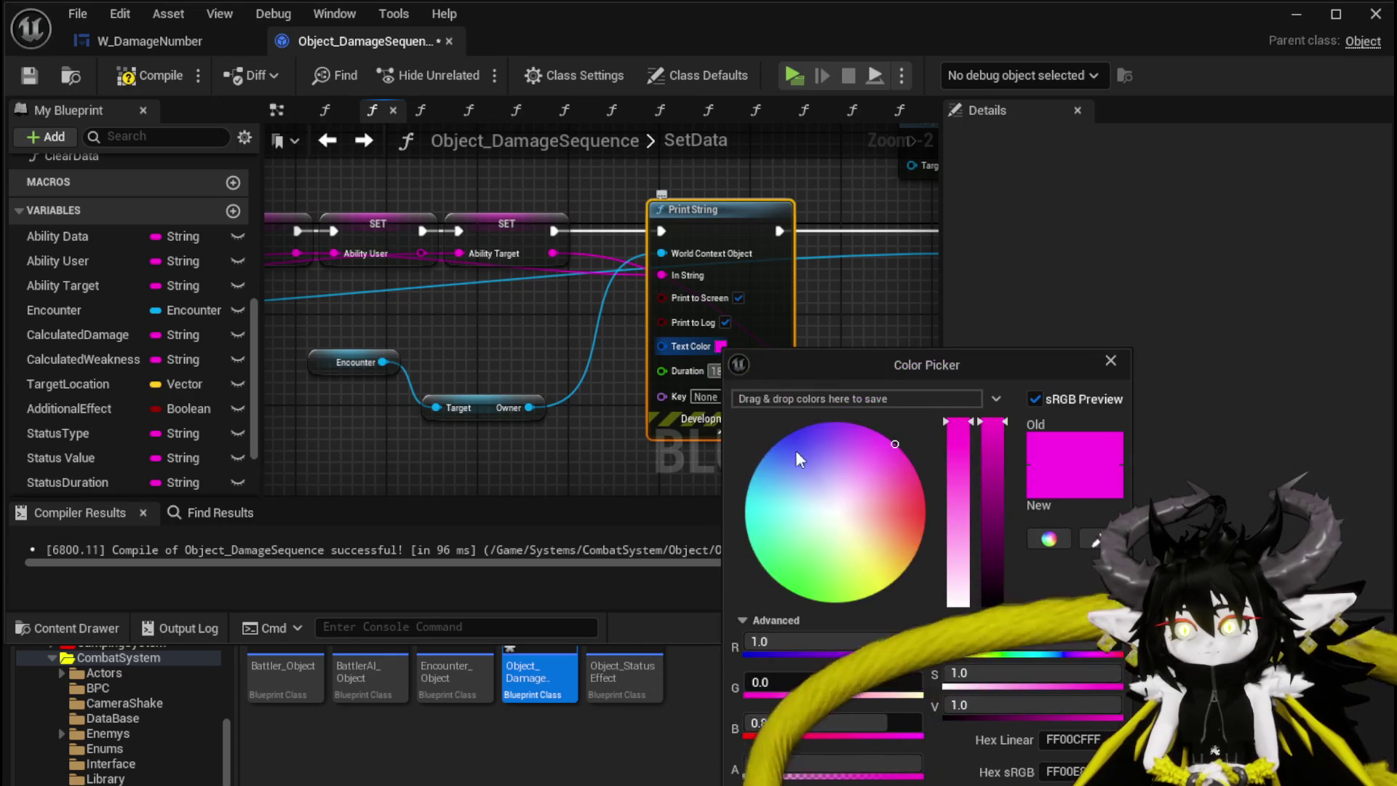
click(327, 189)
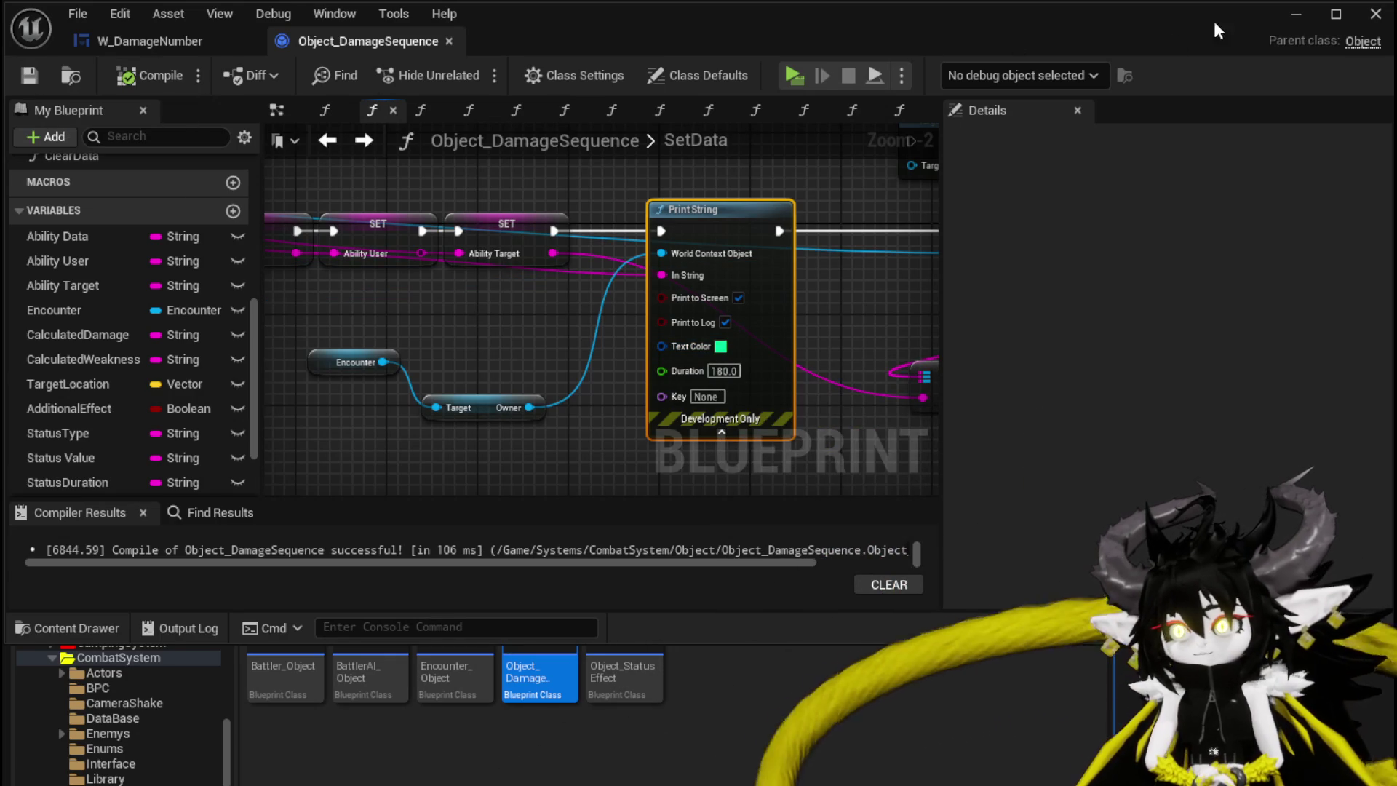
click(1289, 18)
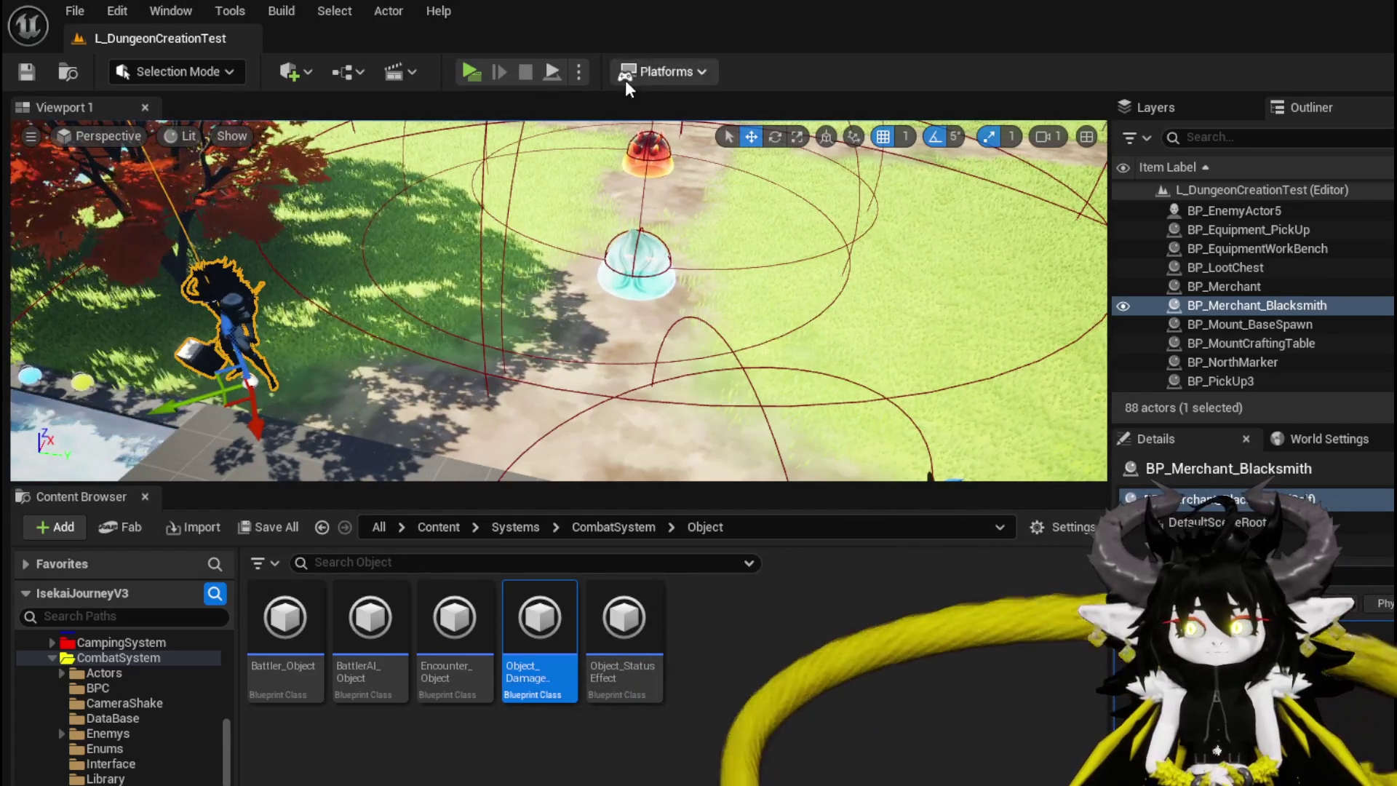
Run a standalone preview, start the combat turn, play the Shield card, and stop the preview
click(458, 69)
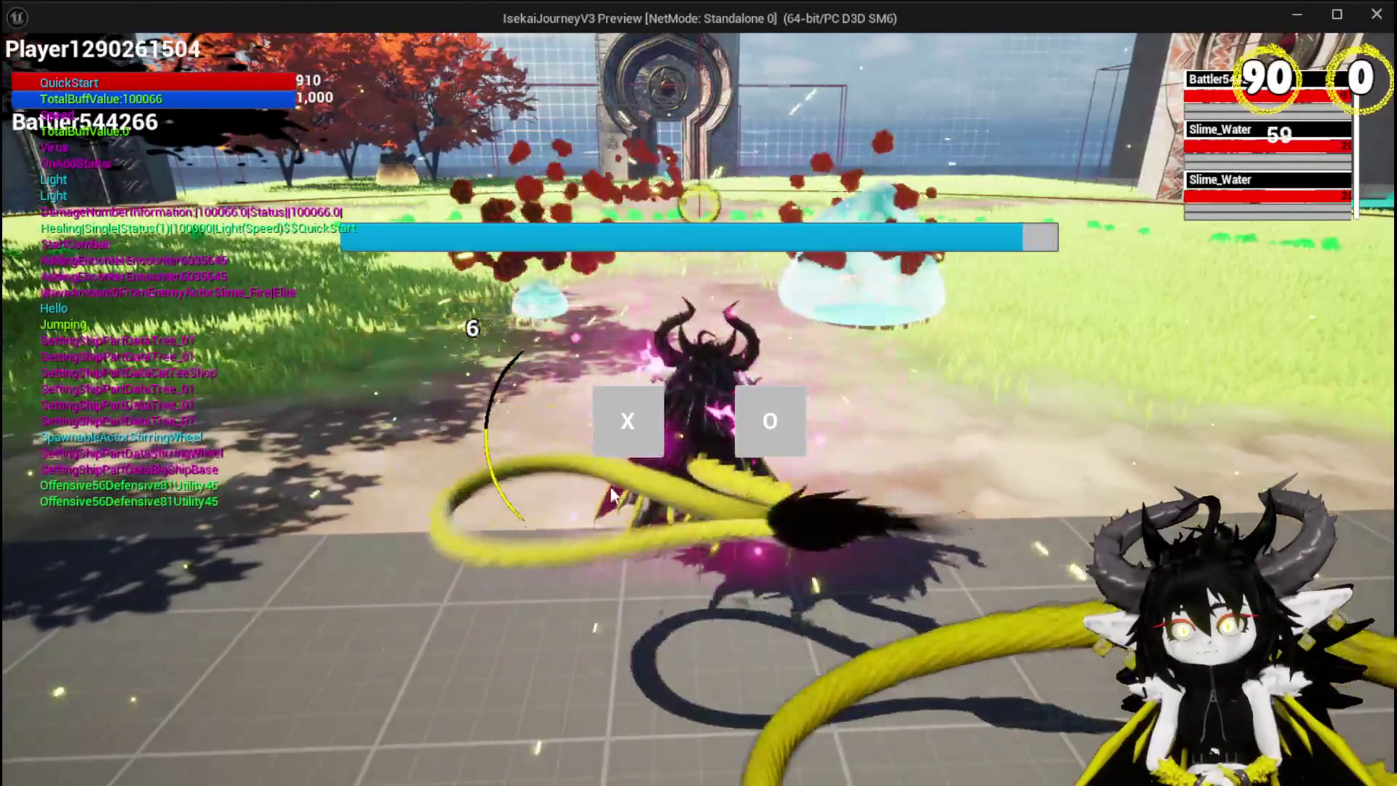
click(606, 436)
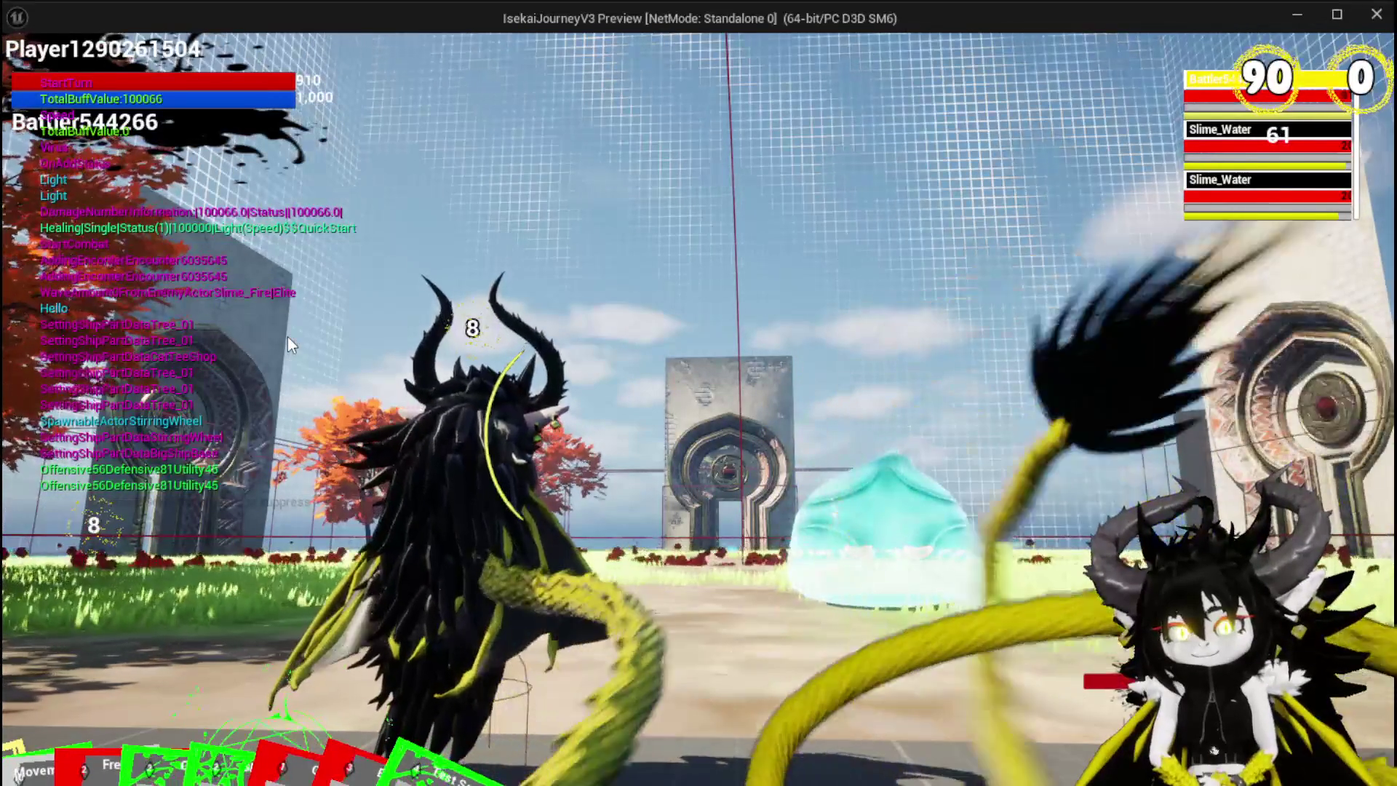
mouse_move(251, 569)
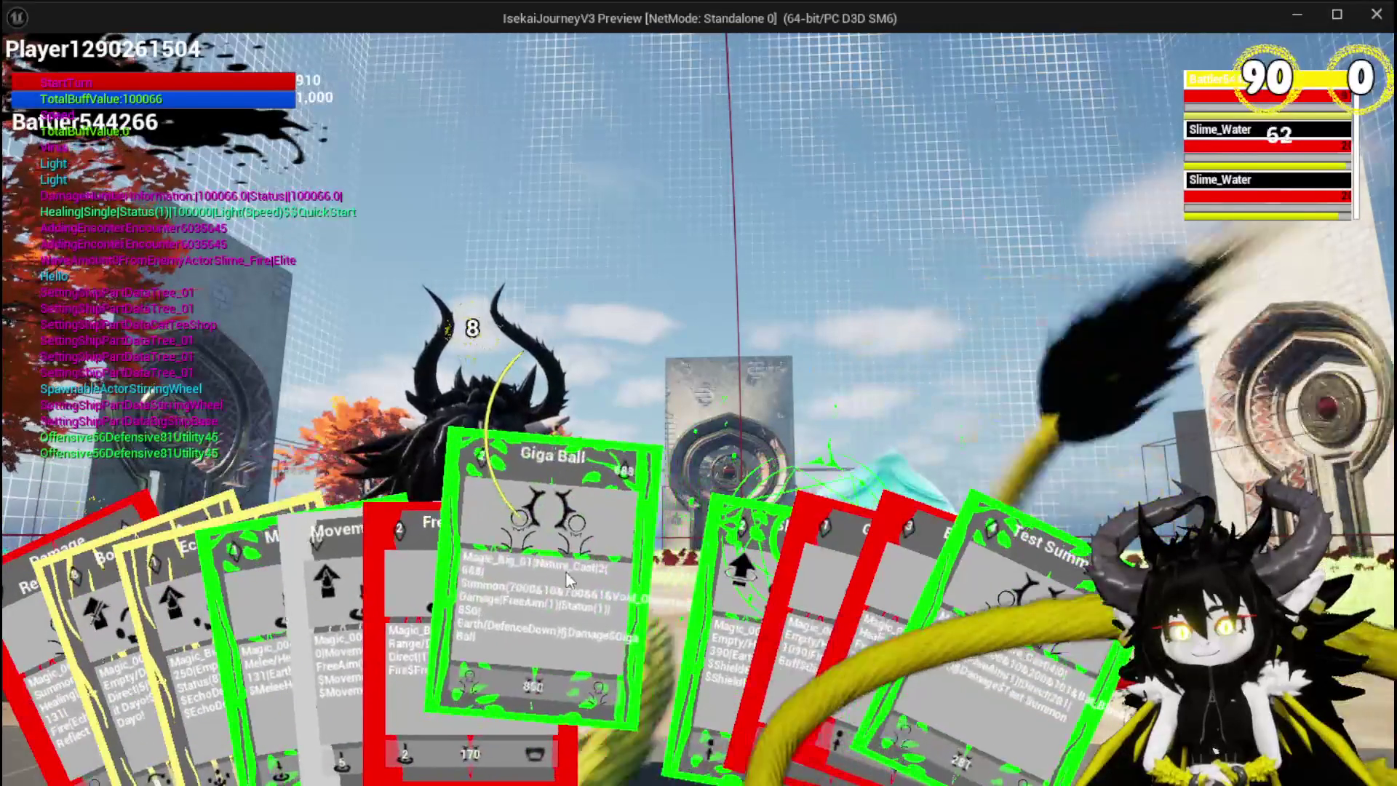
click(614, 562)
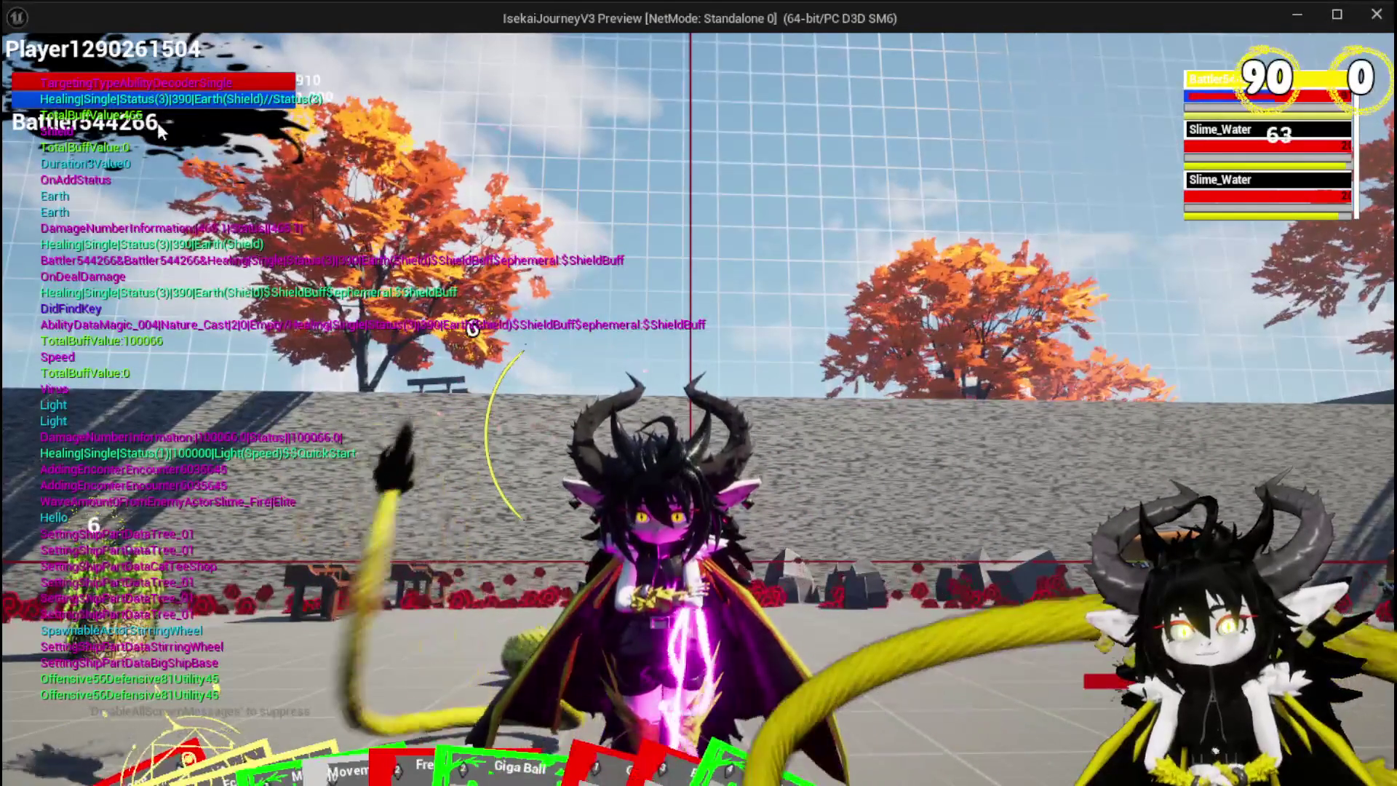
key(Escape)
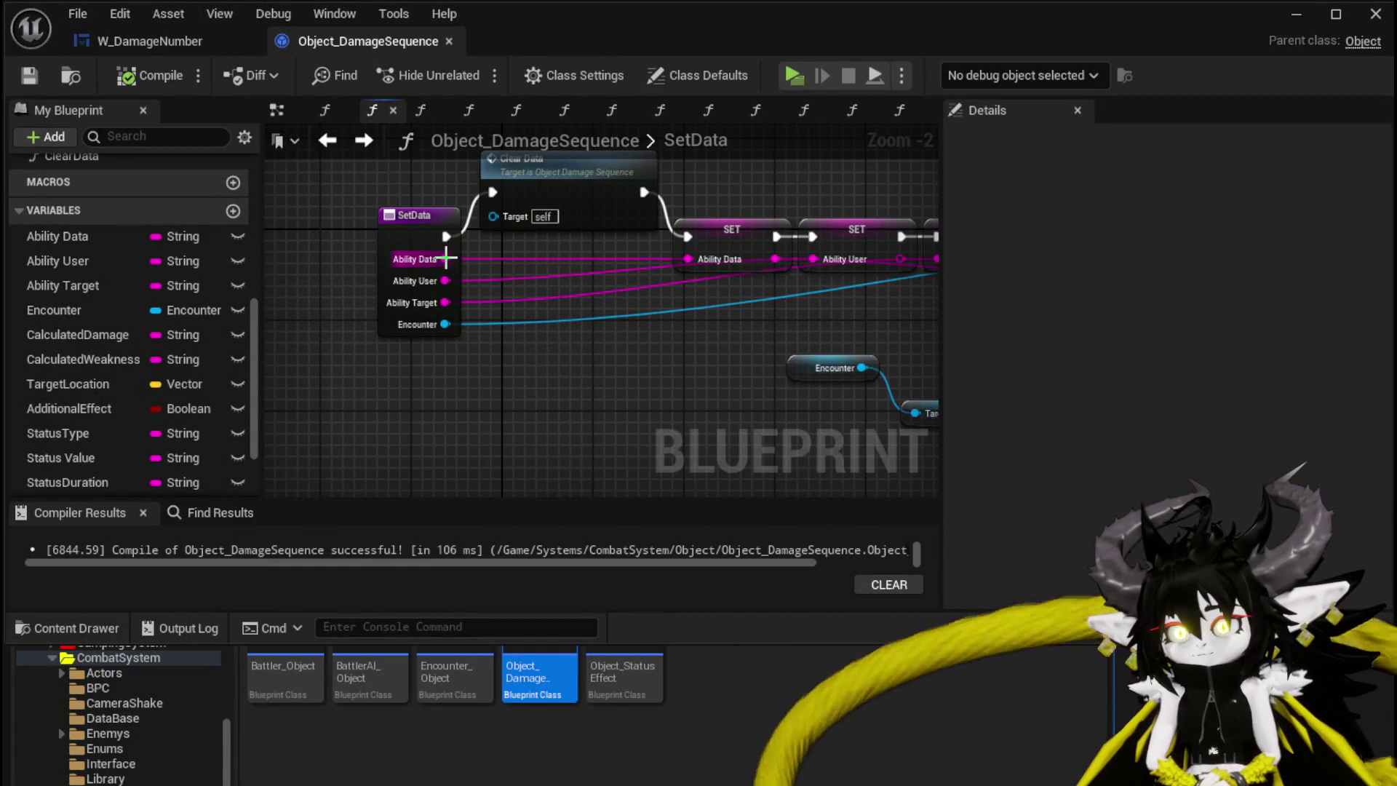
Split Ability Data with Parse Into Array and GET, then a second Parse Into Array and GET
drag(476, 423, 486, 420)
text(Parse)
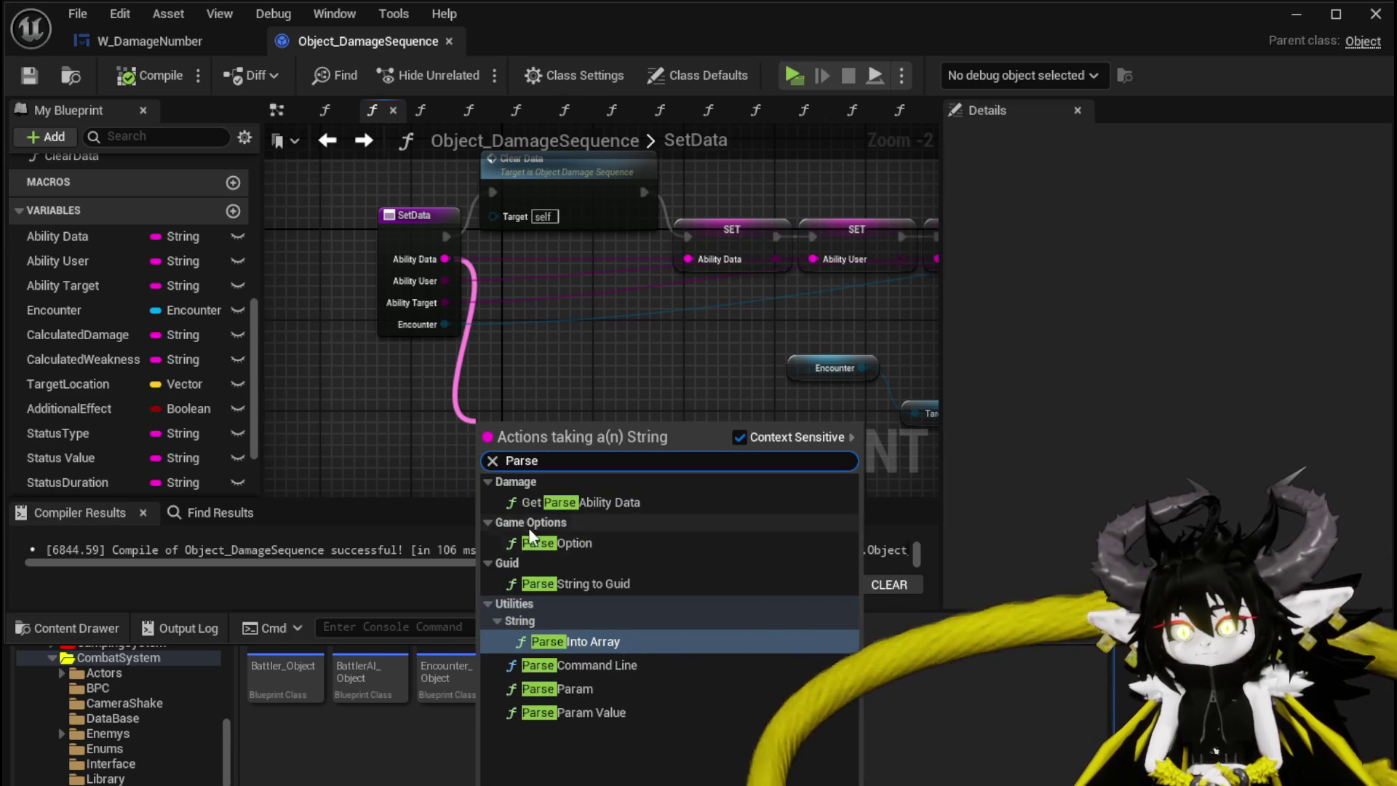
click(610, 642)
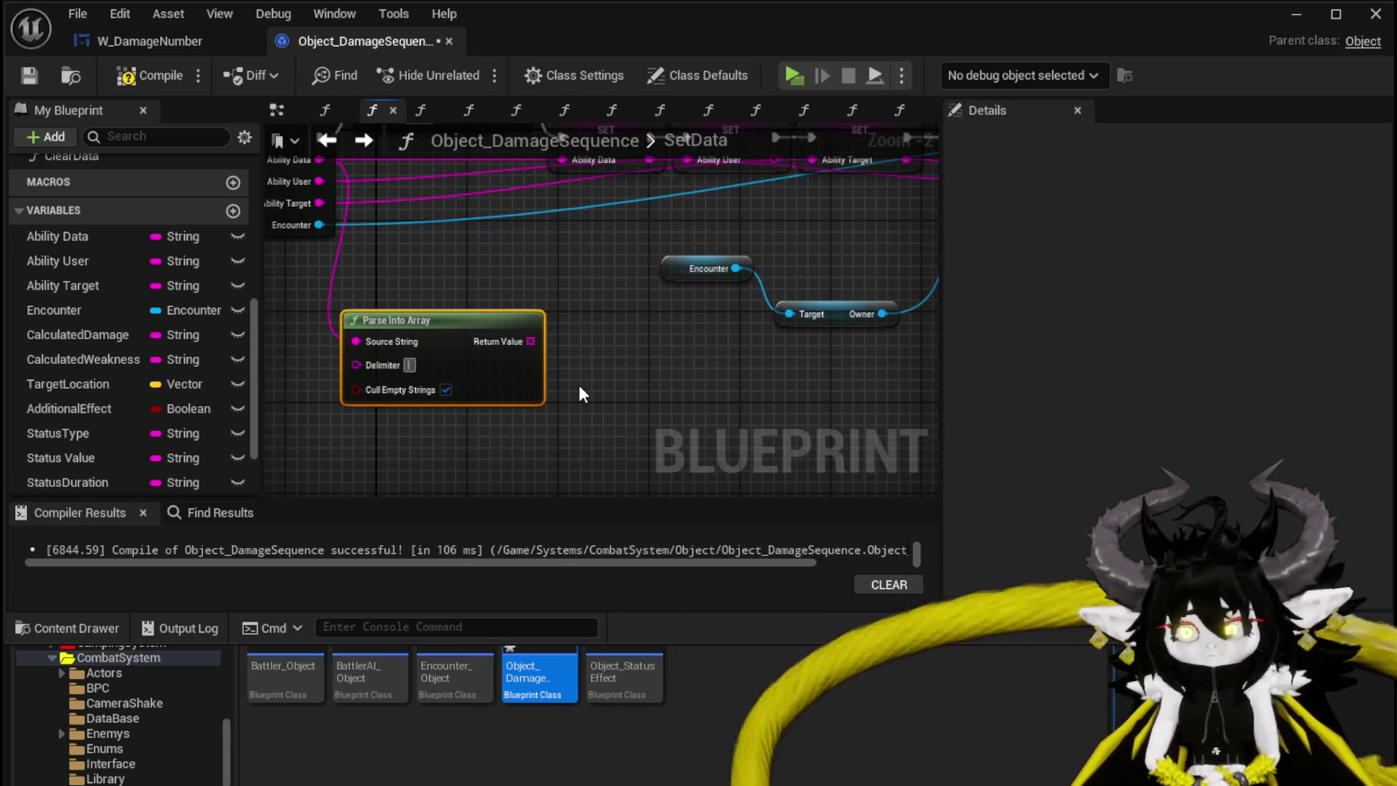
mouse_move(484, 324)
mouse_down()
mouse_move(405, 359)
mouse_move(482, 296)
mouse_move(422, 297)
mouse_up()
text(get)
click(534, 431)
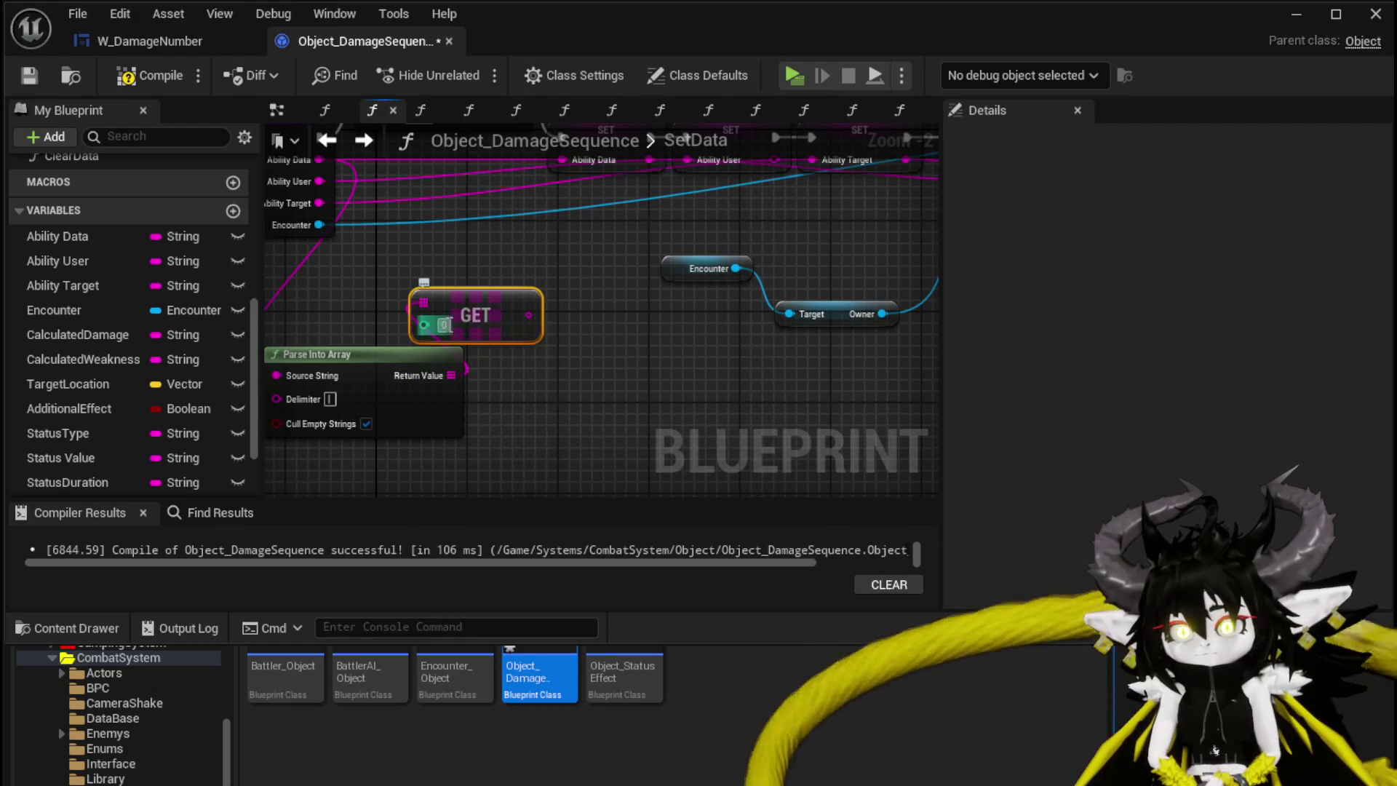
drag(527, 314, 568, 413)
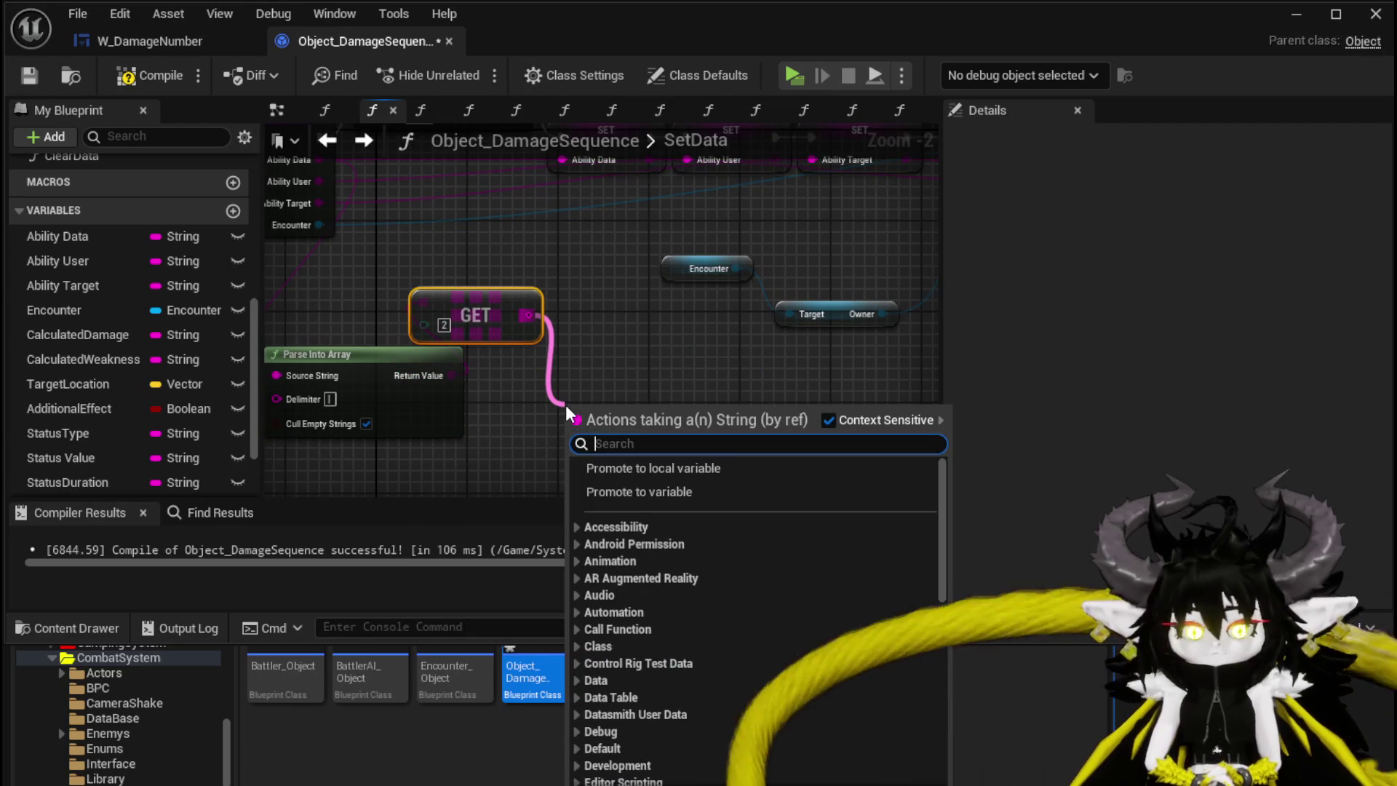
text(Parse)
click(693, 582)
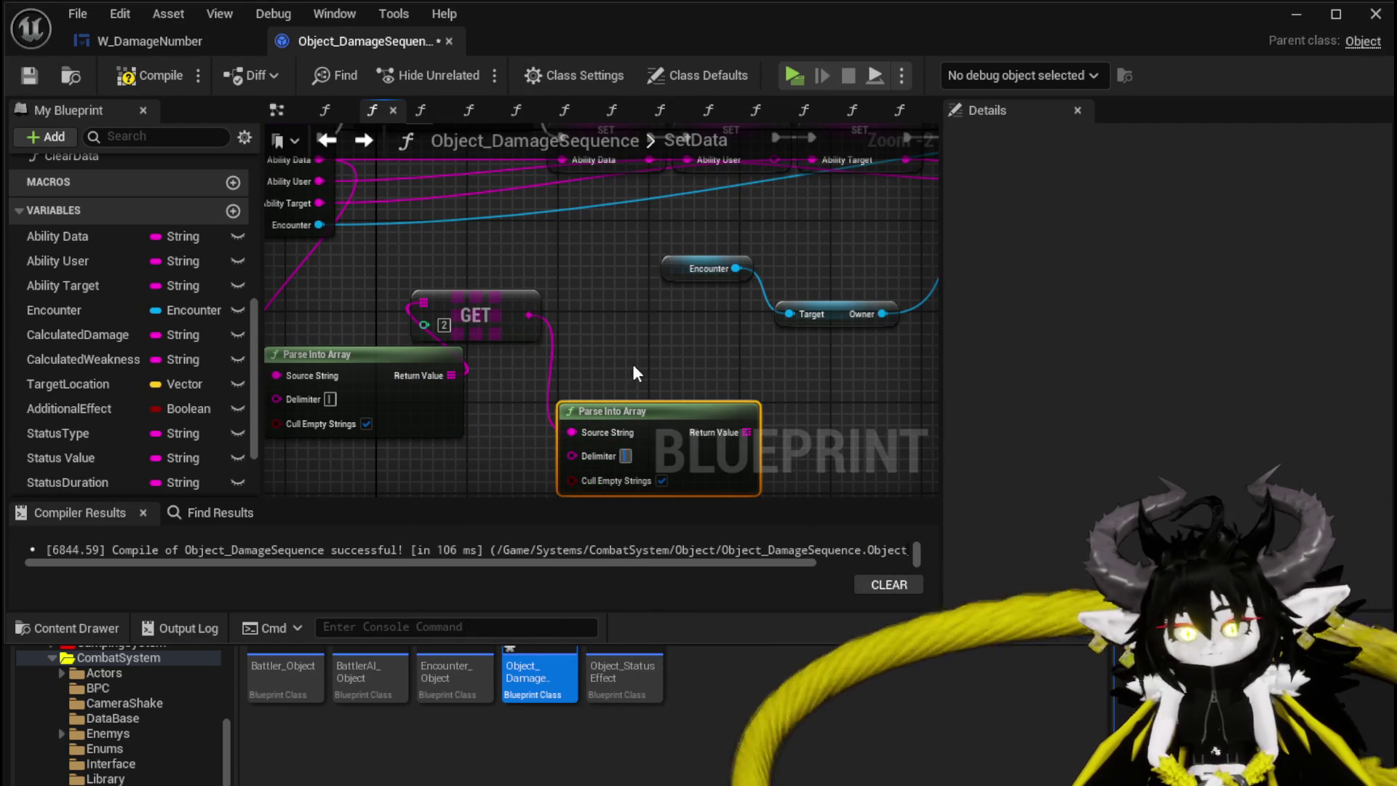
drag(687, 426, 653, 393)
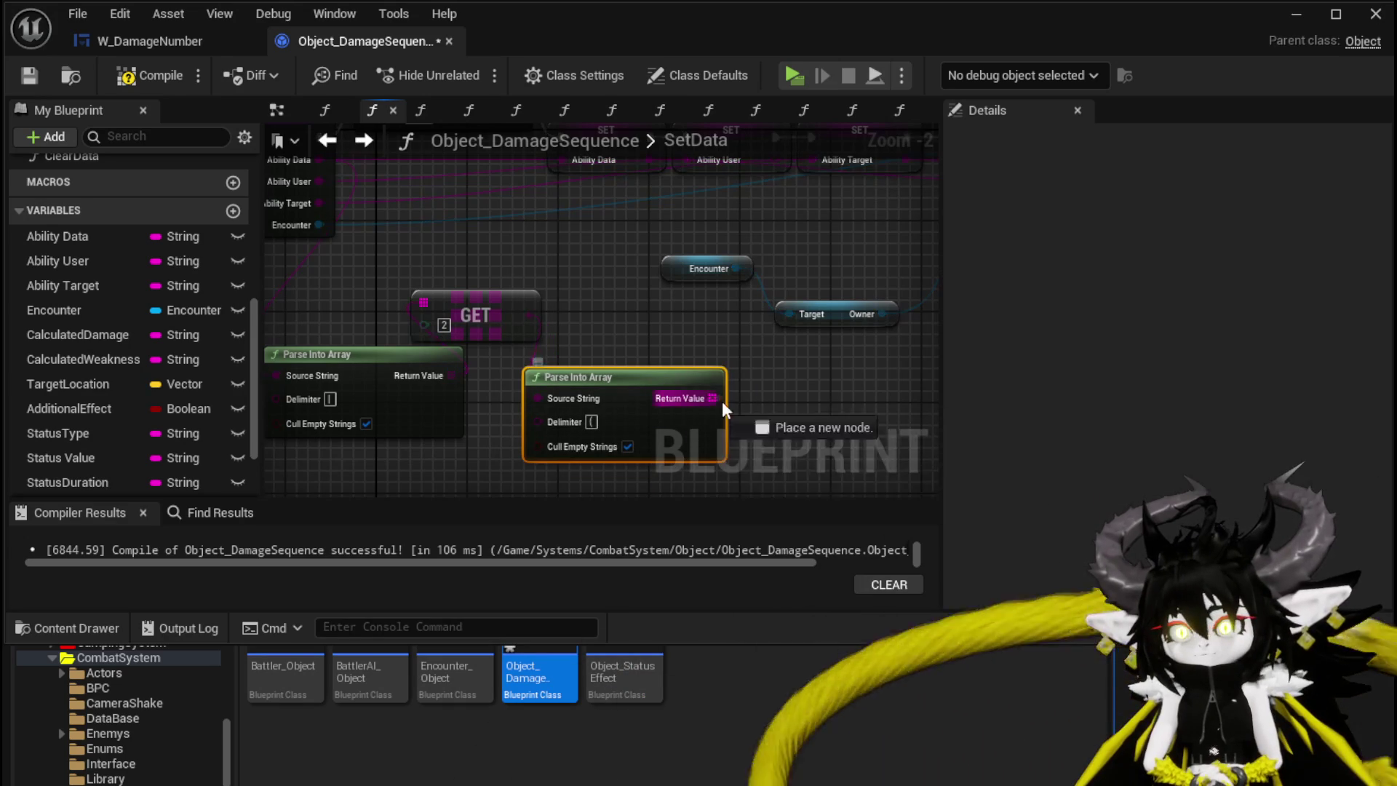
click(885, 545)
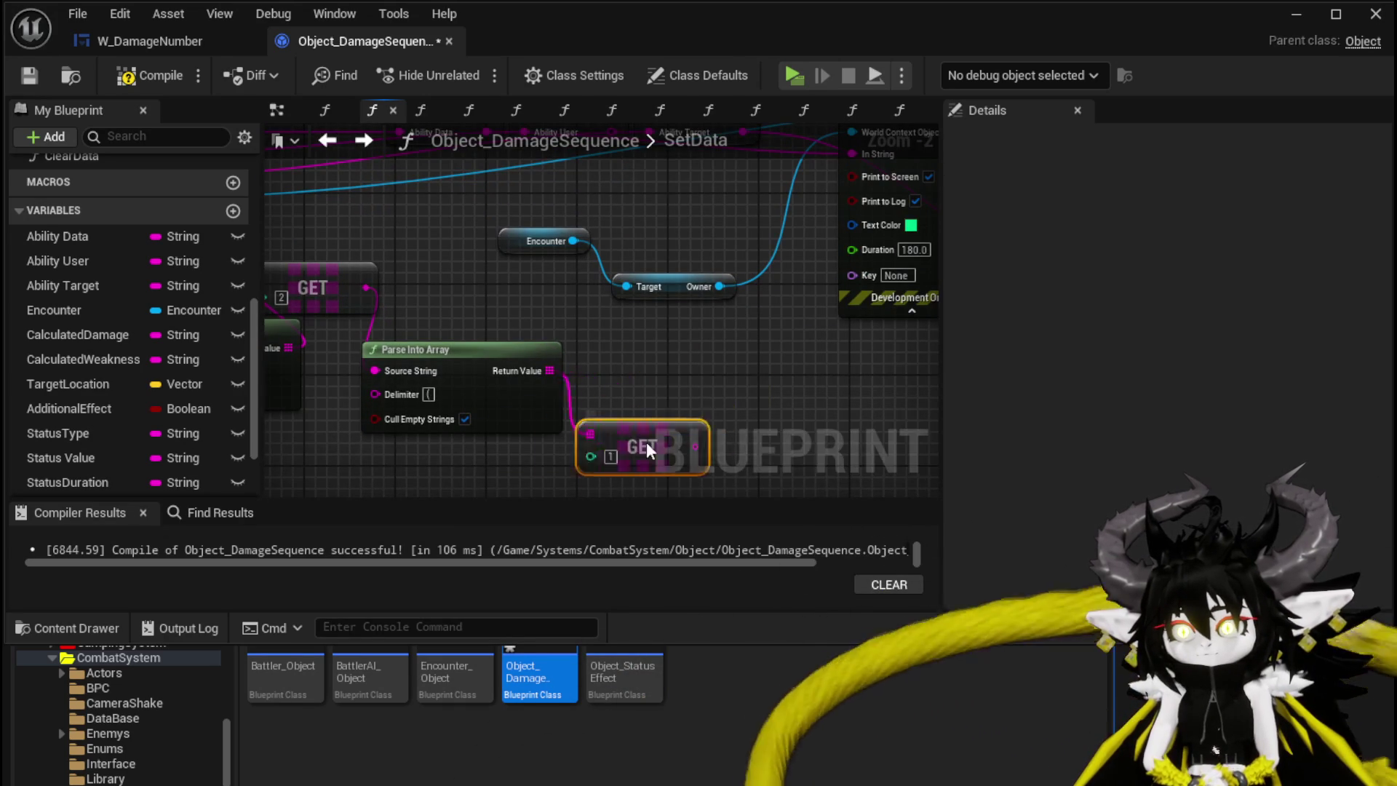
Set the lower parse delimiter and add a GET [0] node, disabling Cull Empty Strings on the first parse
drag(488, 466, 572, 364)
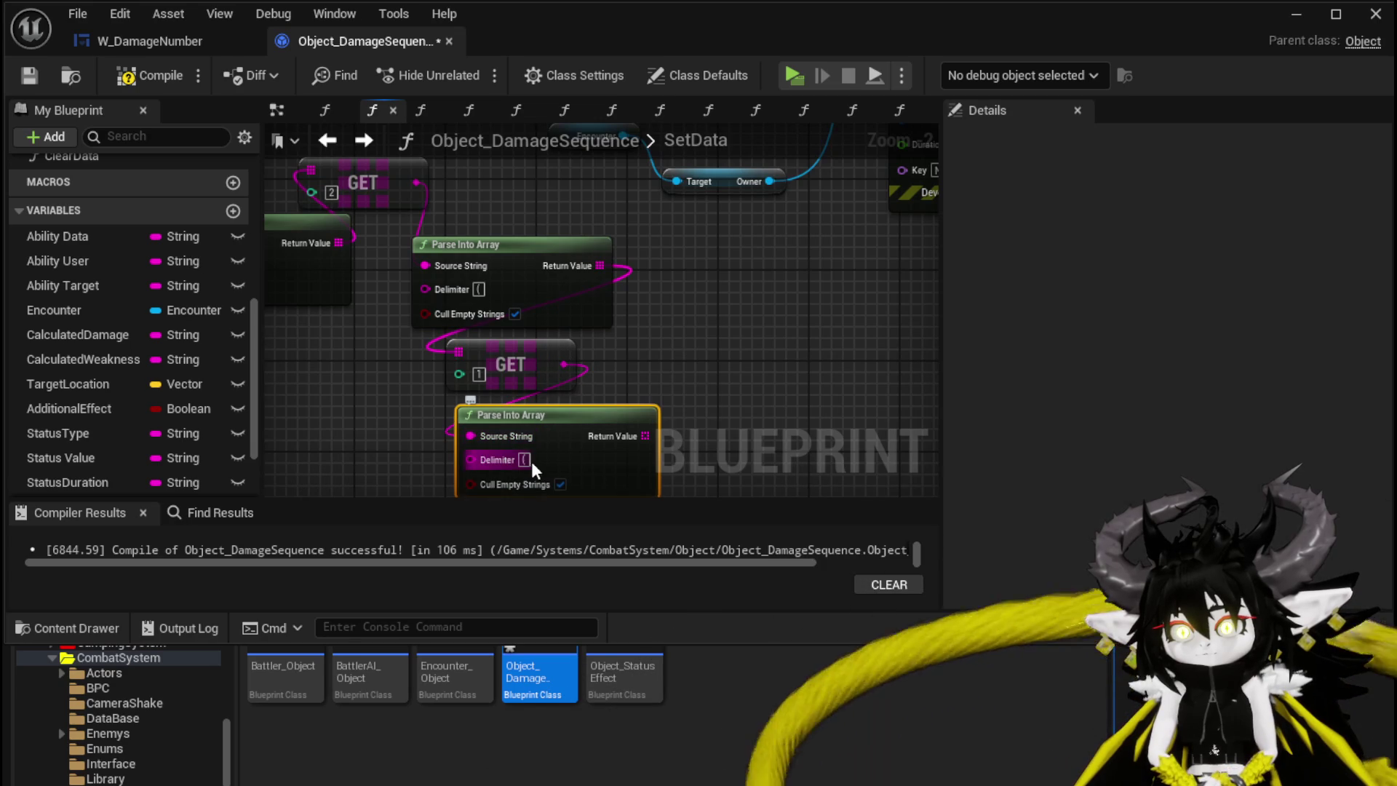
click(526, 460)
text(])
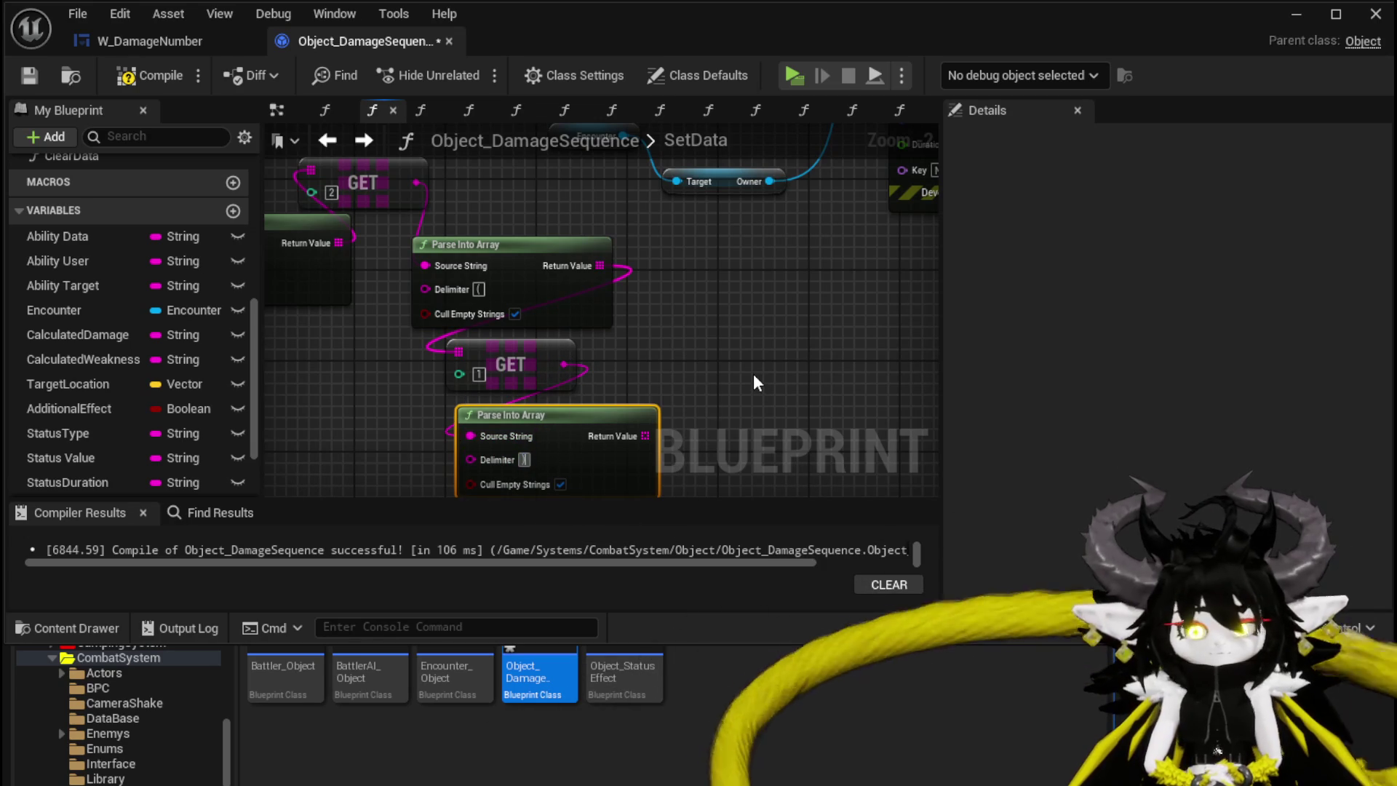
drag(645, 436, 653, 356)
text(get)
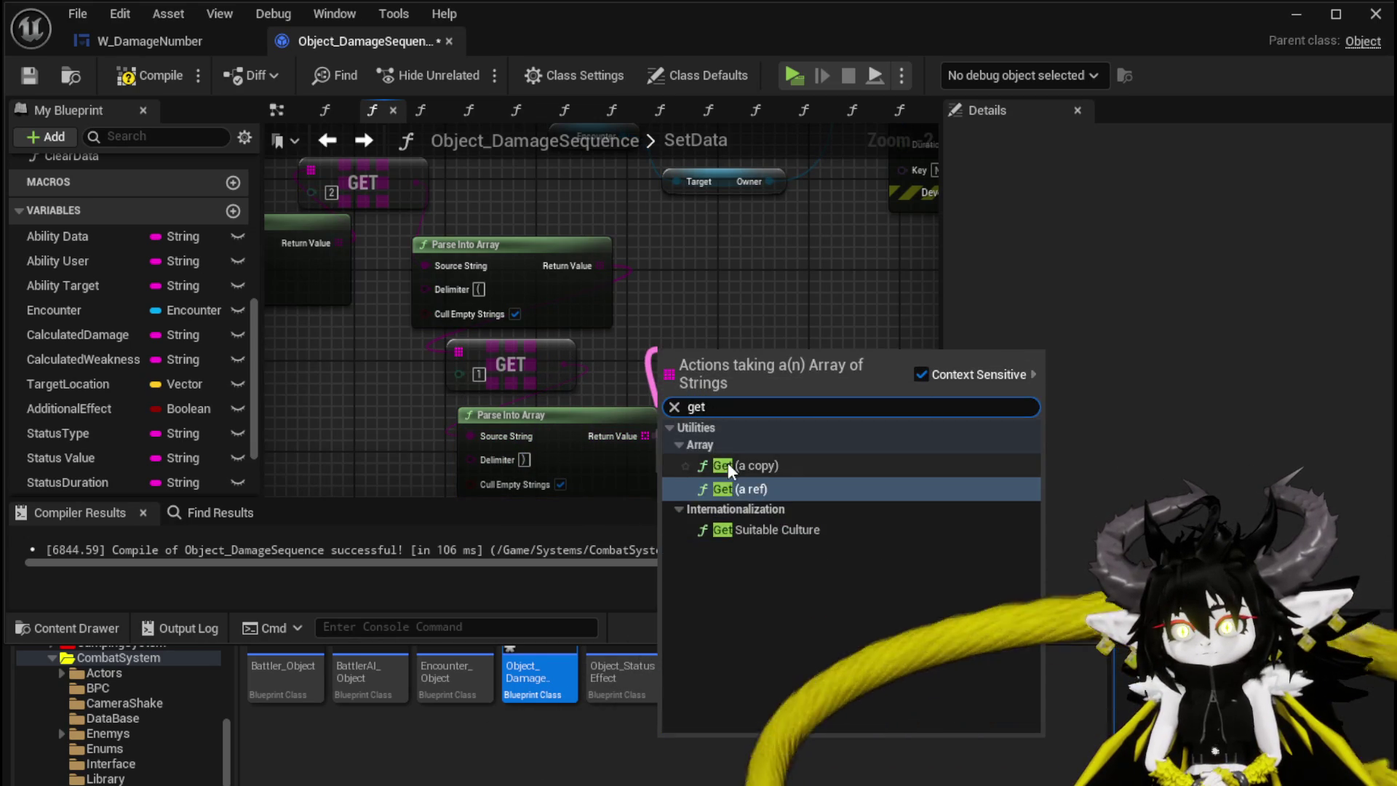
click(728, 464)
drag(459, 363, 597, 409)
click(392, 337)
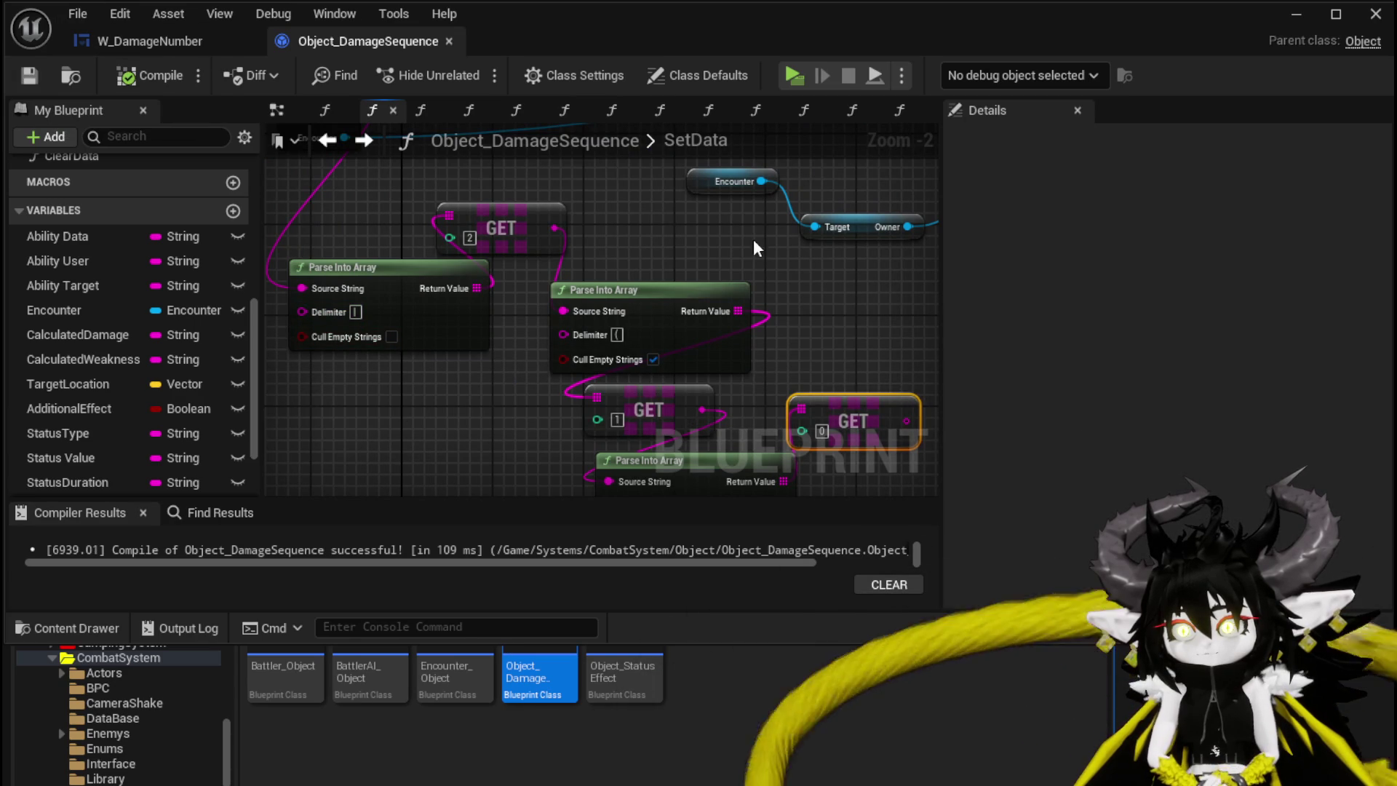
Place a SET Status Duration node beside the other SET nodes
drag(862, 284, 533, 257)
mouse_move(583, 396)
mouse_down()
mouse_move(813, 207)
mouse_move(437, 342)
mouse_move(238, 333)
mouse_move(317, 434)
mouse_up()
drag(526, 435, 509, 441)
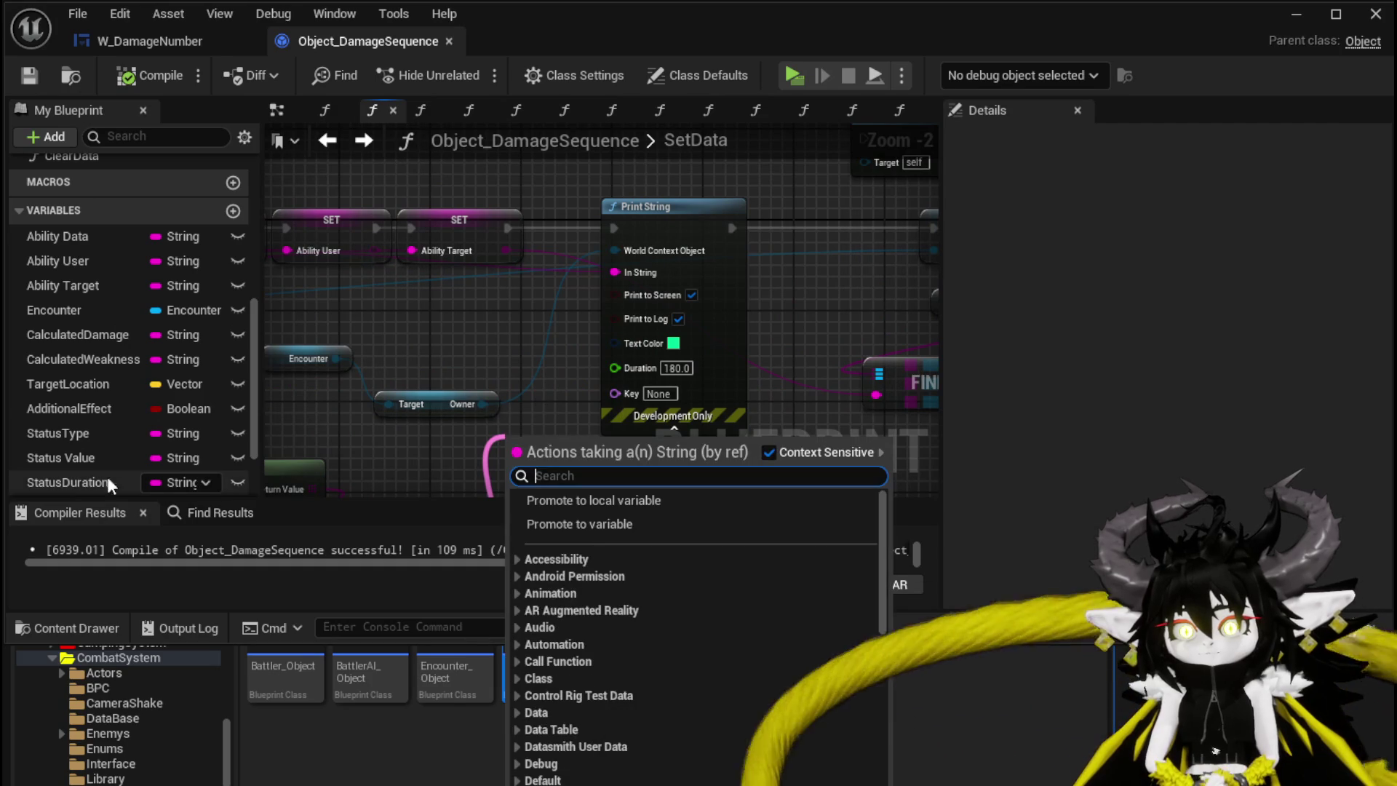
drag(121, 483, 489, 362)
drag(535, 403, 577, 280)
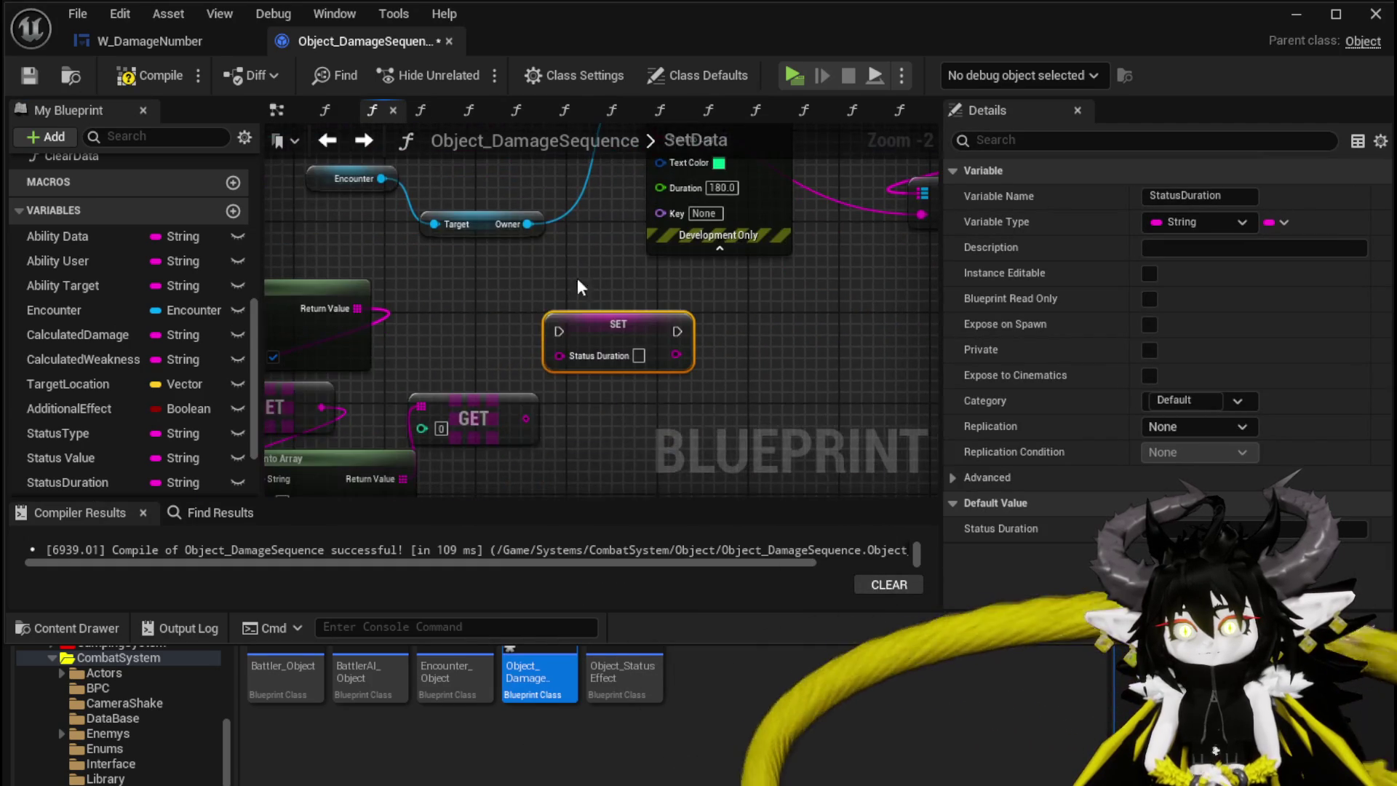
Feed GET [0] into SET Status Duration and run it after the Ability Target SET
drag(559, 353, 559, 354)
drag(652, 170, 550, 320)
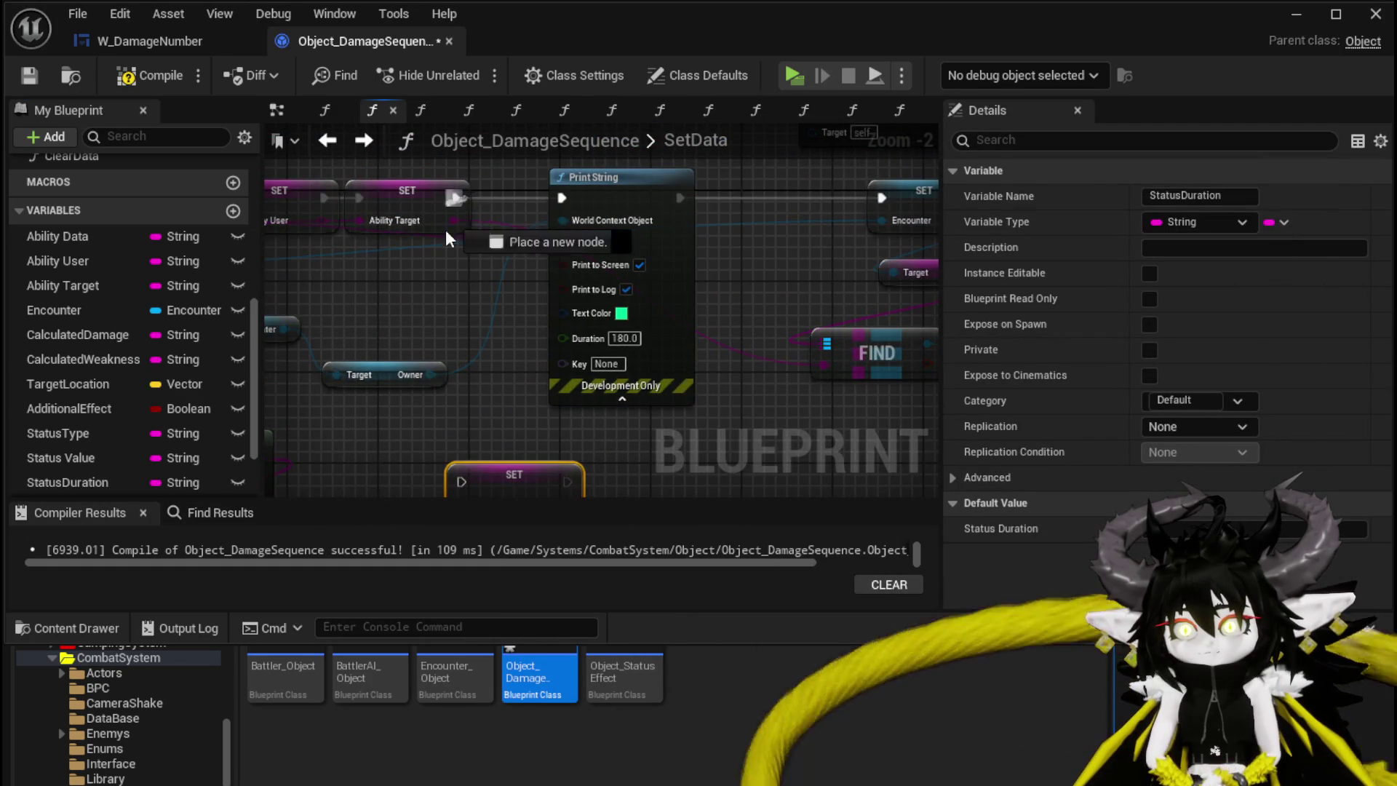
drag(464, 474, 462, 447)
mouse_move(596, 272)
mouse_down()
mouse_move(601, 508)
mouse_move(400, 439)
mouse_move(593, 194)
mouse_move(491, 252)
mouse_up()
Route Status Duration's execution on to the Encounter SET, compile, and launch a game preview
drag(746, 237, 762, 243)
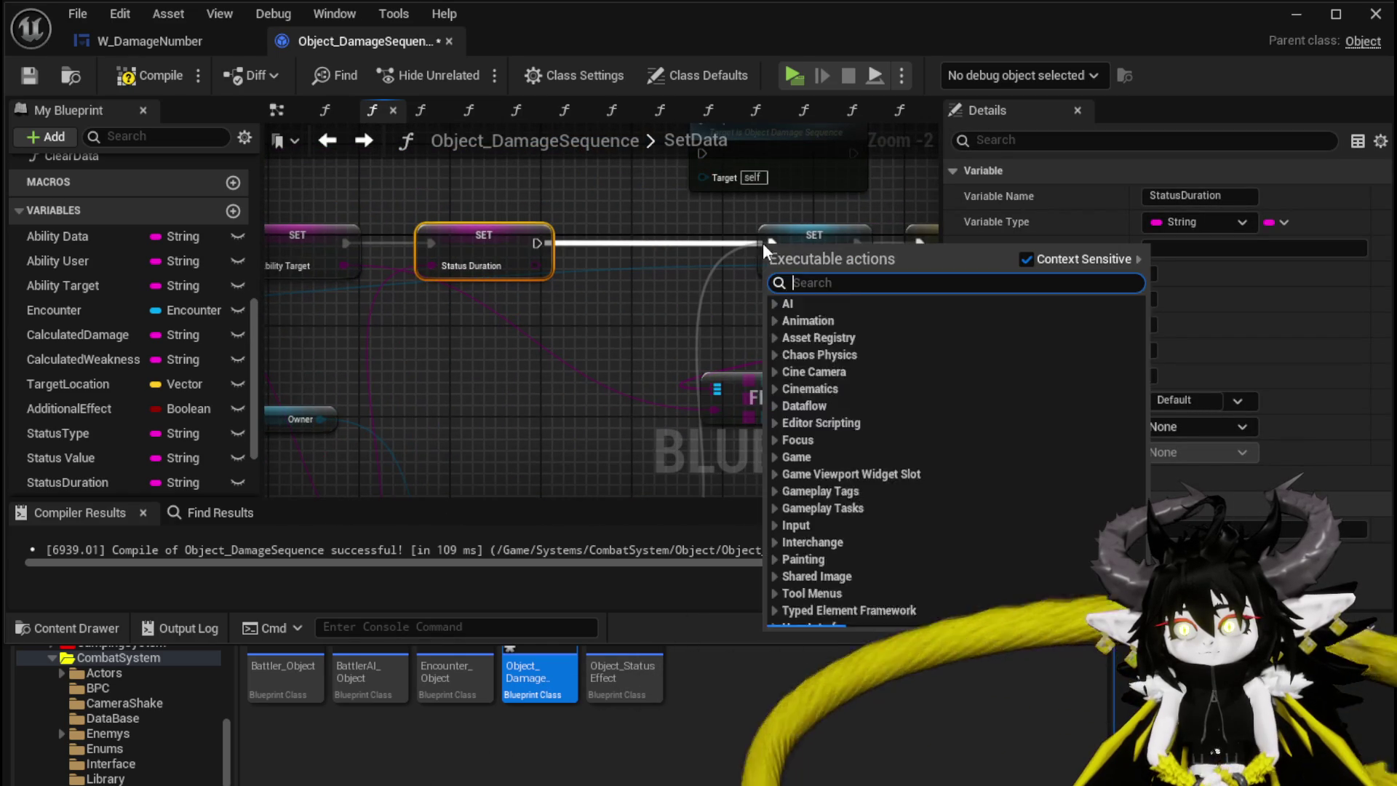
click(754, 242)
click(649, 216)
scroll(776, 173, down, 2)
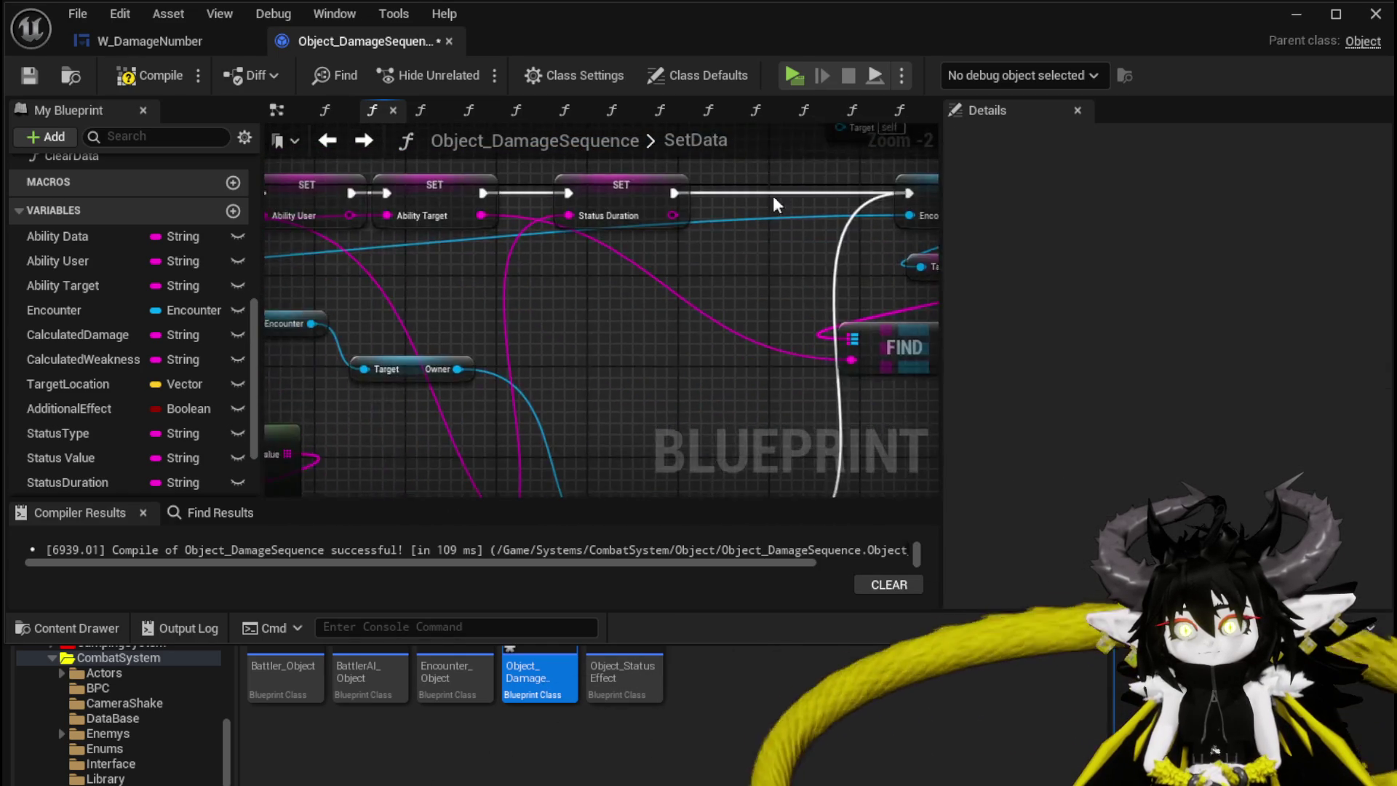
click(162, 80)
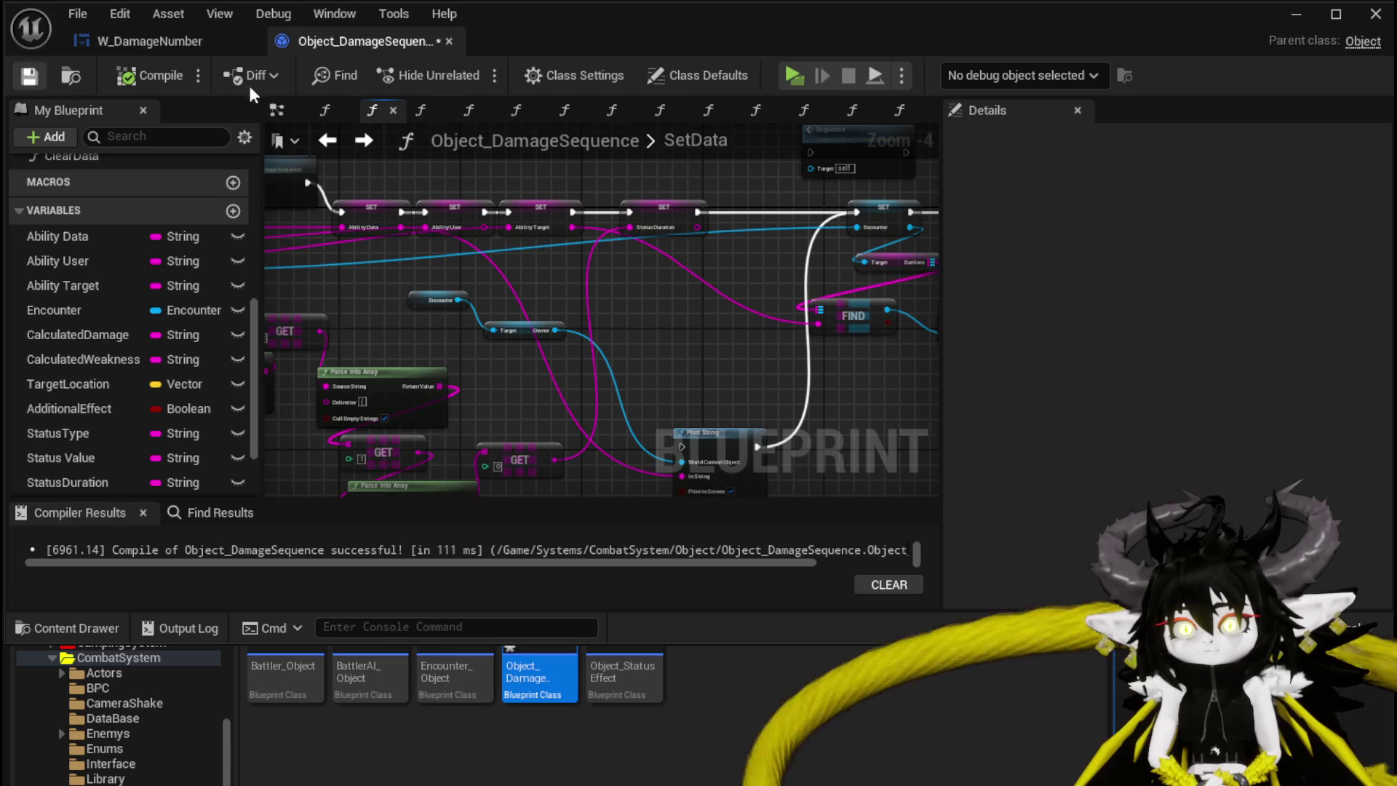
click(1295, 16)
click(514, 73)
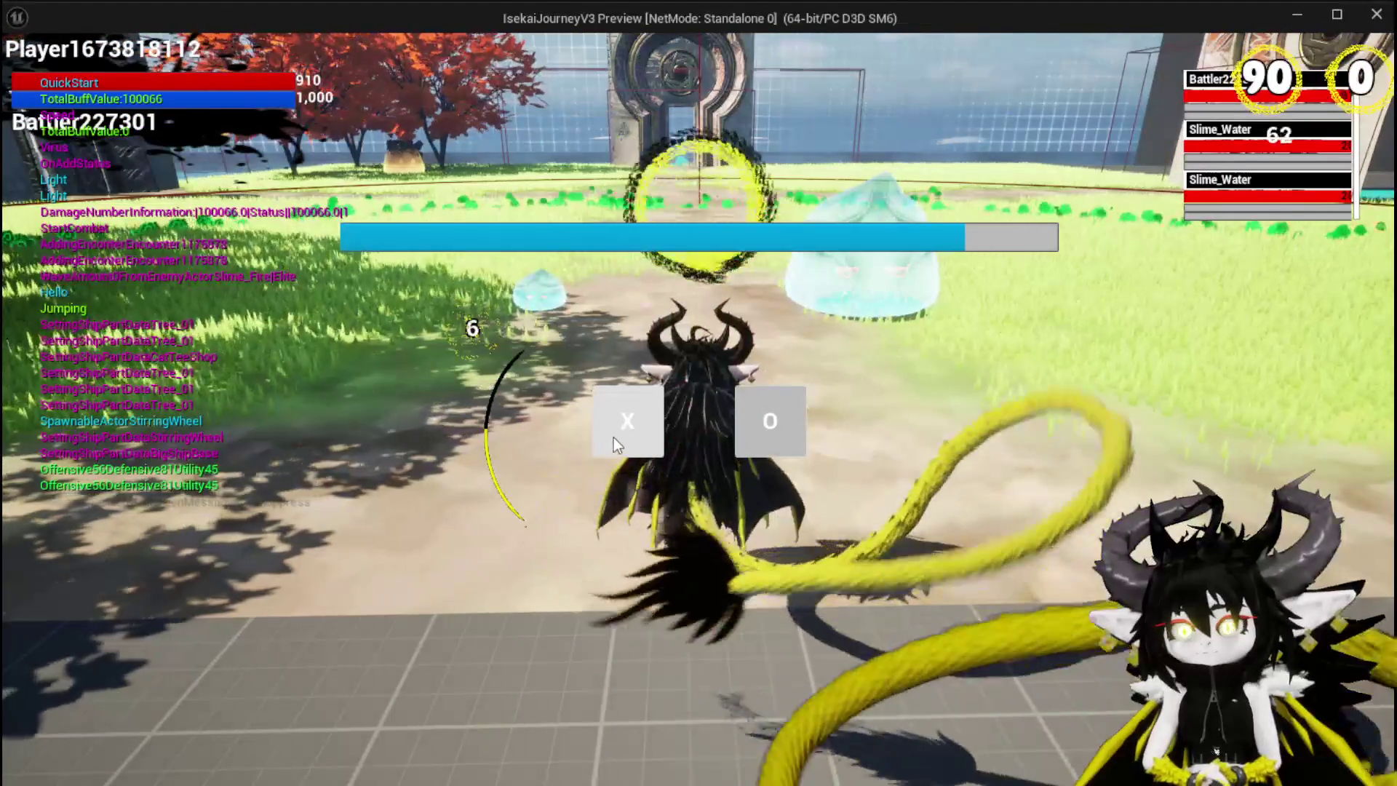
Start the turn and play cards including Echo Buff, Giga Ball and an aimed Free AIM Fire
click(614, 438)
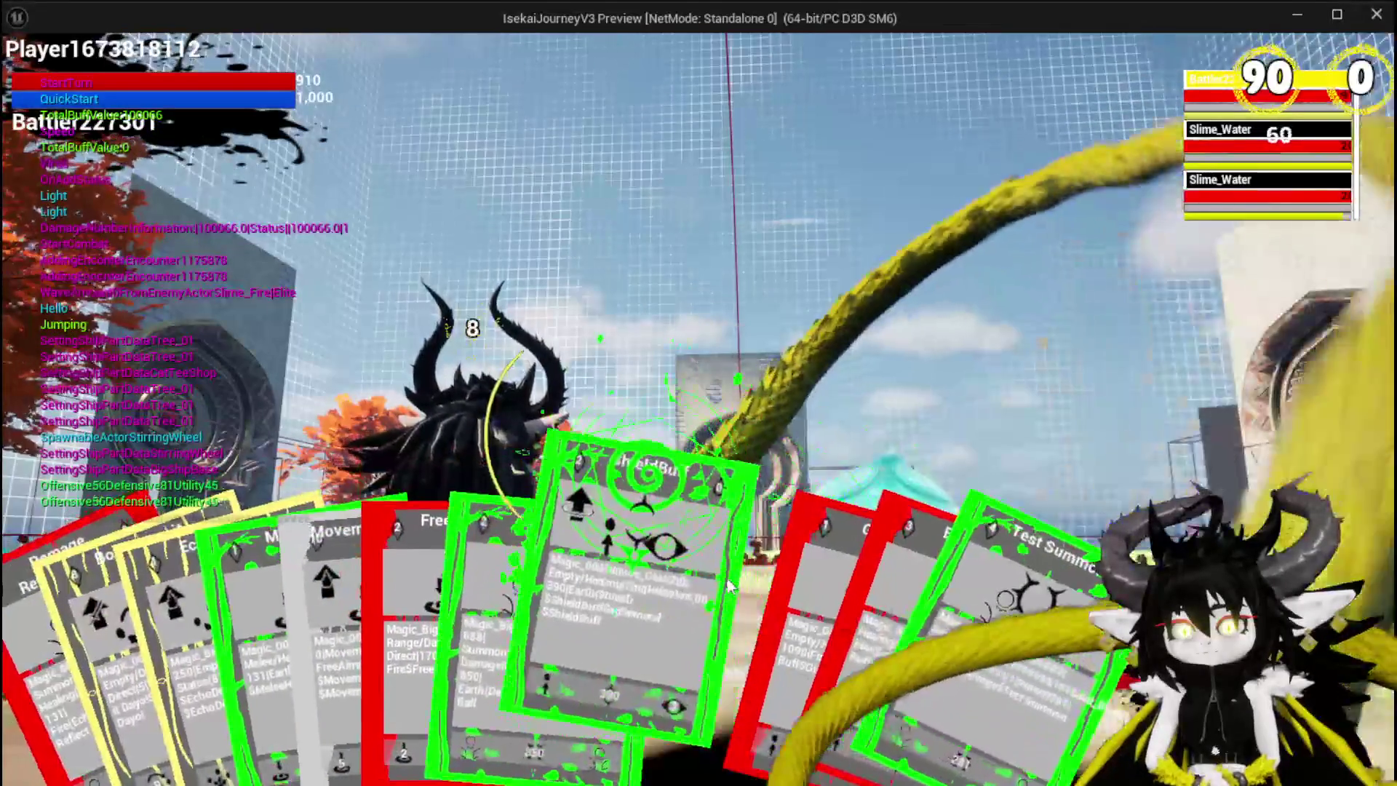
click(626, 582)
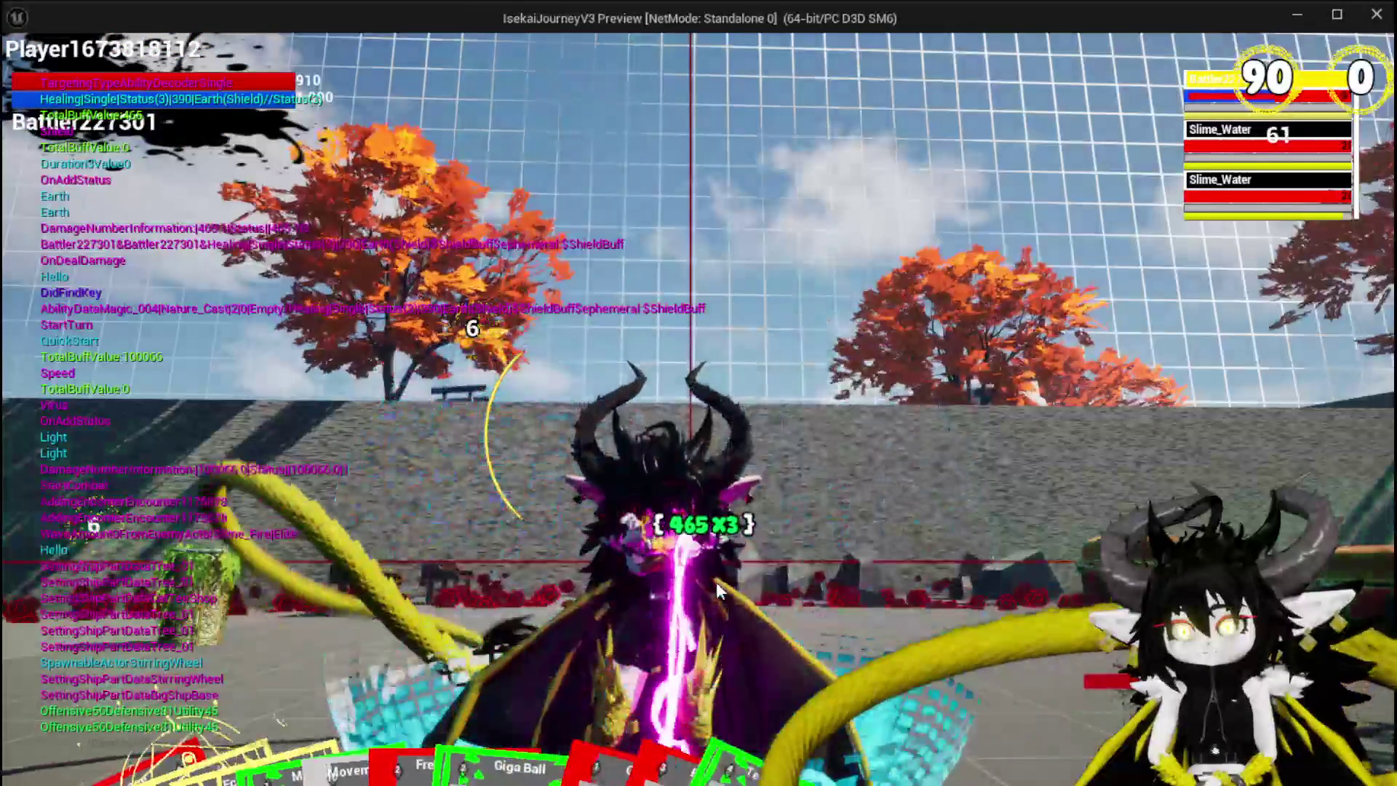
mouse_move(711, 732)
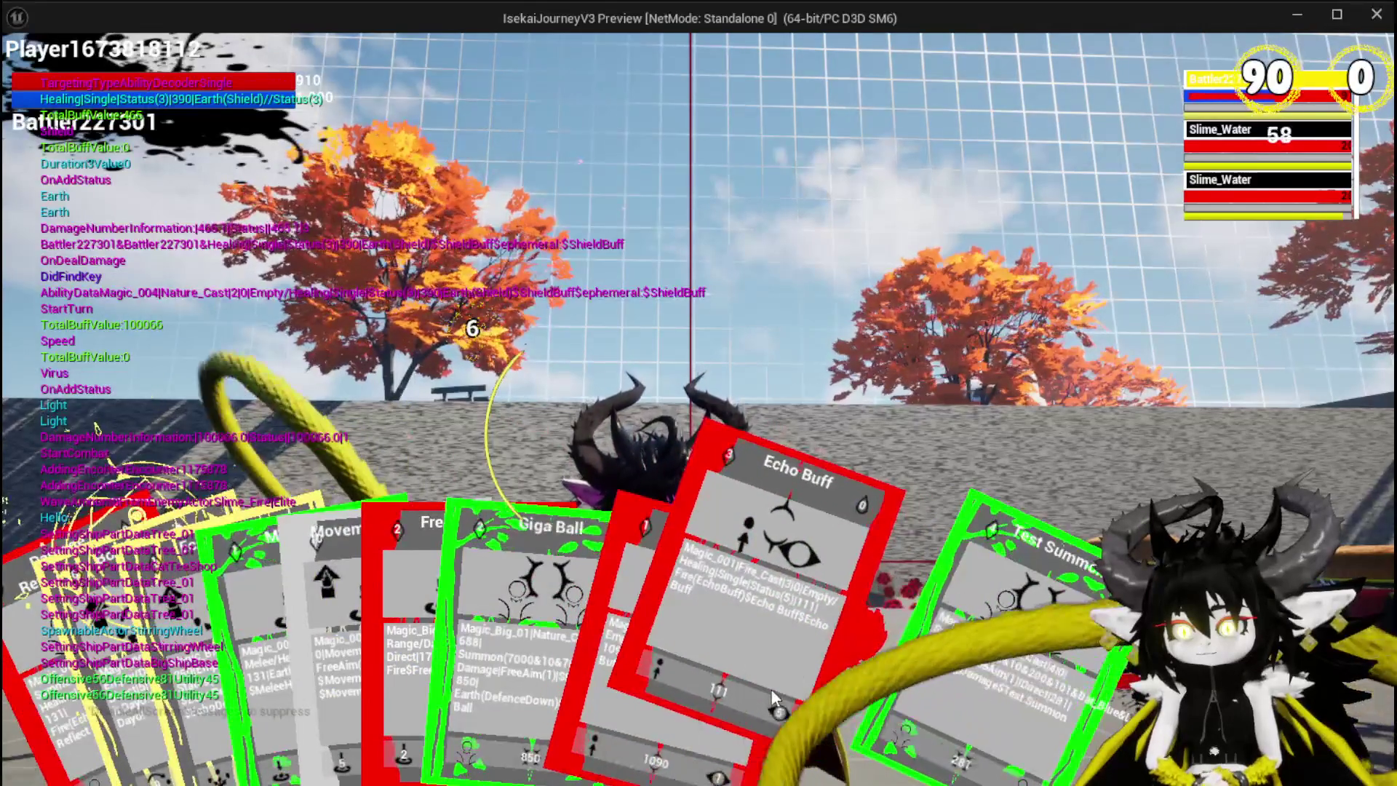
click(771, 690)
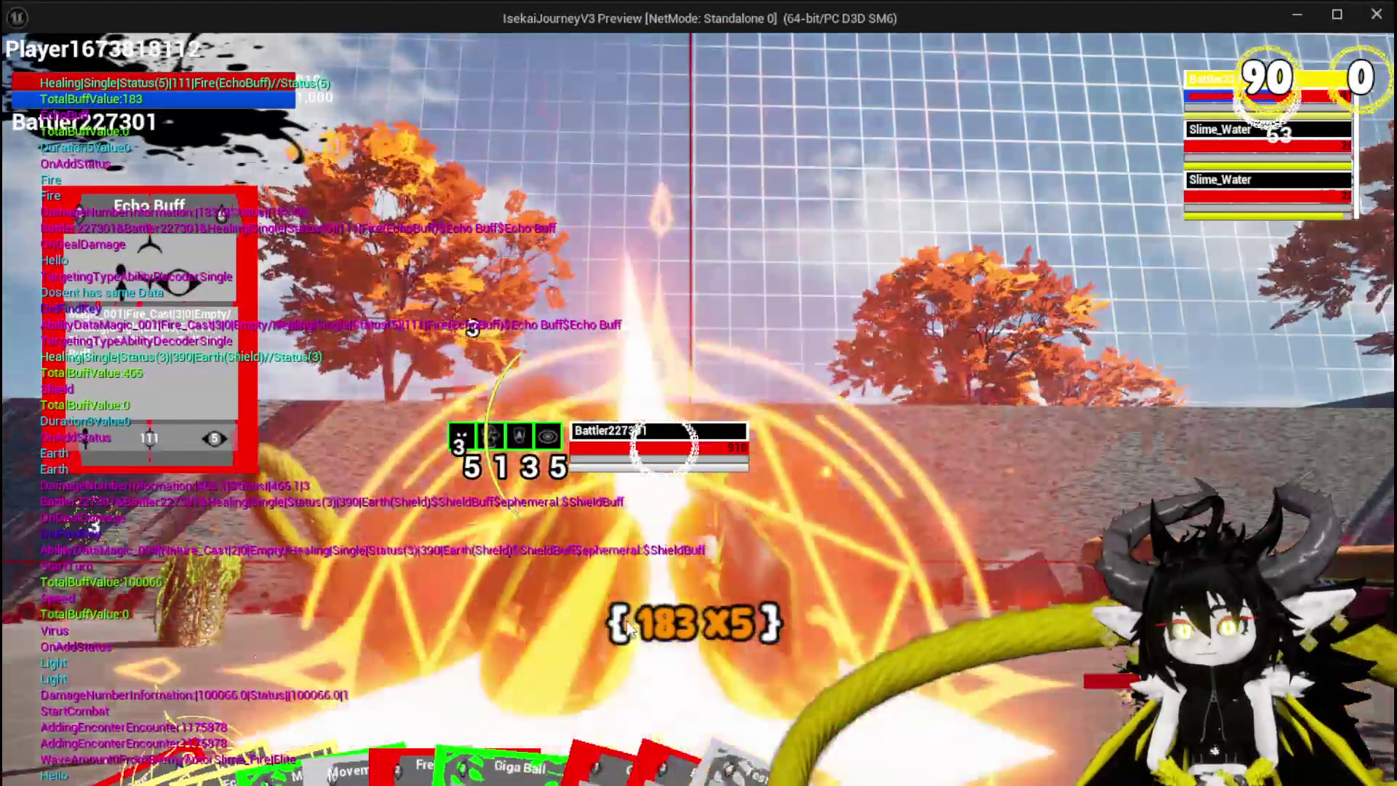
mouse_move(695, 658)
click(670, 636)
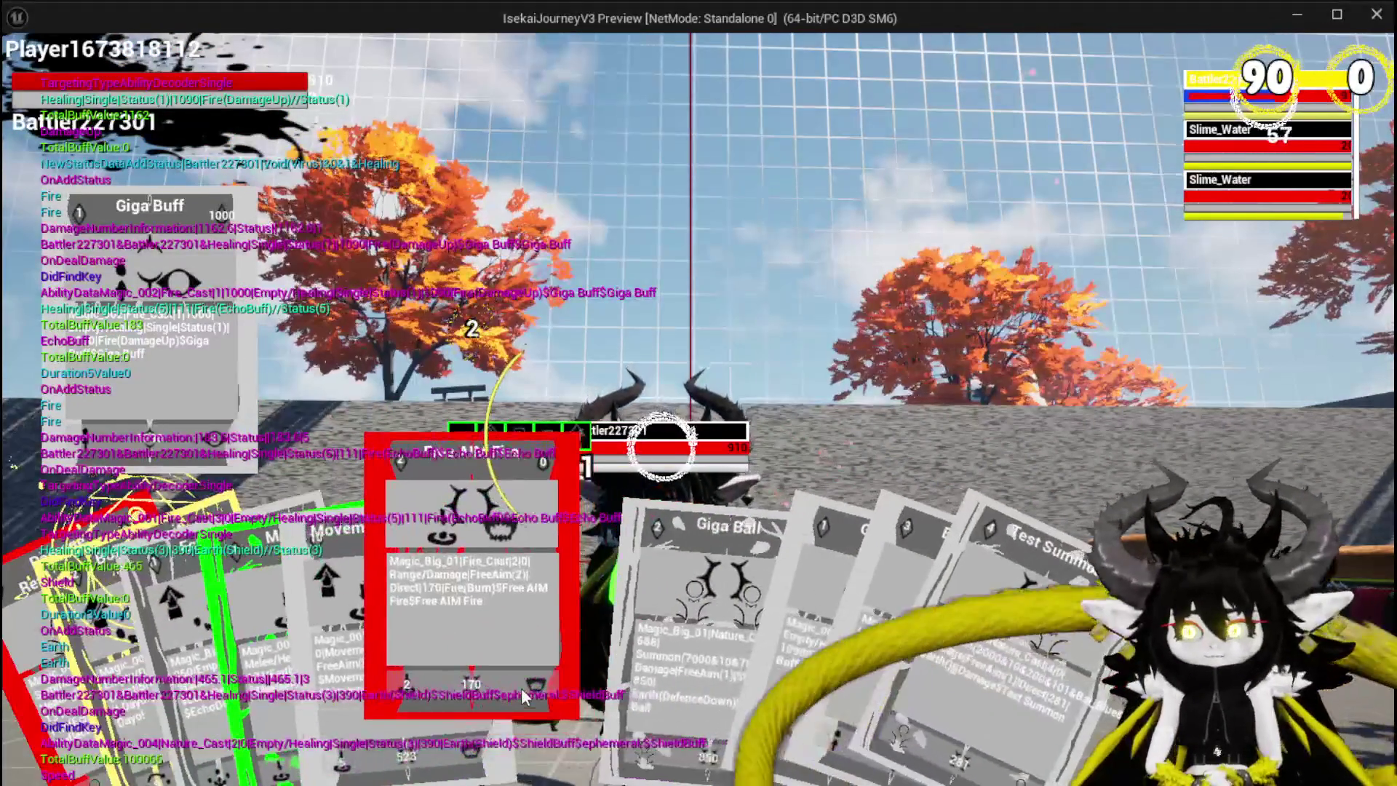
click(521, 687)
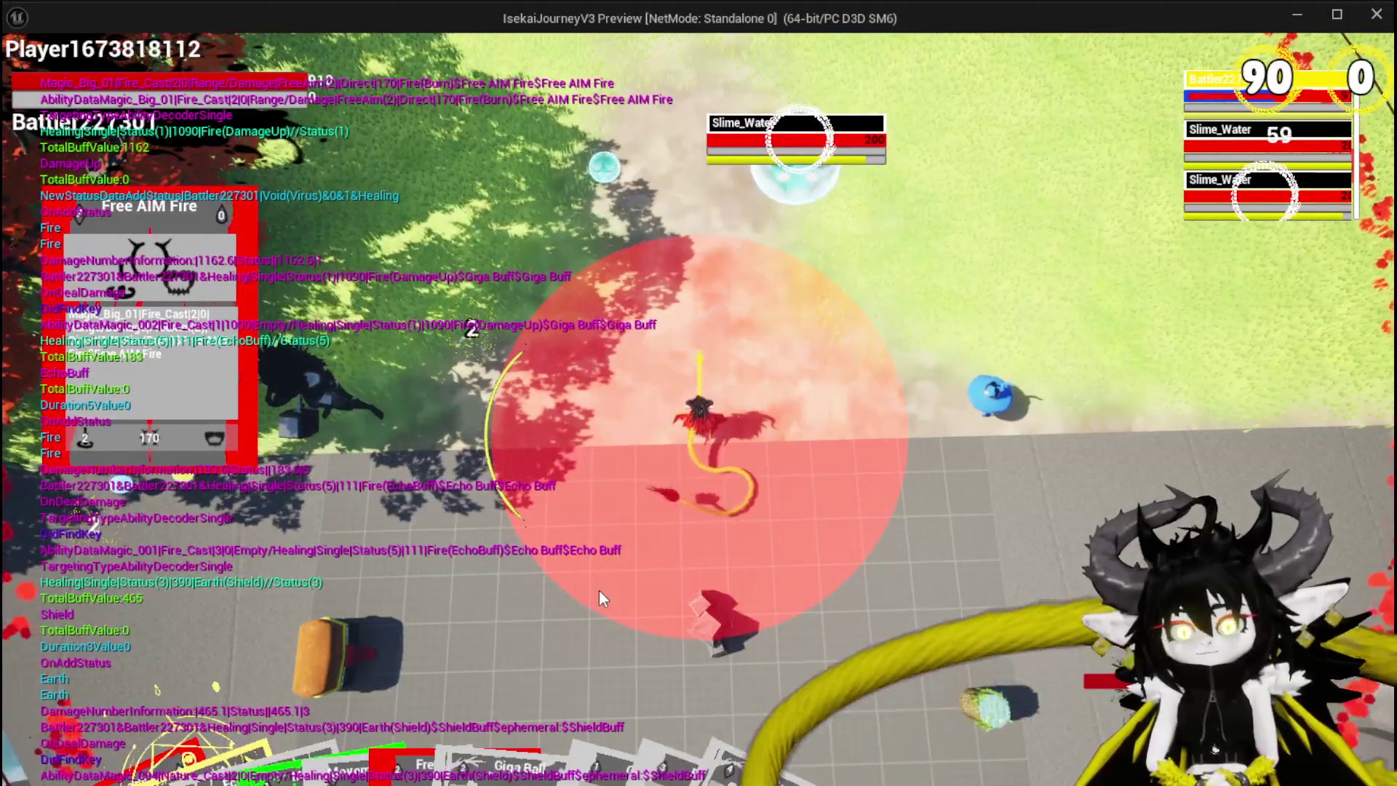
click(599, 593)
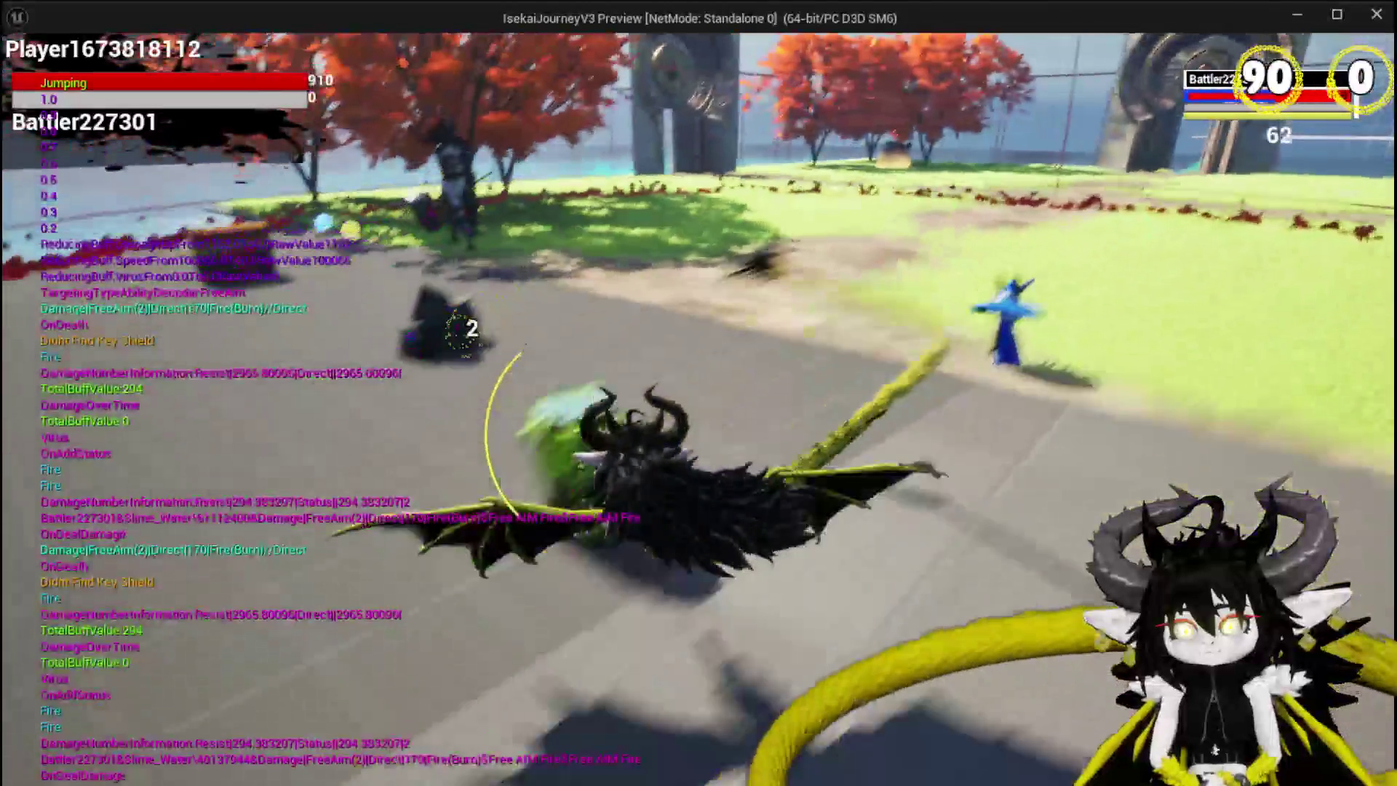
Drag a card onto Slime_Fire for 14,210 damage, then return to the Object_DamageSequence blueprint
key(space)
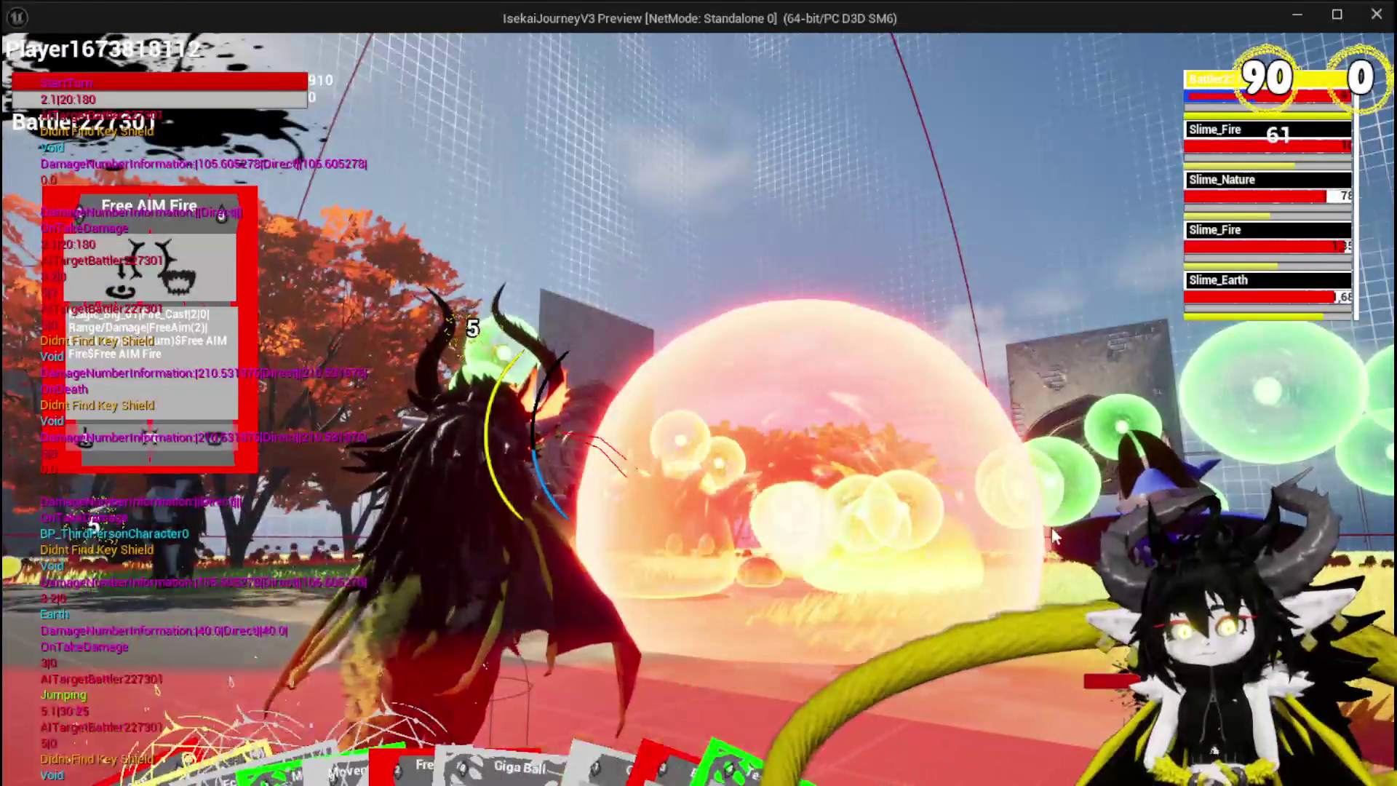
mouse_move(130, 651)
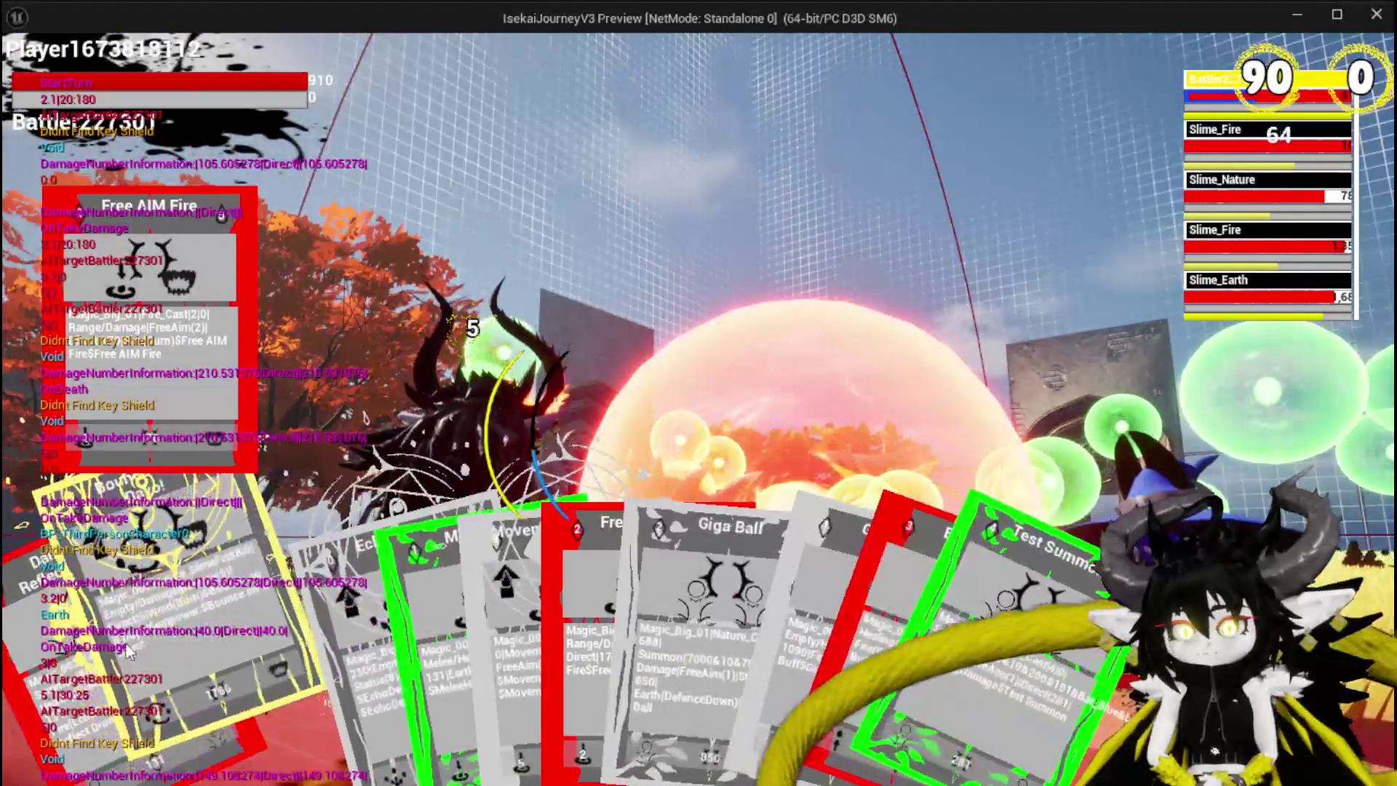
drag(164, 642, 749, 535)
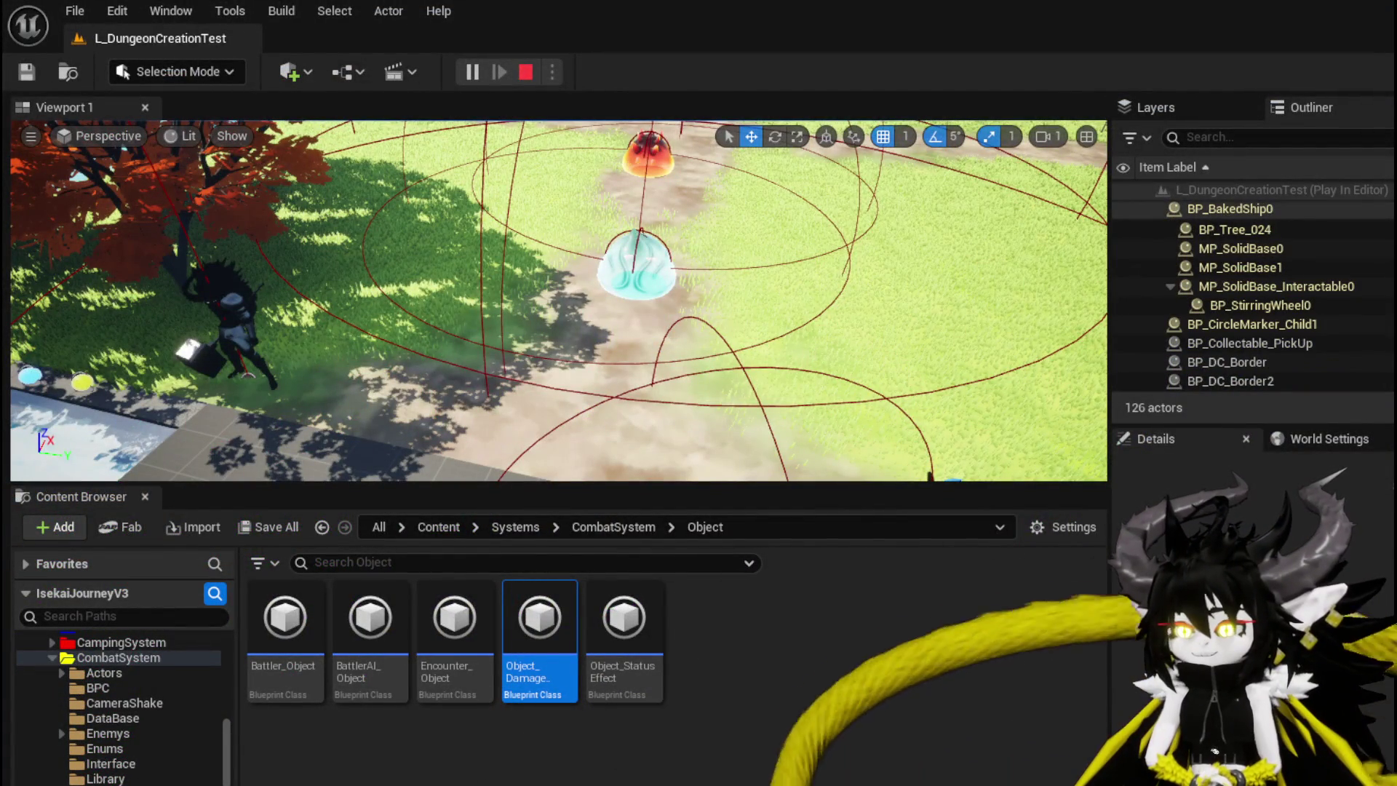
key(alt+Tab)
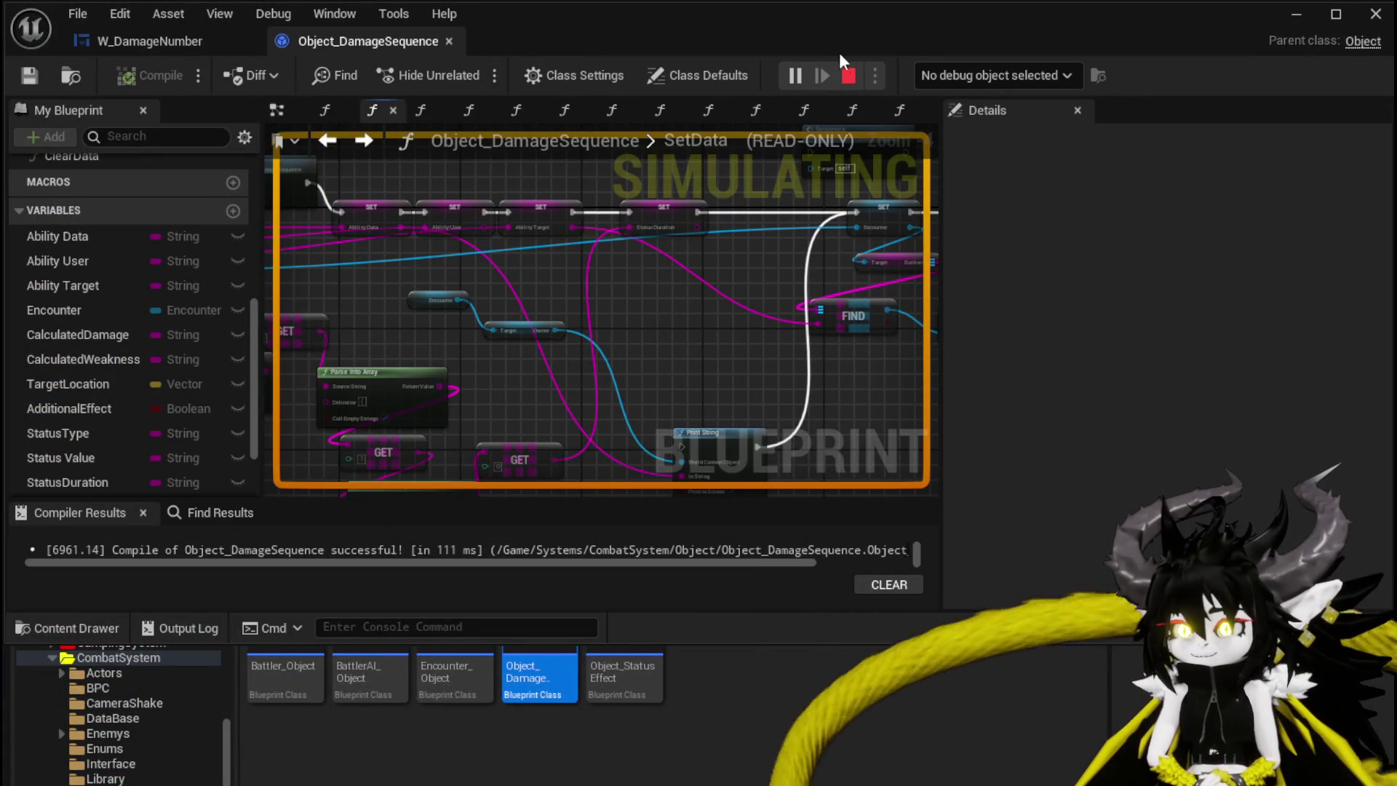
Stop the play session and bring up W_DamageNumber's SetNumber function graph
click(848, 76)
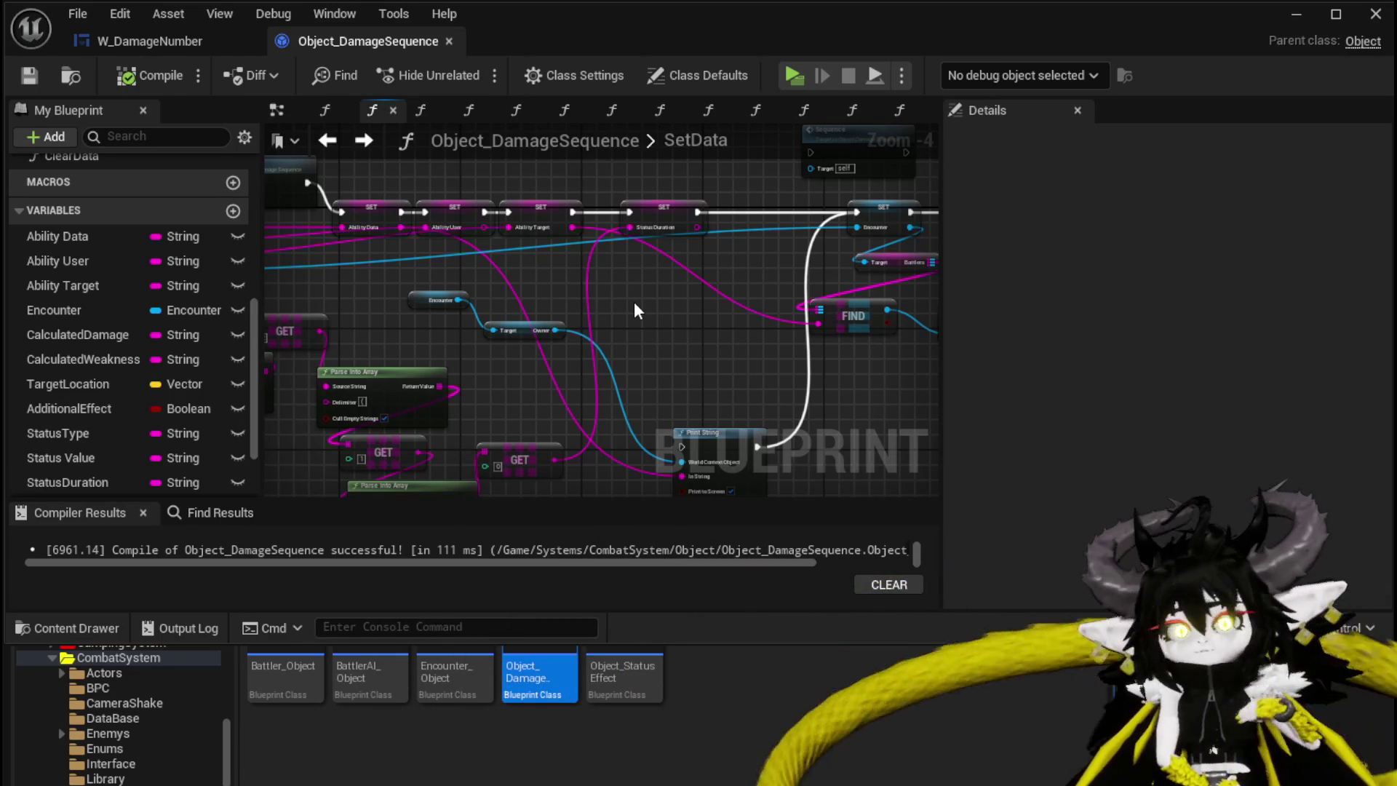
click(150, 42)
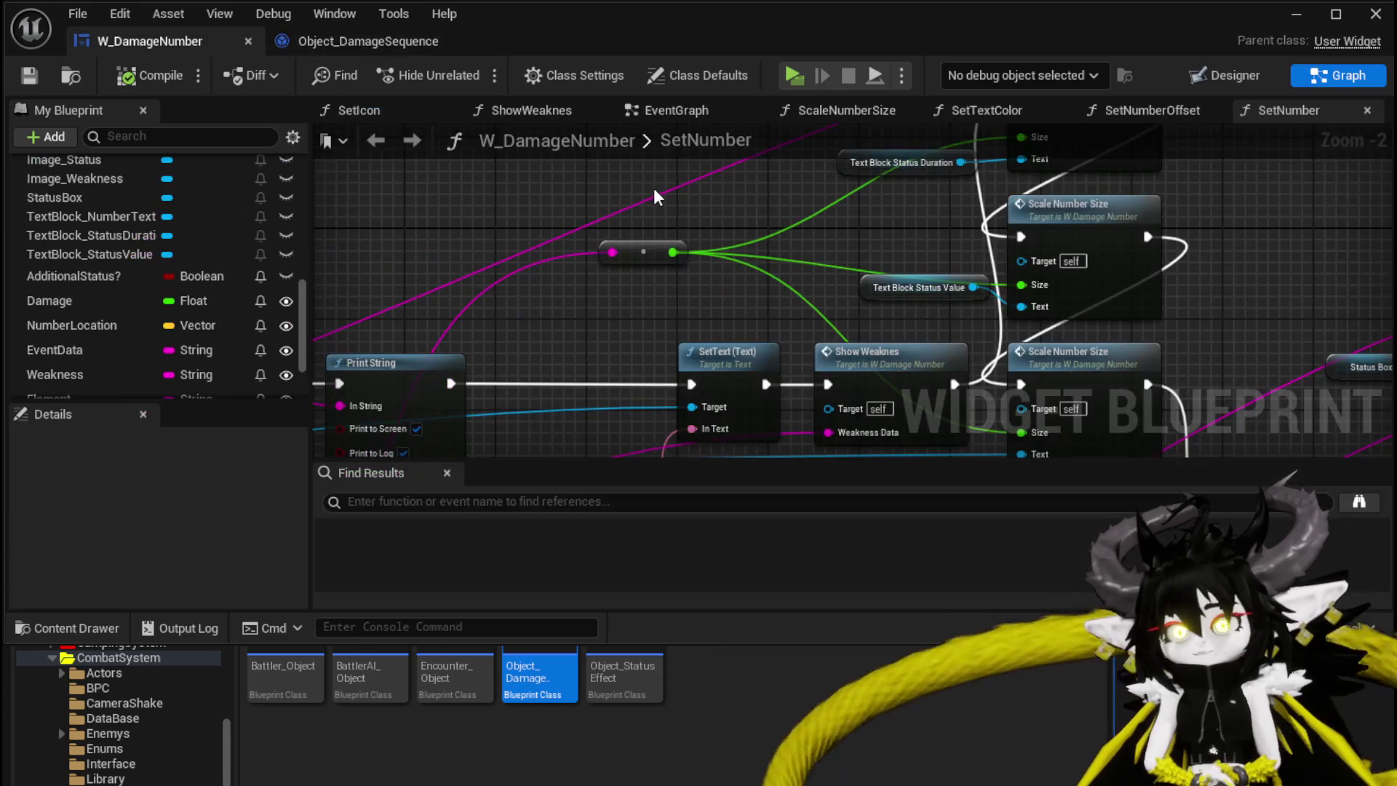
Look over the SetNumber graph, save W_DamageNumber, and close its Blueprint editor window
scroll(586, 294, down, 3)
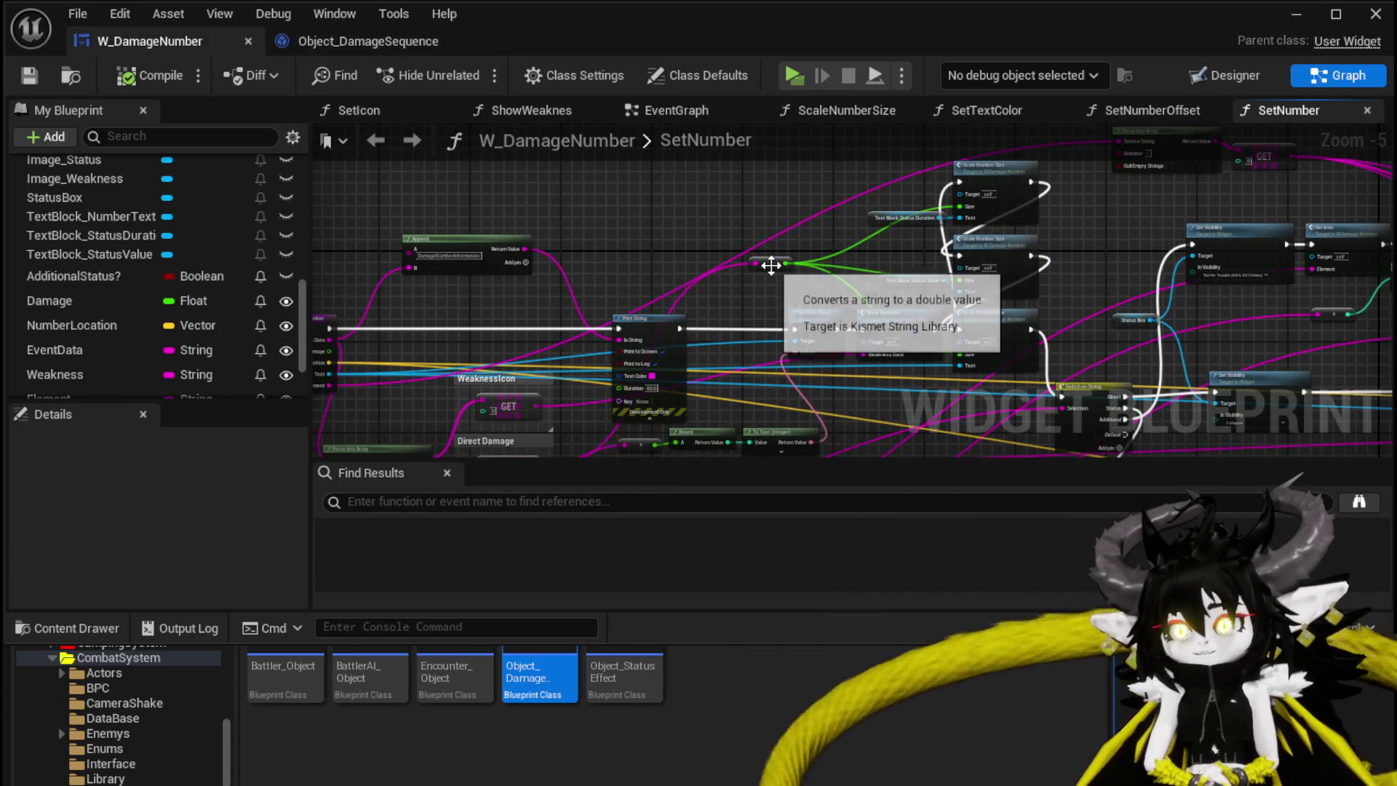
mouse_move(640, 225)
mouse_down()
mouse_move(802, 228)
mouse_move(815, 211)
mouse_move(434, 185)
mouse_up()
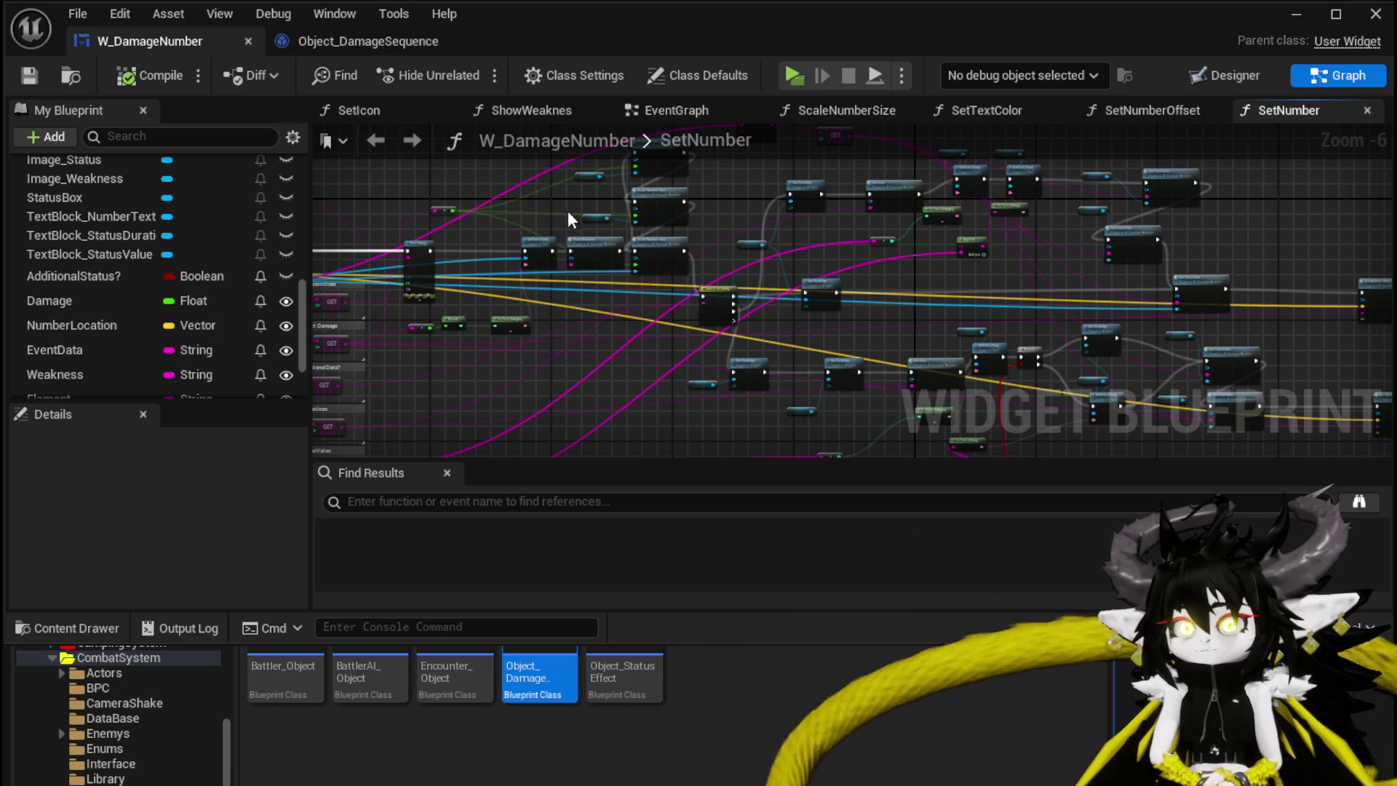
click(29, 75)
mouse_move(452, 176)
mouse_down()
mouse_move(539, 246)
mouse_move(660, 160)
mouse_up()
mouse_move(593, 195)
mouse_down()
mouse_move(670, 240)
mouse_move(582, 210)
mouse_up()
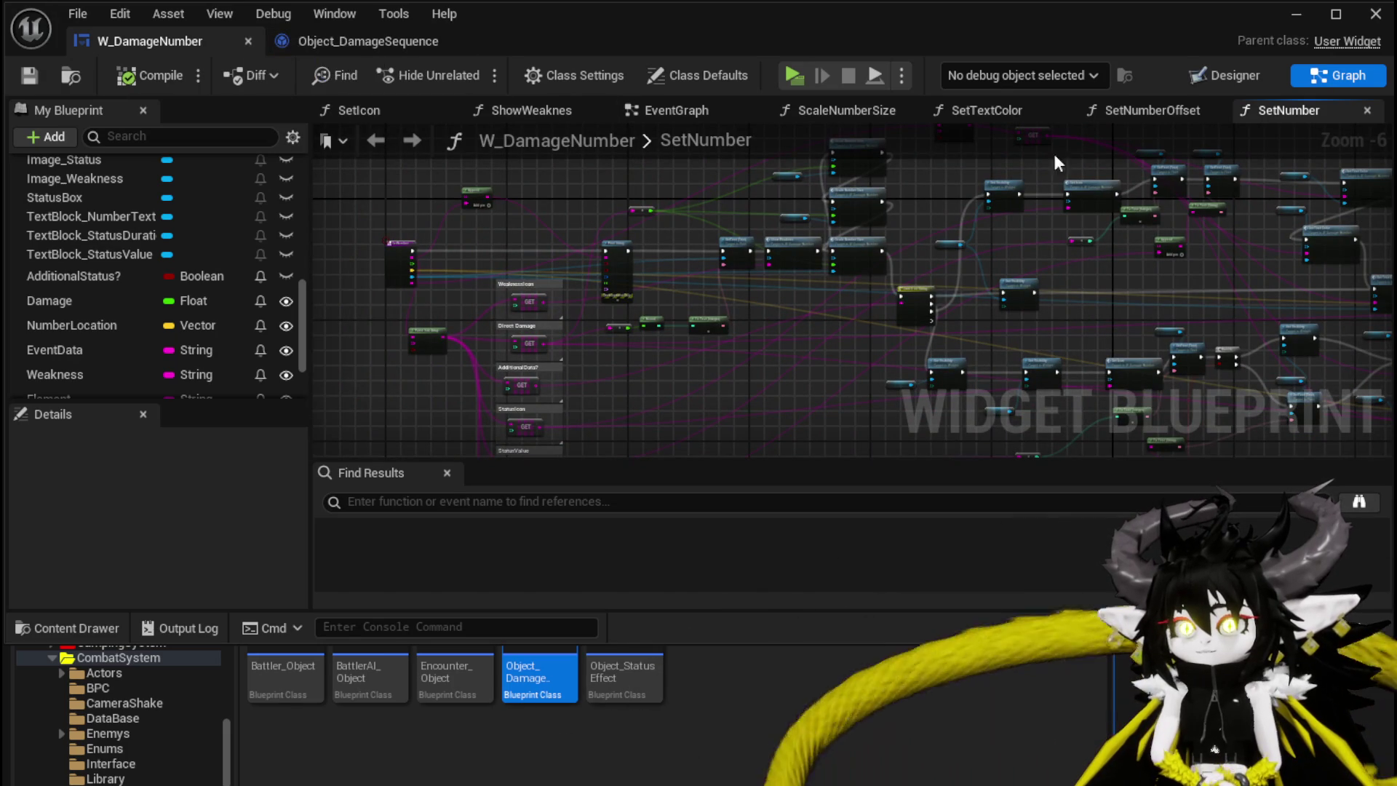
click(1376, 13)
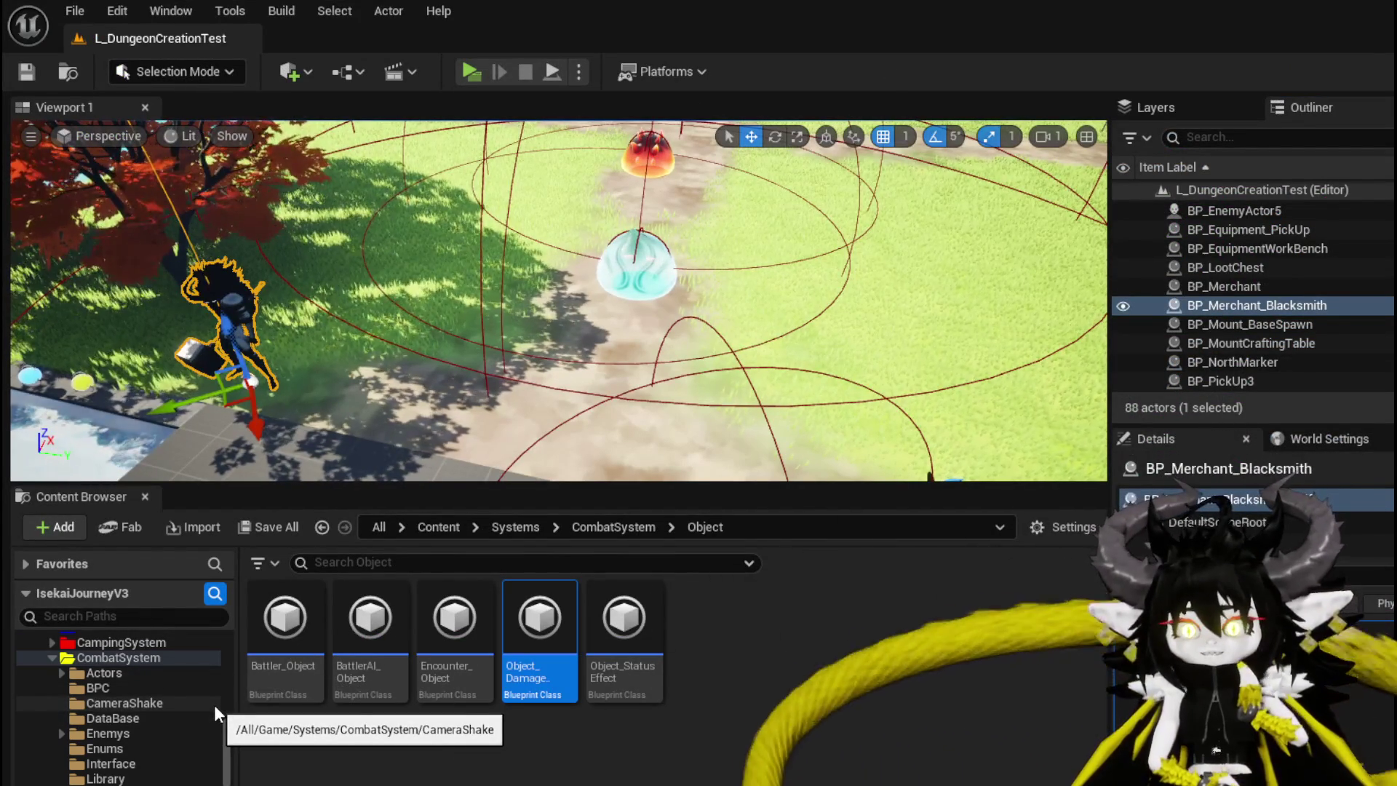
click(469, 71)
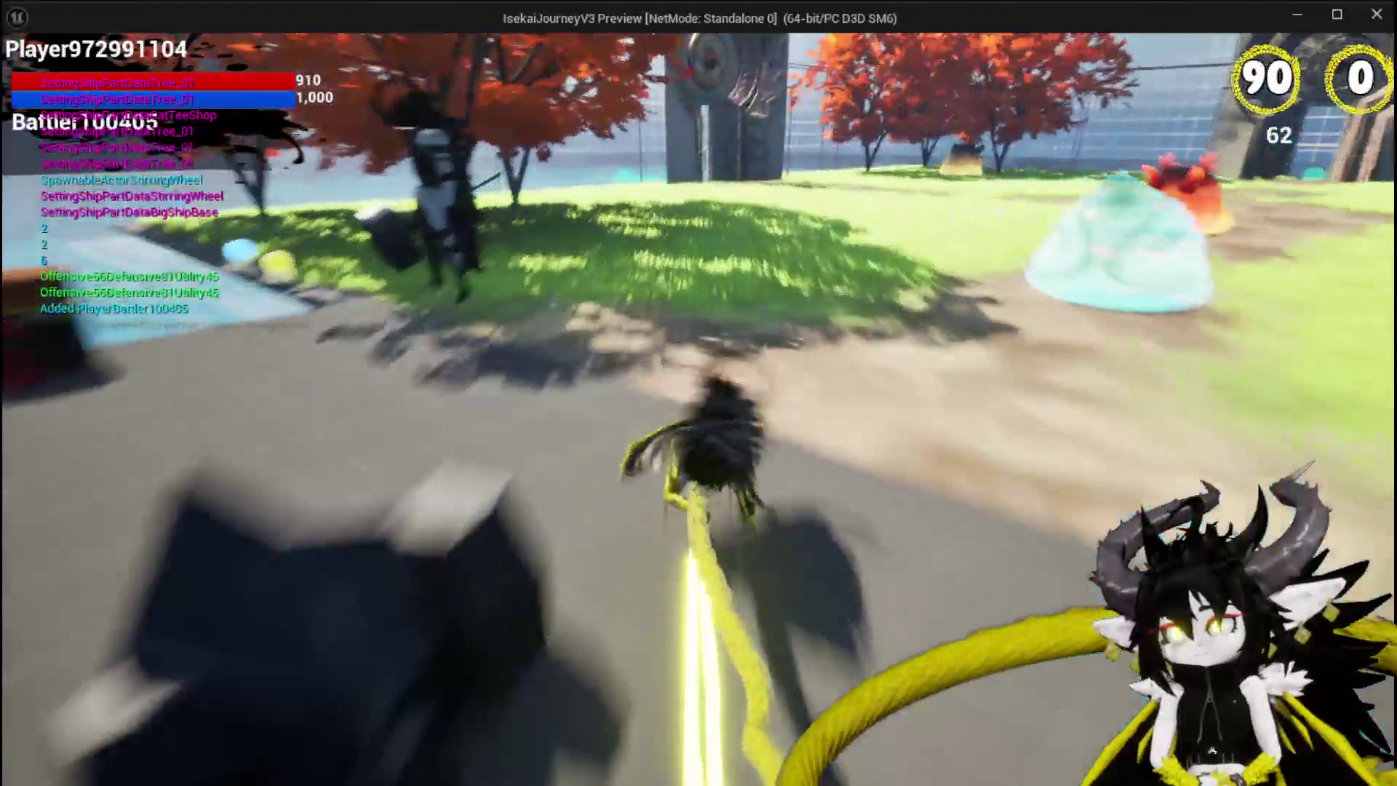
key(space)
key(w)
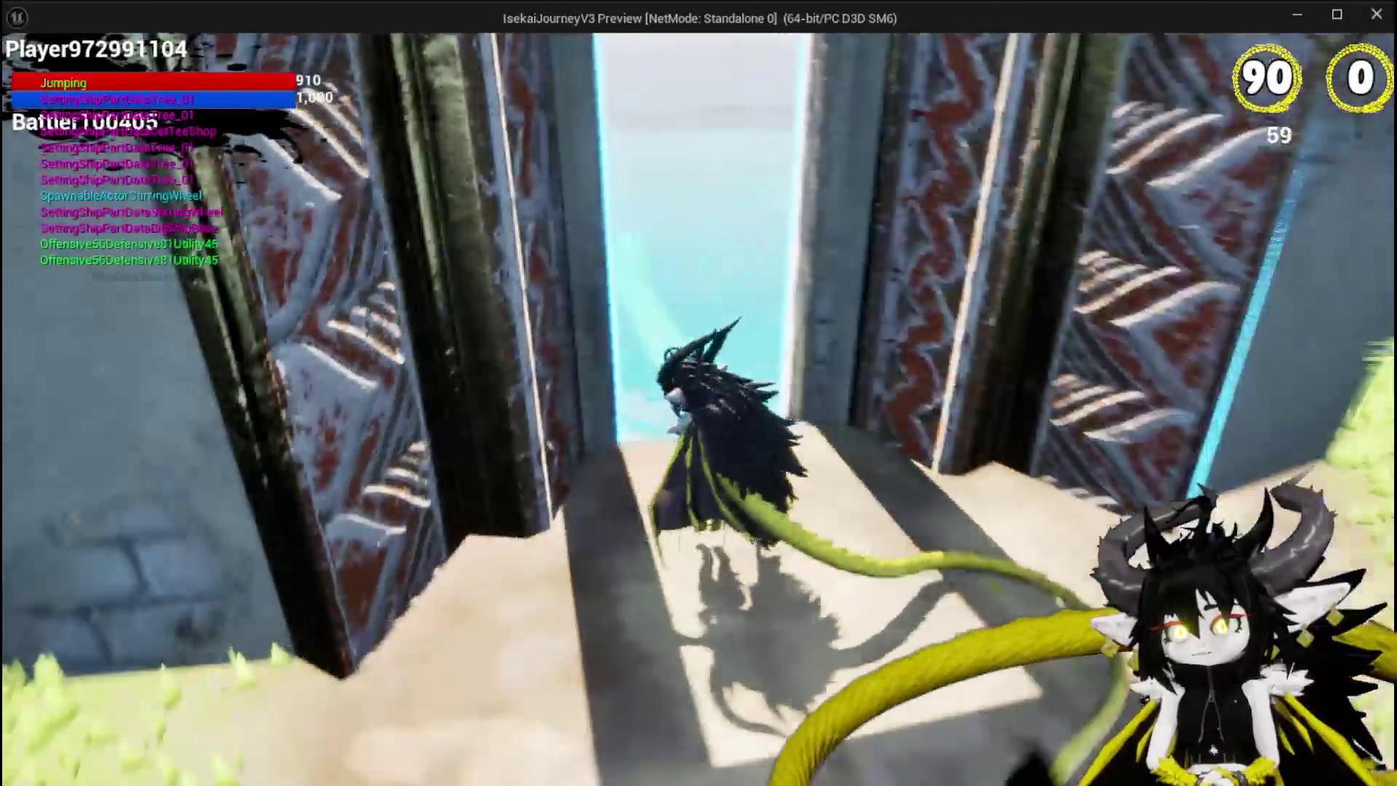
key(space)
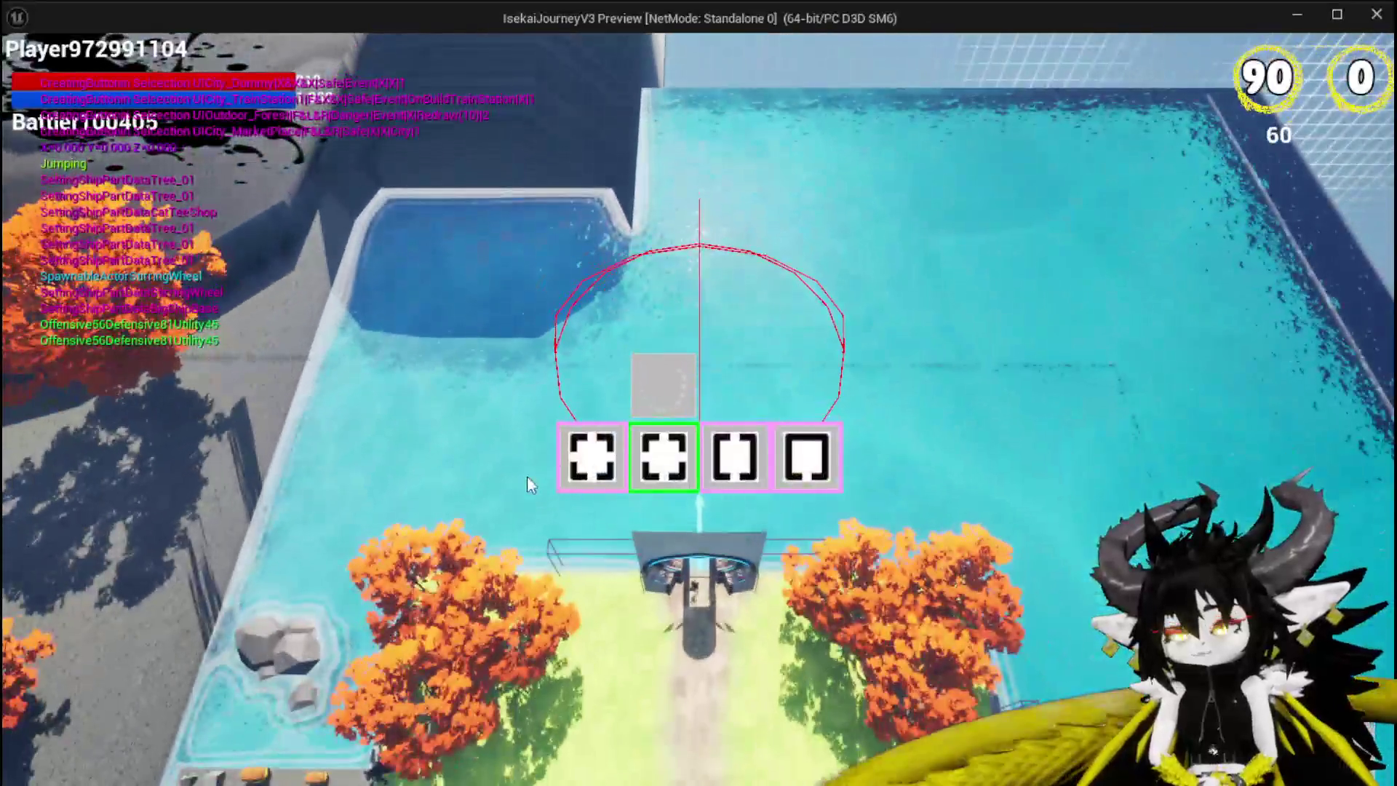
mouse_move(561, 470)
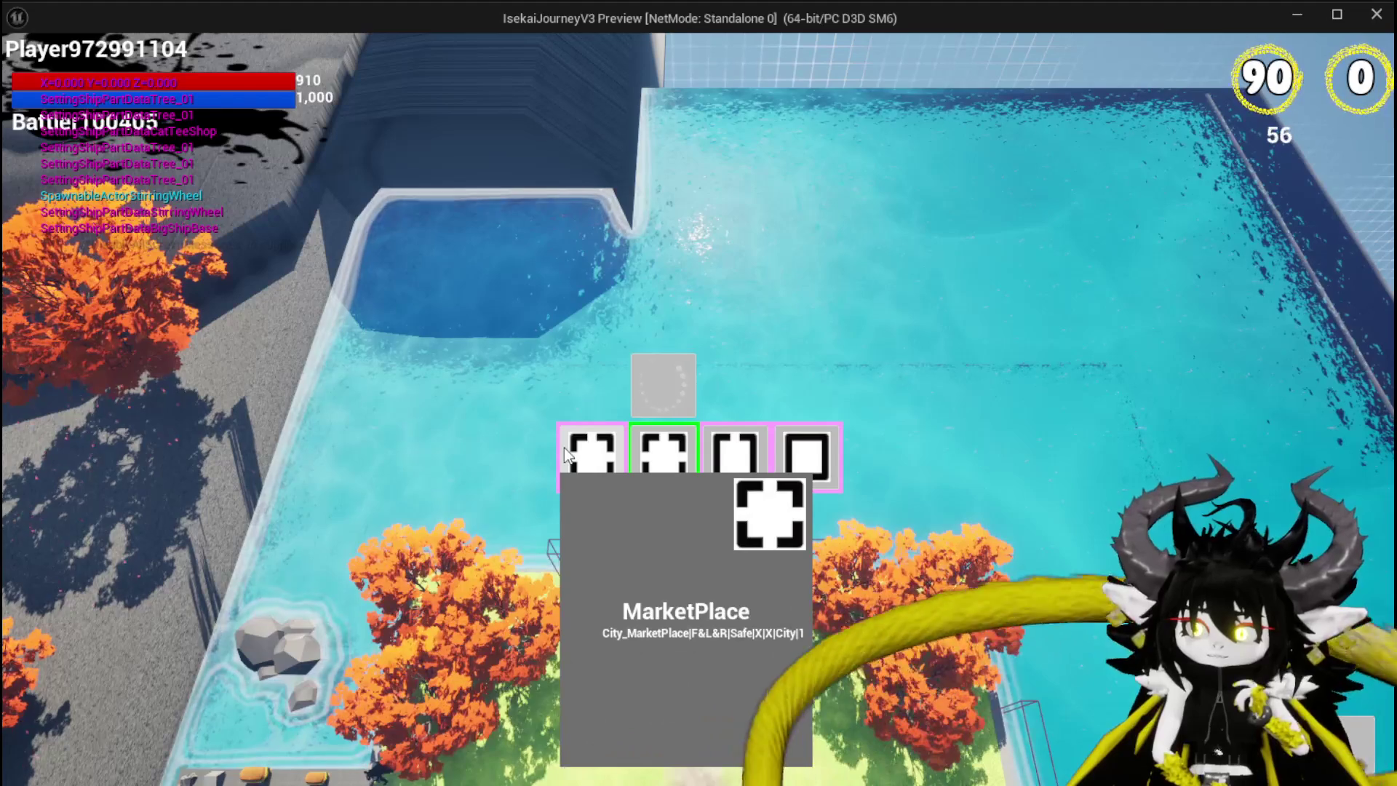
click(565, 447)
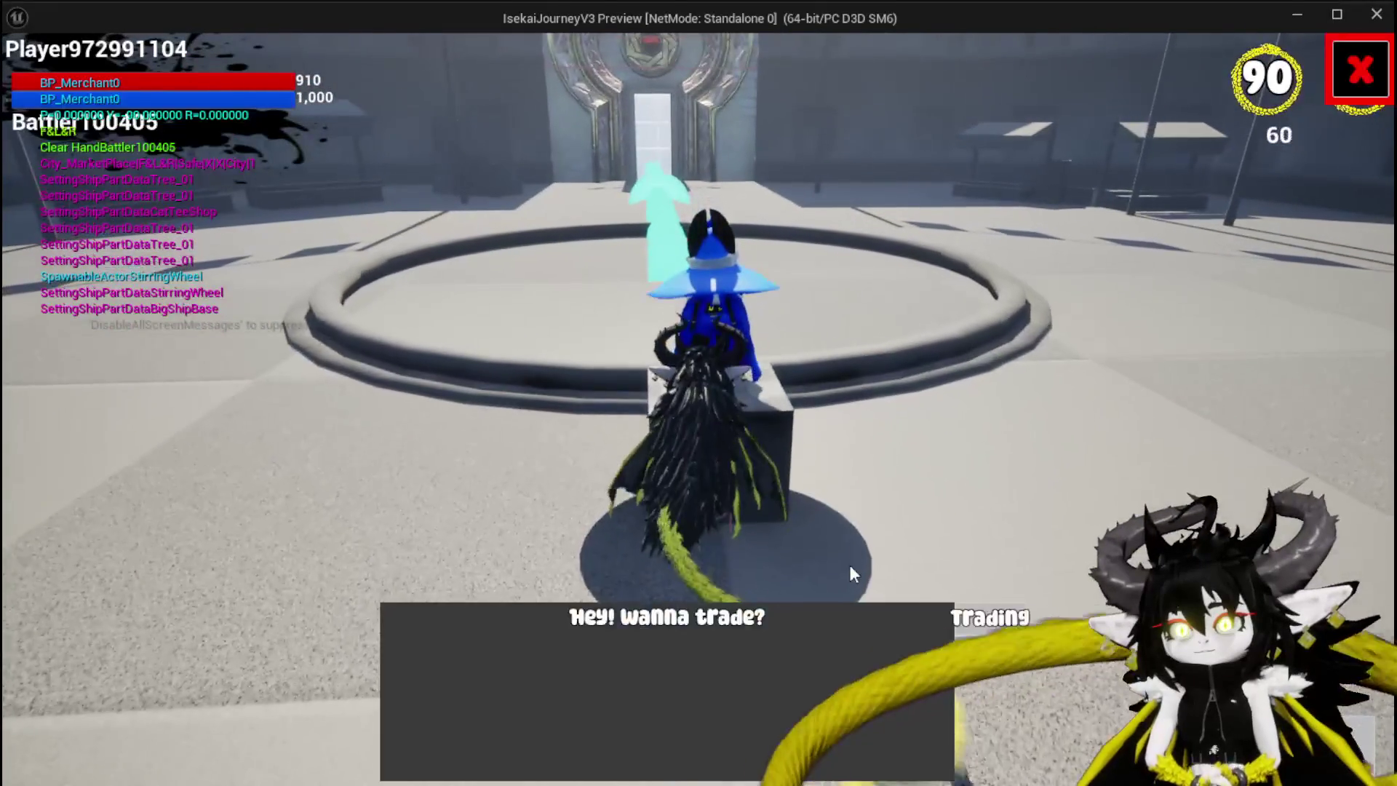
click(972, 619)
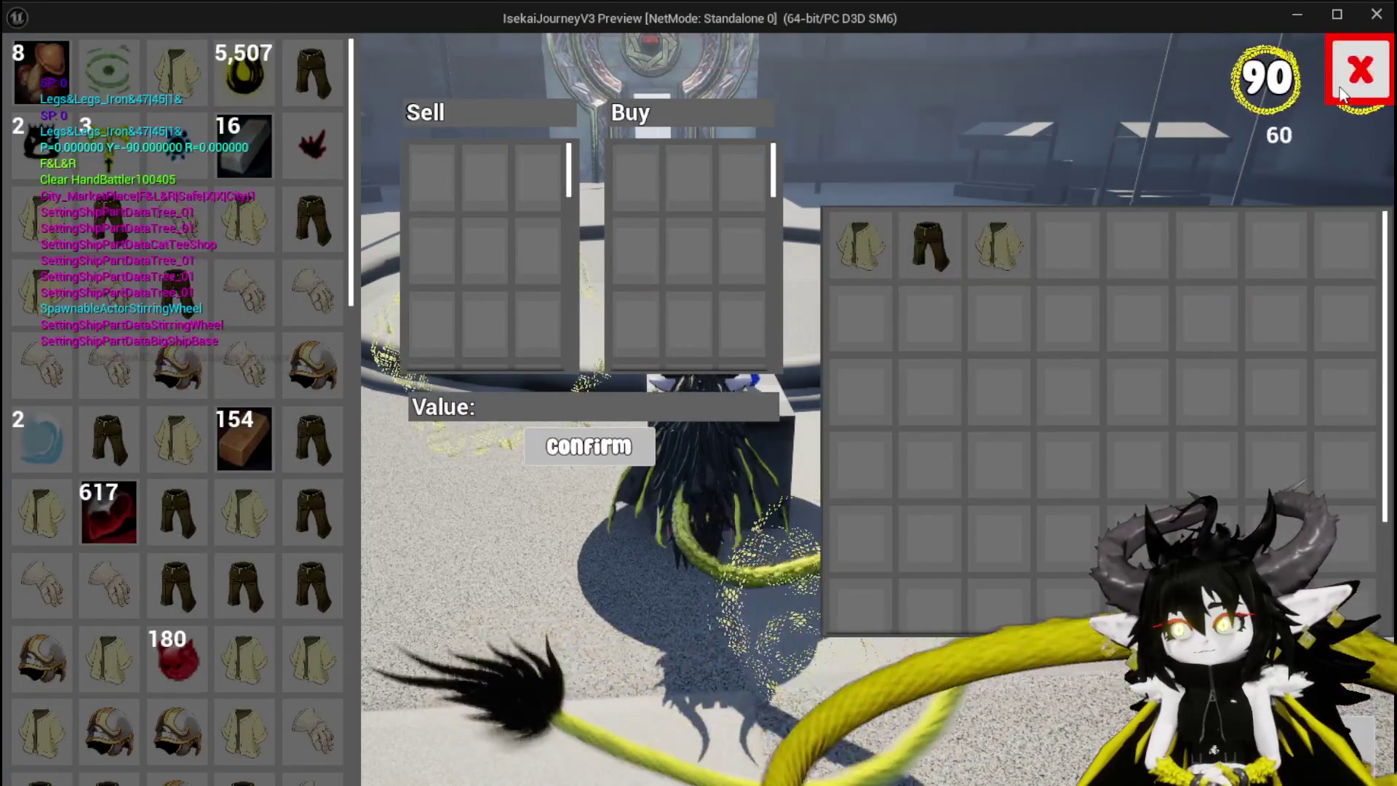
key(Escape)
key(space)
key(space)
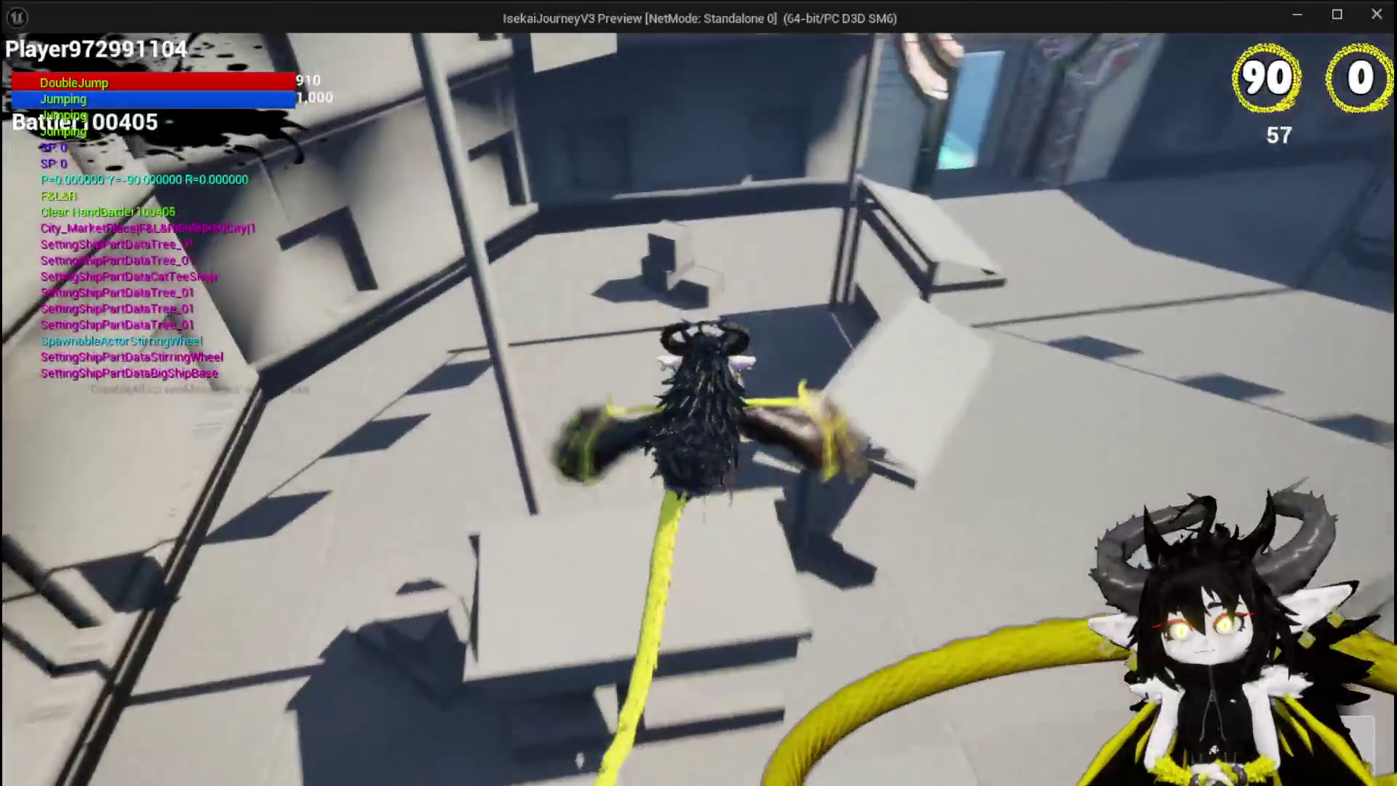
key(space)
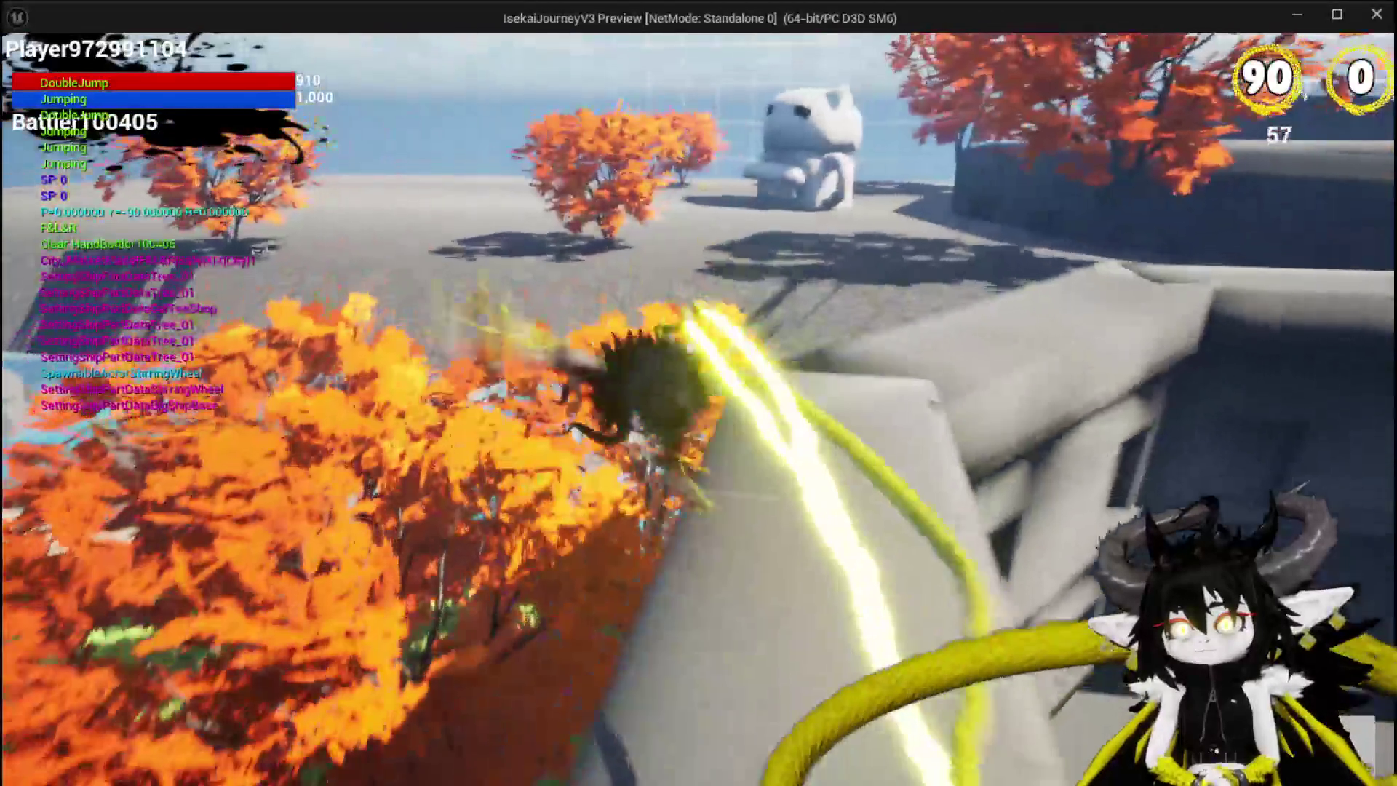
key(space)
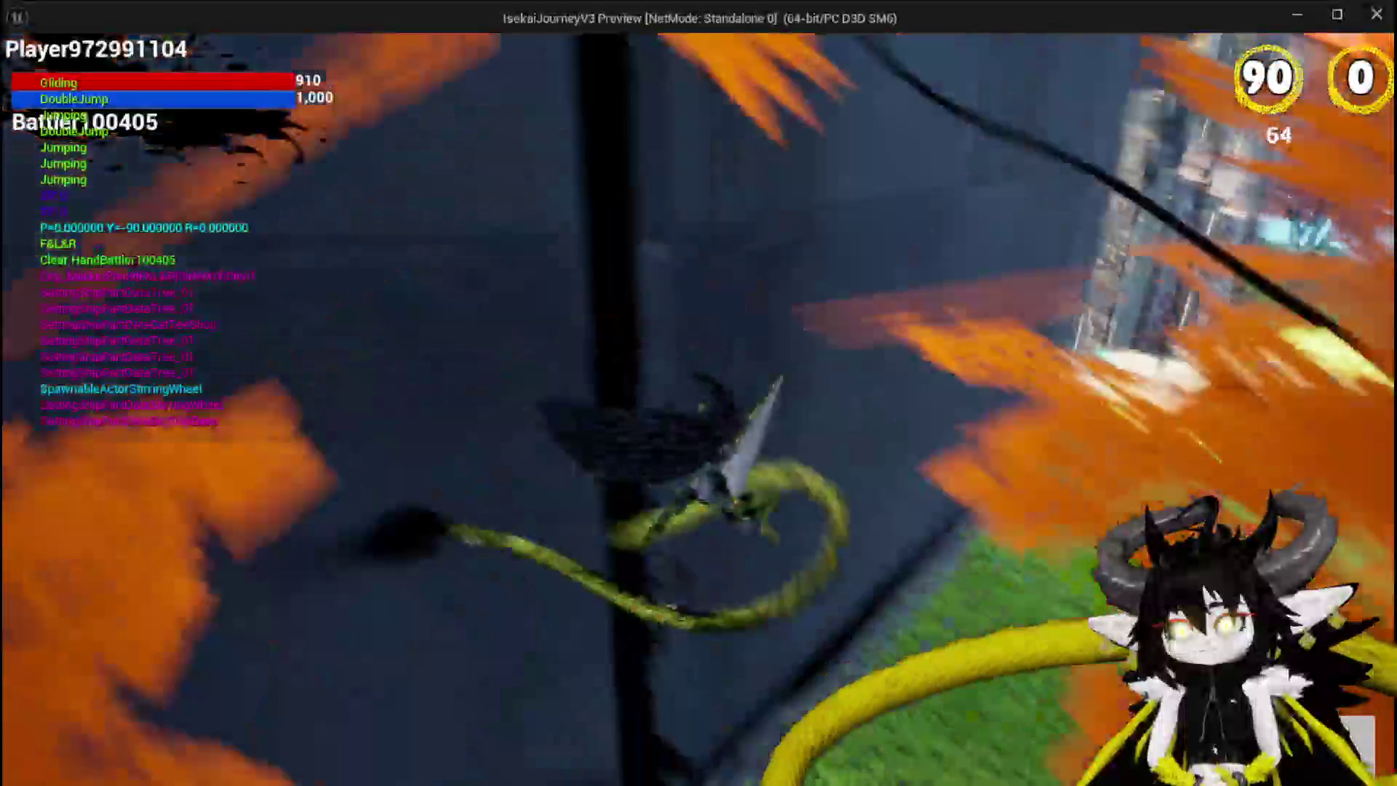
key(space)
key(space)
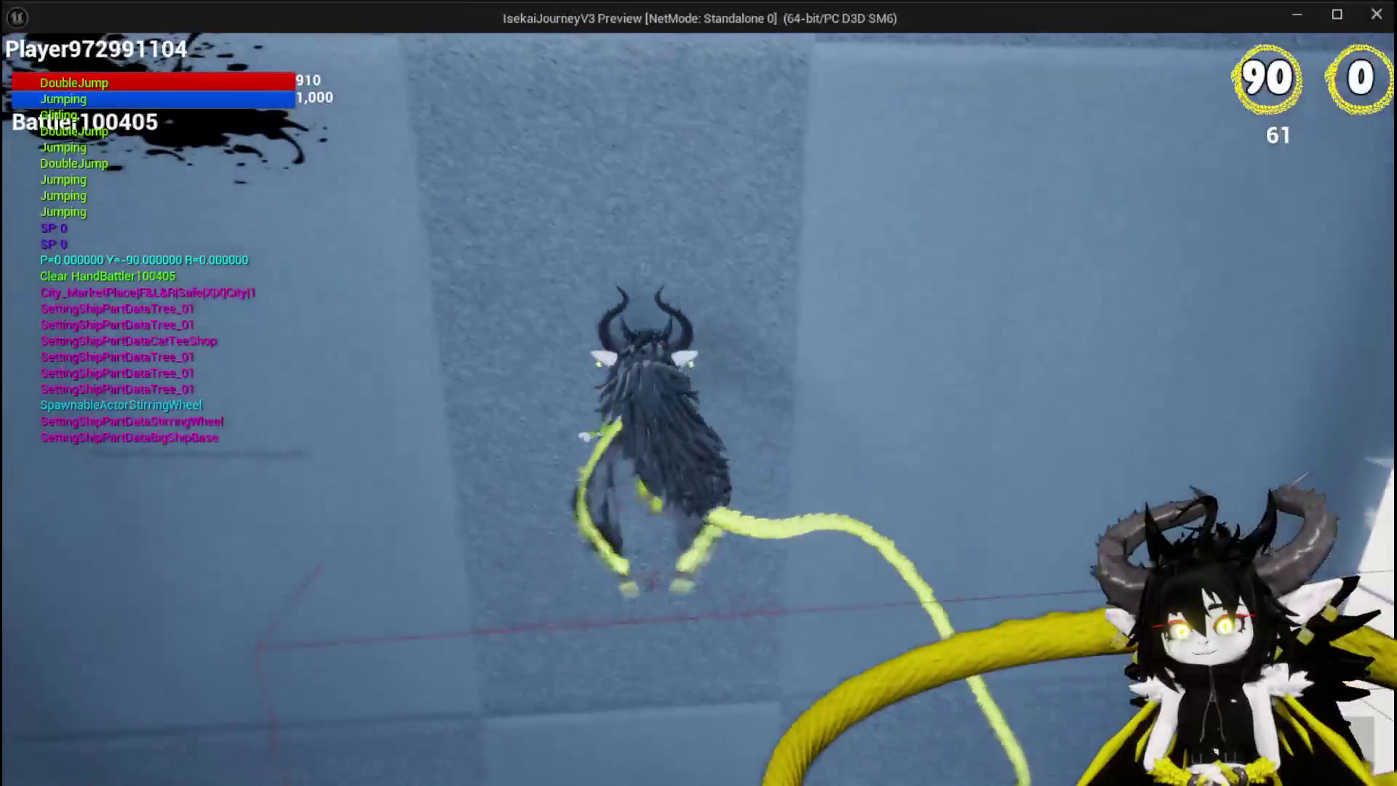
key(space)
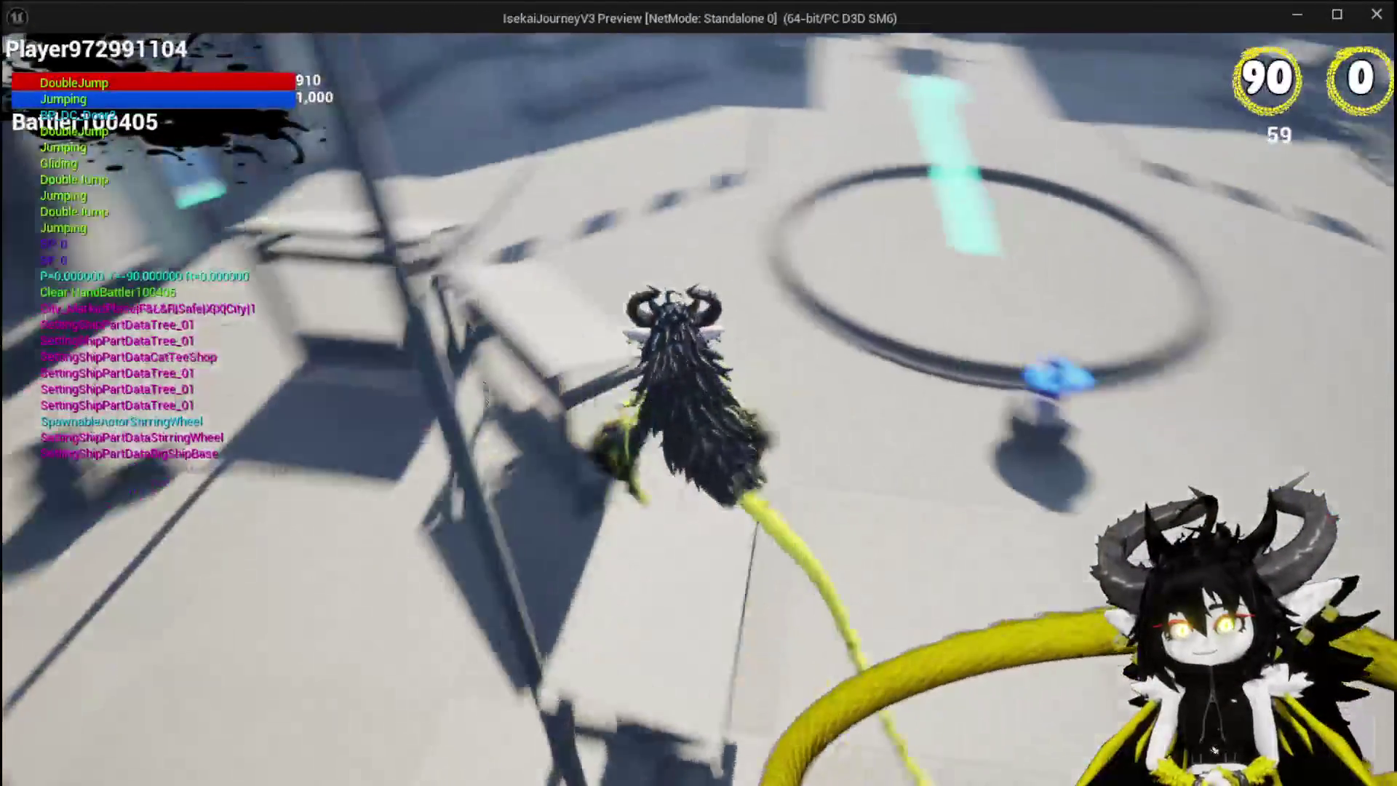
key(space)
key(space)
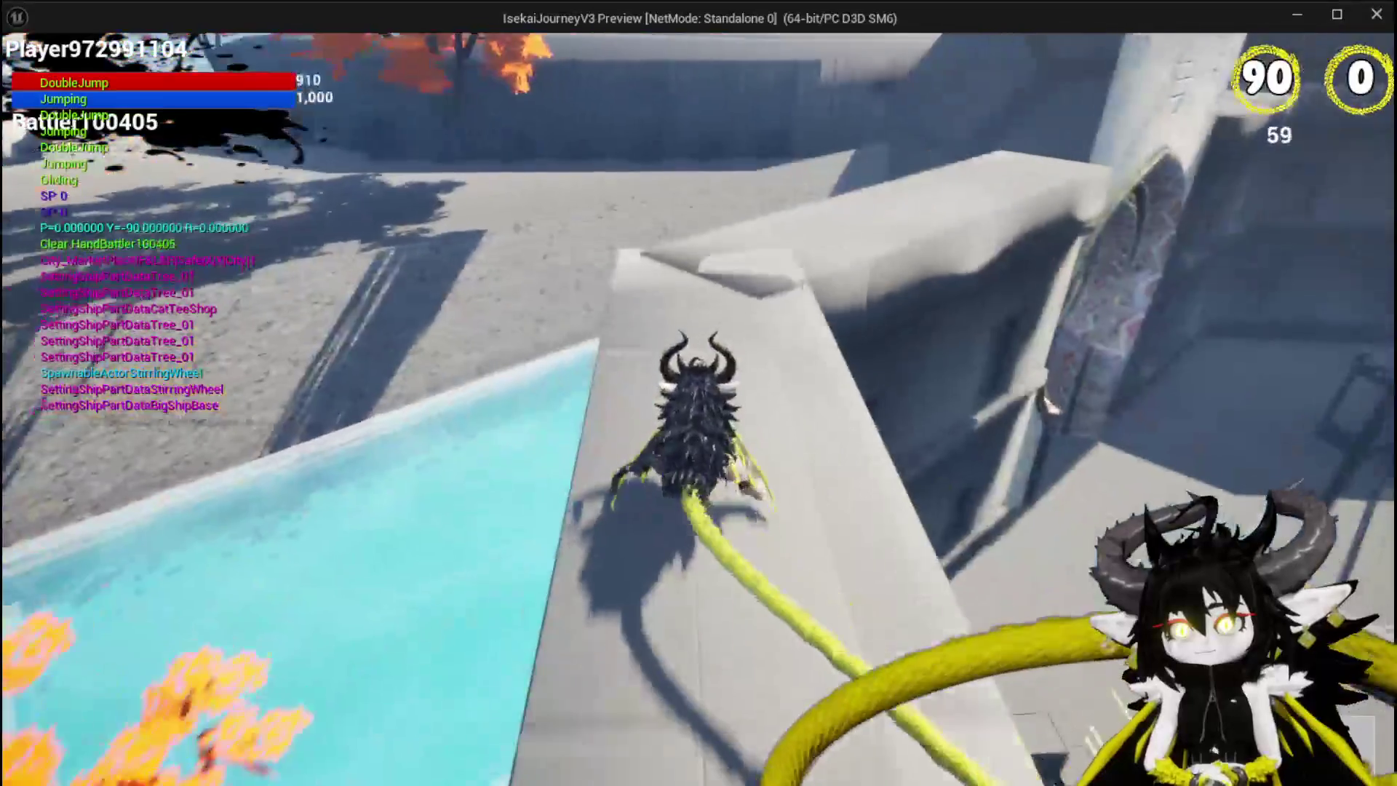
key(space)
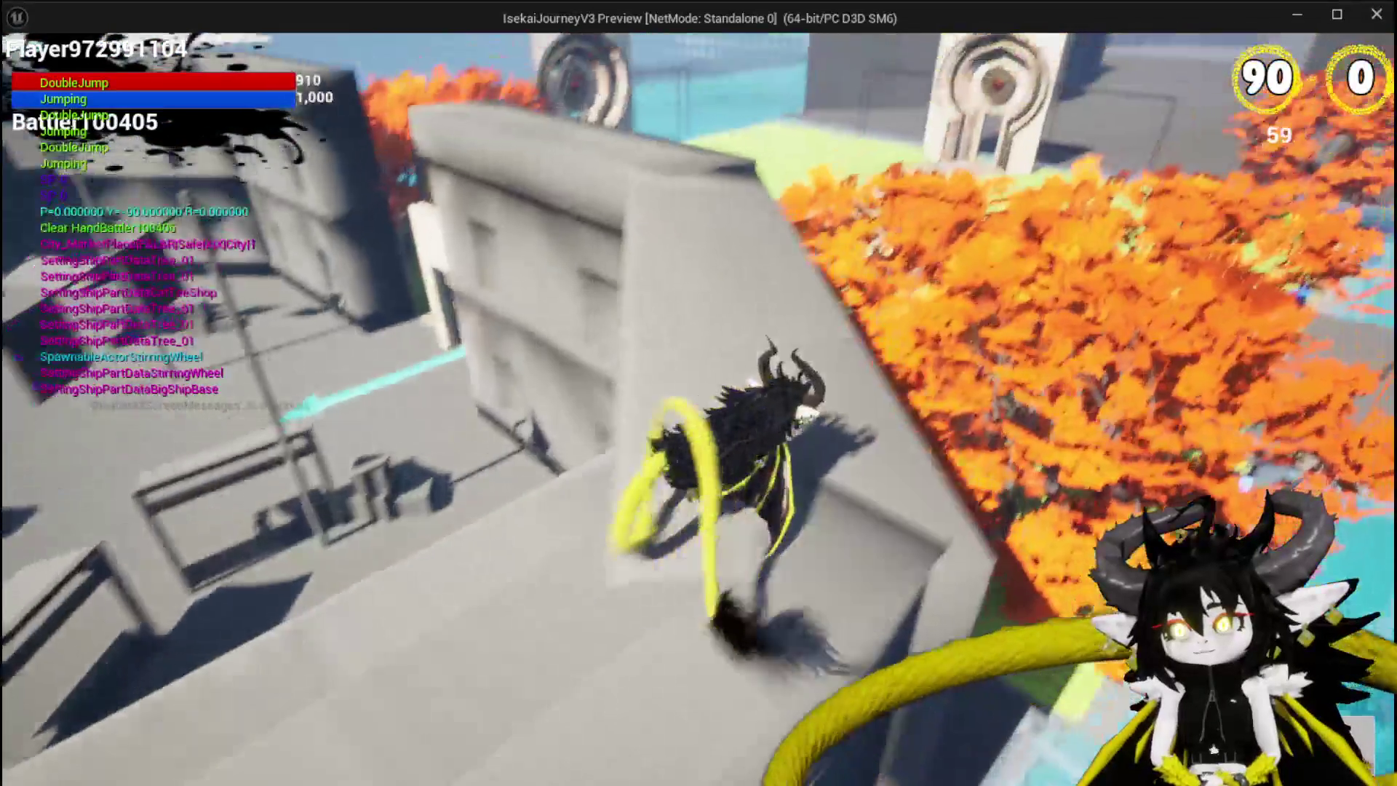
key(space)
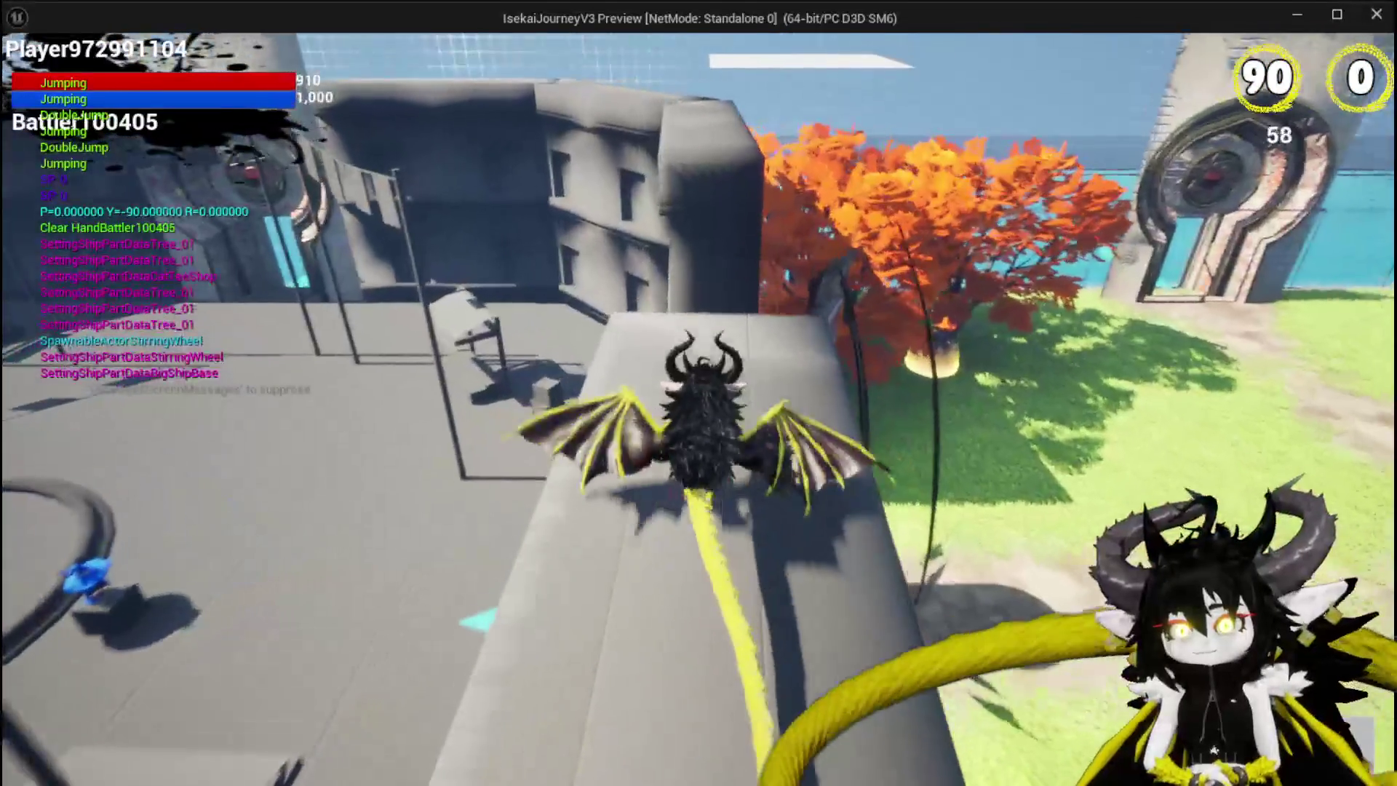
key(space)
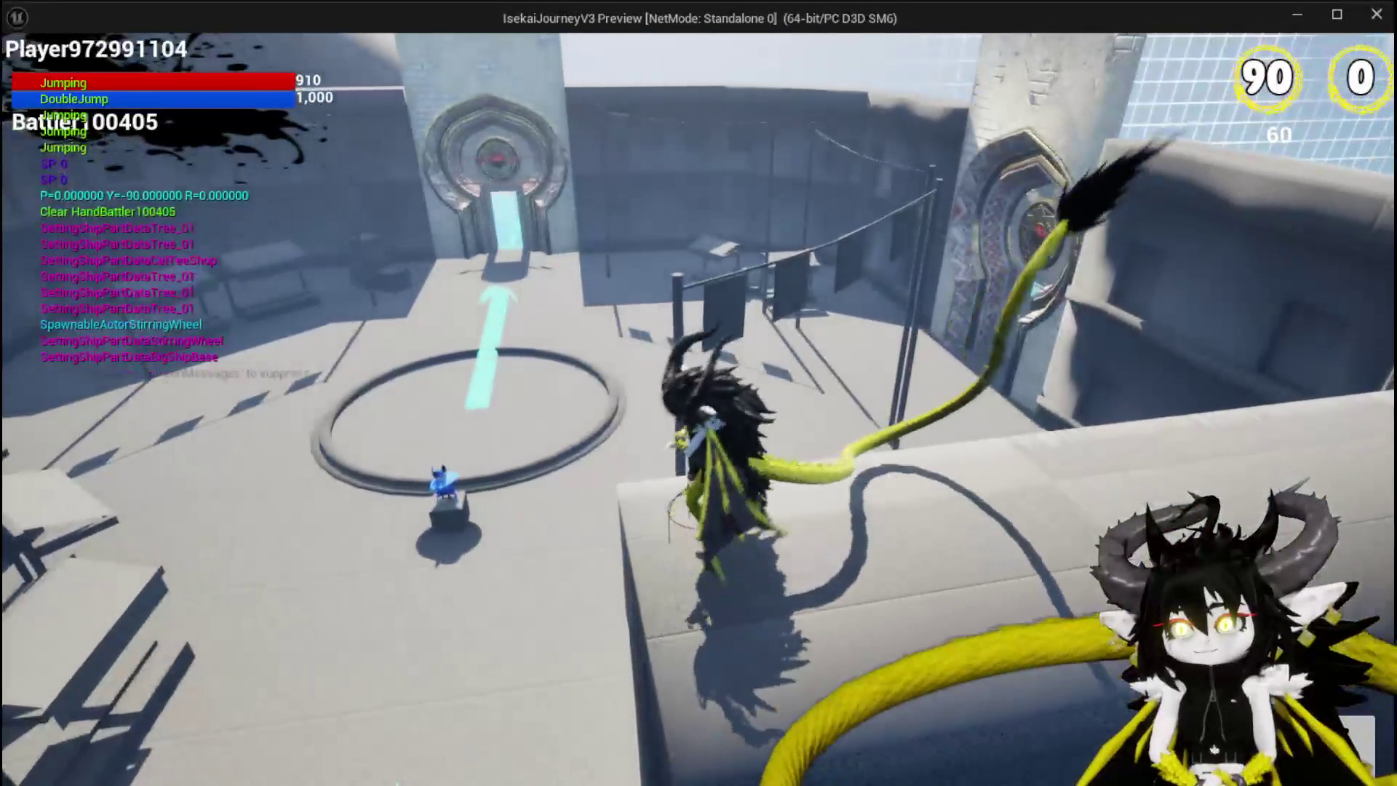
key(Escape)
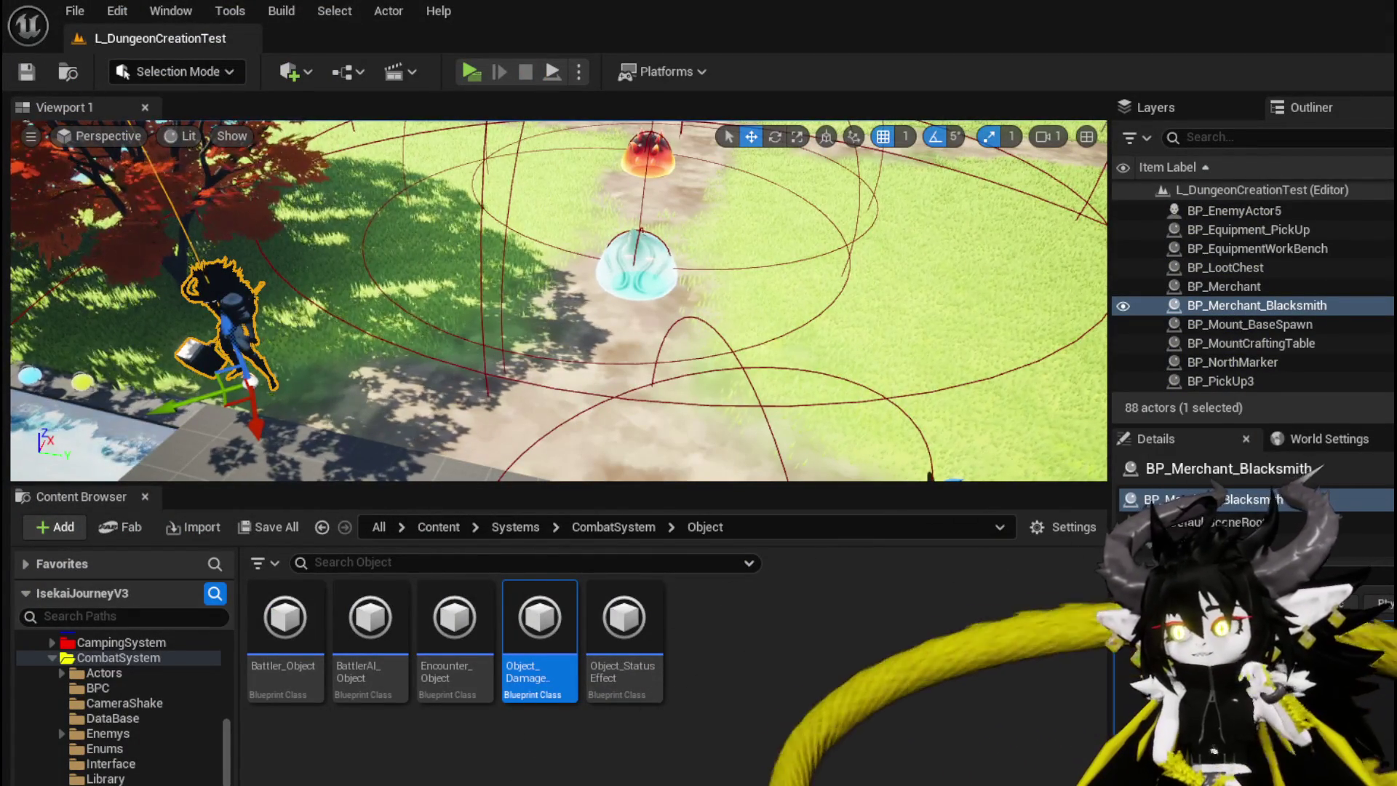
Open S_RoomActors from DungeonCreationSystem/Structure to view RoomTexture, RoomID, RoomInterior, EventLocation and RoomActors
scroll(169, 682, down, 5)
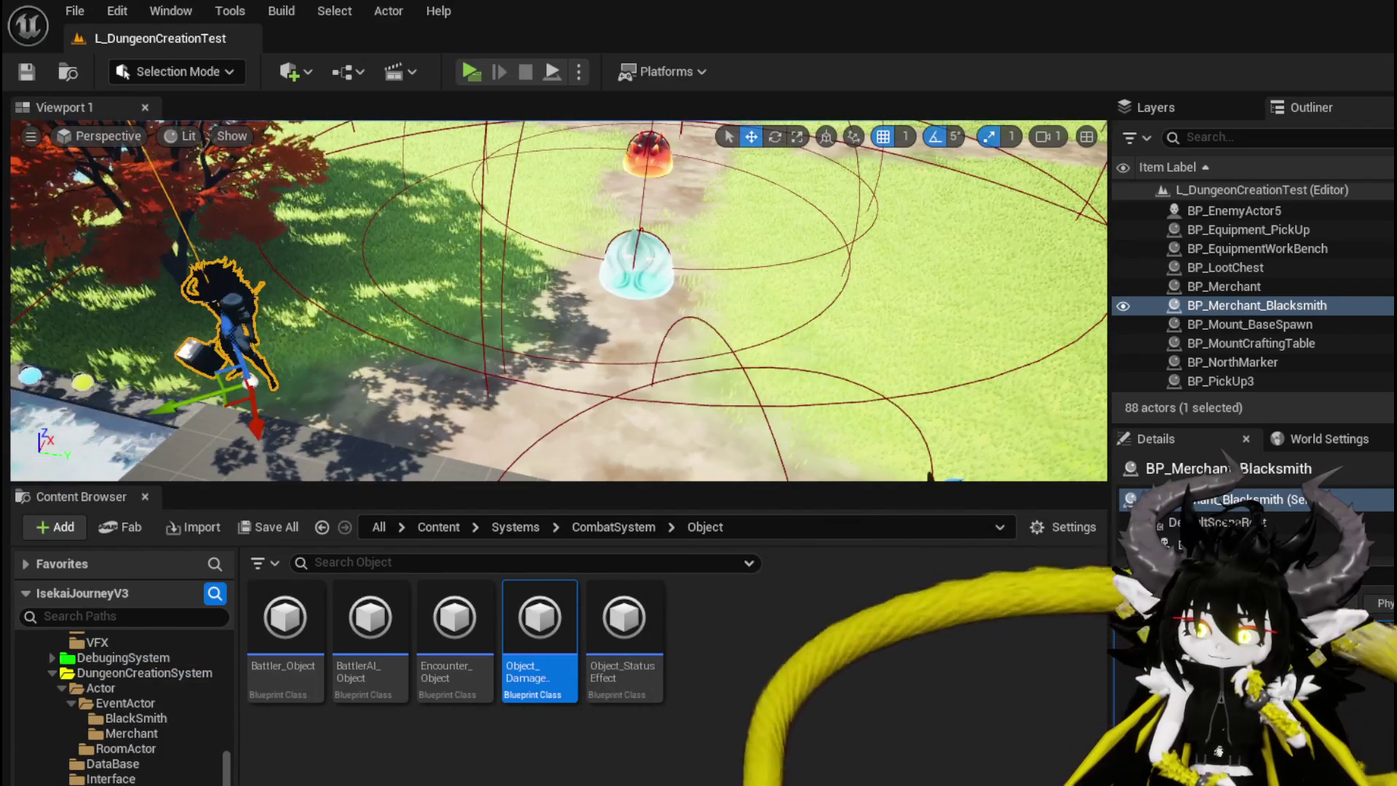
scroll(143, 770, down, 2)
key(alt+Left)
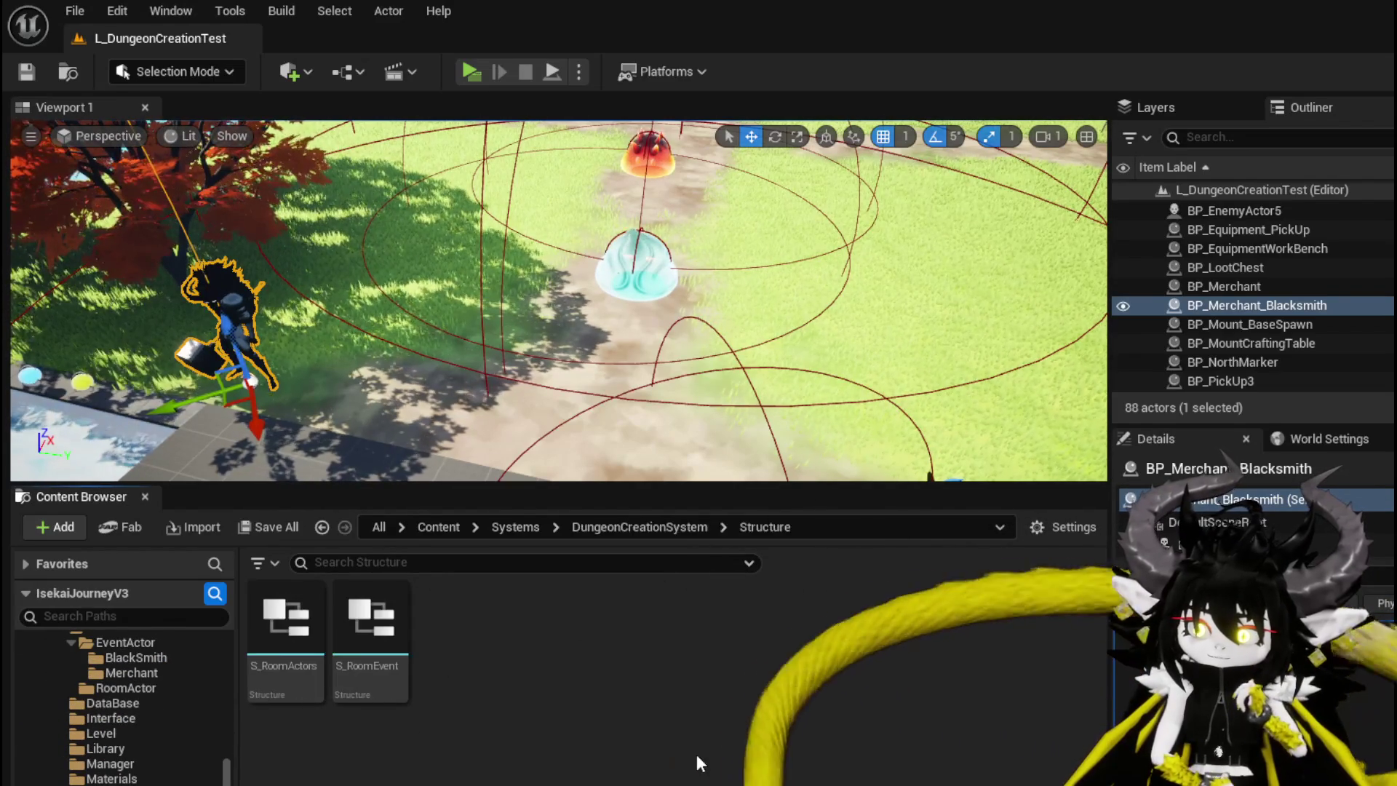
double_click(299, 623)
scroll(466, 451, down, 2)
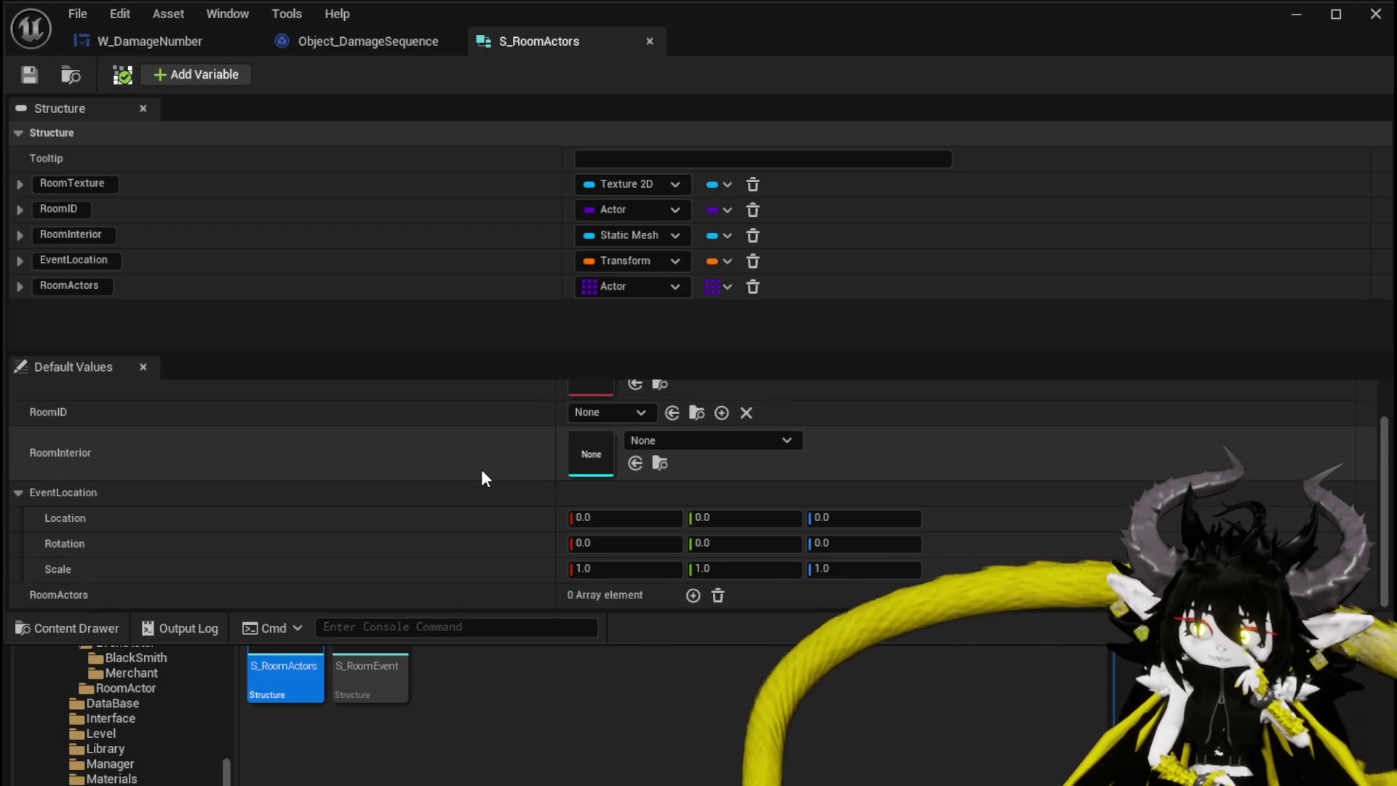
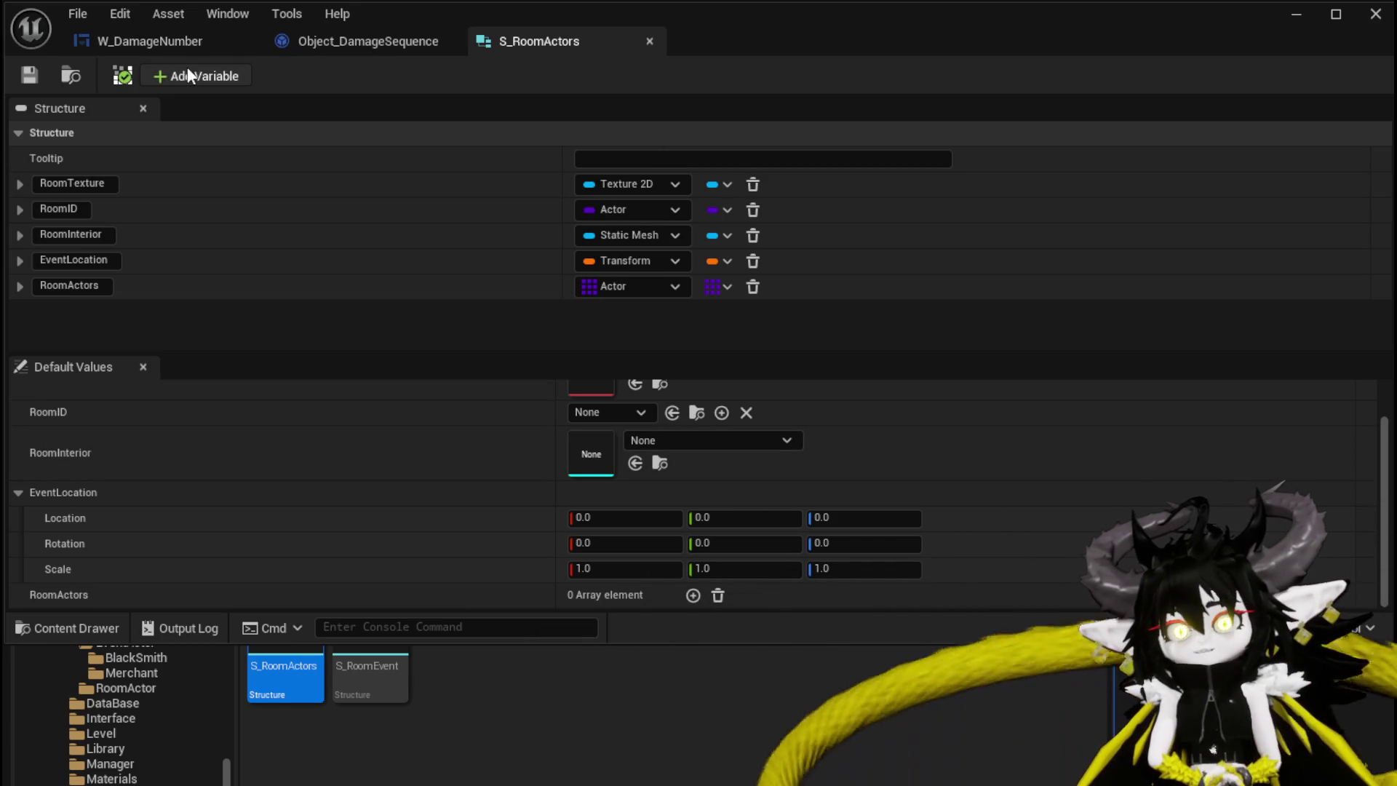
Add two Boolean members to S_RoomActors named FrontDoor and RightDoor
click(187, 67)
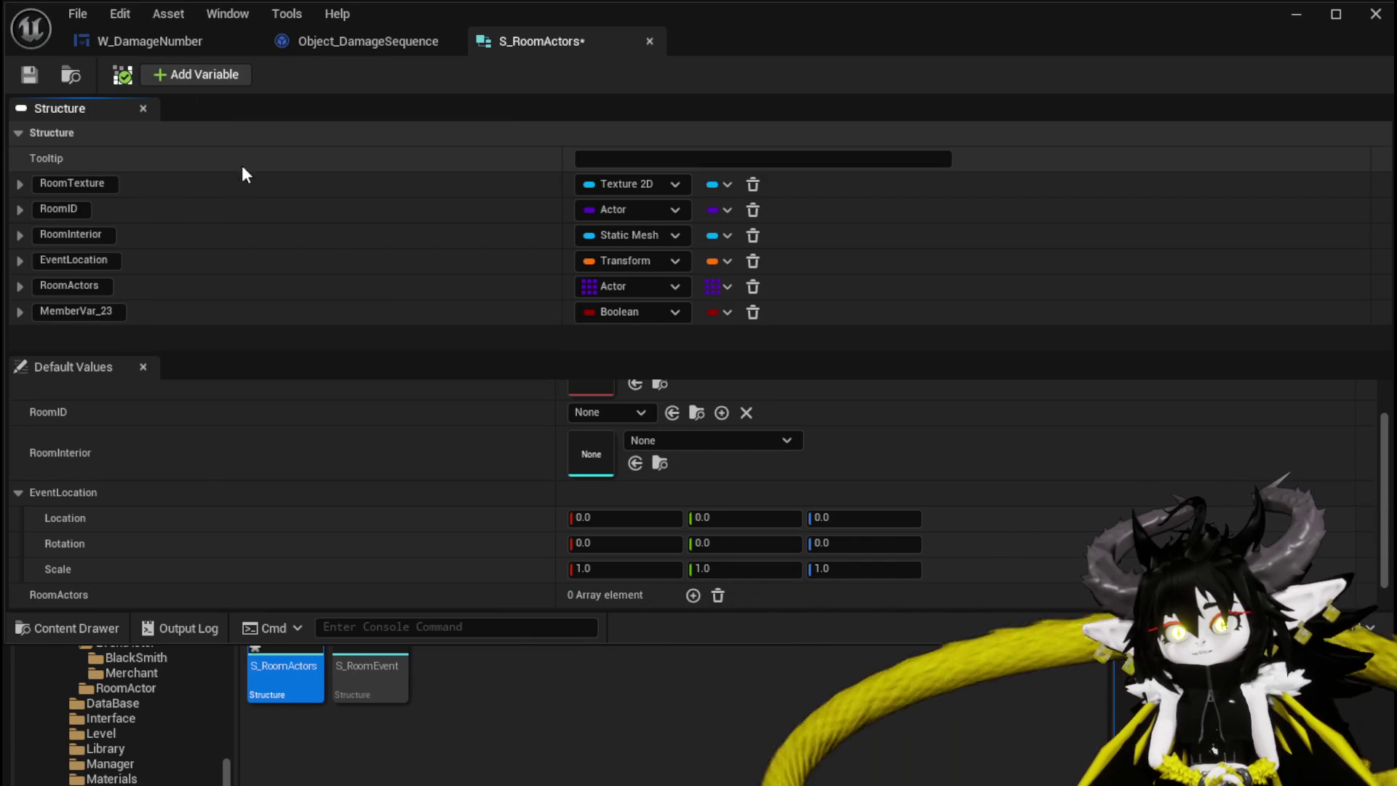
click(114, 311)
text(FrontDoor)
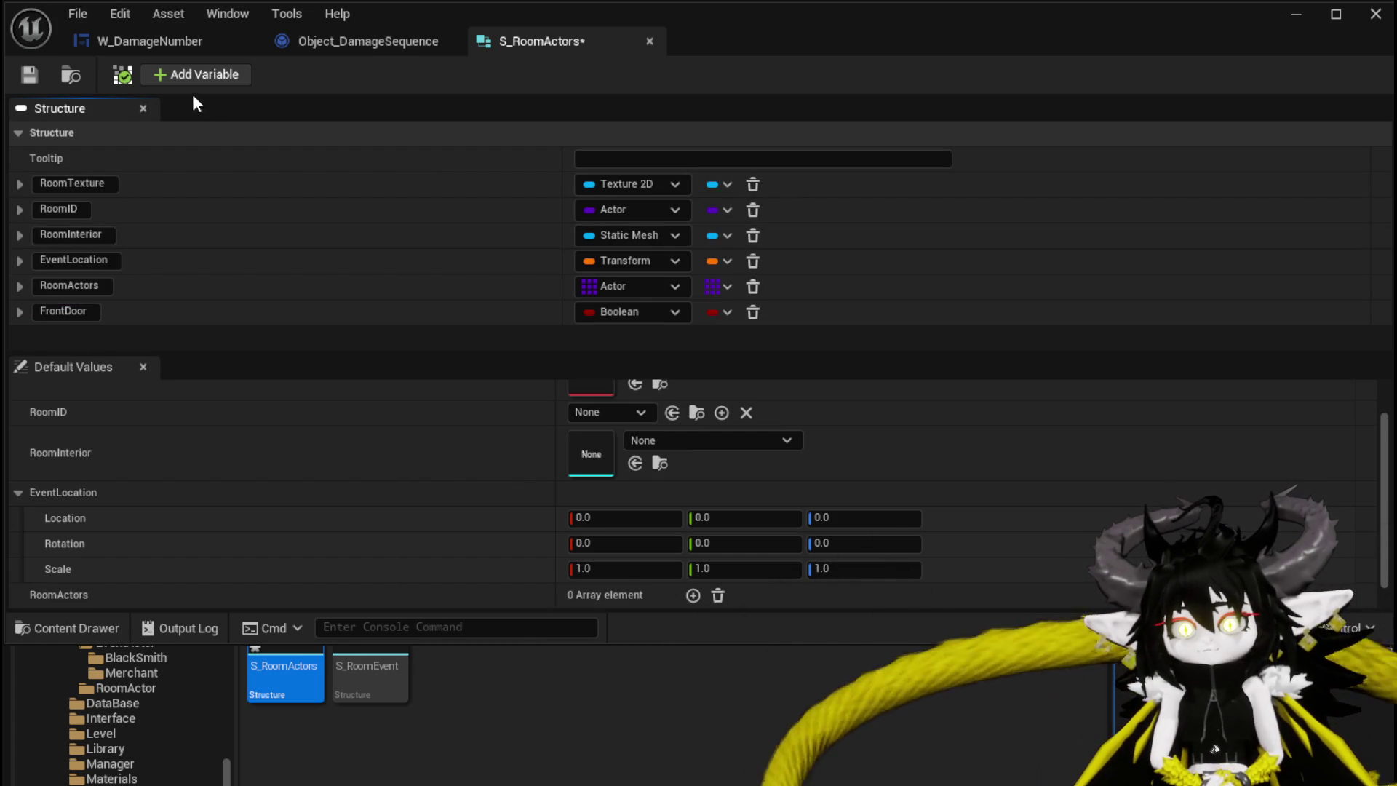
click(193, 74)
click(97, 338)
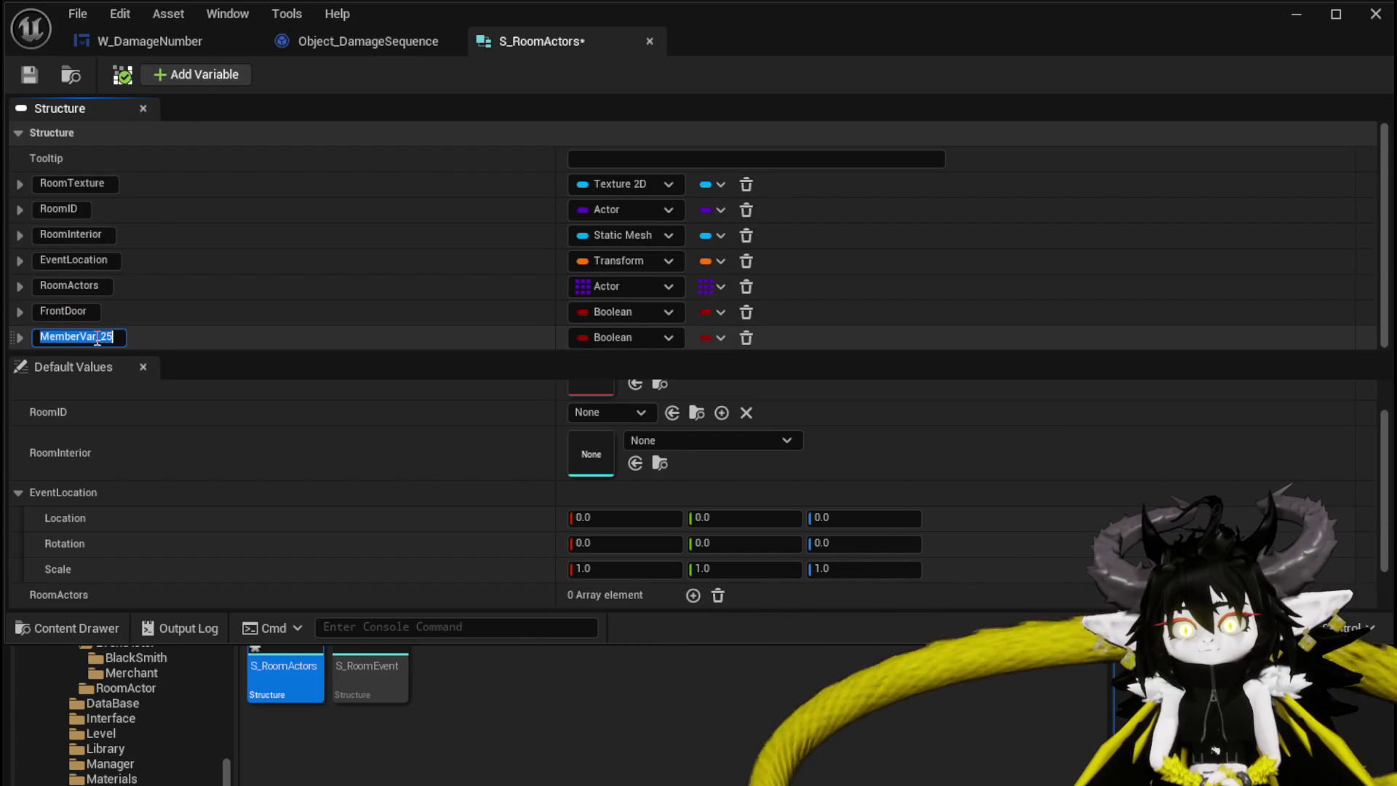
text(RightDoor)
key(Return)
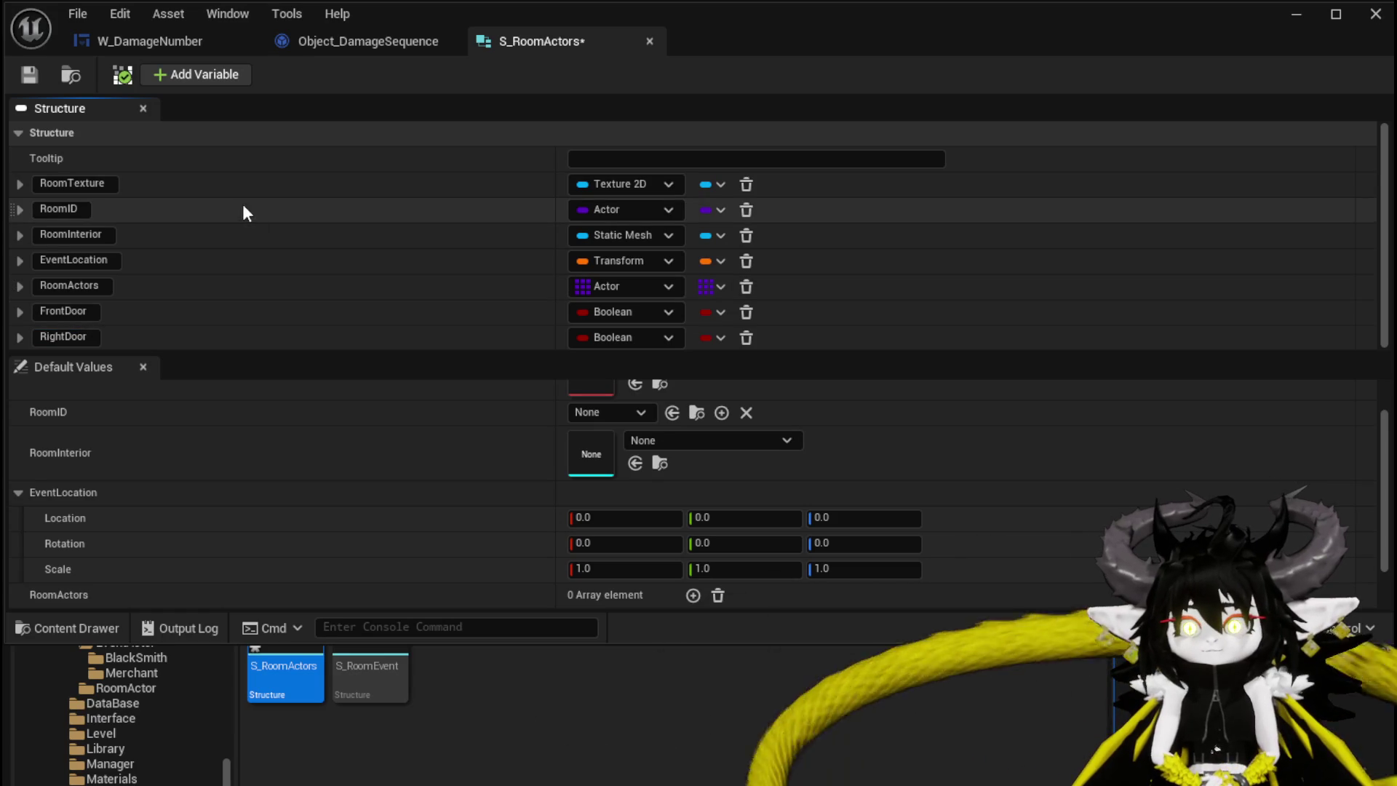
Add two more Boolean members named LeftDoor and SafeZone
click(198, 75)
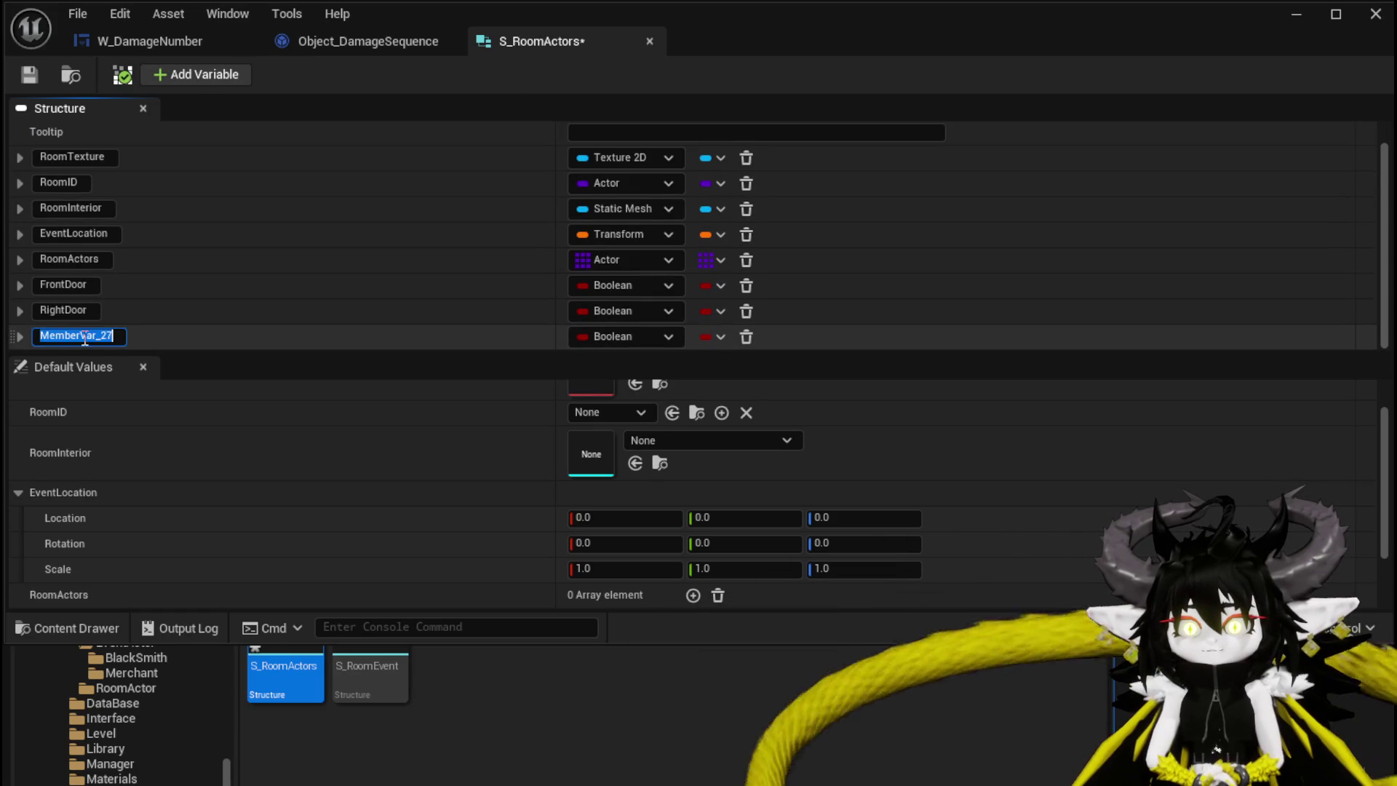
text(LeftF)
key(BackSpace)
text(Door)
key(Return)
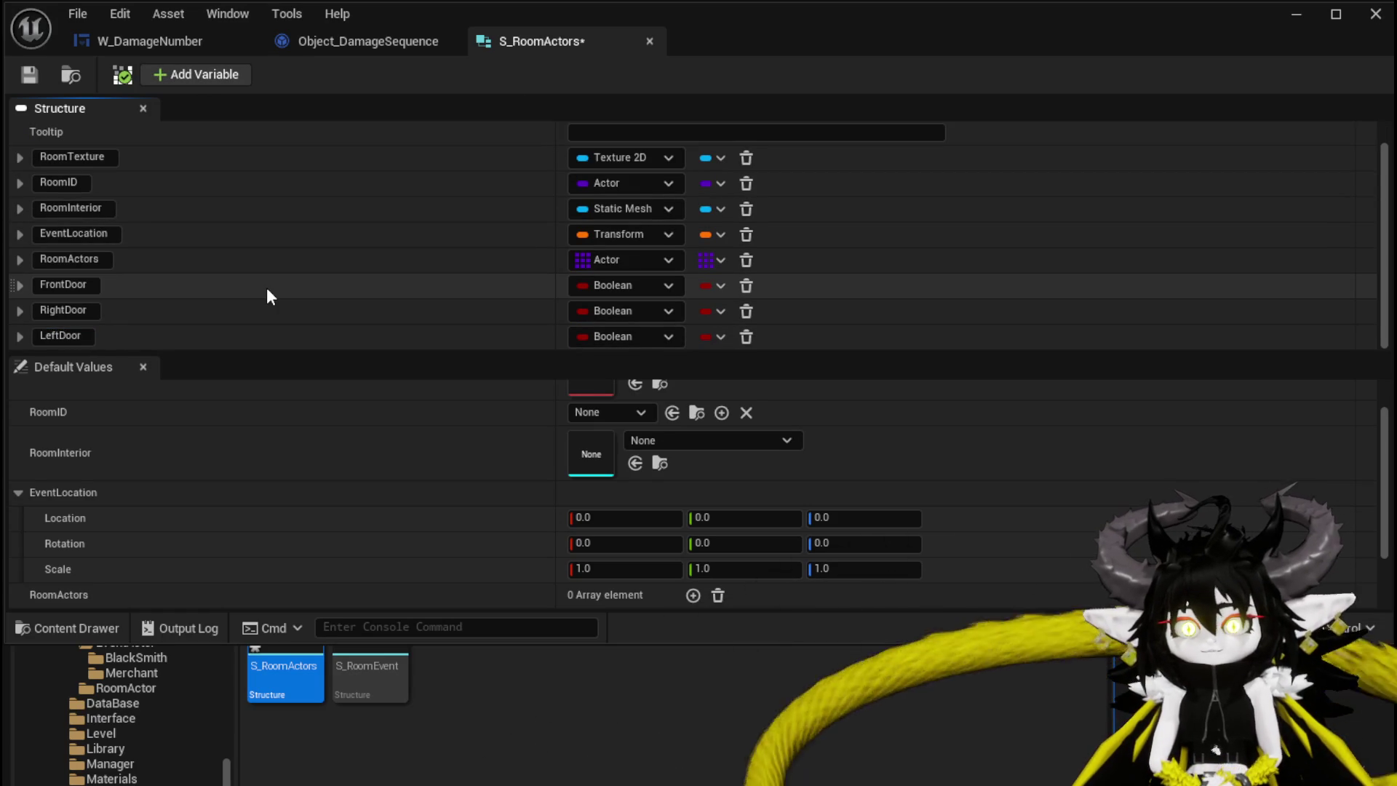
click(193, 74)
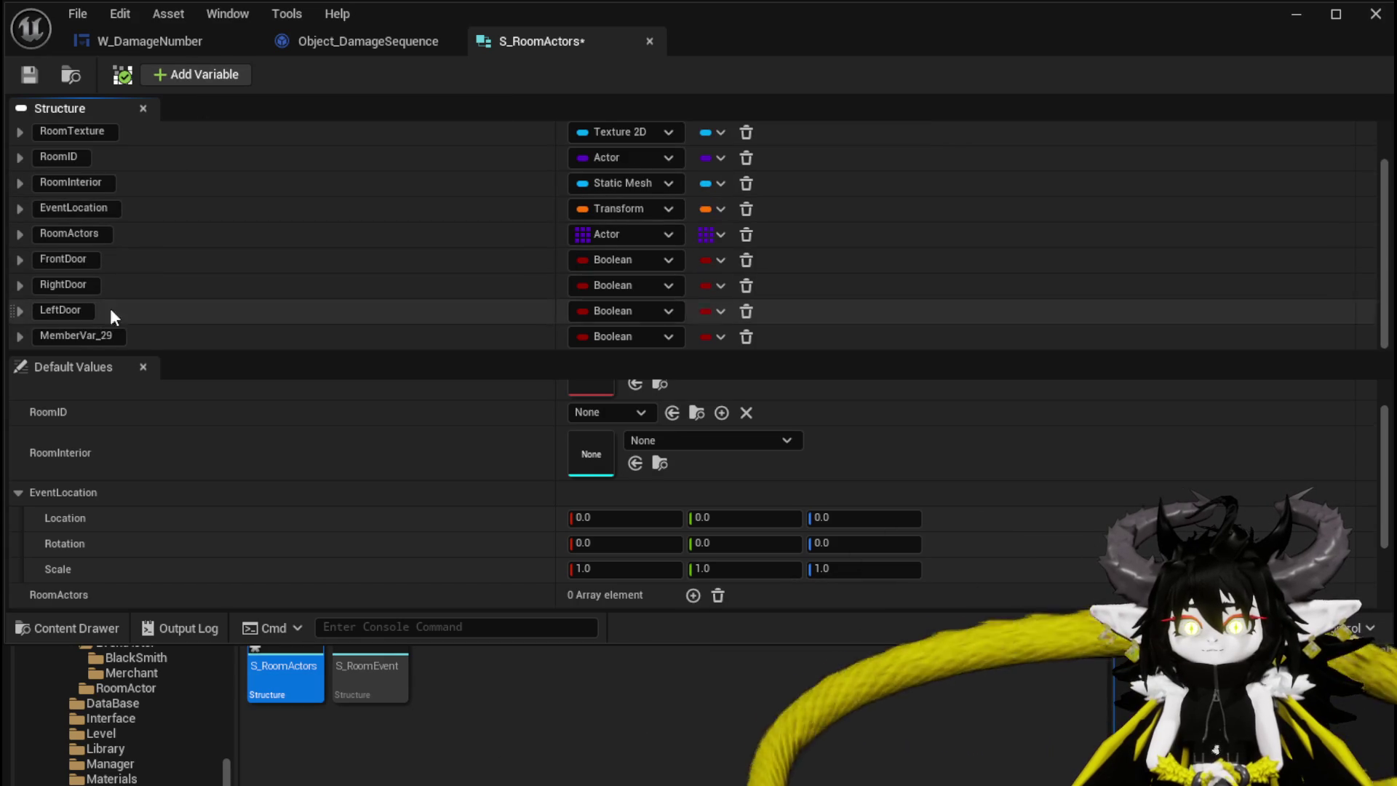
click(94, 334)
text(SafeZone)
key(Return)
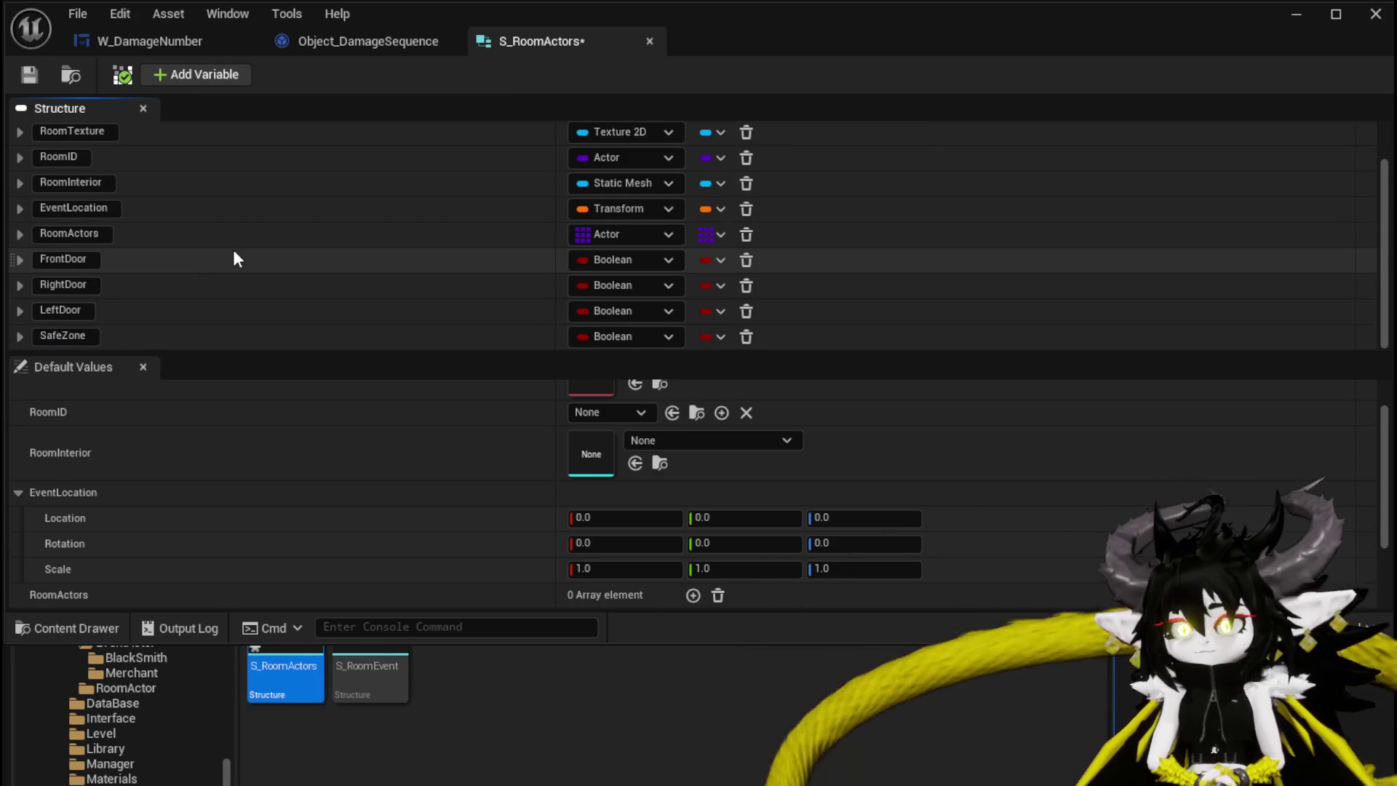
Save S_RoomActors and all other unsaved assets, including DT_RoomActors and BP_DC_RoomManager
click(28, 76)
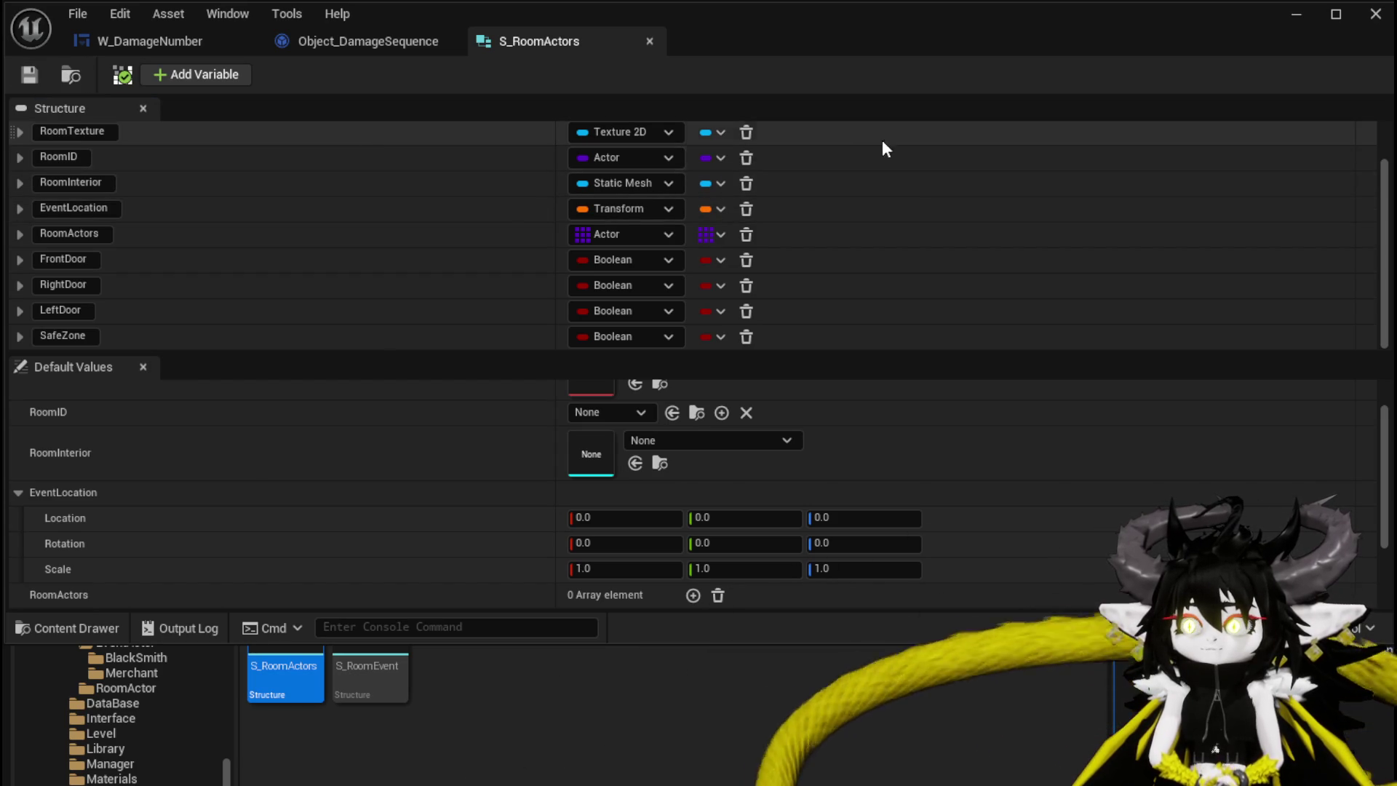
key(ctrl+shift+s)
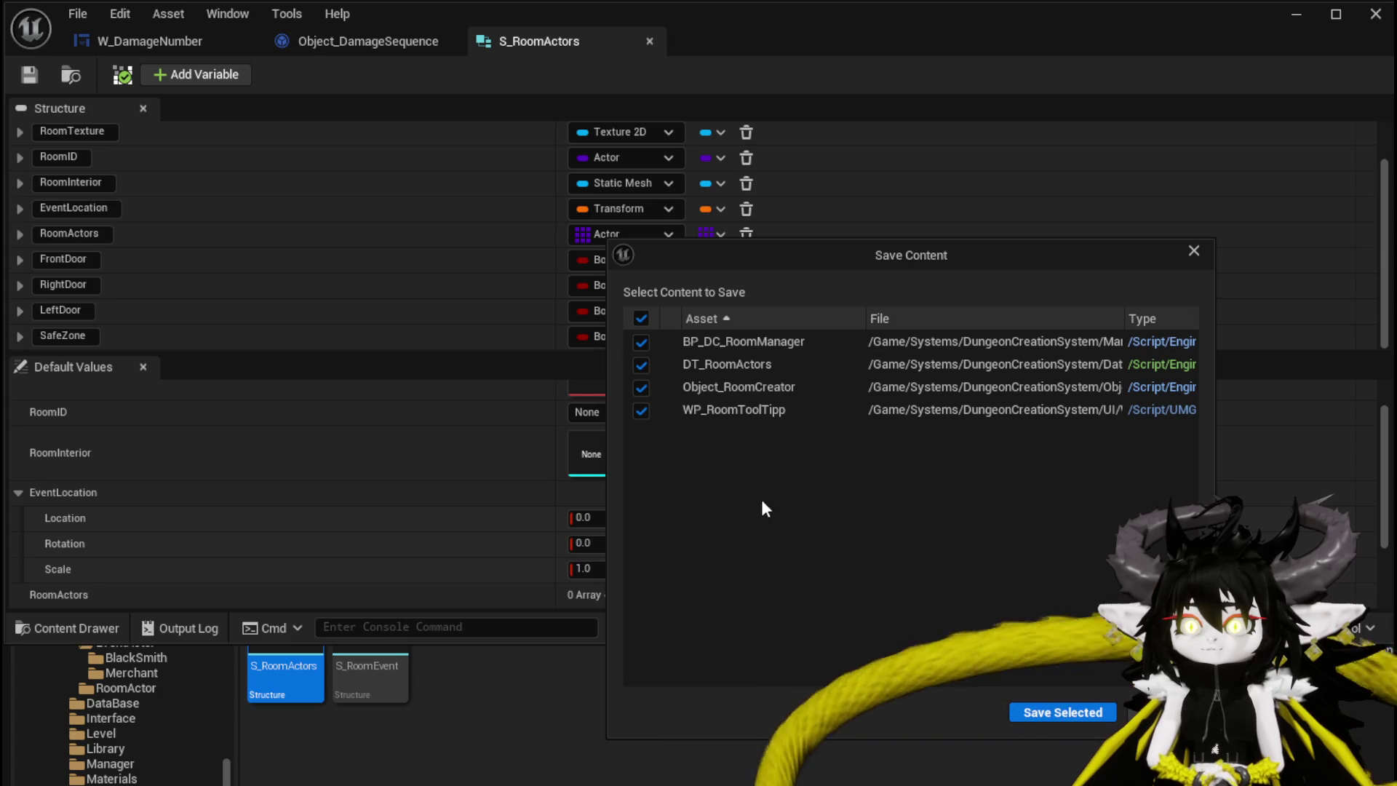
click(1033, 714)
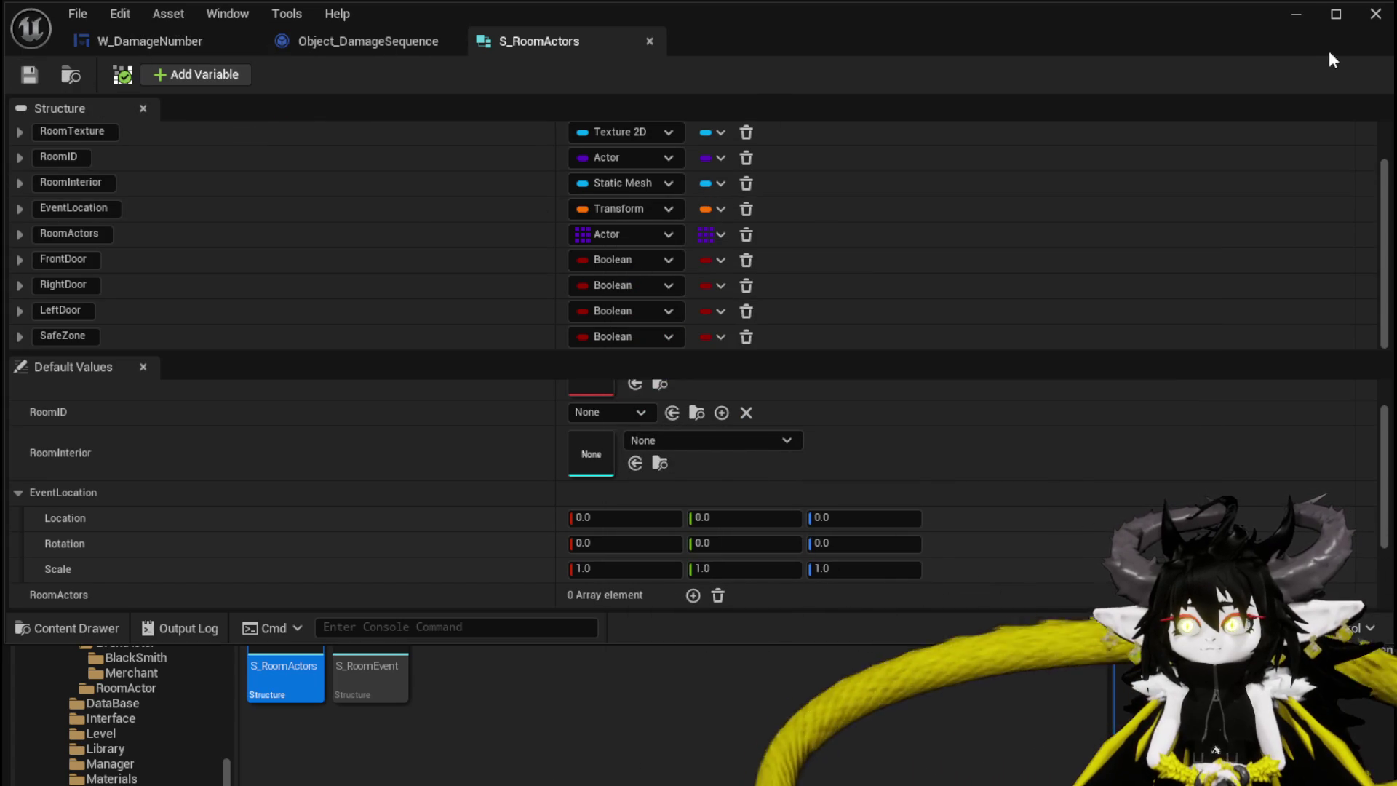
click(1297, 13)
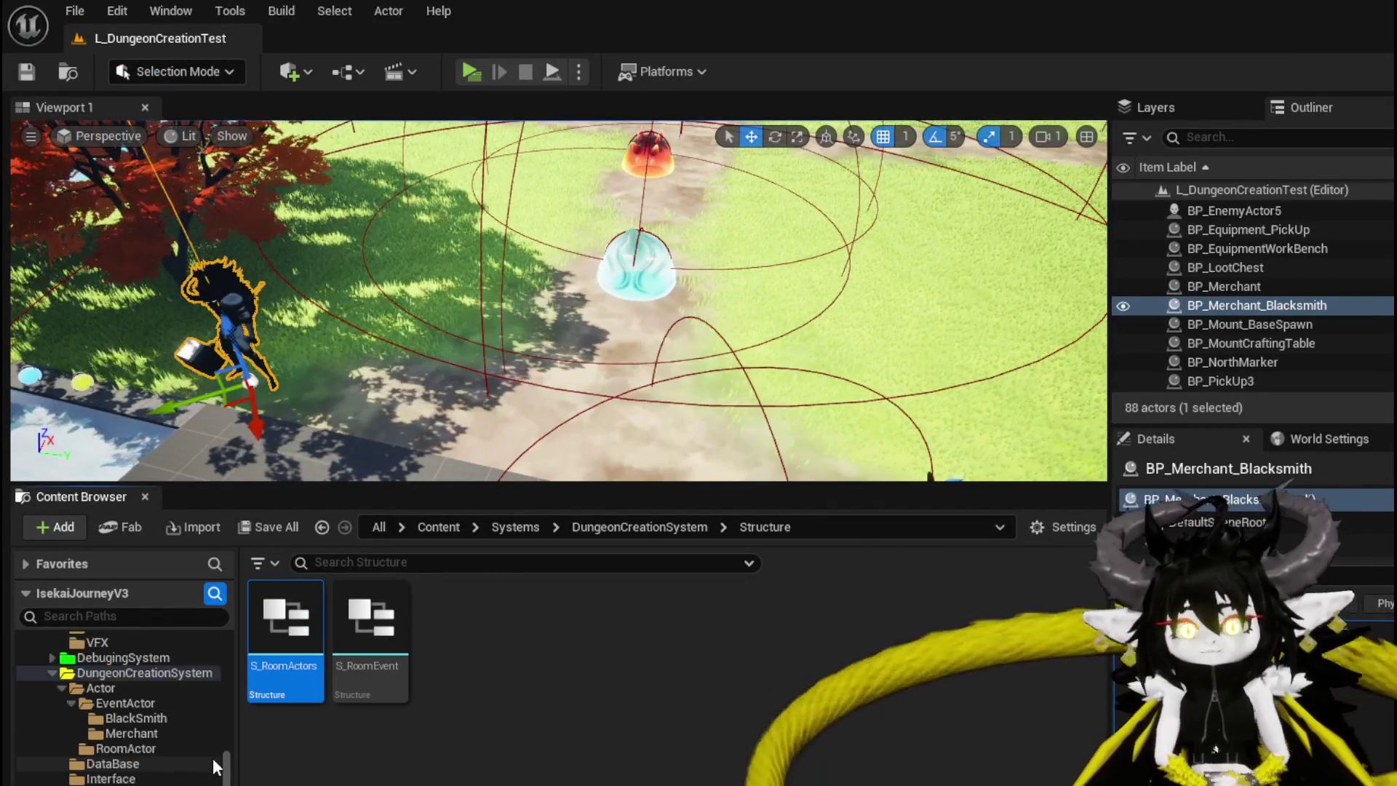
Open Object_RoomCreator, refresh all its nodes, and compile it
click(109, 785)
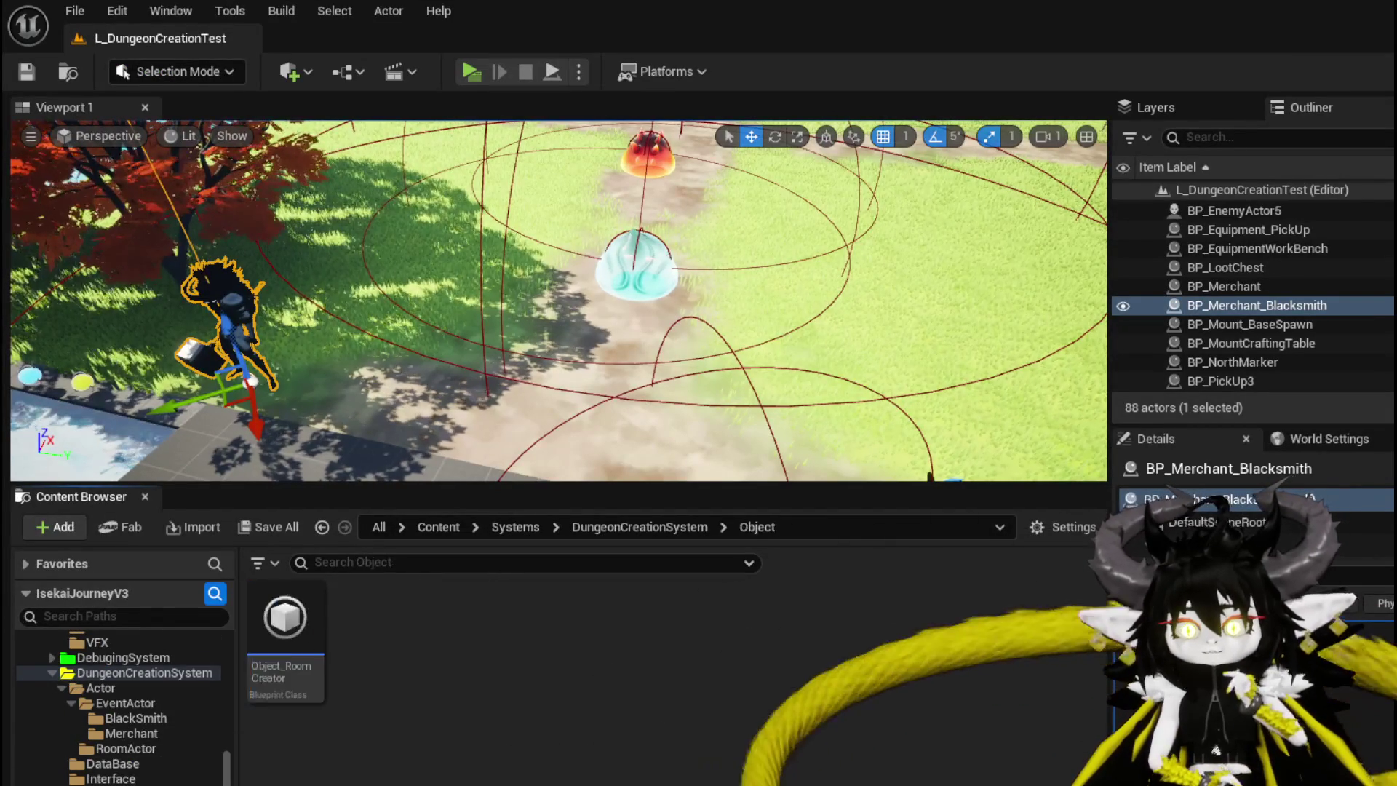
double_click(284, 626)
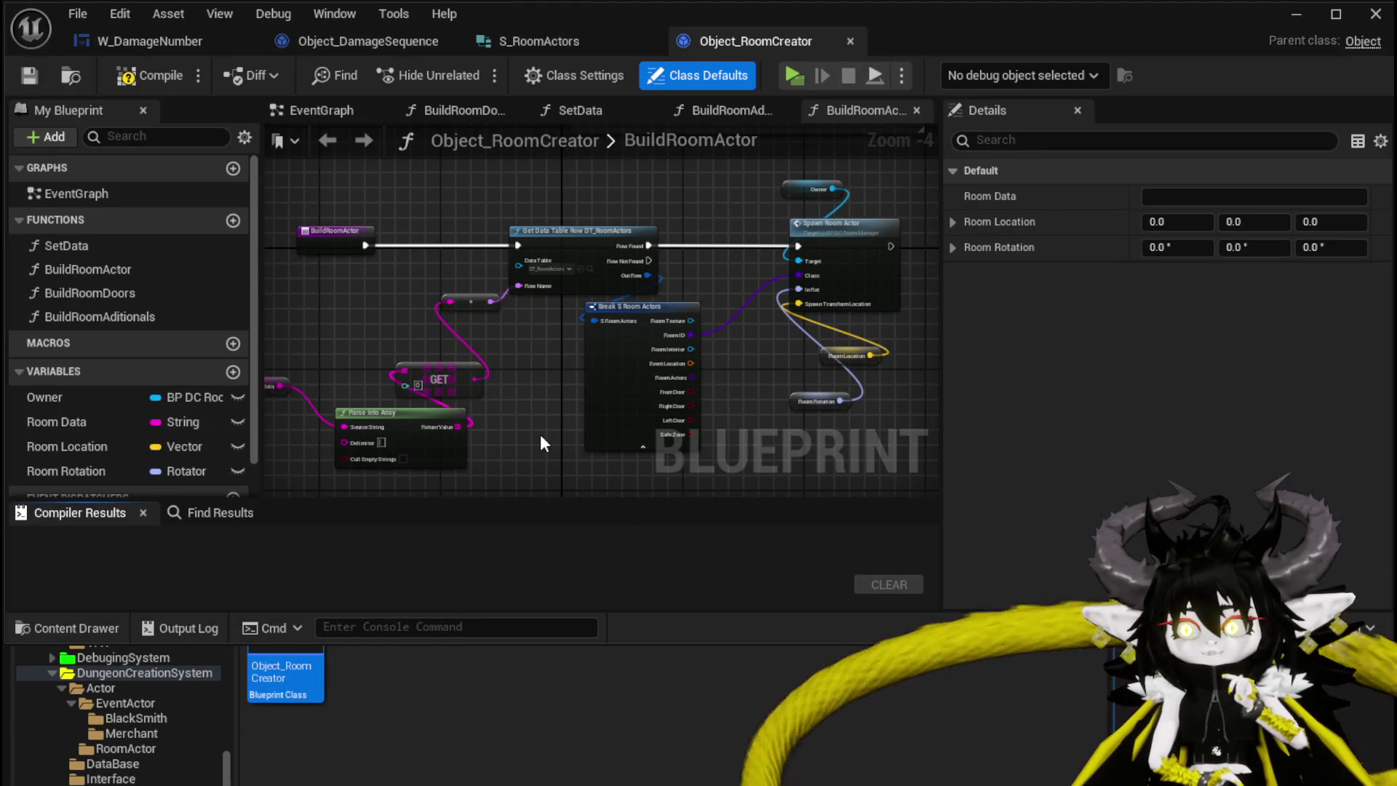
click(538, 243)
scroll(543, 243, up, 4)
scroll(704, 269, down, 4)
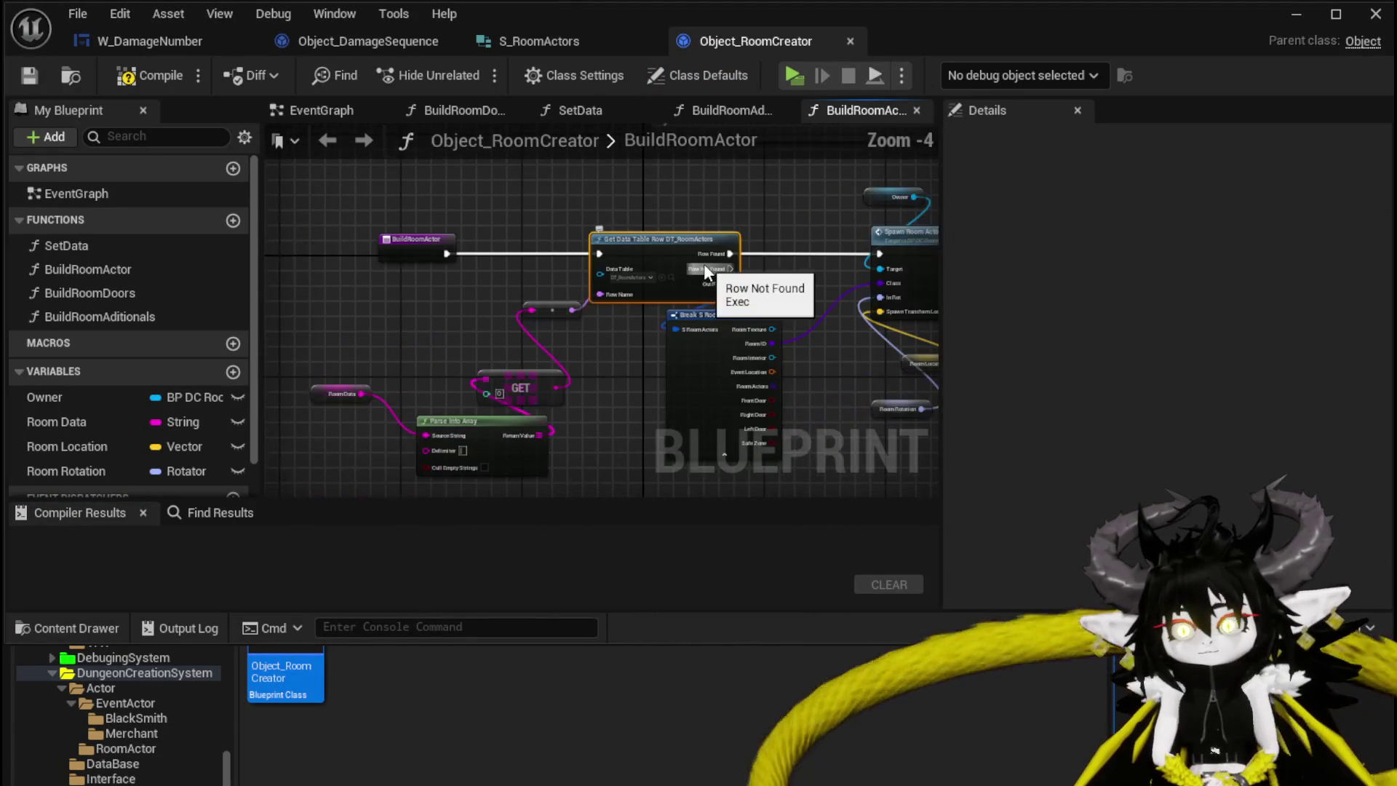
key(ctrl+a)
right_click(684, 250)
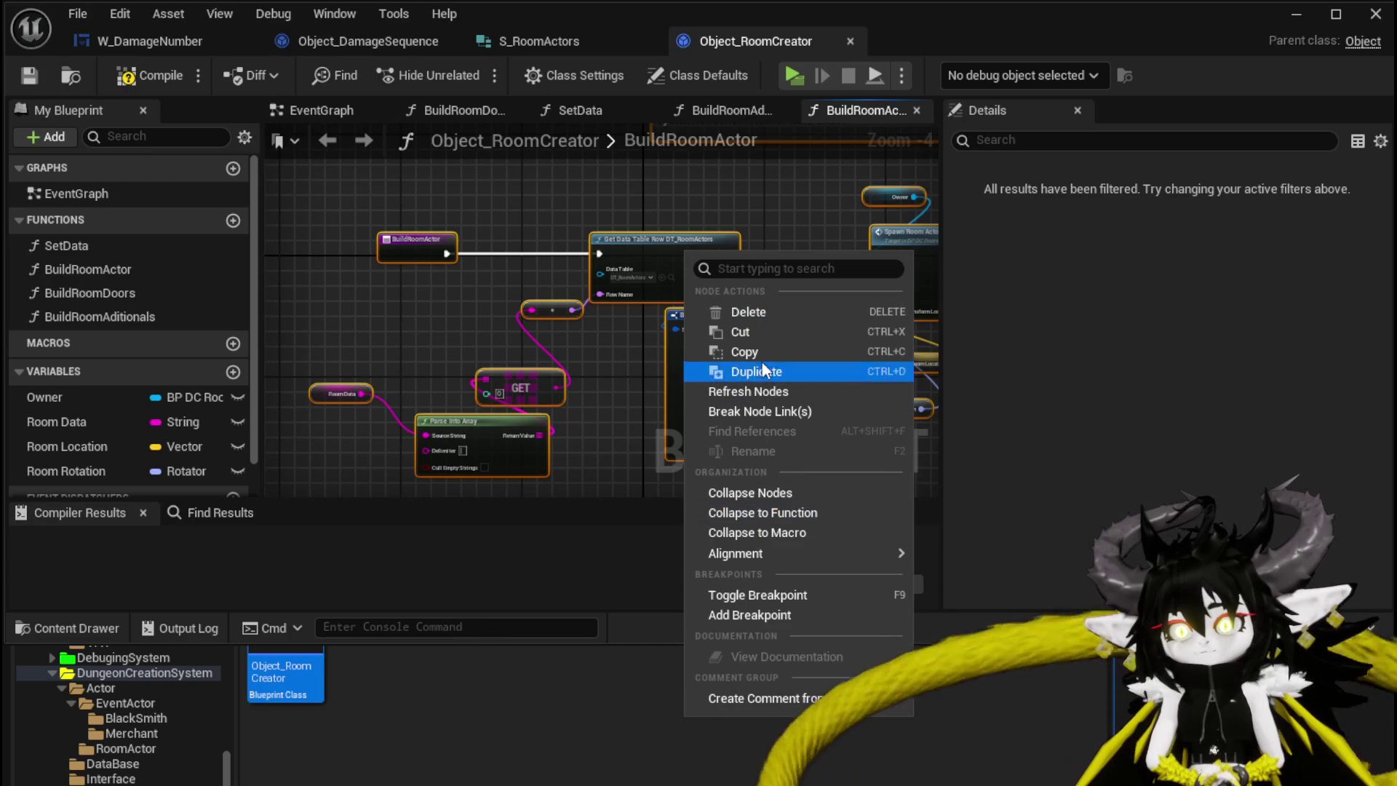
click(767, 393)
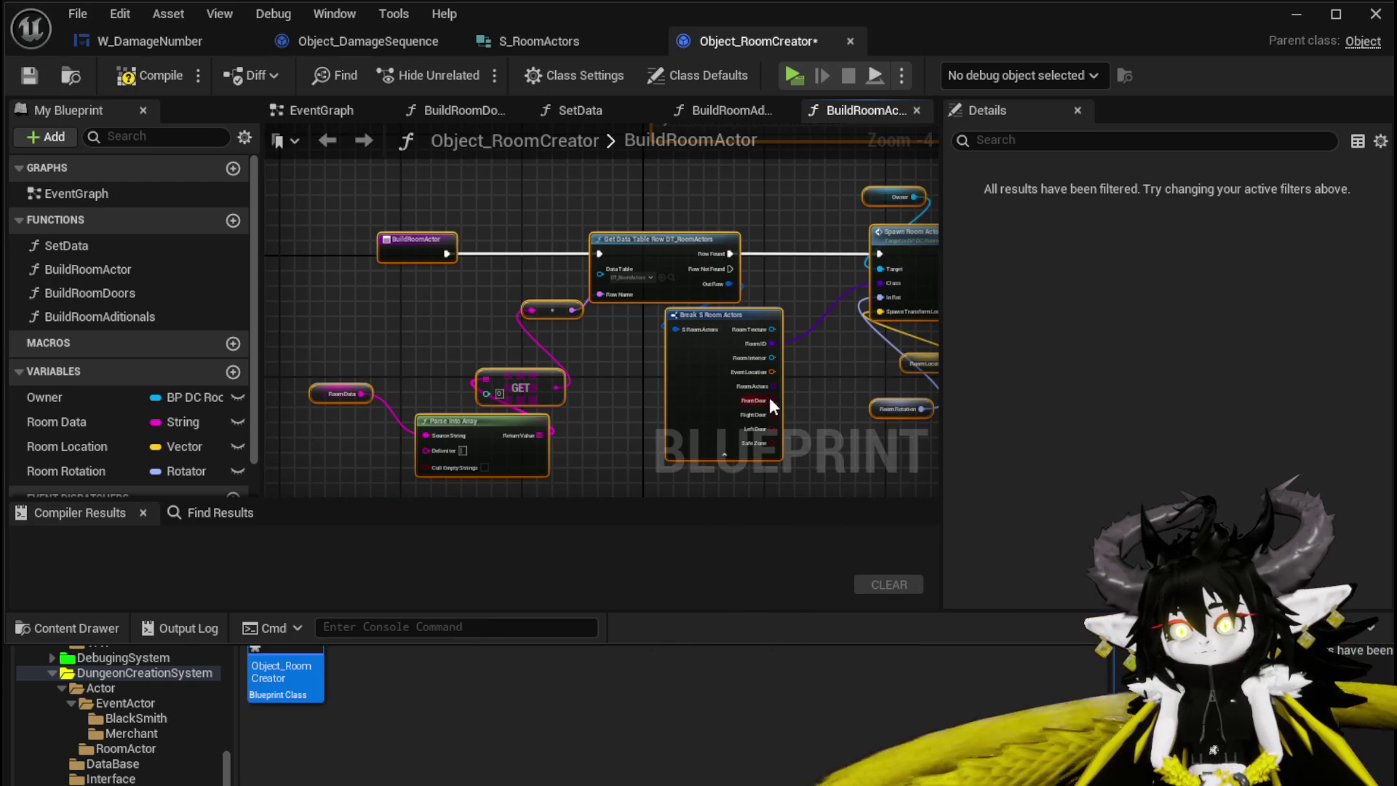
click(138, 81)
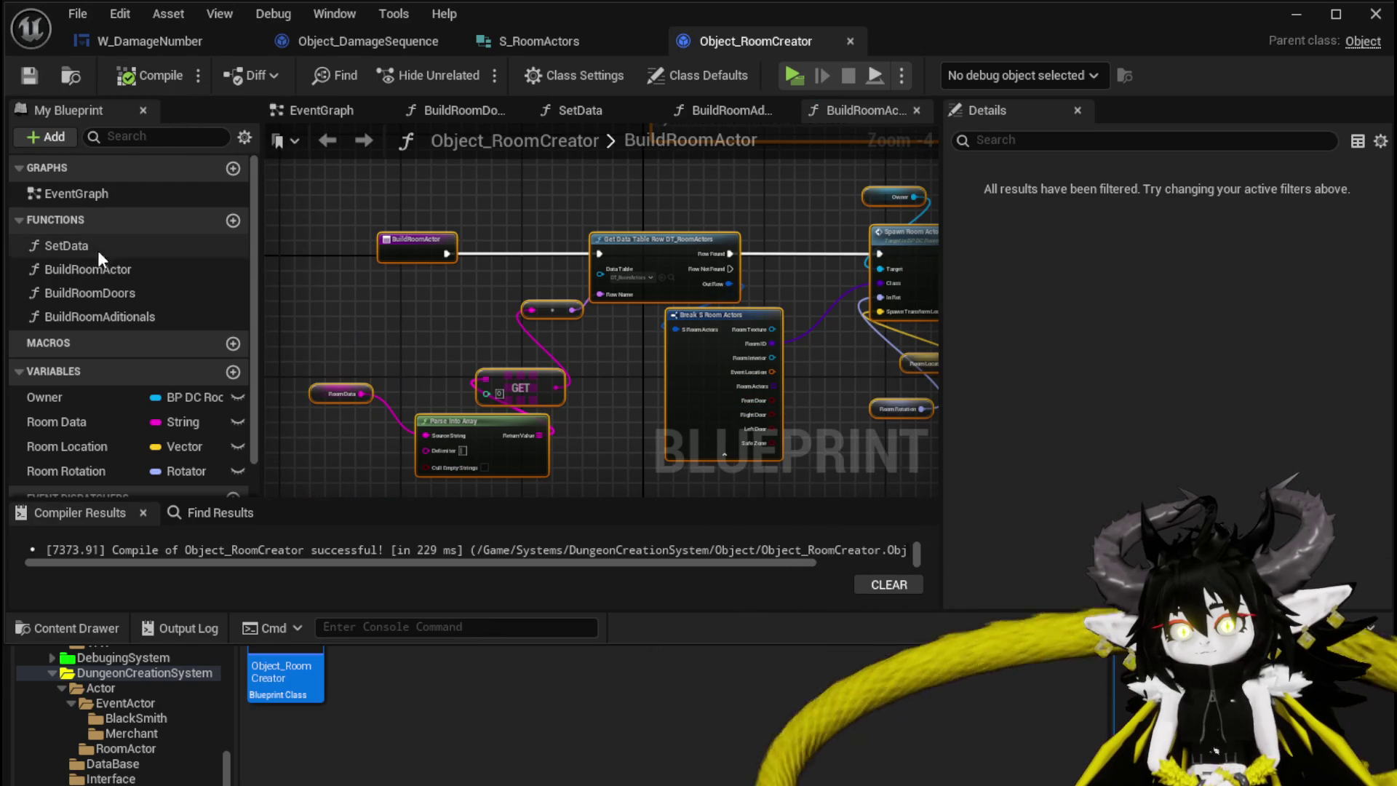
Inspect the Room Data and GET nodes in the BuildRoomDoors function
double_click(163, 291)
scroll(652, 286, down, 4)
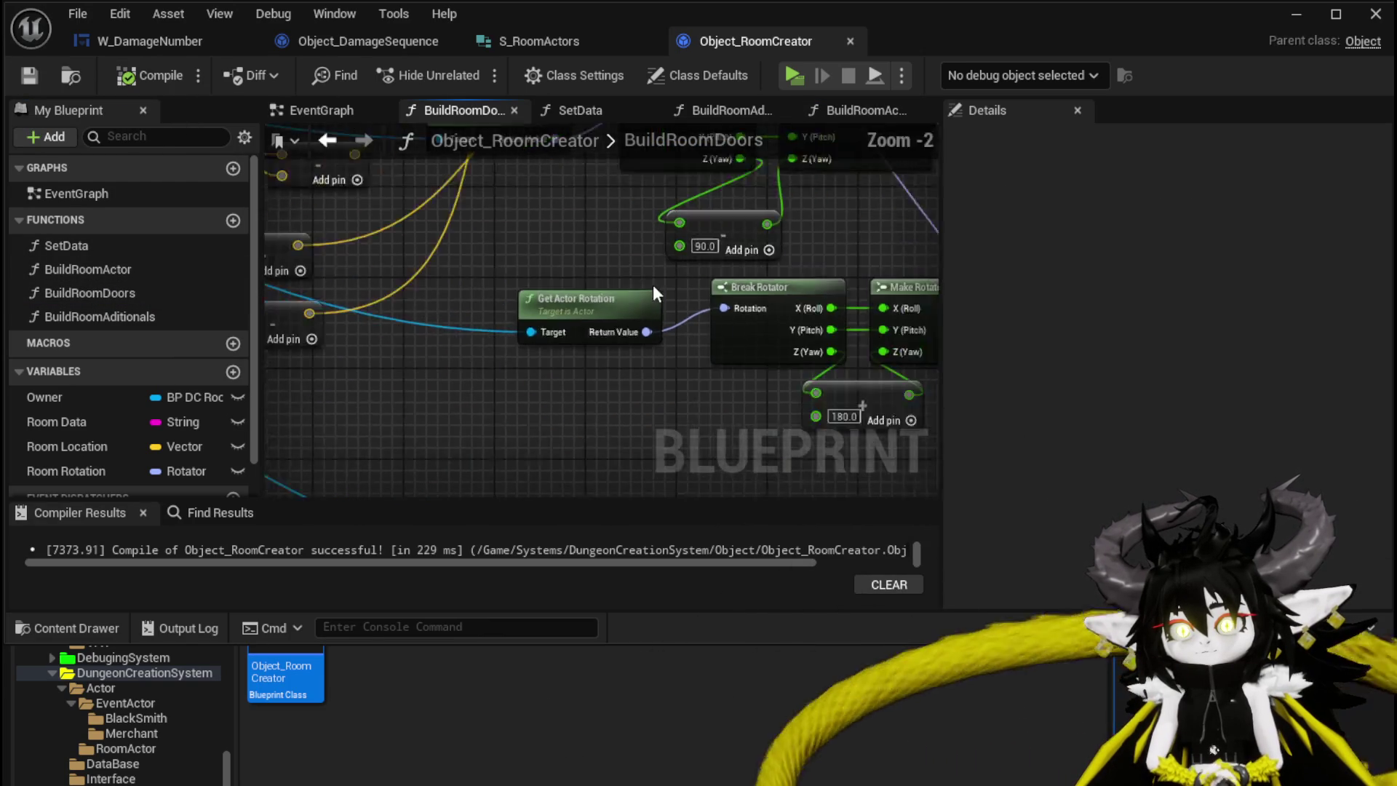
drag(492, 316, 774, 353)
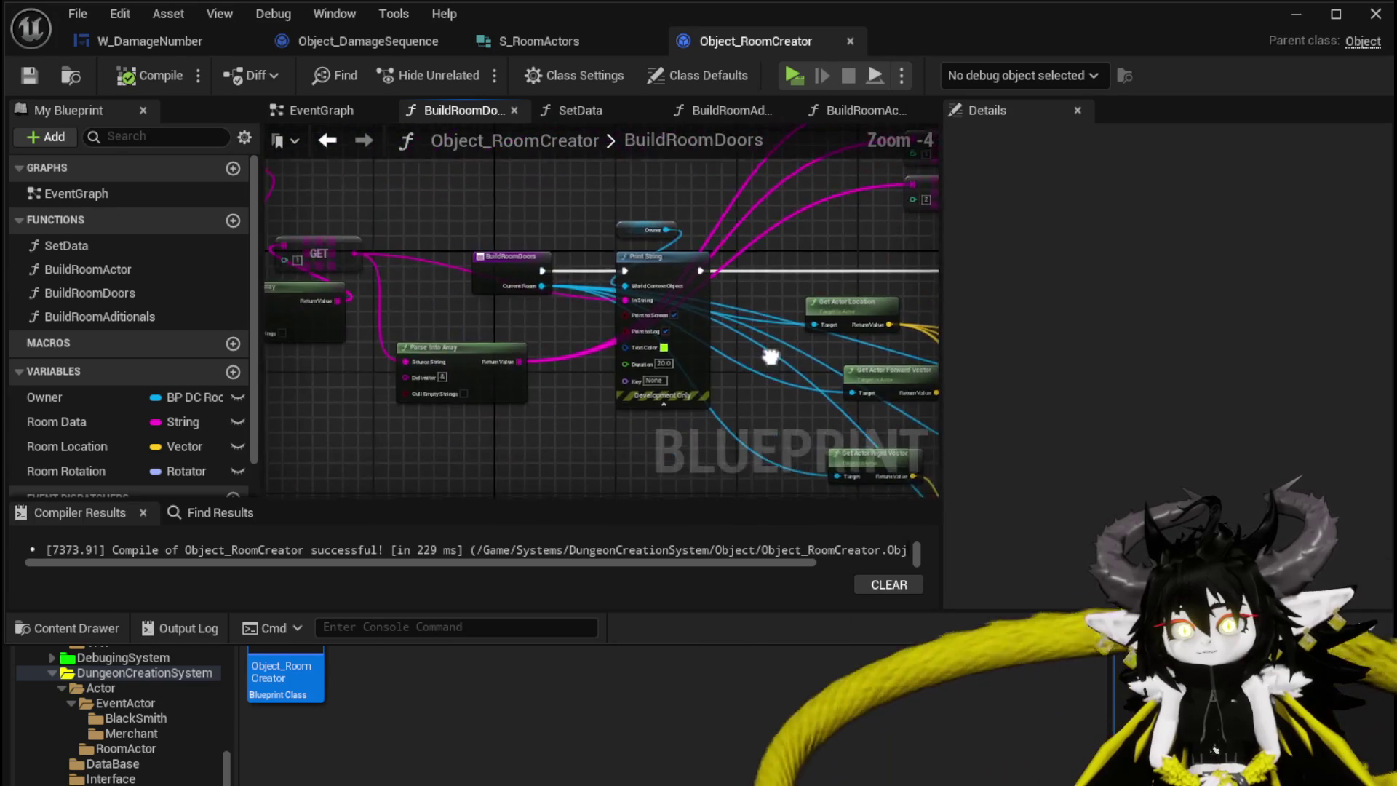
mouse_move(378, 296)
mouse_down()
mouse_move(587, 321)
mouse_move(549, 444)
mouse_move(577, 474)
mouse_move(549, 396)
mouse_move(303, 313)
mouse_move(295, 340)
mouse_move(704, 275)
mouse_up()
scroll(295, 340, down, 1)
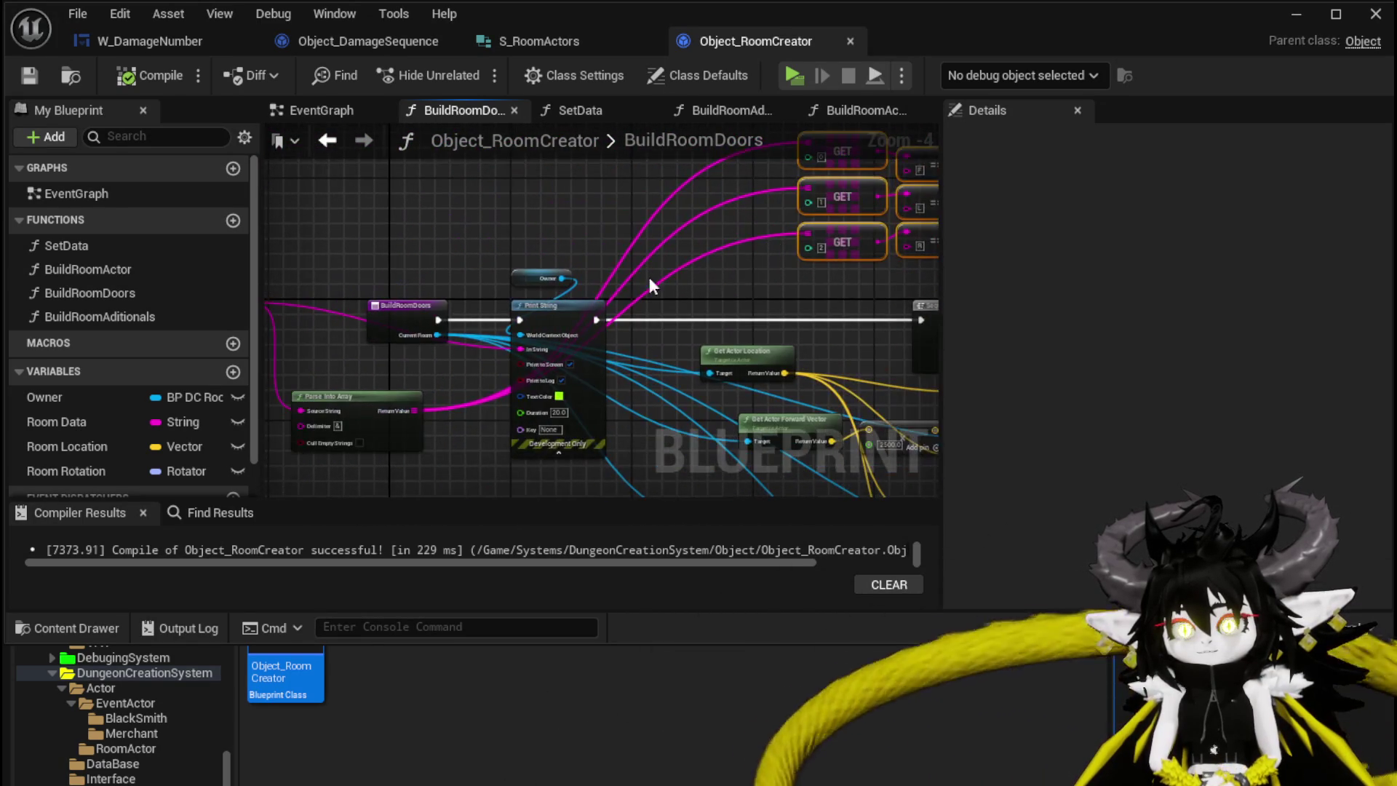
In BuildRoomActor, select Break S Room Actors, RoomData, Parse Into Array and GET nodes for BuildRoomDoors
double_click(141, 272)
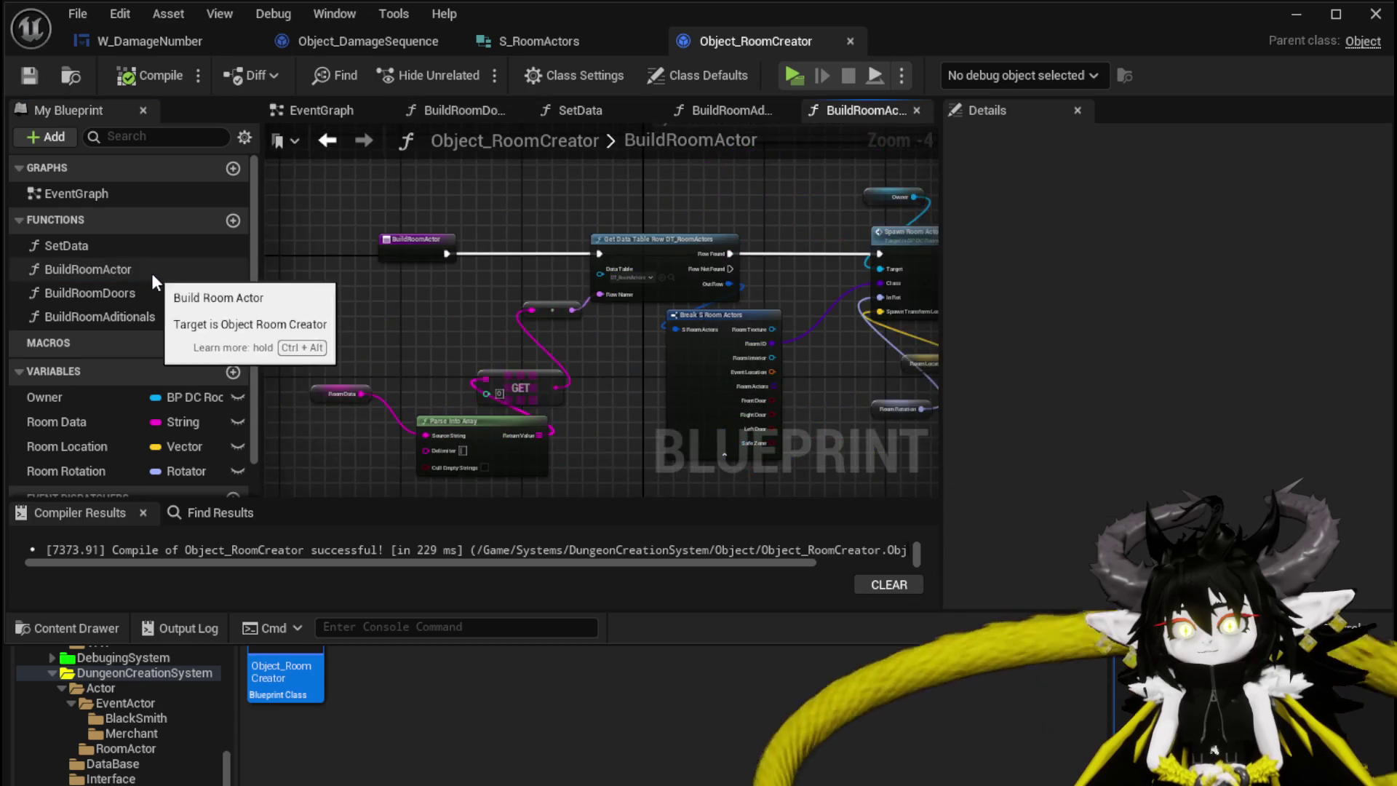
scroll(686, 220, up, 3)
drag(691, 451, 473, 233)
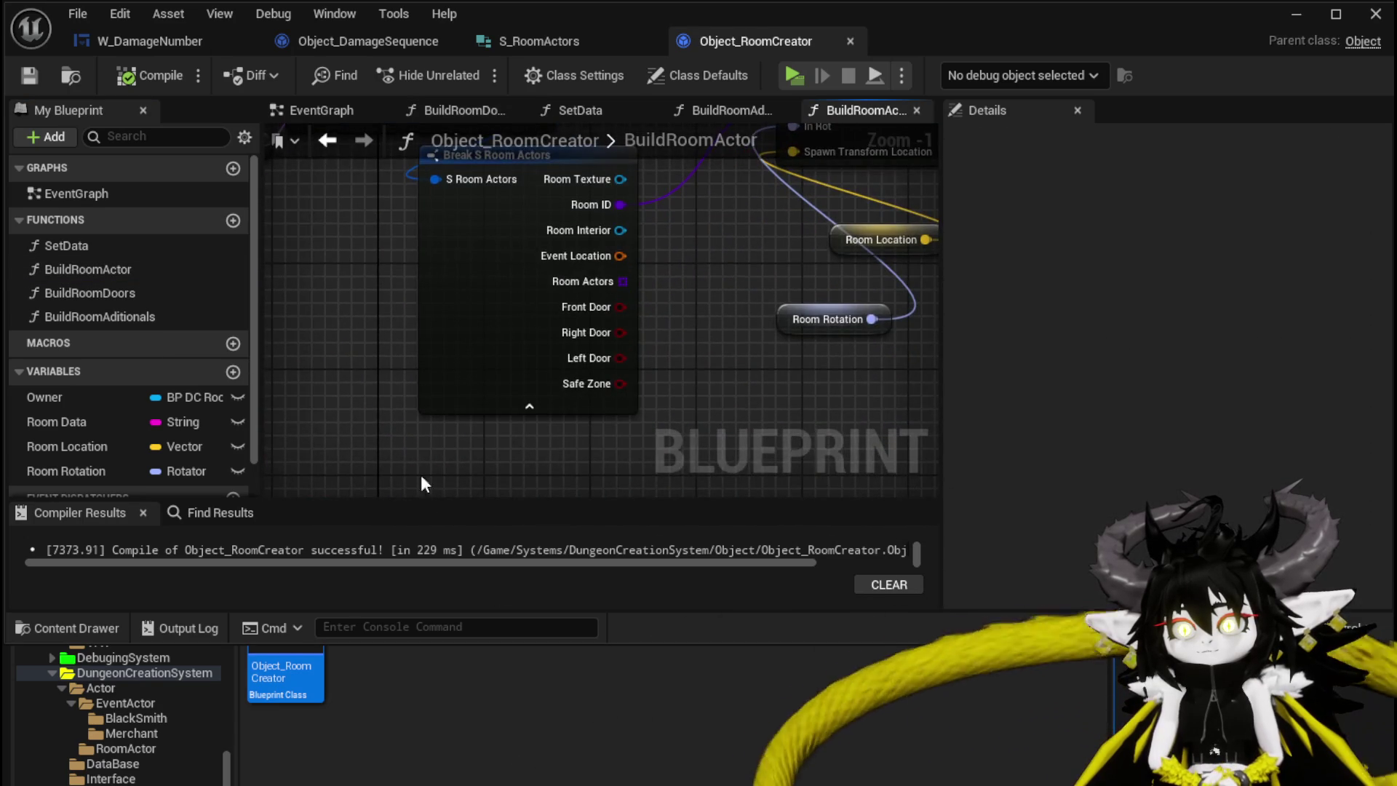
drag(395, 427, 562, 448)
scroll(562, 448, down, 3)
click(680, 353)
scroll(373, 339, up, 2)
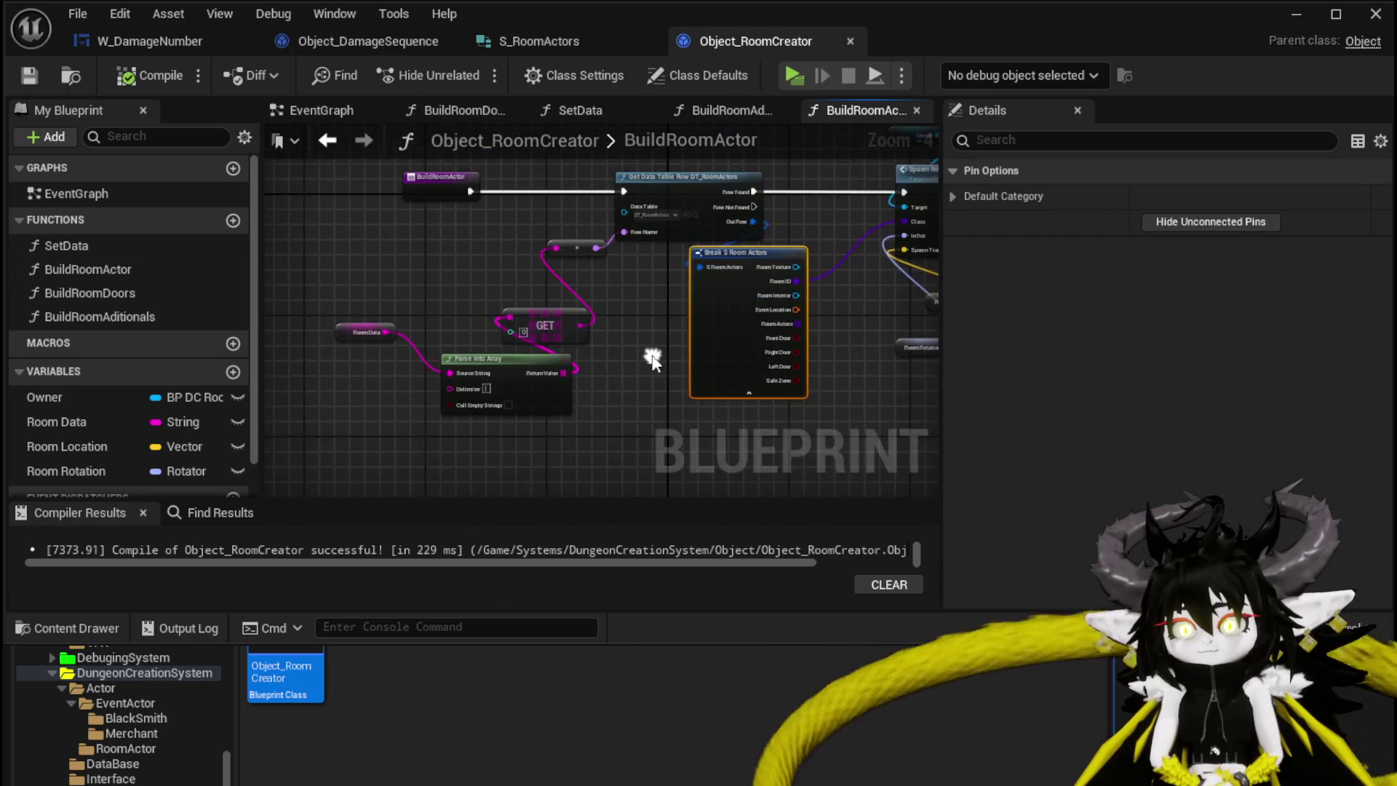
scroll(784, 390, down, 2)
drag(780, 393, 575, 423)
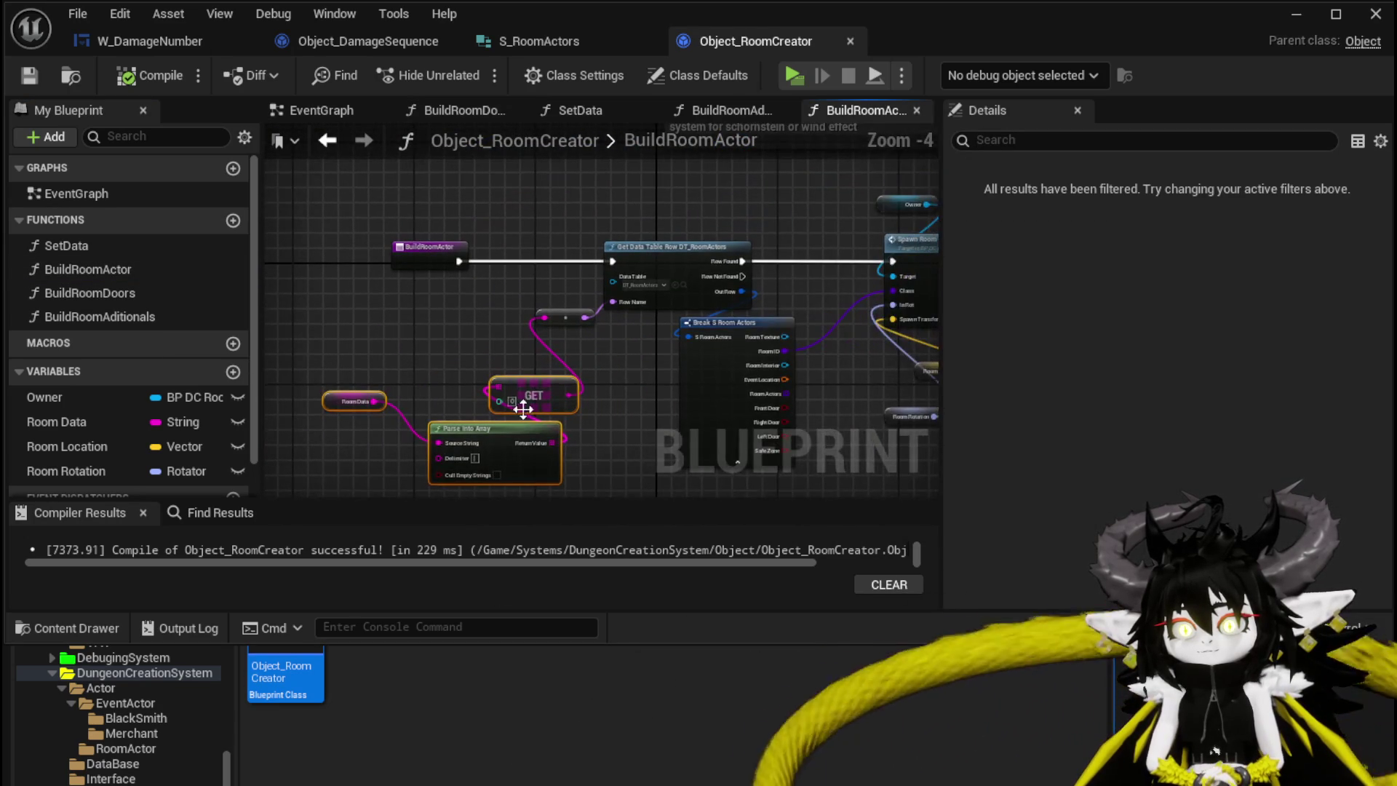
drag(744, 367, 743, 367)
drag(349, 439, 639, 308)
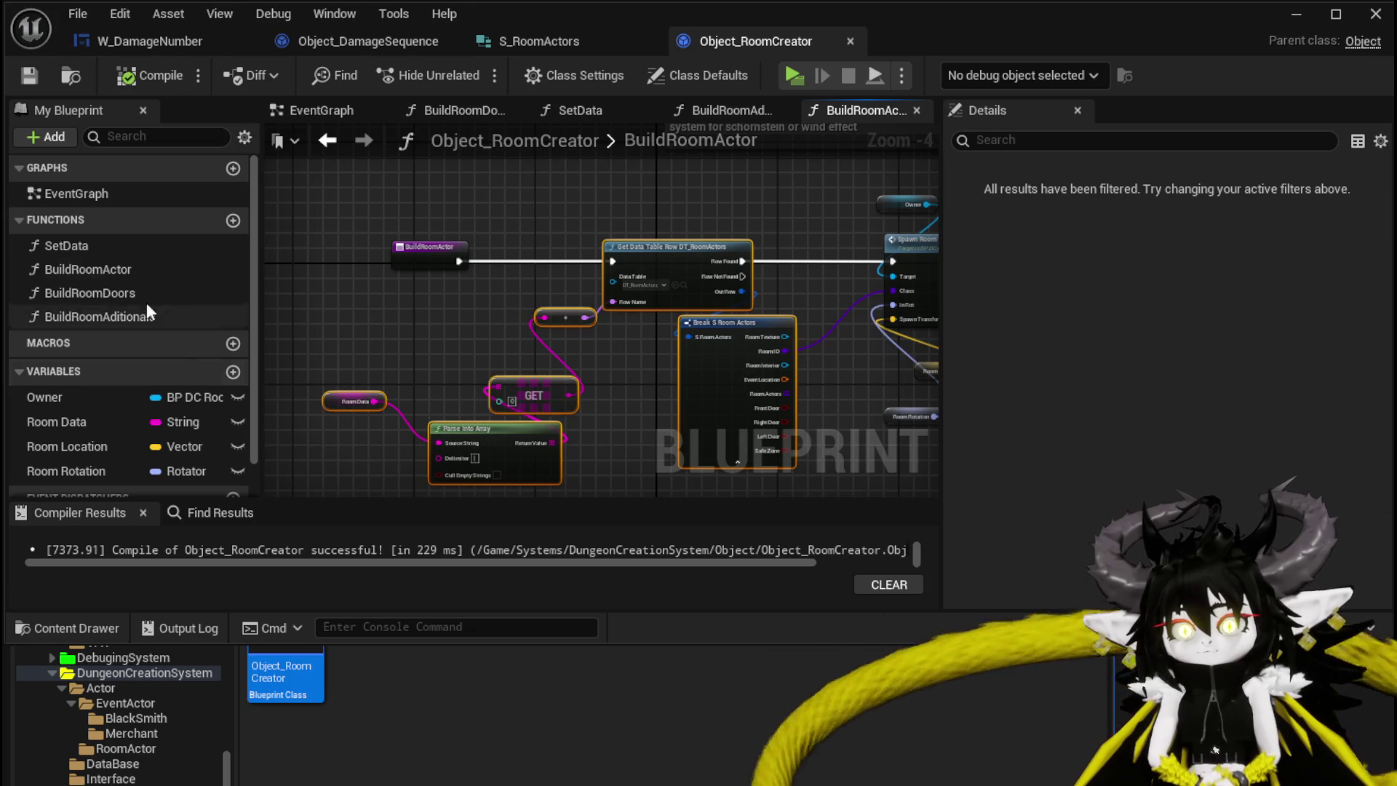
double_click(103, 291)
Paste the row-lookup nodes and wire Front, Left and Right Door into their equality checks
key(ctrl+v)
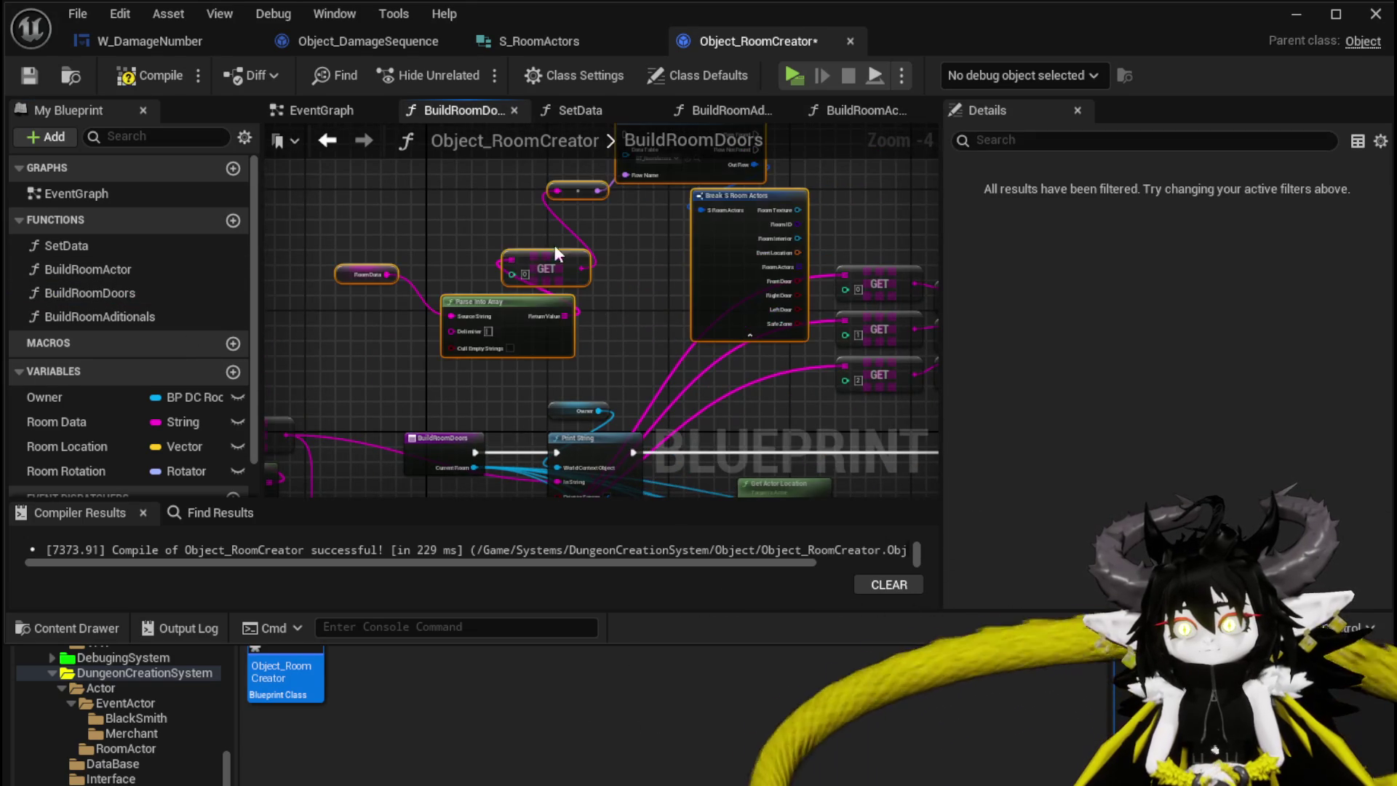
mouse_move(477, 393)
mouse_down()
mouse_move(409, 369)
mouse_move(436, 360)
mouse_up()
scroll(588, 197, up, 2)
scroll(587, 197, up, 1)
mouse_move(631, 328)
mouse_down()
mouse_move(435, 241)
mouse_move(562, 291)
mouse_up()
drag(767, 288, 415, 266)
mouse_move(770, 358)
mouse_down()
mouse_move(444, 288)
mouse_move(430, 321)
mouse_up()
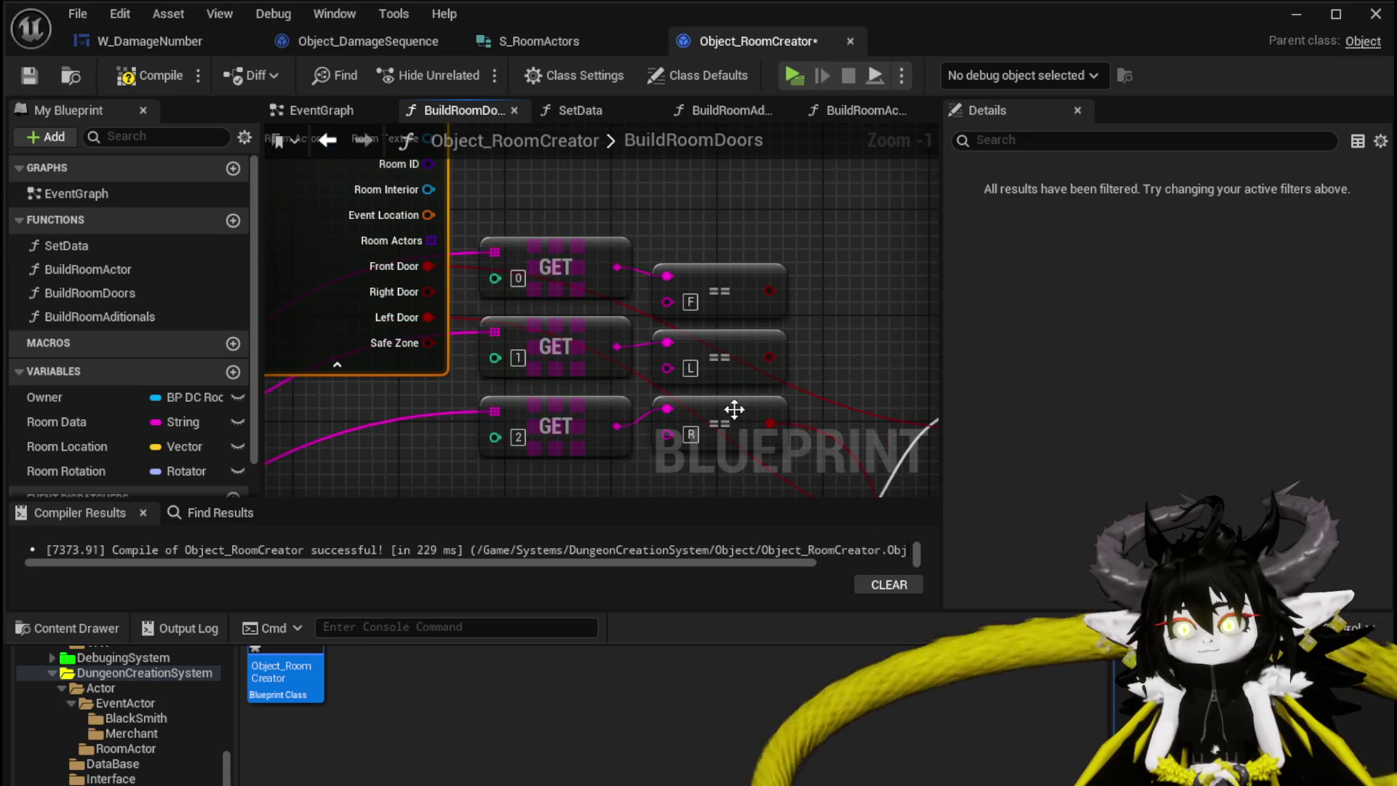
drag(772, 422, 419, 289)
Connect Get Data Table Row's Row Found to the Sequence node and save Object_RoomCreator
scroll(420, 289, down, 2)
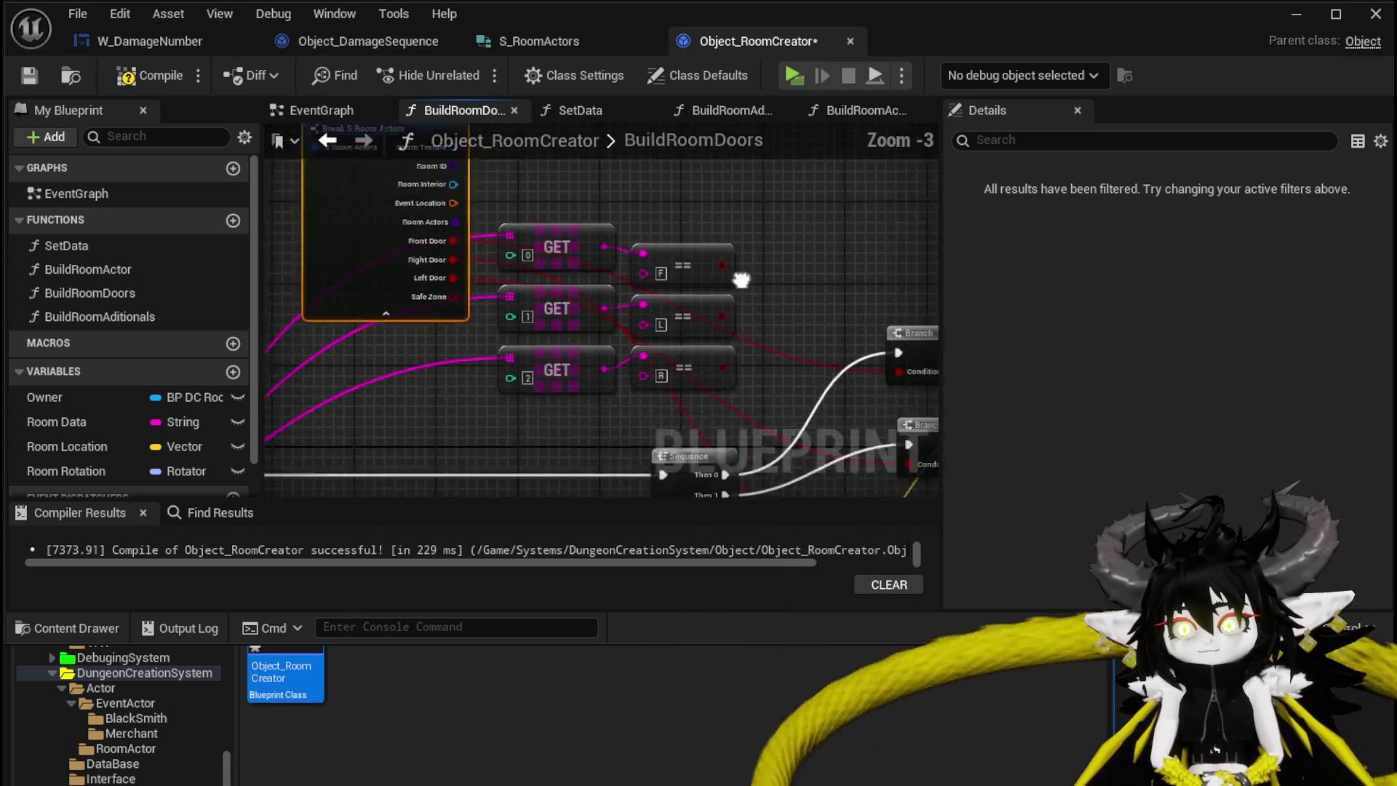
scroll(549, 217, down, 2)
mouse_move(548, 216)
mouse_down()
mouse_move(597, 324)
mouse_move(621, 342)
mouse_move(582, 342)
mouse_move(589, 329)
mouse_up()
scroll(590, 329, up, 3)
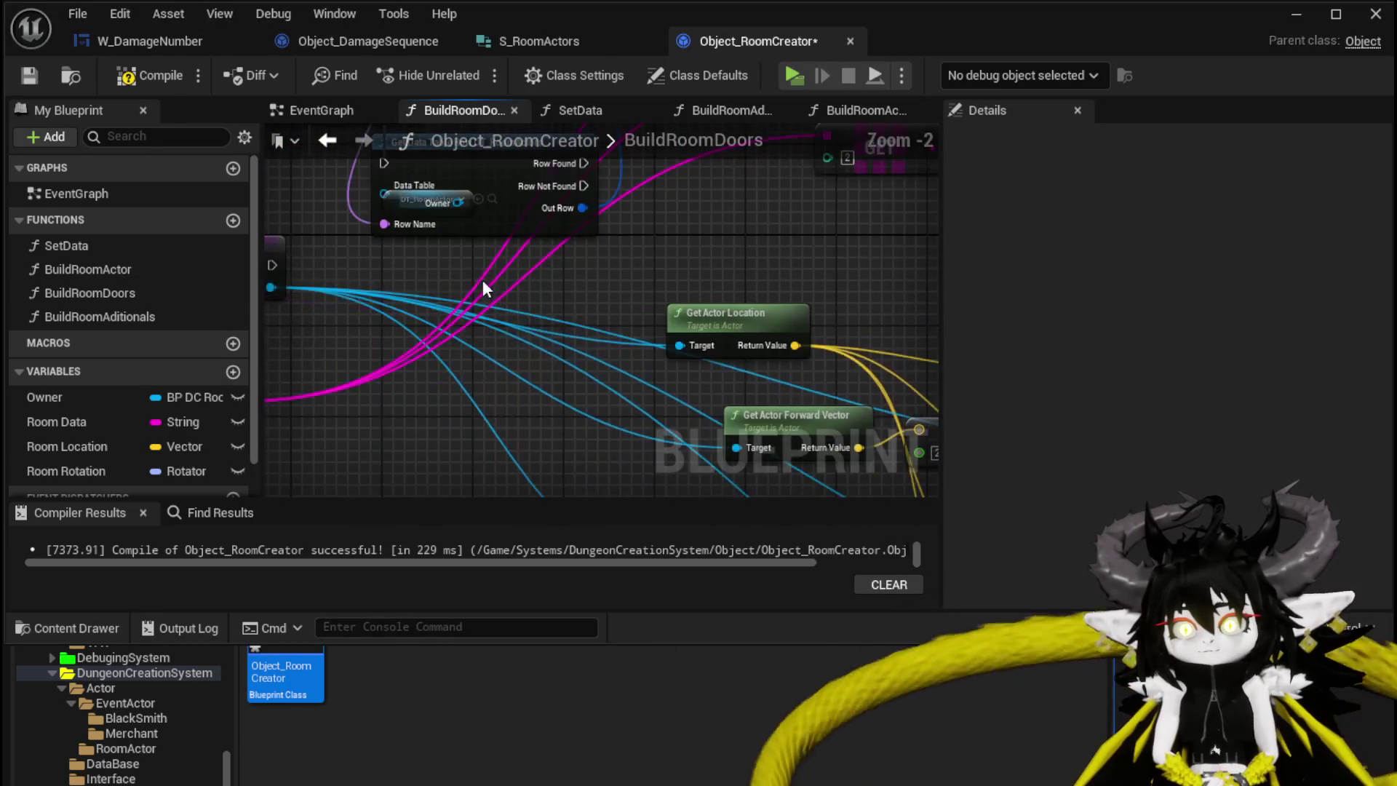
mouse_move(523, 222)
mouse_down()
mouse_move(591, 187)
mouse_move(538, 327)
mouse_up()
drag(335, 338, 437, 337)
drag(662, 320, 564, 312)
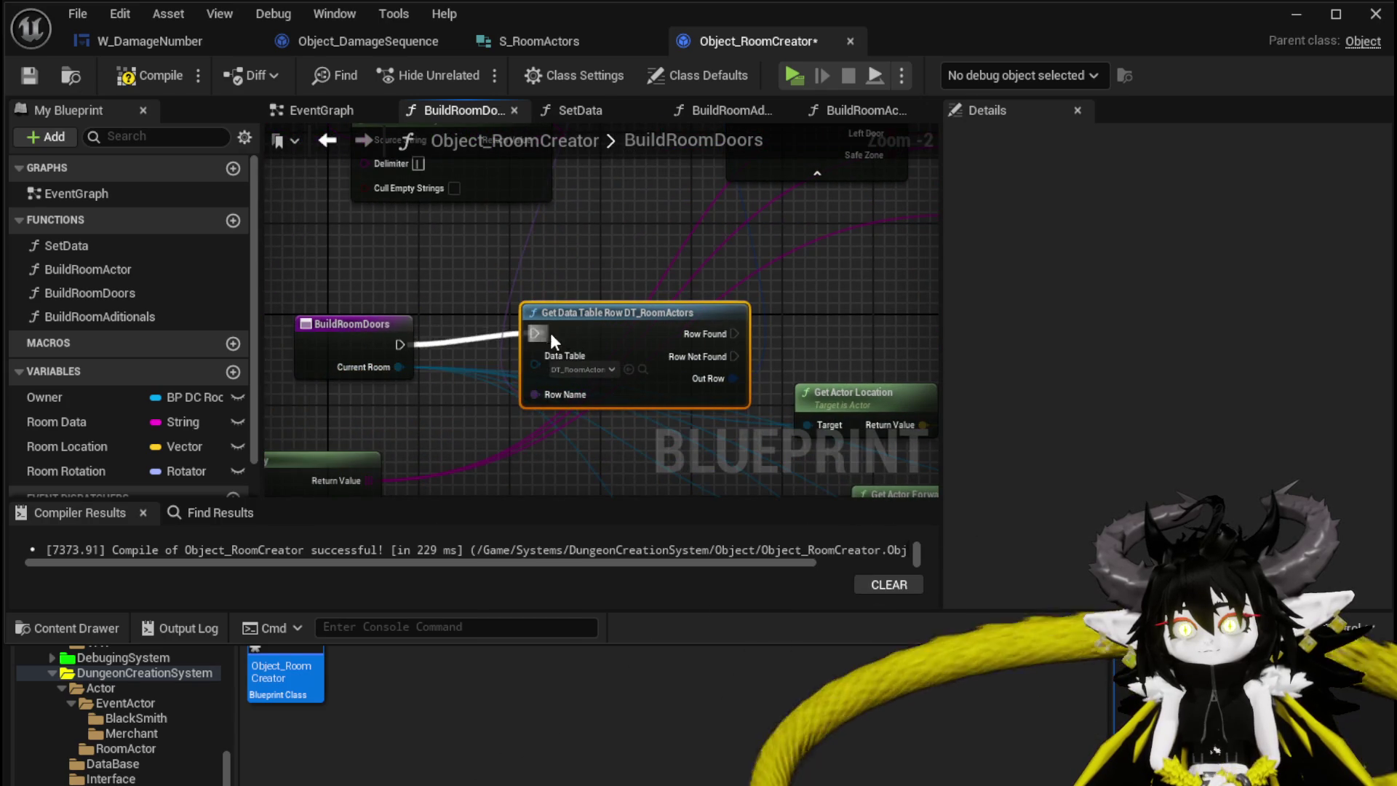
mouse_move(795, 328)
mouse_down()
mouse_move(561, 346)
mouse_move(893, 352)
mouse_up()
scroll(460, 312, down, 2)
drag(270, 298, 661, 302)
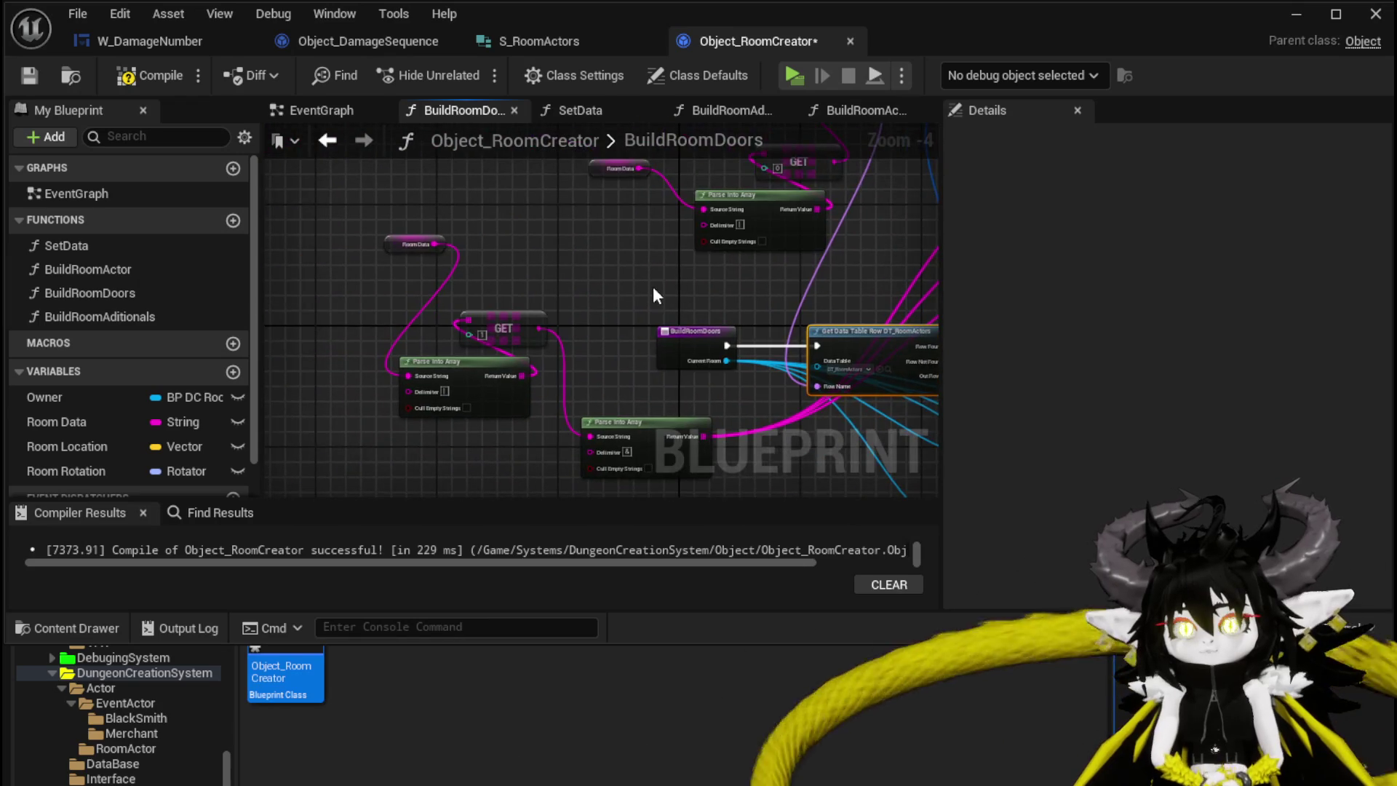
click(17, 77)
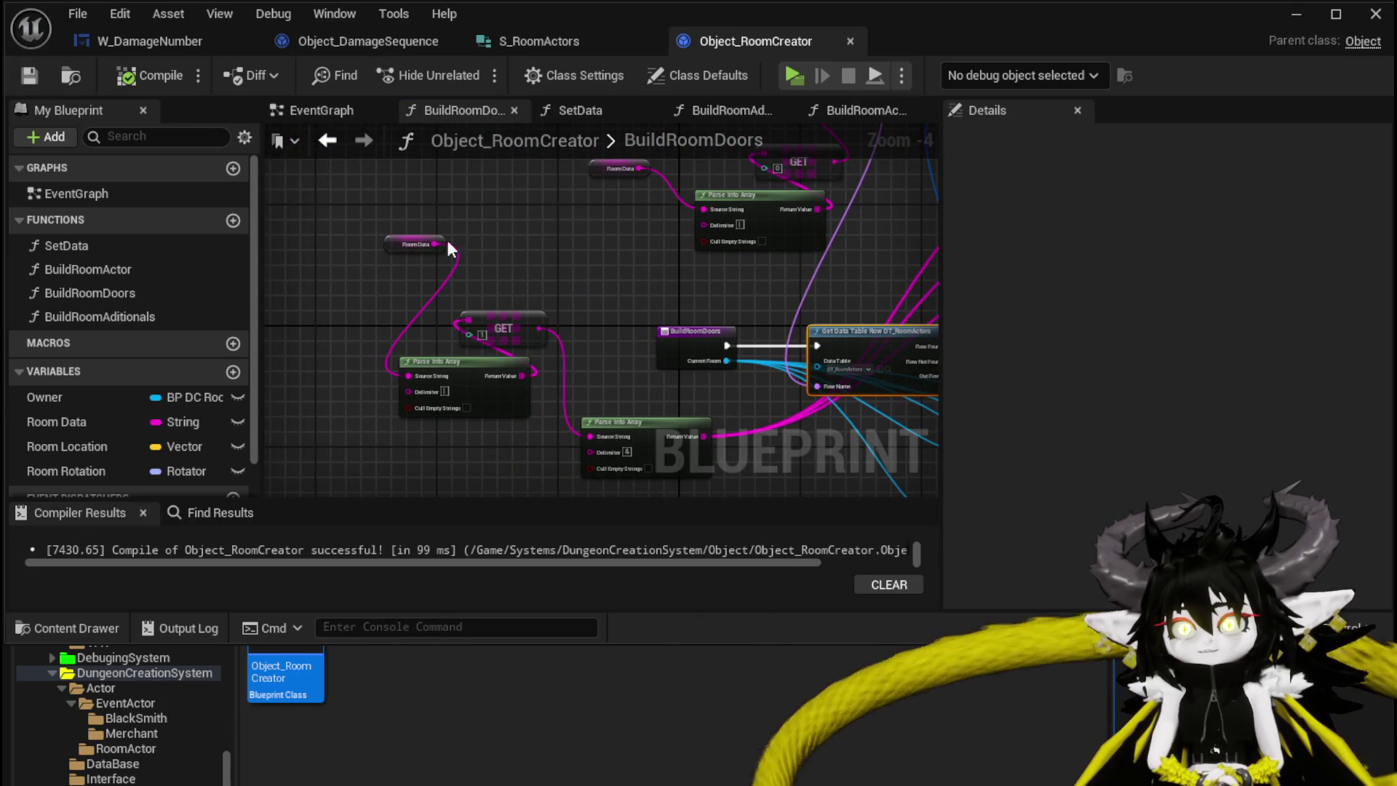
click(1285, 16)
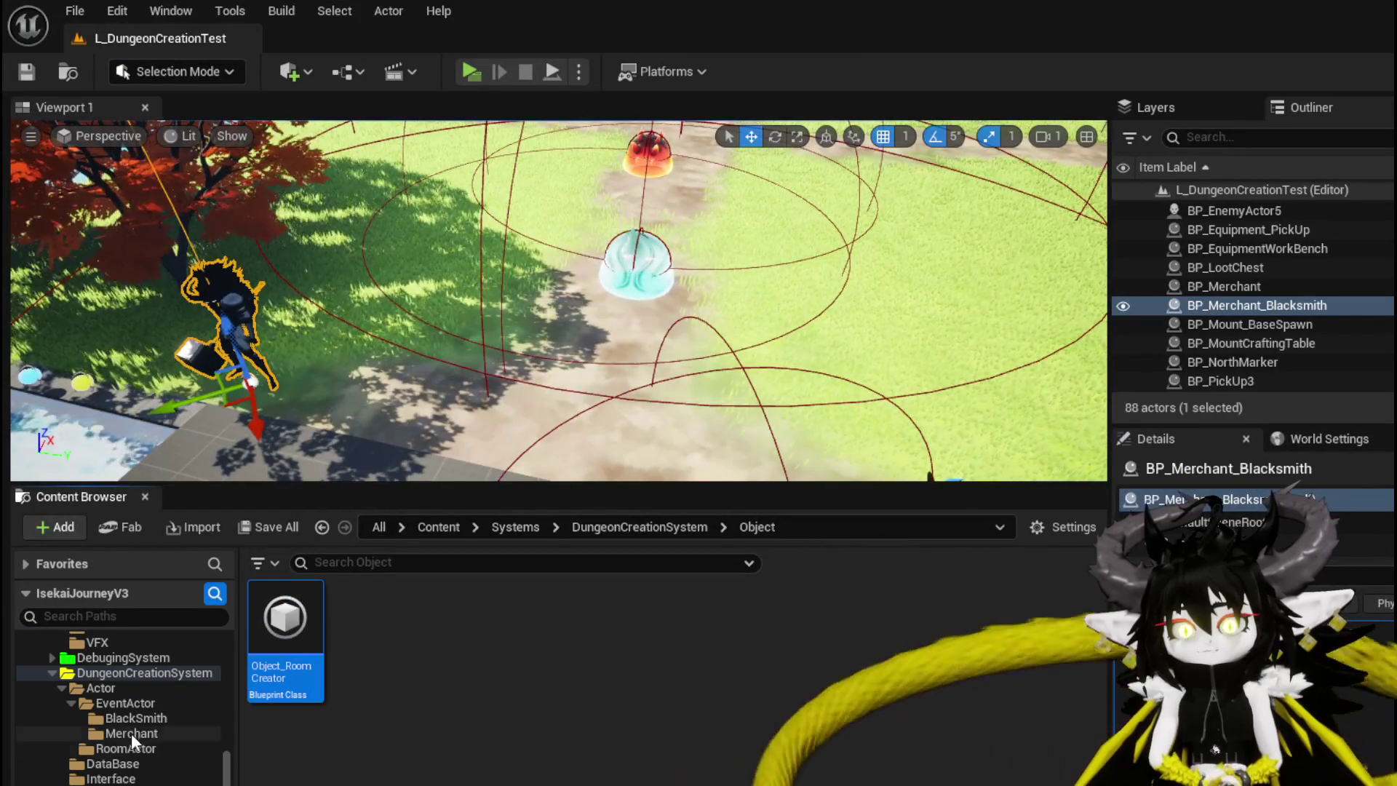
Open DT_RoomActors from the DataBase folder and give Cave_Hallway a front door
click(111, 764)
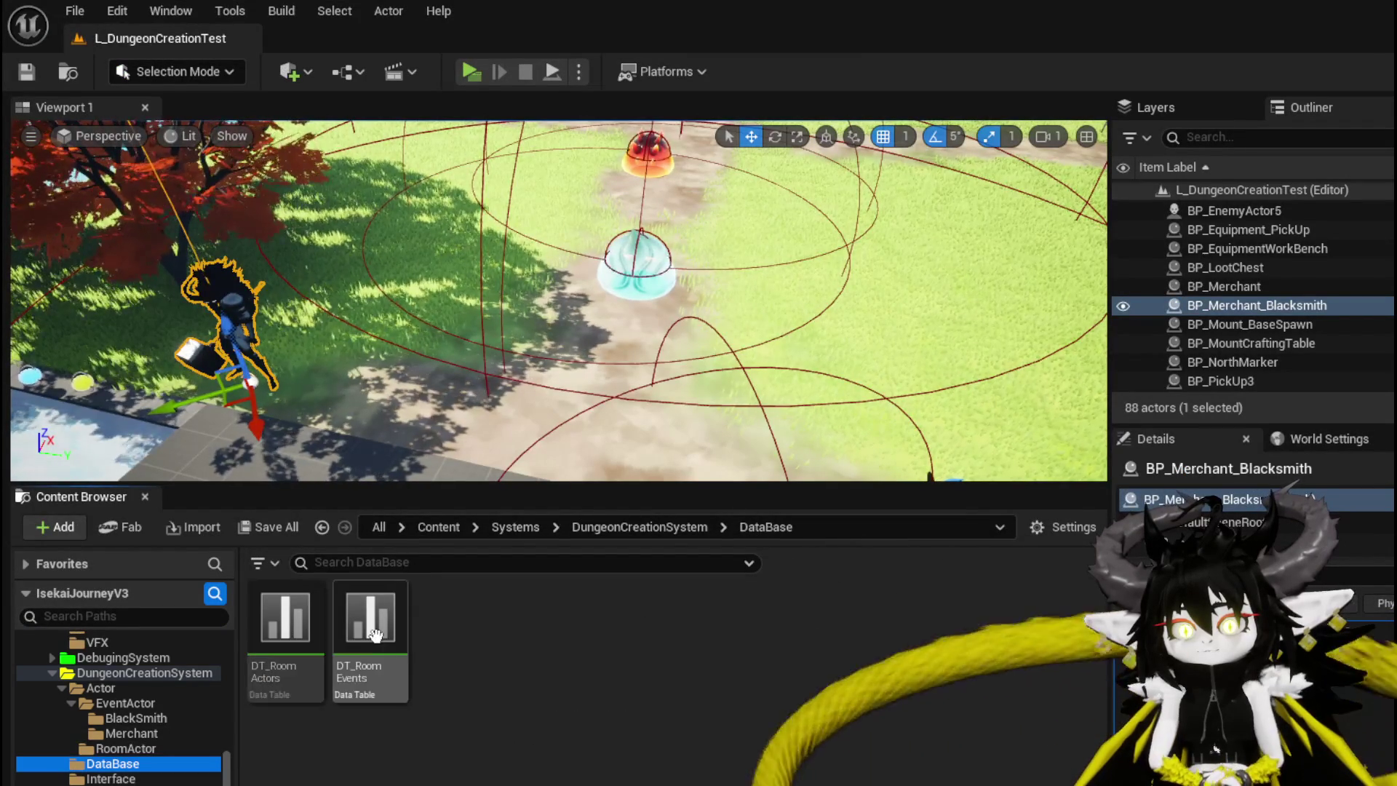
double_click(295, 647)
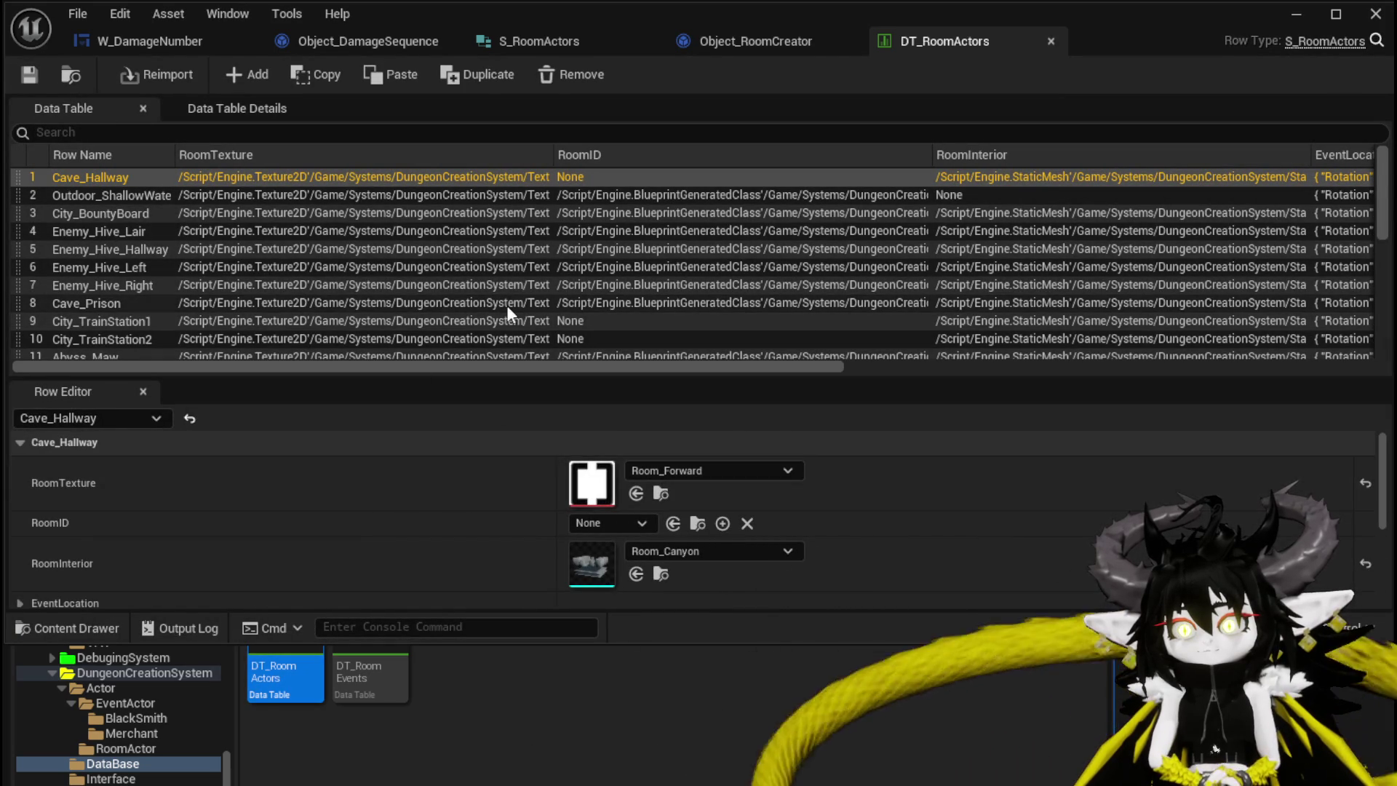
scroll(343, 498, down, 2)
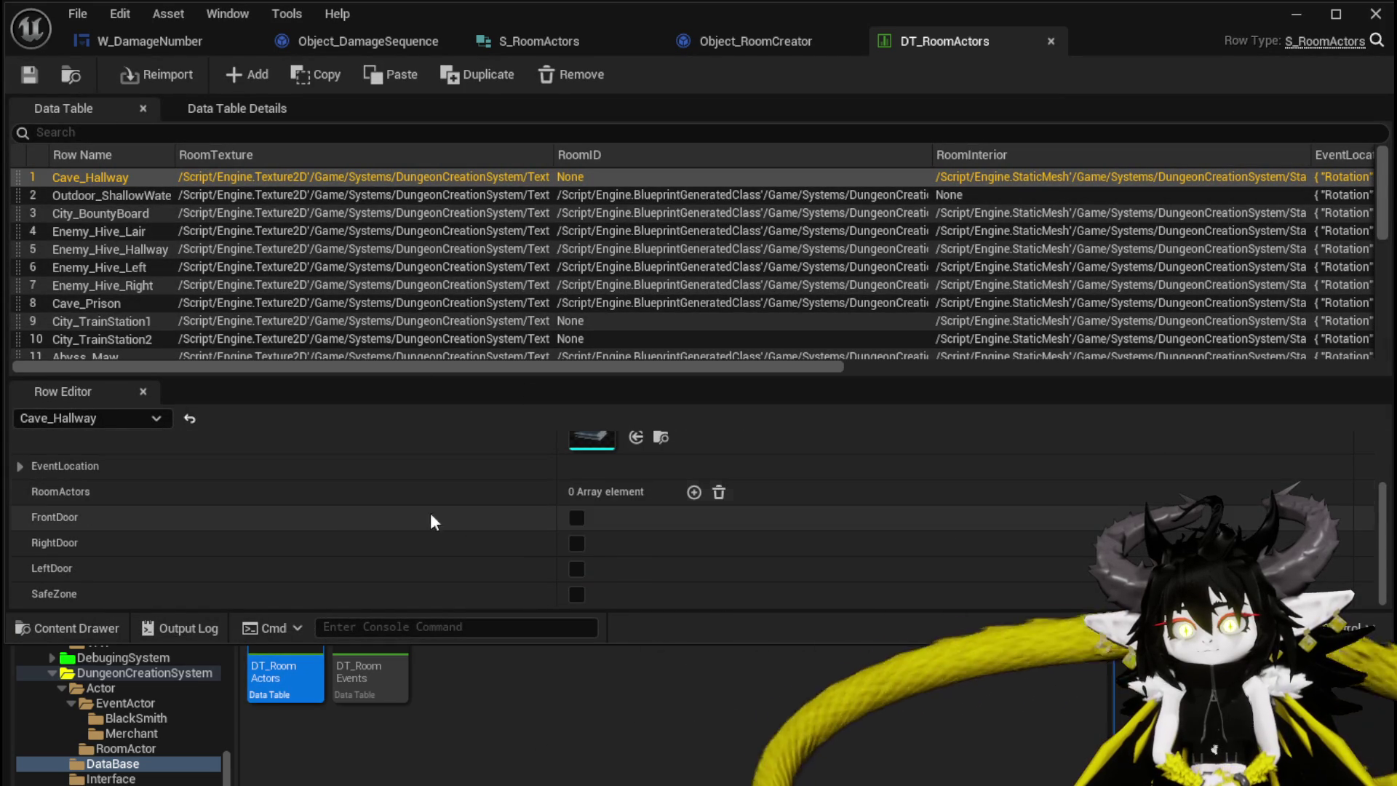
scroll(612, 513, up, 3)
scroll(612, 512, down, 3)
click(577, 534)
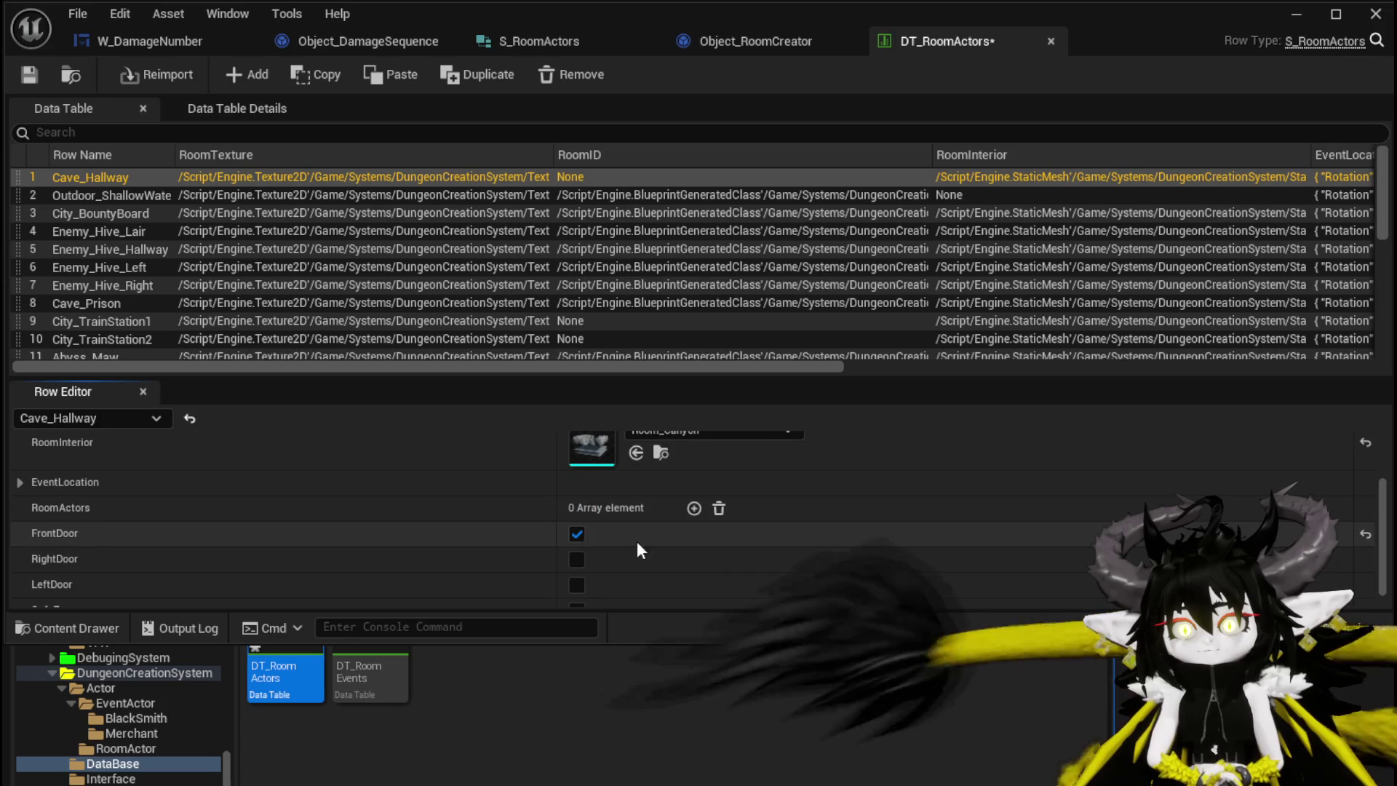
Give Outdoor_ShallowWater front, right and left doors, and City_BountyBoard right and left doors
click(118, 198)
click(577, 534)
click(576, 559)
click(576, 584)
scroll(392, 478, down, 1)
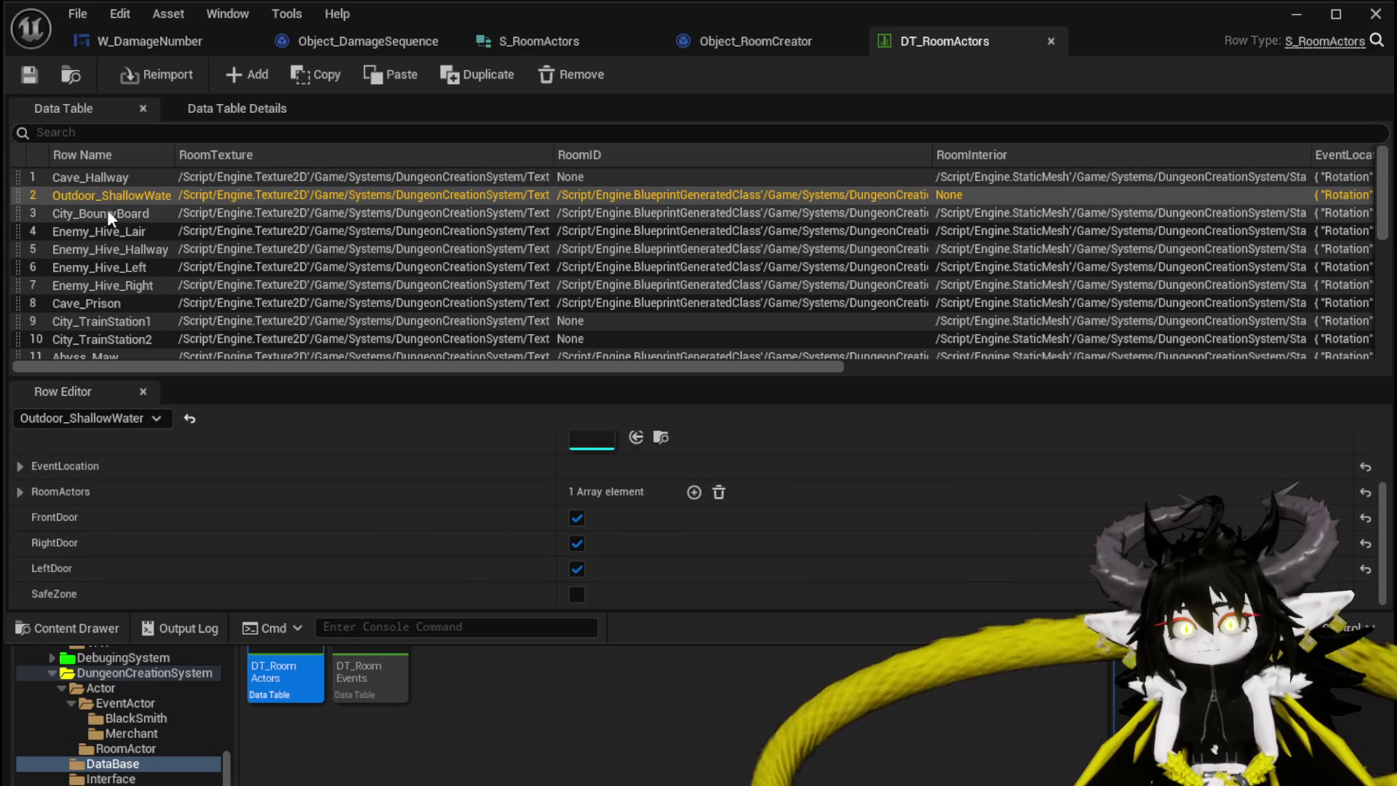
click(108, 216)
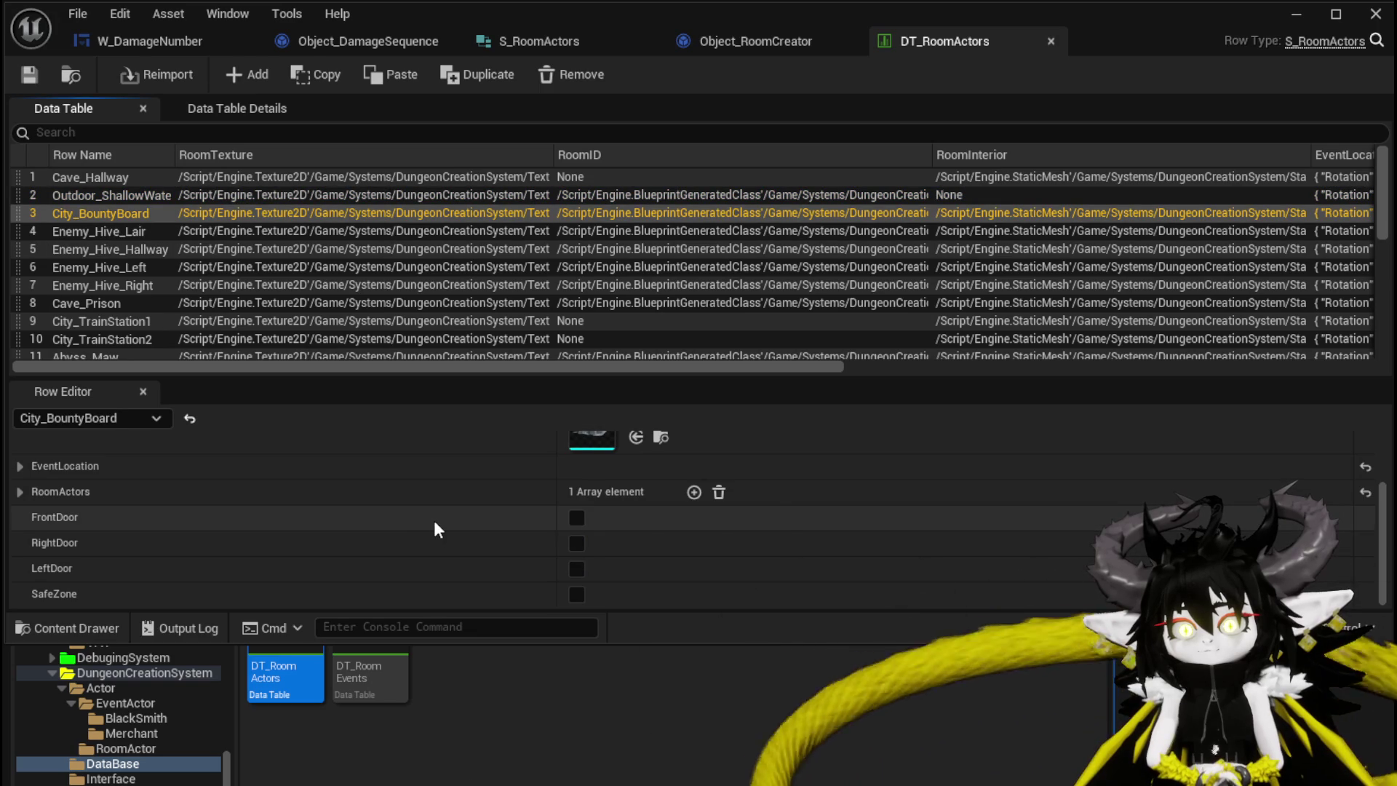
scroll(435, 522, up, 3)
scroll(434, 521, down, 3)
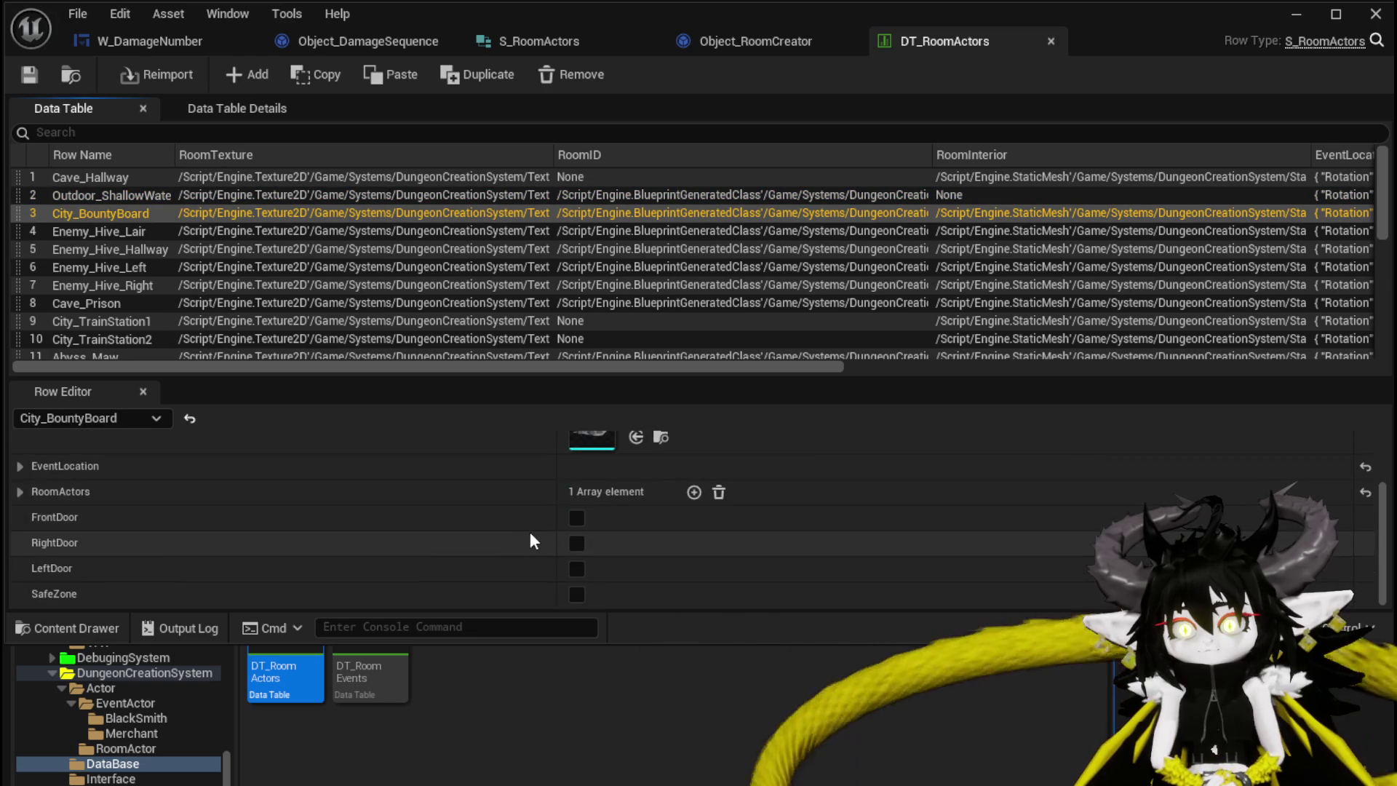
click(577, 545)
click(577, 569)
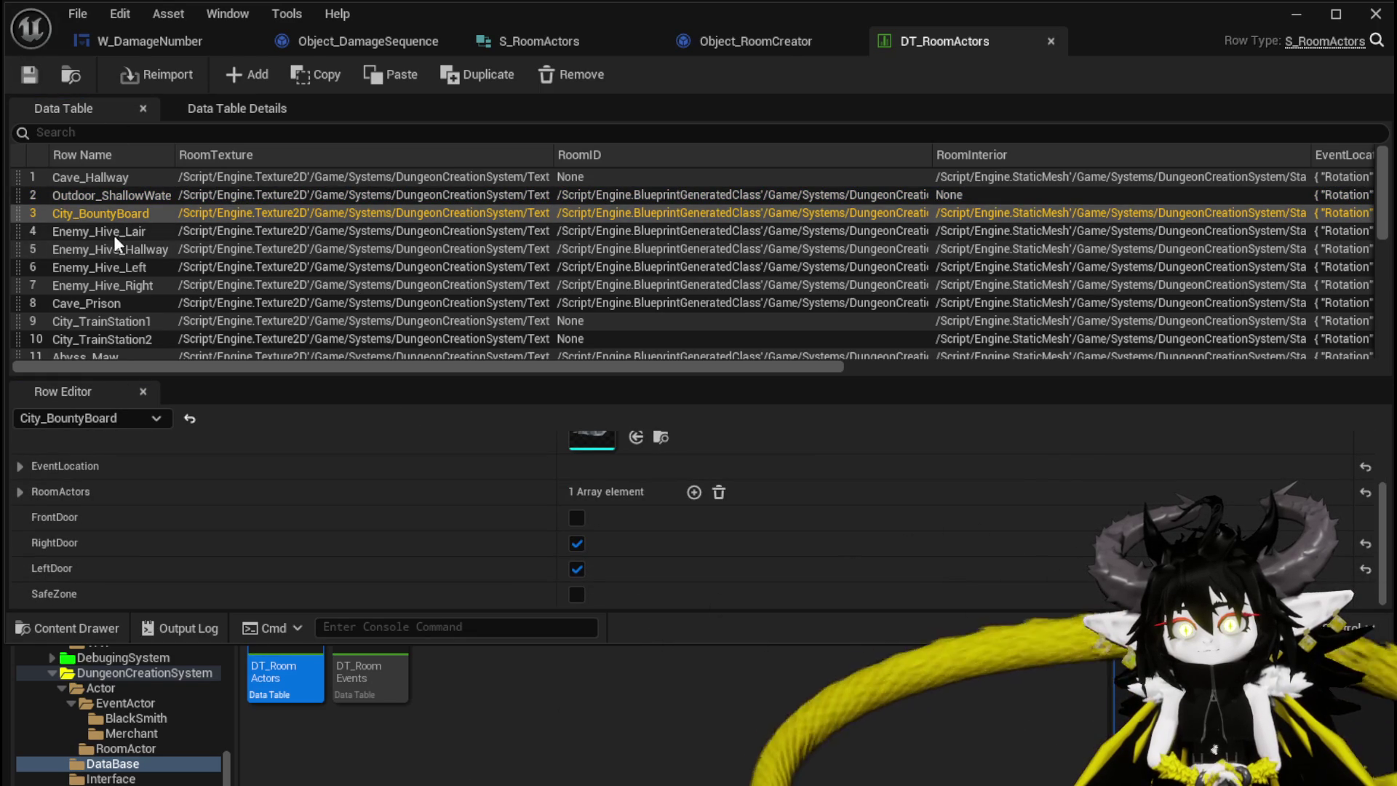
Give Cave_SecretPassage a front door and save the data table
scroll(134, 264, down, 1)
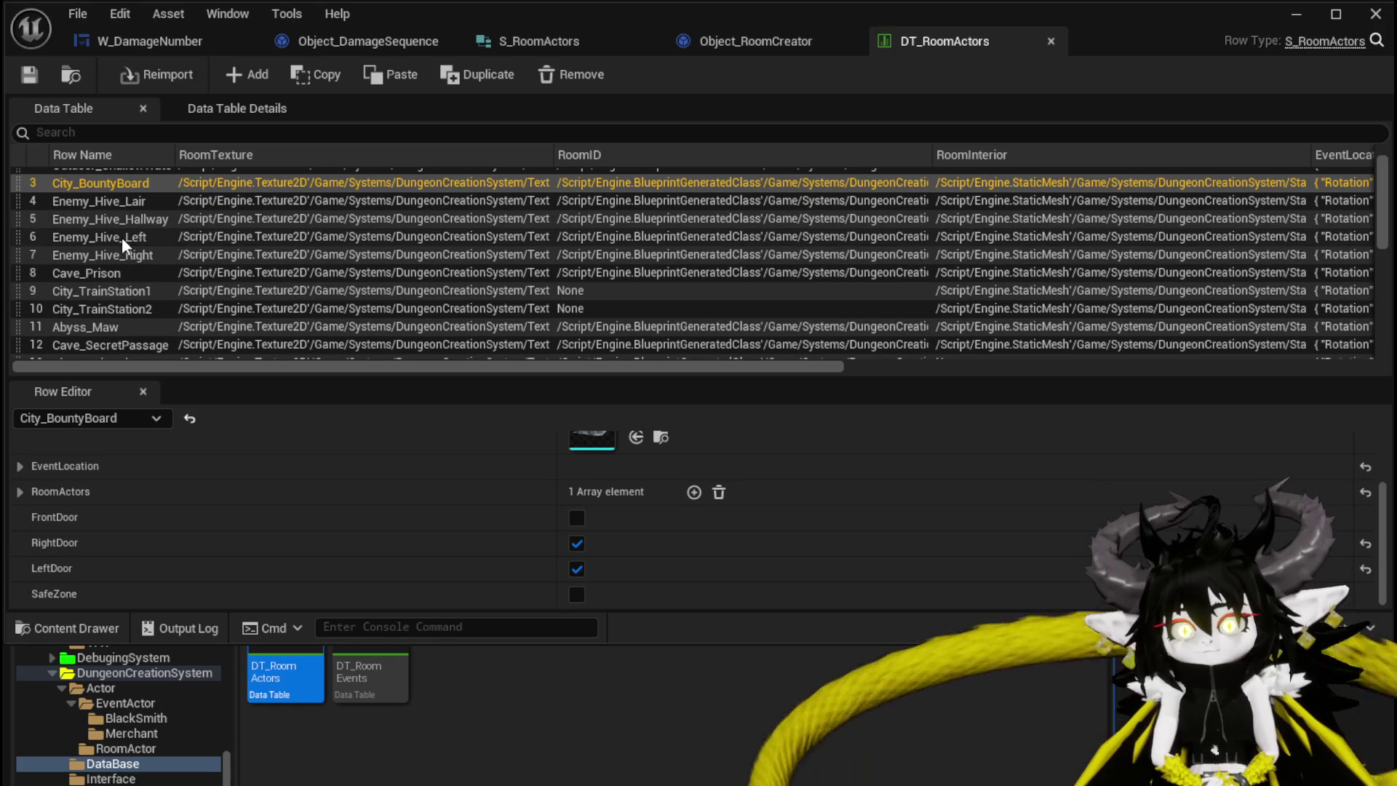
click(123, 295)
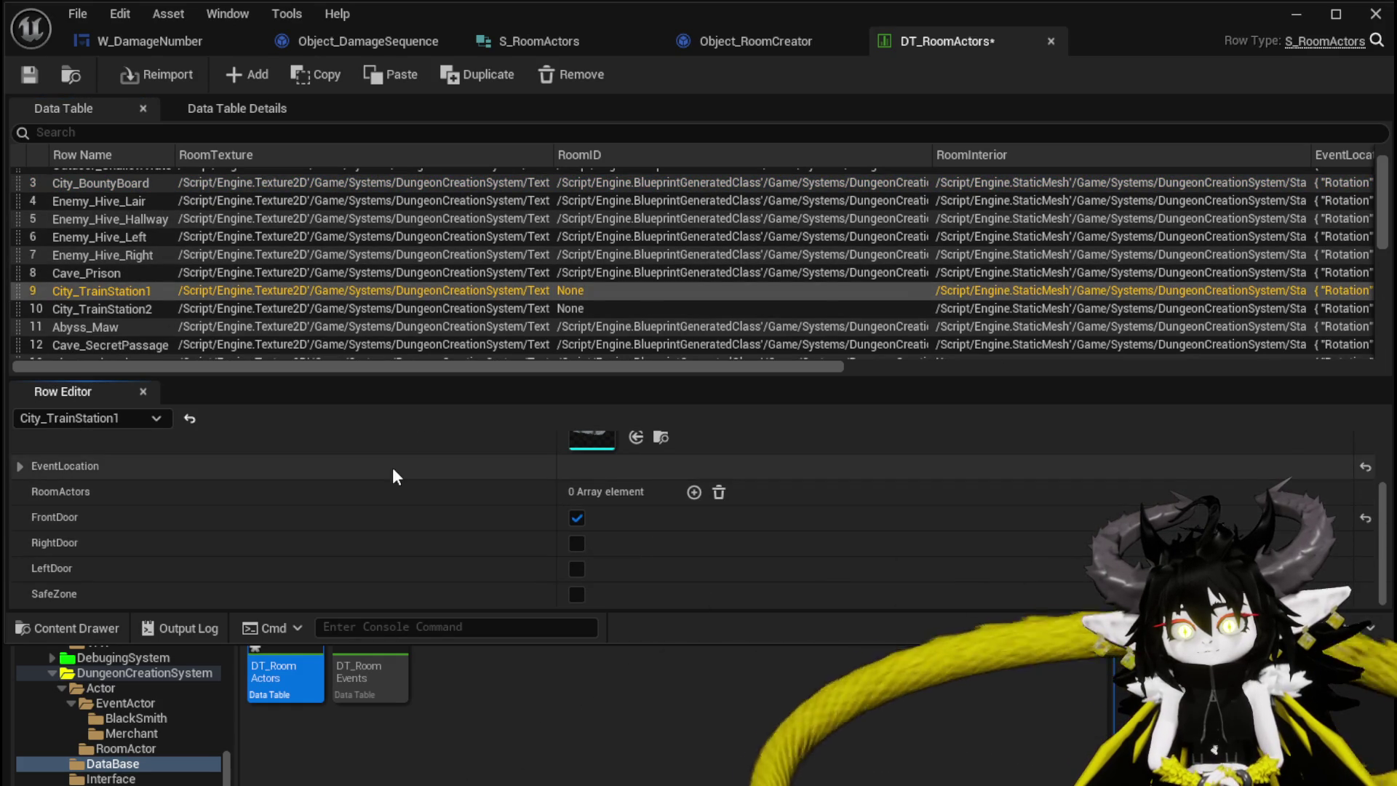
scroll(477, 469, up, 3)
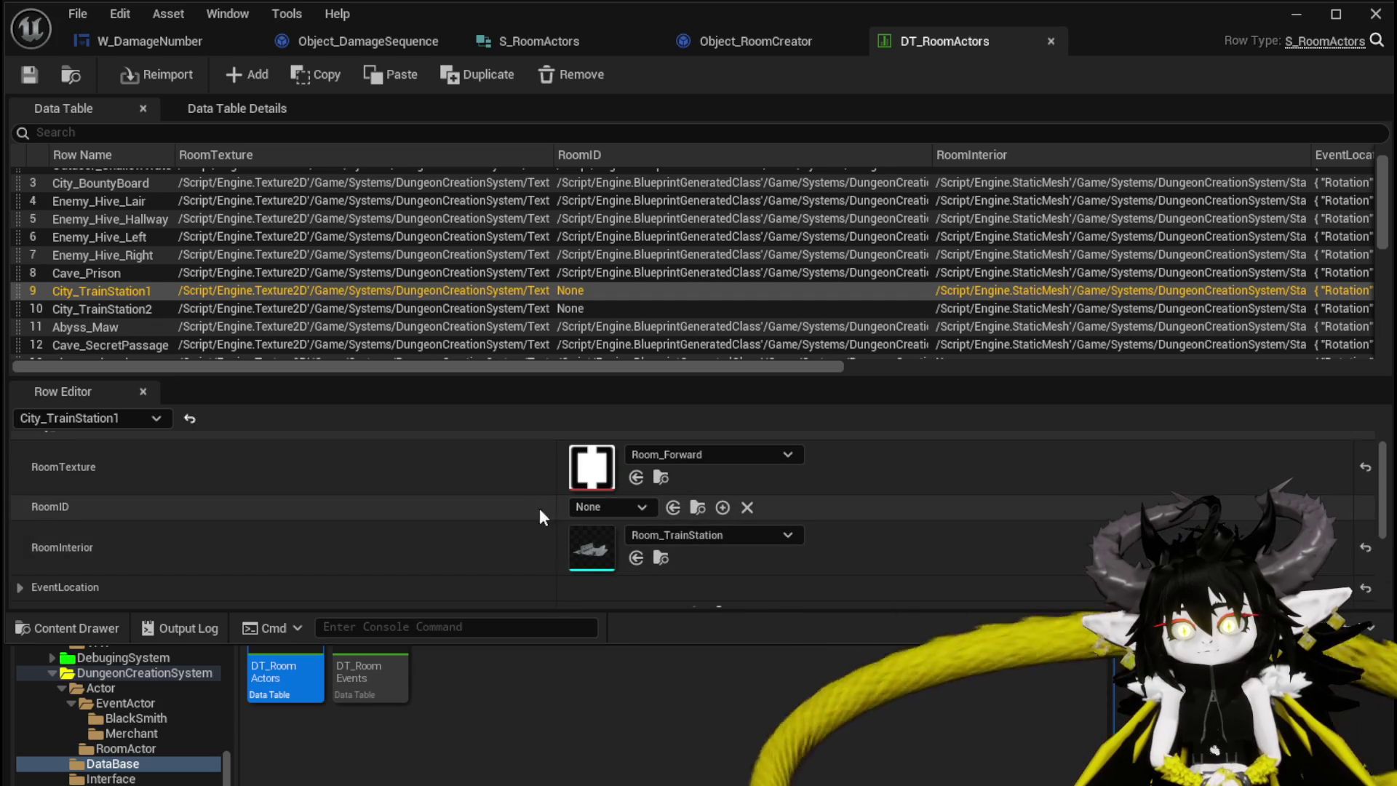
click(112, 327)
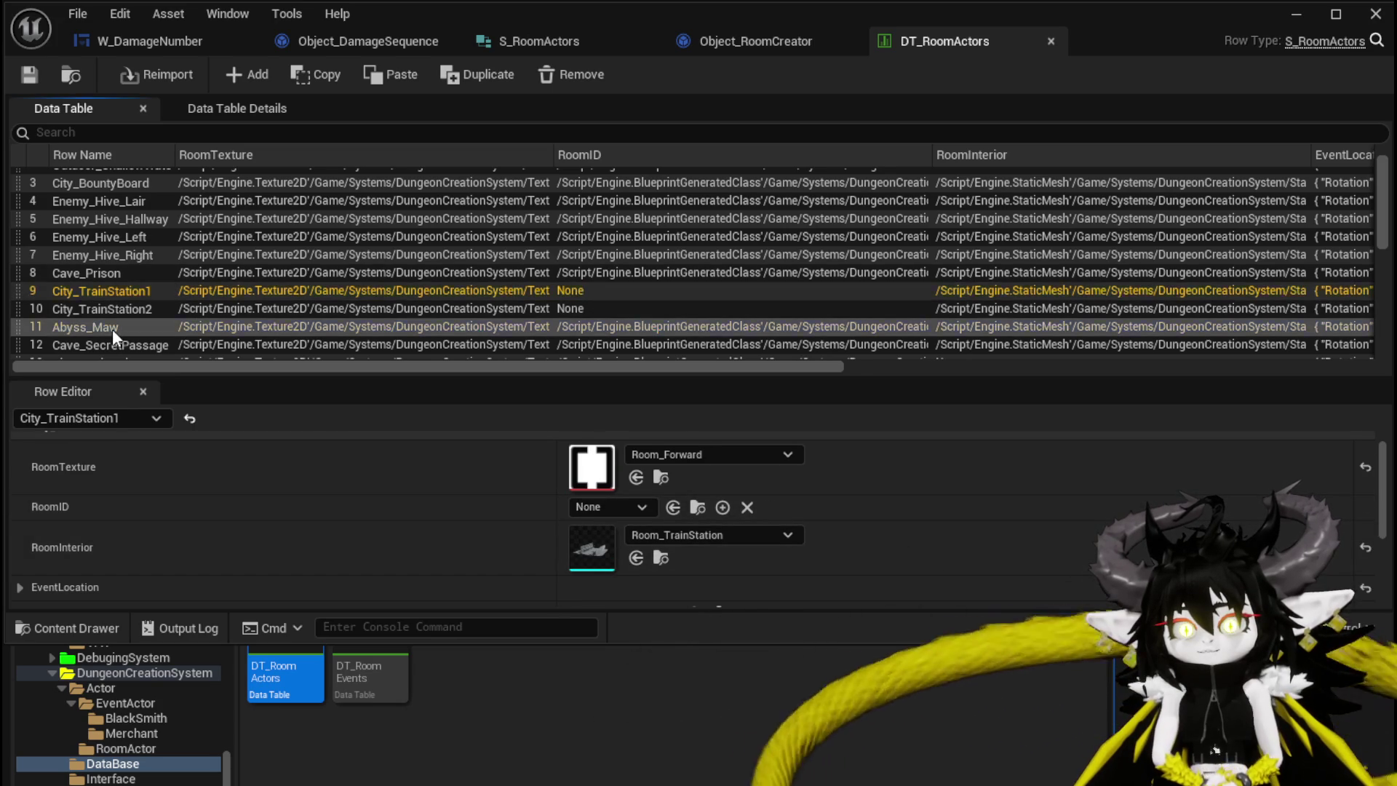
scroll(112, 329, down, 1)
click(111, 320)
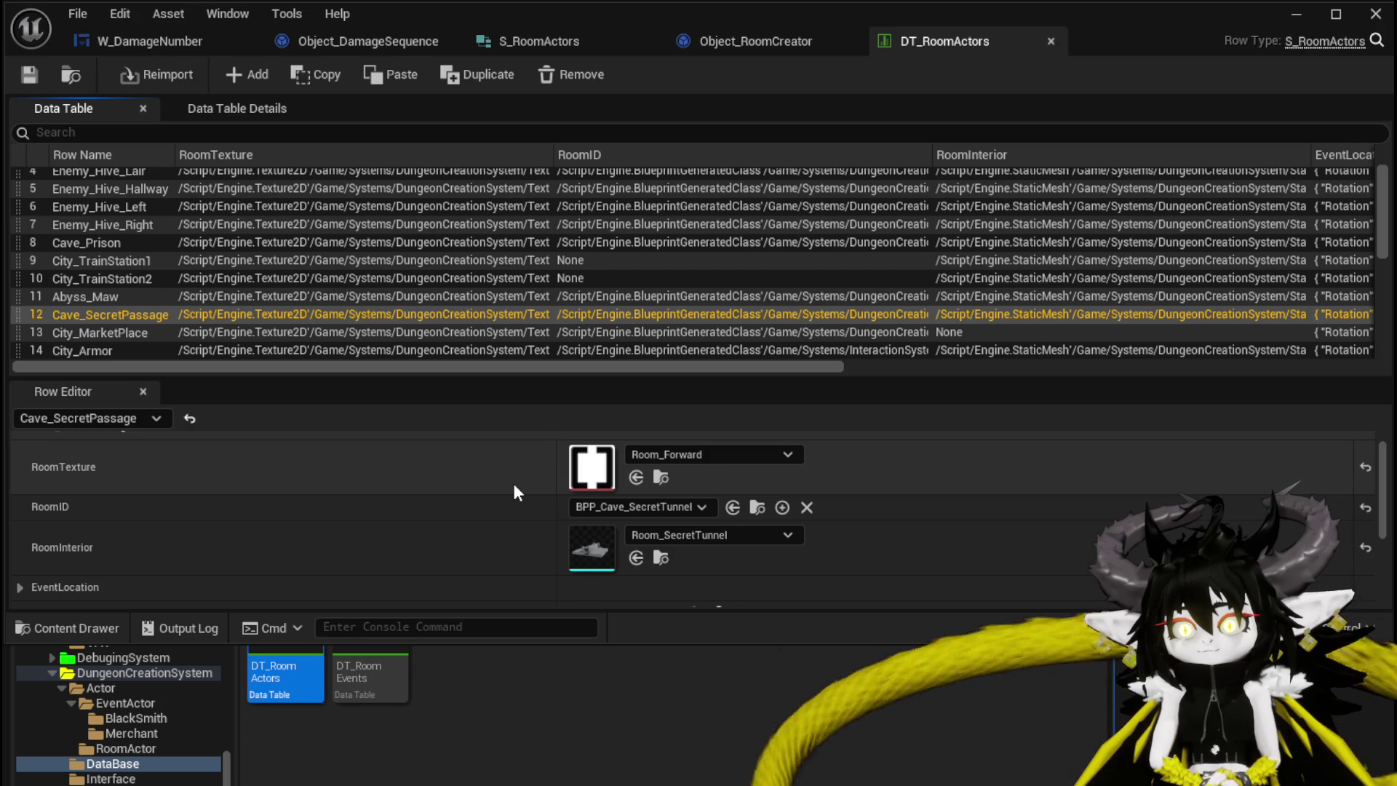
scroll(534, 515, down, 3)
click(578, 519)
click(37, 72)
Give City_MarketPlace front, right and left doors and save
click(125, 333)
scroll(451, 503, up, 3)
scroll(451, 504, down, 3)
click(579, 518)
click(579, 544)
click(578, 567)
click(36, 72)
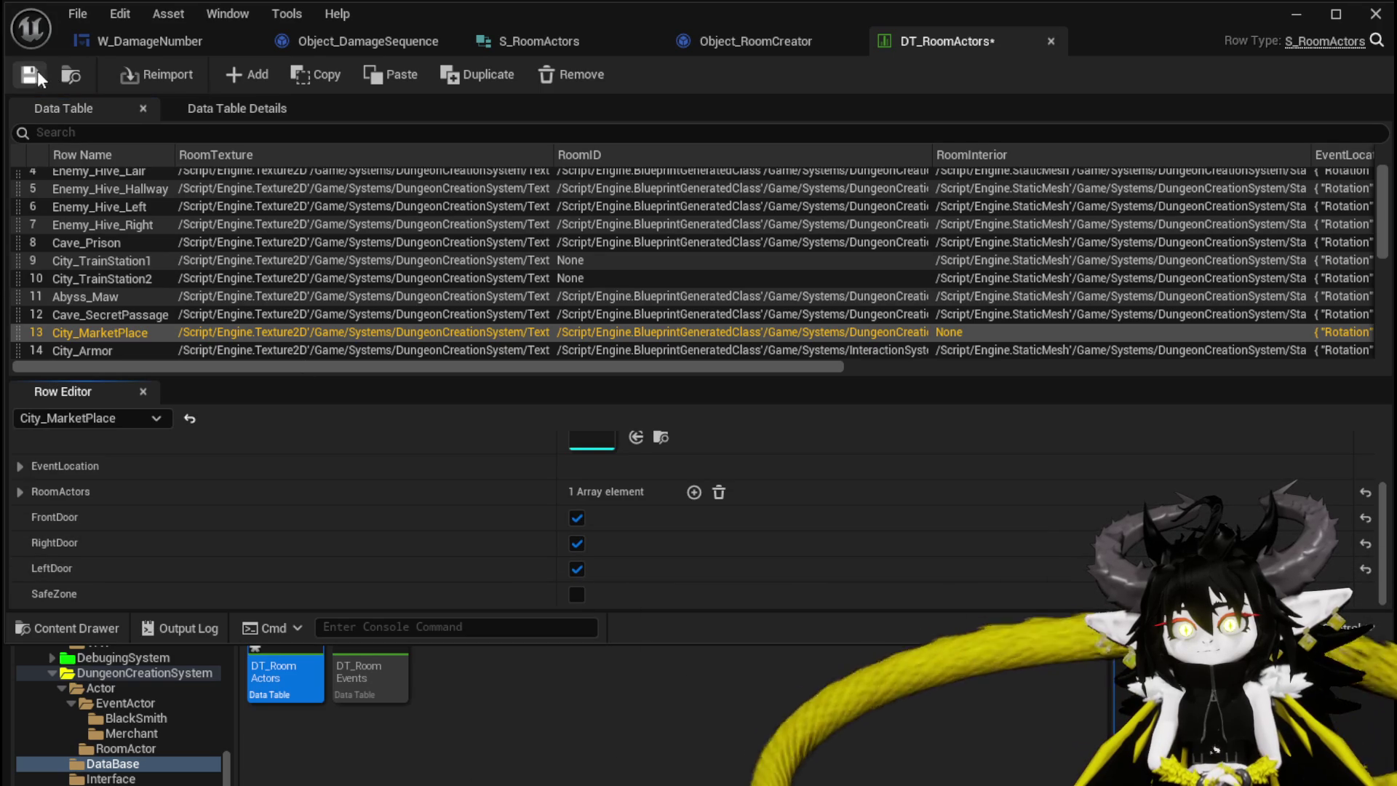
Give Cave_AncientForge only a left door and save the data table
click(121, 350)
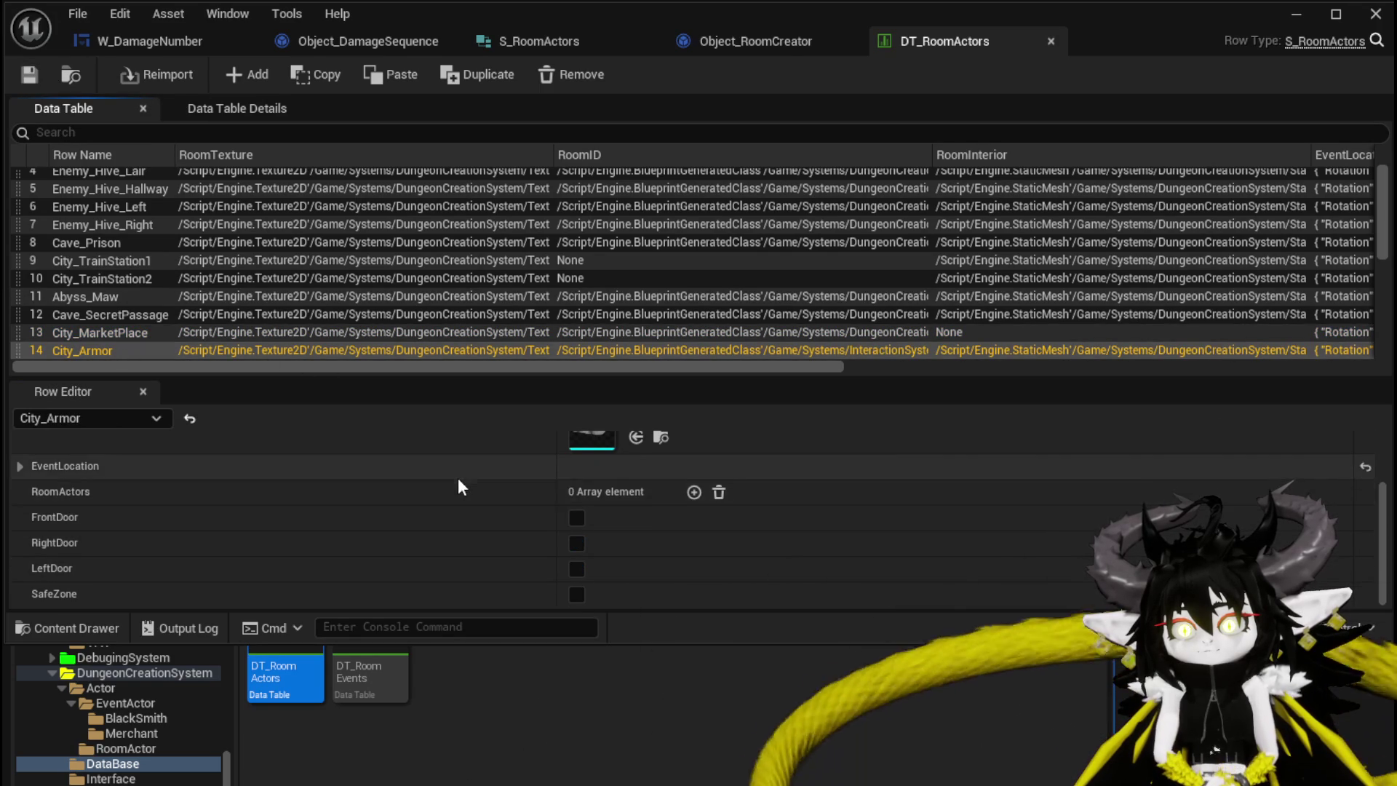
scroll(459, 482, up, 3)
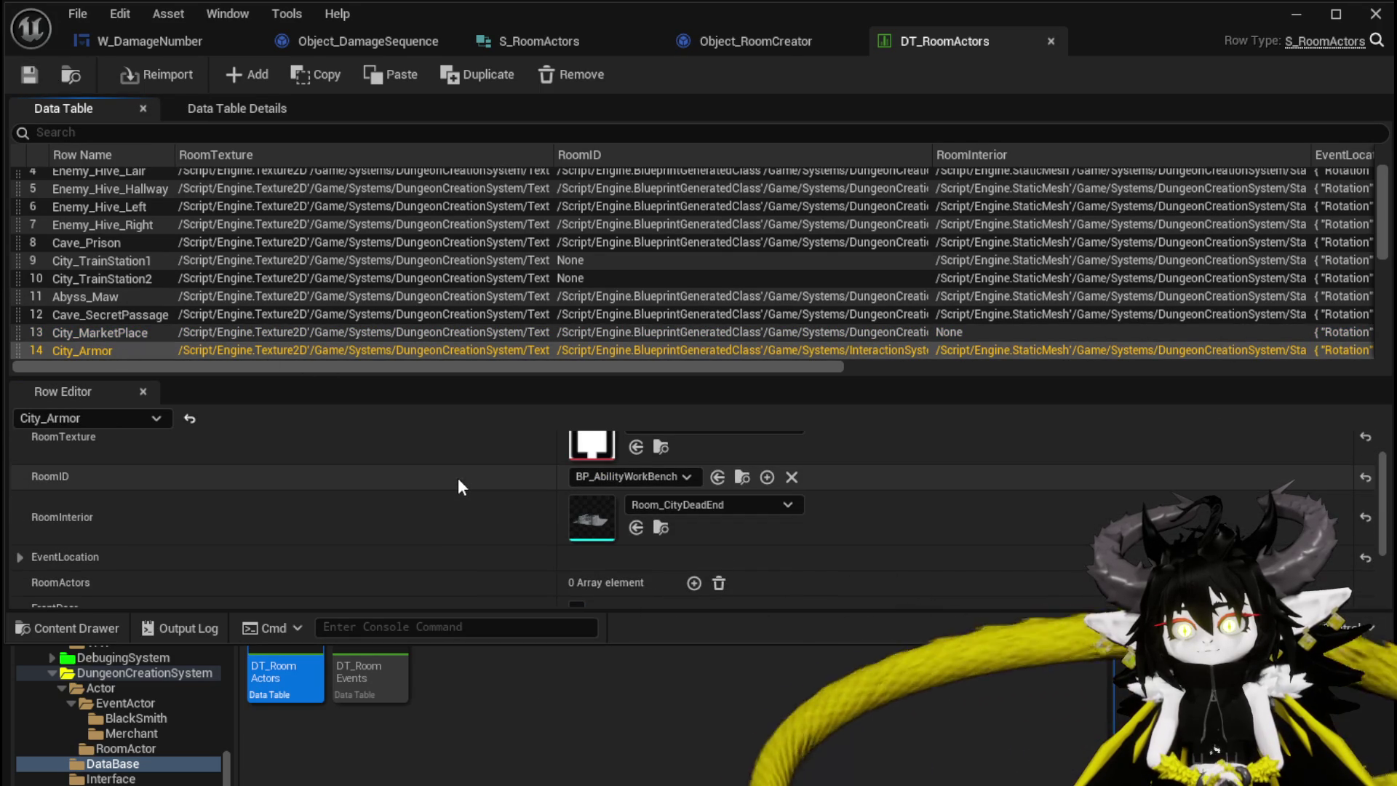
scroll(458, 485, down, 3)
scroll(491, 509, up, 3)
scroll(491, 509, down, 2)
scroll(84, 348, down, 2)
click(86, 310)
scroll(517, 495, up, 2)
scroll(517, 495, down, 2)
scroll(514, 488, up, 2)
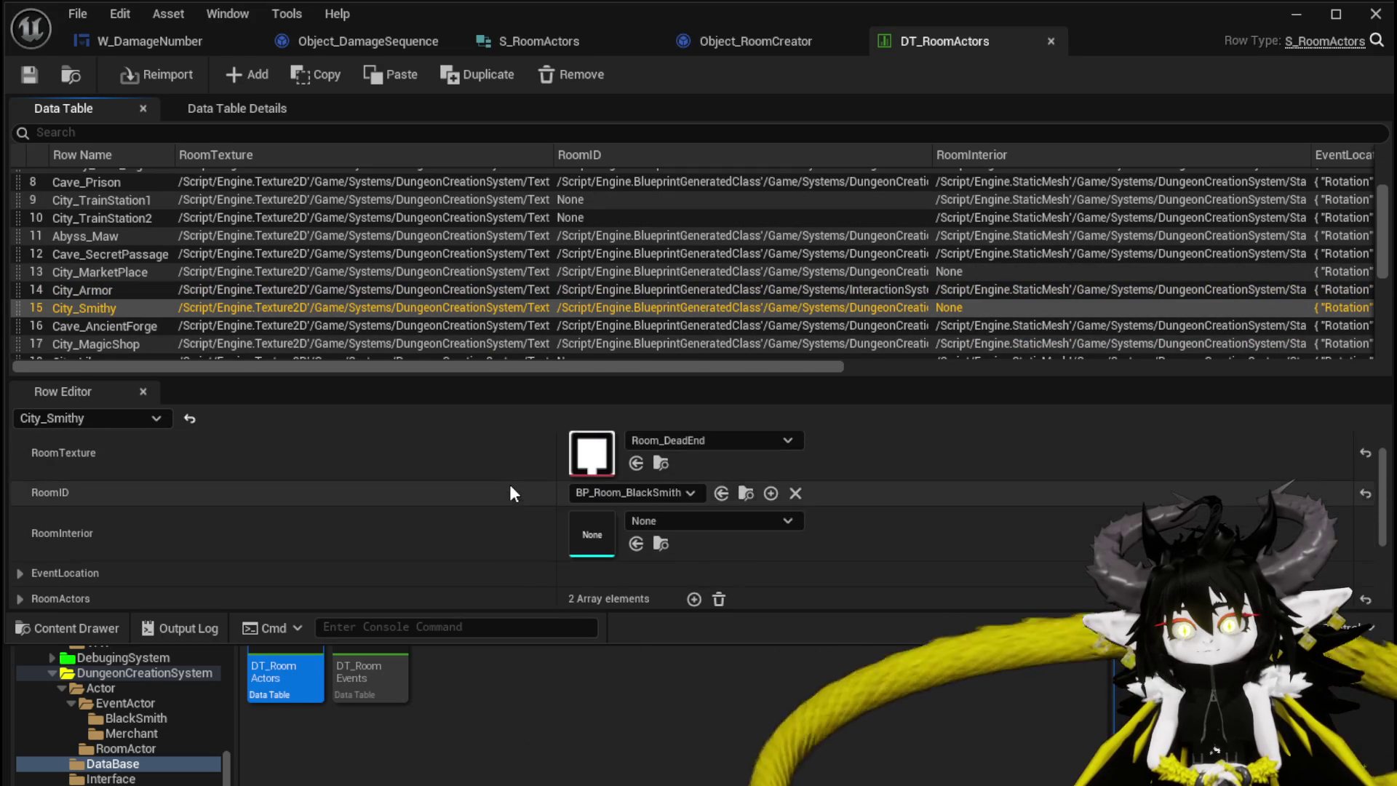
click(80, 326)
scroll(406, 444, down, 2)
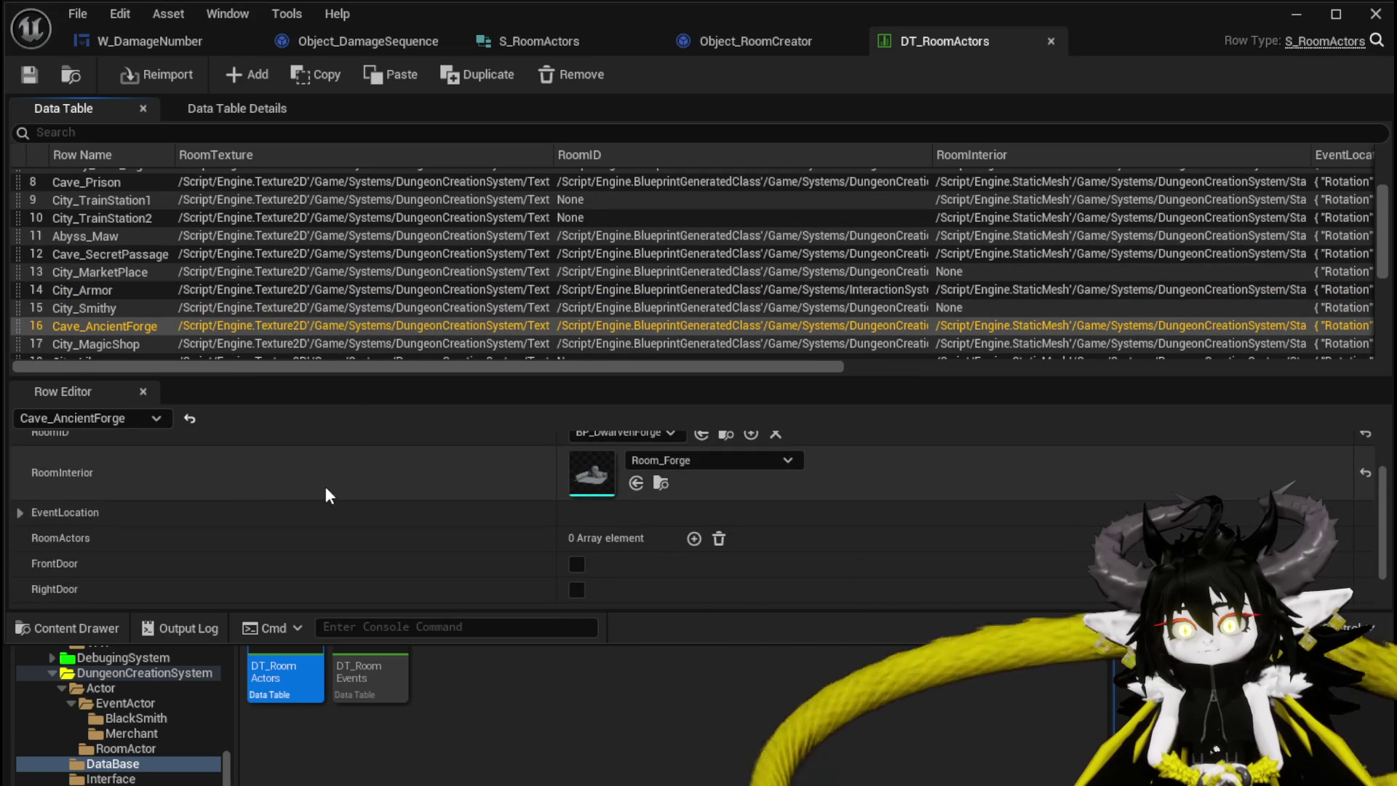
scroll(342, 485, up, 2)
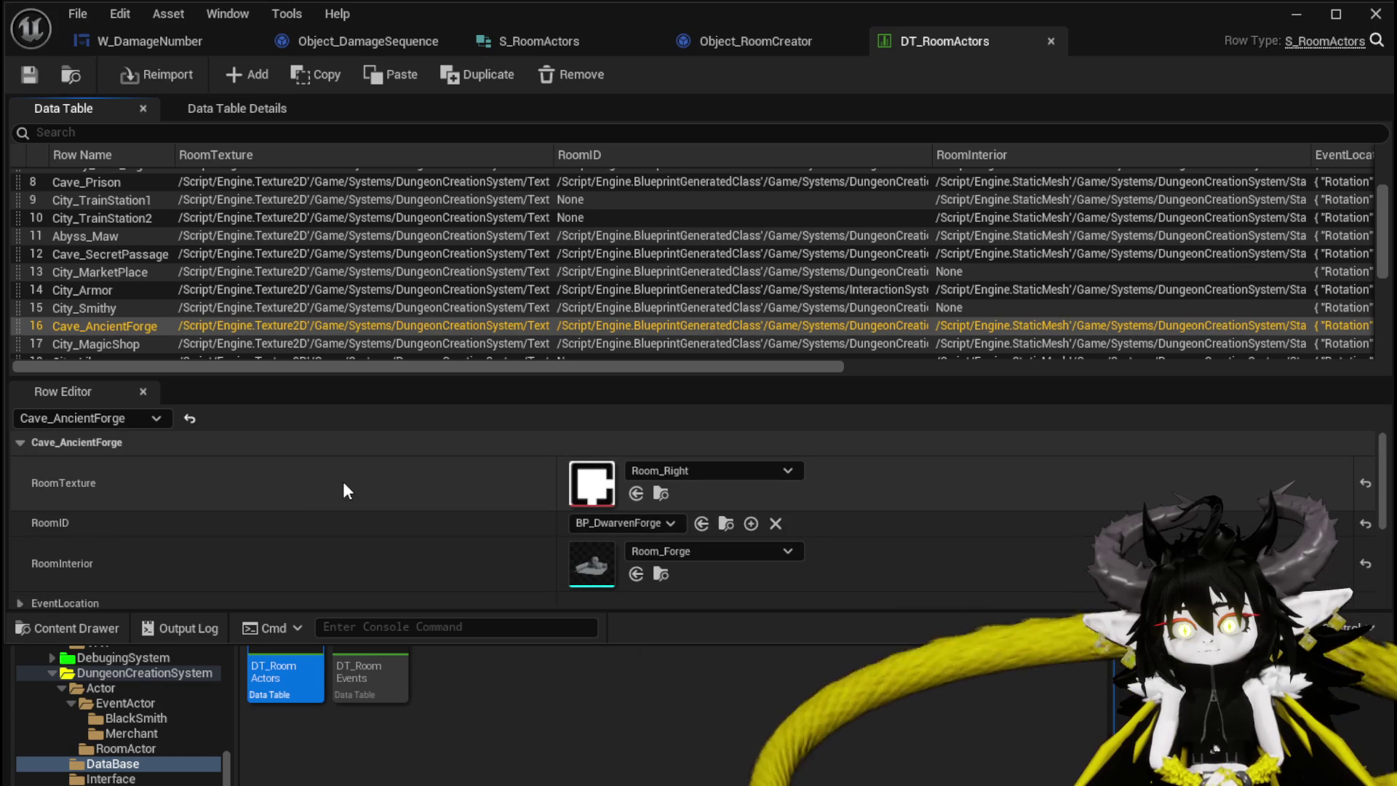
scroll(345, 484, down, 2)
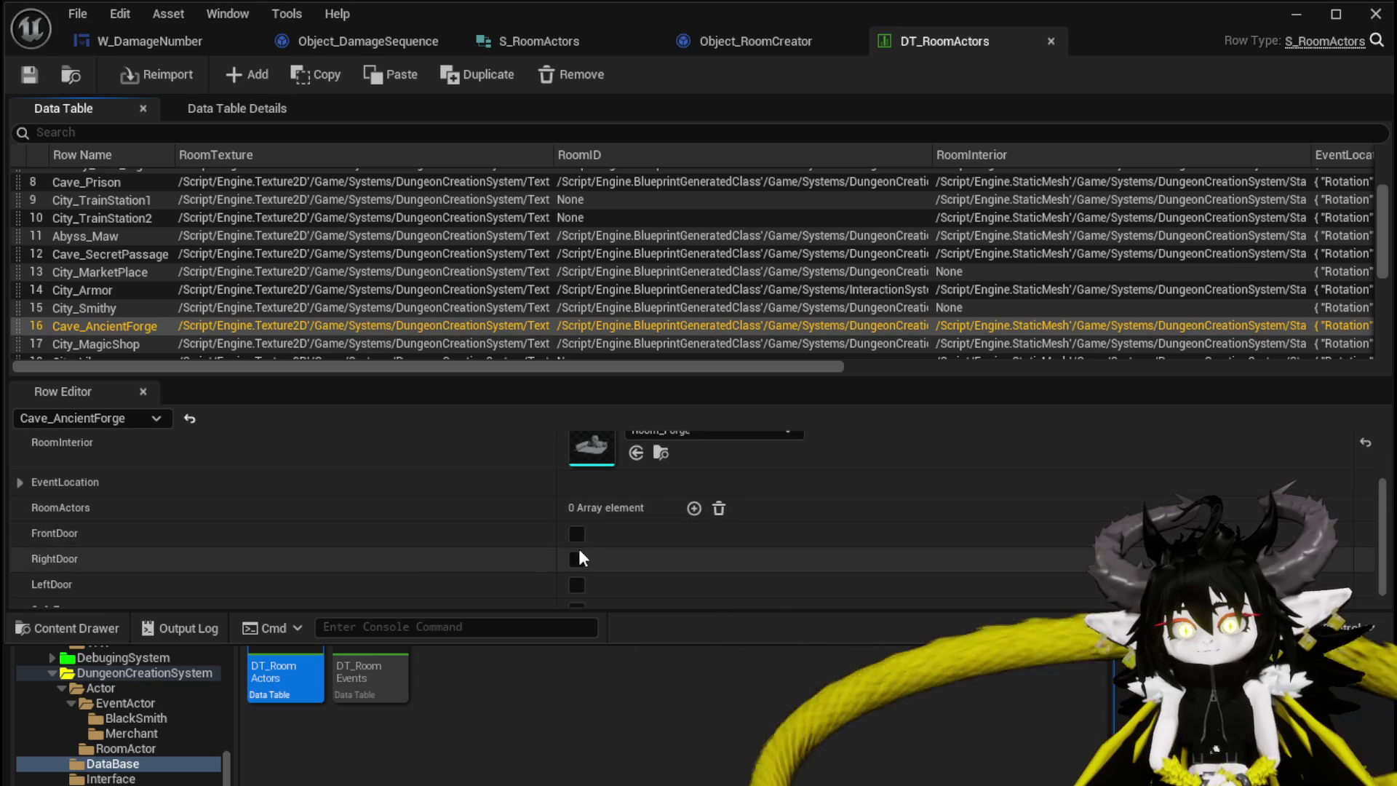
click(577, 585)
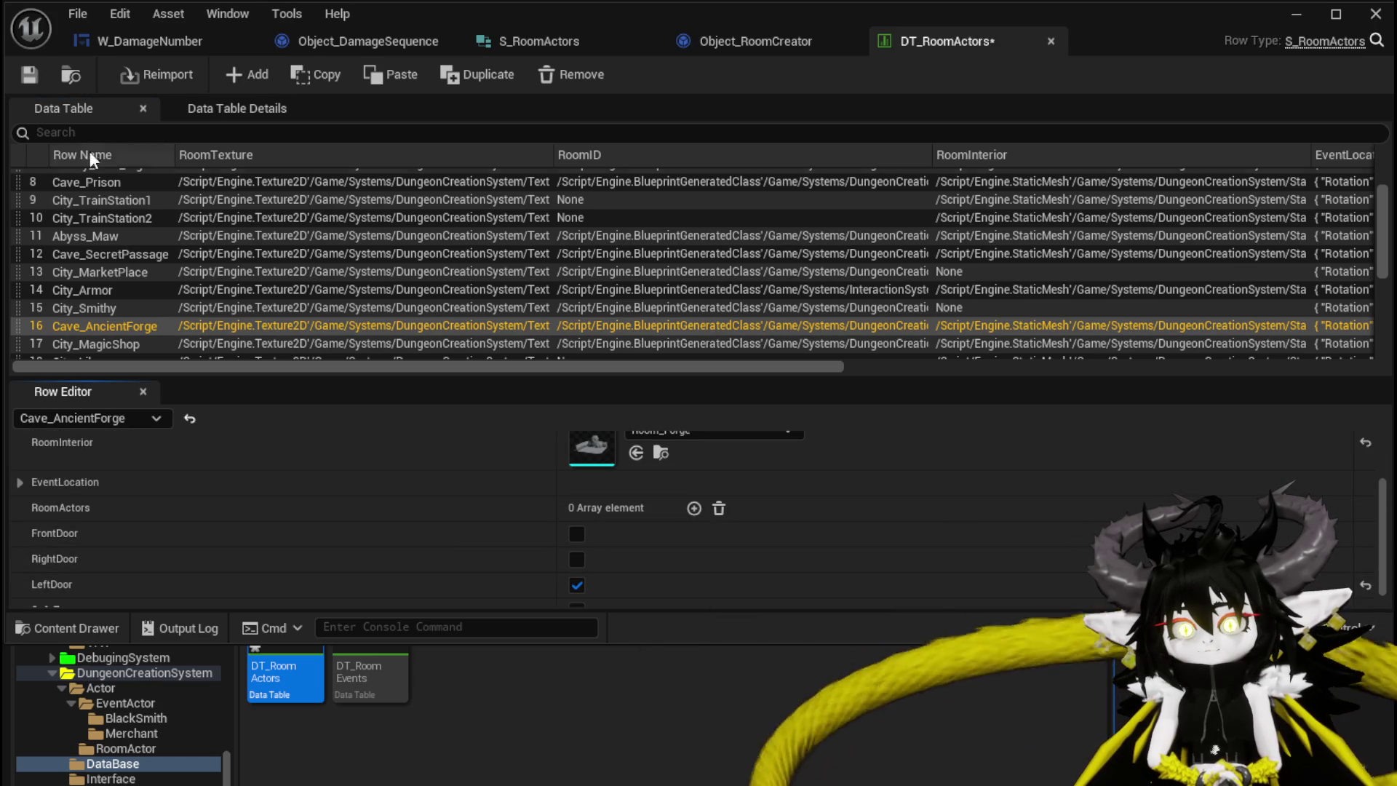
click(29, 75)
scroll(531, 486, up, 4)
scroll(528, 531, down, 2)
scroll(545, 575, down, 3)
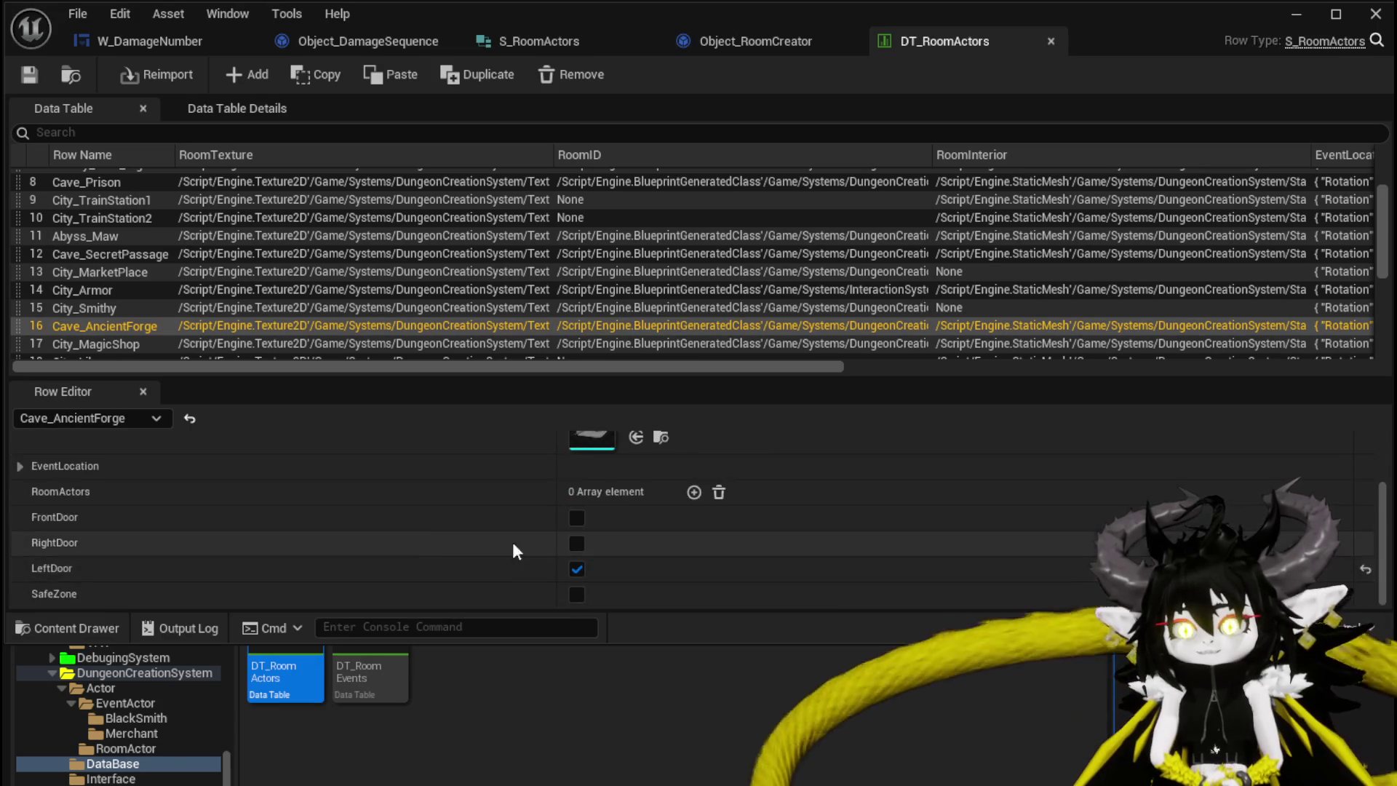
scroll(539, 509, up, 4)
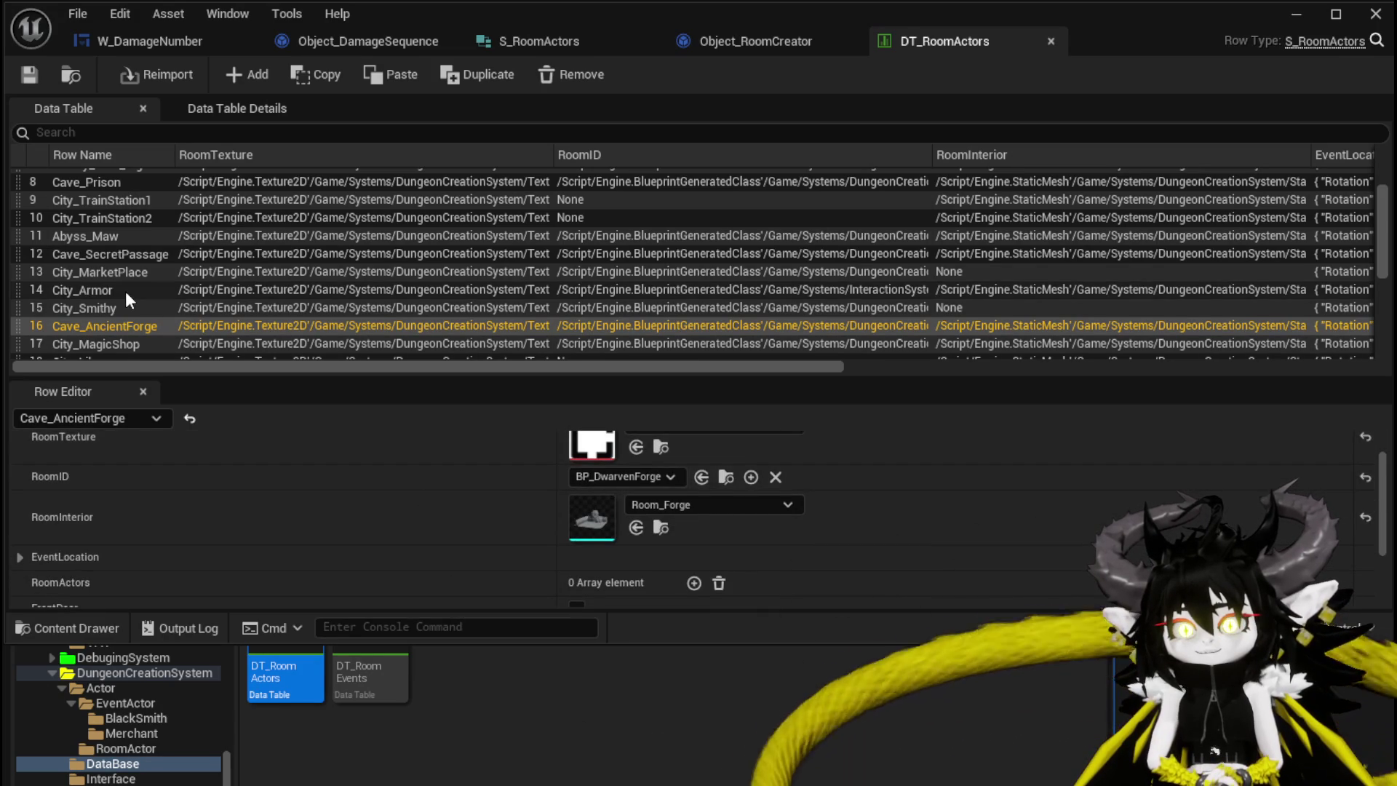
click(575, 42)
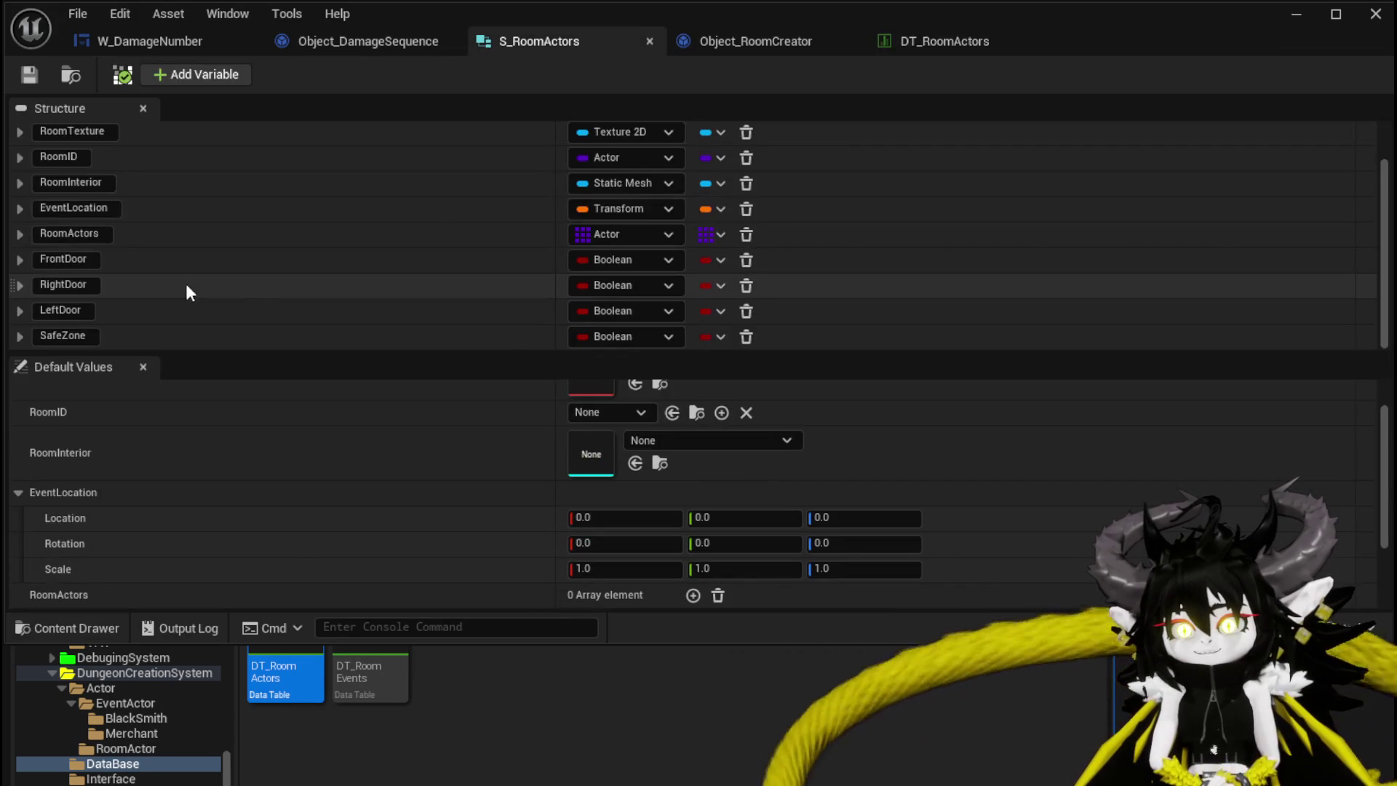
Reorder S_RoomActors members: RoomID first, then RightDoor and LeftDoor after FrontDoor
scroll(158, 267, up, 2)
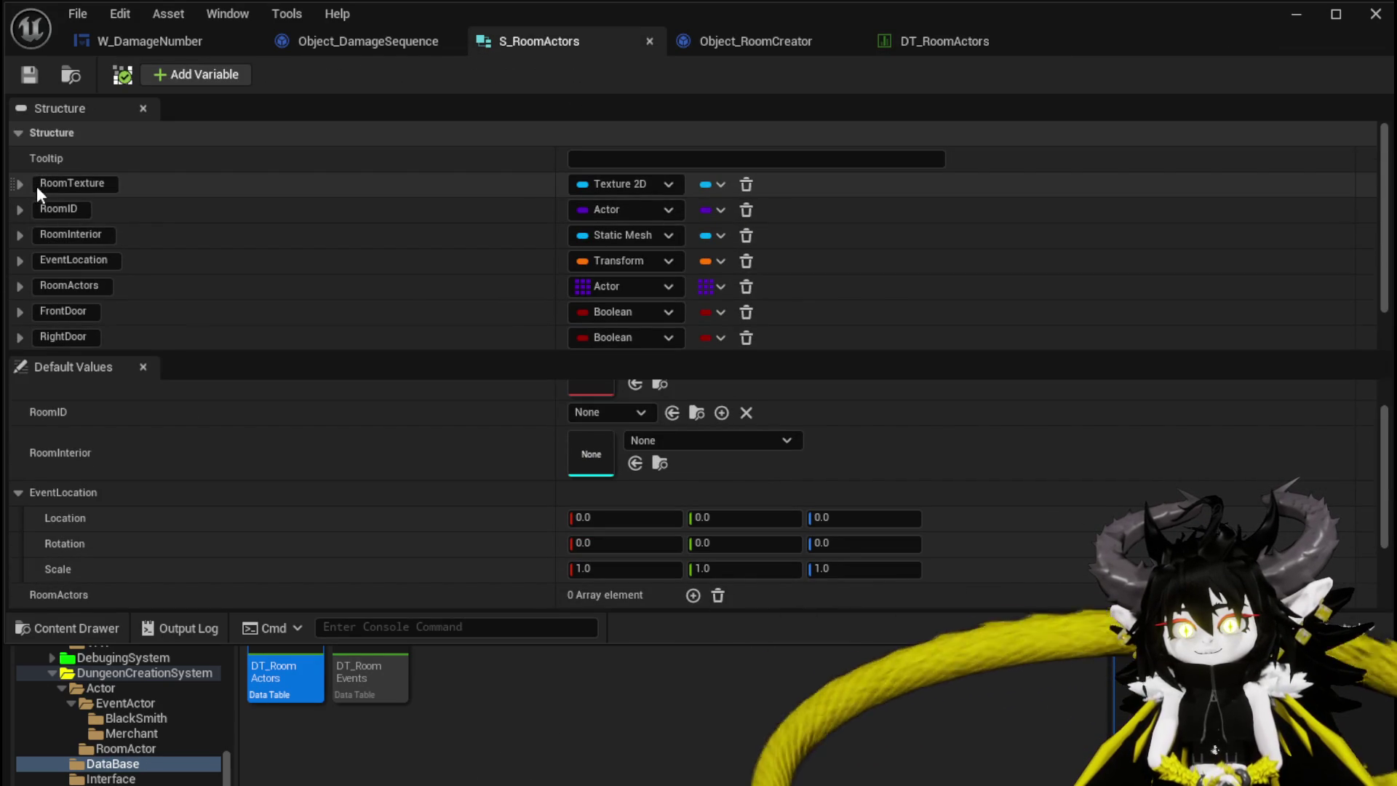
scroll(26, 209, down, 2)
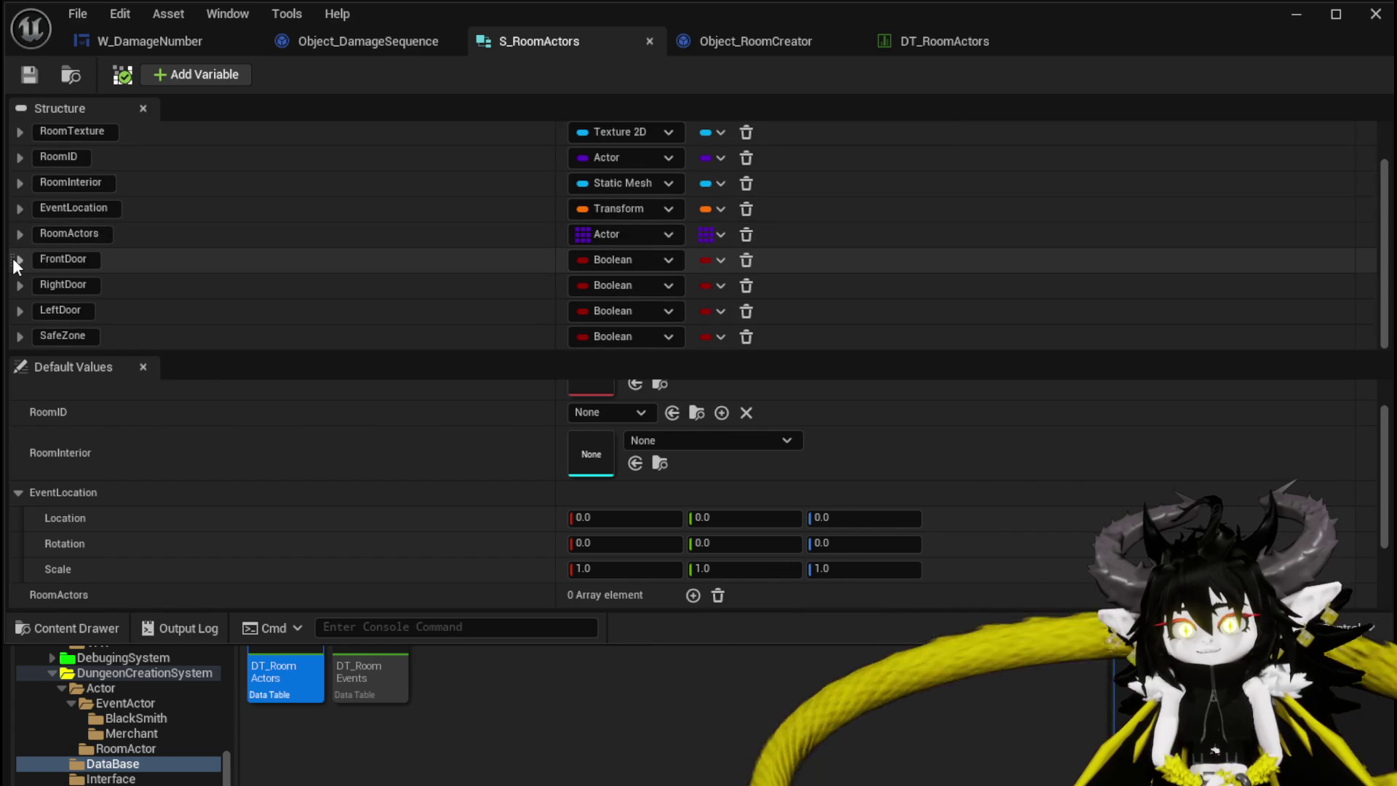
mouse_move(13, 262)
mouse_down()
mouse_move(51, 221)
mouse_move(46, 204)
mouse_up()
scroll(119, 312, down, 2)
drag(19, 285, 42, 170)
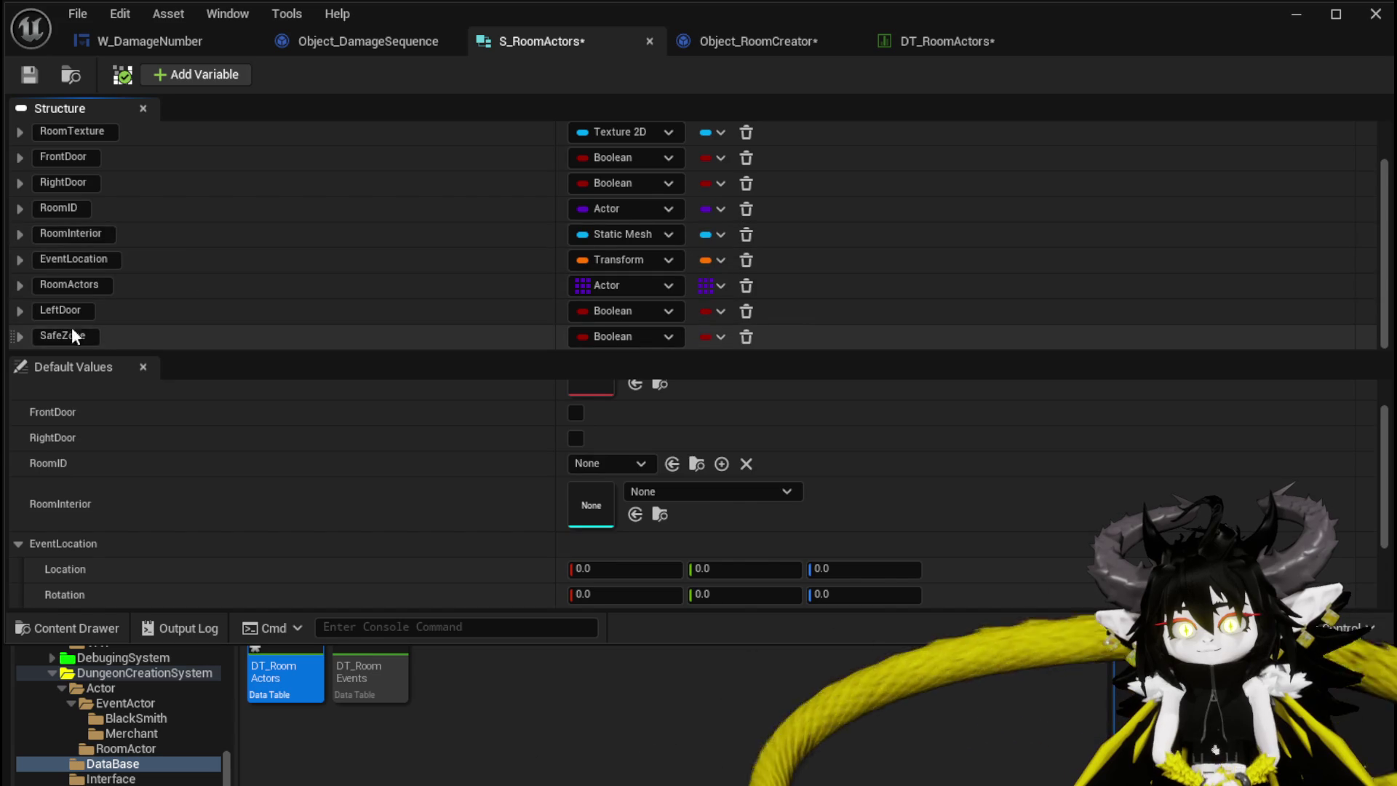
drag(10, 305, 28, 213)
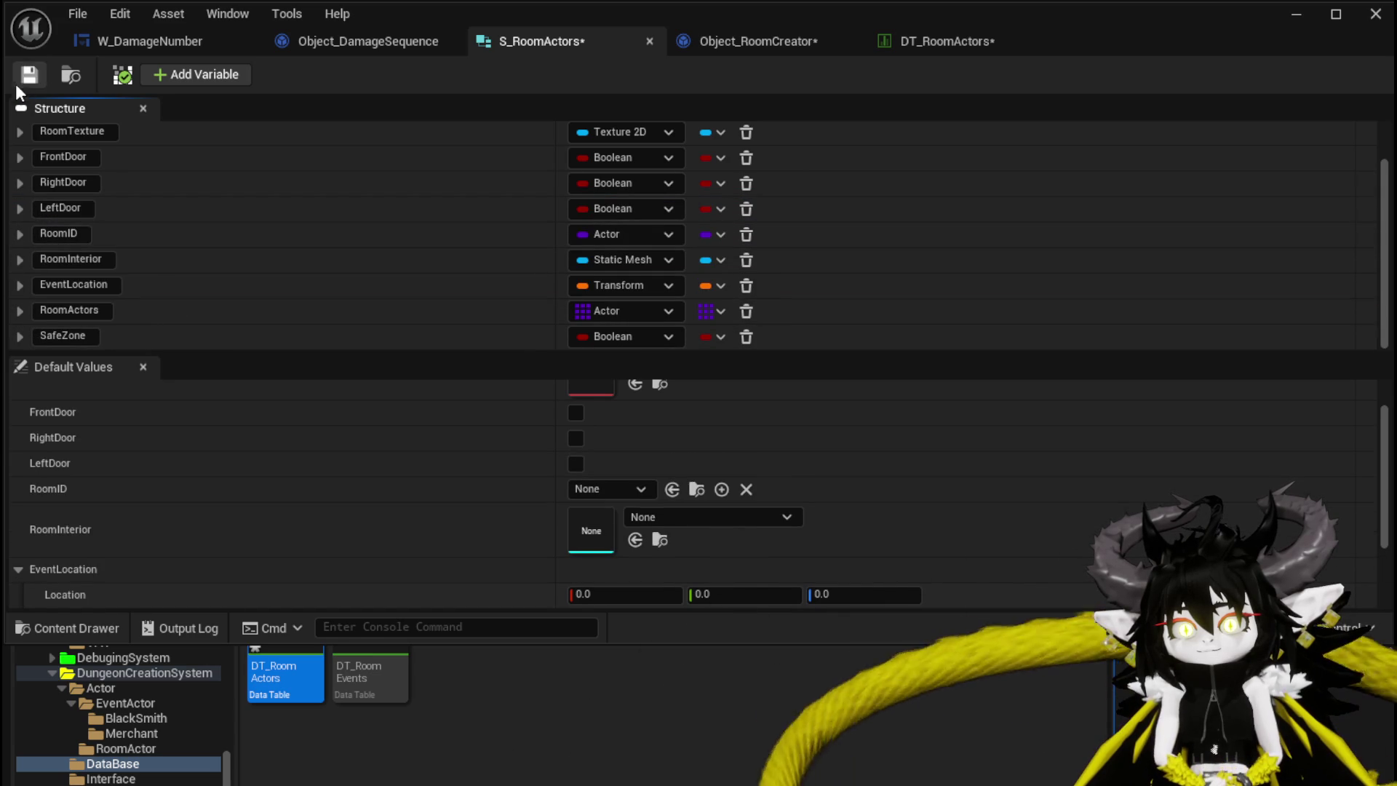
drag(15, 234, 25, 133)
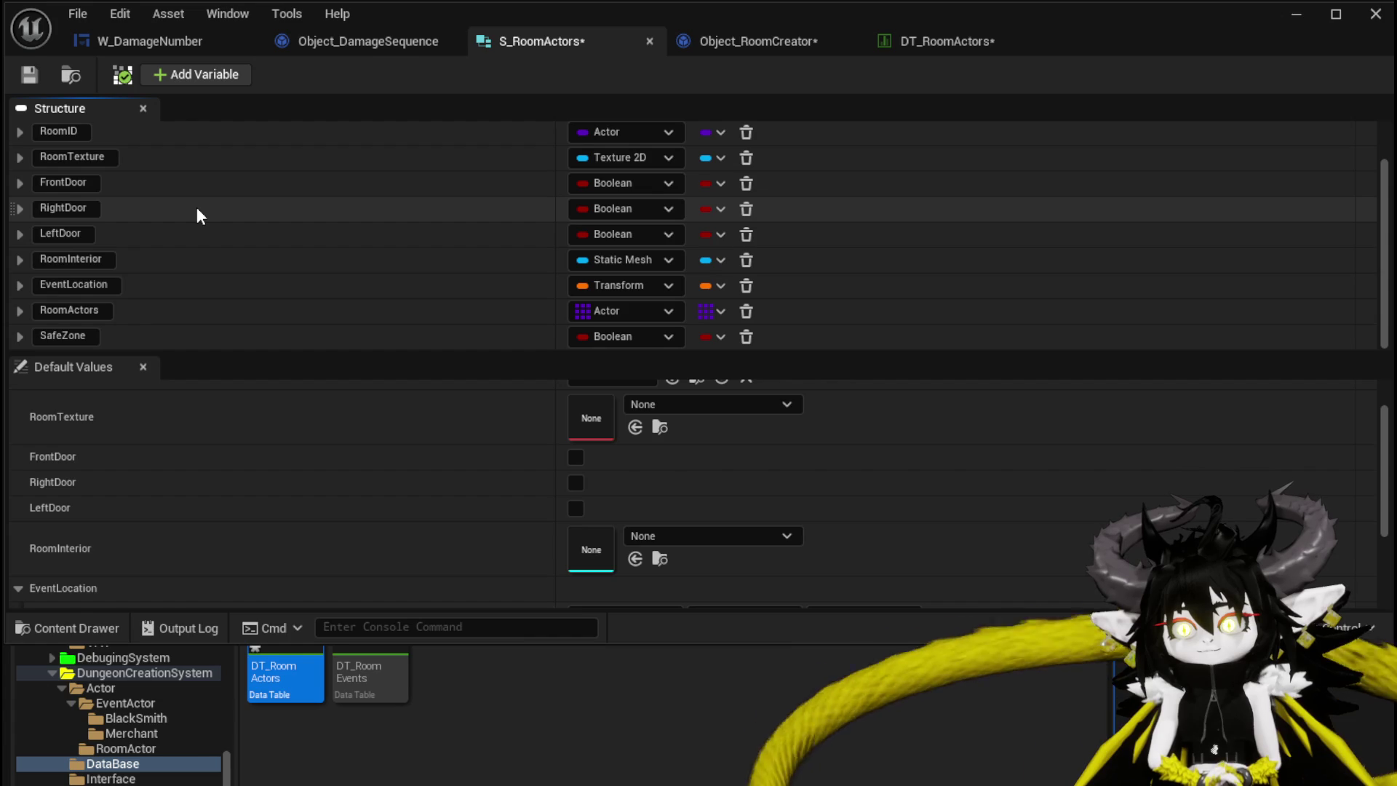
Save S_RoomActors along with all other pending assets
click(23, 73)
key(ctrl+shift+s)
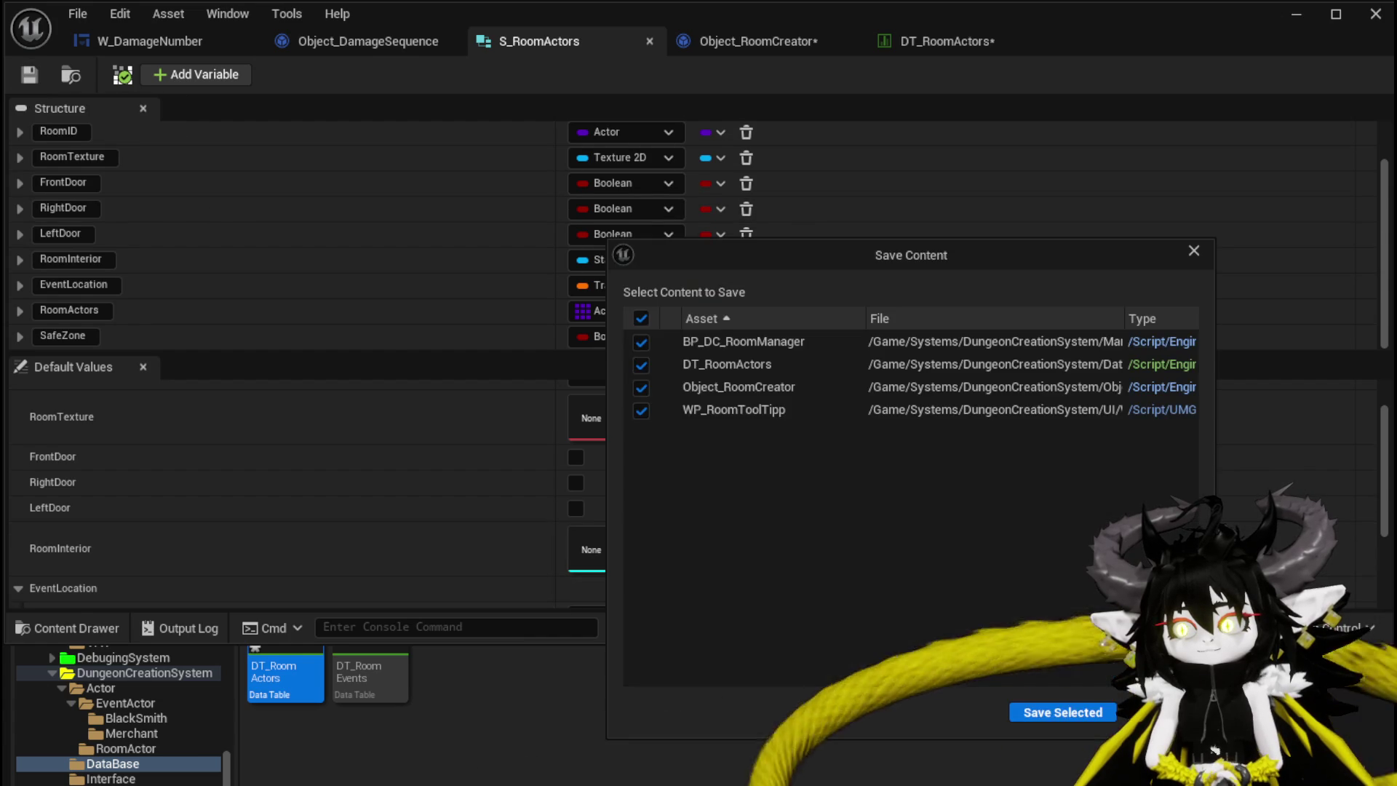
click(1064, 712)
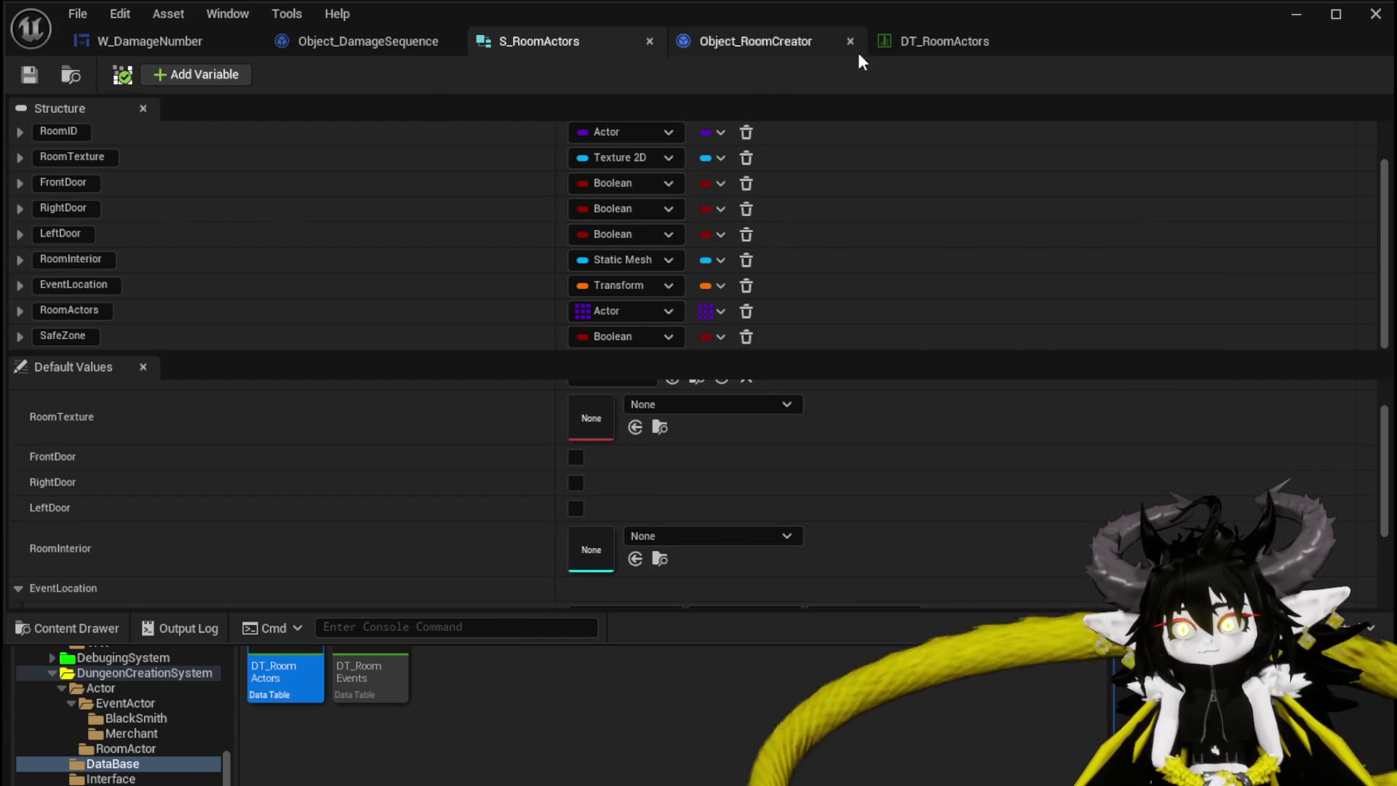
click(924, 41)
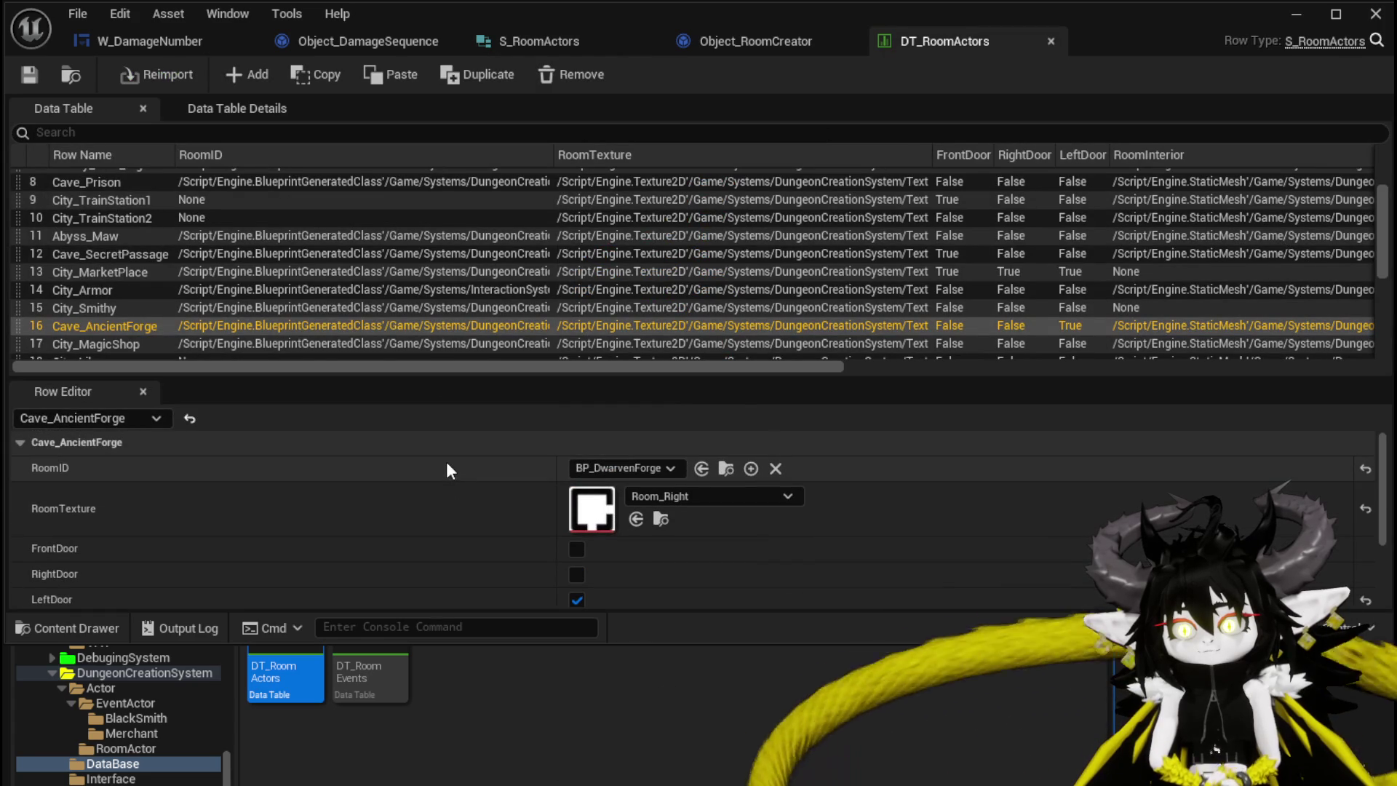
Give City_Library a front door and City_Chapel front, right and left doors
scroll(128, 302, down, 2)
click(127, 312)
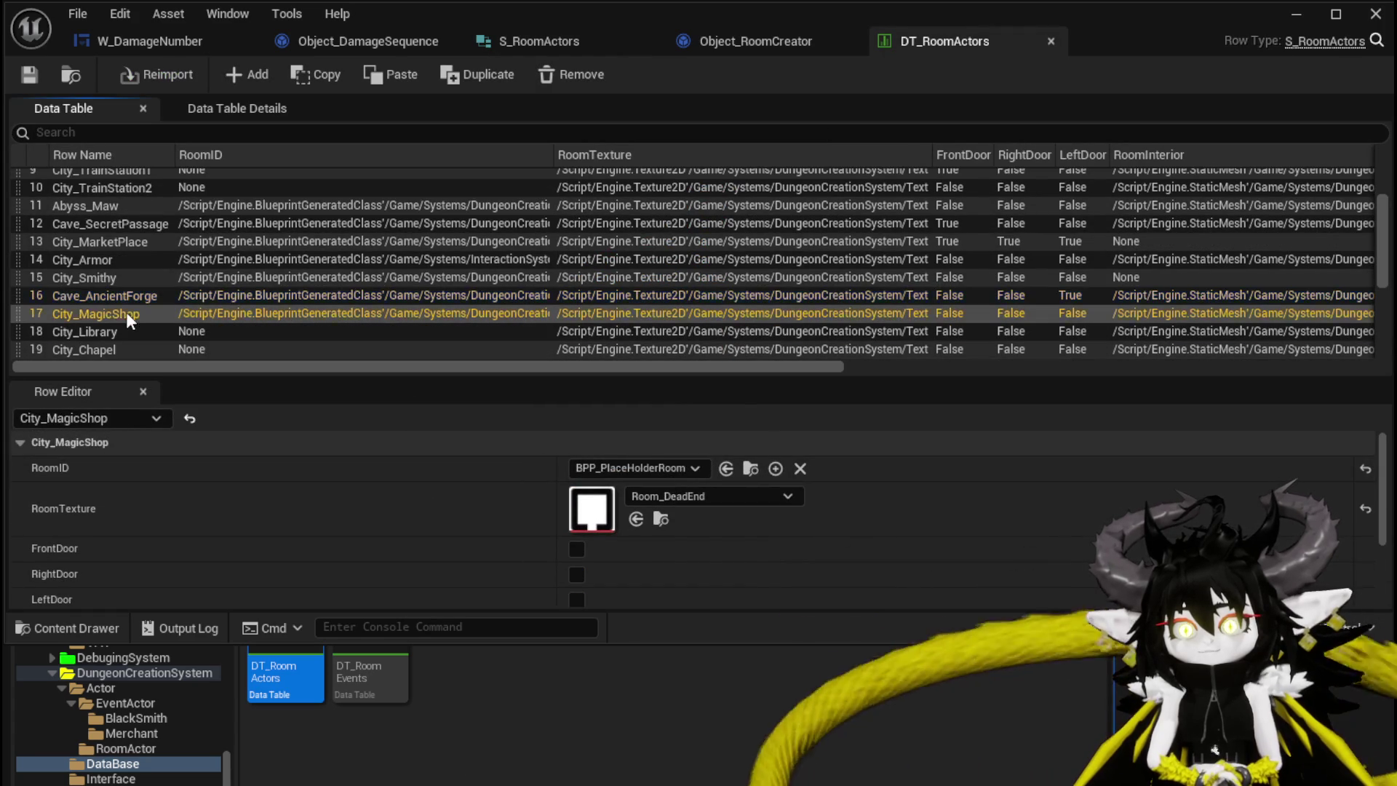
scroll(65, 271, down, 3)
click(90, 270)
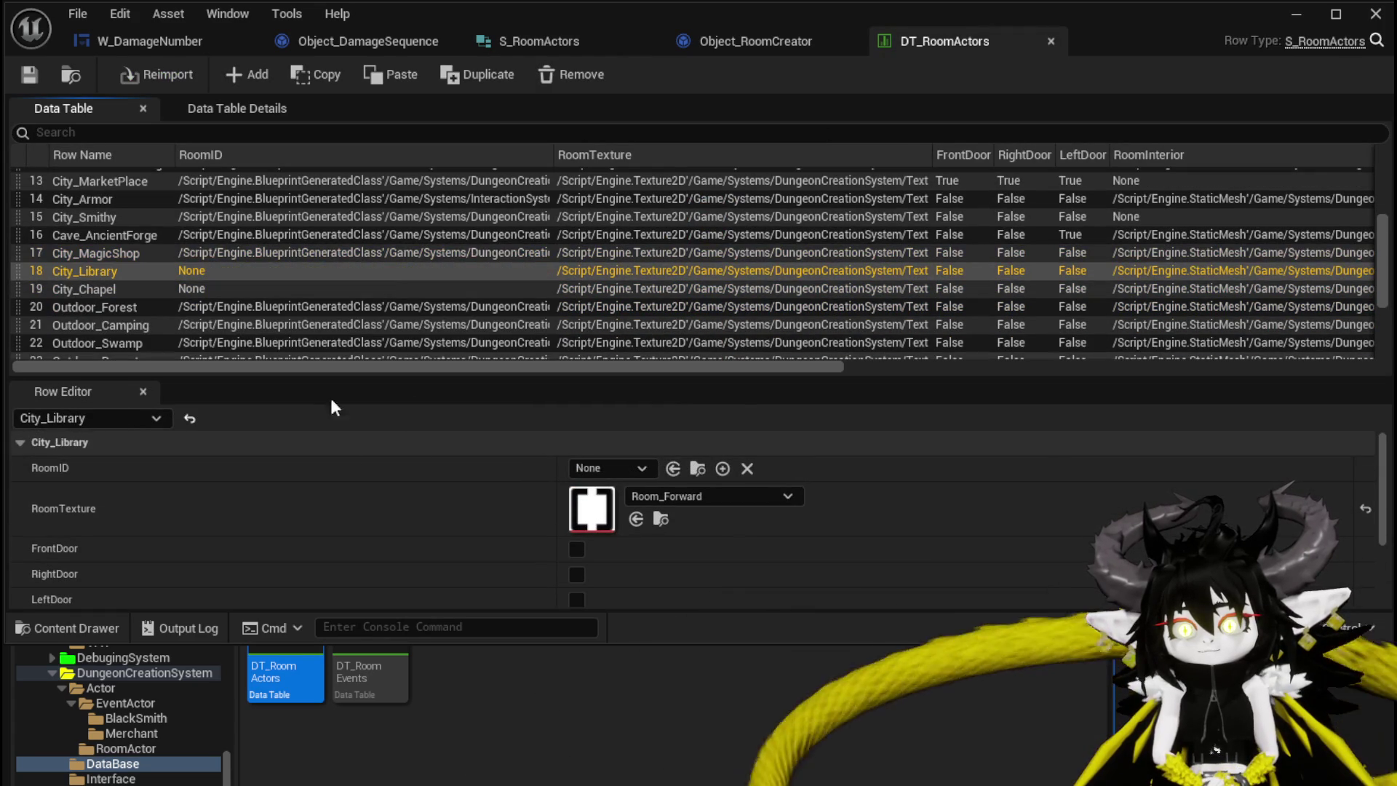
click(575, 548)
click(90, 288)
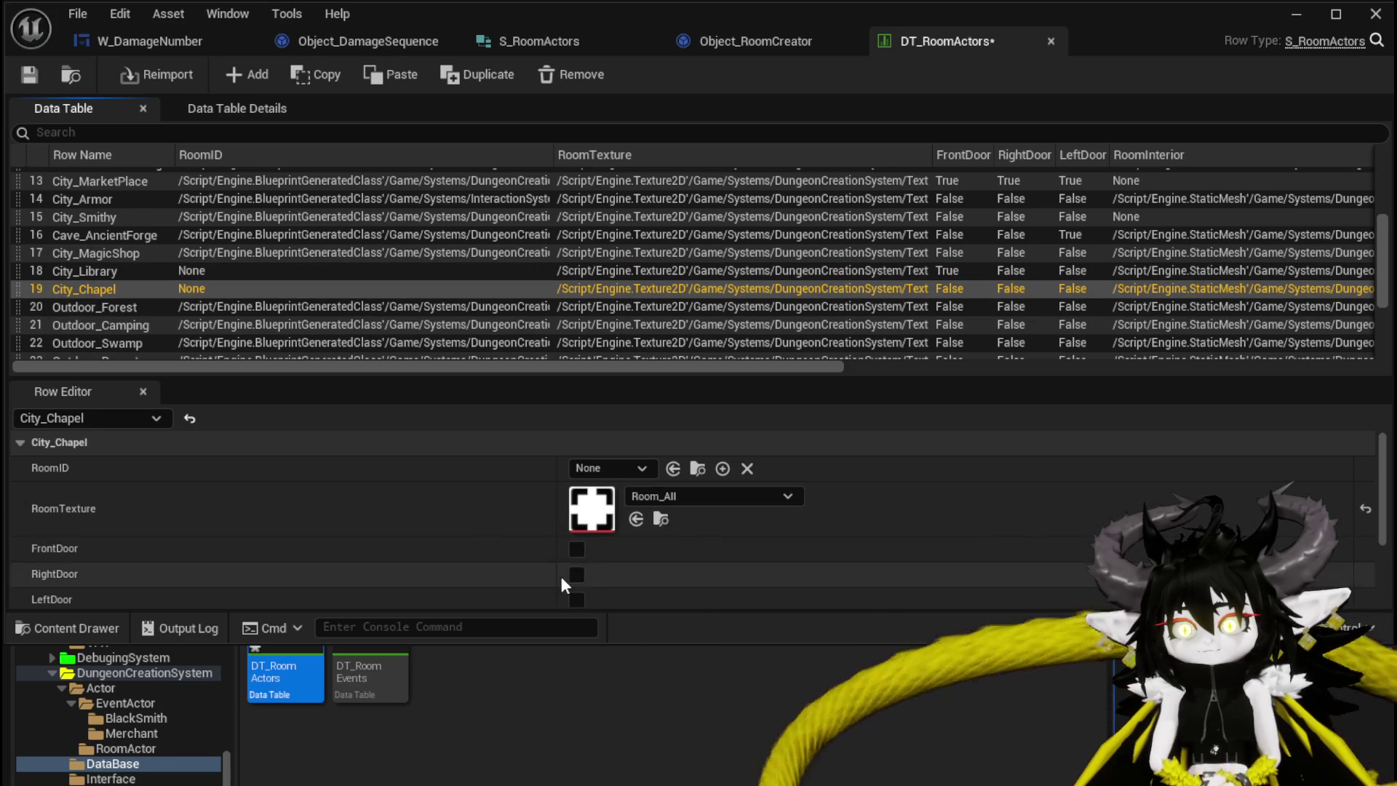
click(575, 556)
click(575, 574)
click(578, 599)
Enable front, right and left doors on Outdoor_Forest and Outdoor_Swamp
click(147, 307)
click(576, 550)
click(578, 573)
click(577, 599)
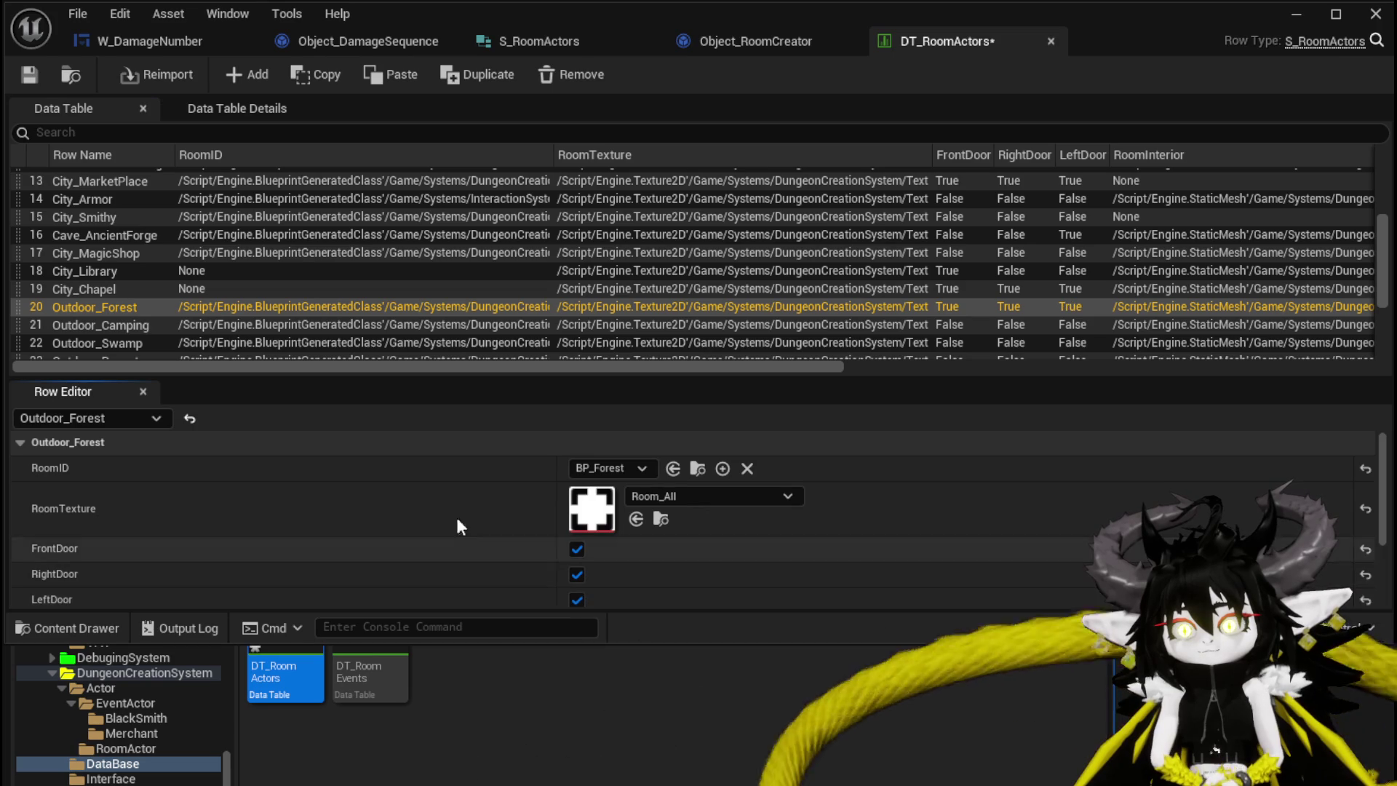
click(115, 321)
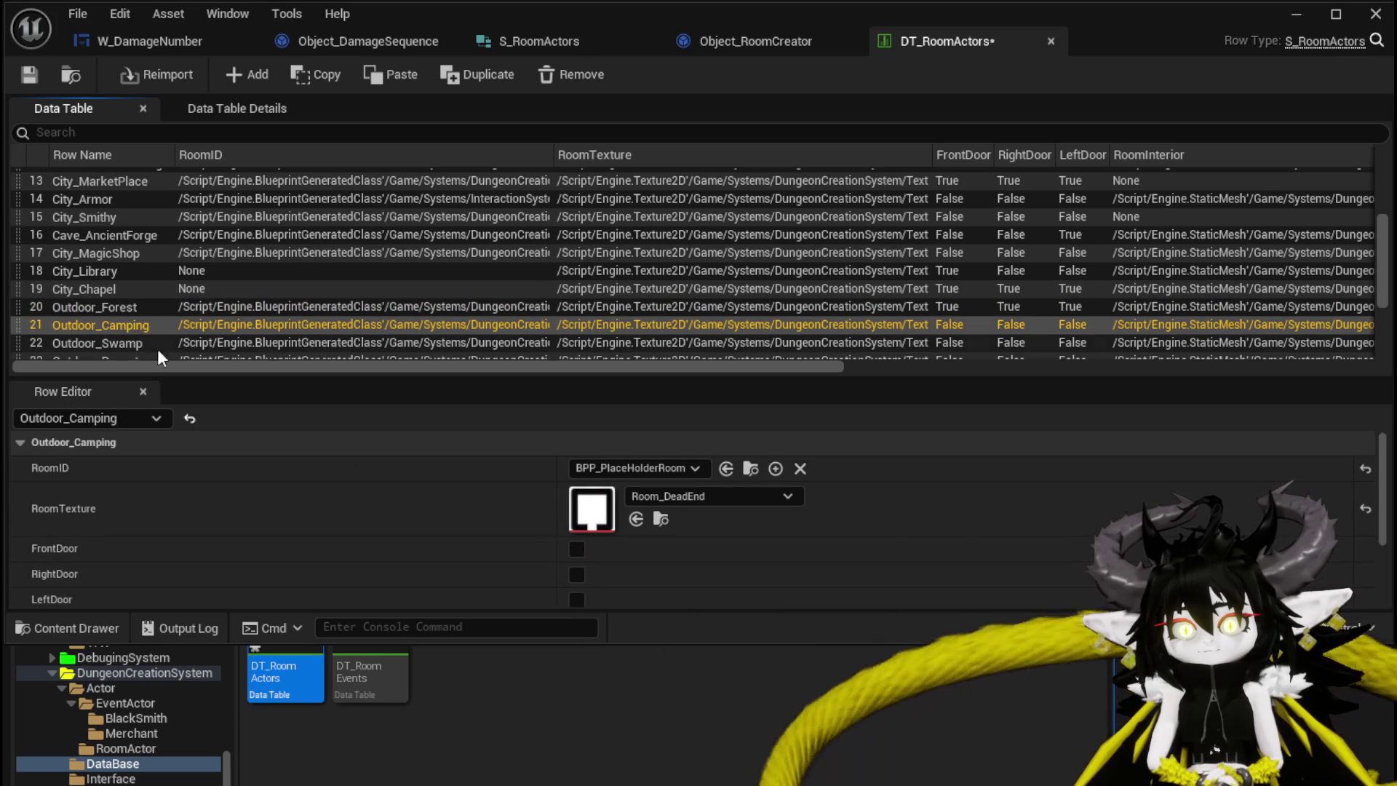
click(166, 351)
click(577, 551)
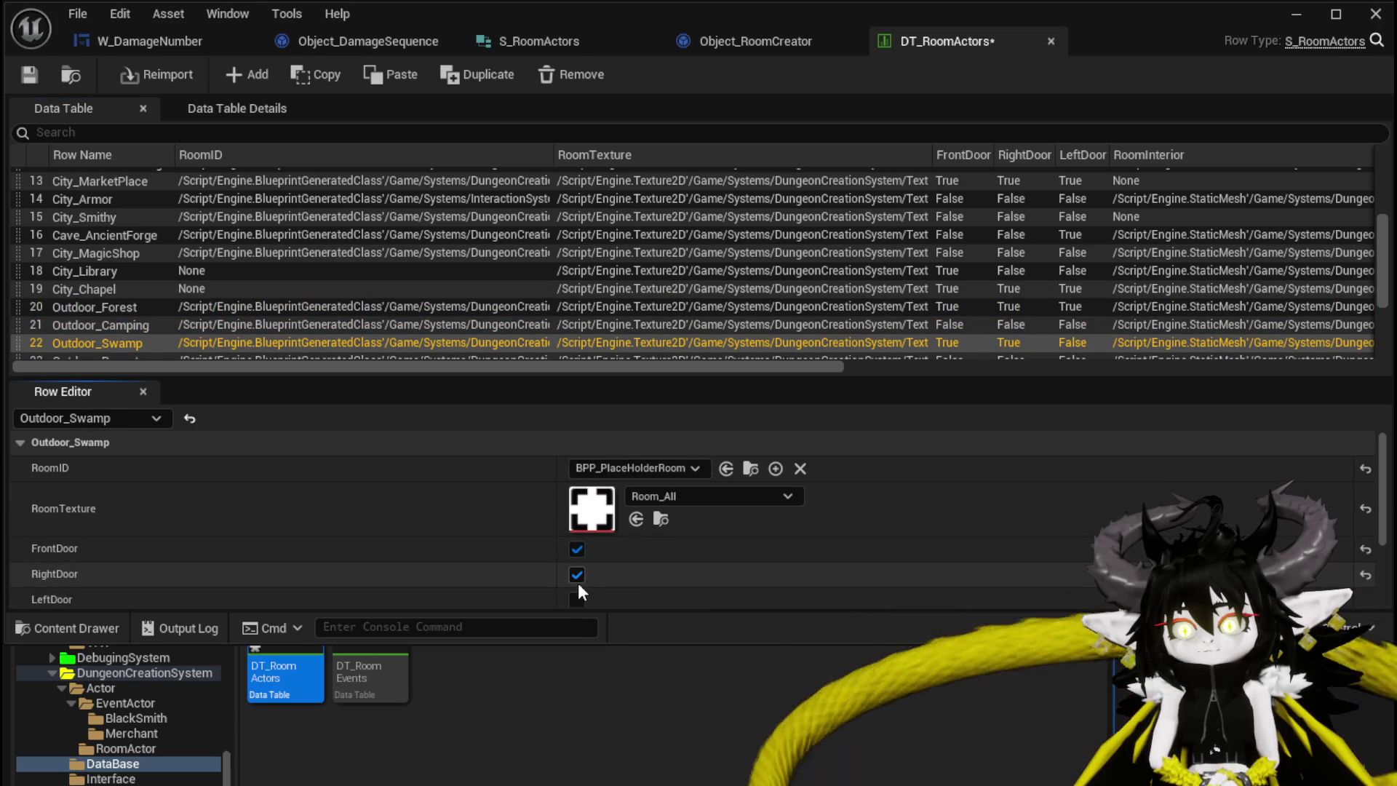
click(577, 574)
click(577, 599)
Give Outdoor_Desert all three doors, Outdoor_Temple a front door and Cave_Shrine a left door
scroll(107, 336, down, 2)
click(107, 336)
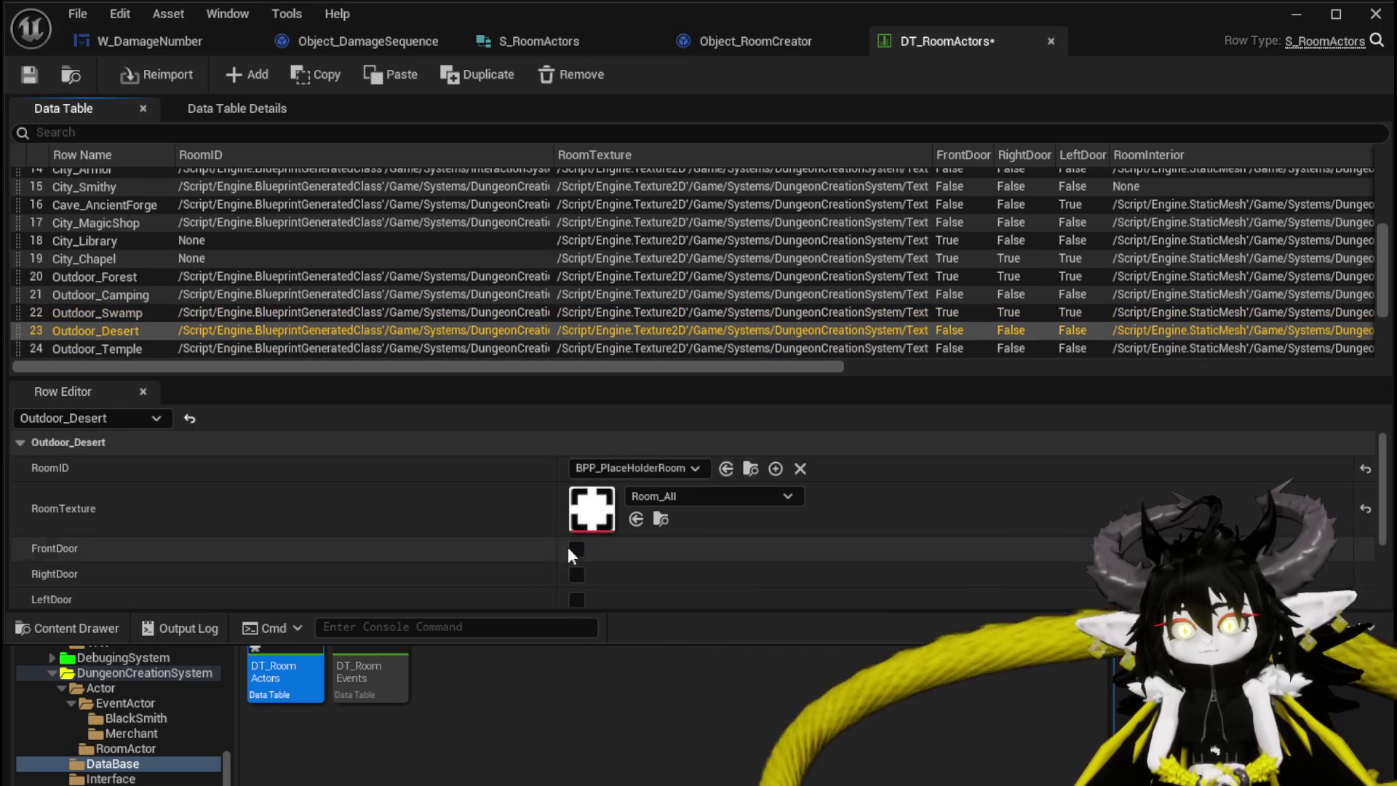
click(577, 550)
click(577, 575)
click(578, 599)
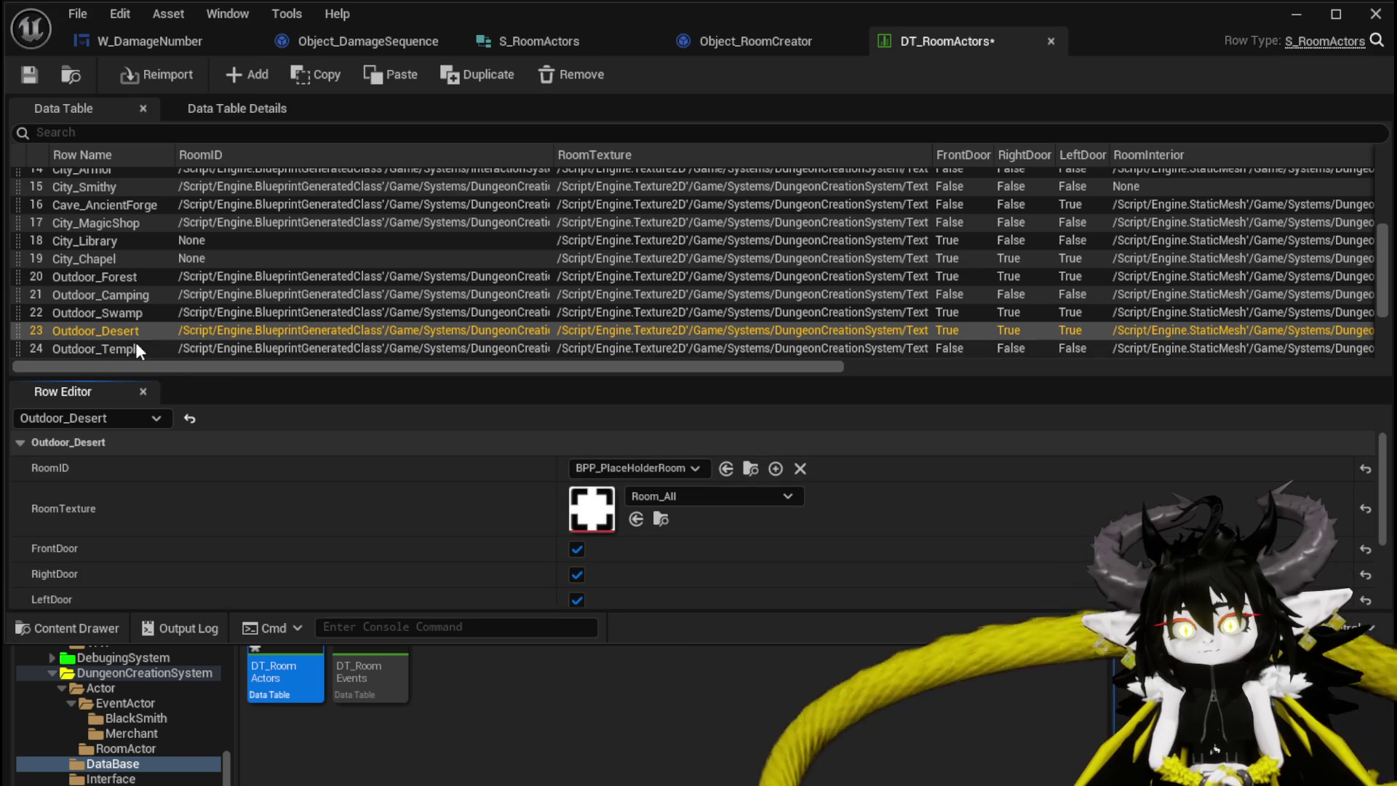
click(135, 346)
click(578, 550)
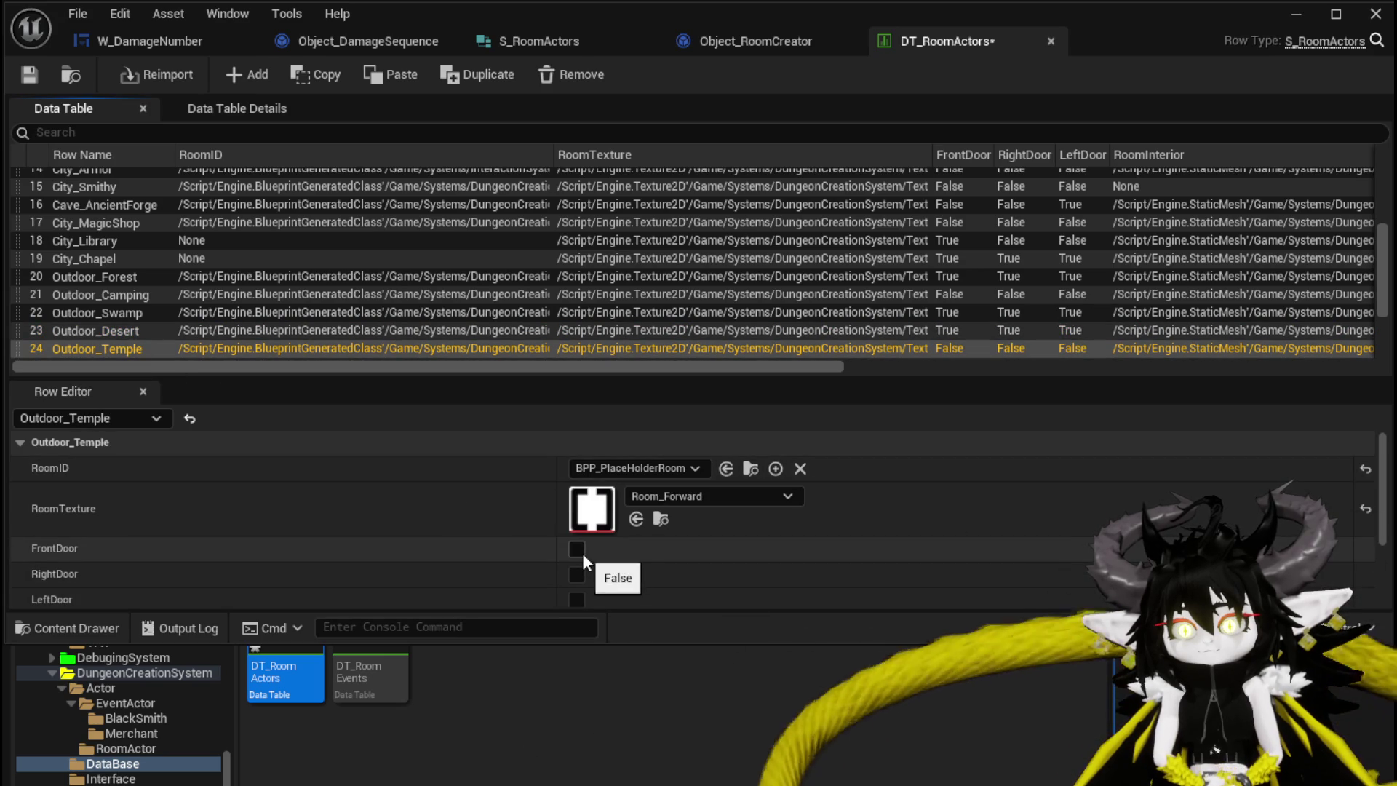
scroll(120, 329, down, 2)
click(119, 334)
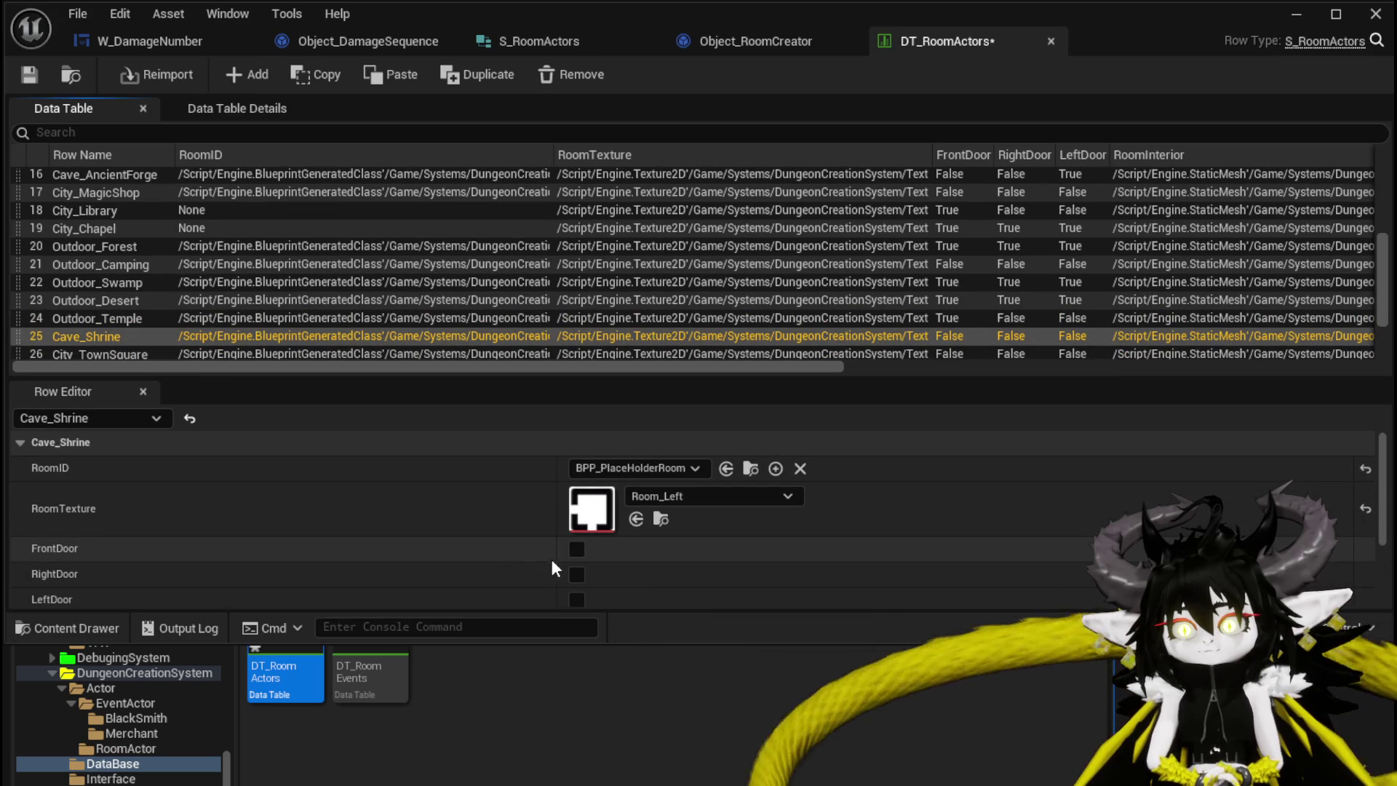
click(577, 598)
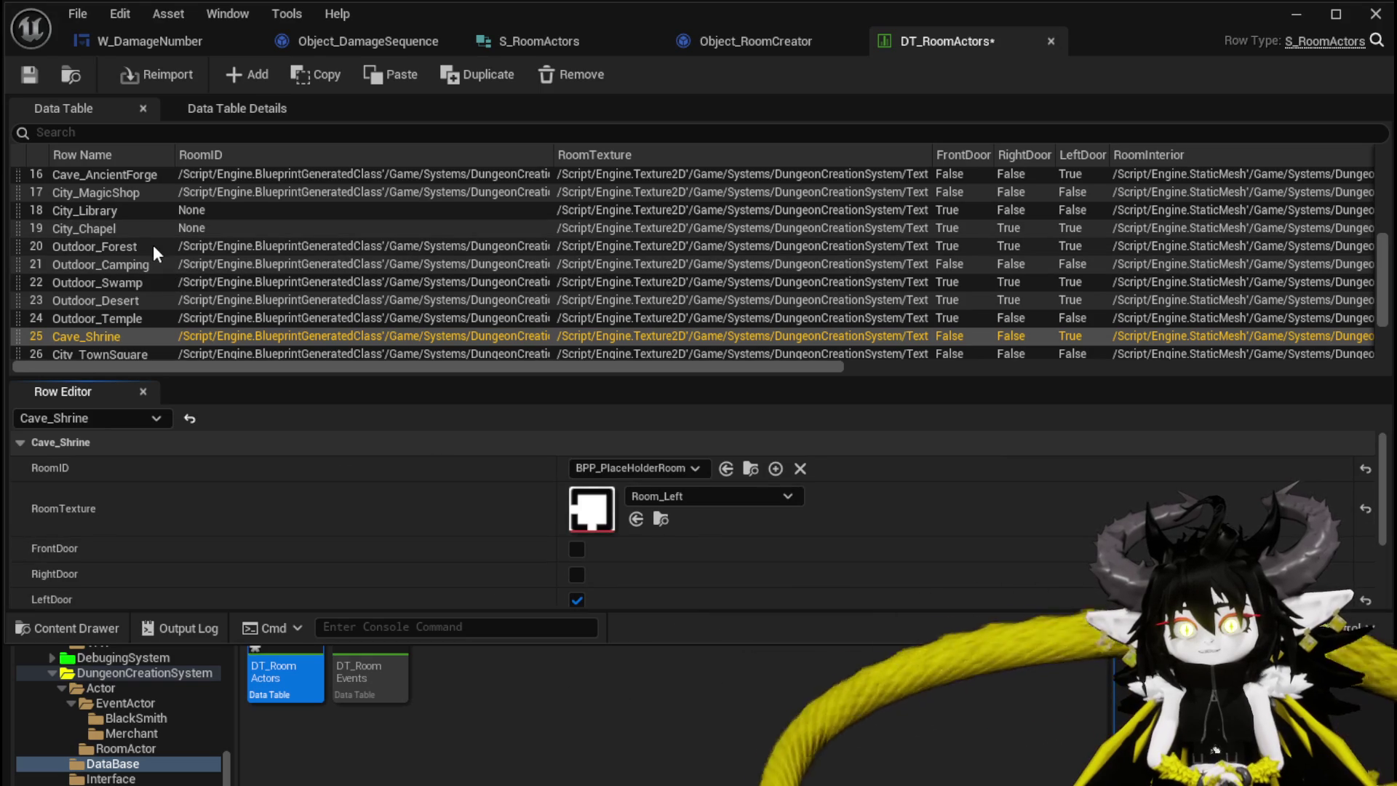
Check the City_Smithy, City_Armor and City_MarketPlace rows, then give Cave_Prison right and left doors
scroll(152, 243, up, 3)
click(99, 246)
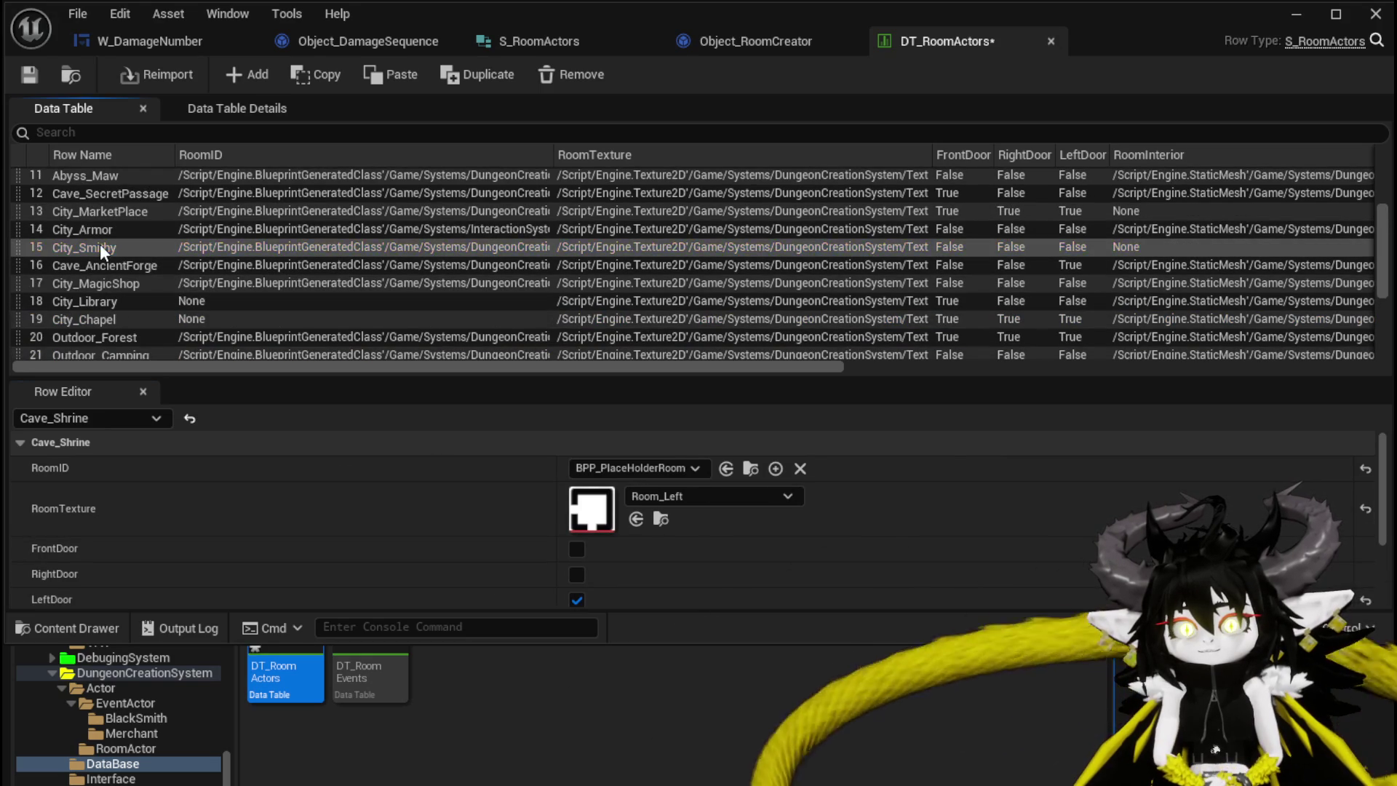
click(97, 230)
click(98, 213)
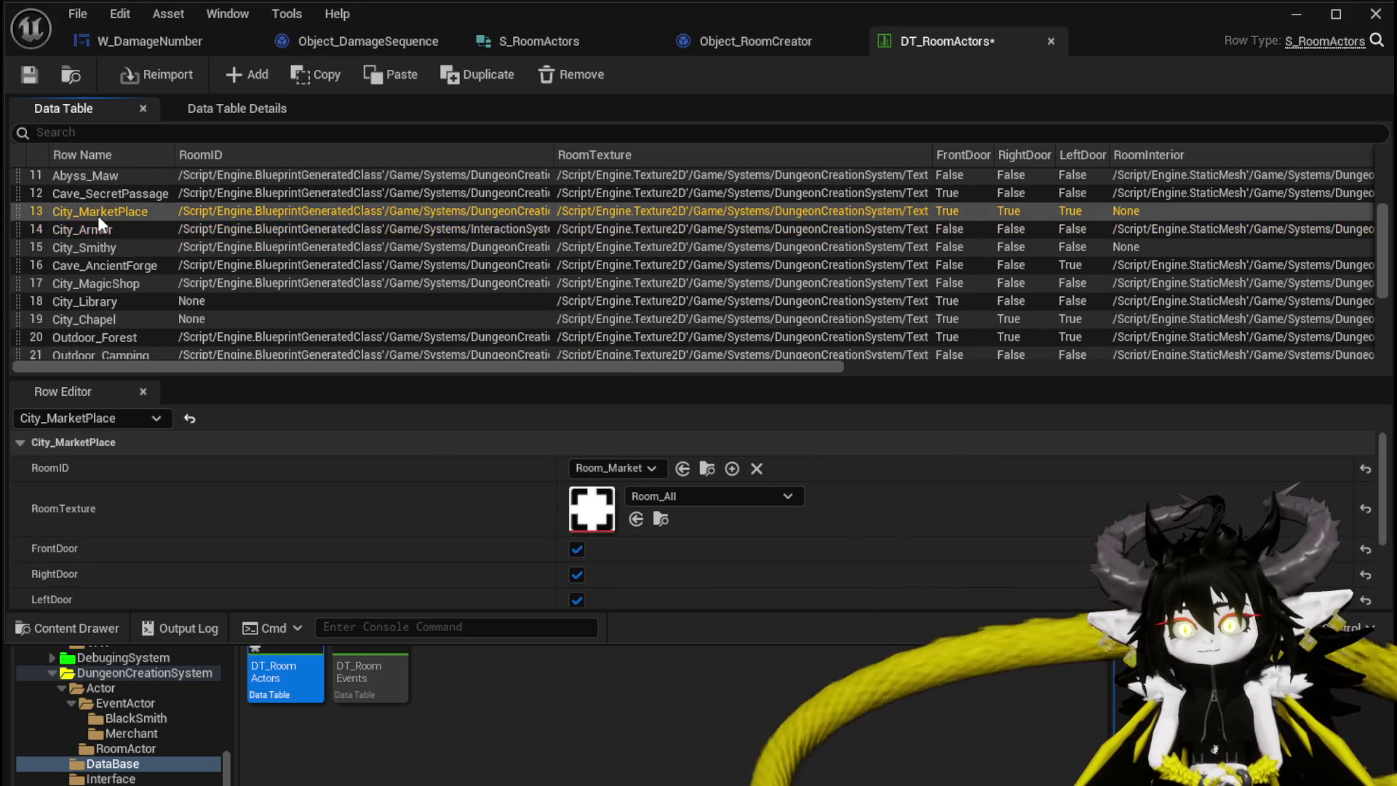
scroll(98, 218, up, 2)
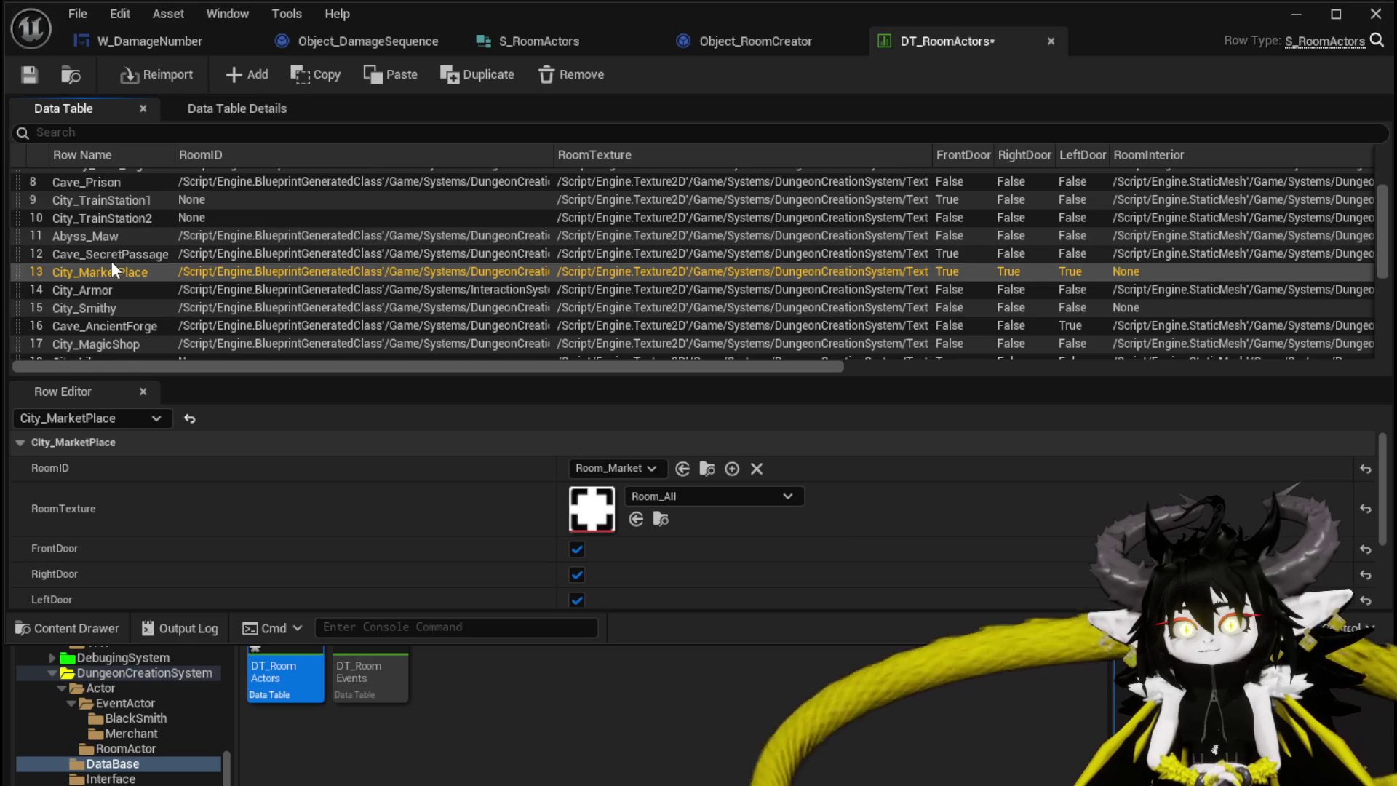
scroll(95, 215, up, 2)
click(119, 246)
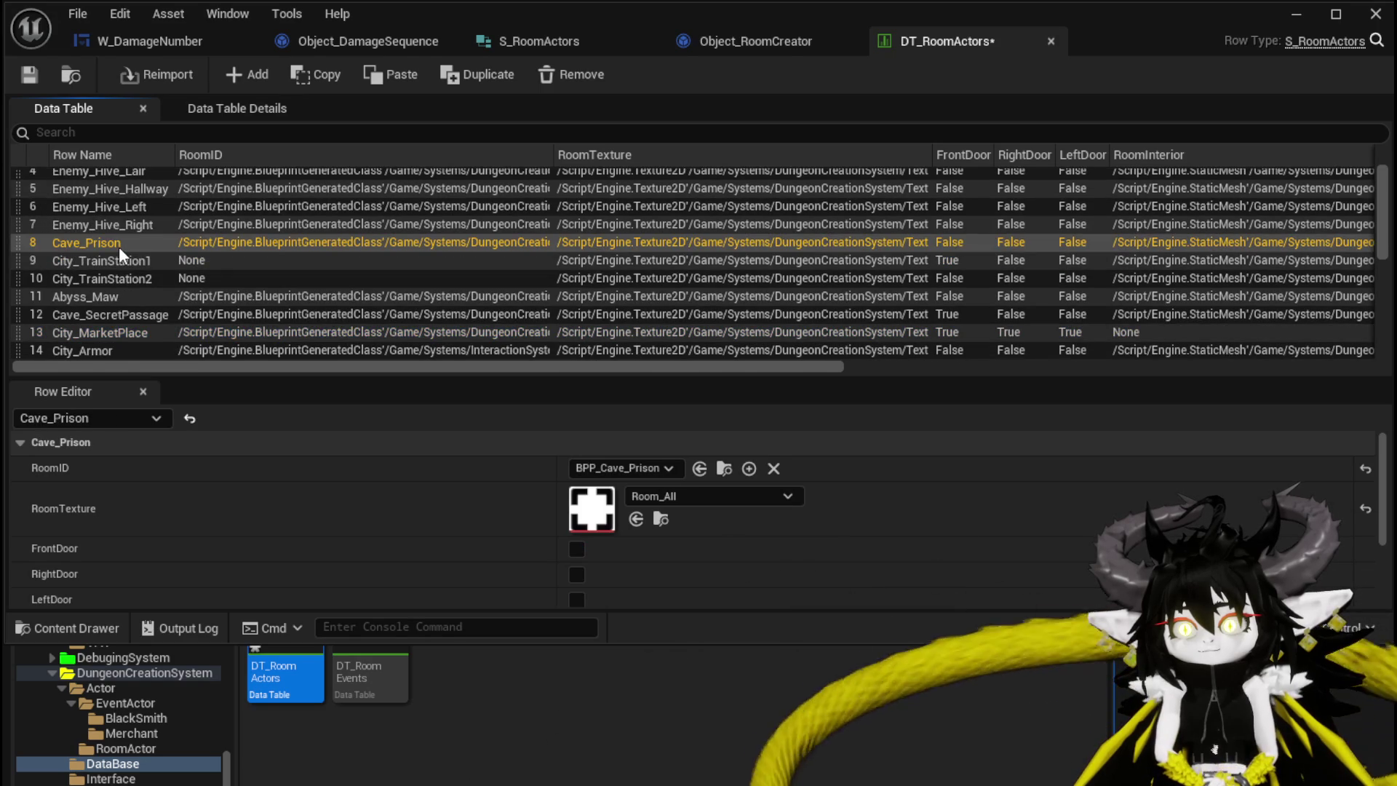
scroll(120, 246, up, 2)
click(577, 574)
click(578, 598)
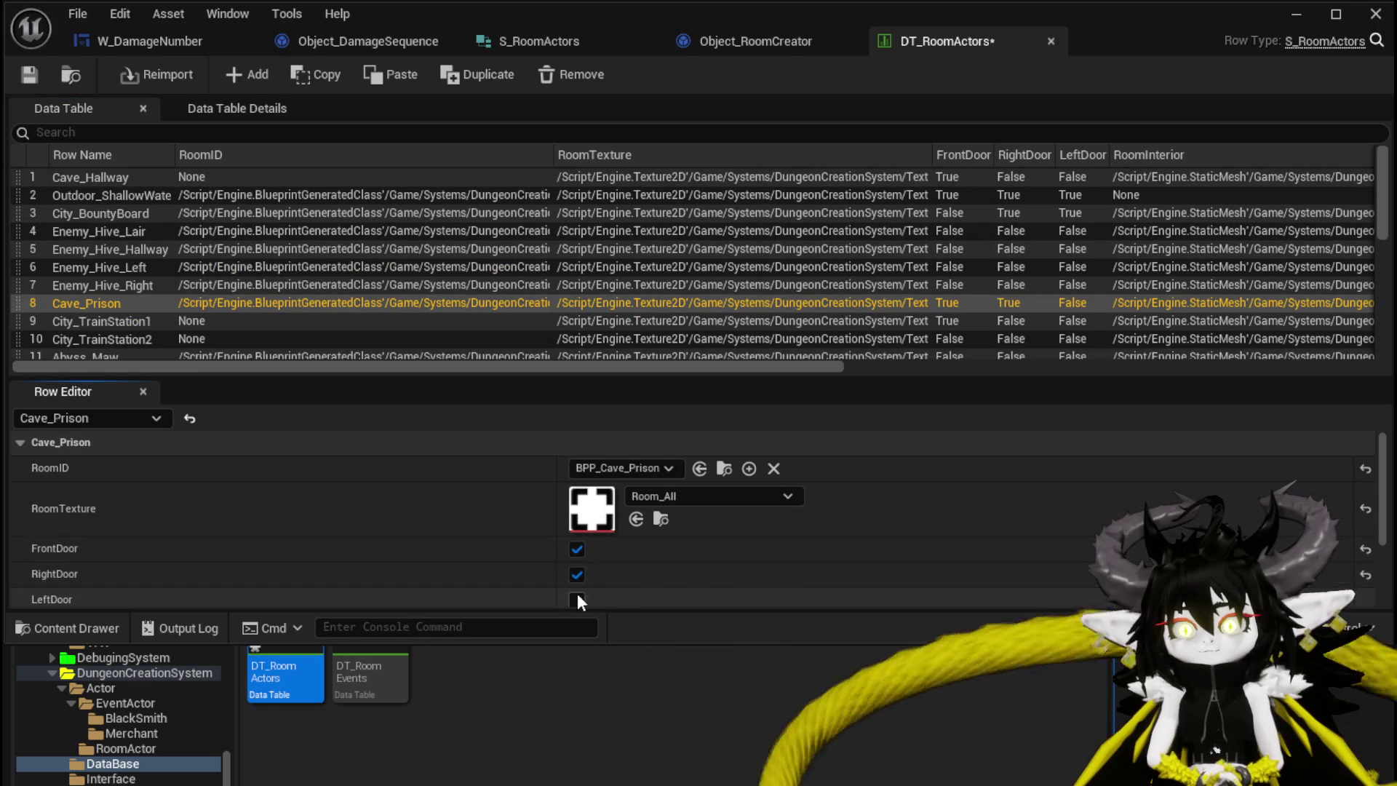
Switch Cave_AncientForge from a left door to a right door
scroll(98, 263, down, 2)
scroll(110, 281, down, 2)
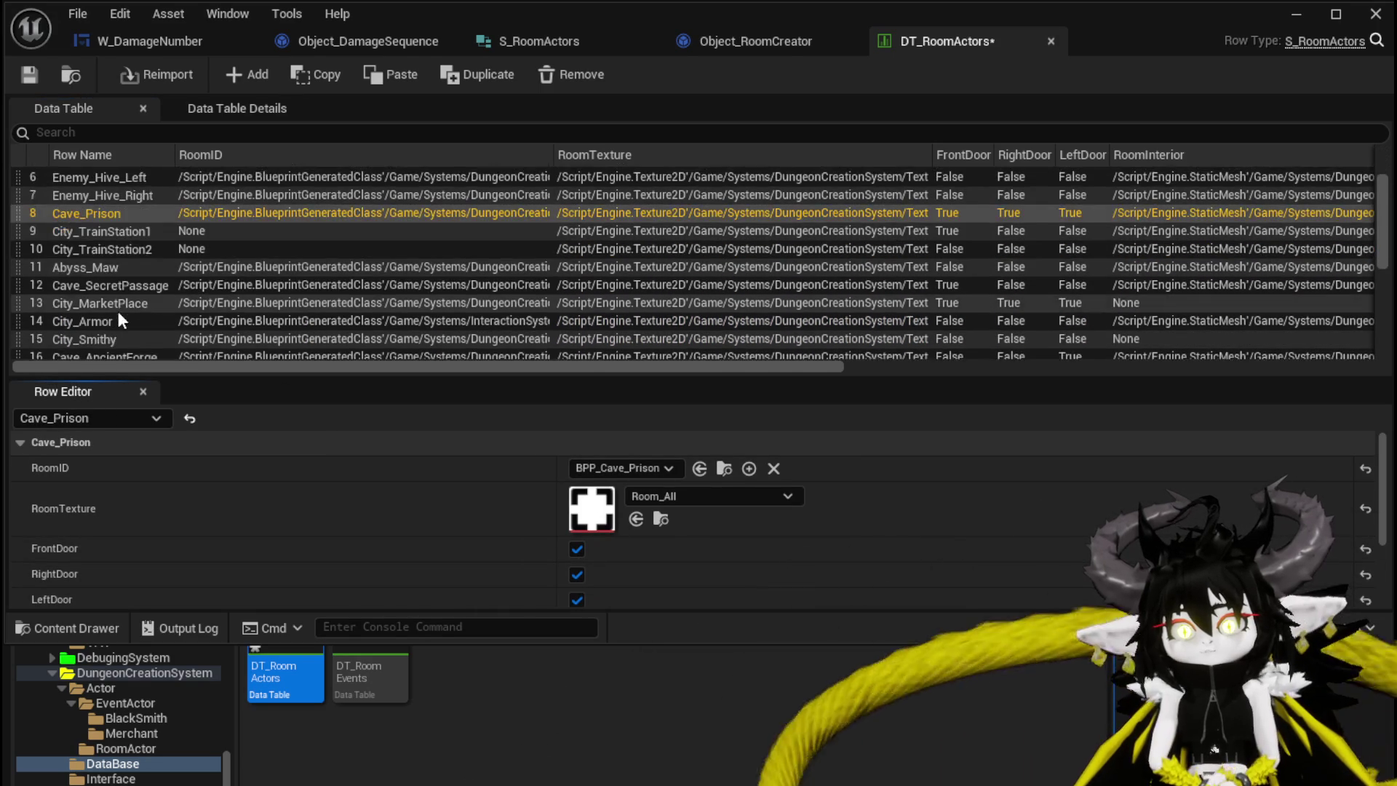
click(107, 291)
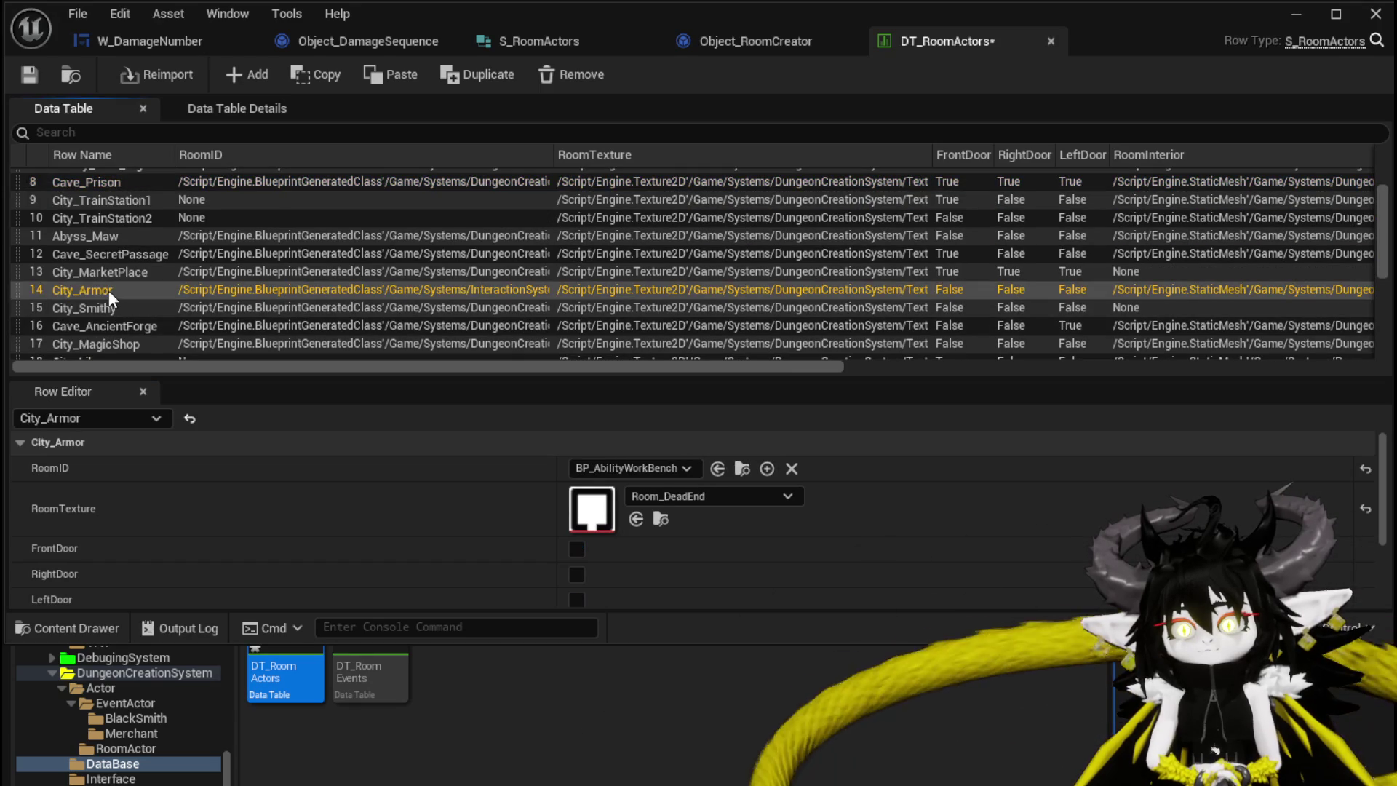
scroll(109, 291, down, 1)
click(103, 240)
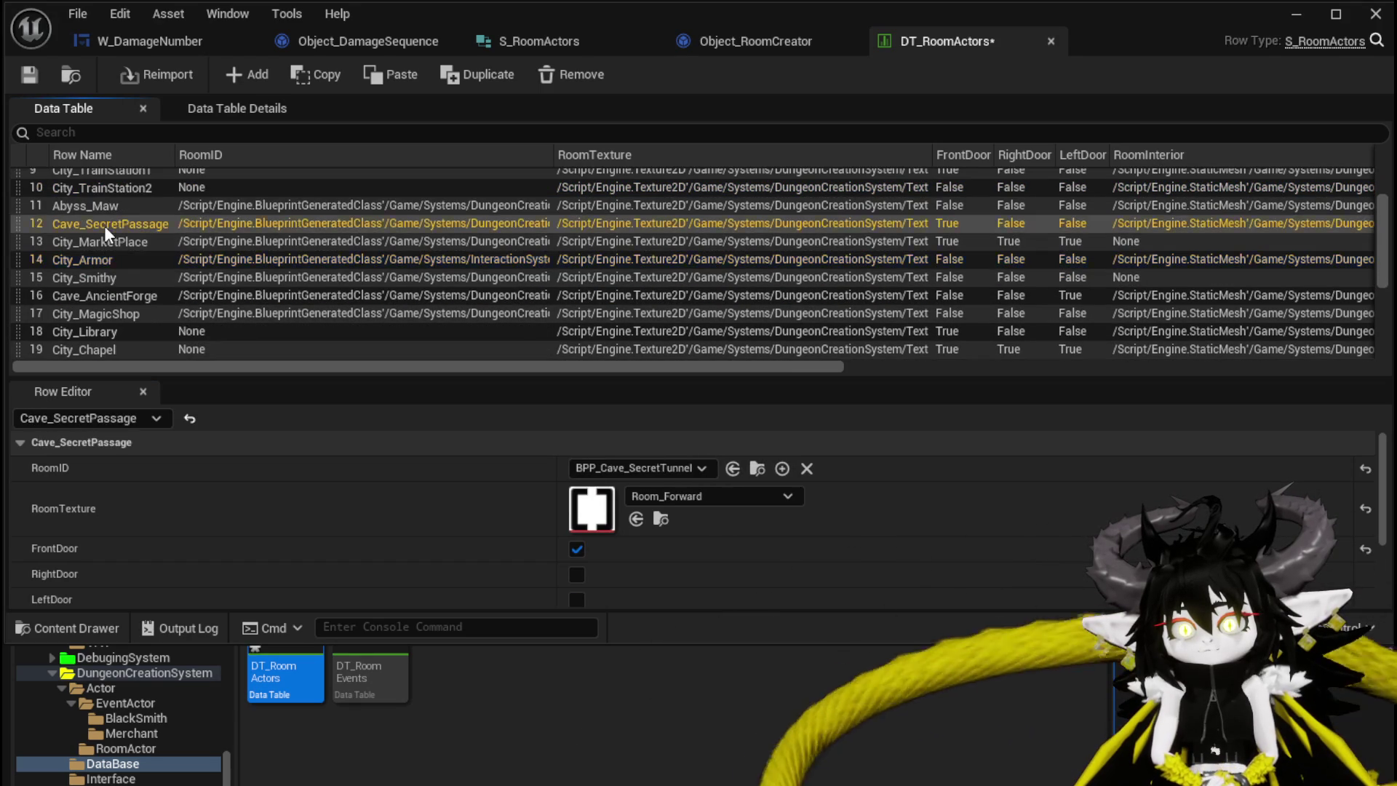
click(97, 314)
click(129, 297)
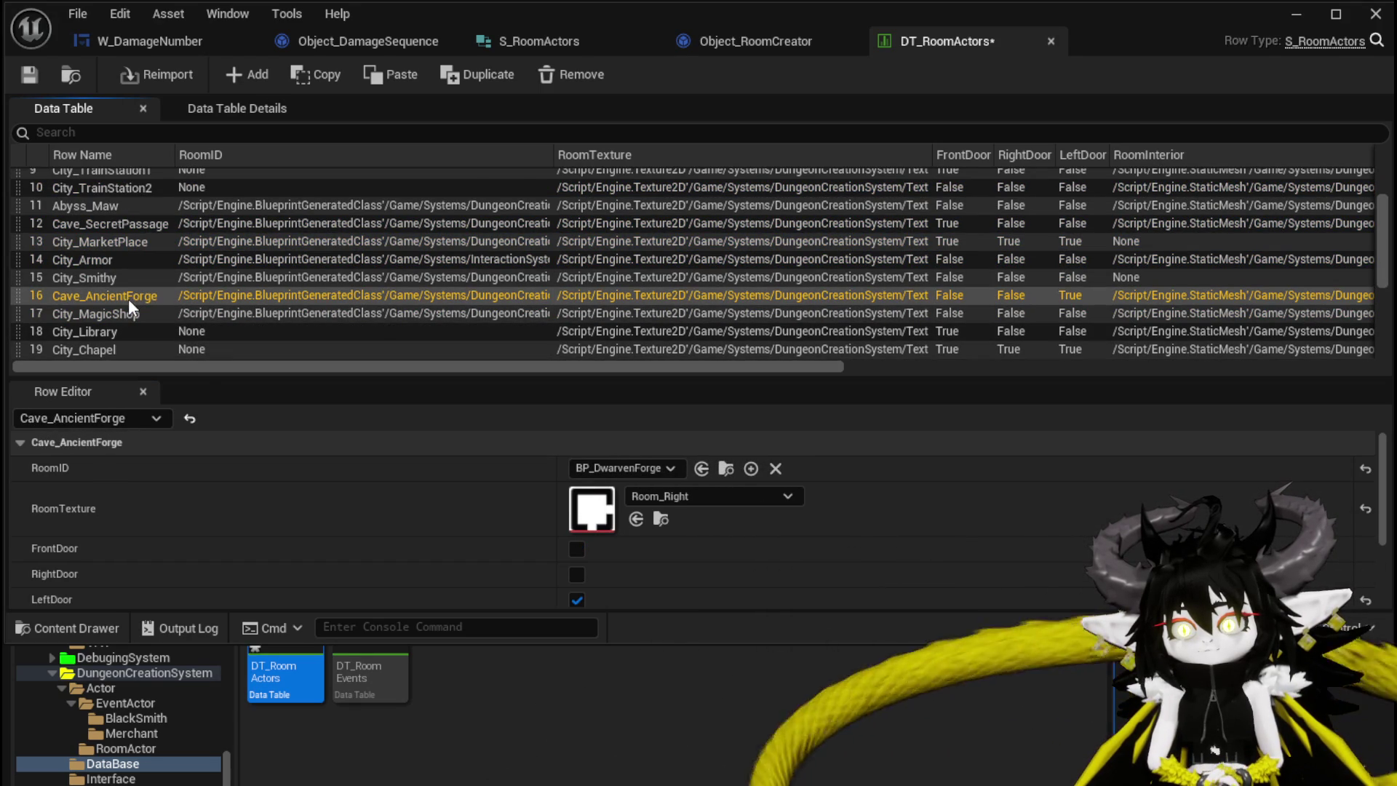
click(577, 599)
click(577, 574)
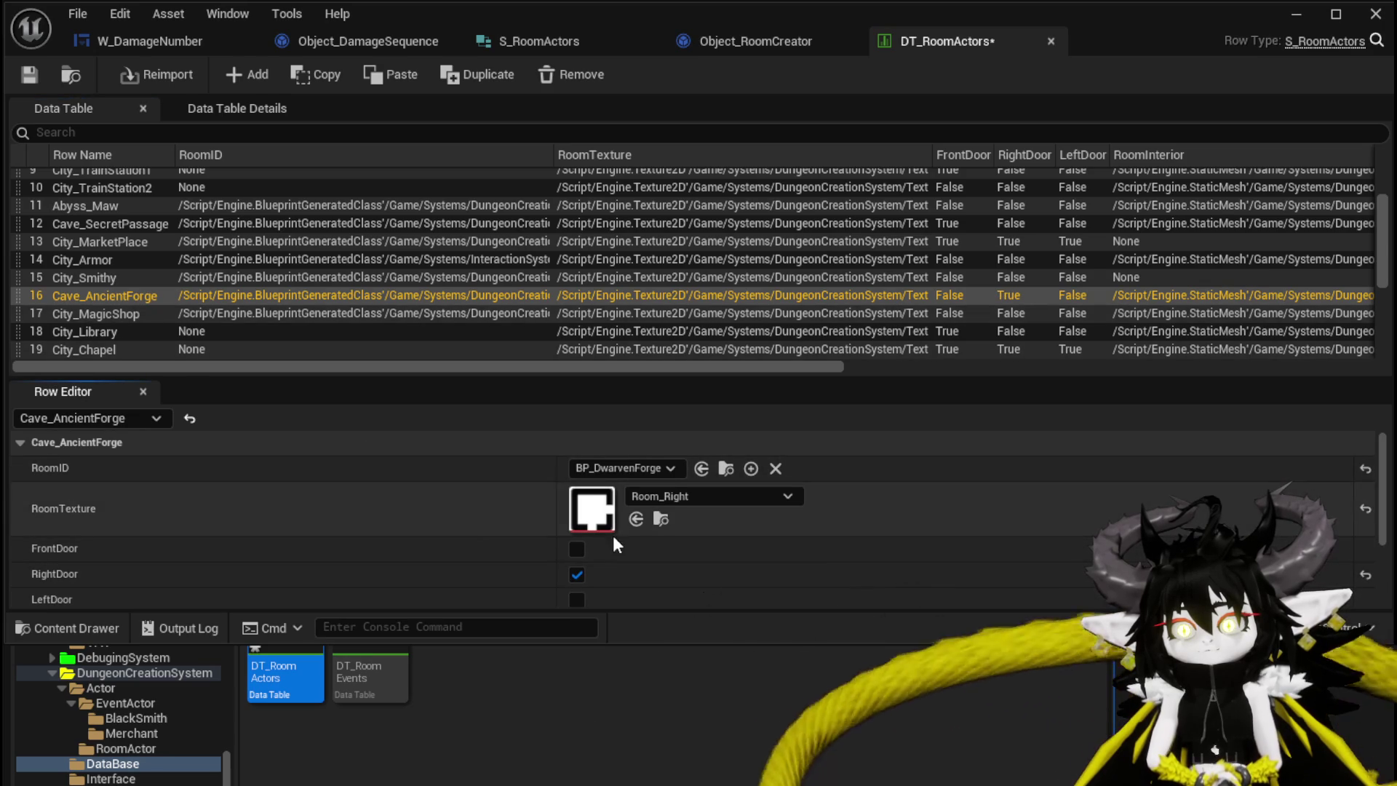
Review the door settings of the rows from City_Library through Cave_Shrine
click(102, 331)
scroll(102, 320, down, 2)
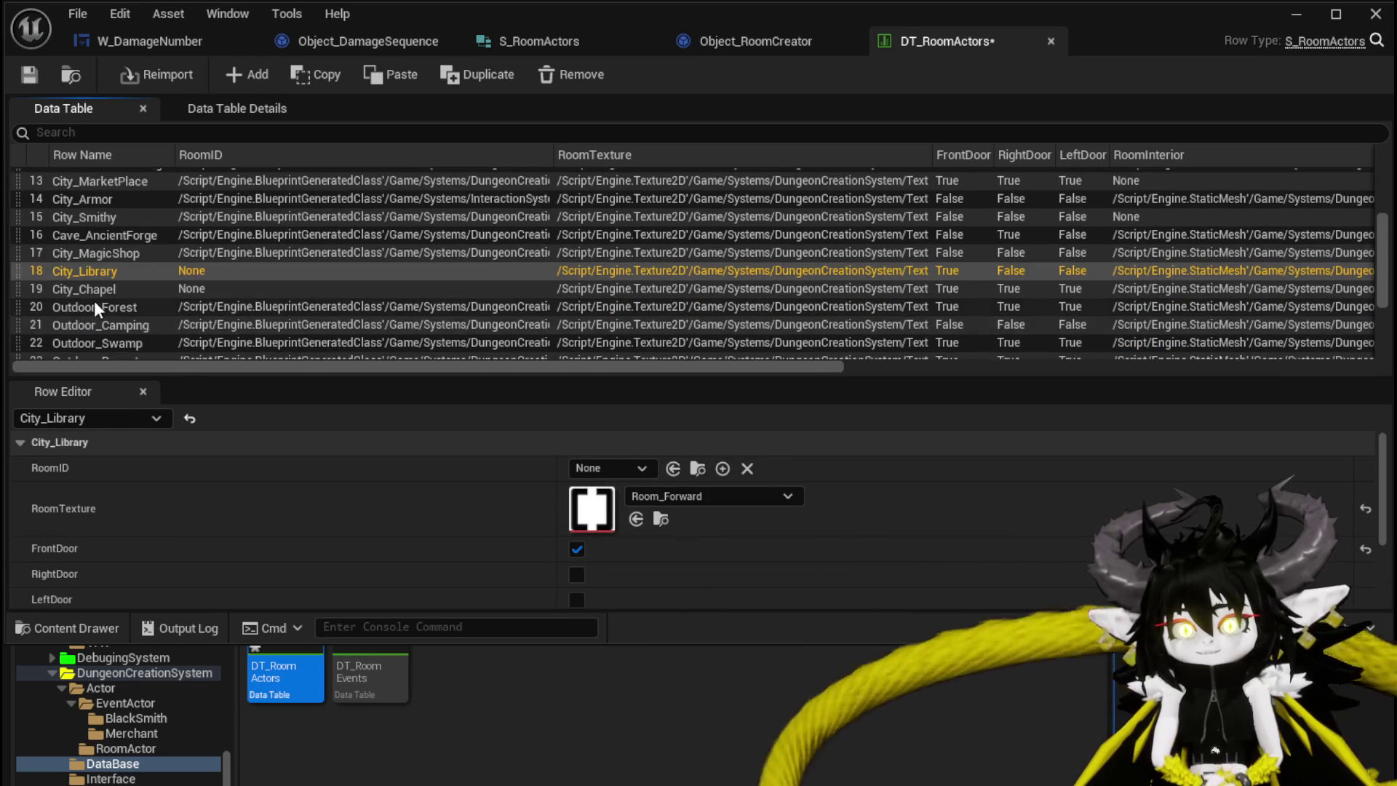
click(94, 294)
click(94, 311)
click(94, 325)
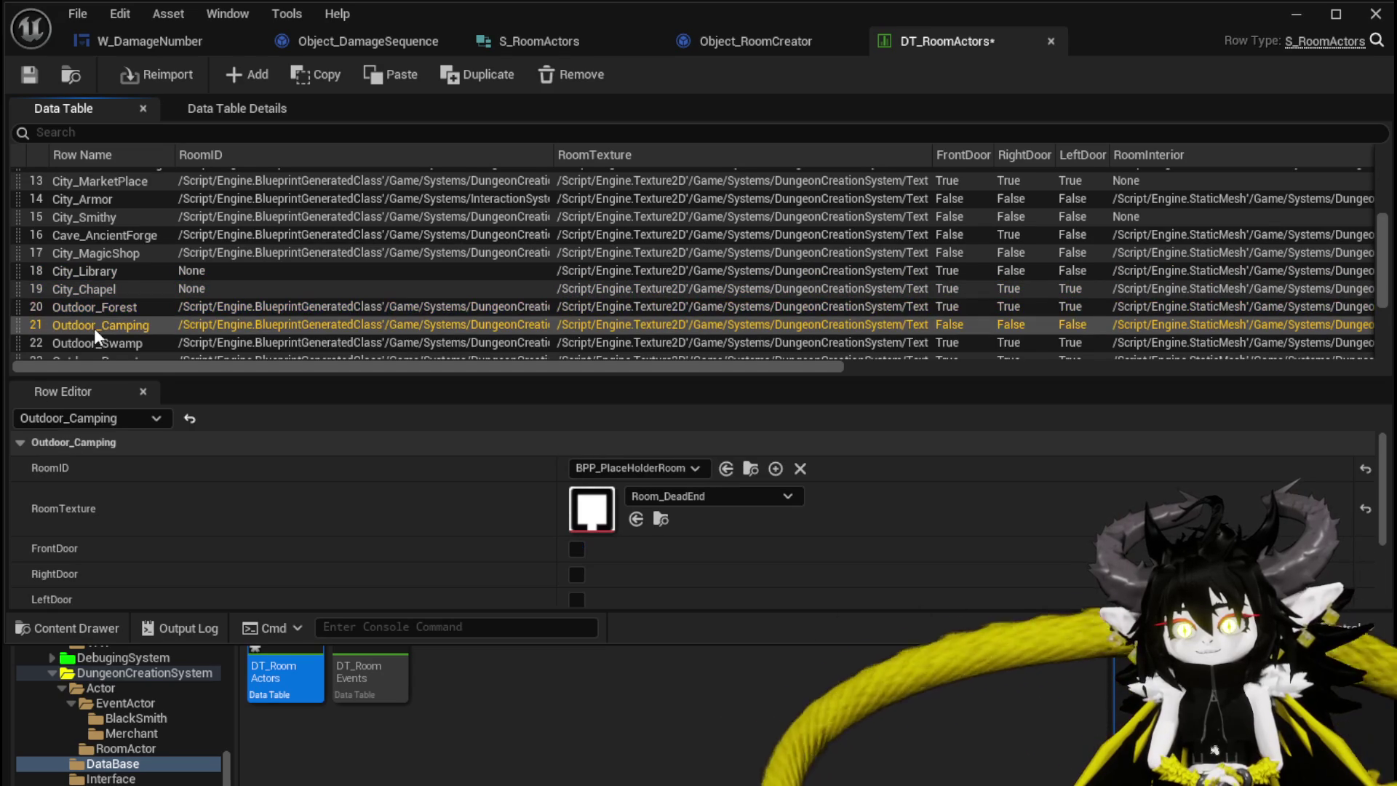
scroll(94, 327, down, 1)
click(94, 311)
click(93, 334)
scroll(93, 334, down, 1)
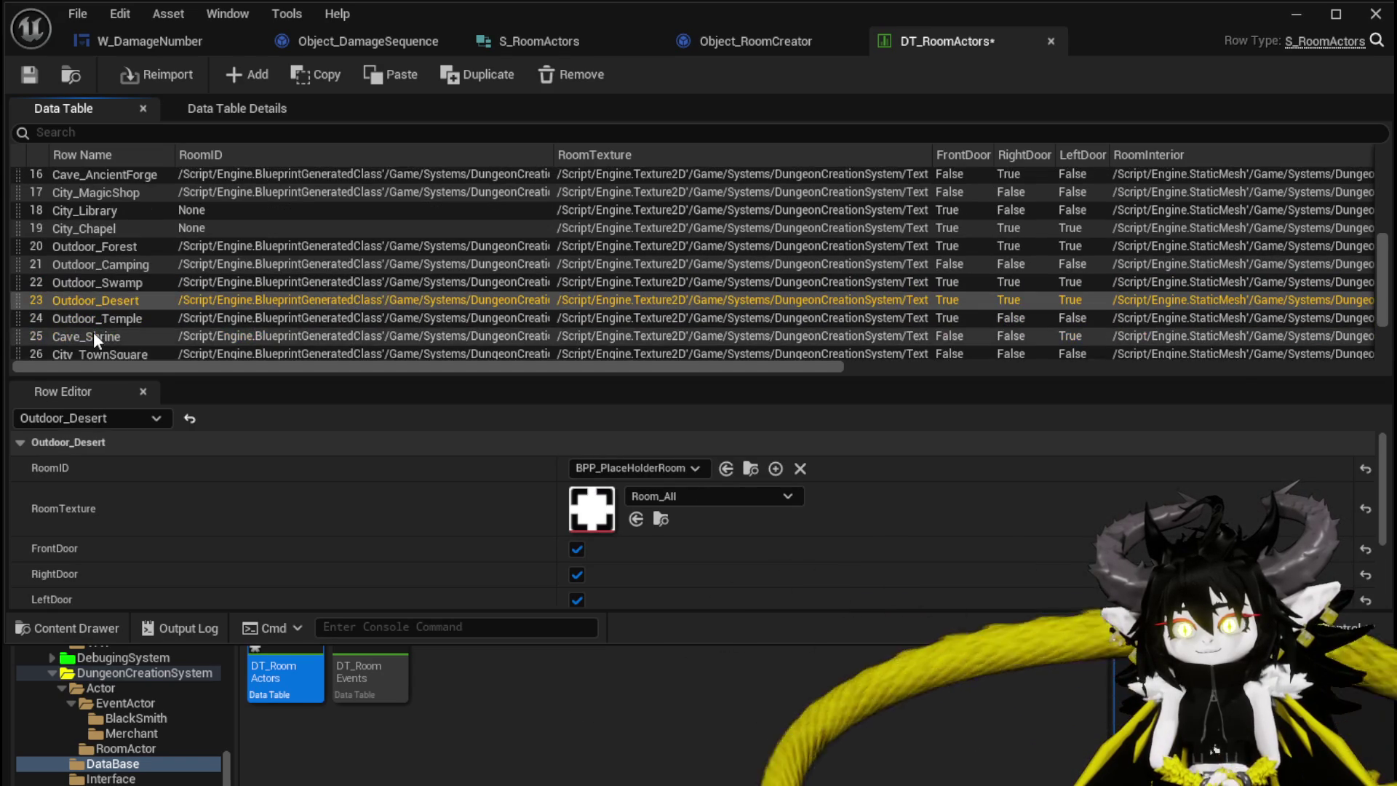
click(96, 320)
click(96, 336)
scroll(96, 333, down, 1)
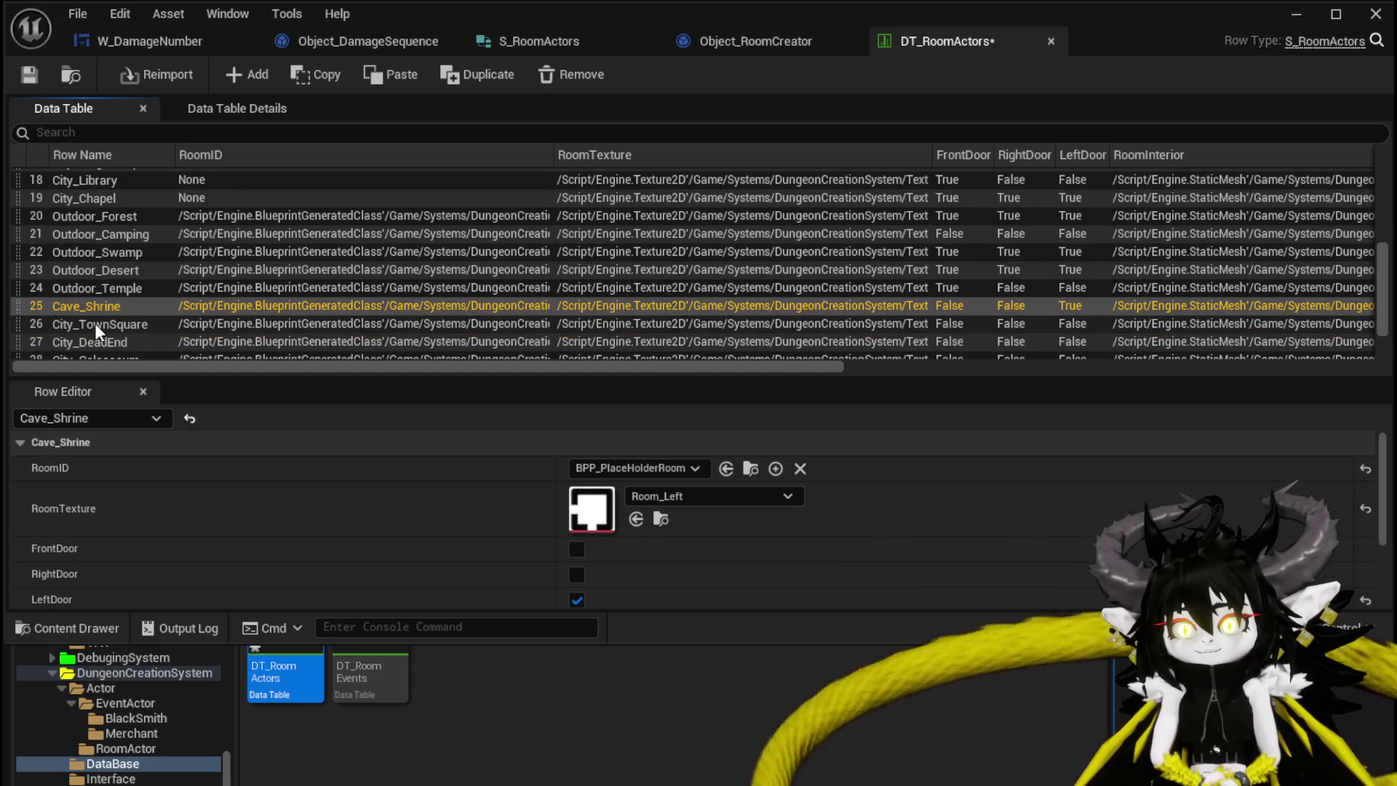
Give City_TownSquare front, right and left doors
click(84, 326)
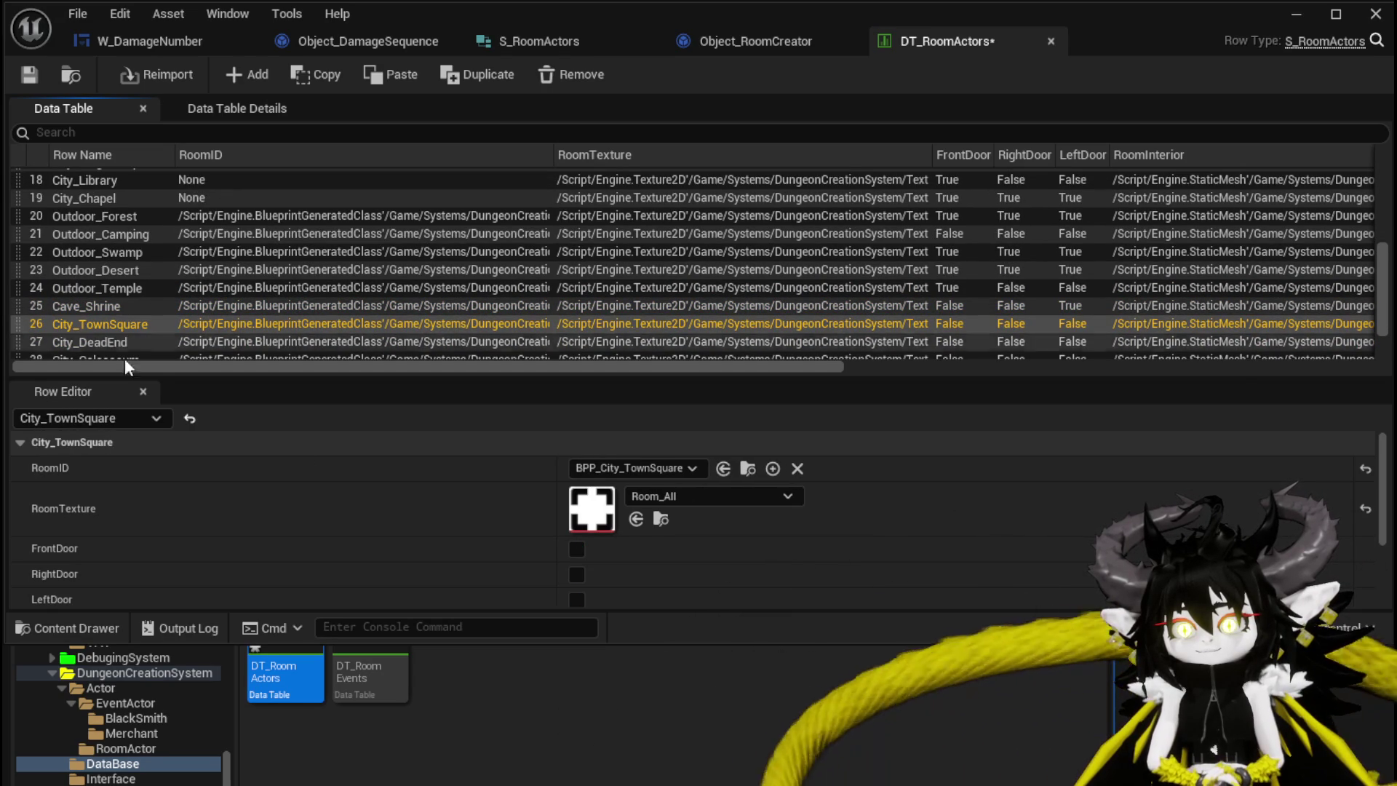
click(577, 548)
click(576, 574)
click(577, 599)
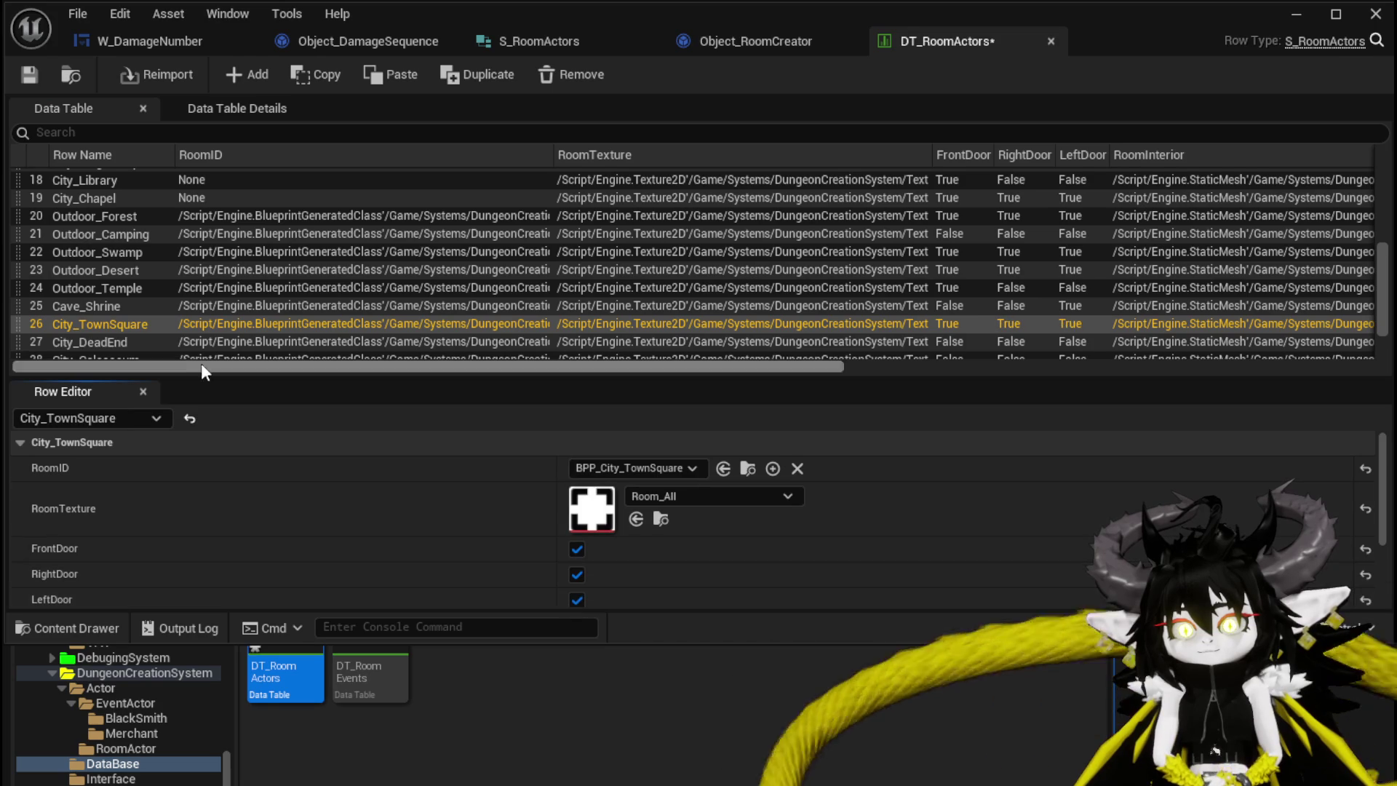
Give Outdoor_WindMill right and left doors, then save DT_RoomActors
scroll(106, 313, down, 1)
click(107, 313)
scroll(121, 317, down, 1)
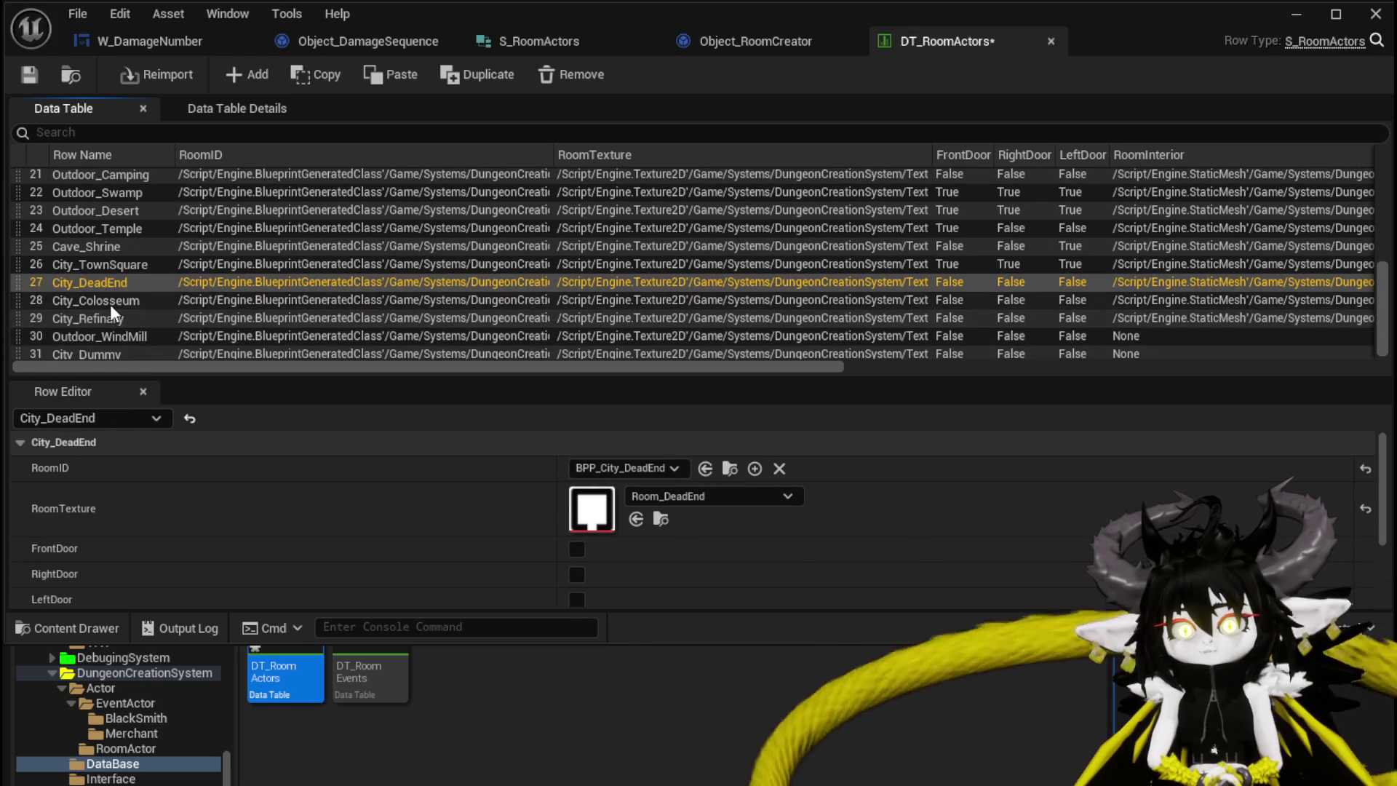
click(111, 304)
click(131, 319)
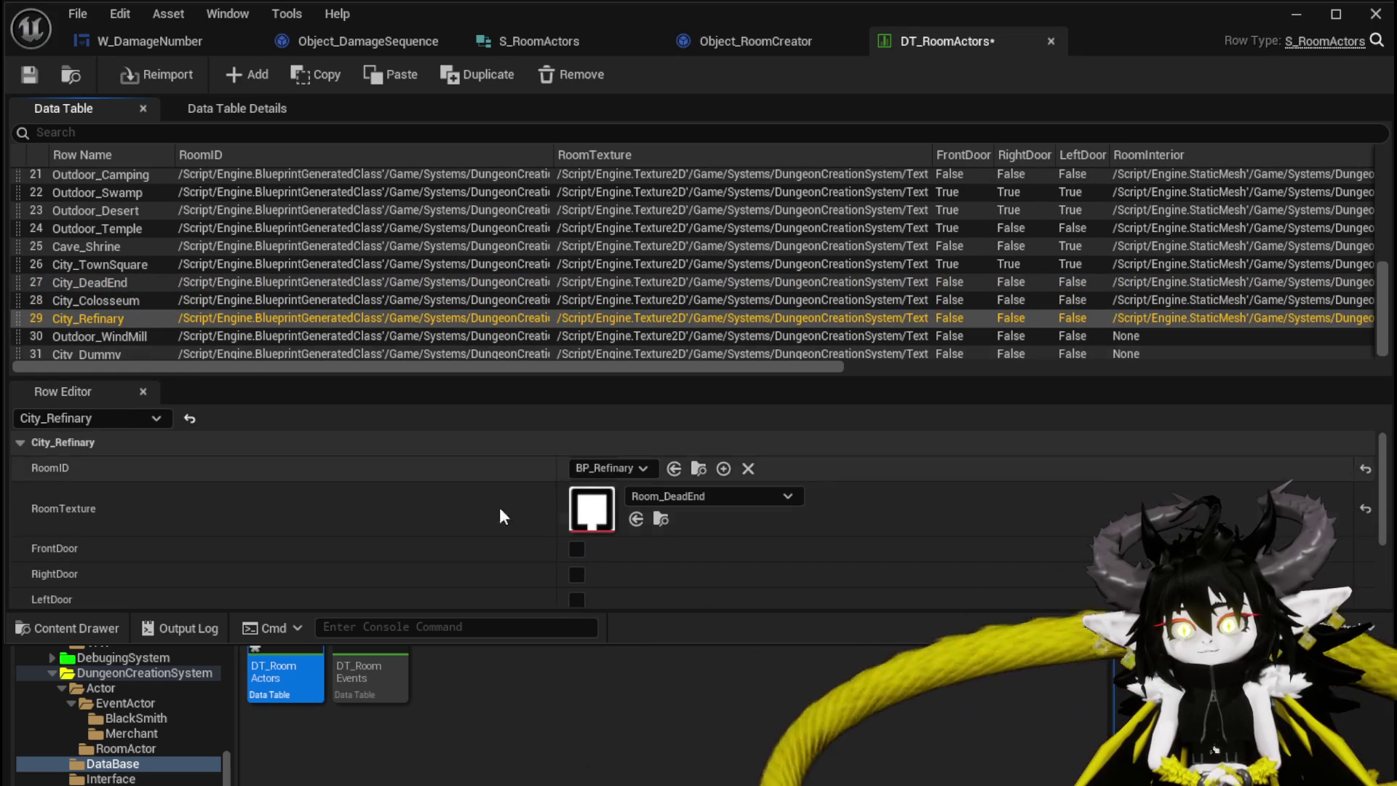
click(128, 336)
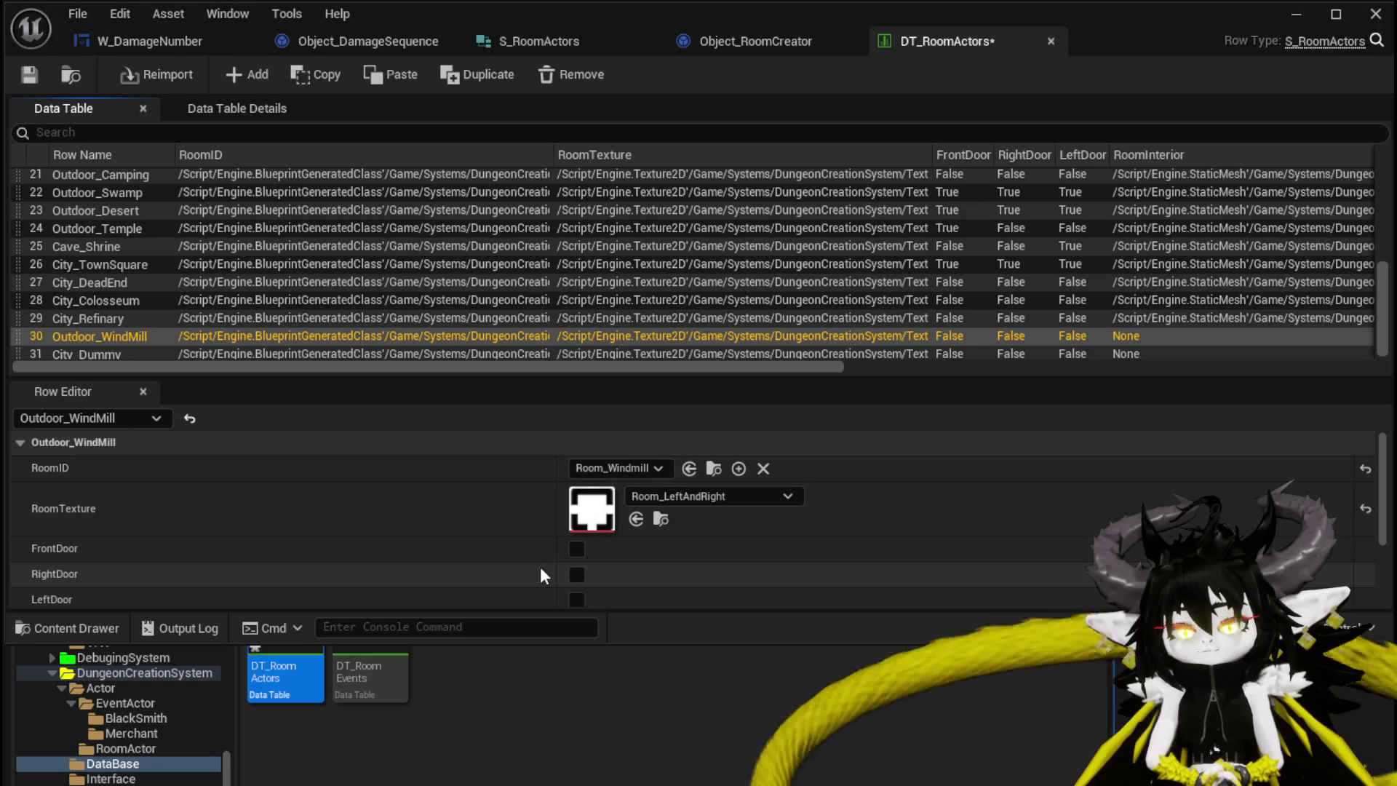
click(577, 575)
click(577, 600)
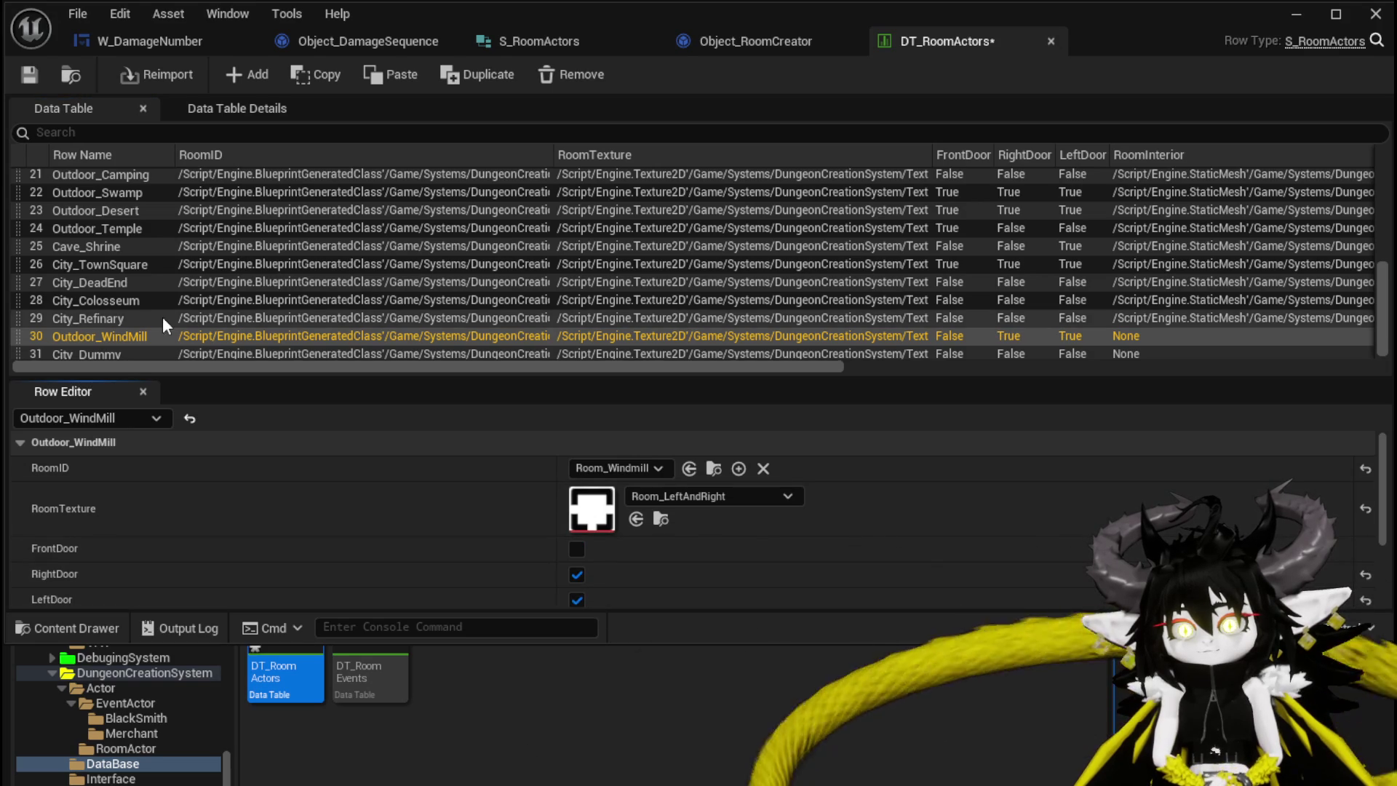
click(119, 349)
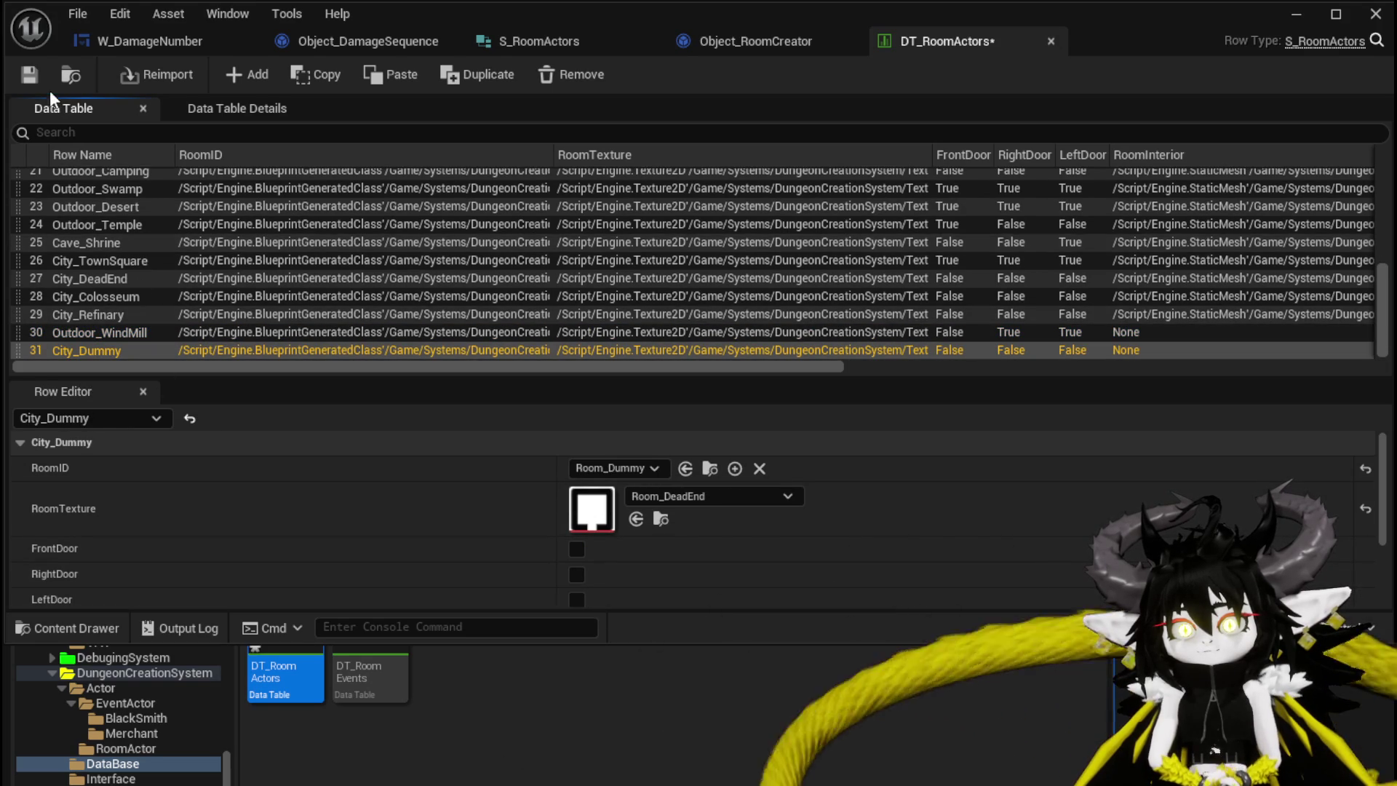
click(29, 75)
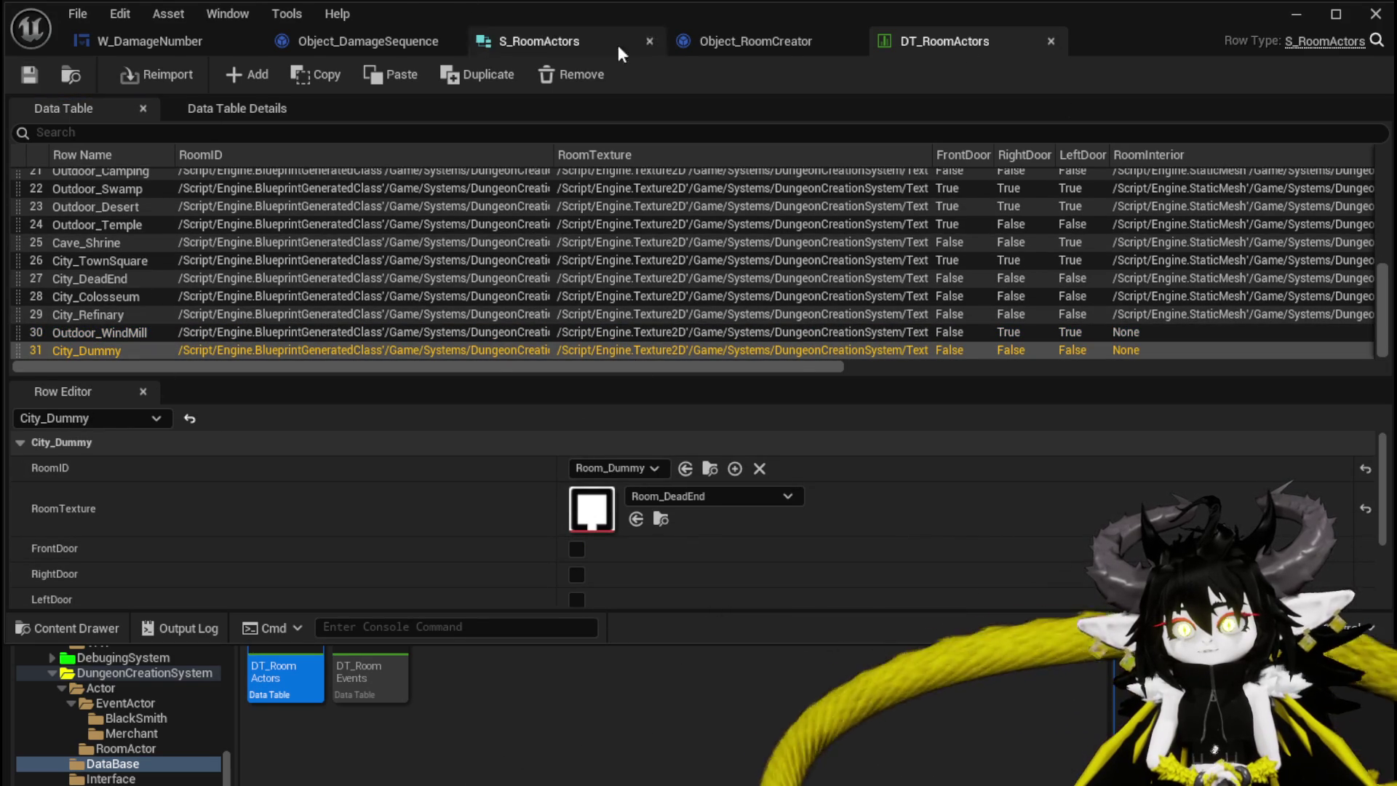
Refresh the Break S Room Actors node in Object_RoomCreator's graph and save the blueprint
click(727, 41)
scroll(558, 273, down, 5)
key(ctrl+a)
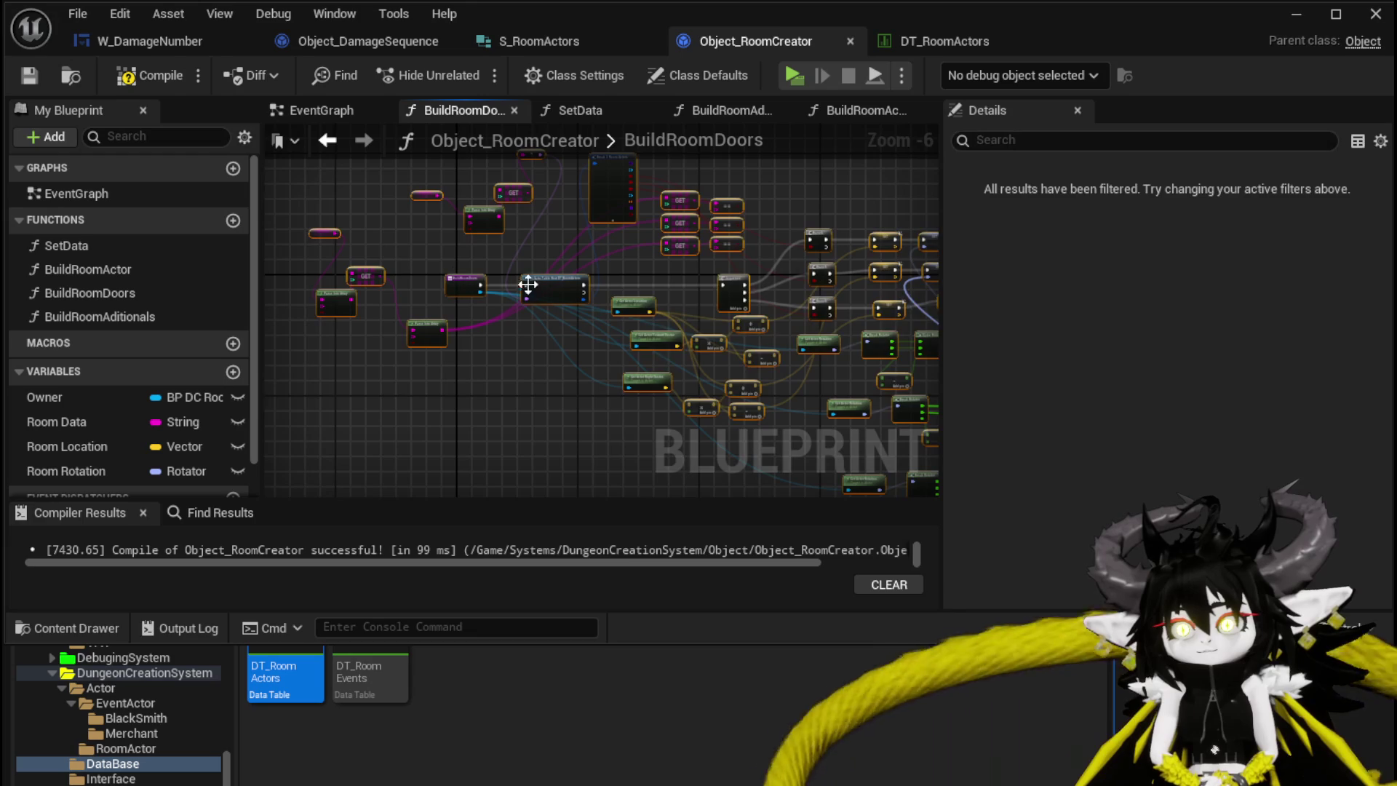
right_click(557, 289)
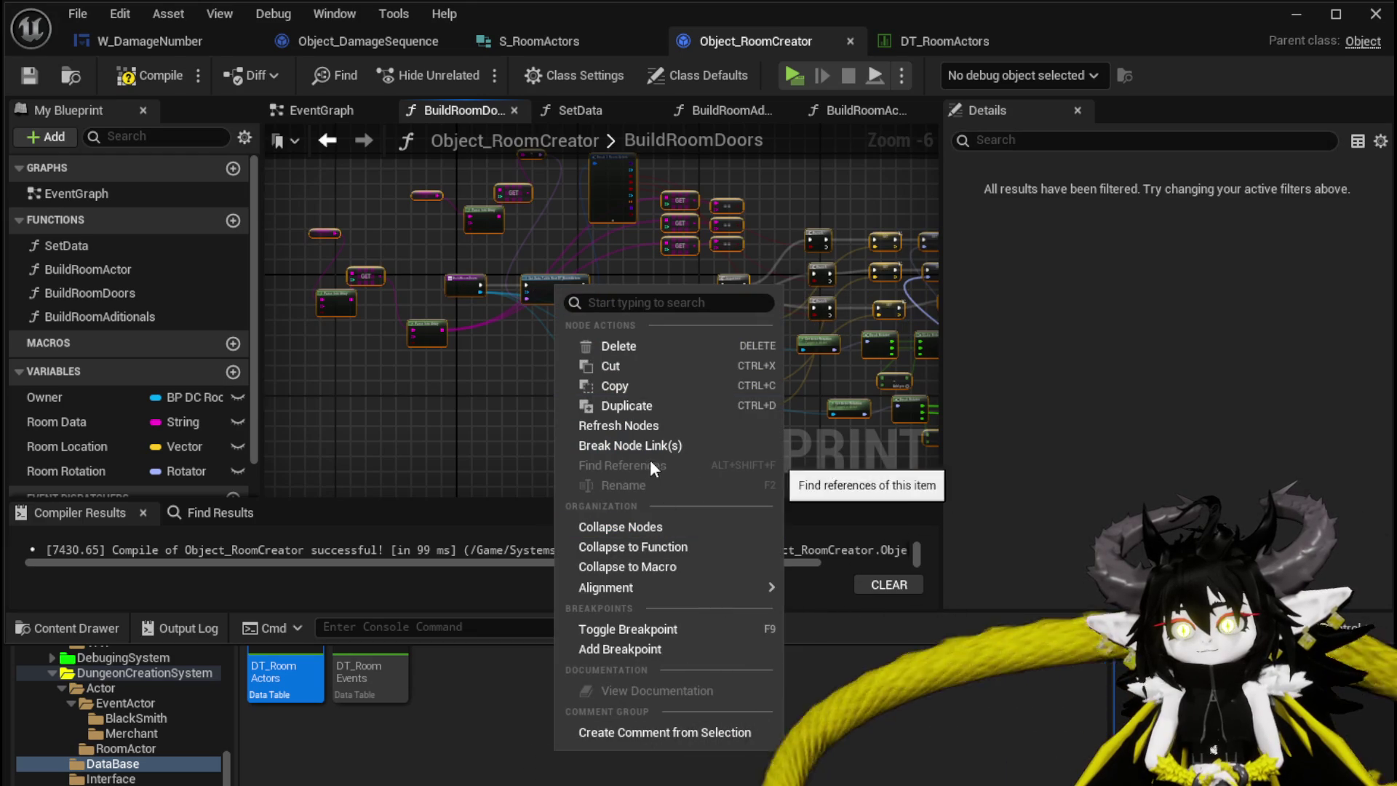
drag(527, 239, 478, 364)
scroll(479, 373, up, 3)
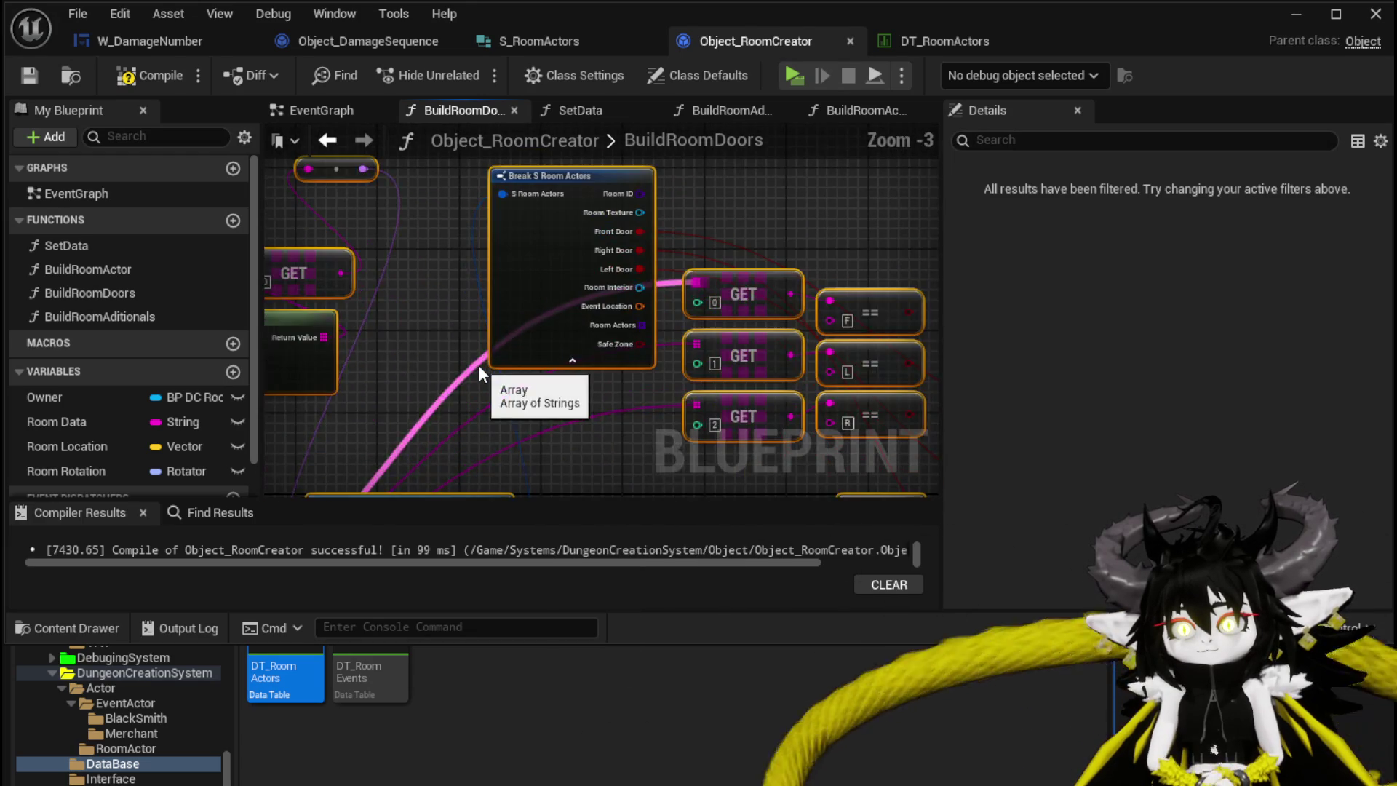
right_click(546, 302)
mouse_move(659, 482)
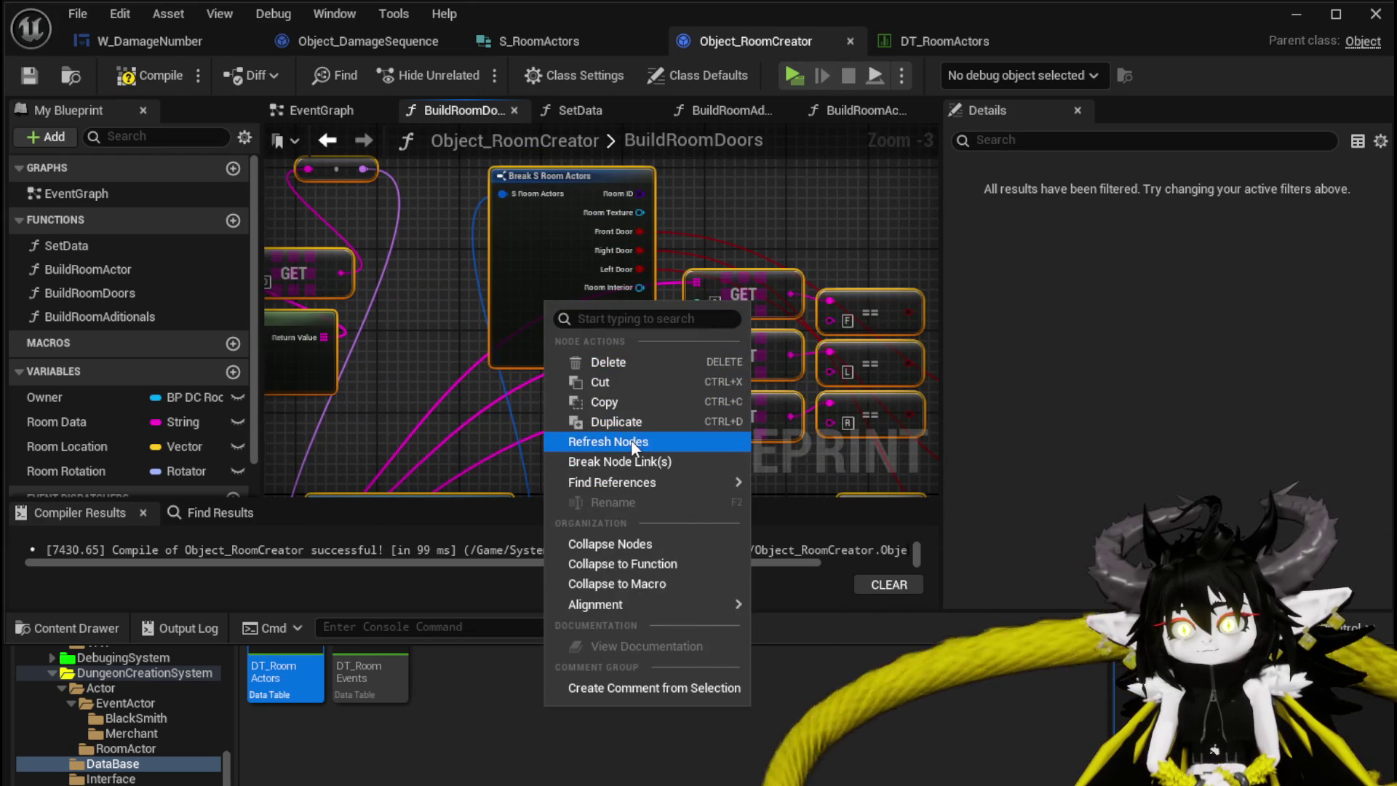
click(632, 440)
click(29, 75)
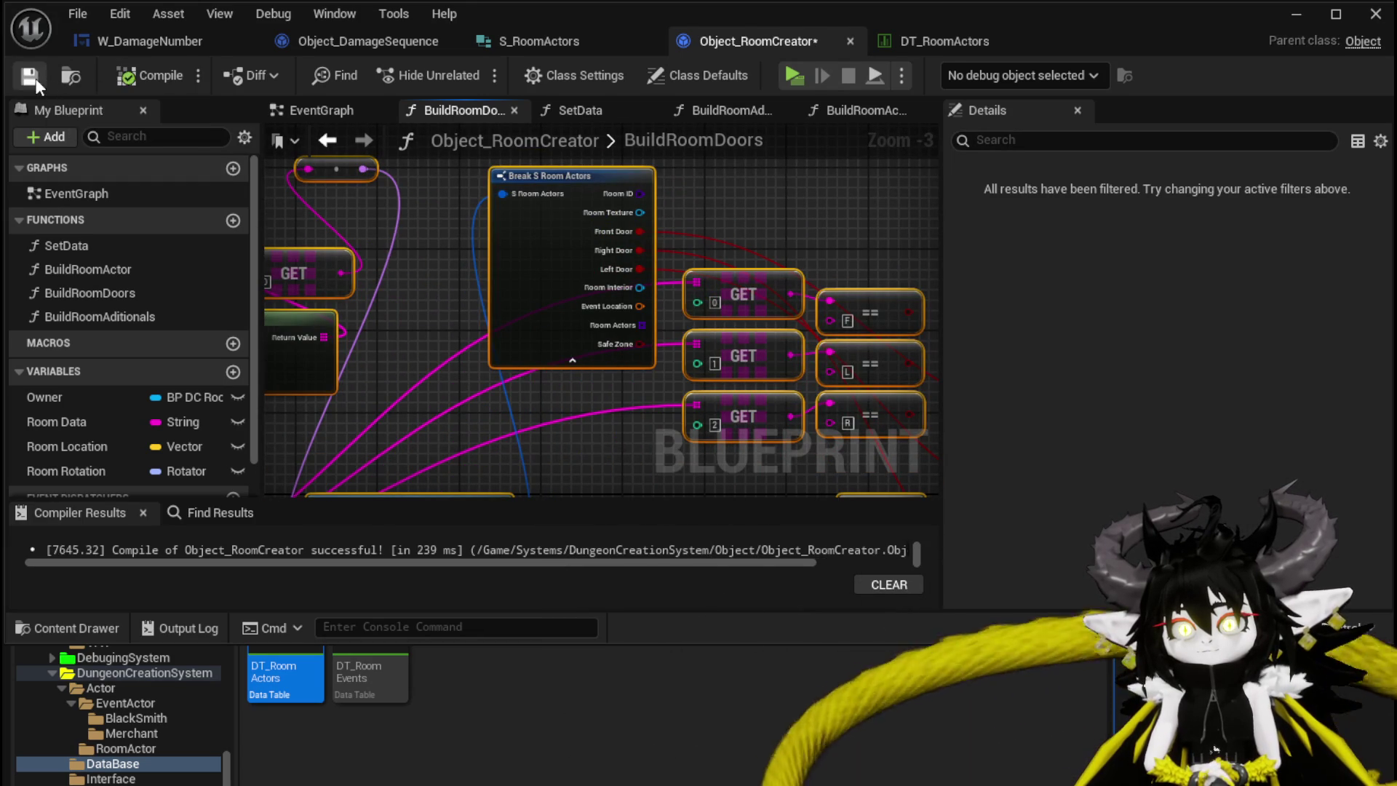
Refresh the nodes in BuildRoomActor, compile the blueprint, and minimize the editor
double_click(107, 269)
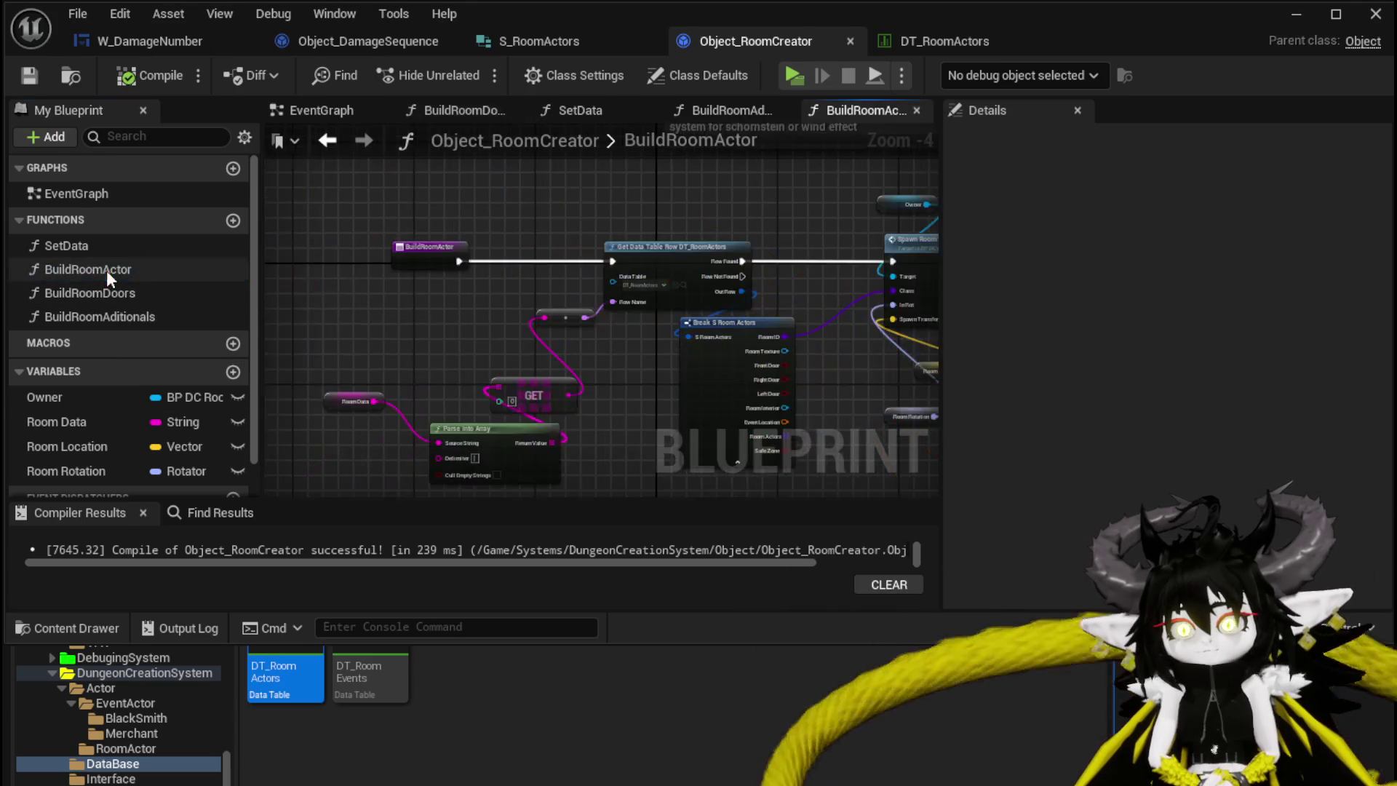
right_click(471, 284)
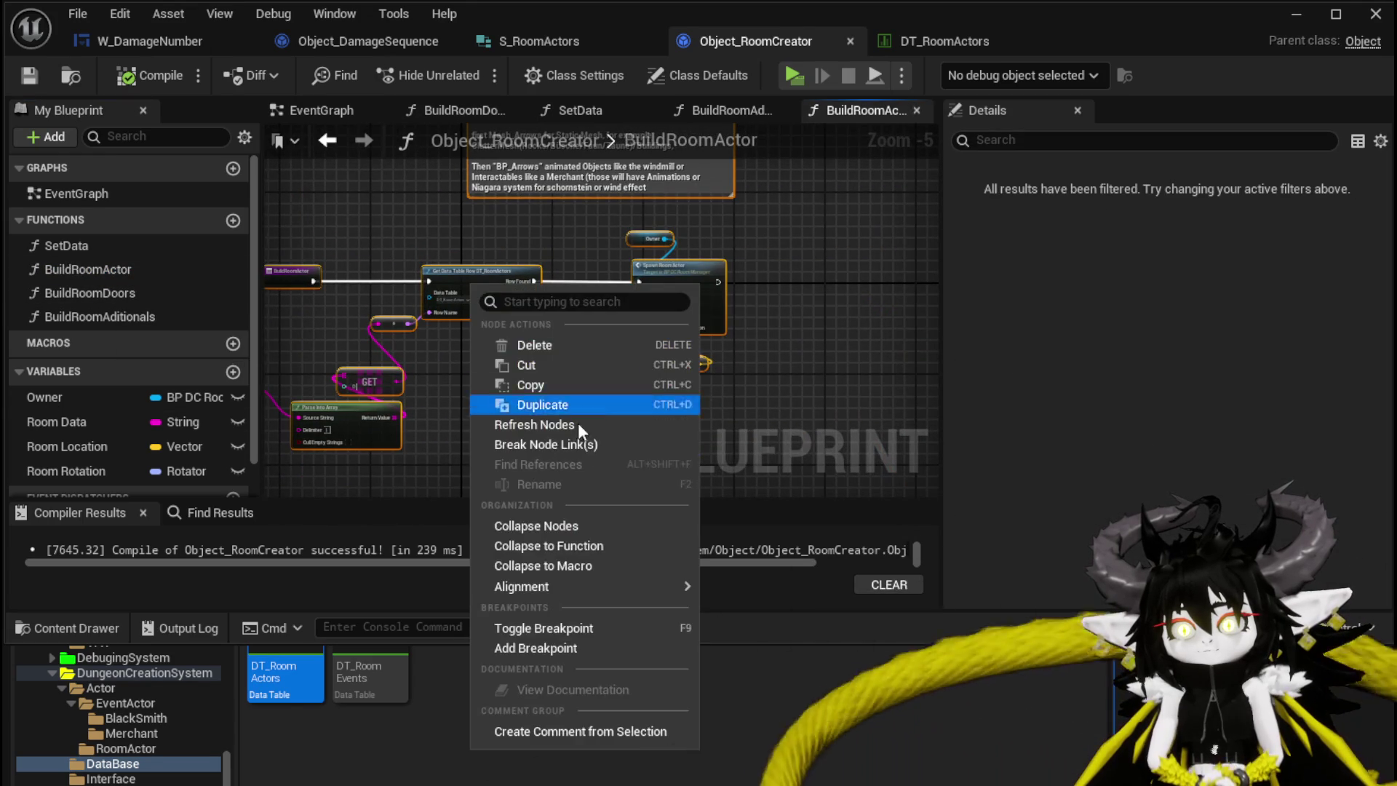
click(539, 424)
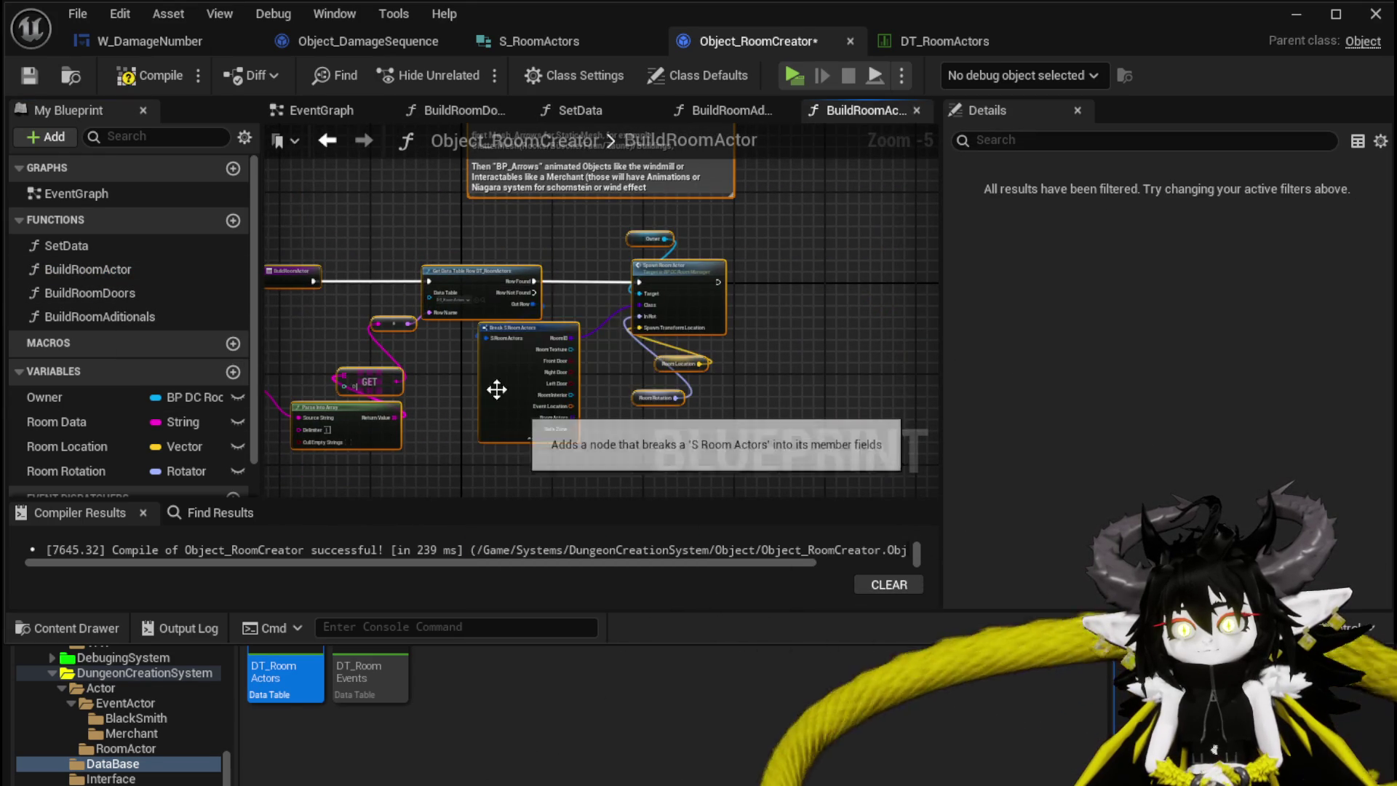
click(151, 75)
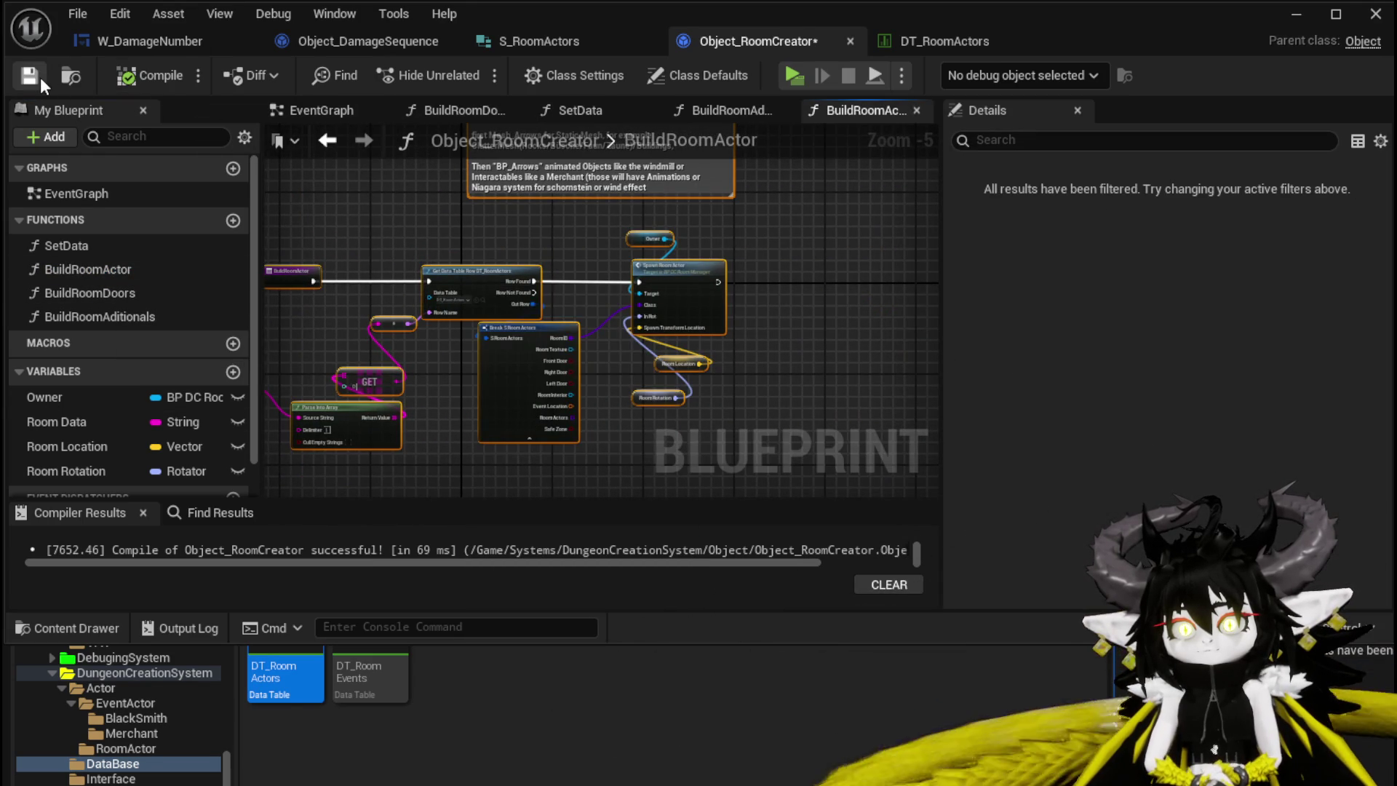
click(1296, 14)
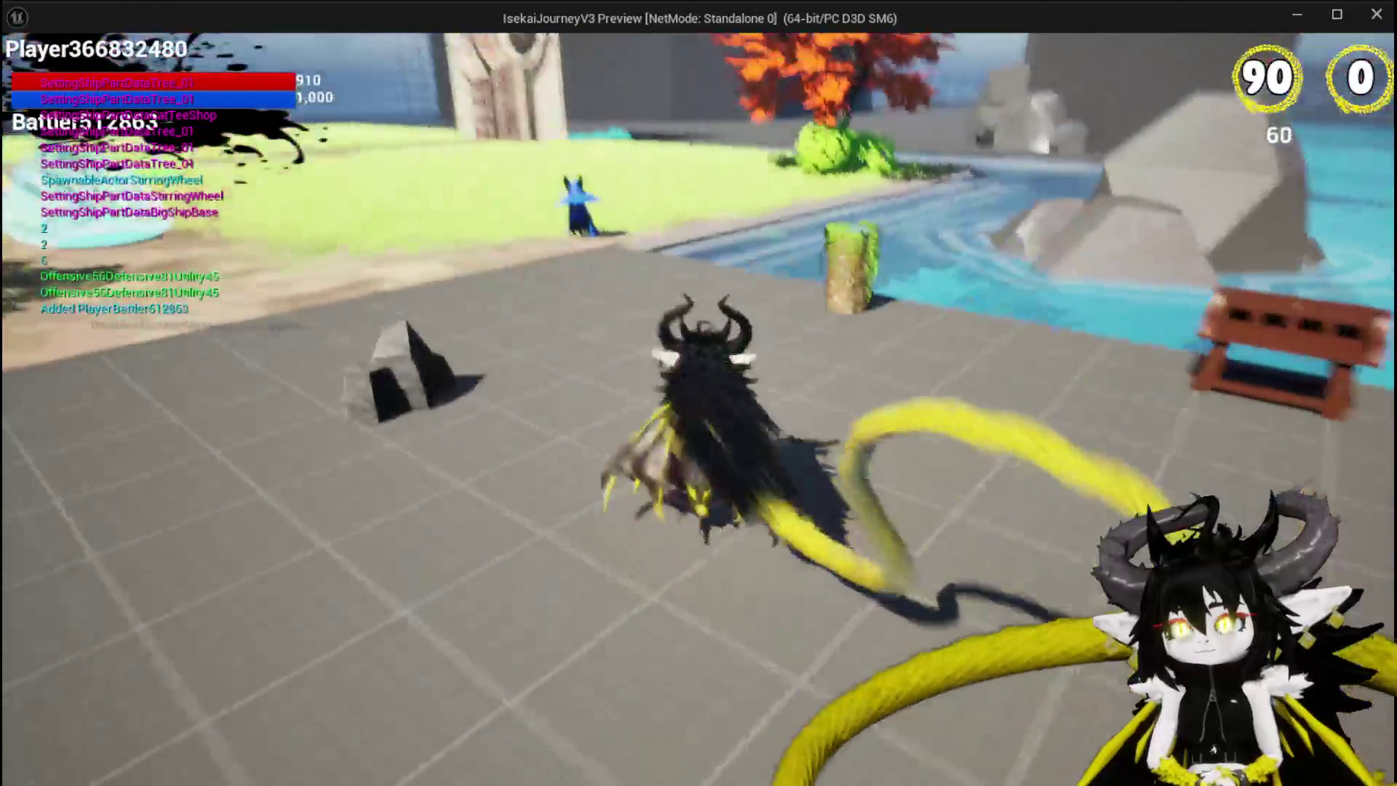
Run to the stone pillar doorway and build the AncientForge room
key(space)
key(w)
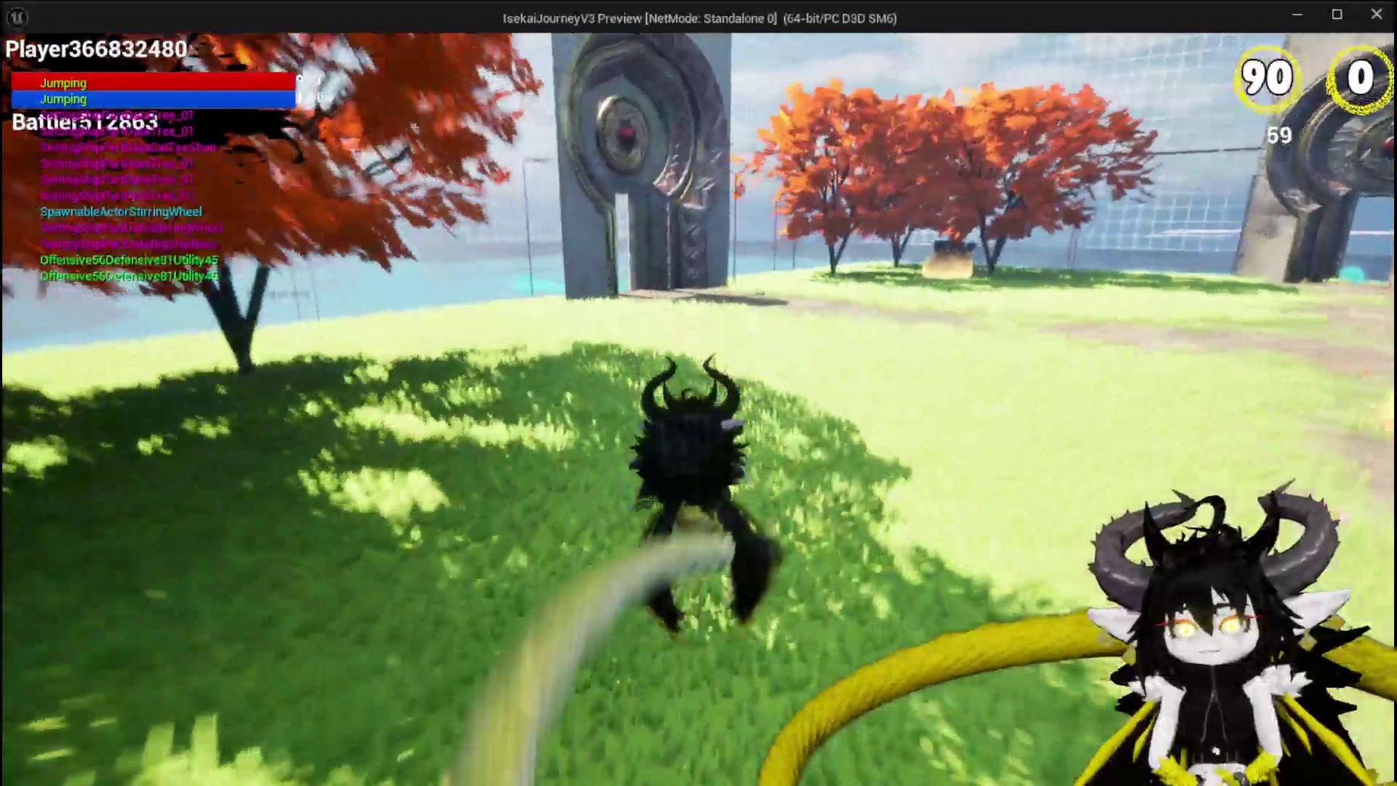
key(w)
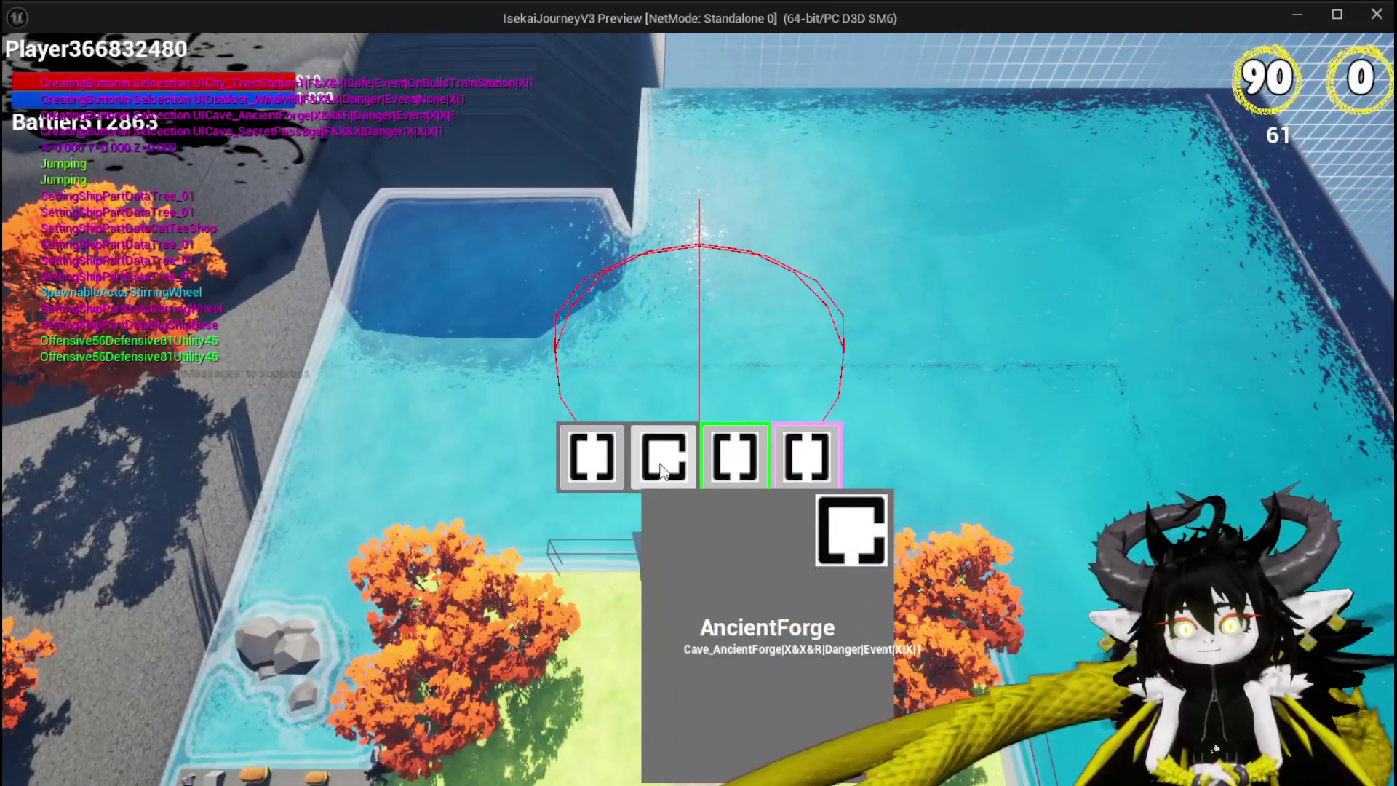
click(660, 465)
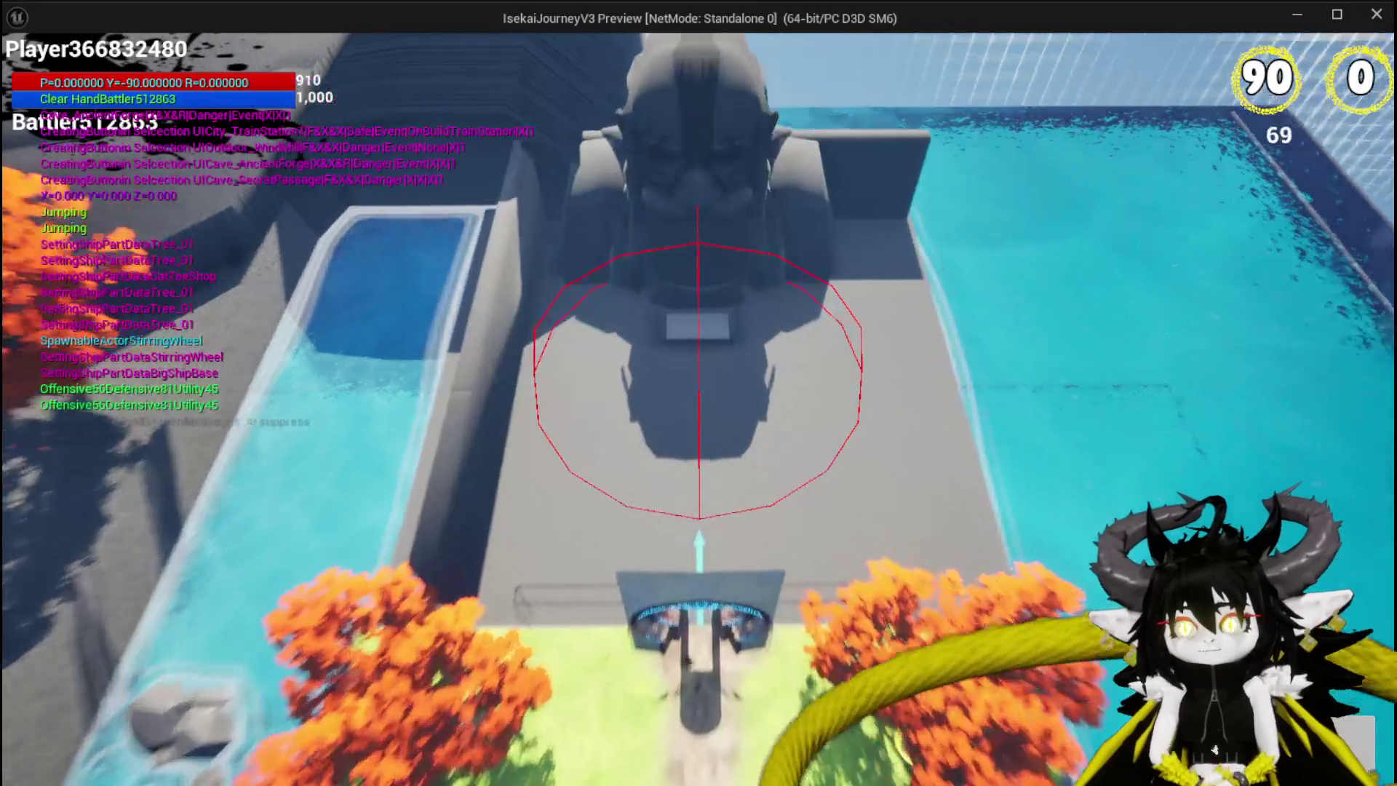
Return to the pillar doorway and build the BountyBoard room
key(w)
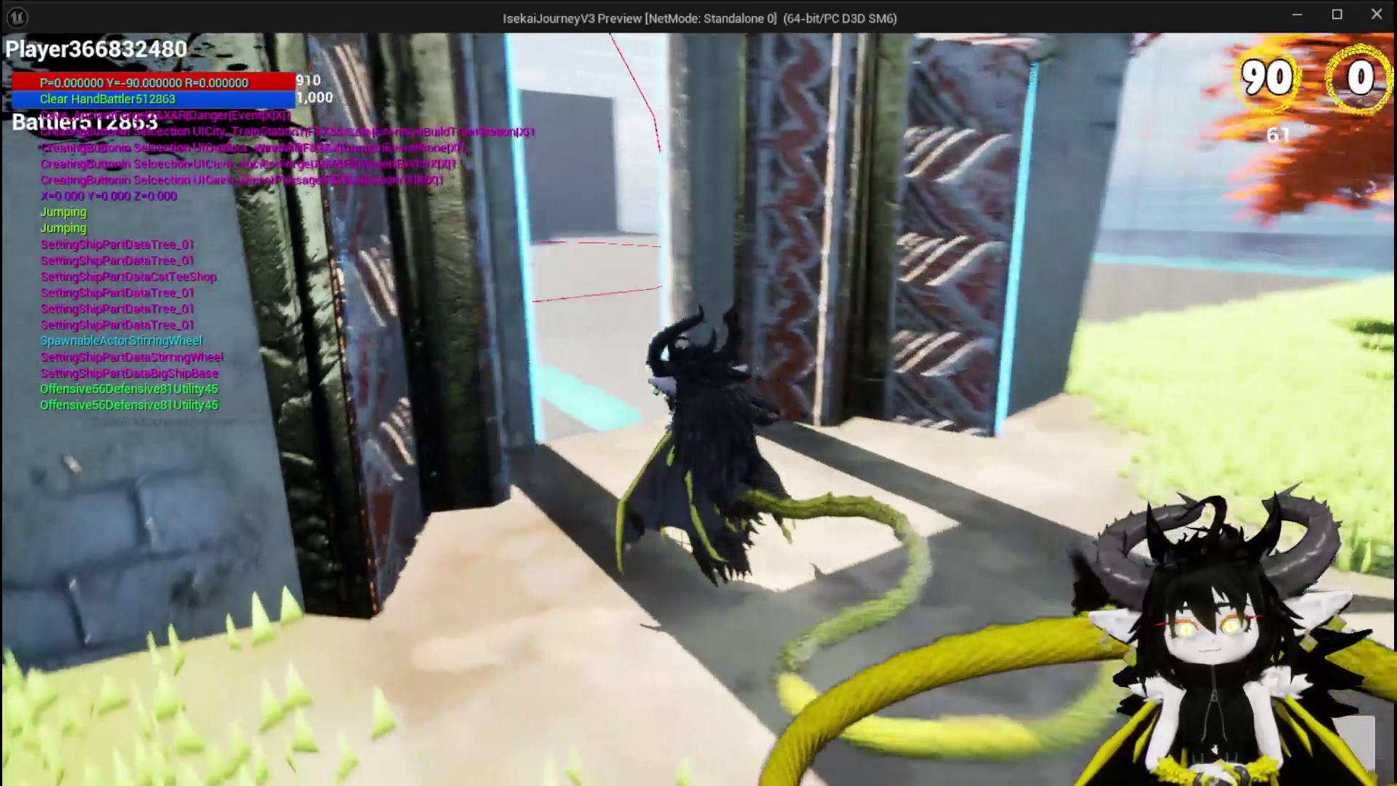
key(w)
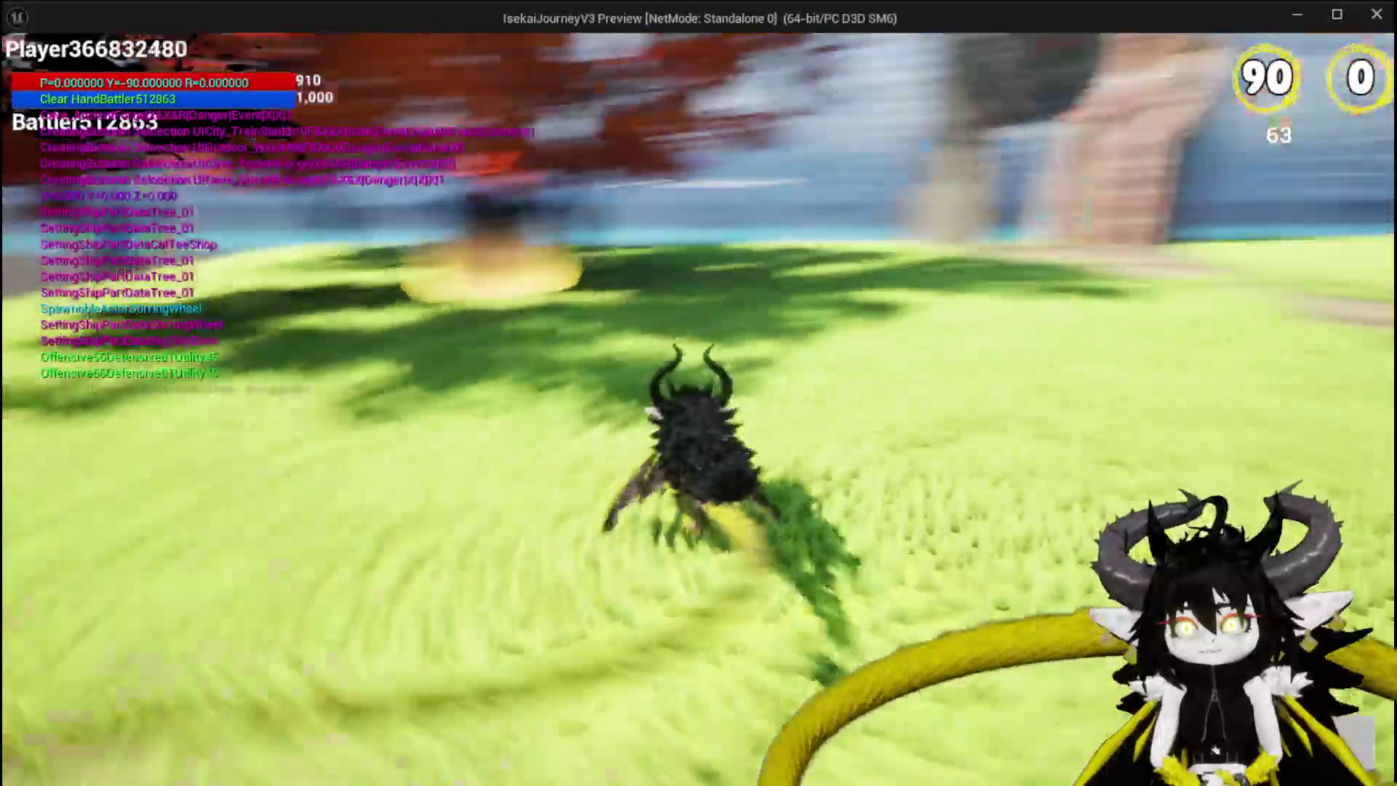
key(w)
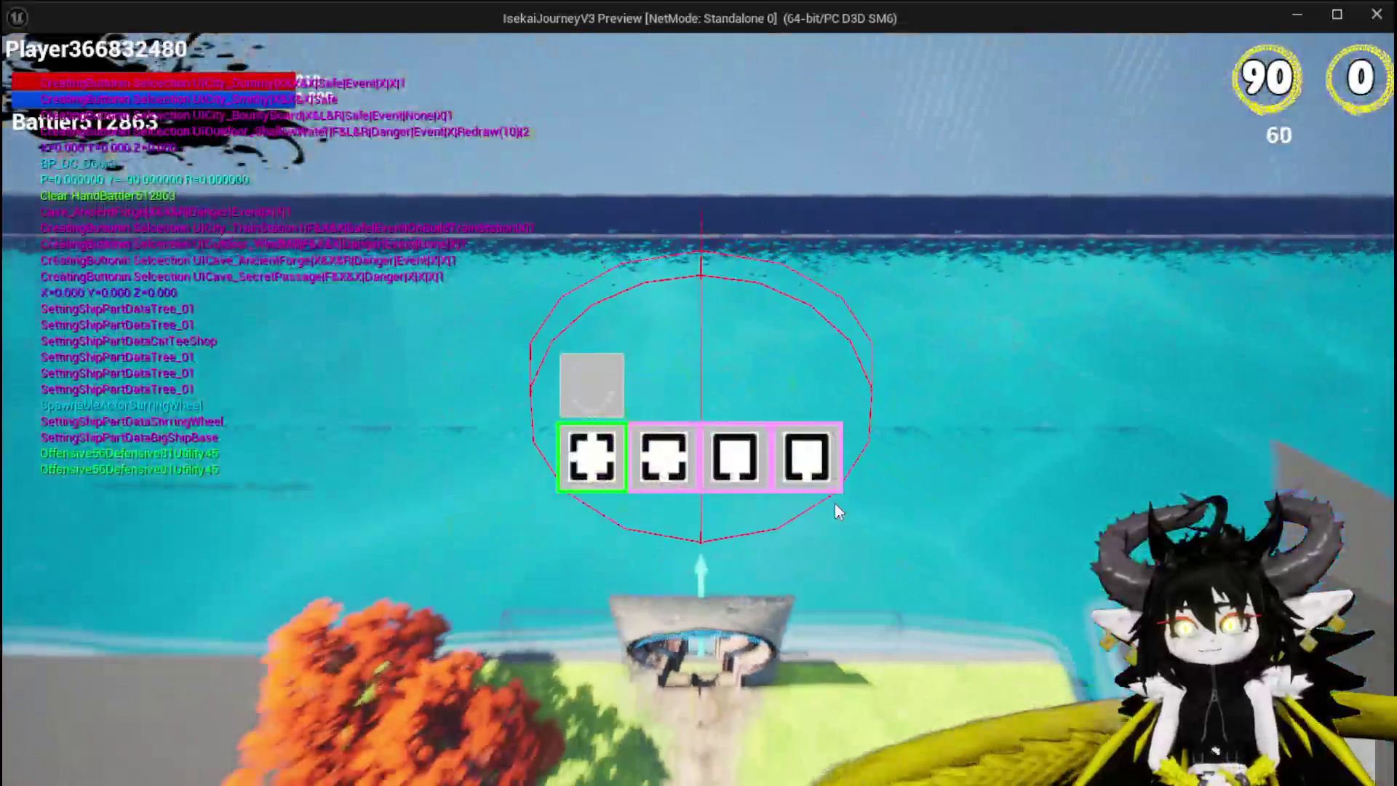
mouse_move(758, 465)
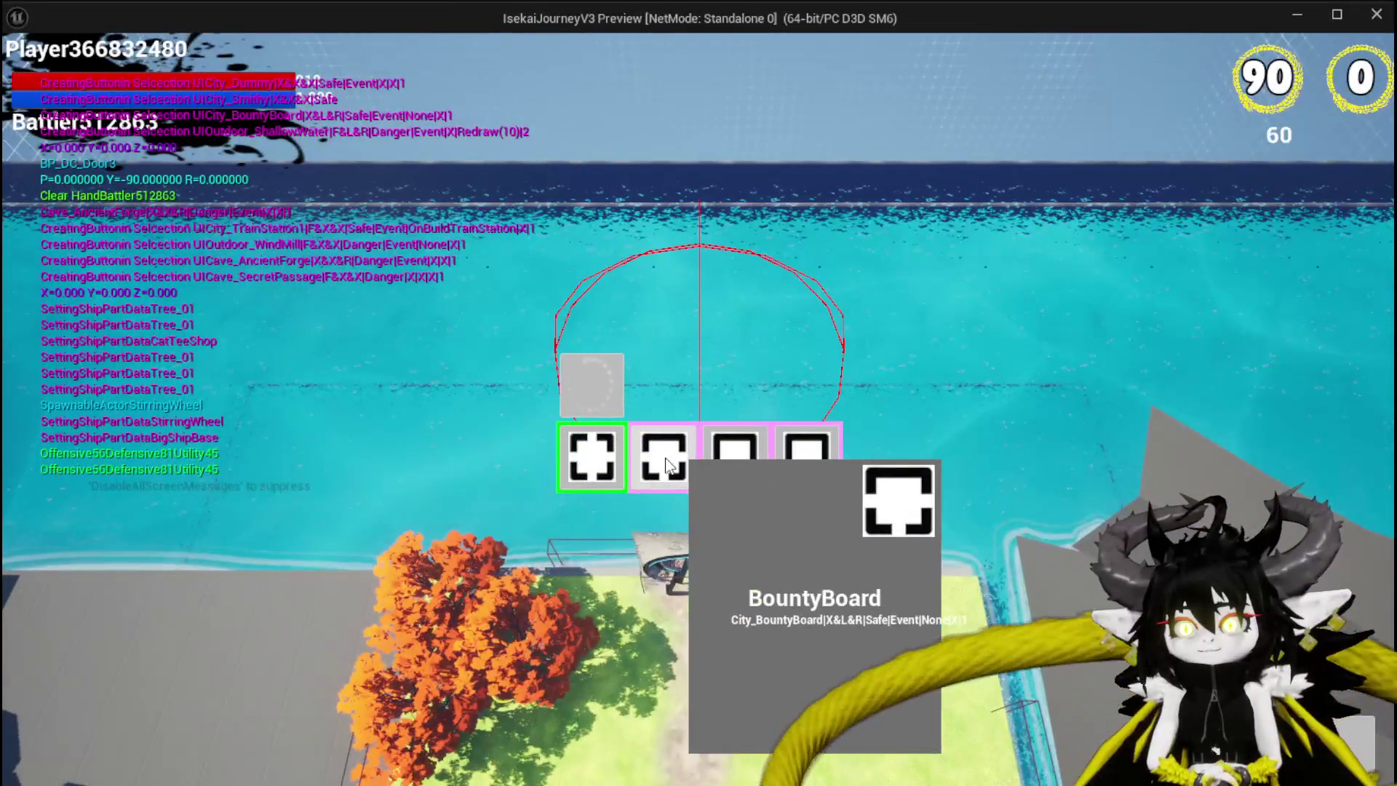
click(673, 451)
Run through the stone corridors, jumping along the way, and build two more rooms
key(w)
key(w)
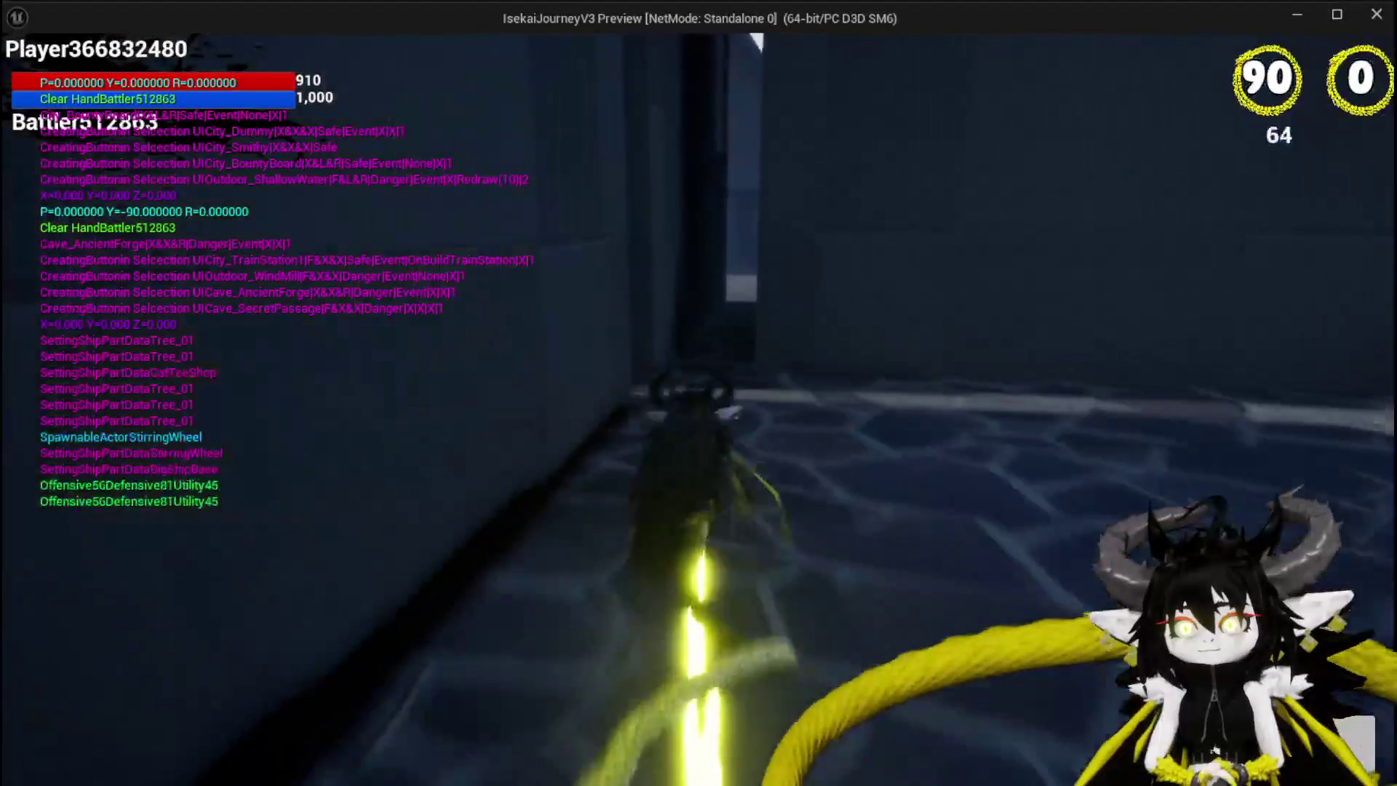
key(w)
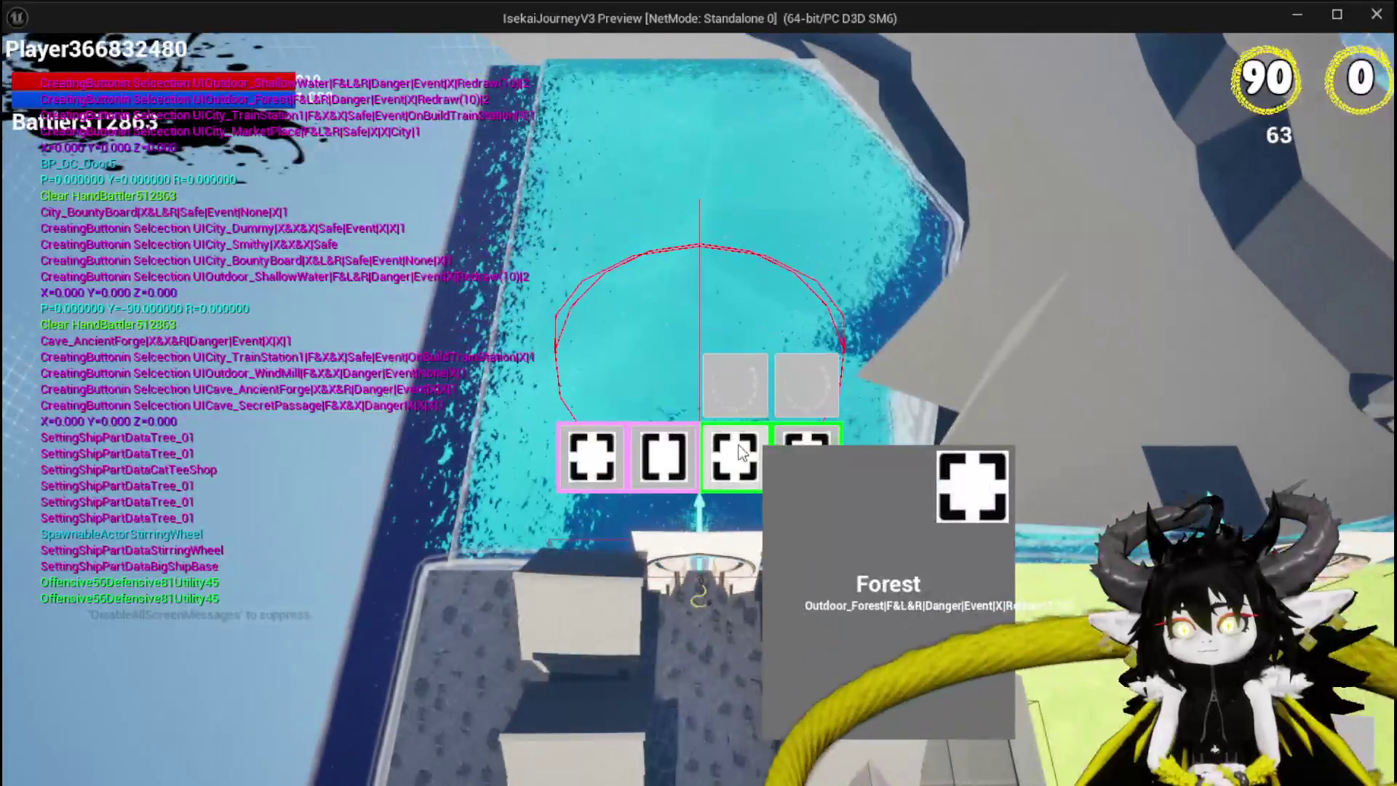
click(681, 443)
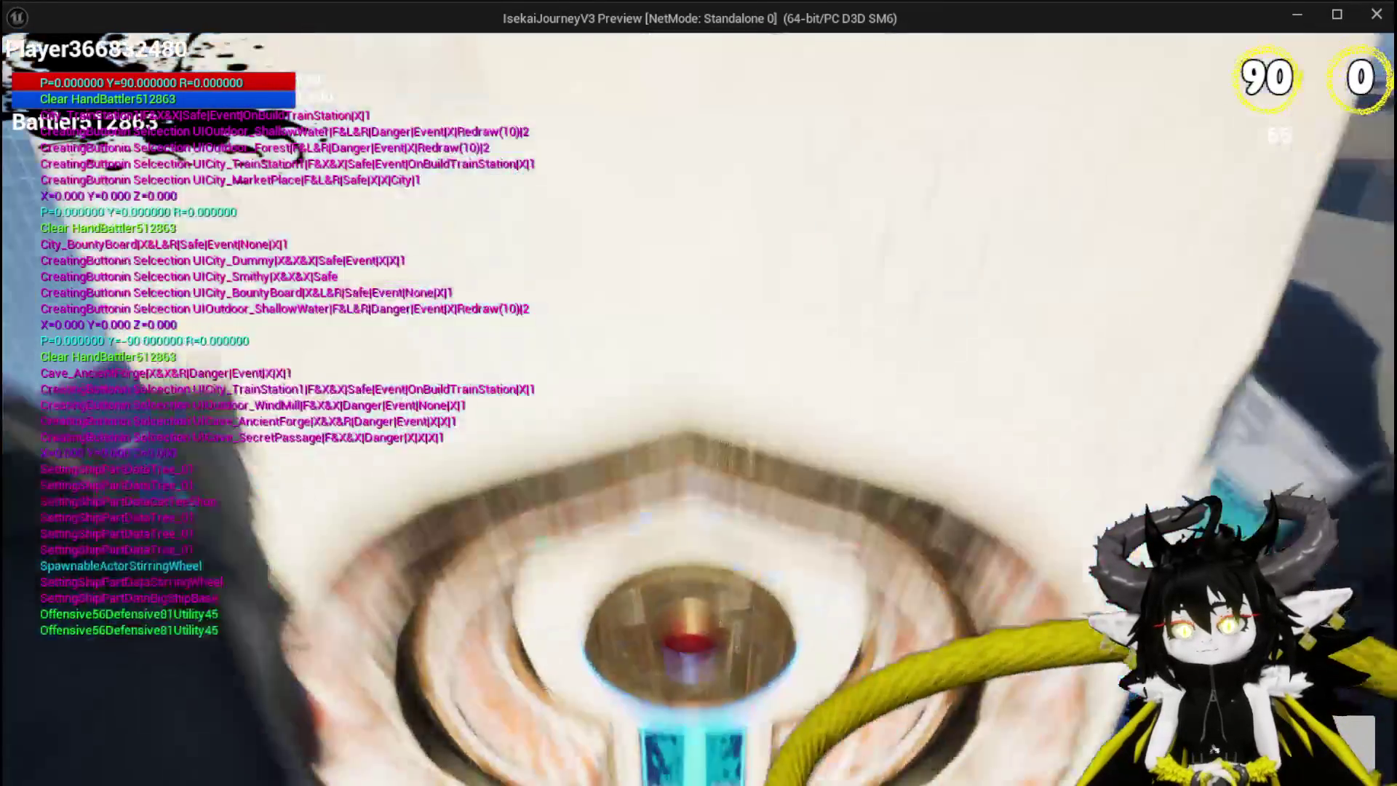
key(w)
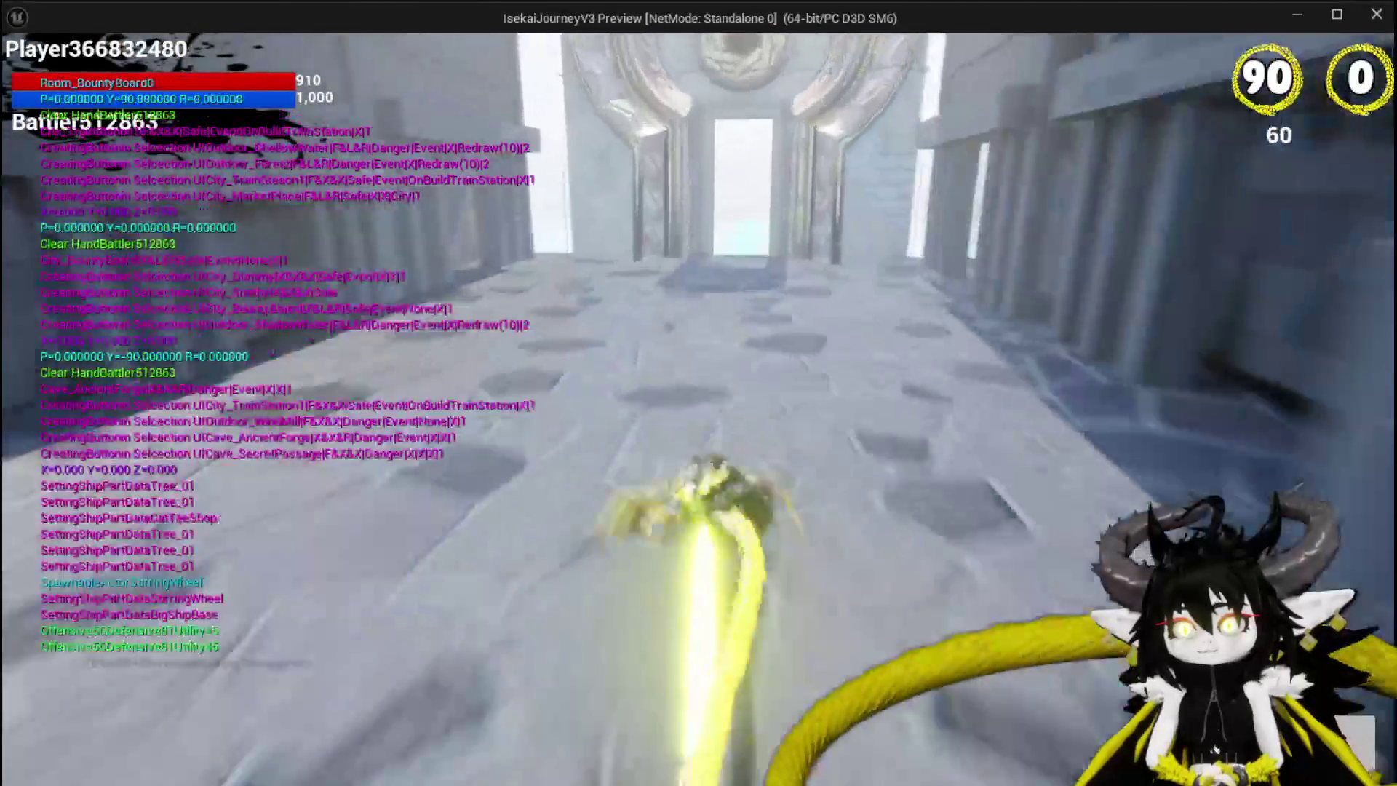
key(space)
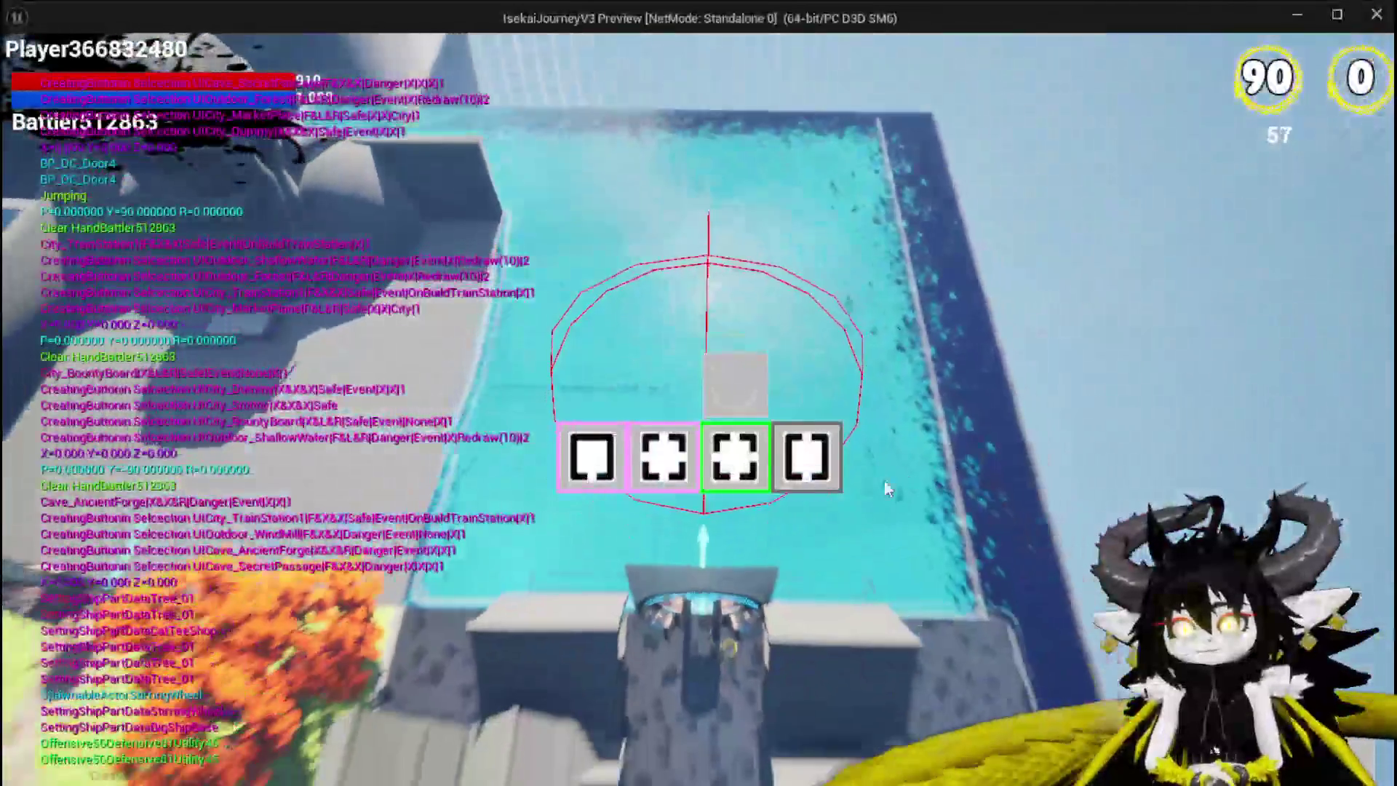
mouse_move(711, 477)
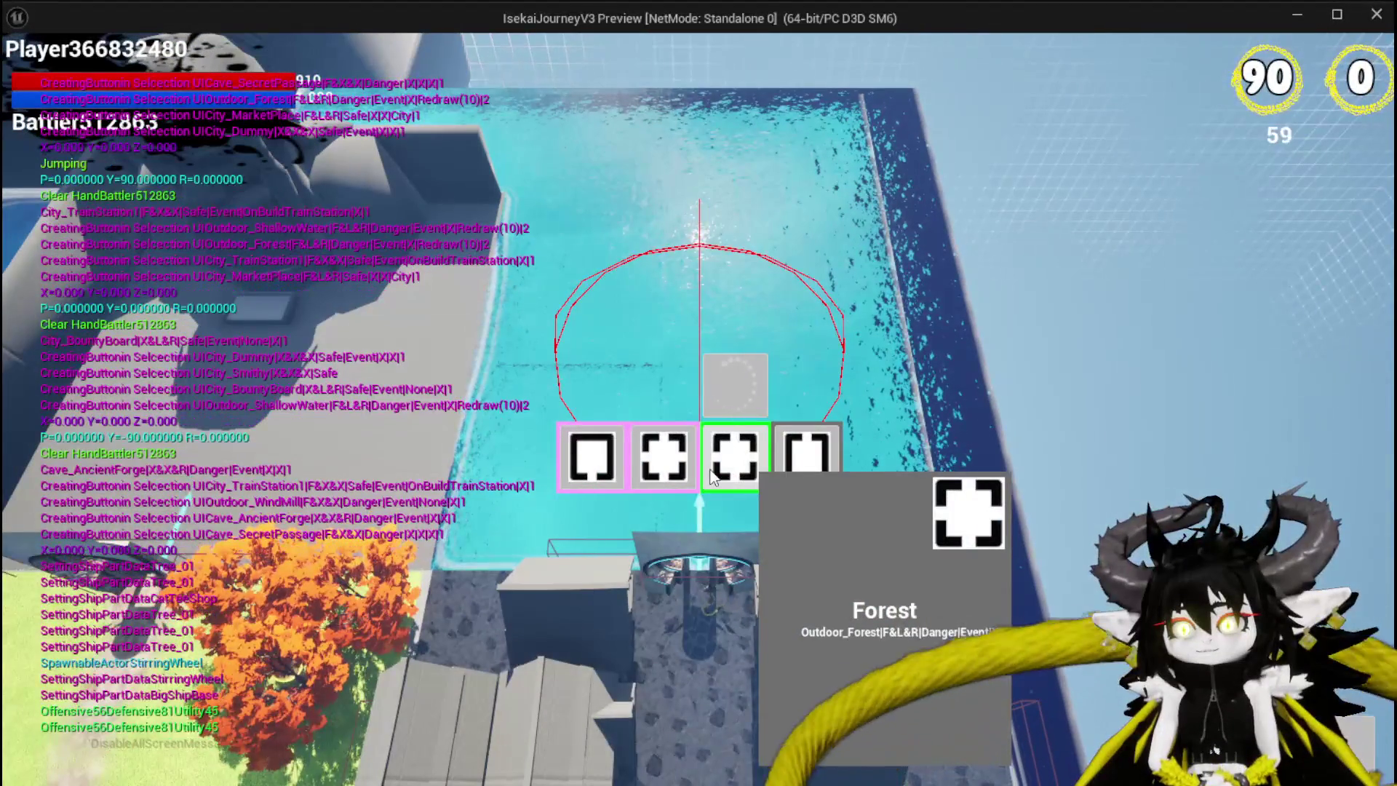
click(653, 473)
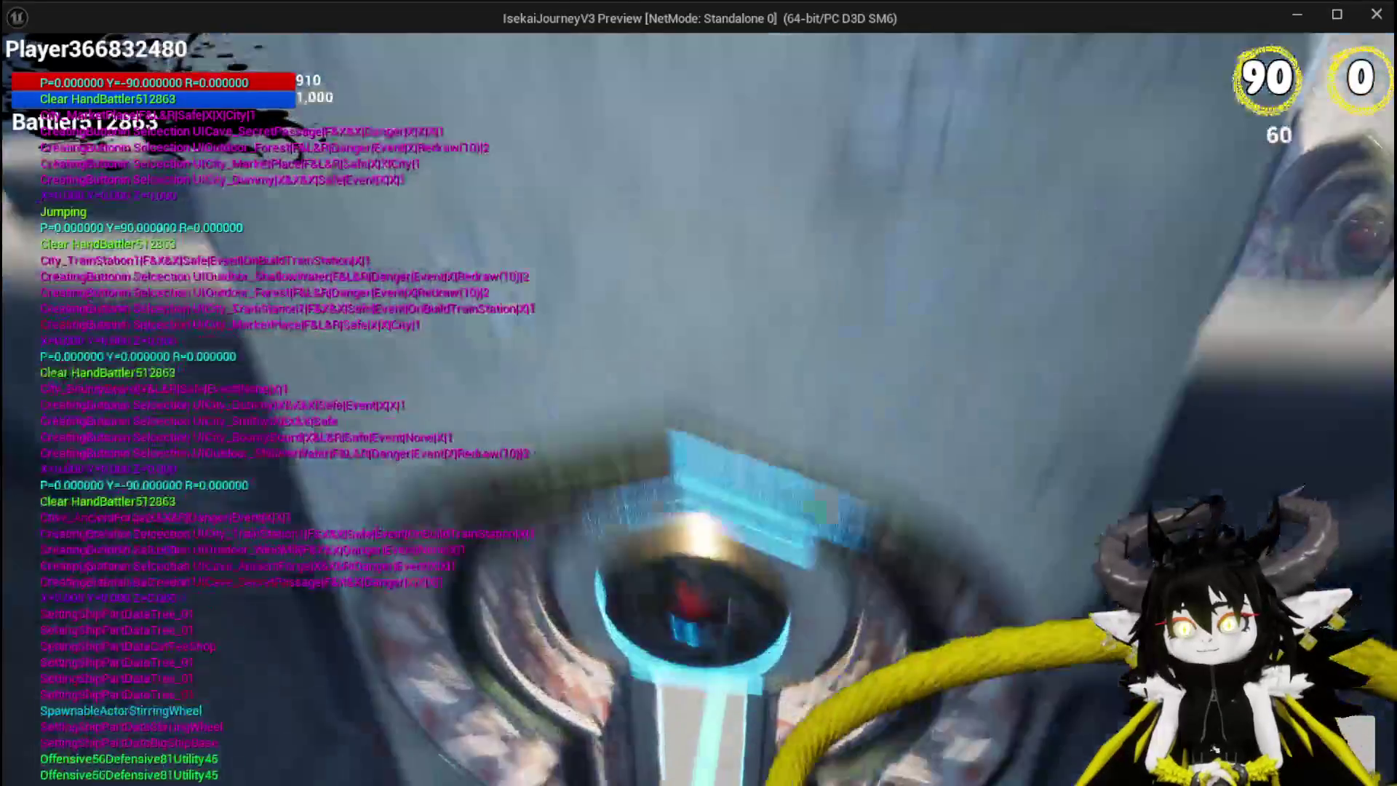
Build the secret passage room, walk through the cave, and stop the play session
key(w)
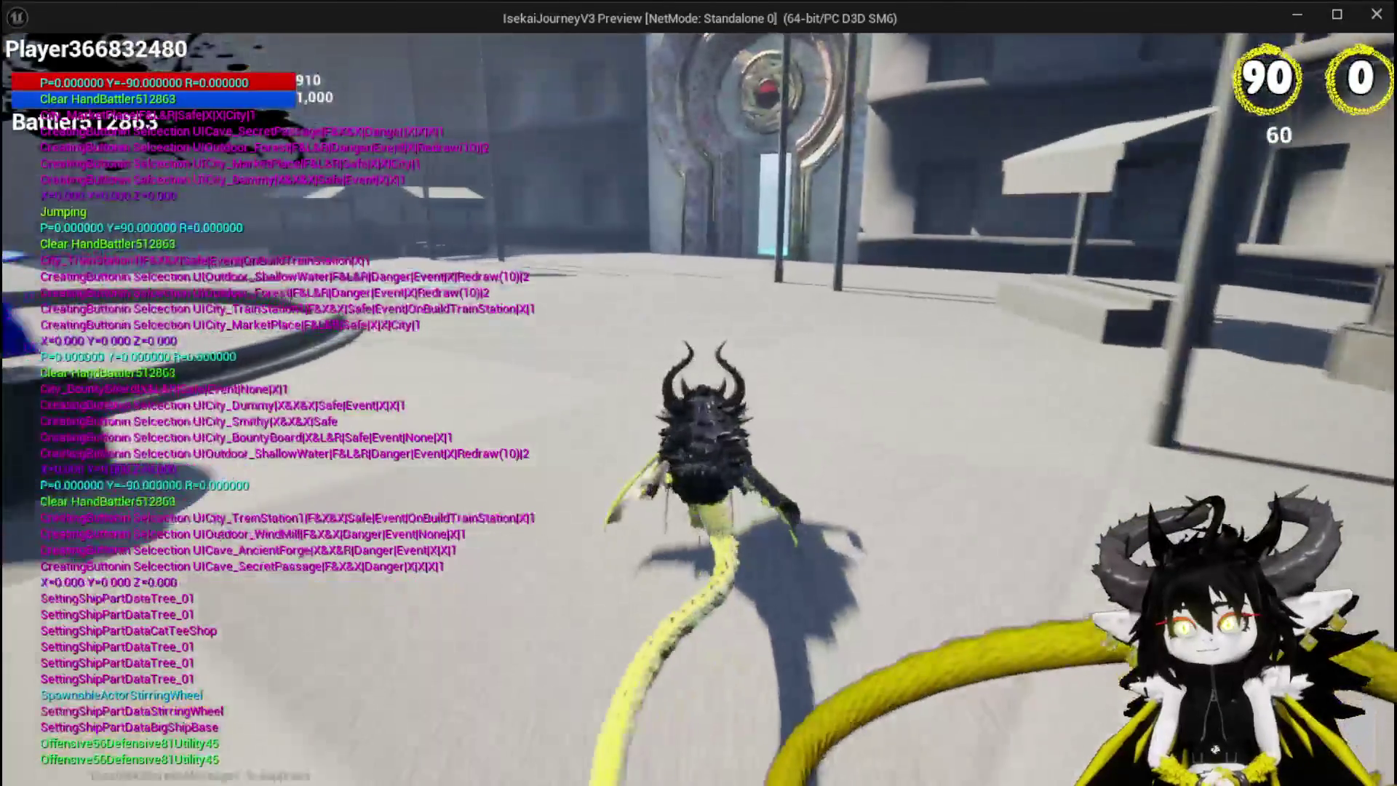
key(w)
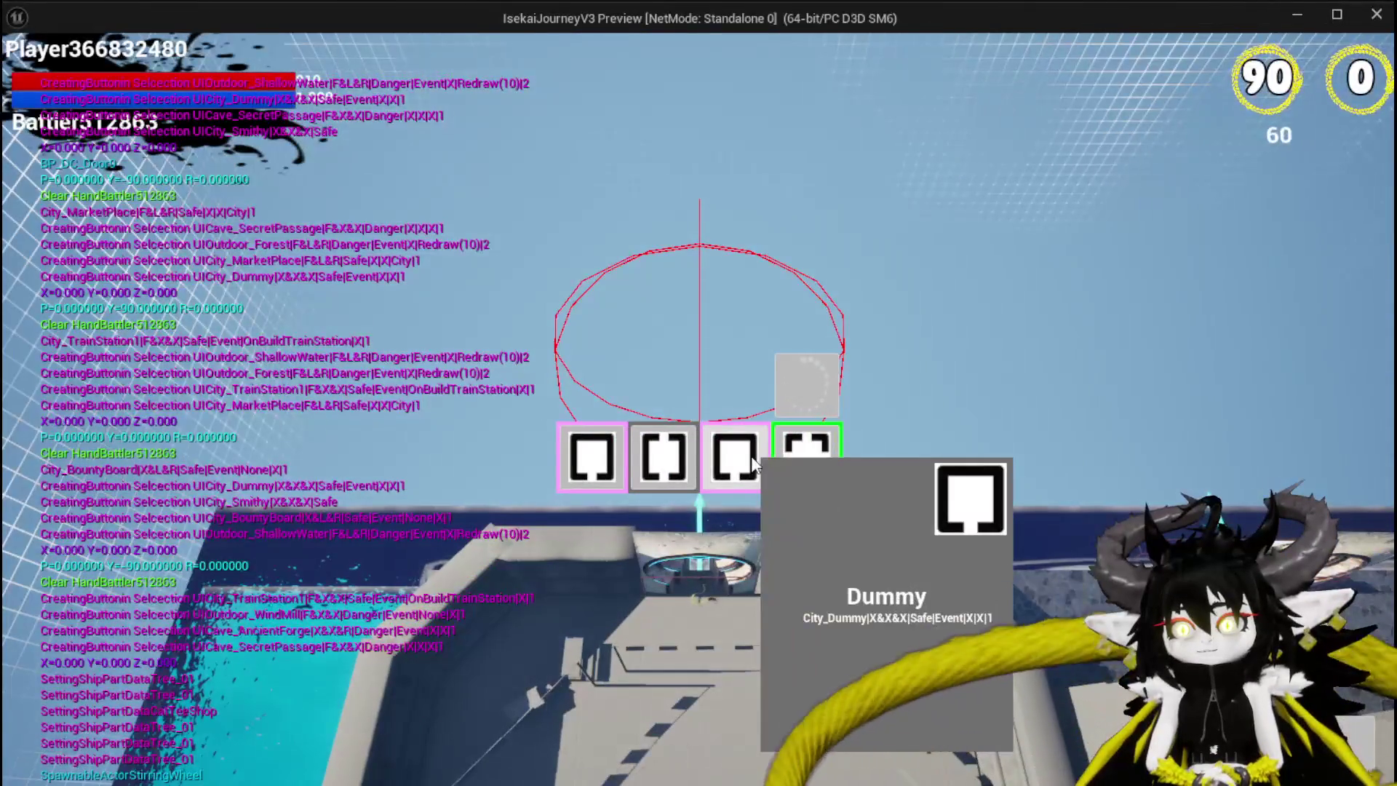
click(665, 455)
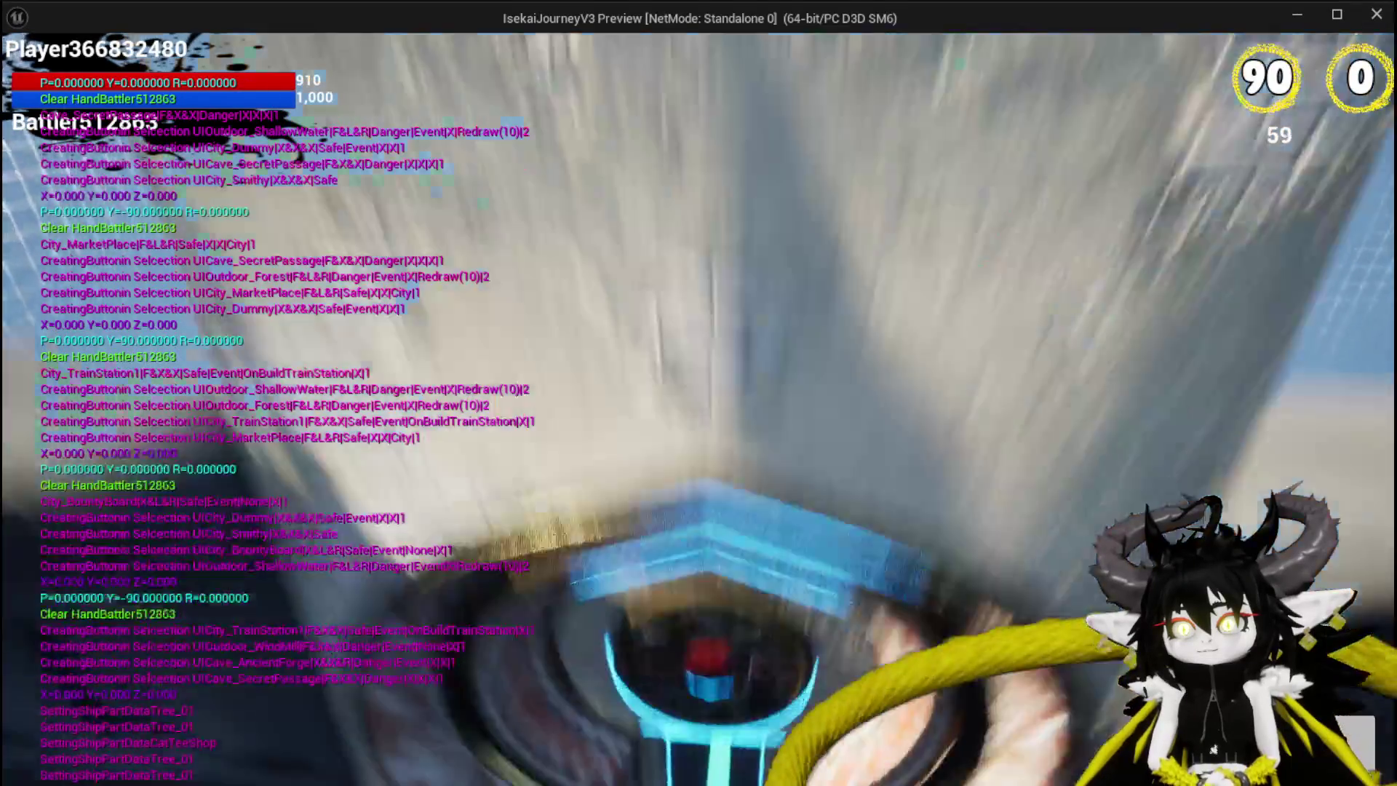
key(w)
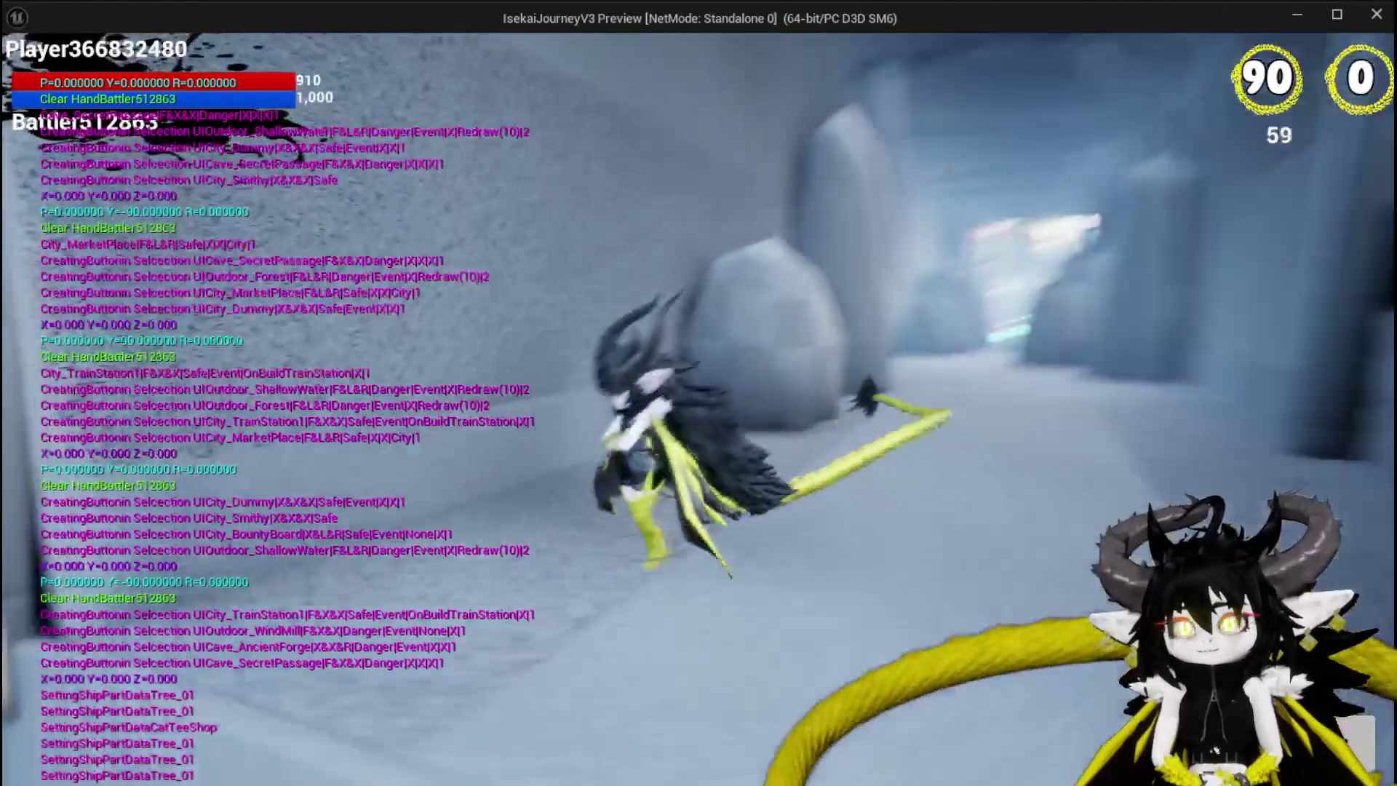
key(Escape)
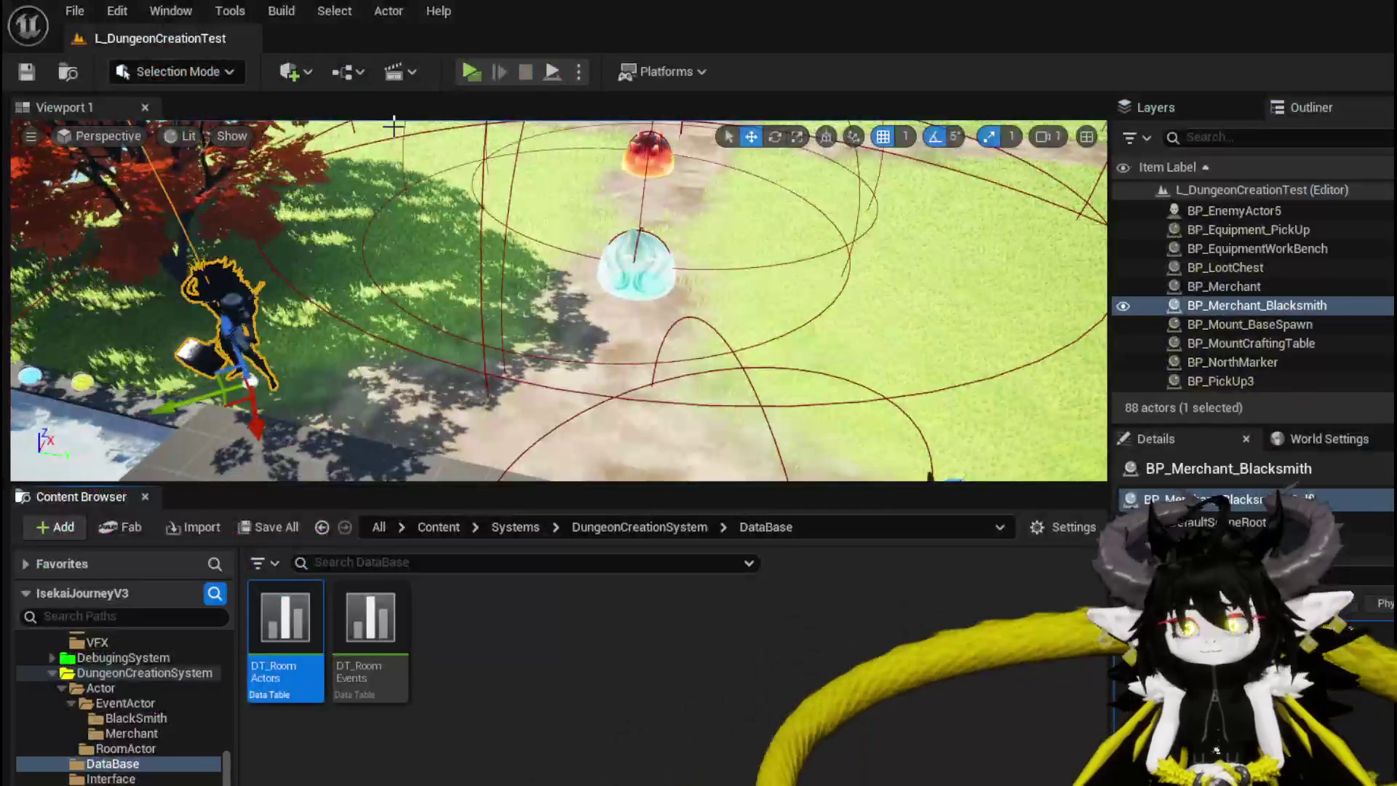
Save all assets, reopen DT_RoomActors and review Cave_AncientForge's BP_DwarvenForge setup
click(28, 72)
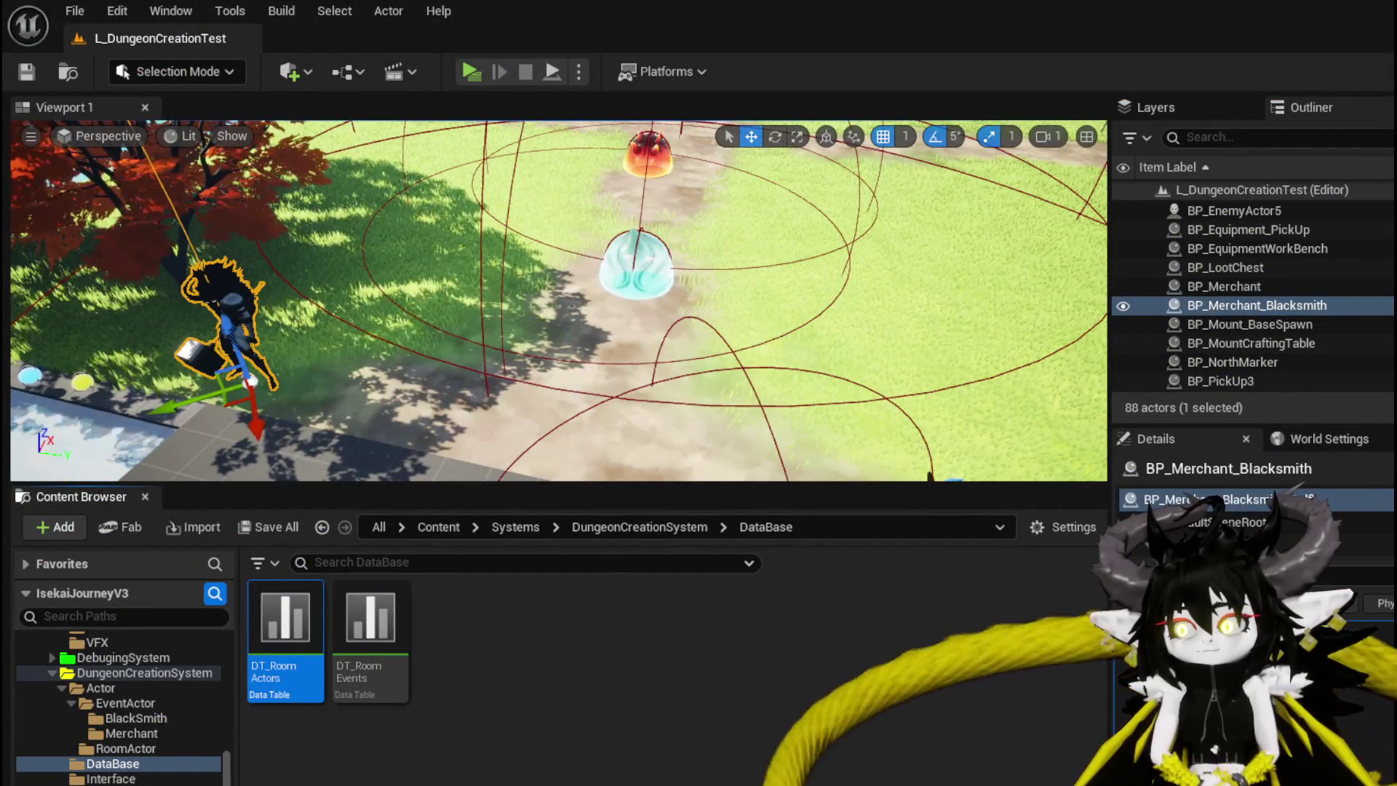
double_click(286, 626)
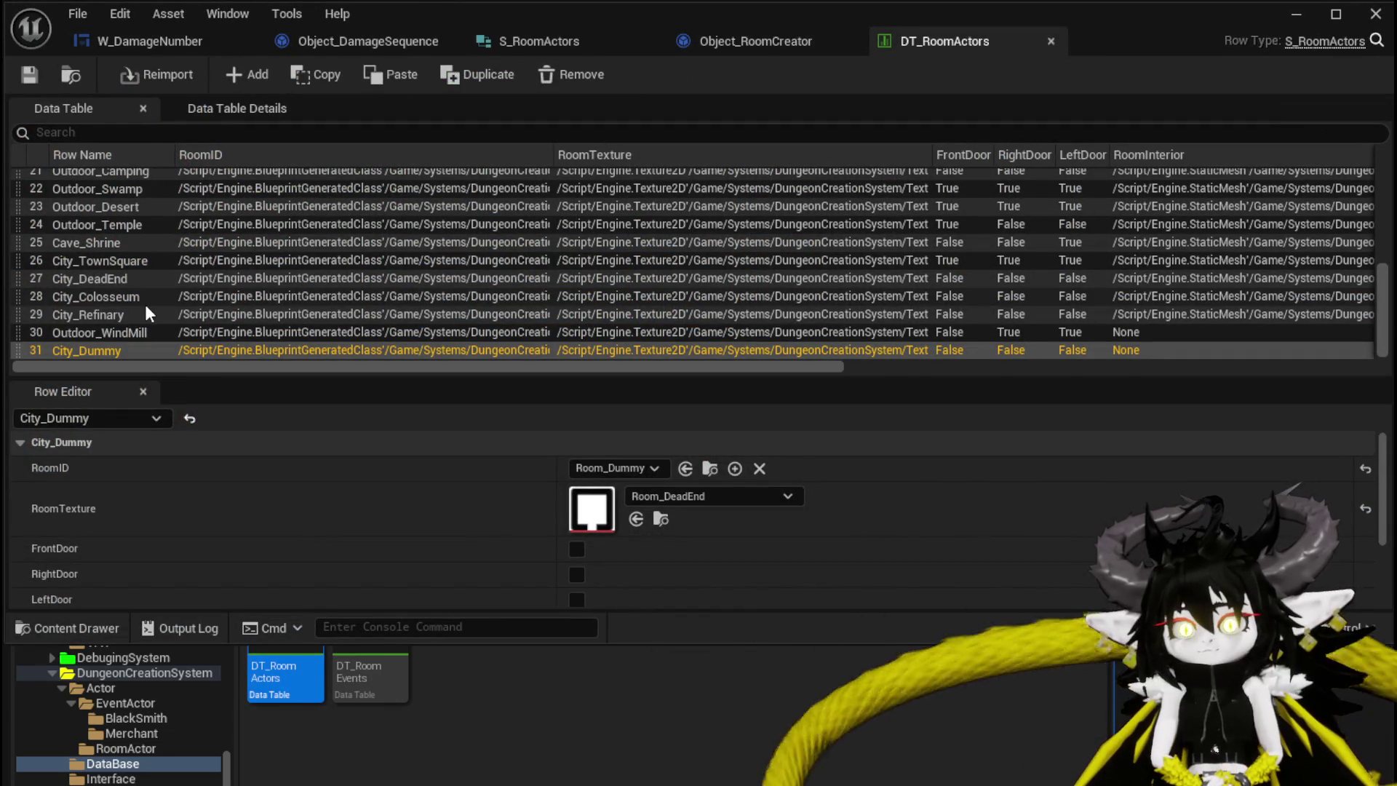
scroll(146, 304, up, 3)
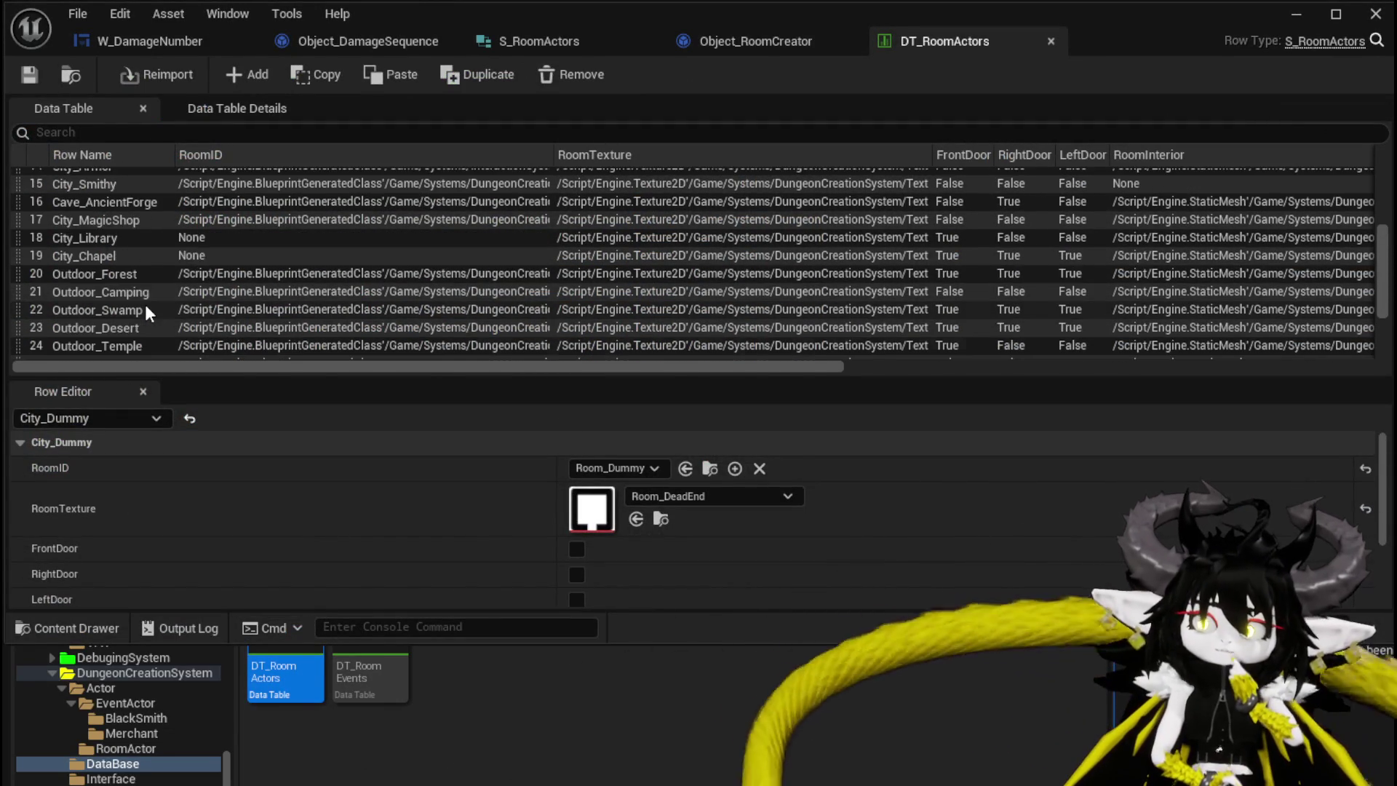
click(128, 264)
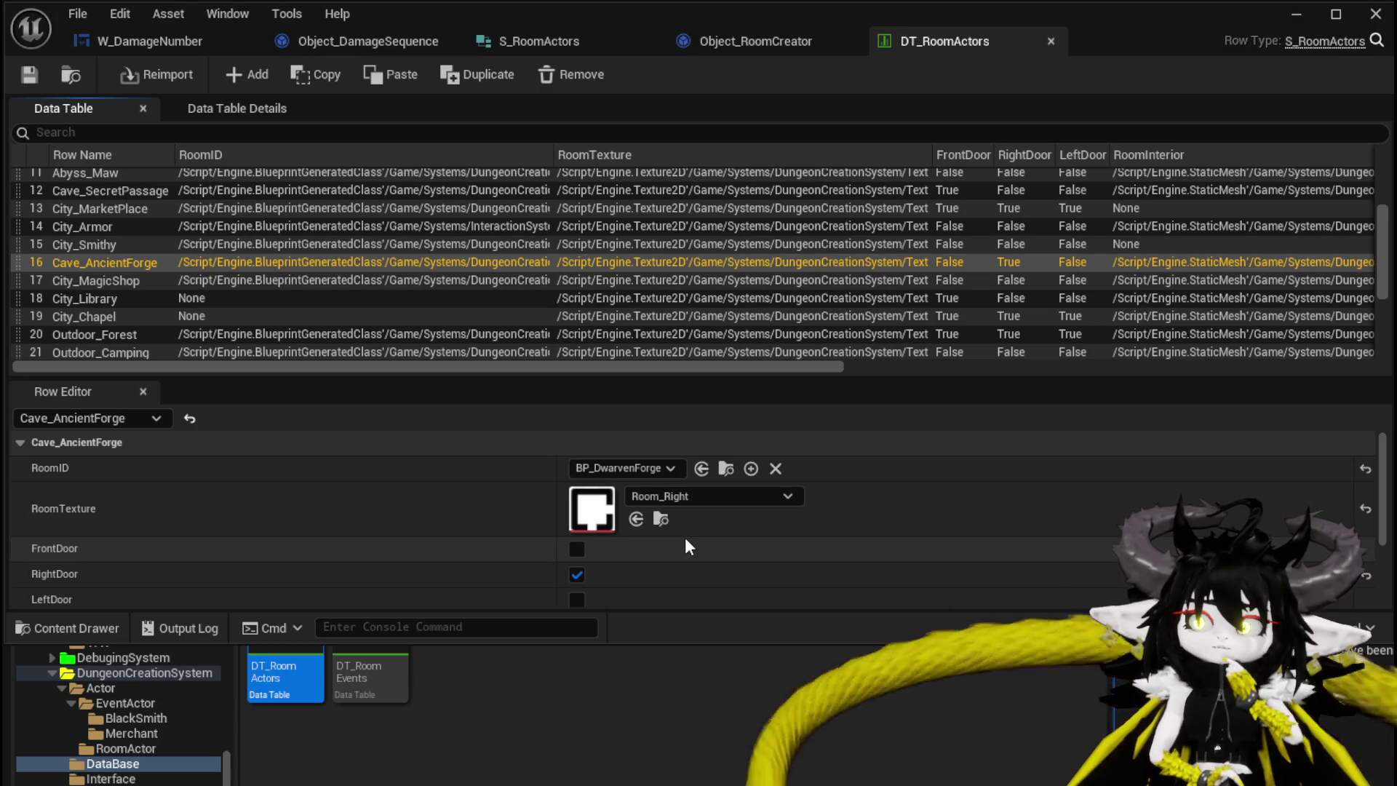
scroll(685, 540, down, 3)
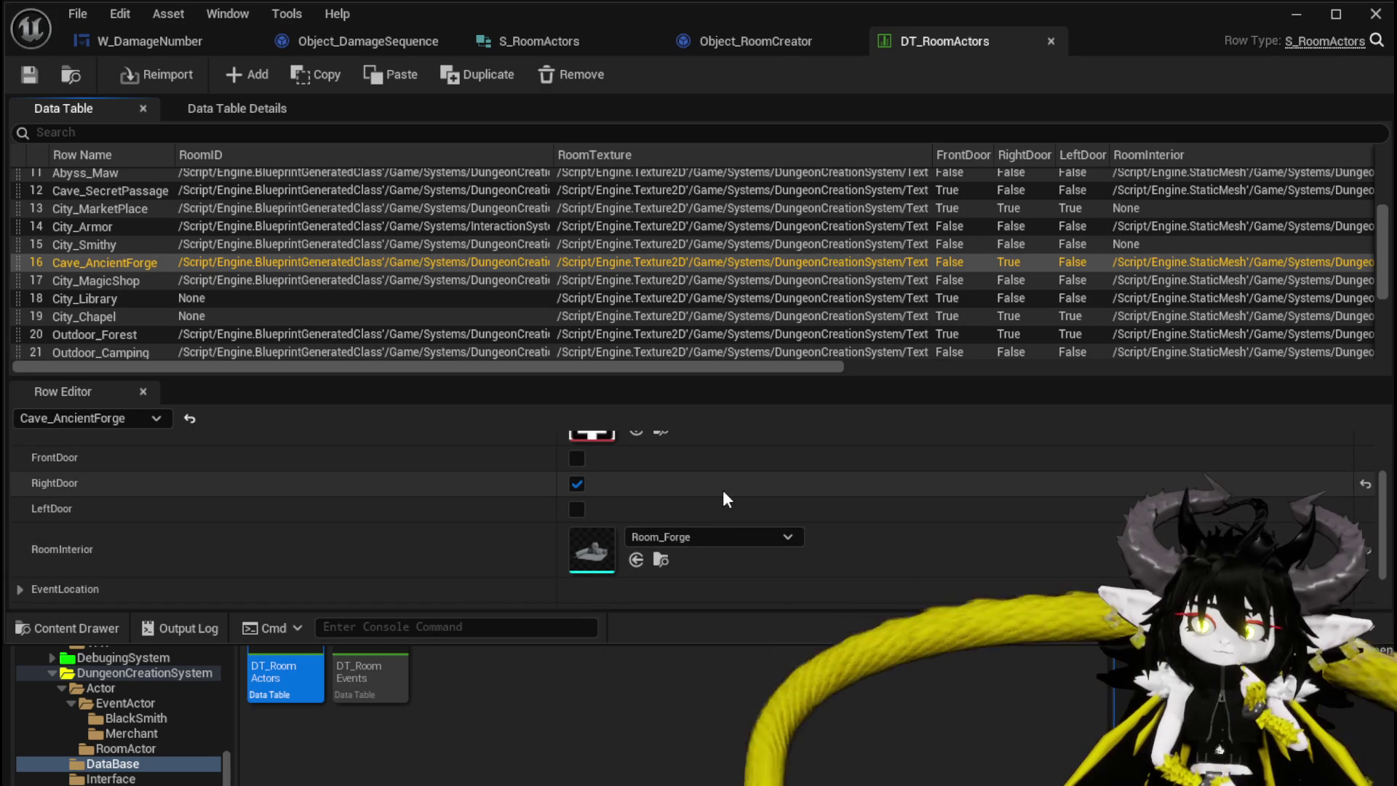
scroll(724, 493, down, 1)
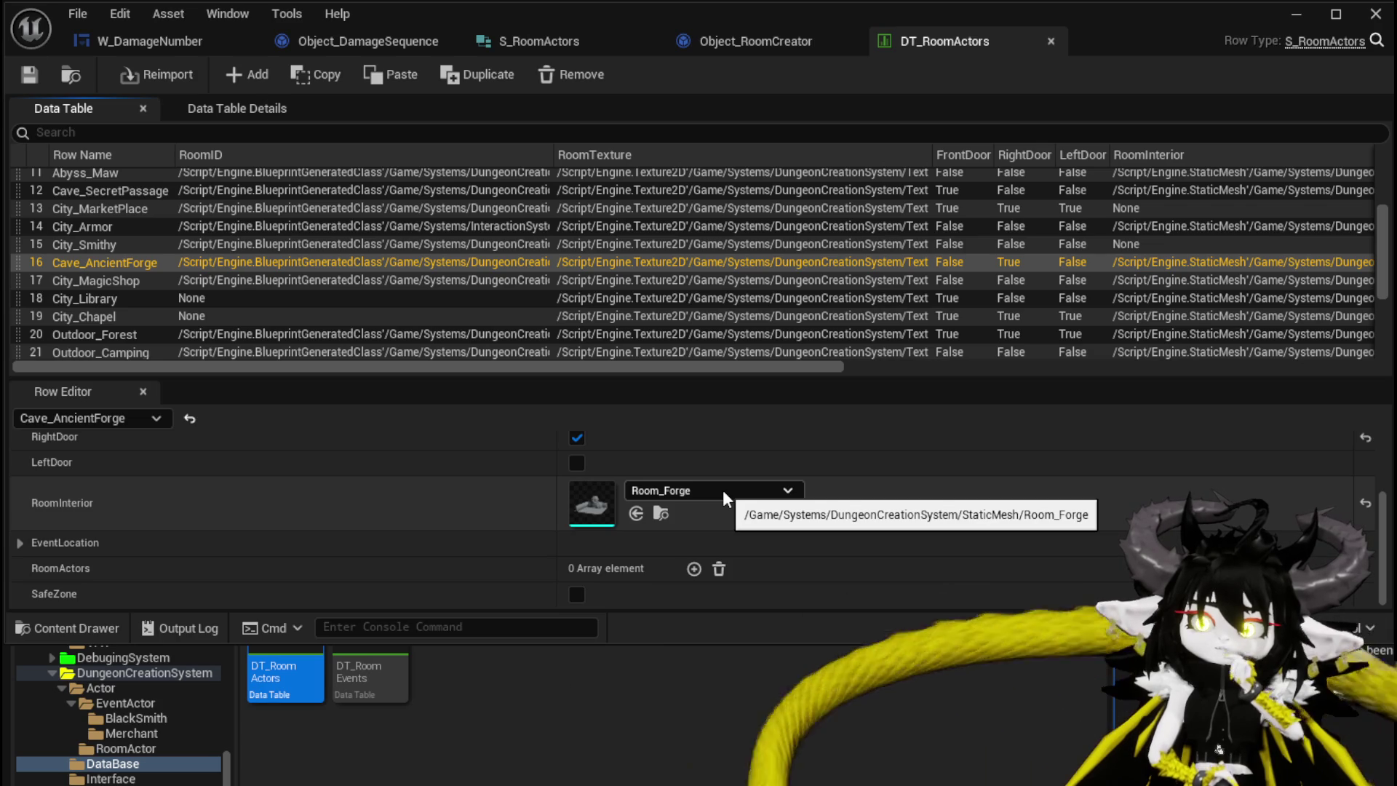
scroll(723, 491, up, 2)
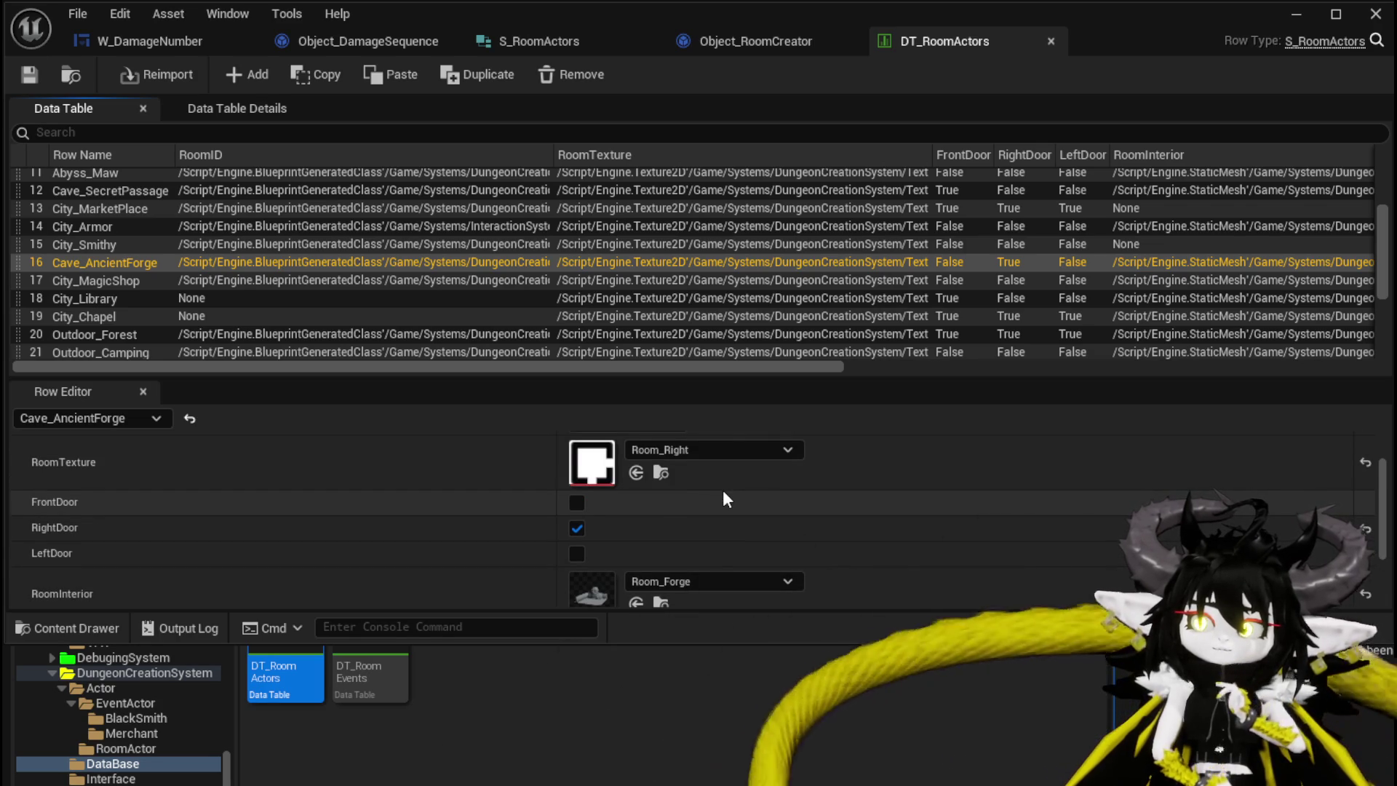
scroll(723, 493, up, 2)
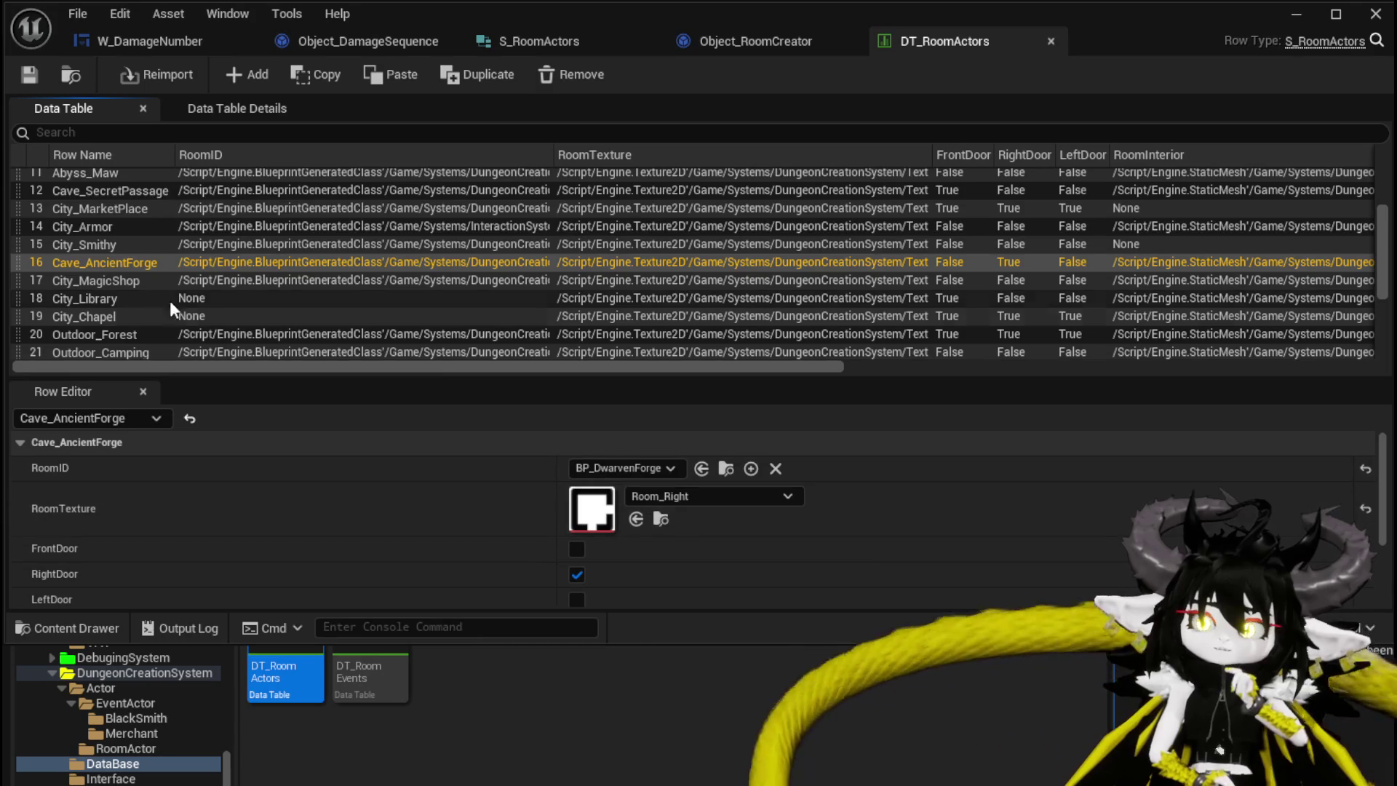
scroll(116, 255, up, 2)
Review the Cave_SecretPassage row, which uses BPP_Cave_SecretTunnel
click(115, 222)
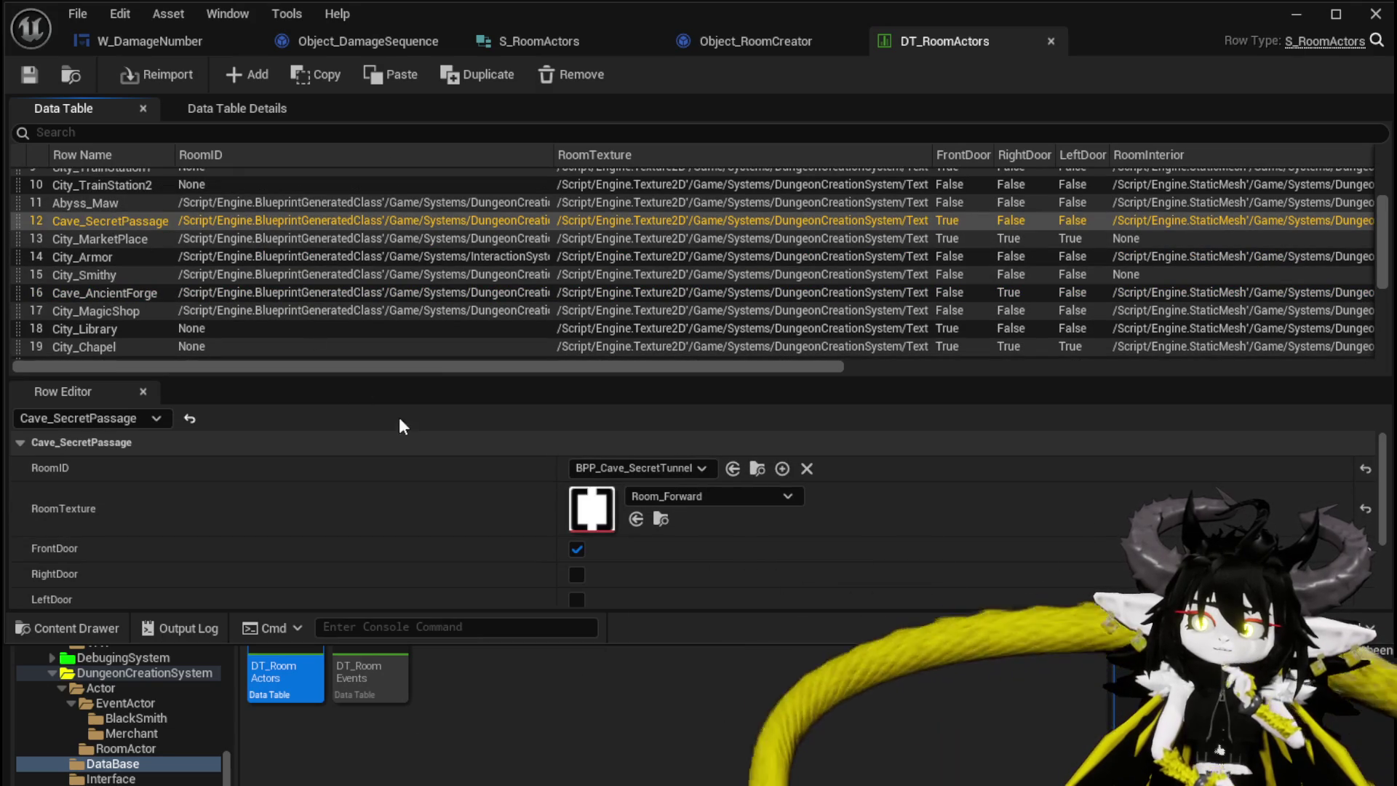
scroll(359, 492, down, 3)
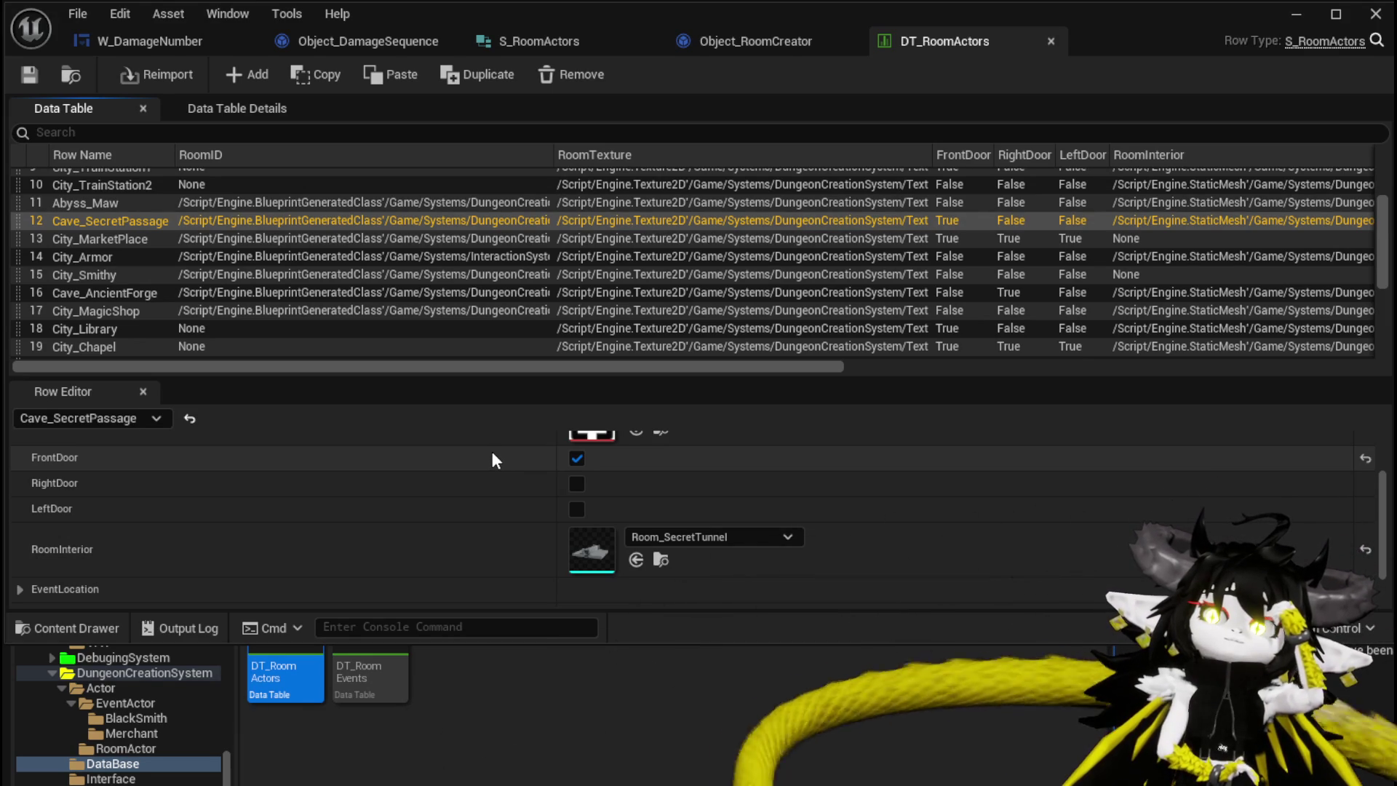
scroll(492, 459, up, 3)
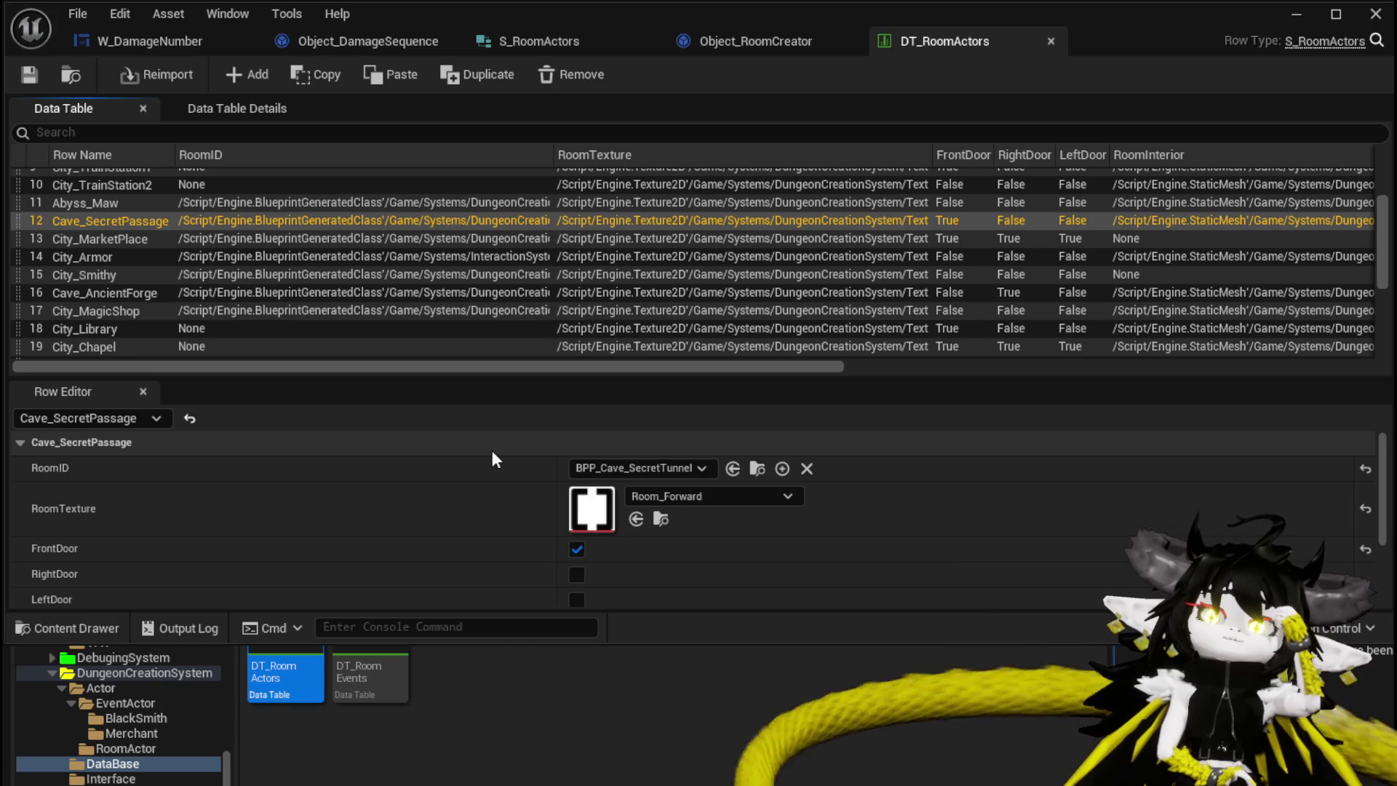
scroll(185, 235, up, 3)
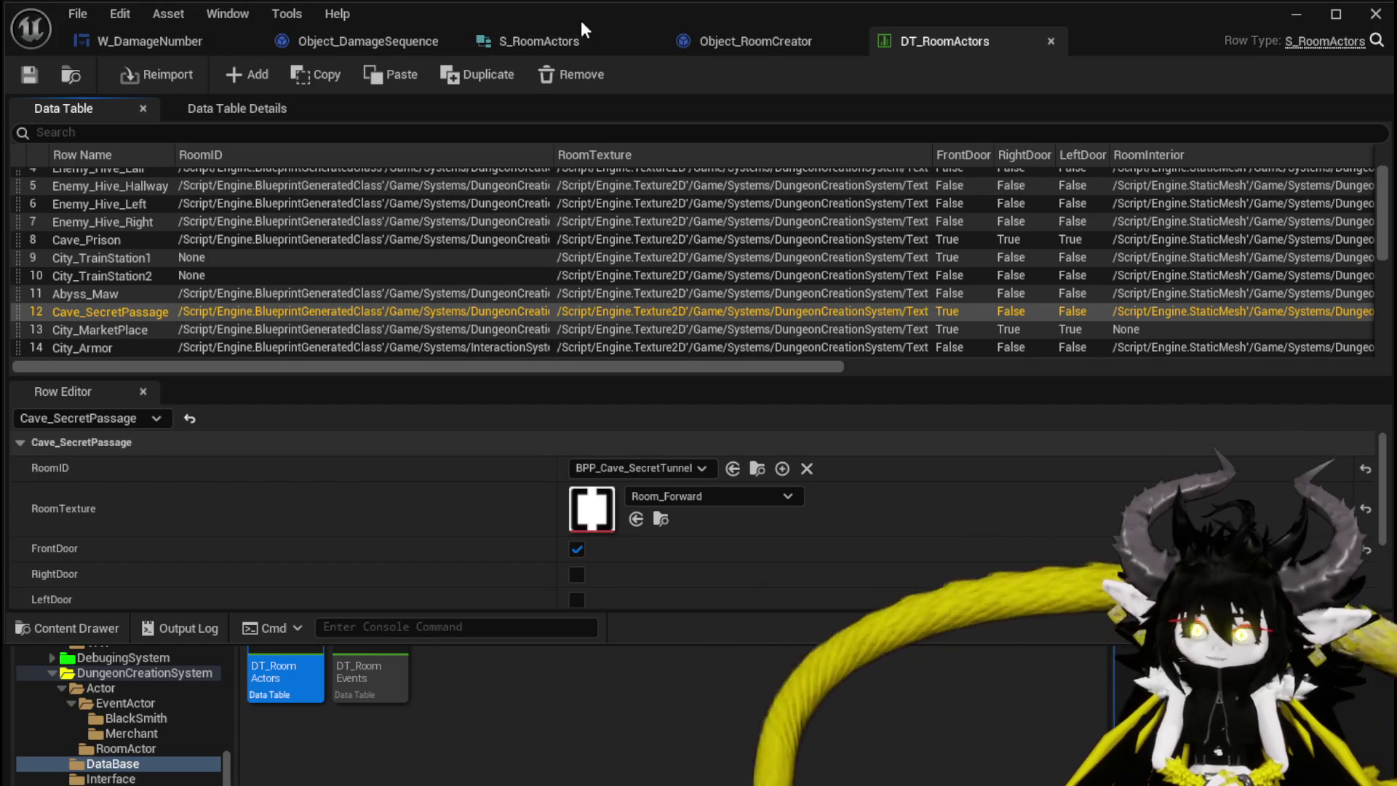
Close the S_RoomActors structure and return to the Object_RoomCreator blueprint
click(588, 34)
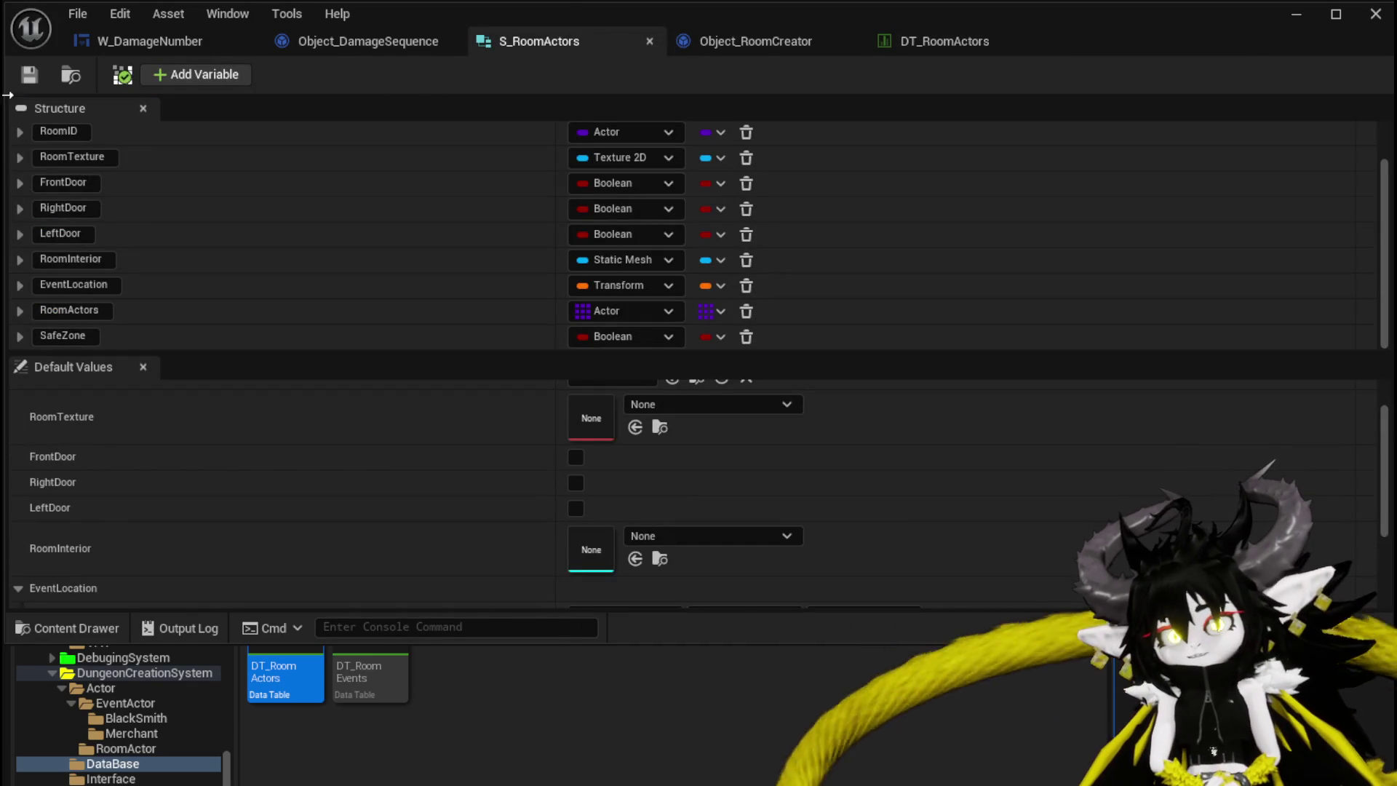
click(651, 41)
click(560, 45)
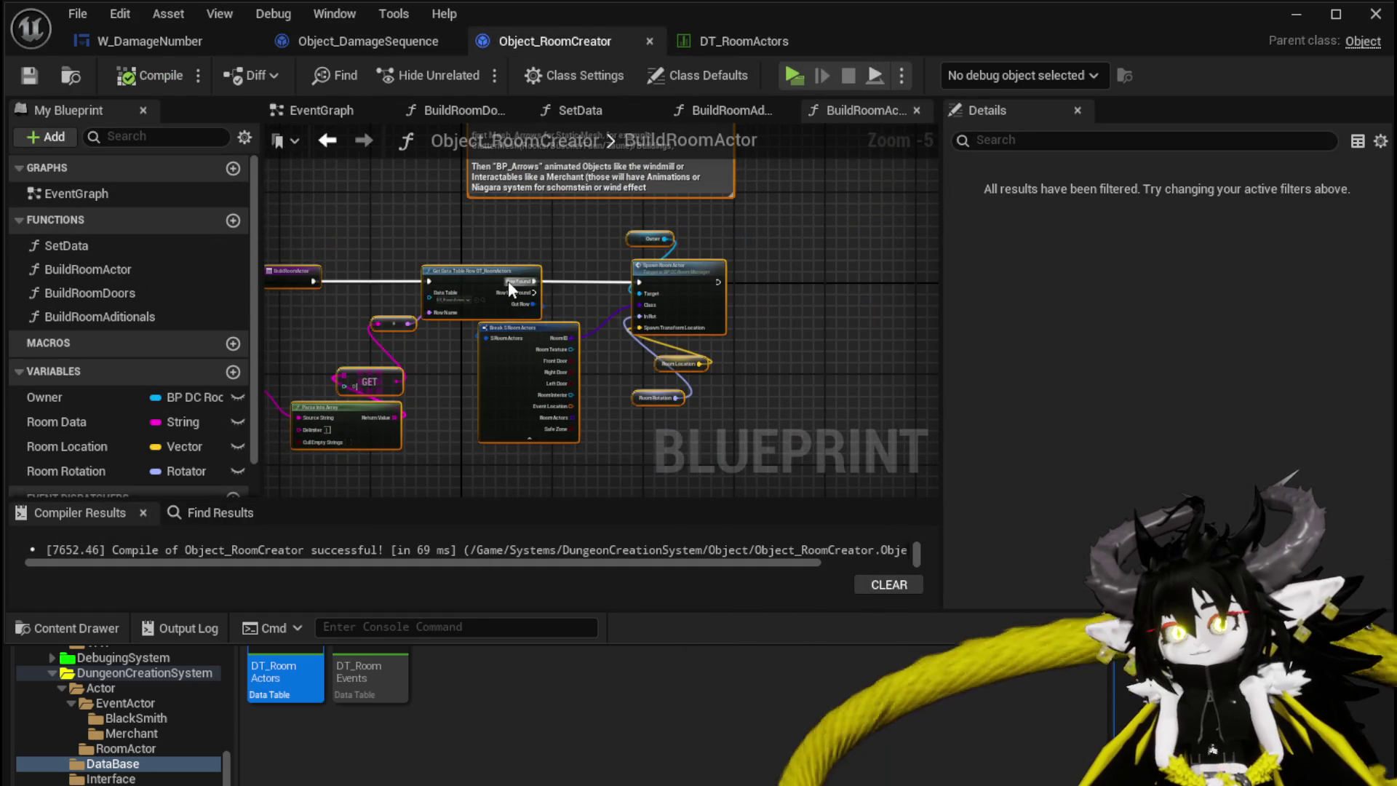
Inspect BuildRoomDoors' Branch, Spawn Door and Get Data Table Row nodes
double_click(168, 294)
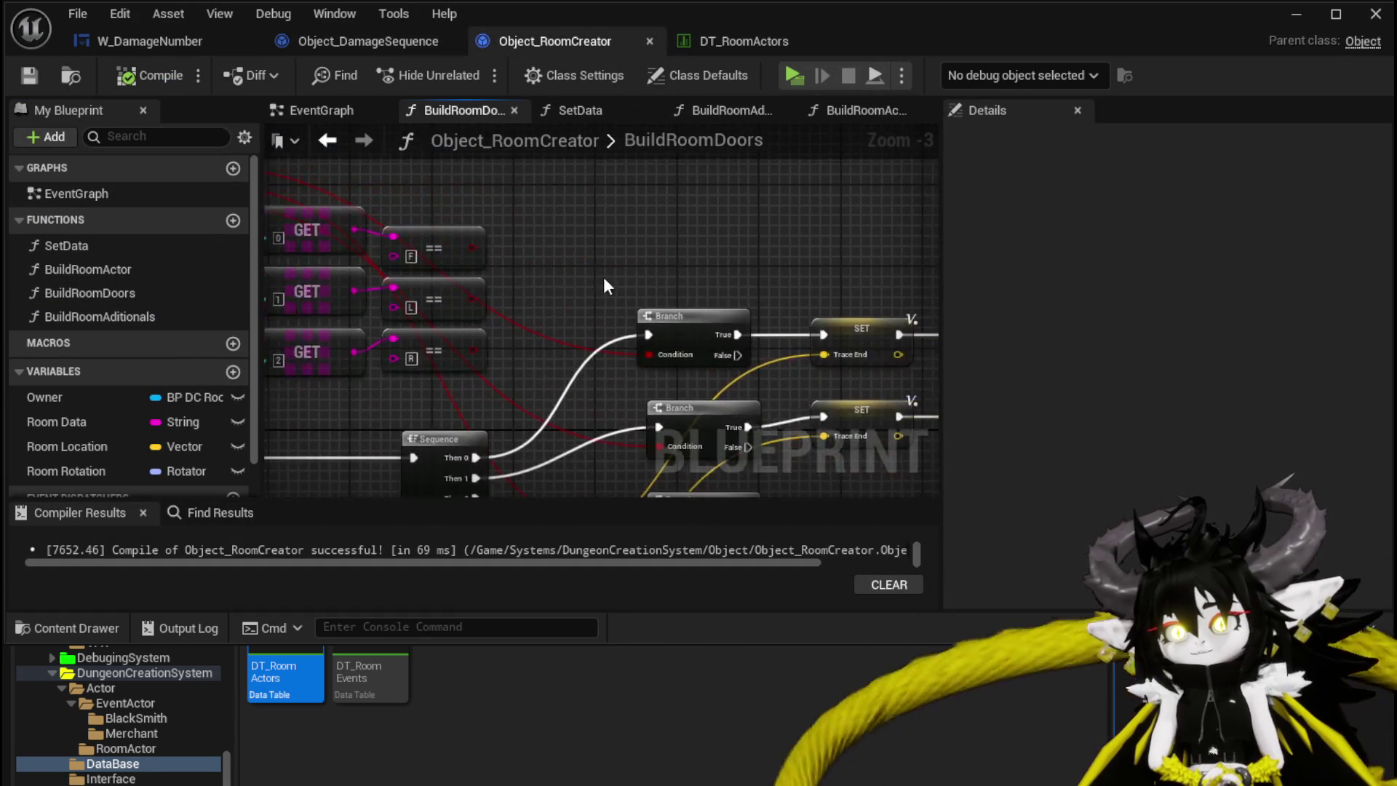
drag(604, 276, 359, 212)
drag(699, 256, 330, 236)
mouse_move(597, 402)
mouse_down()
mouse_move(693, 320)
mouse_move(749, 303)
mouse_move(443, 317)
mouse_move(549, 167)
mouse_up()
scroll(550, 167, down, 1)
mouse_move(625, 338)
mouse_down()
mouse_move(412, 264)
mouse_move(569, 374)
mouse_up()
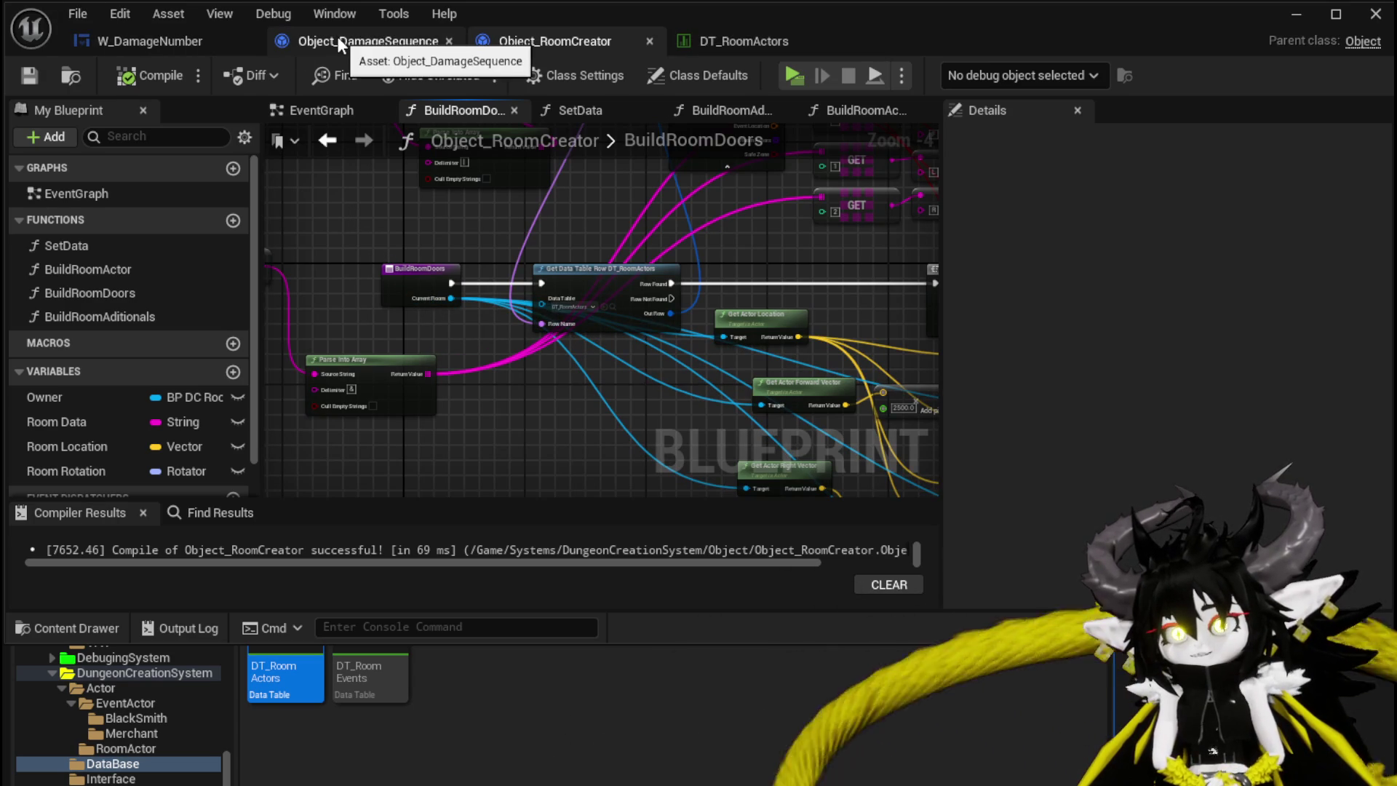
click(706, 41)
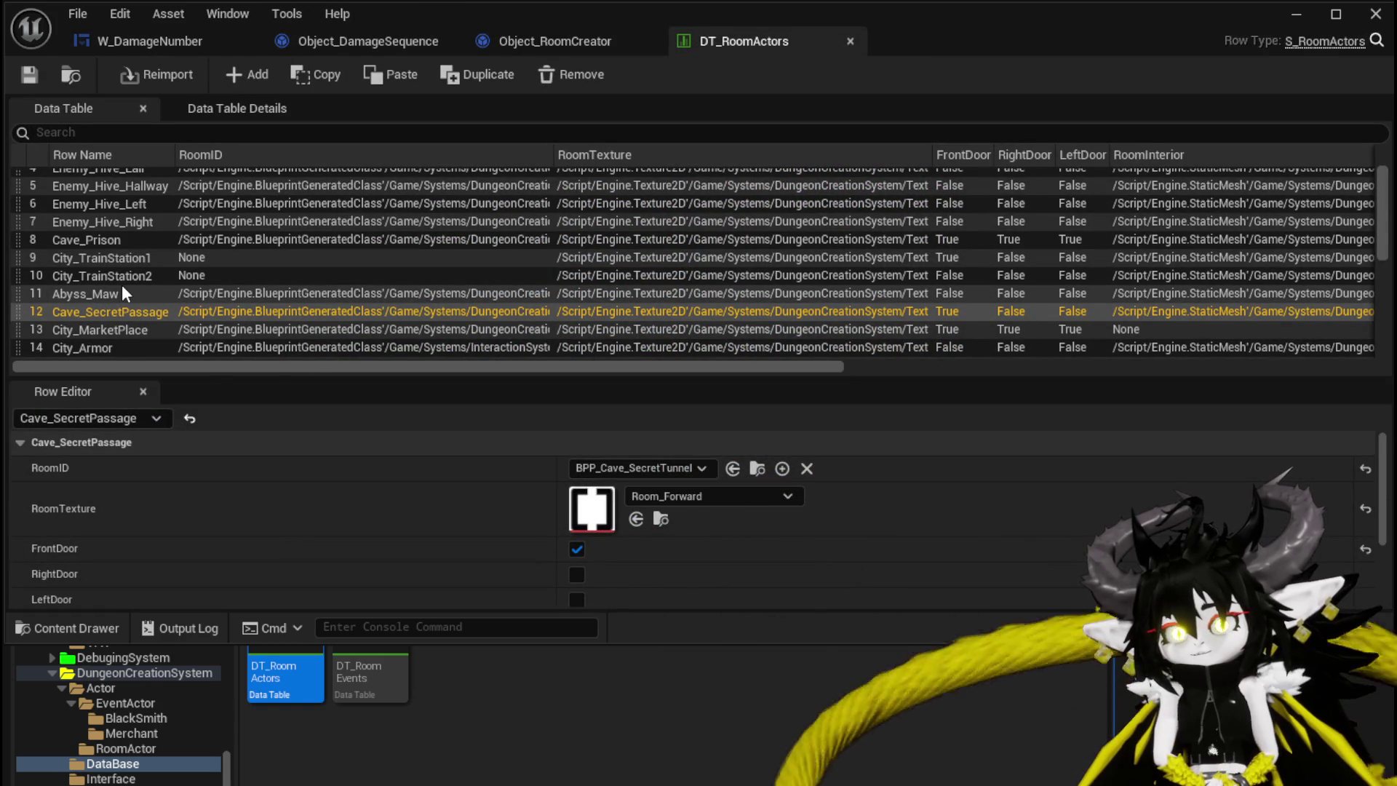
scroll(122, 290, down, 3)
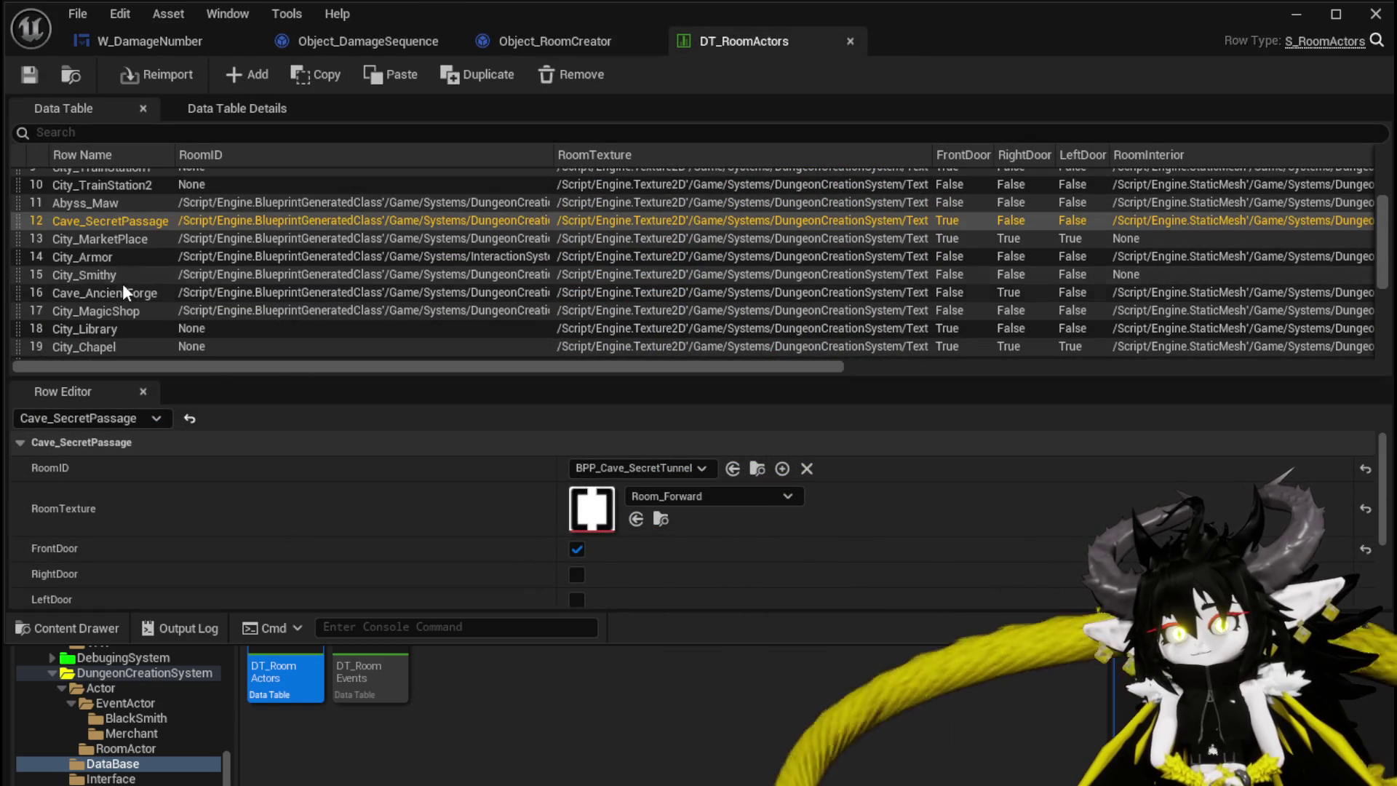
click(113, 274)
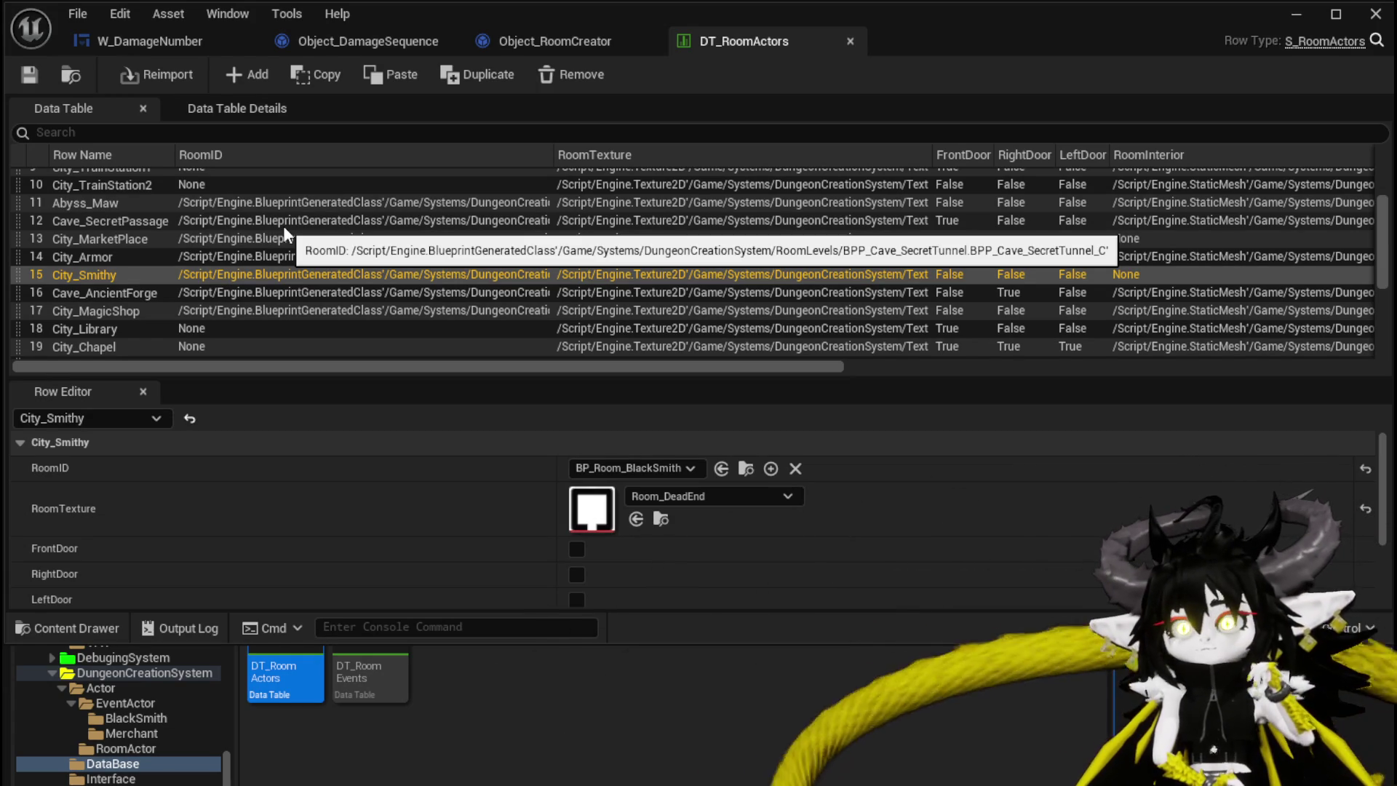
scroll(214, 256, up, 3)
scroll(213, 255, up, 2)
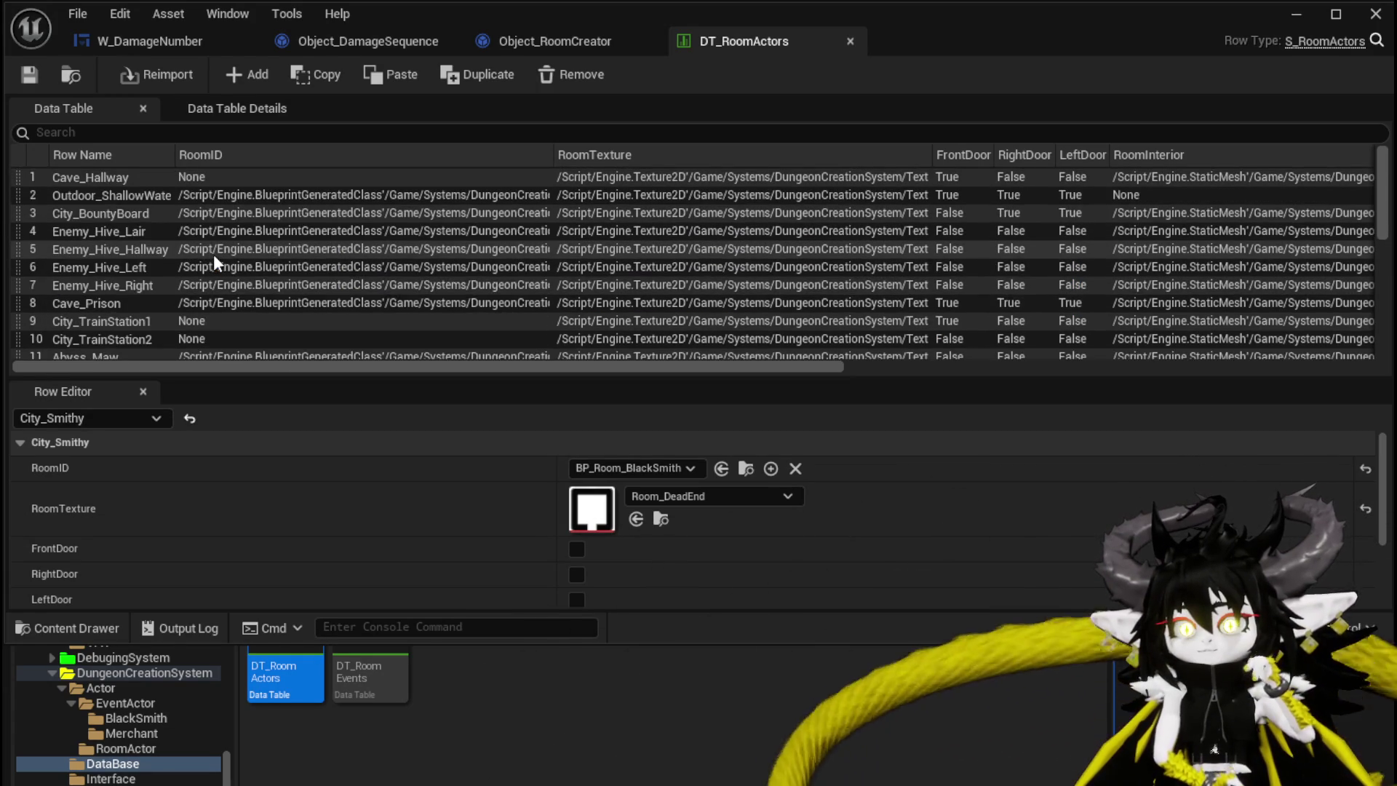
click(89, 176)
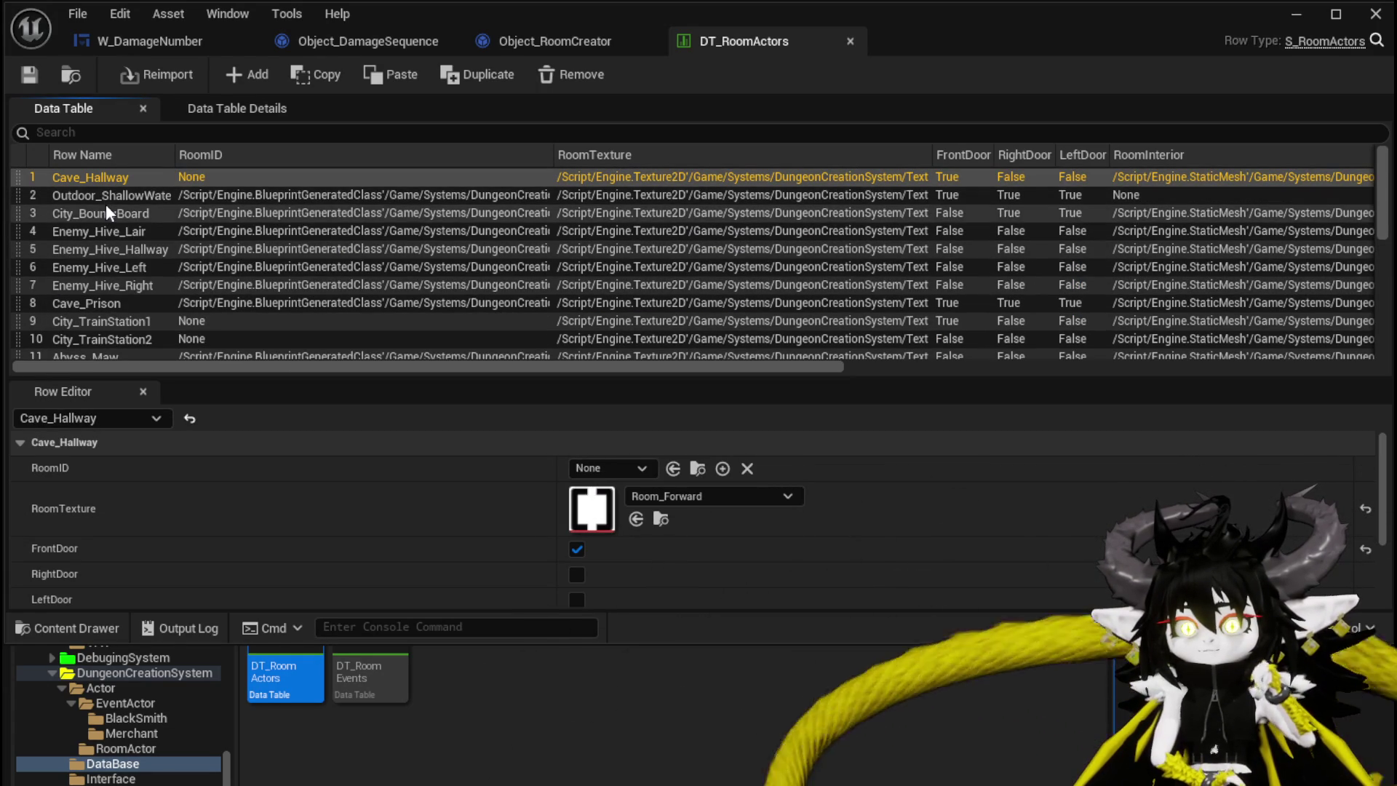
click(106, 198)
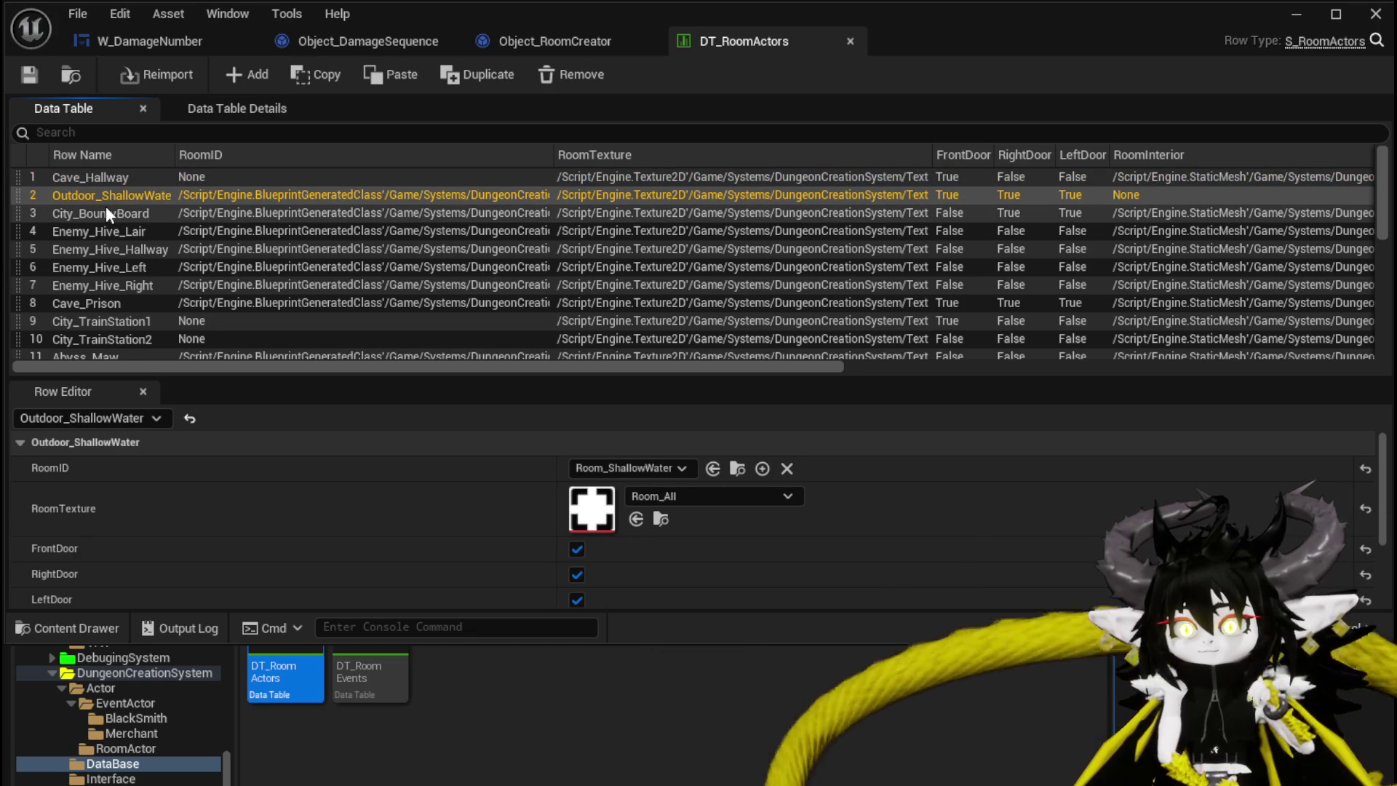
click(106, 212)
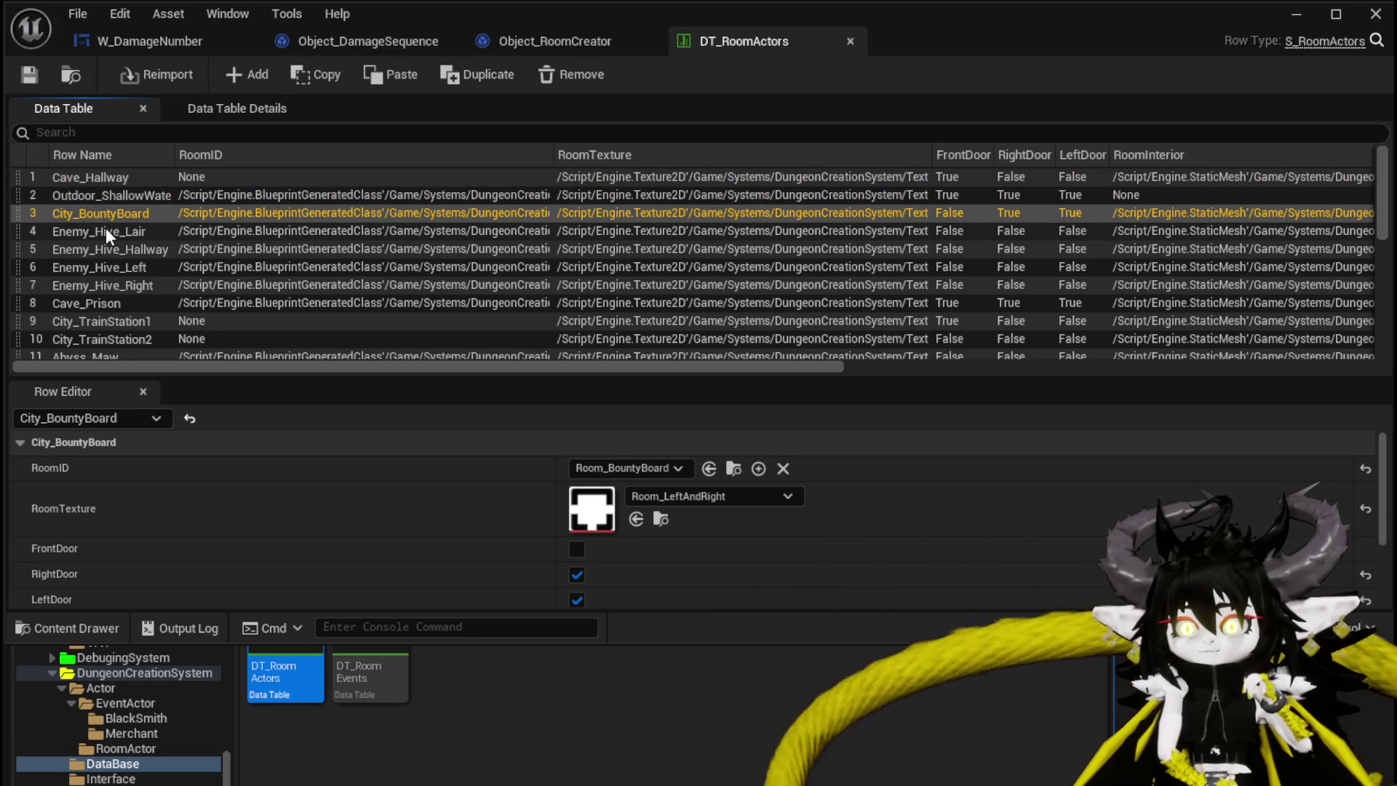
click(106, 230)
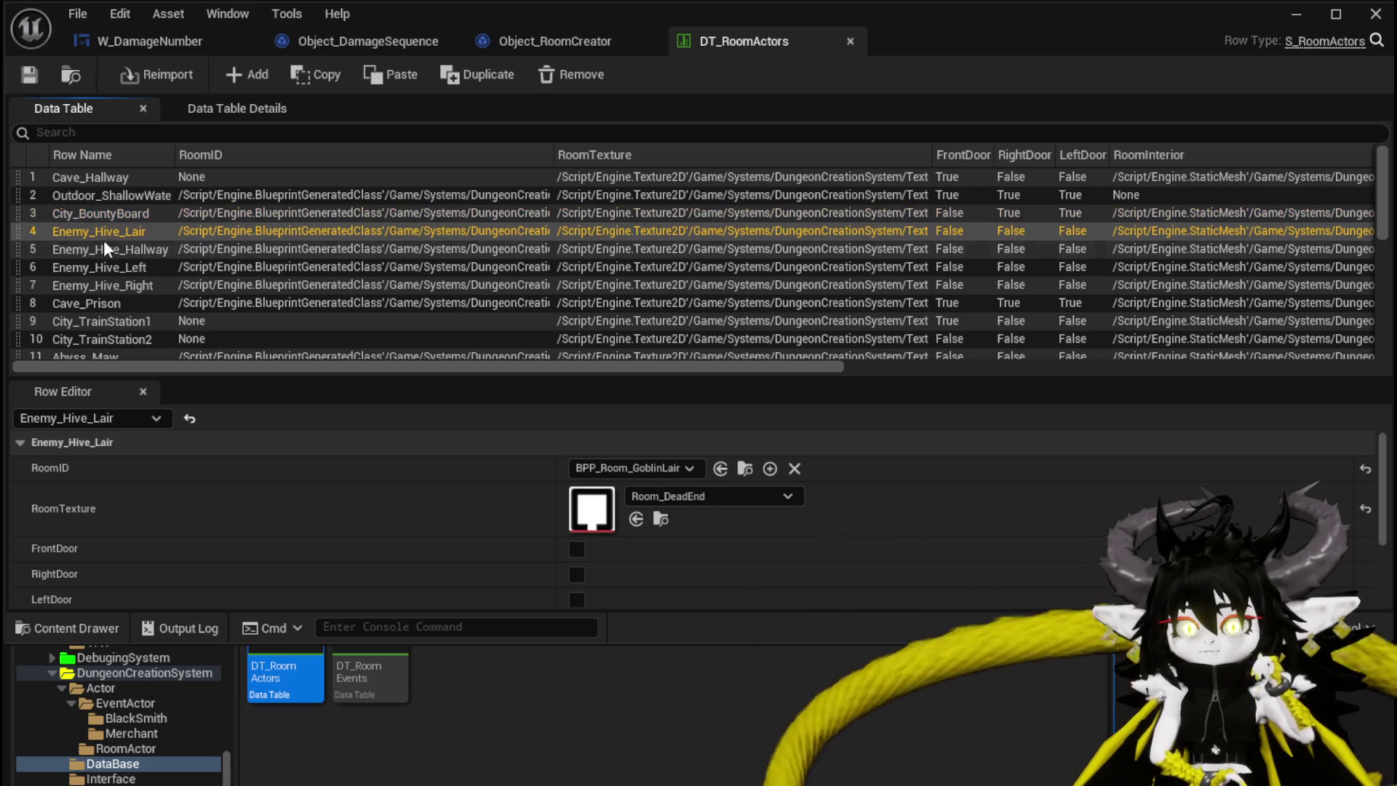
click(105, 246)
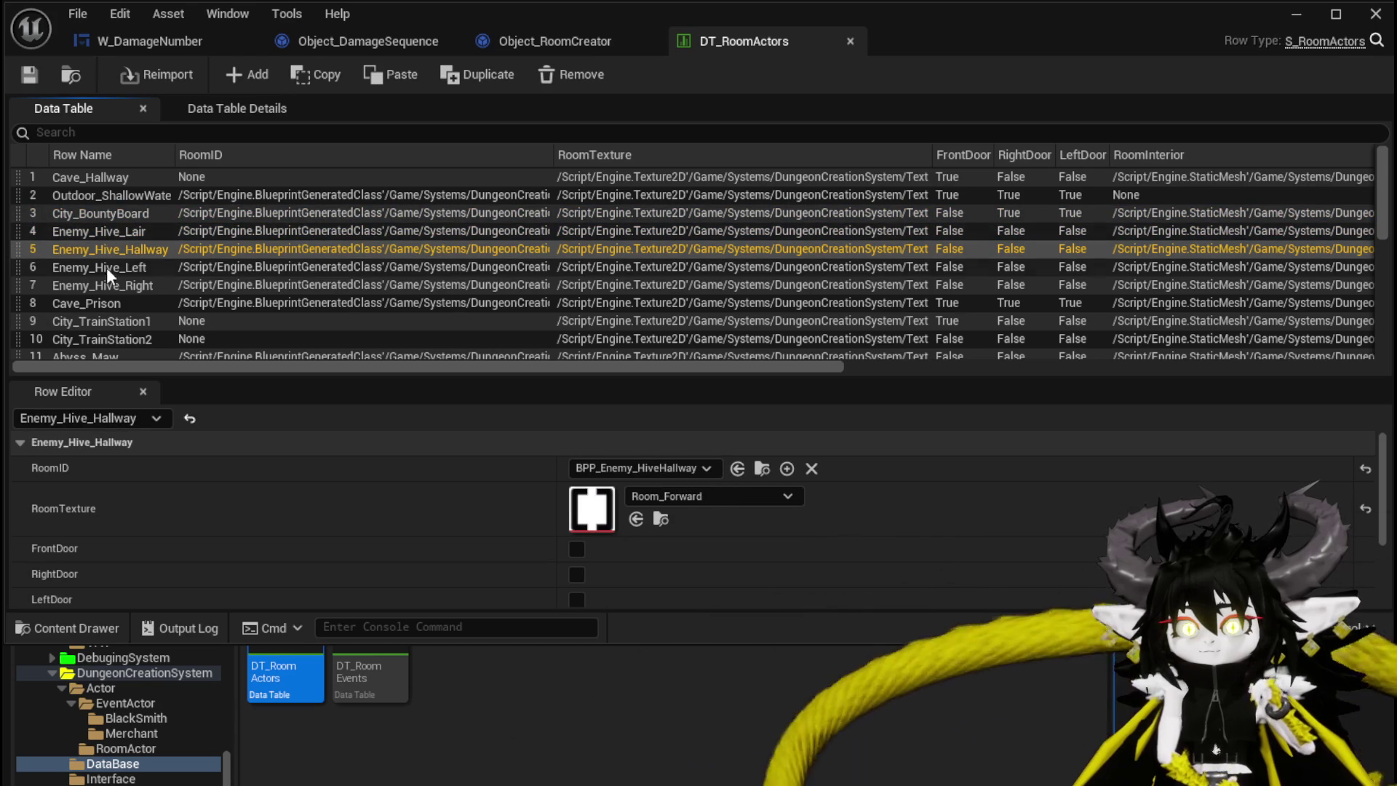
scroll(107, 290, down, 1)
click(110, 294)
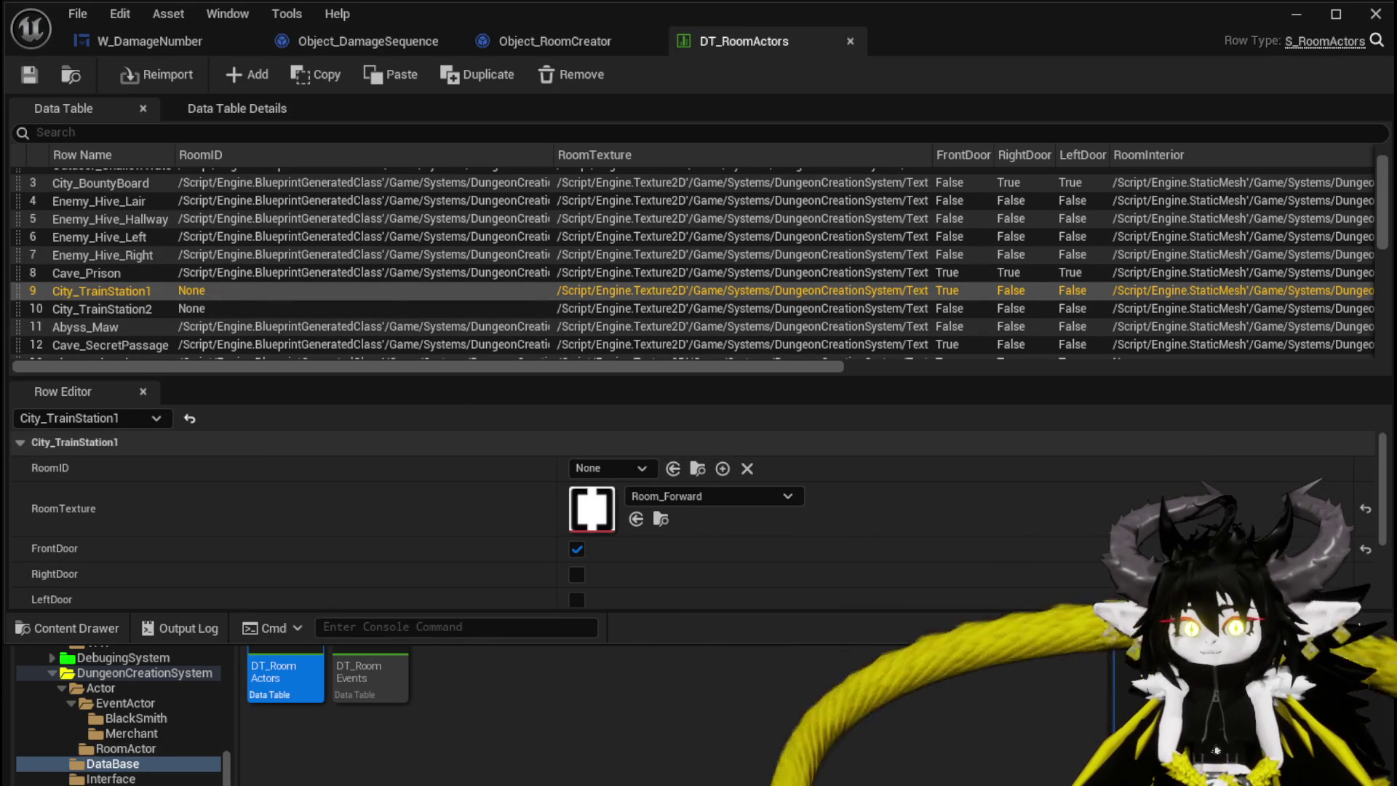
Show the DungeonCreationSystem Actor folder's blueprints in the Content Drawer
click(110, 688)
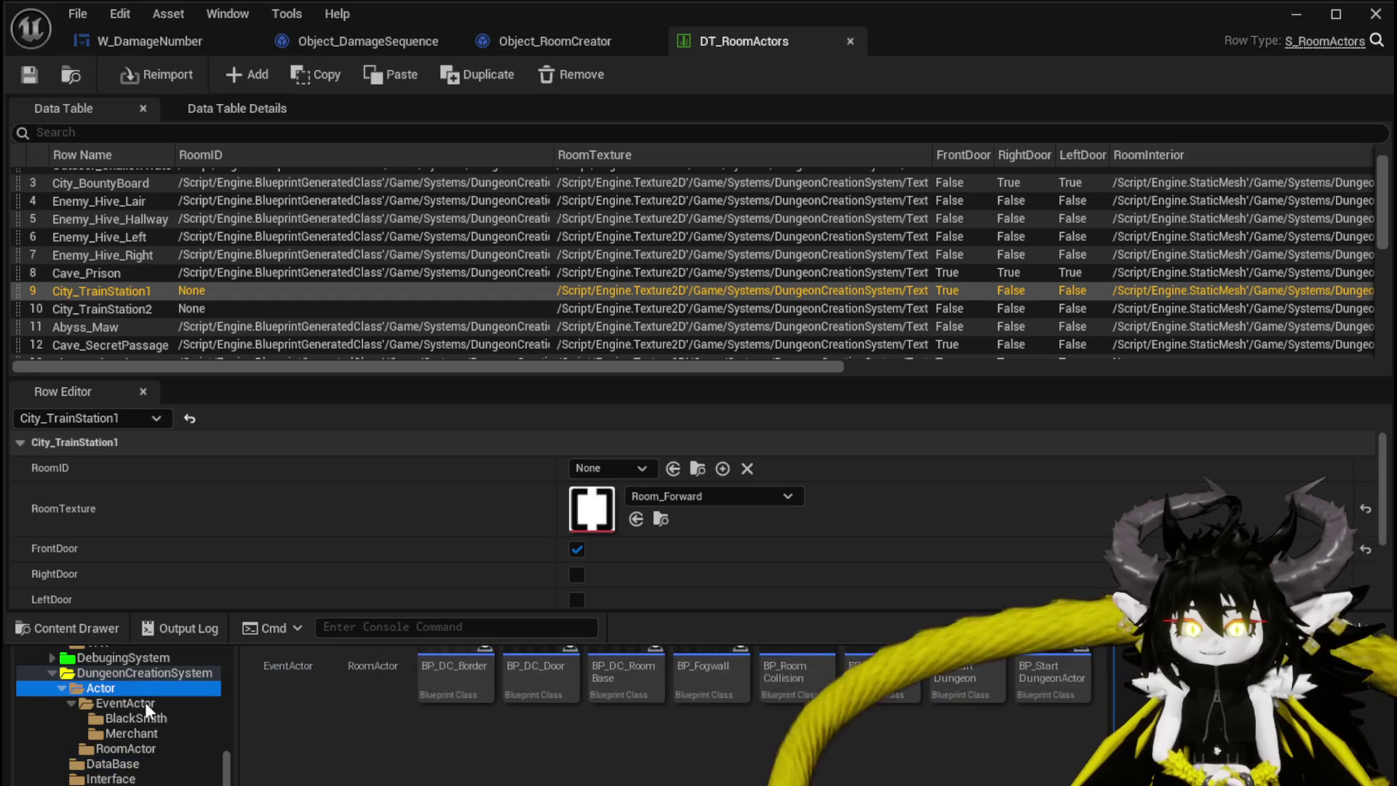
In the RoomActor folder, create a child blueprint class of BP_Room_Base
click(1285, 19)
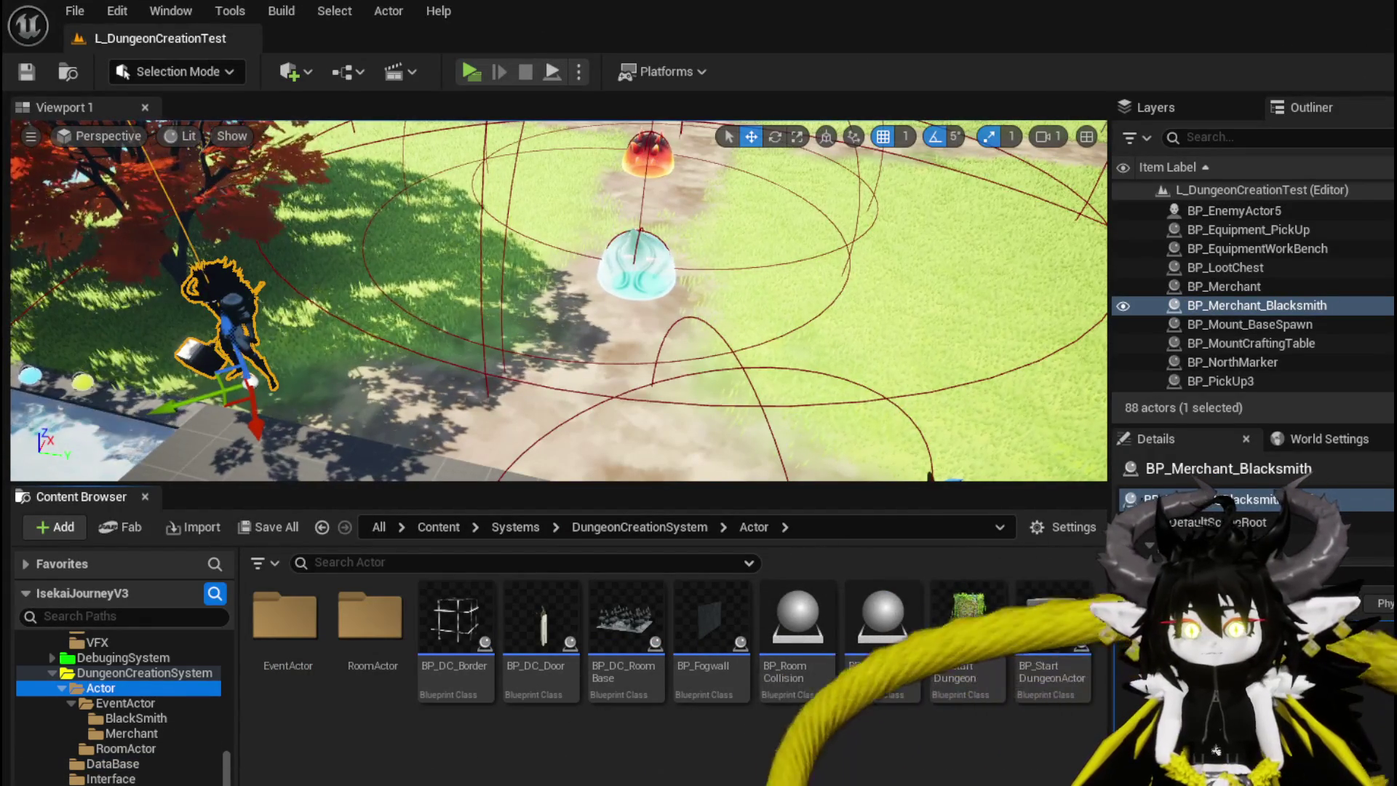
key(alt+Left)
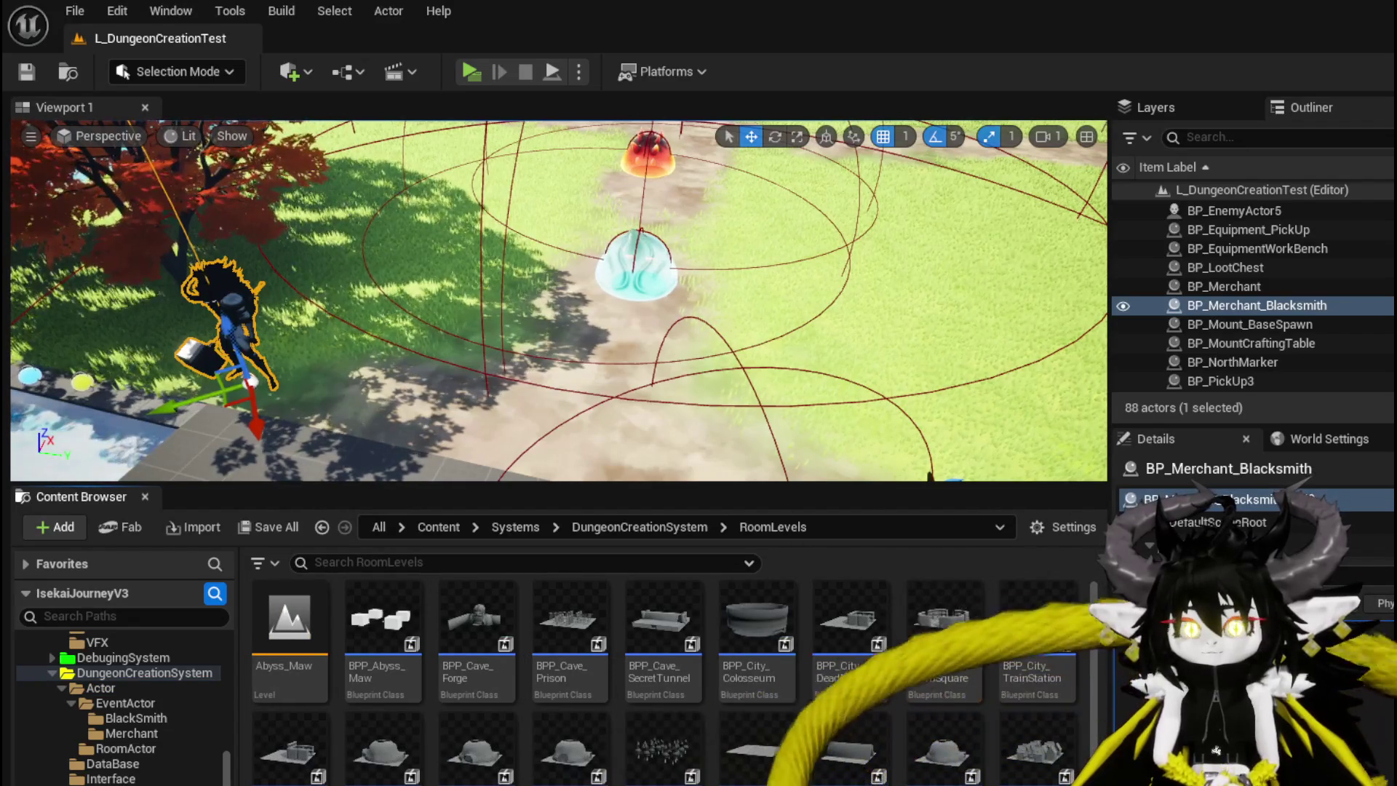
click(142, 751)
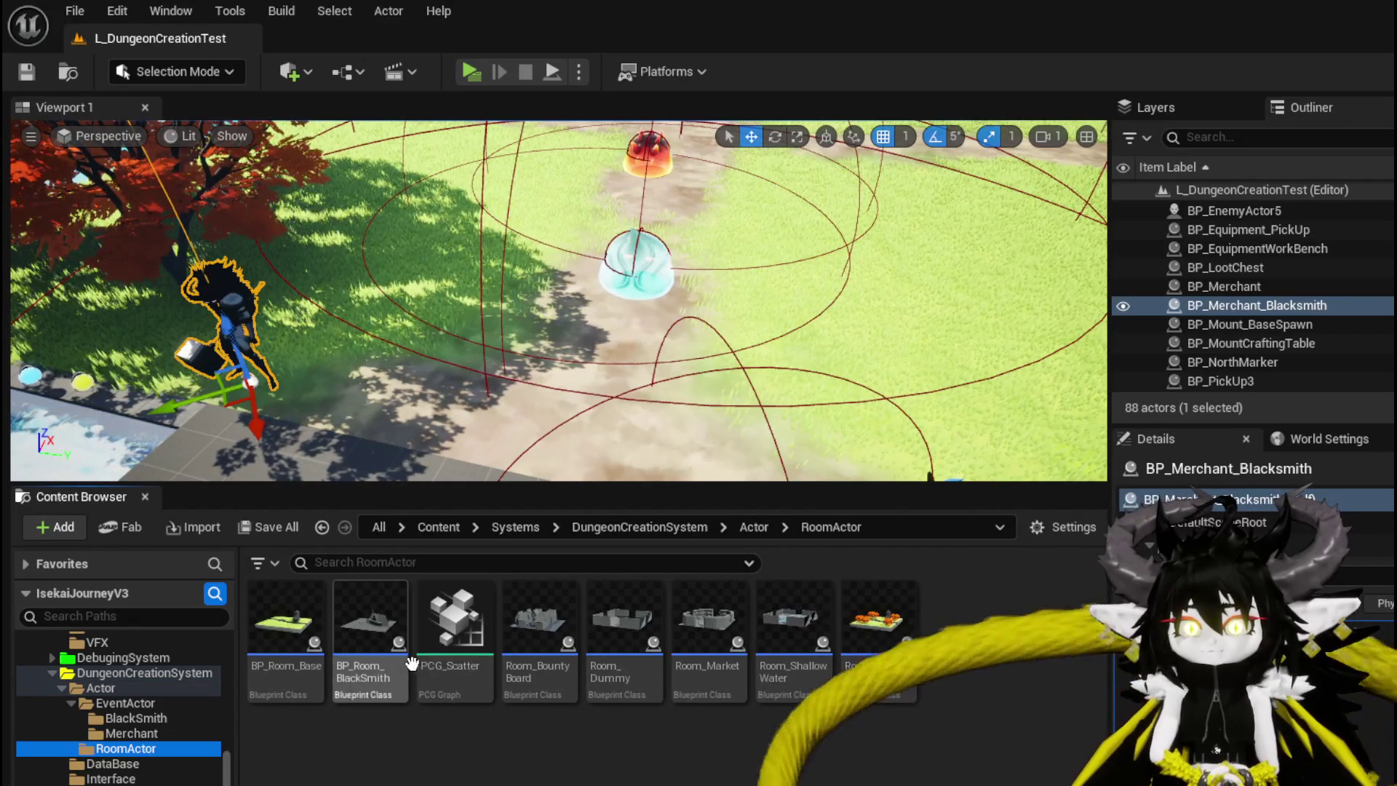
right_click(290, 634)
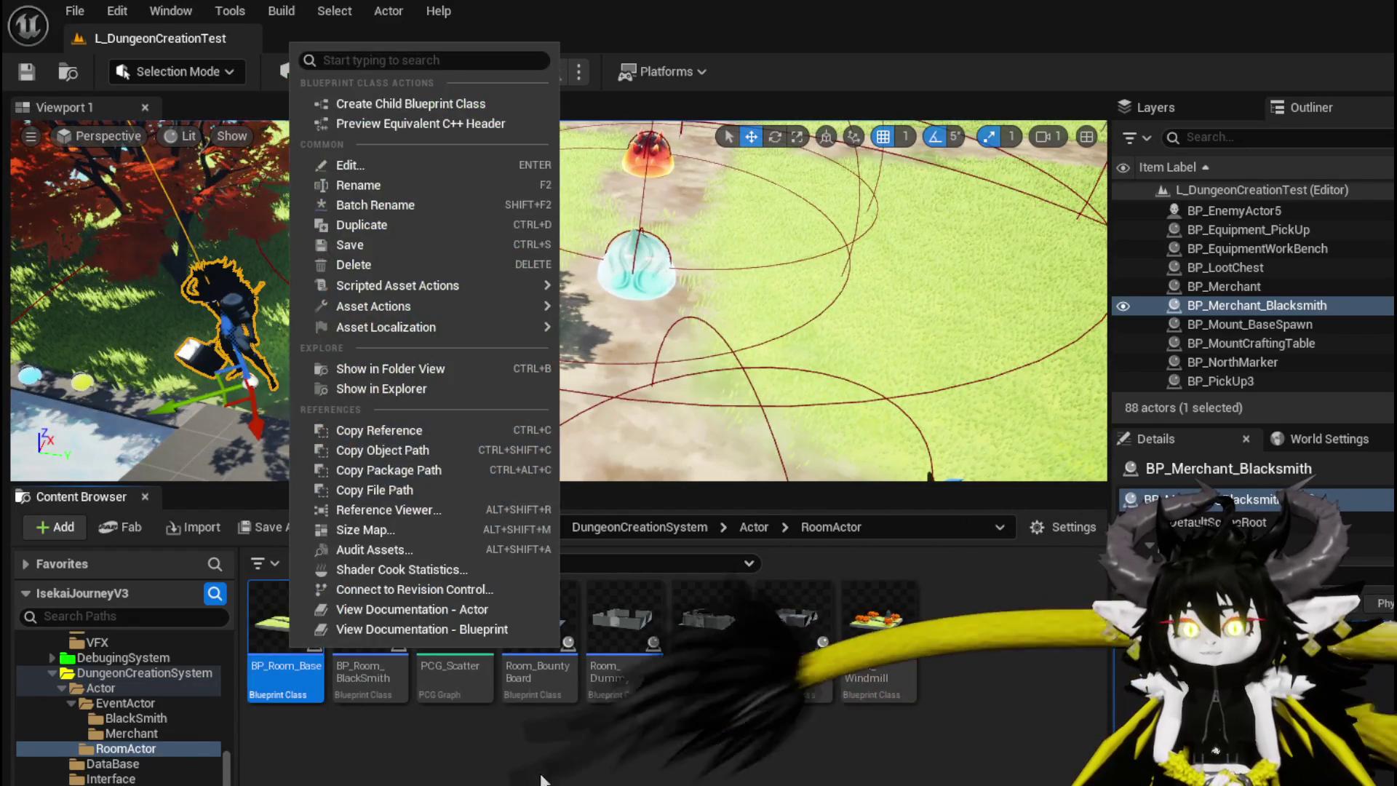
click(444, 106)
Name the child blueprint BP_Room_TrainStation, save it, and open it for editing
text(BP_Room_Base_C)
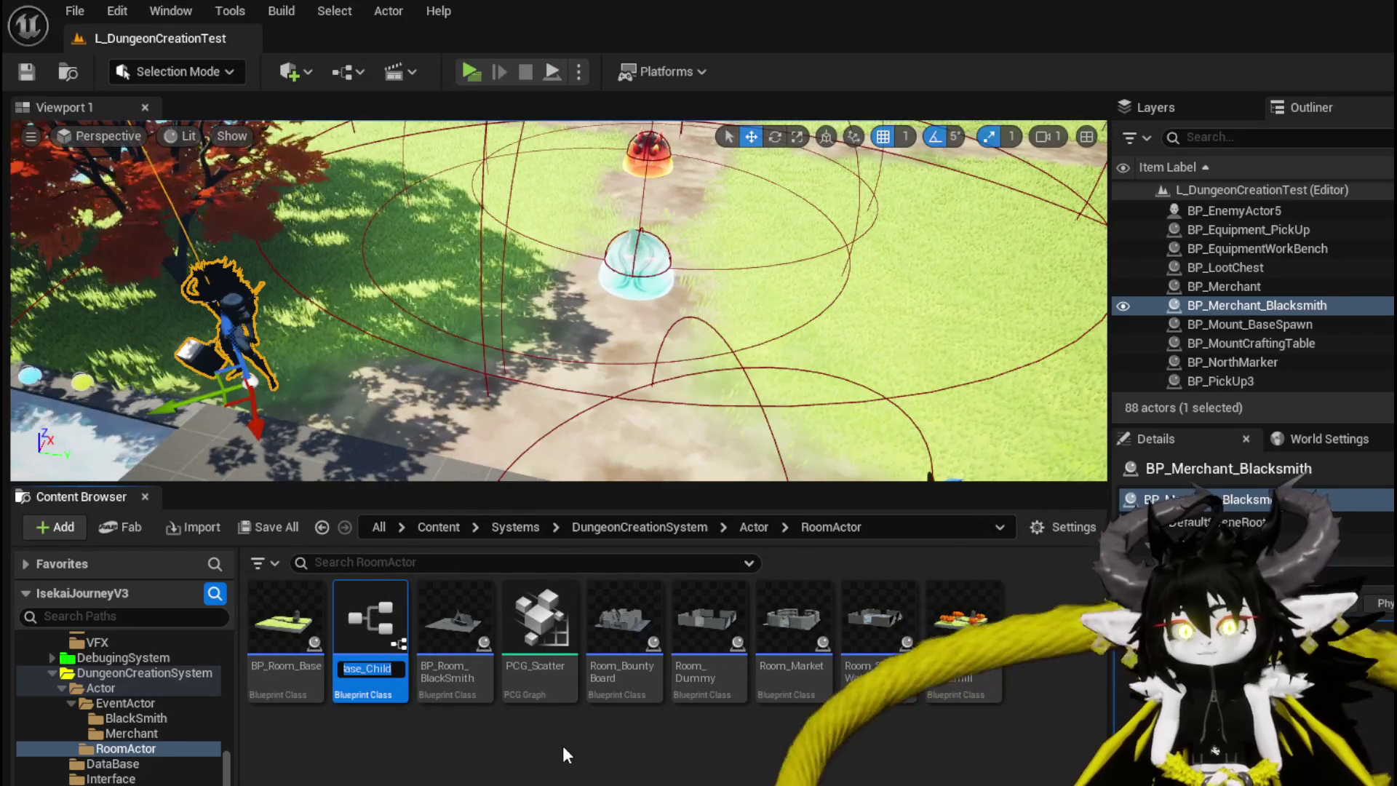
key(BackSpace)
key(BackSpace)
key(BackSpace)
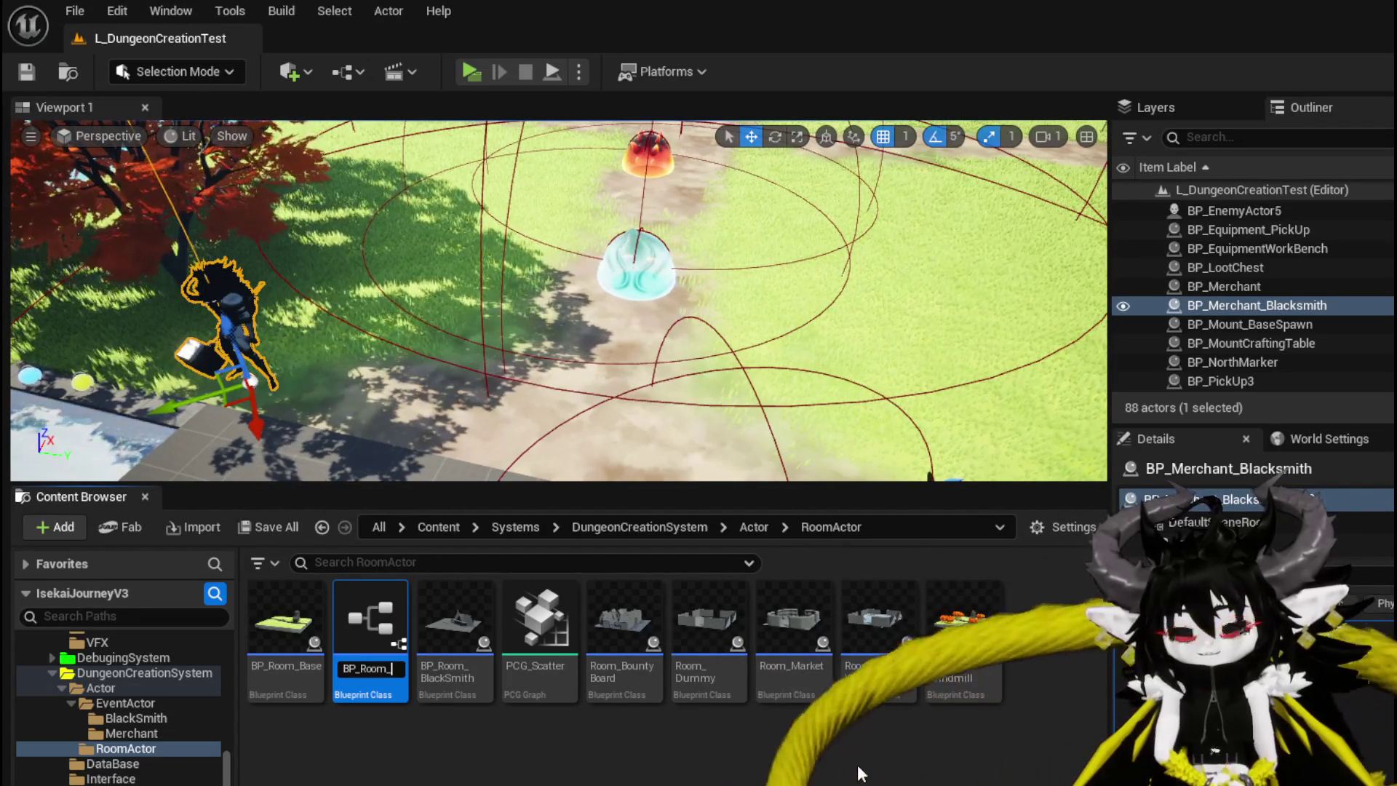
text(TrainStation)
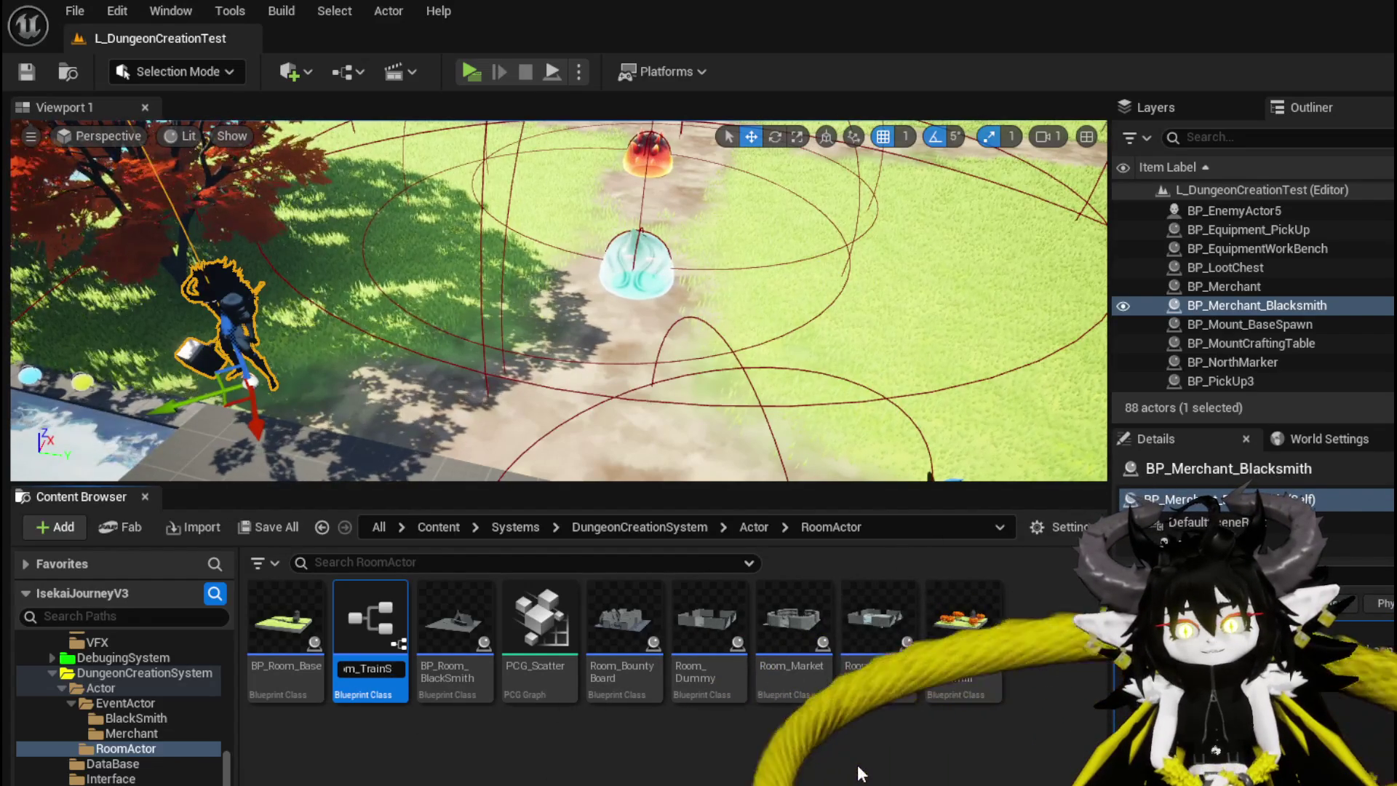
key(Return)
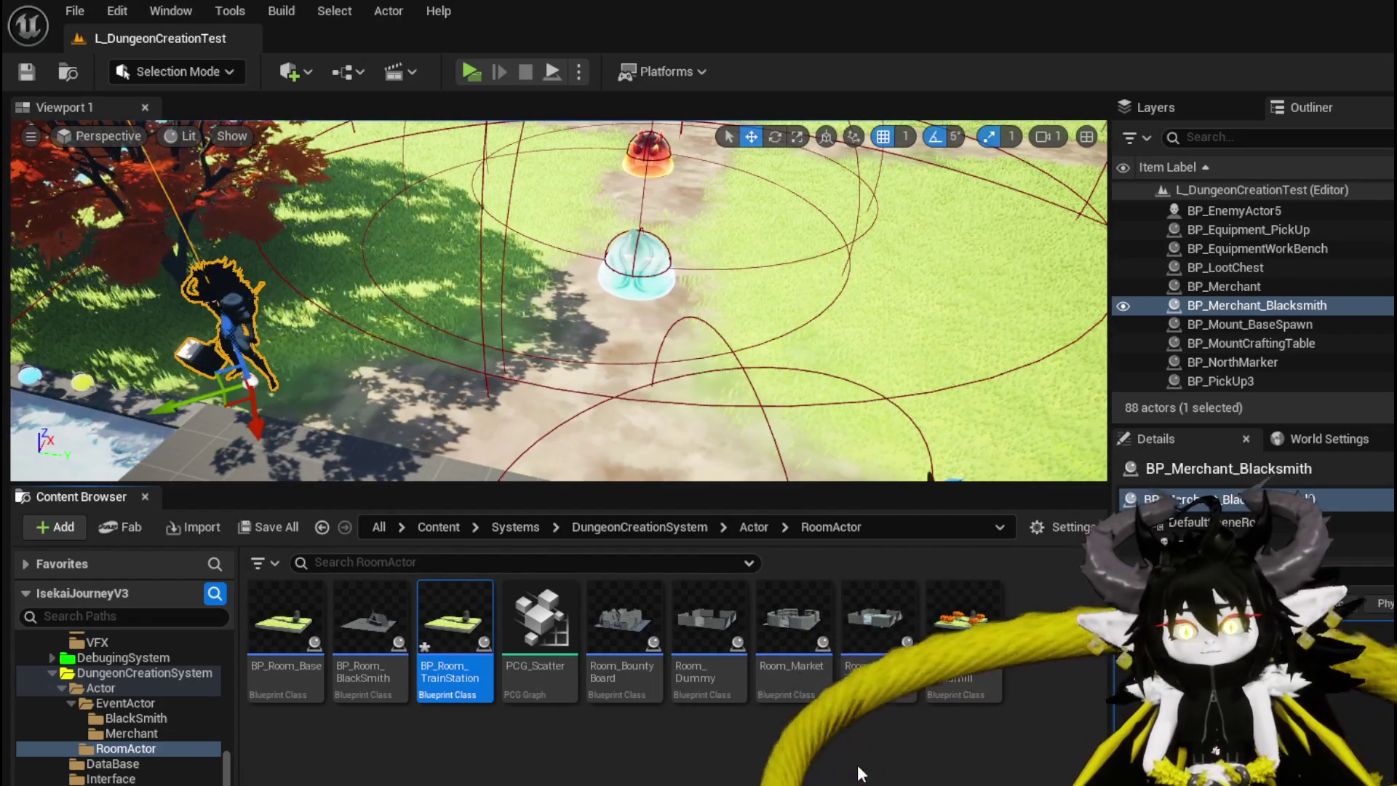
key(ctrl+shift+s)
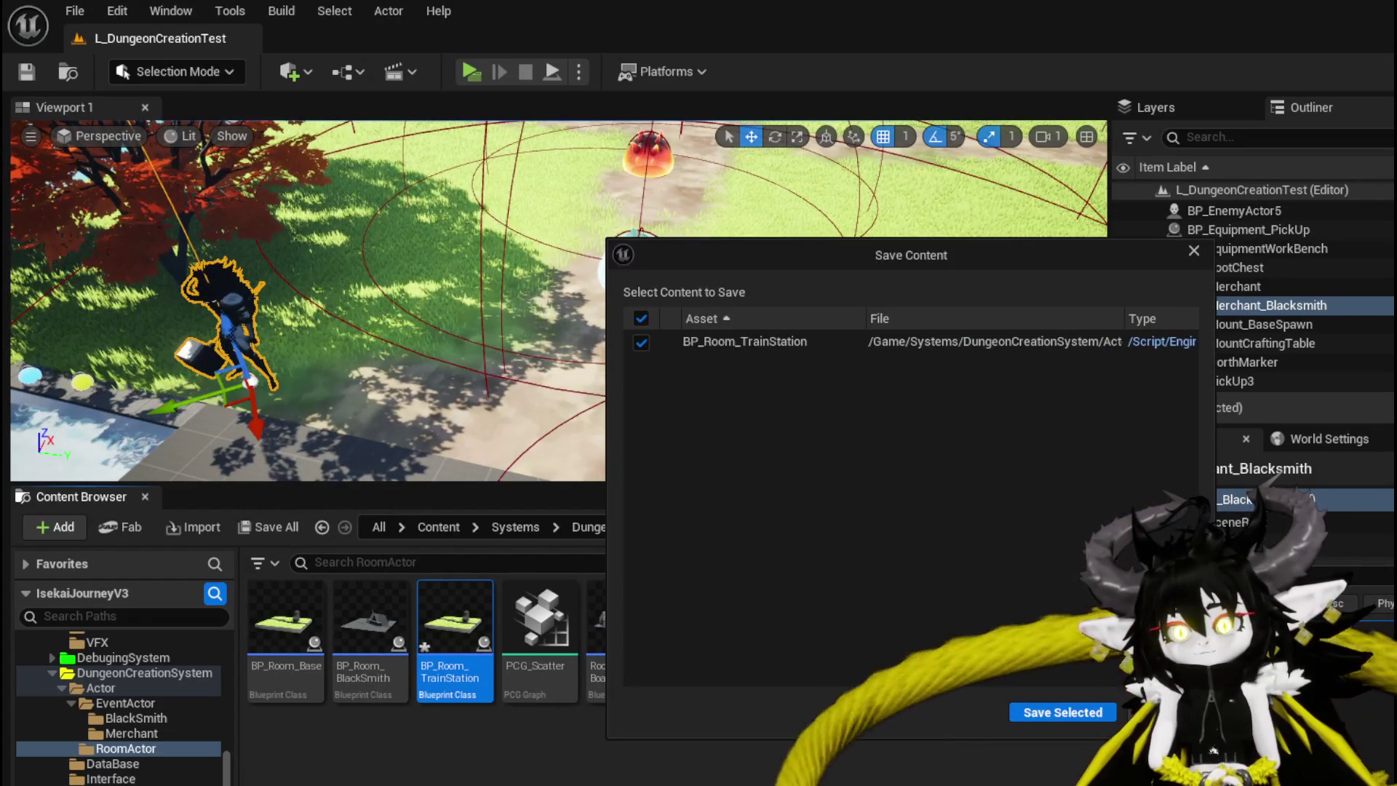
click(1061, 711)
double_click(458, 618)
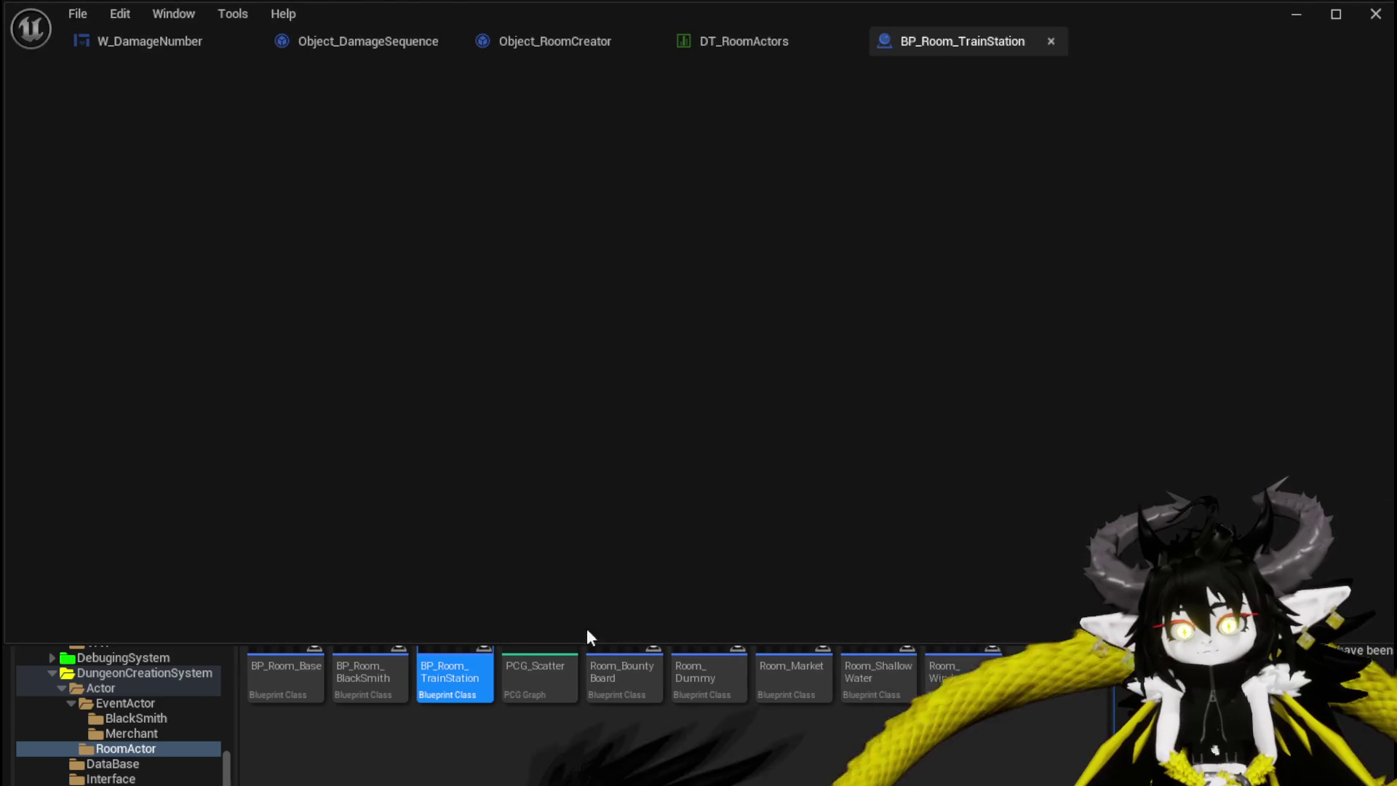
Give BP_Room_TrainStation's StaticMesh the train station mesh with Z rotation -90
click(502, 261)
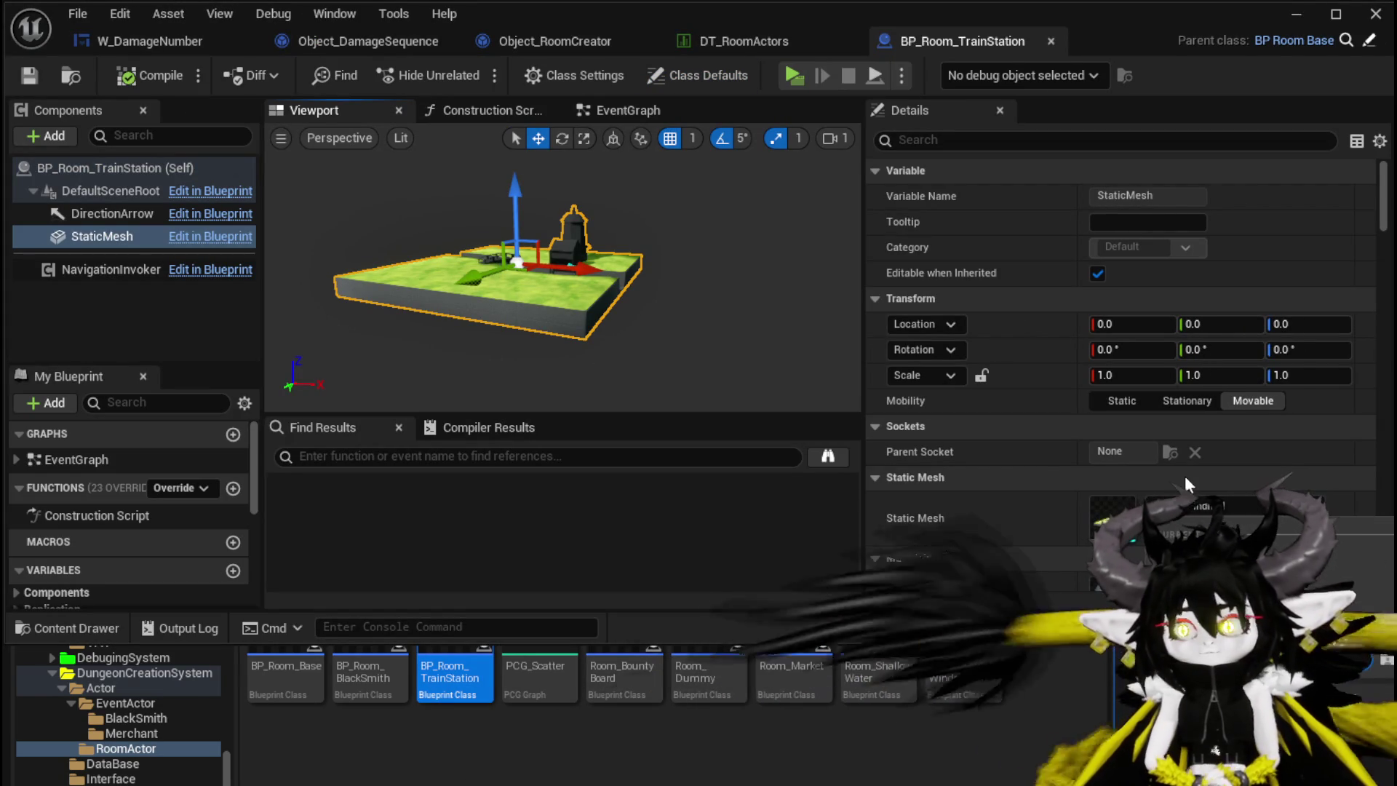
click(1180, 525)
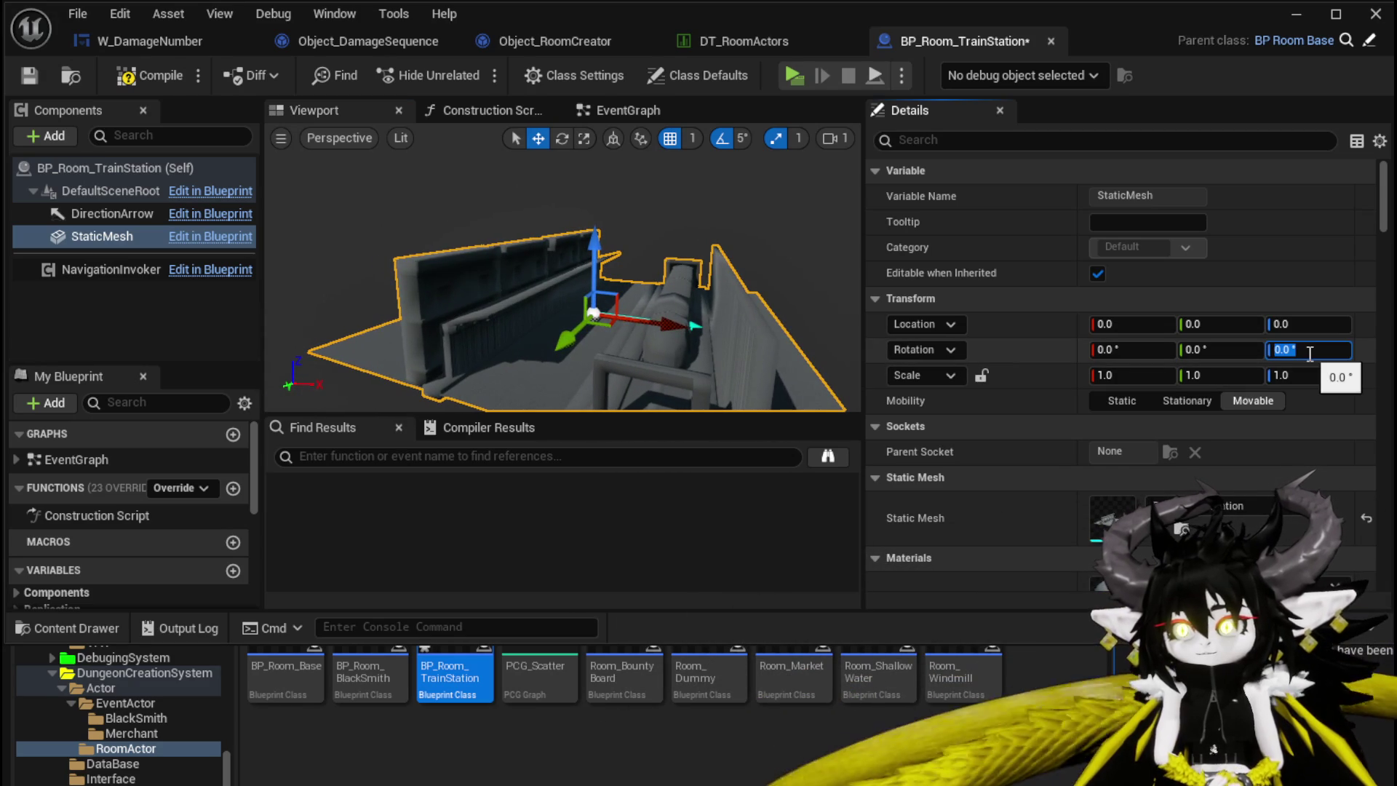
text(-90)
key(Return)
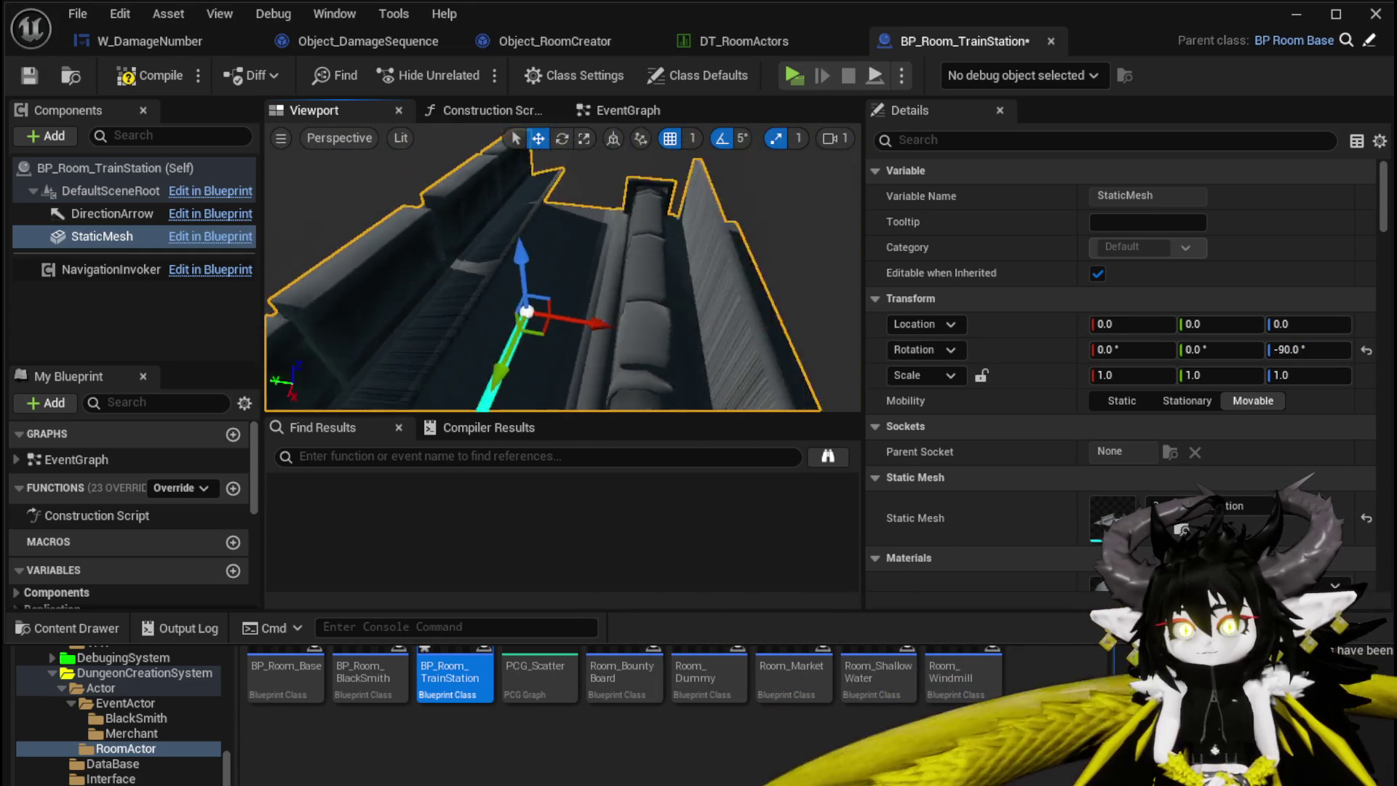
Check the rotated mesh, compile and save BP_Room_TrainStation, and close its editor
mouse_move(568, 218)
mouse_down()
mouse_move(538, 218)
mouse_move(567, 219)
mouse_up()
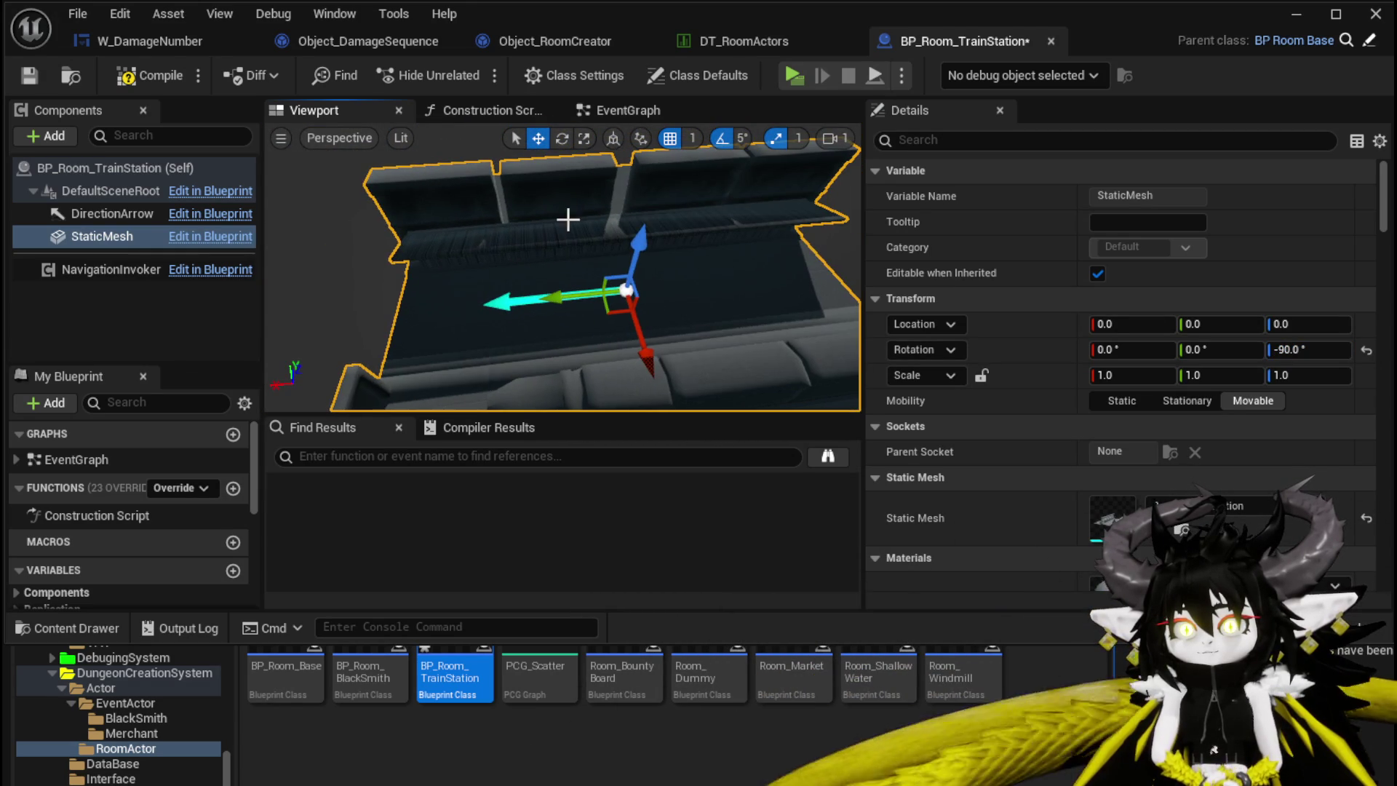
click(29, 75)
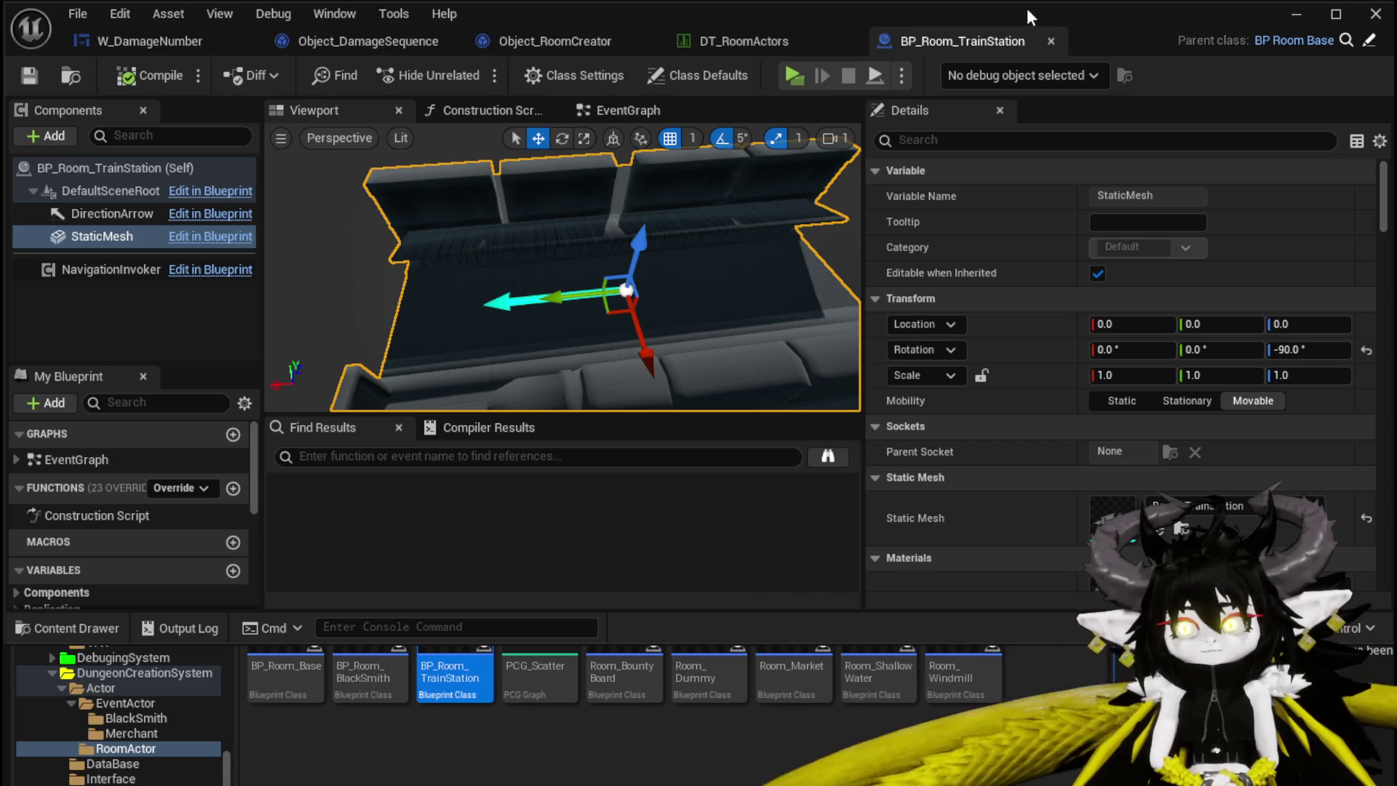
click(1051, 42)
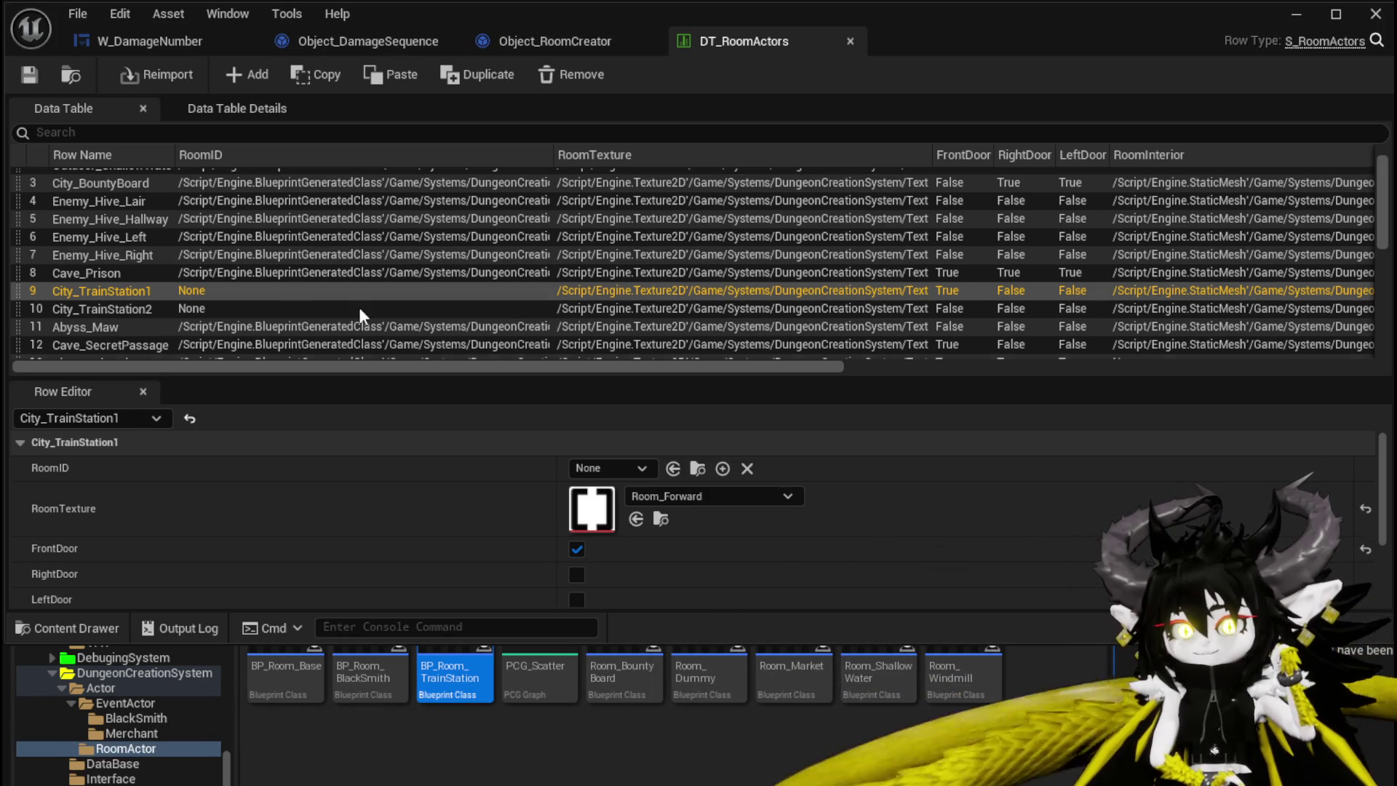
Set City_TrainStation1 and City_TrainStation2 RoomID to BP_Room_TrainStation, enabling FrontDoor on TrainStation2
click(594, 469)
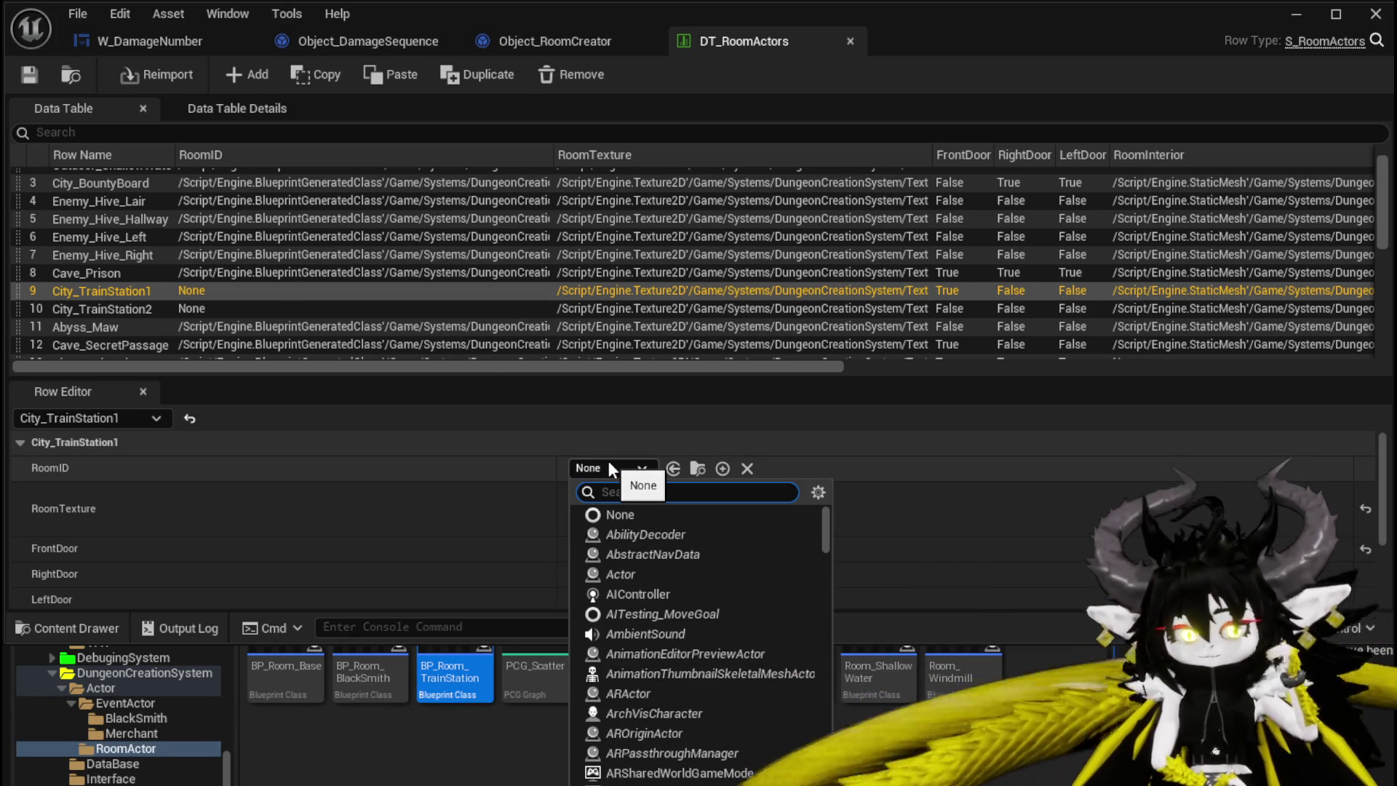
text(Tra)
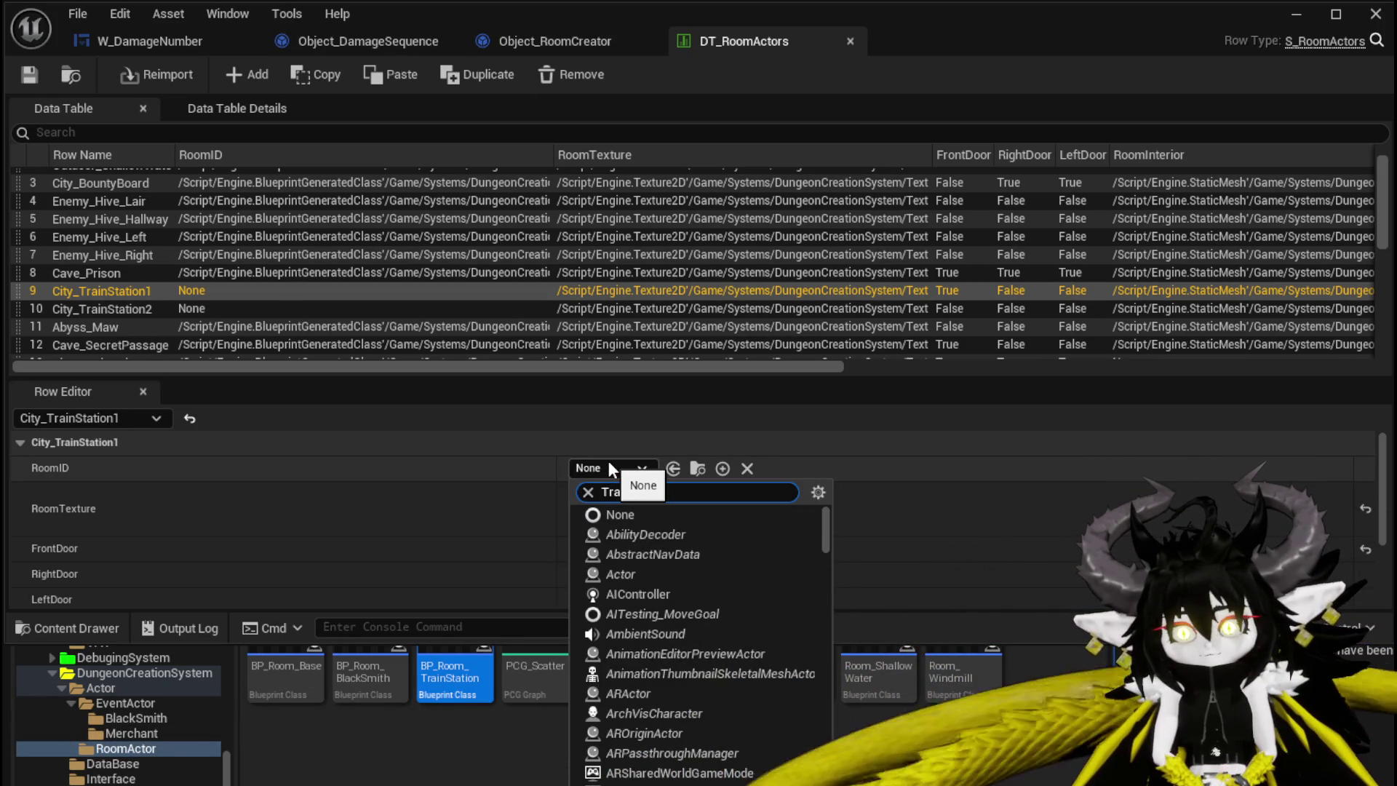
text(in)
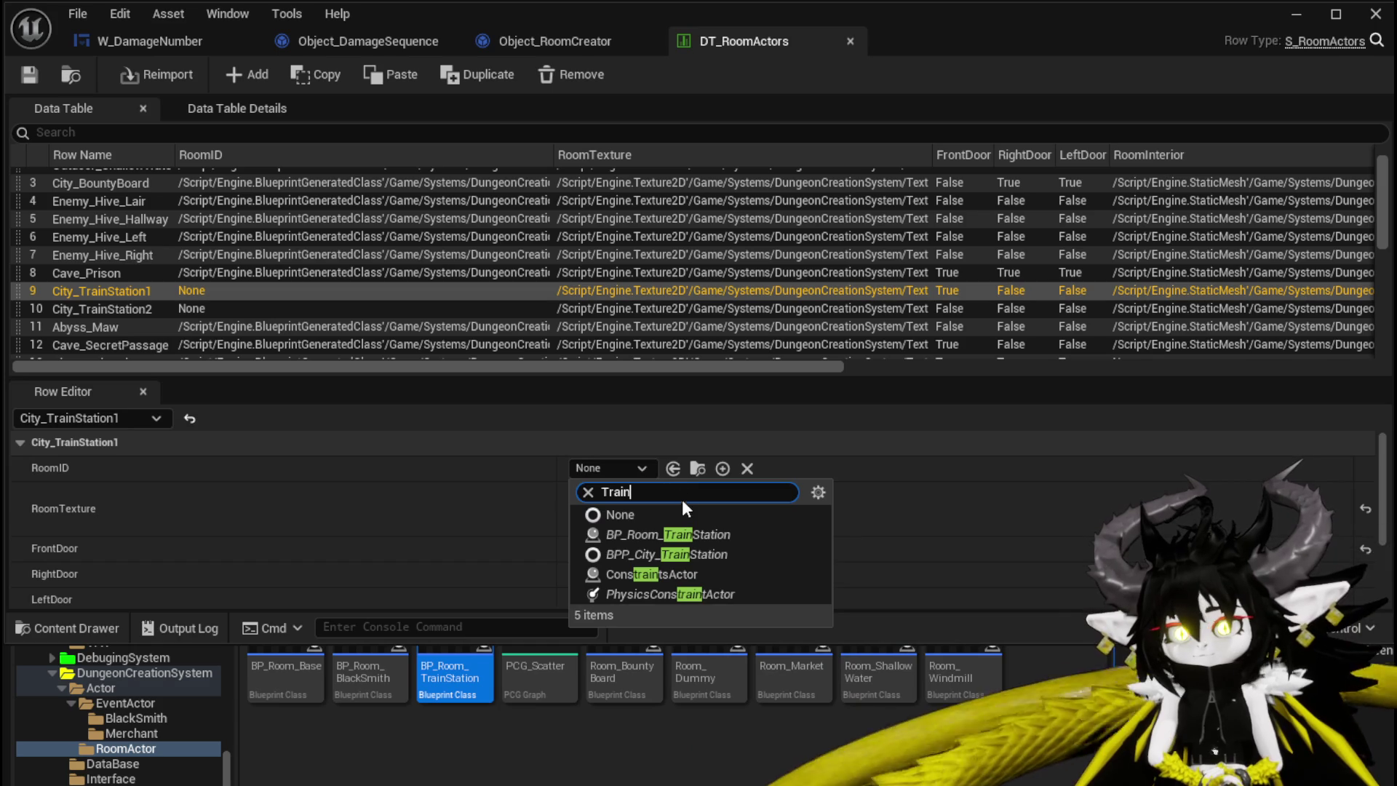
click(672, 532)
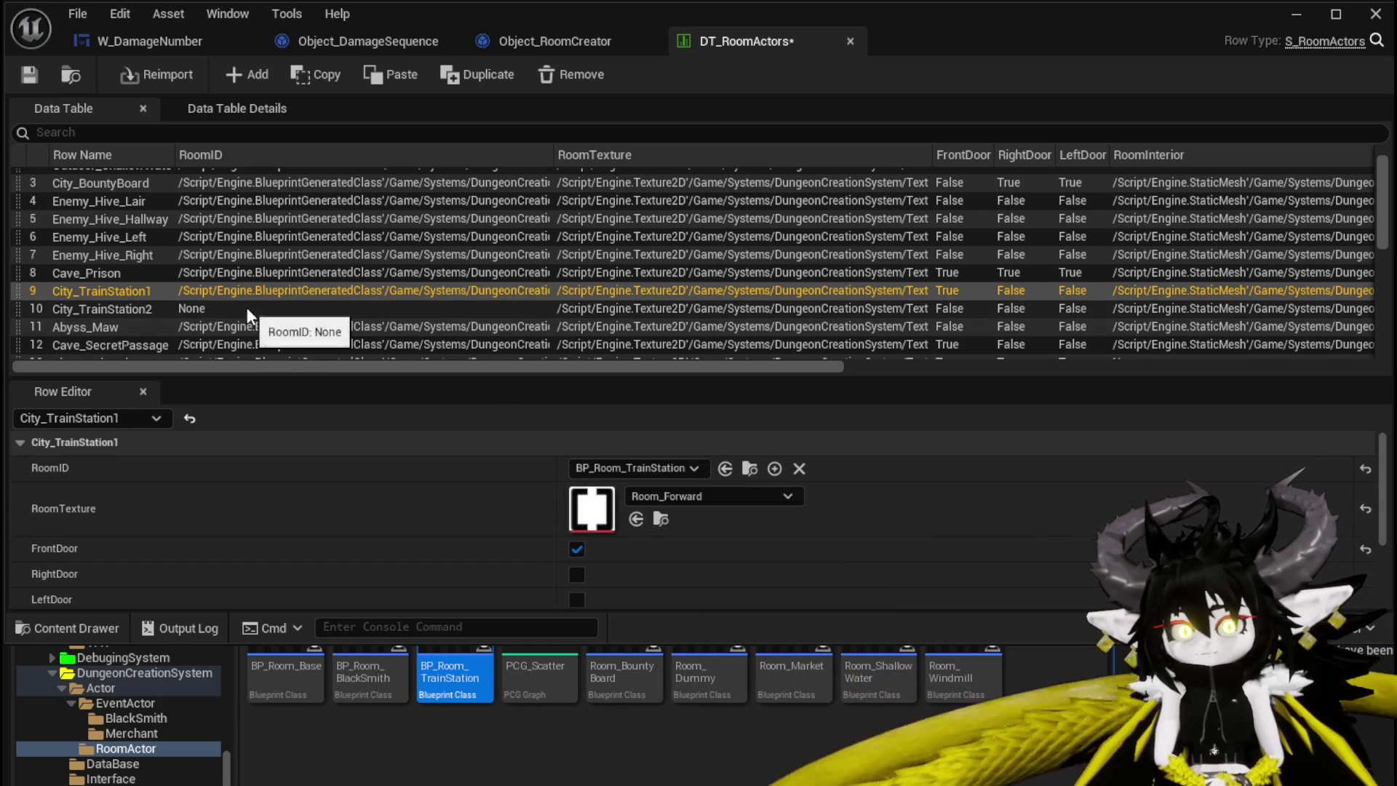
click(246, 308)
click(588, 469)
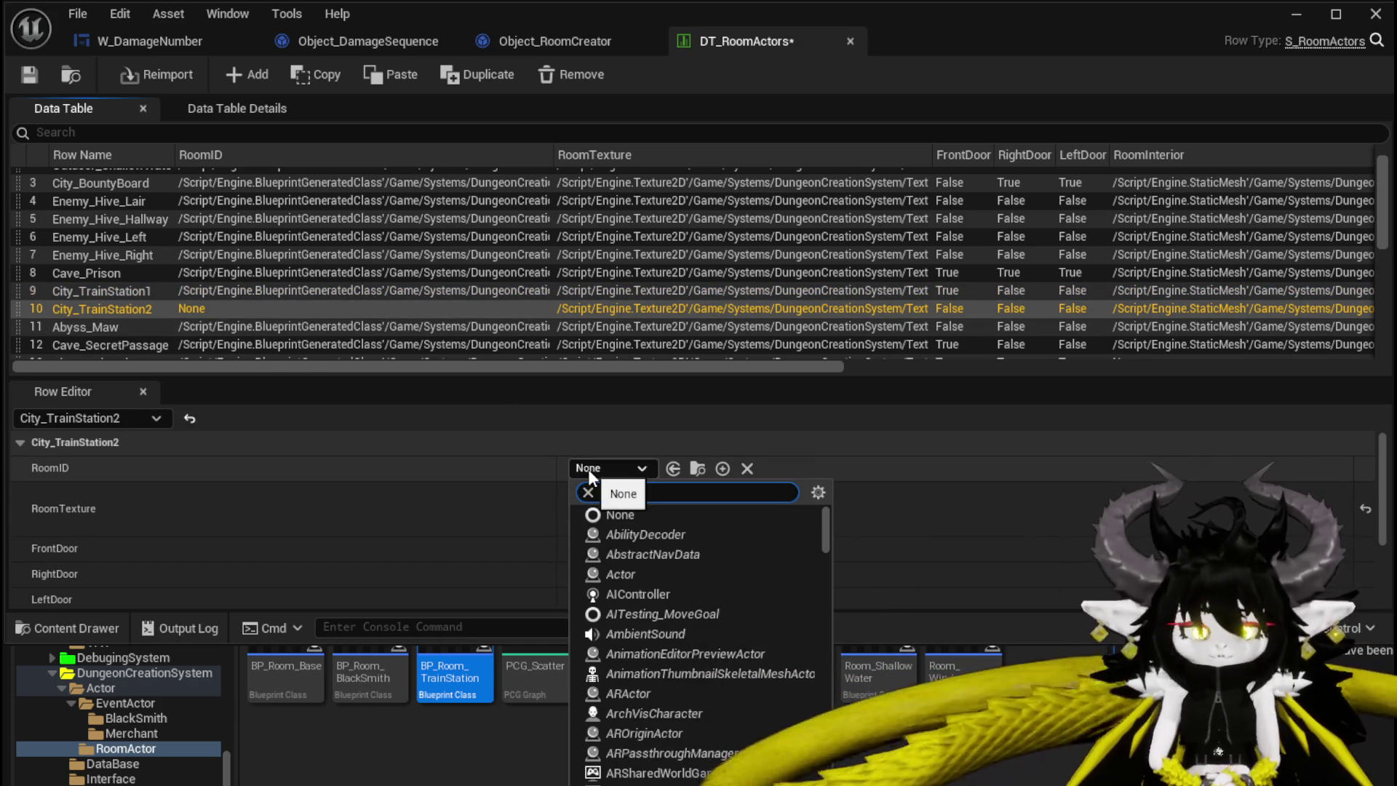
text(BP Tra)
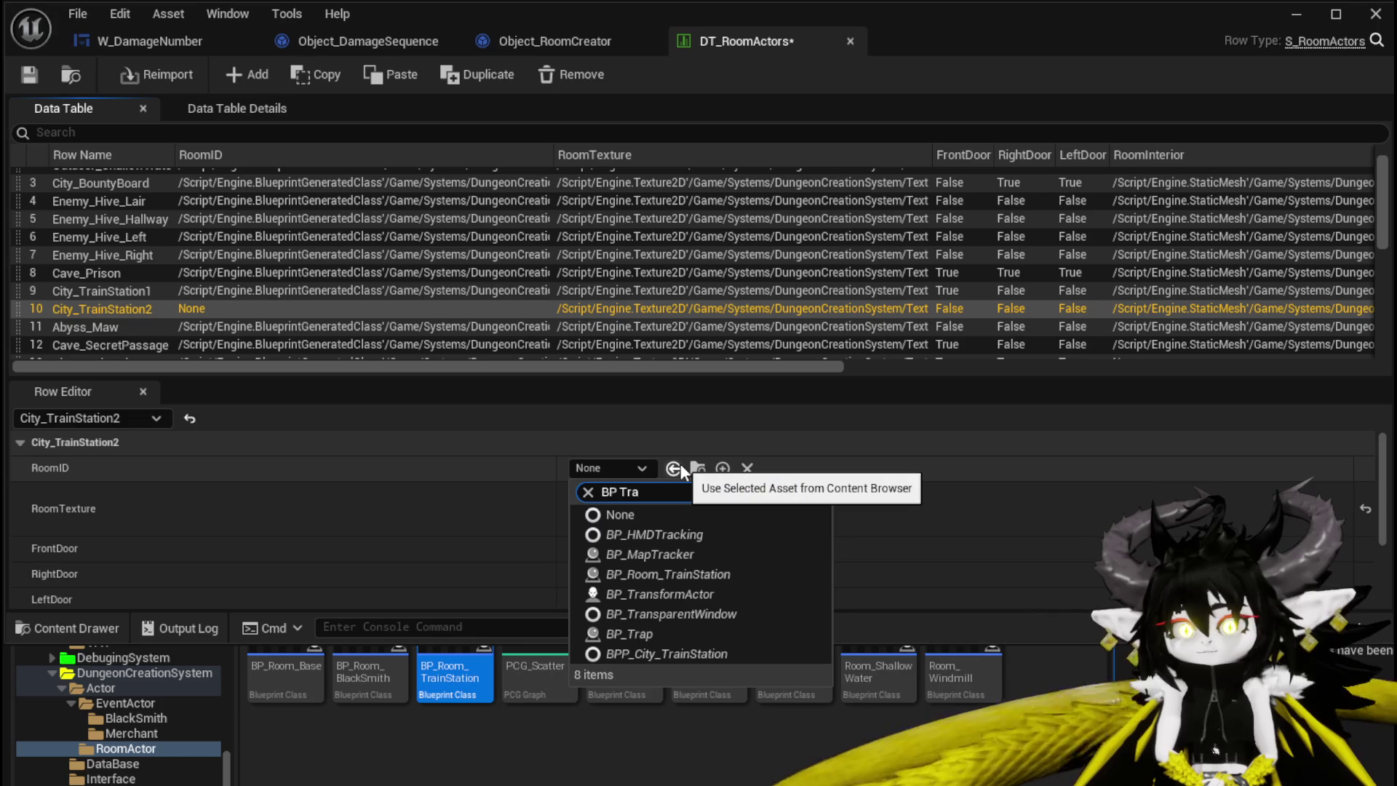
click(643, 574)
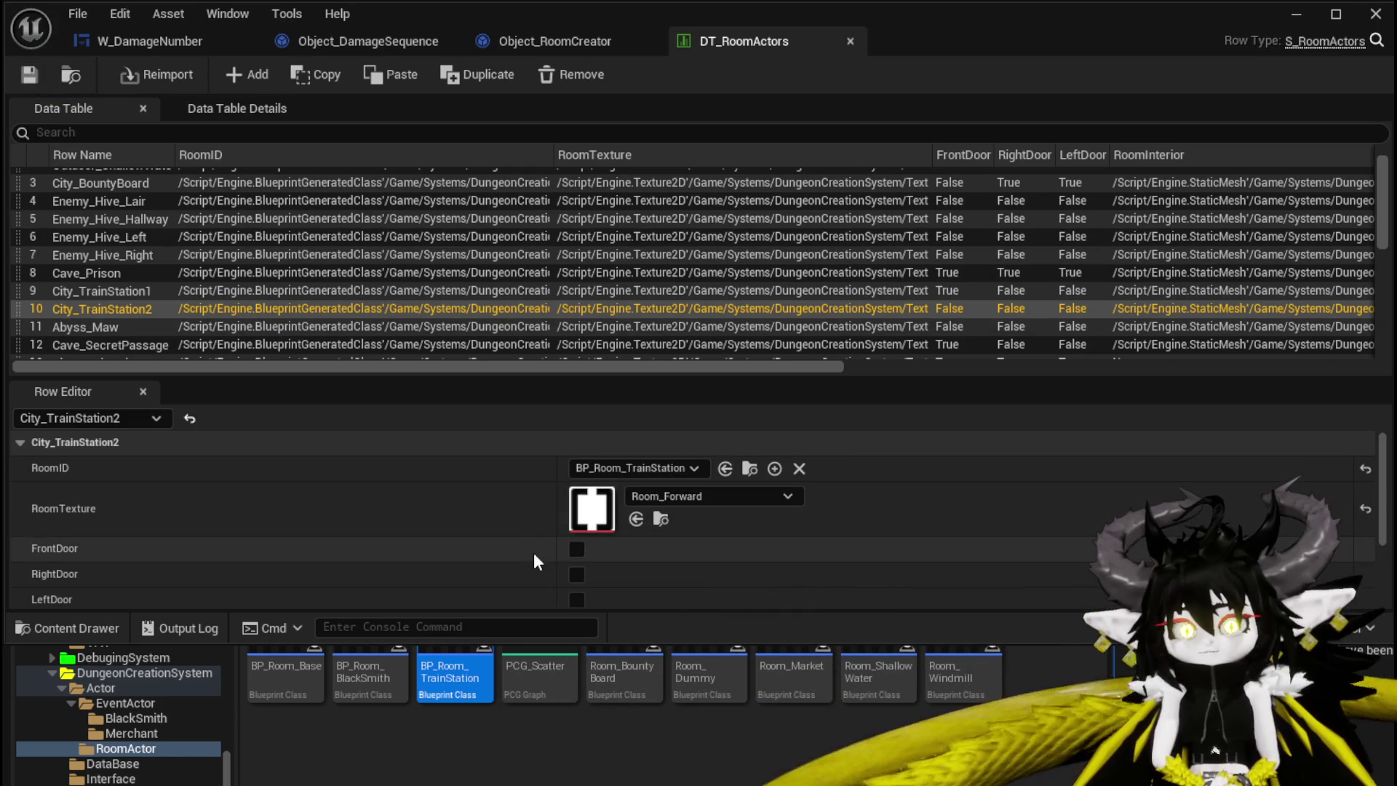
click(572, 551)
Save DT_RoomActors and start playing the level in the editor preview
click(147, 288)
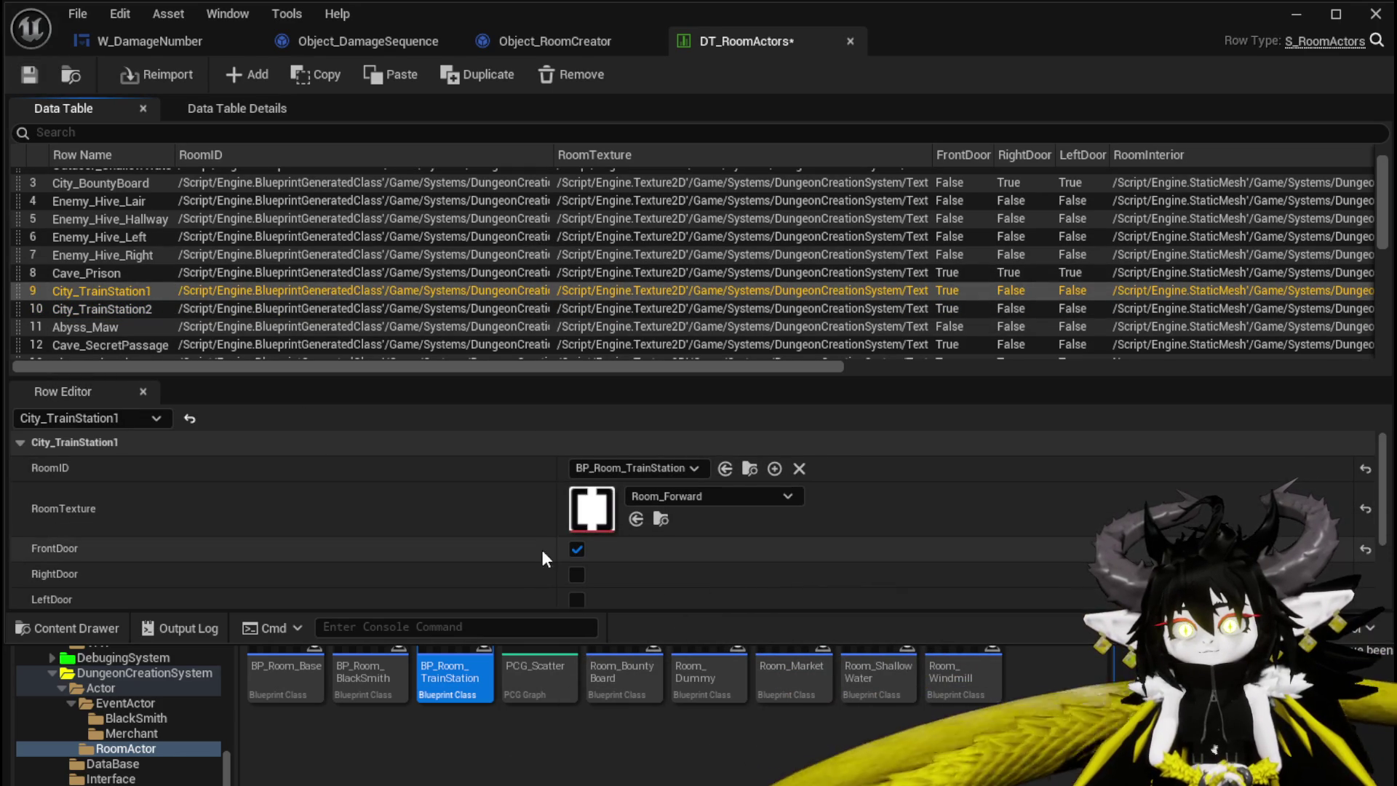
click(34, 80)
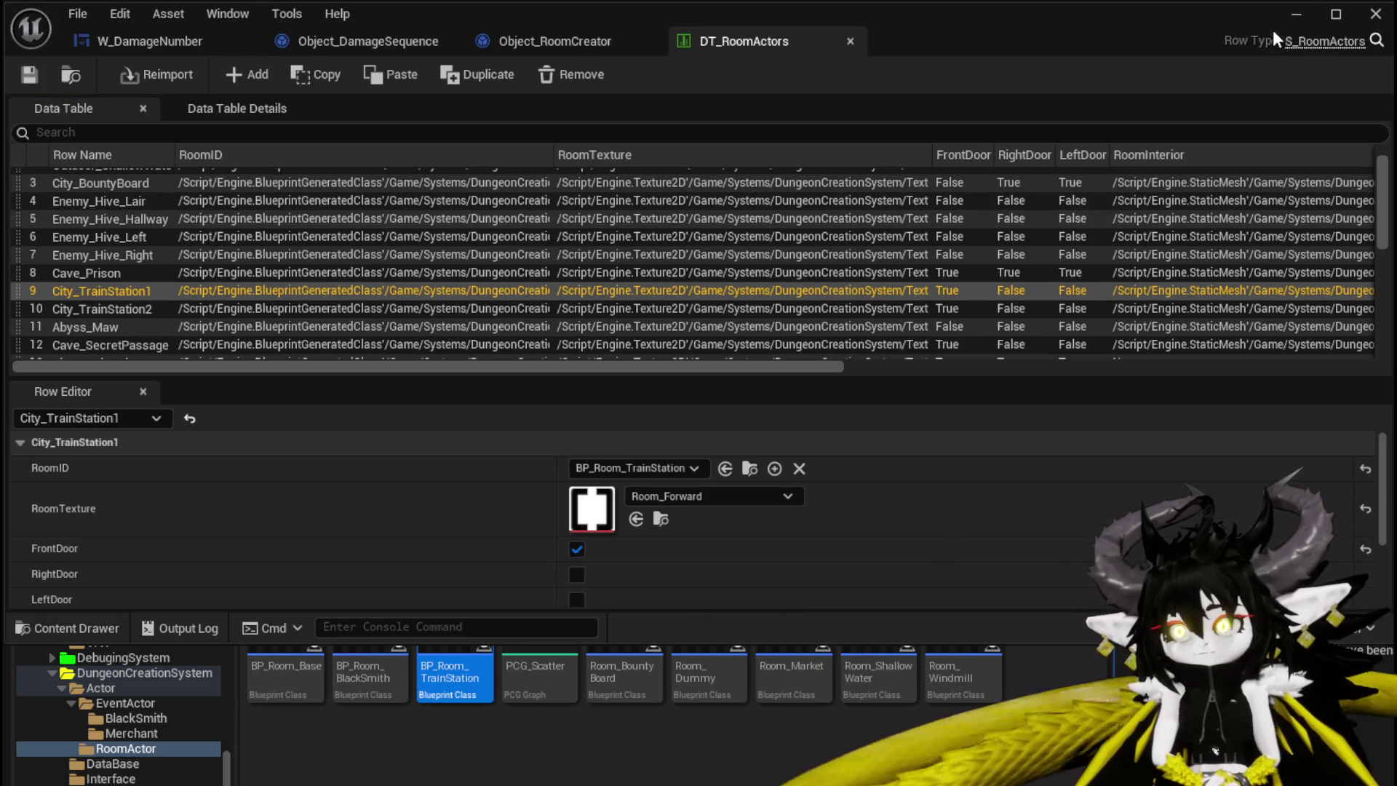
click(1294, 15)
click(492, 64)
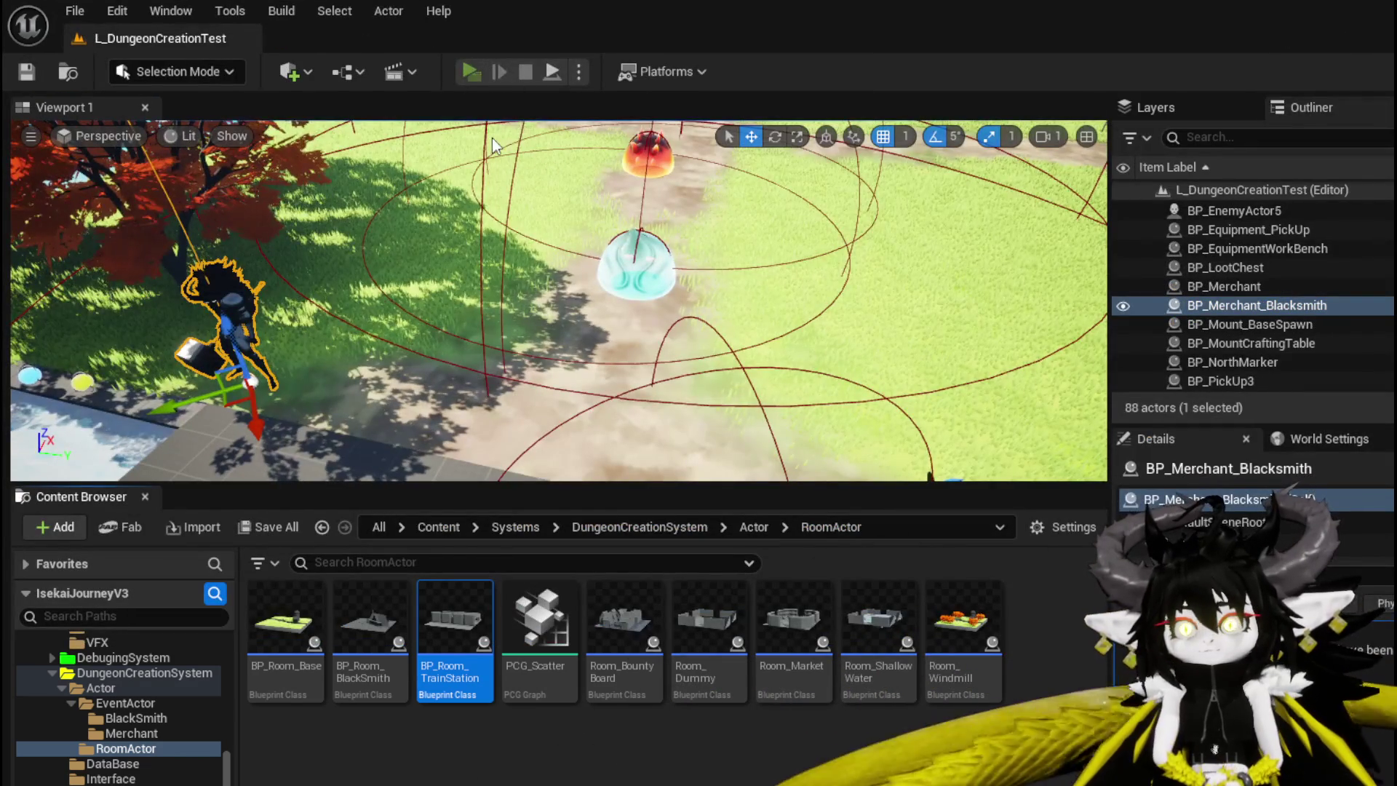
Run the character through the stone doorway and choose the MarketPlace room
click(502, 140)
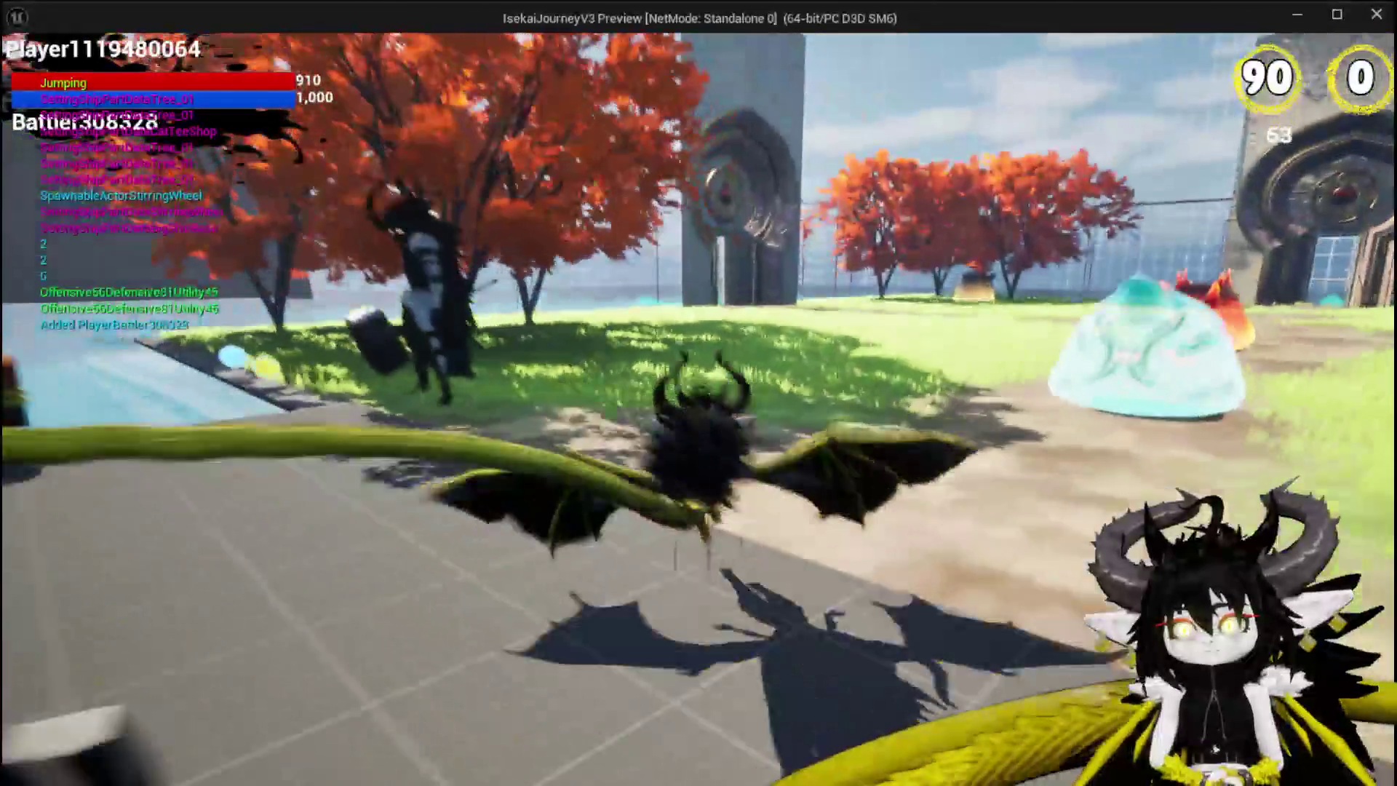
key(space)
key(w)
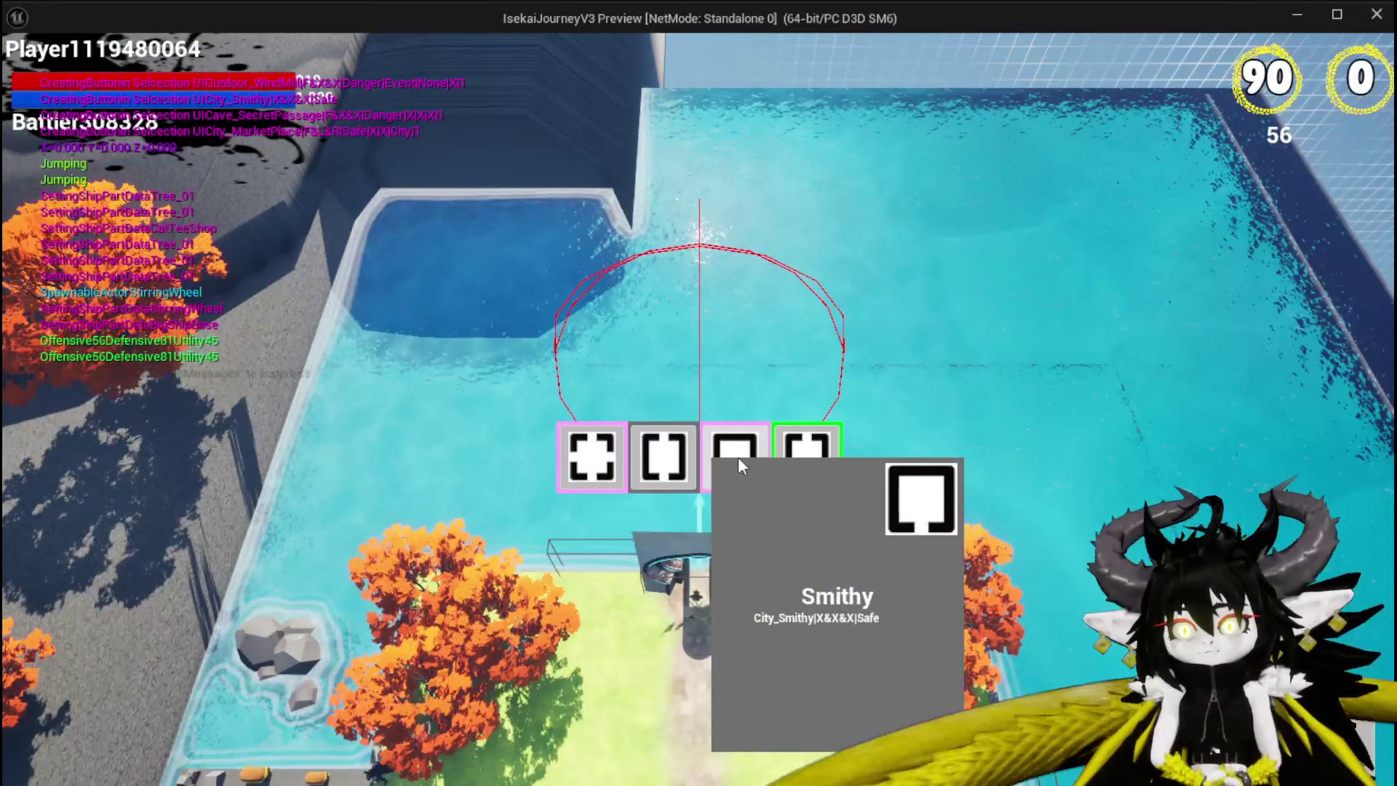
mouse_move(671, 456)
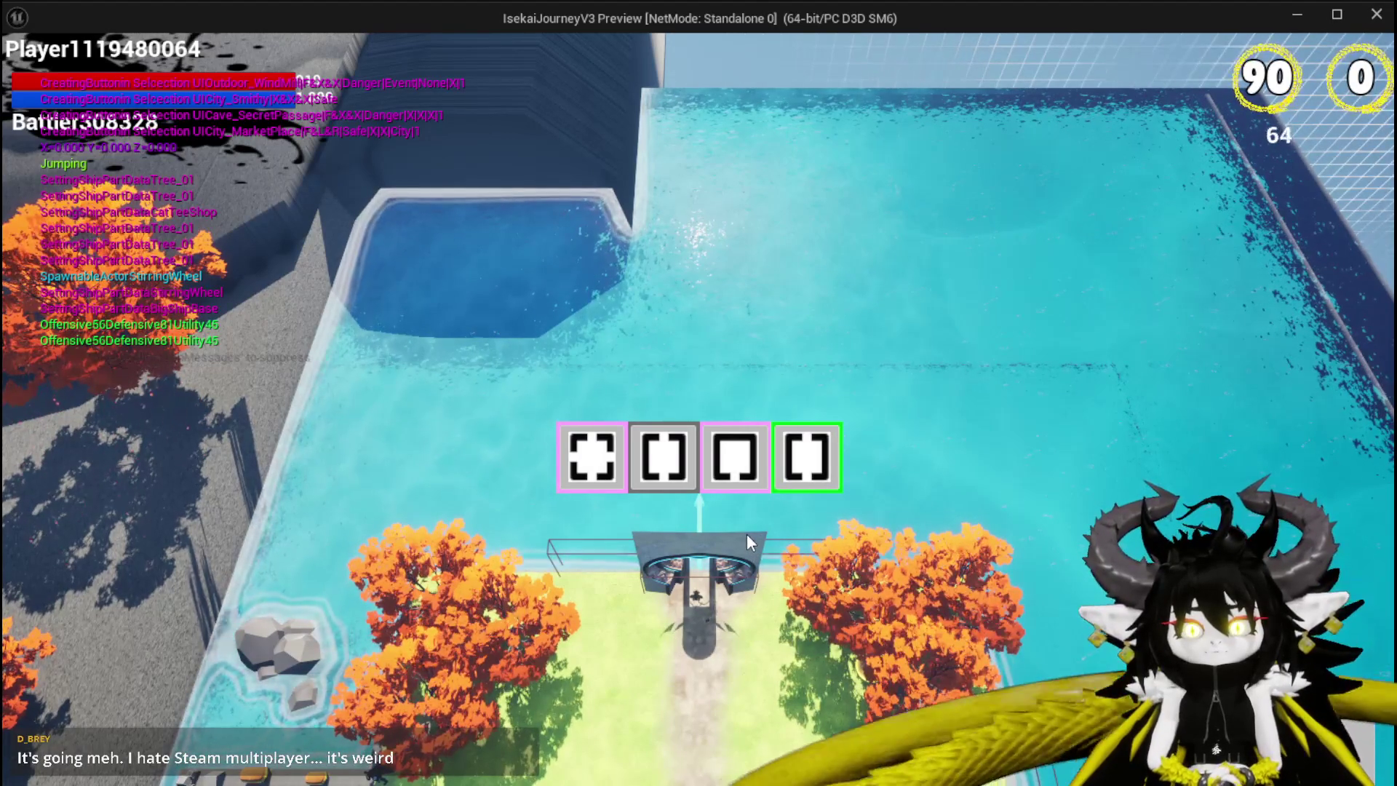
mouse_move(568, 458)
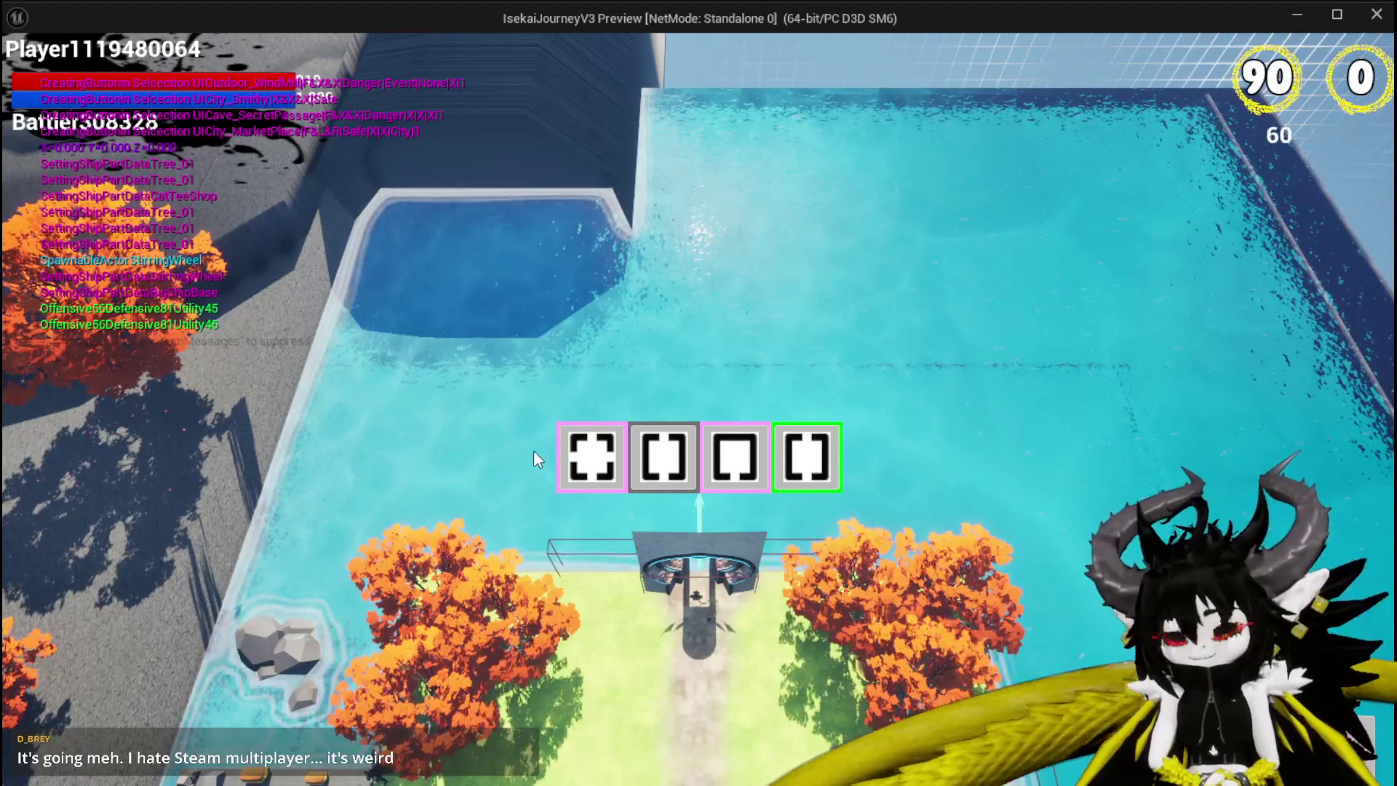
mouse_move(712, 463)
click(580, 452)
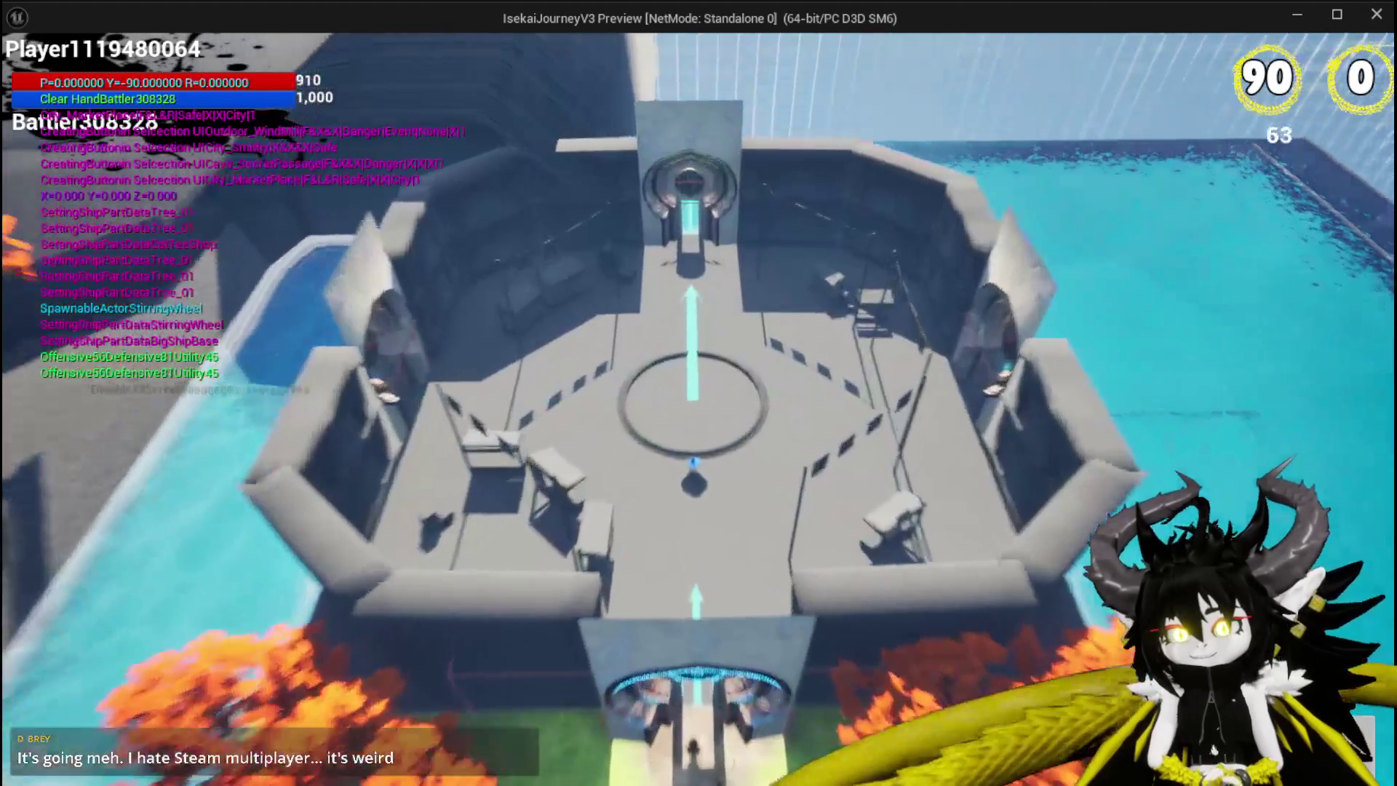
Choose the TrainStation1 room and fly the dragon through the corridor into the portal
key(w)
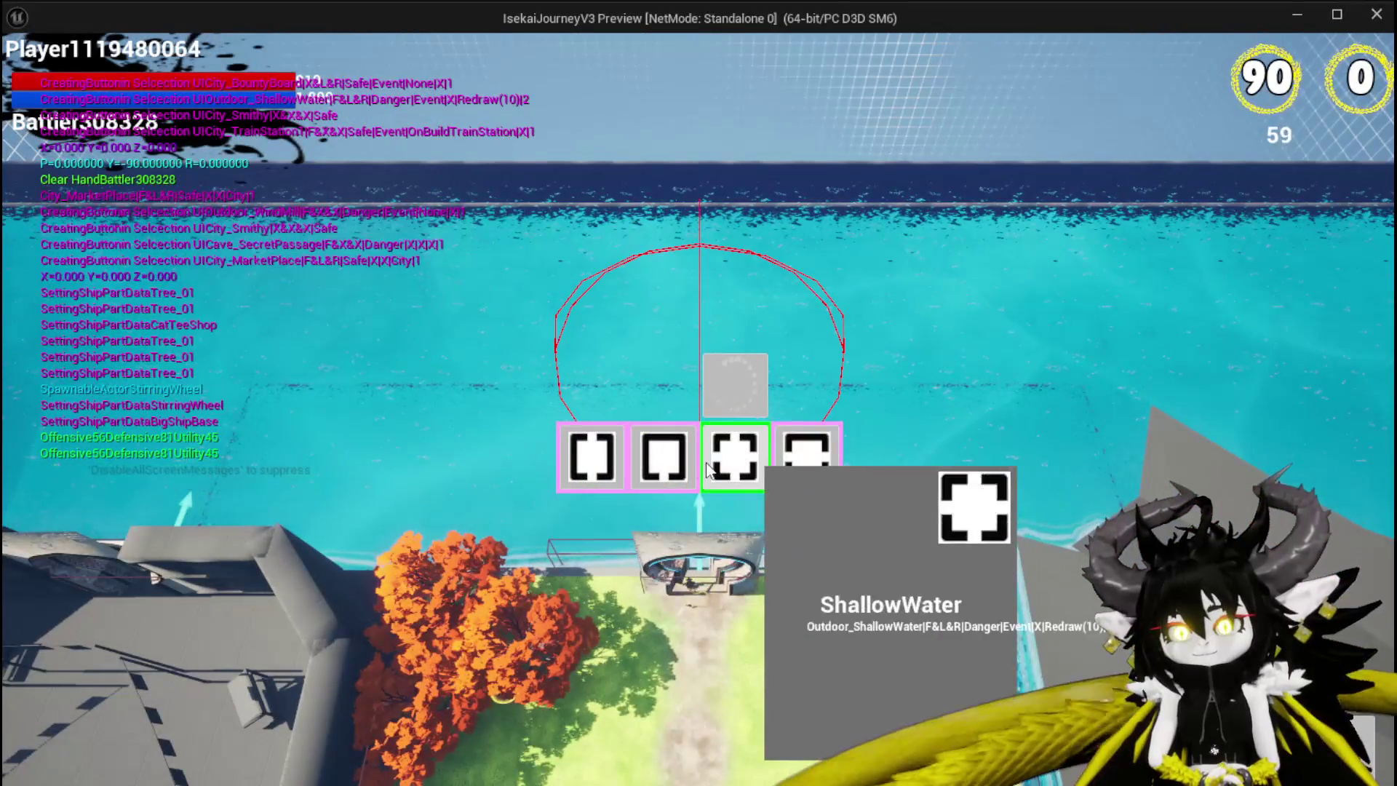
click(617, 457)
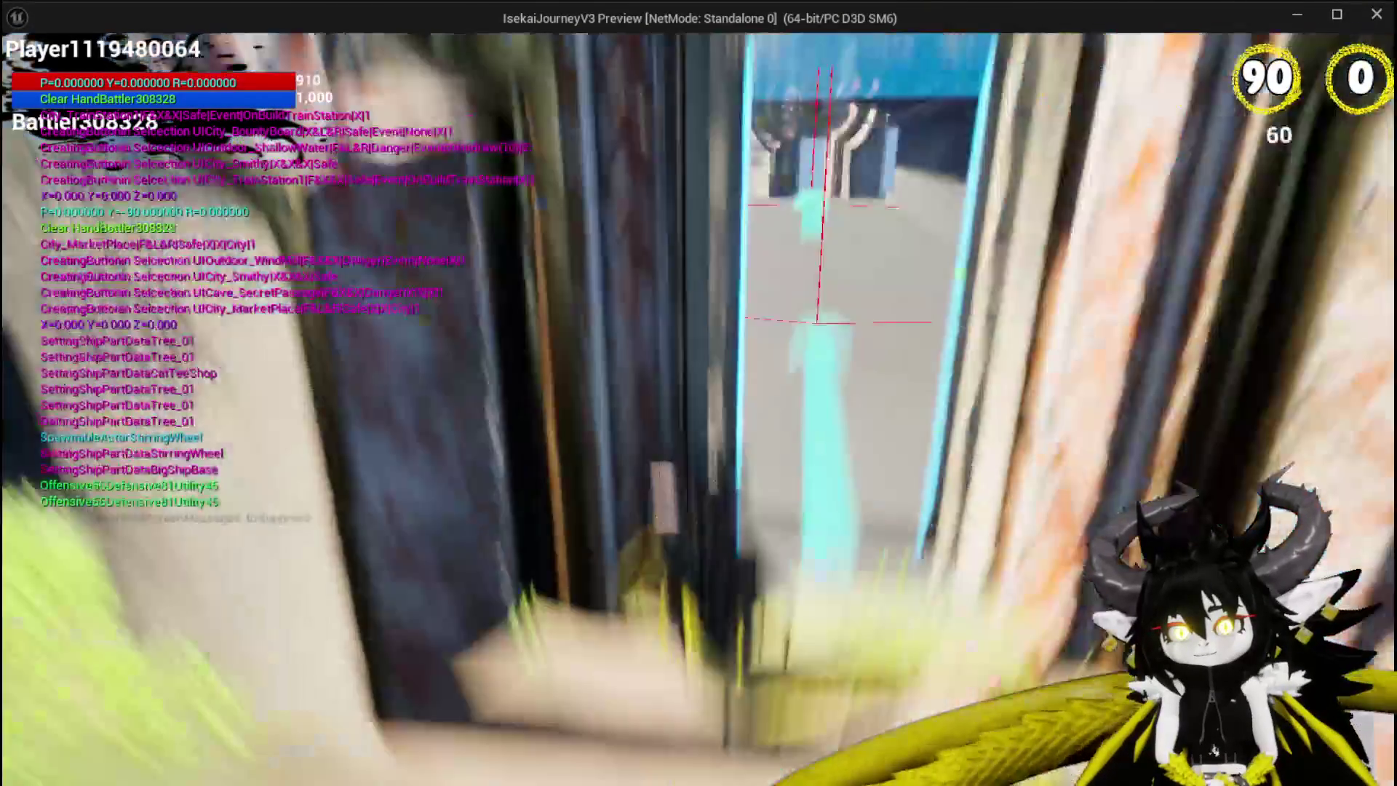
key(space)
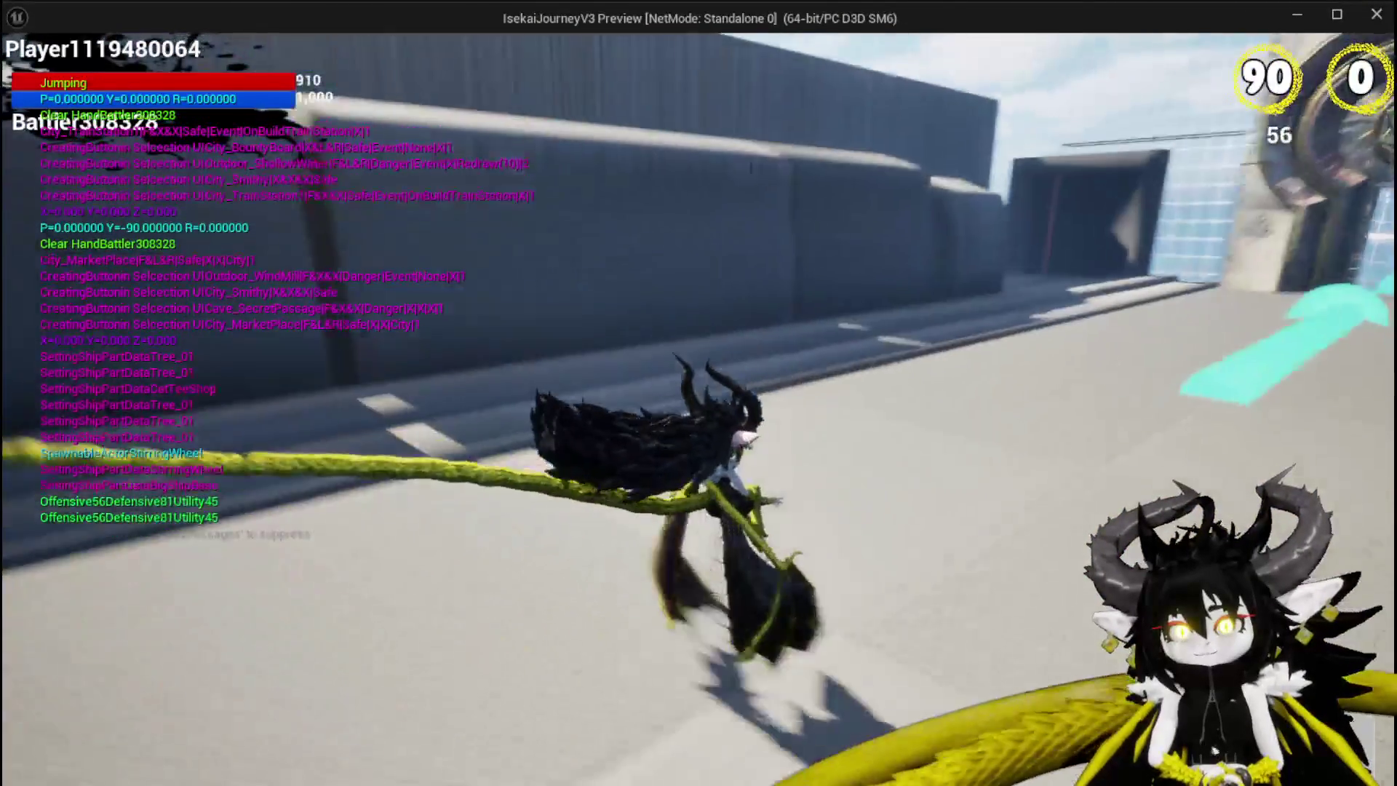
key(space)
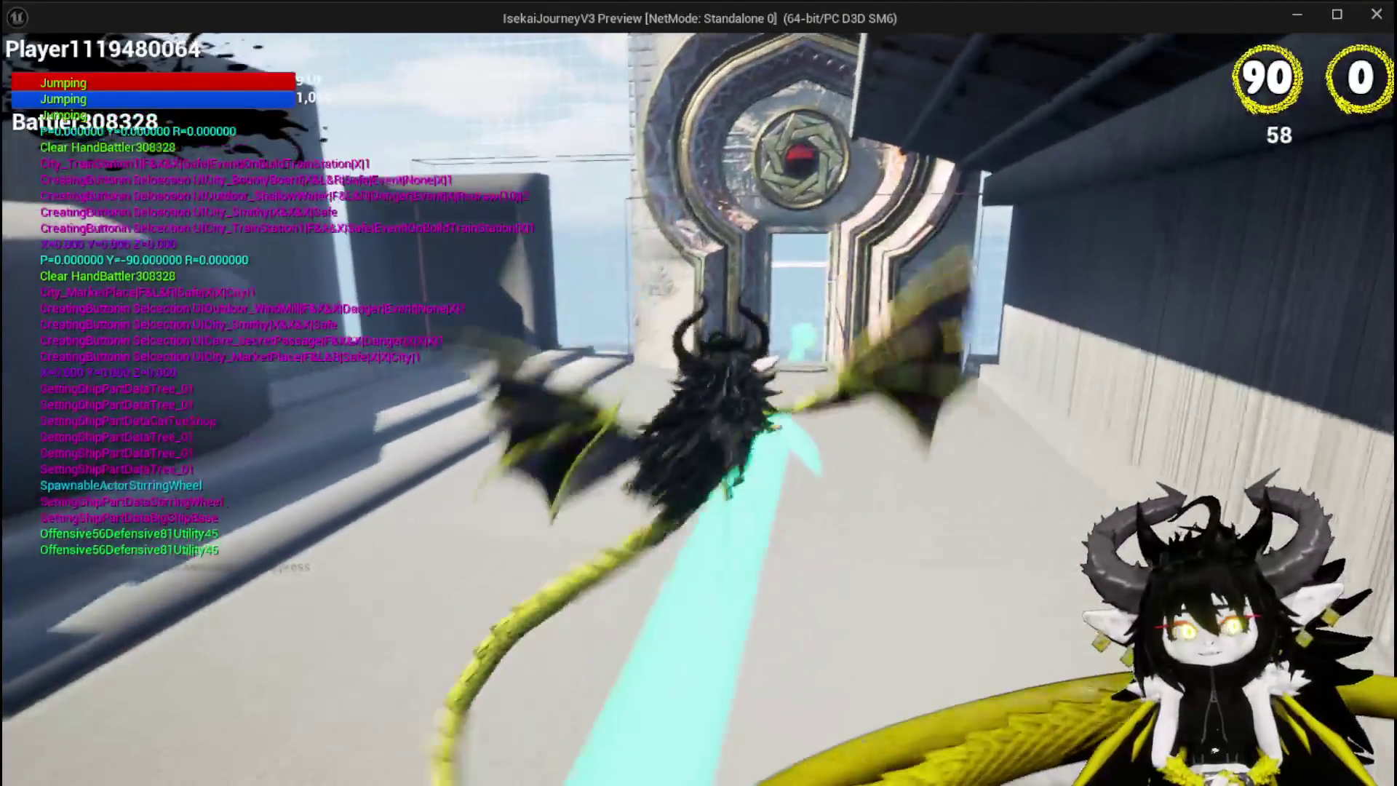
key(w)
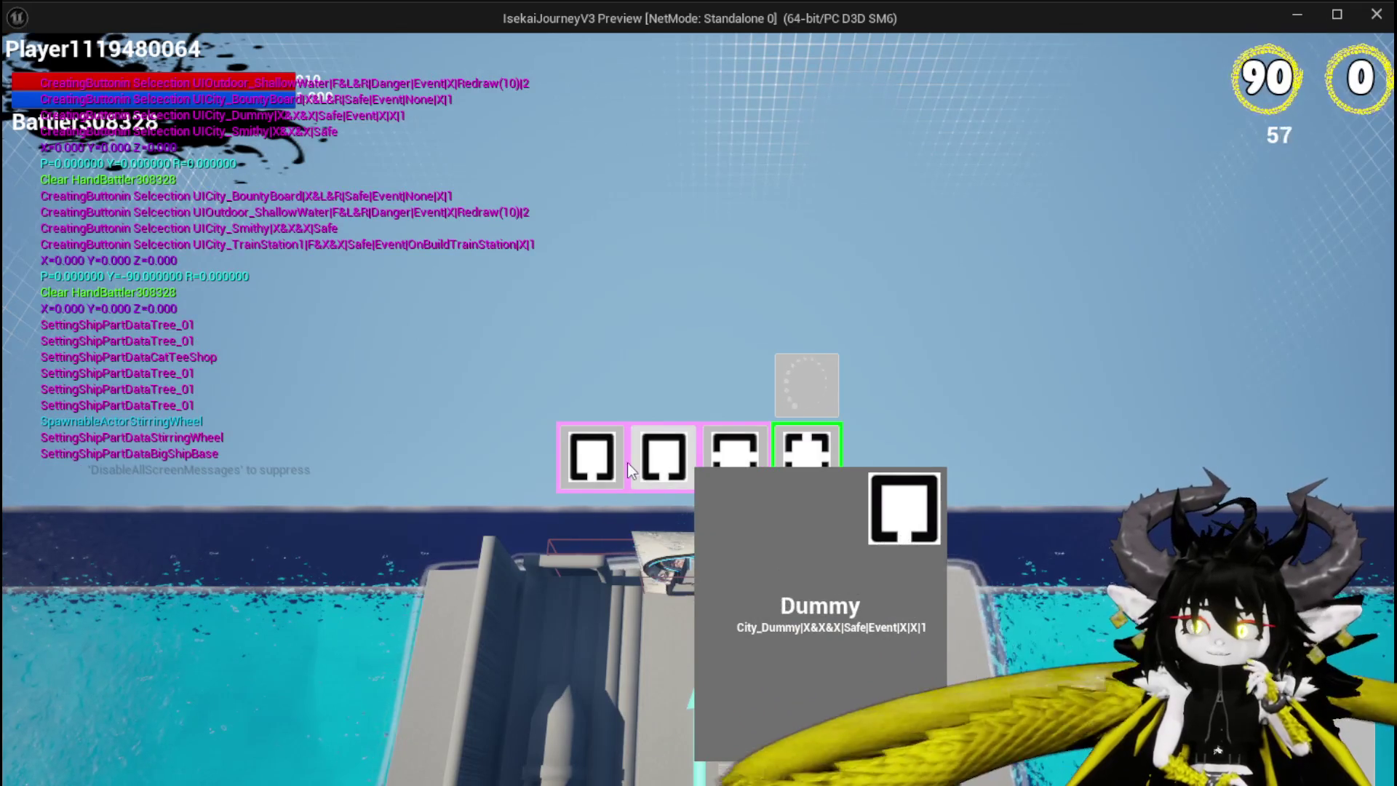
Choose the Smithy room and walk the character through its doorway
mouse_move(588, 465)
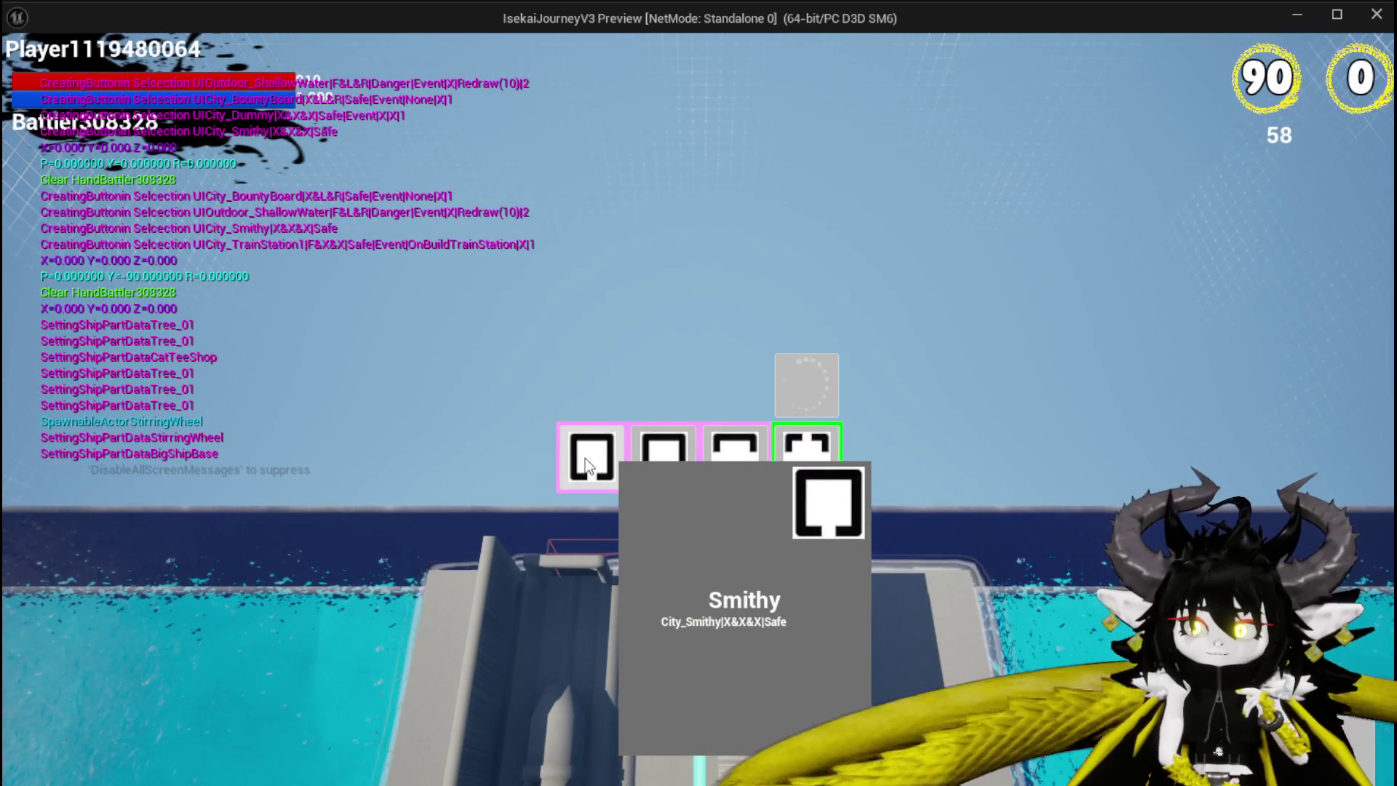
click(589, 466)
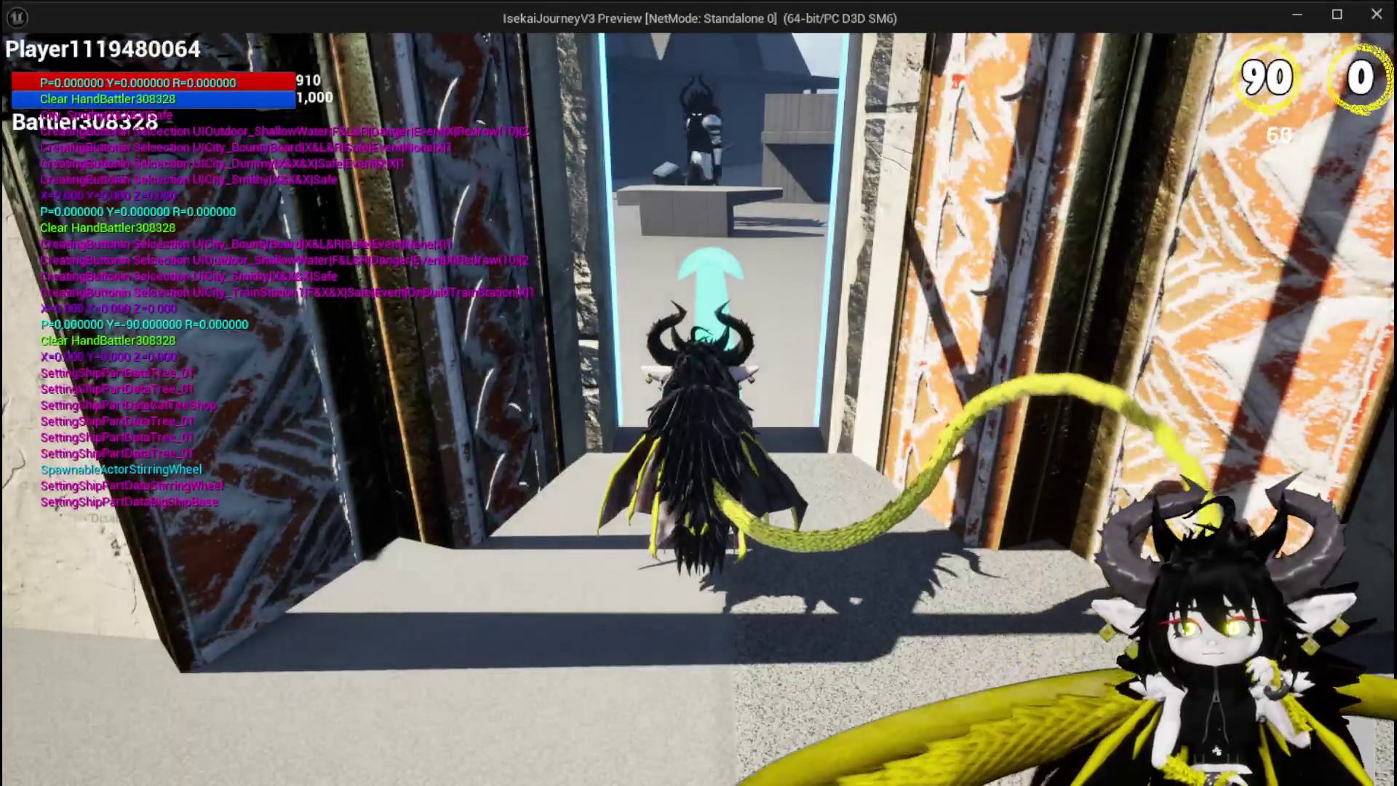
key(w)
Jump, glide and double-jump around the Smithy room to test airborne movement
key(space)
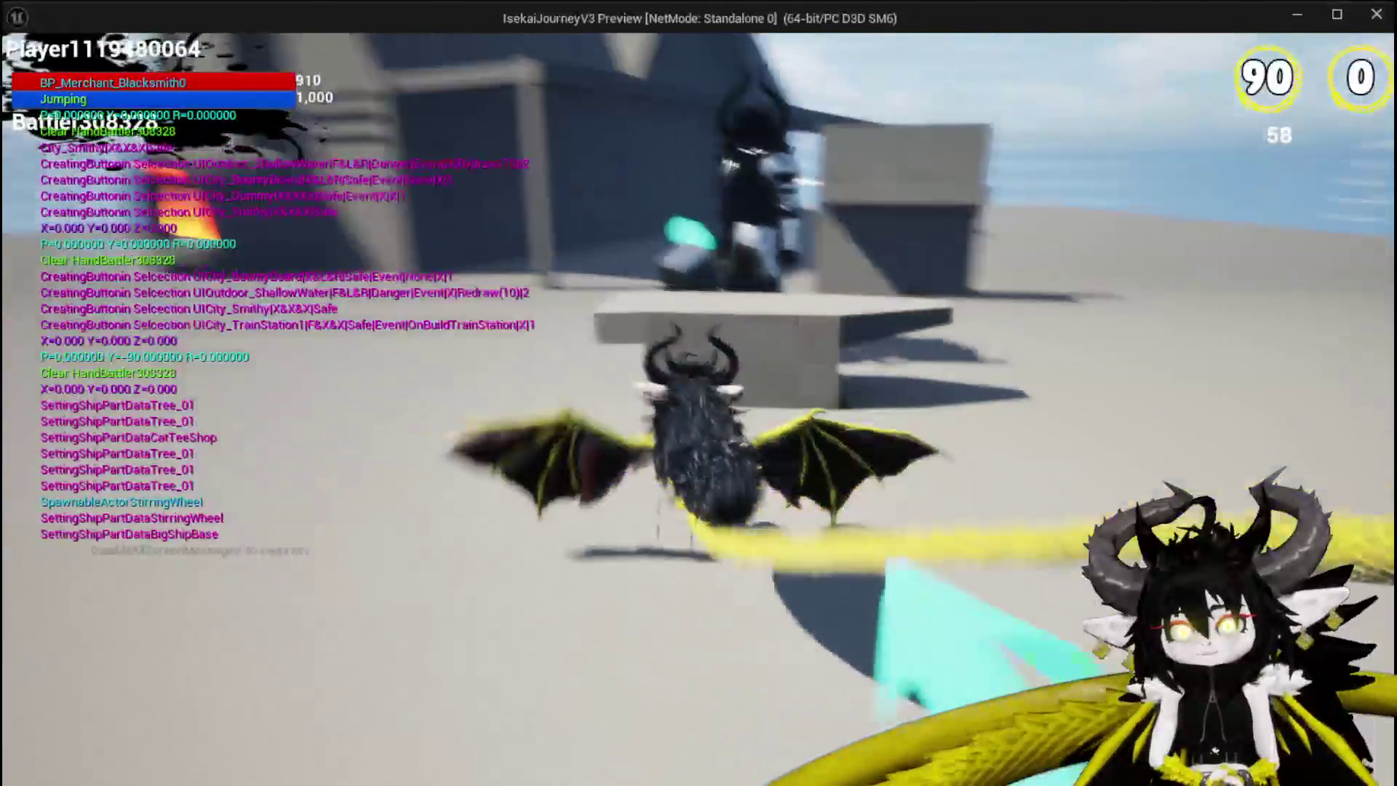
key(space)
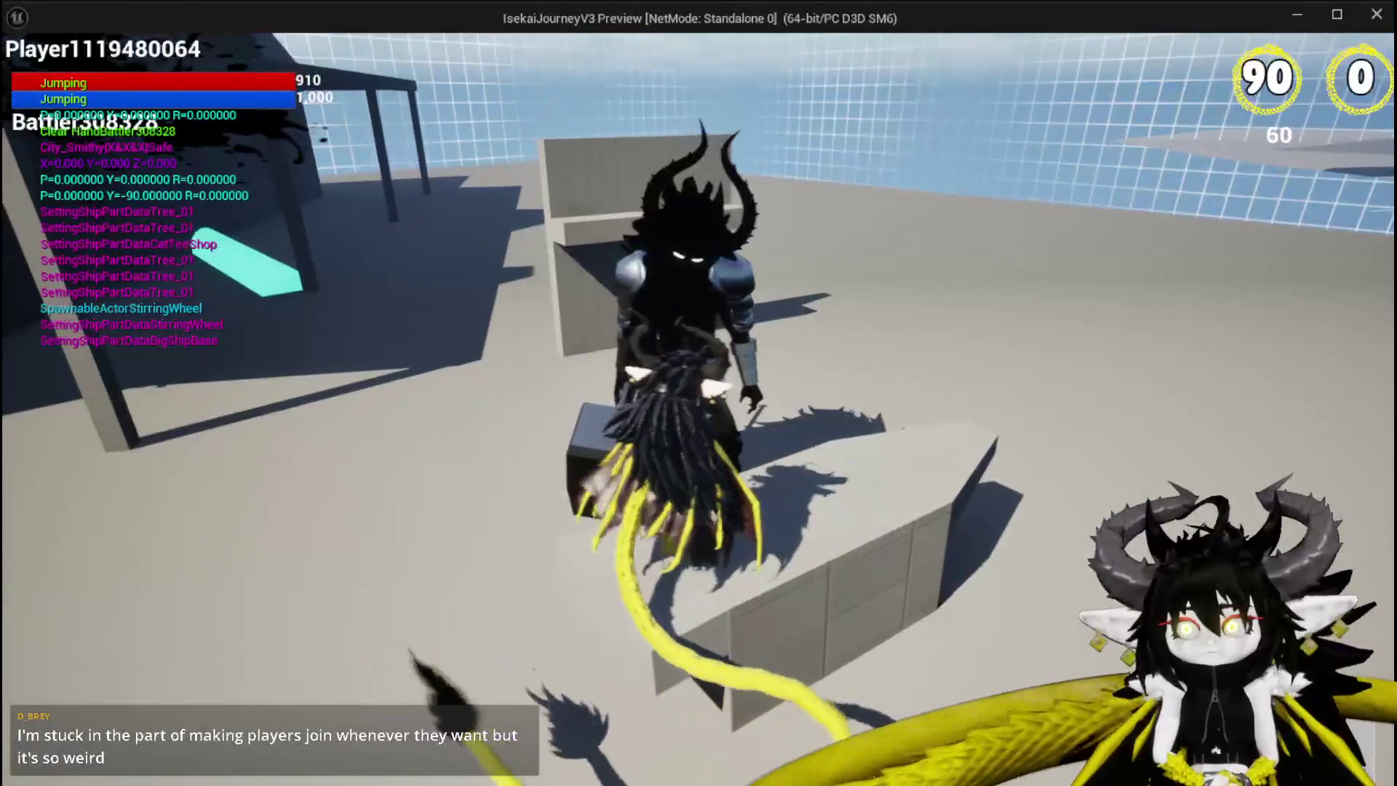
key(space)
key(space)
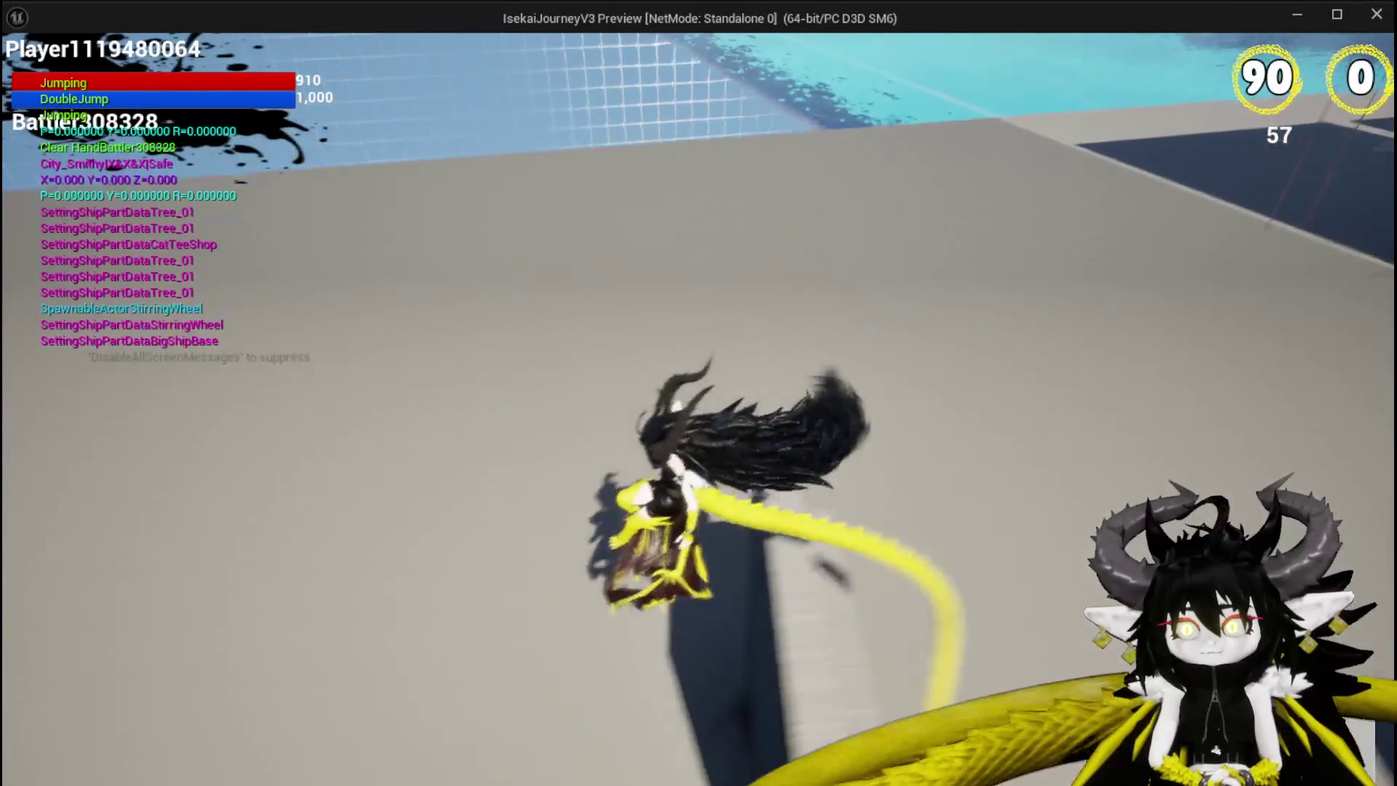
key(space)
key(space)
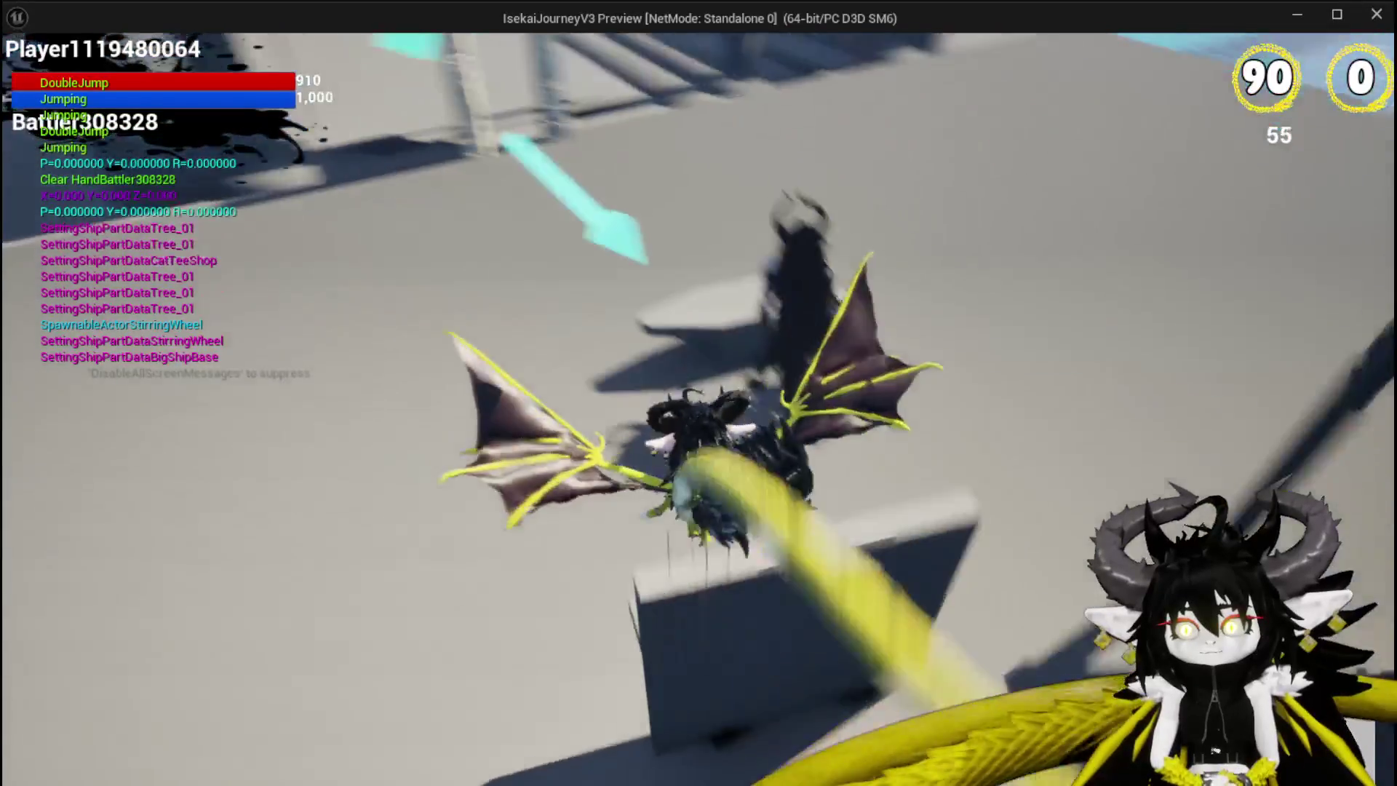
key(space)
key(space)
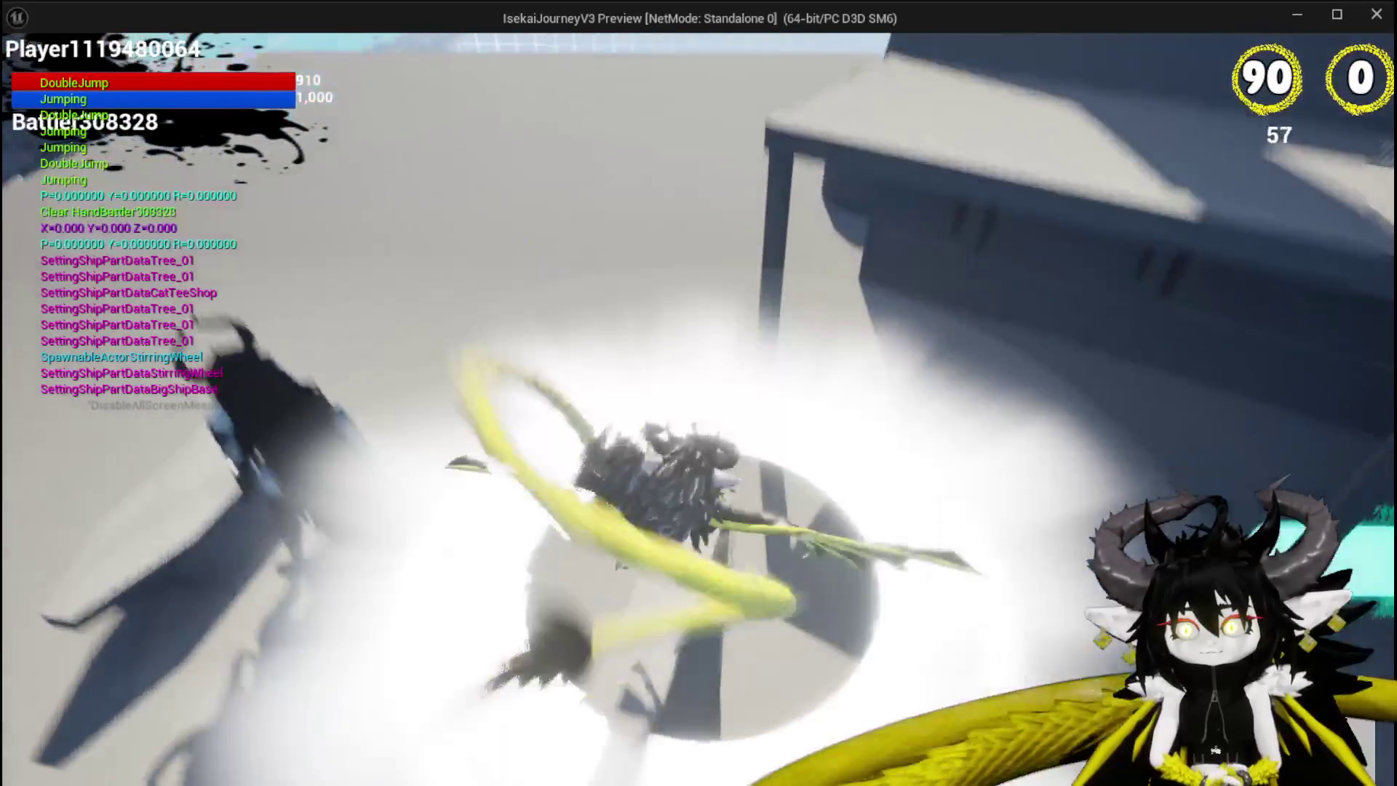
key(space)
key(space)
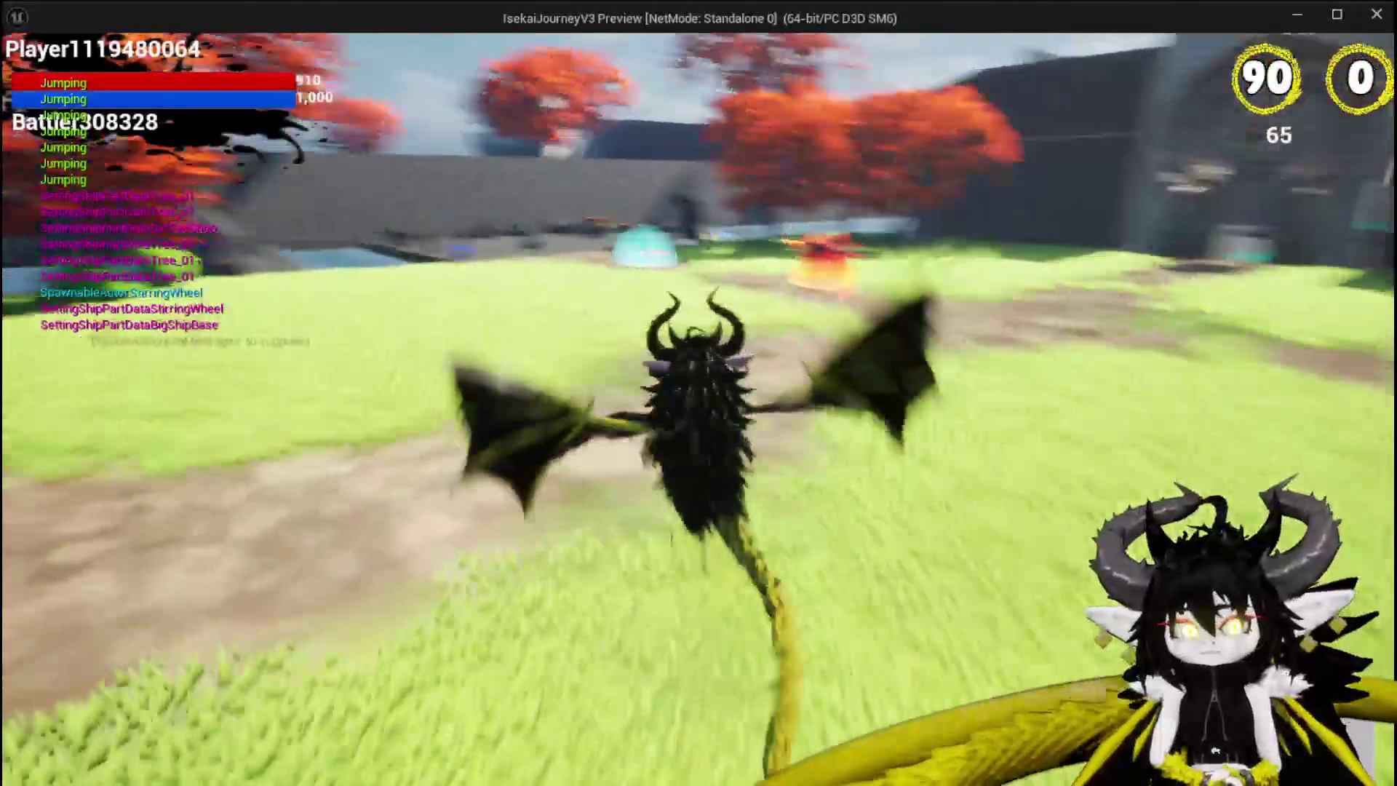
Run and leap across the garden and stone plaza, then end the play session with Esc
key(w)
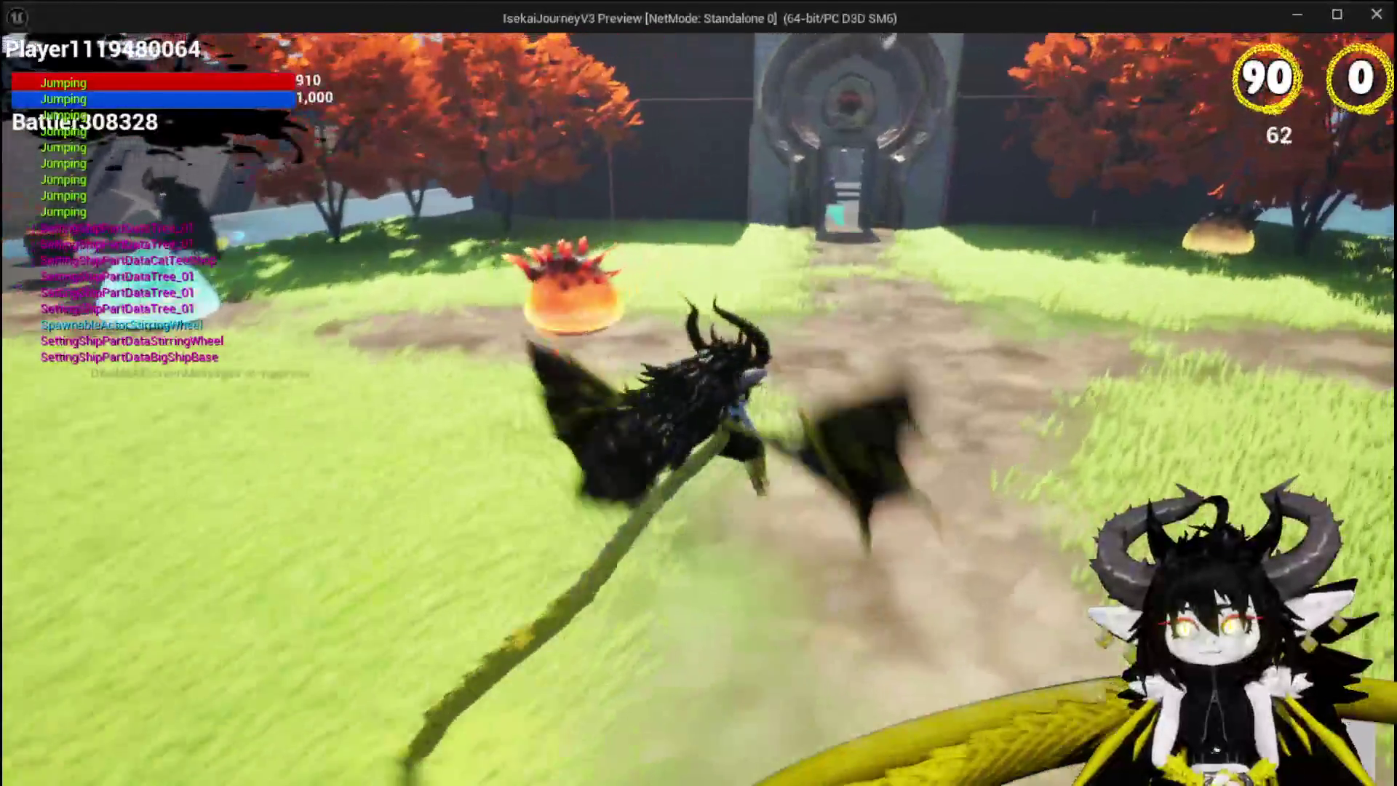
key(space)
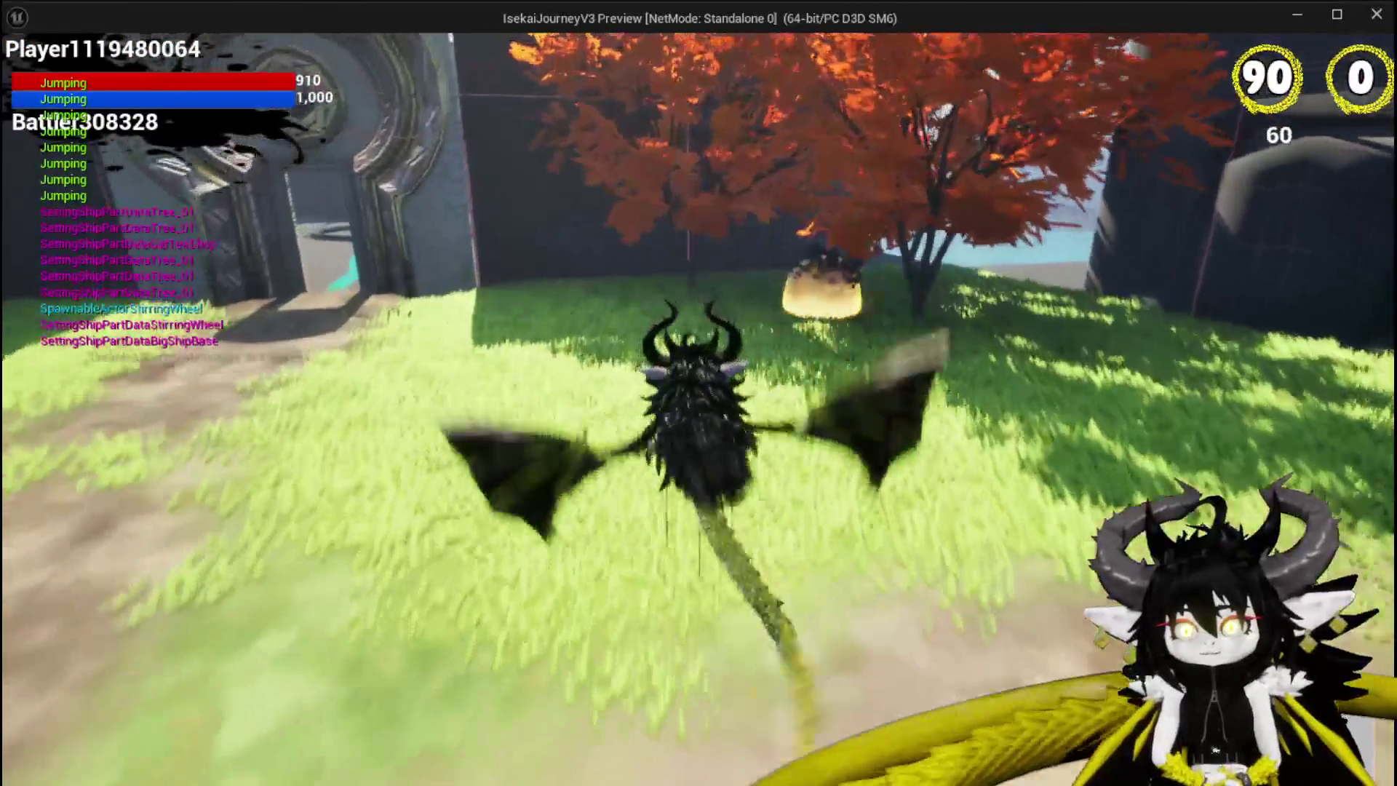
key(w)
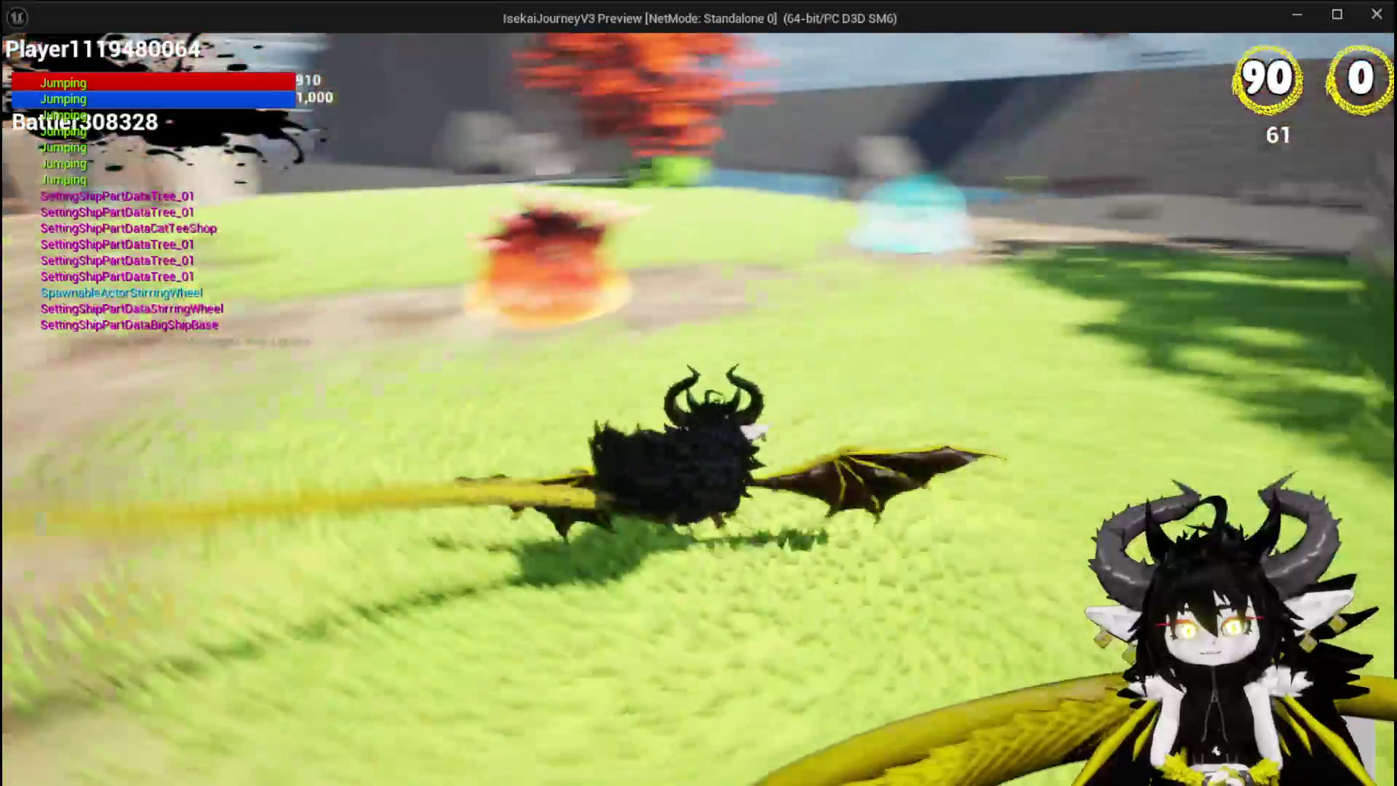
key(w)
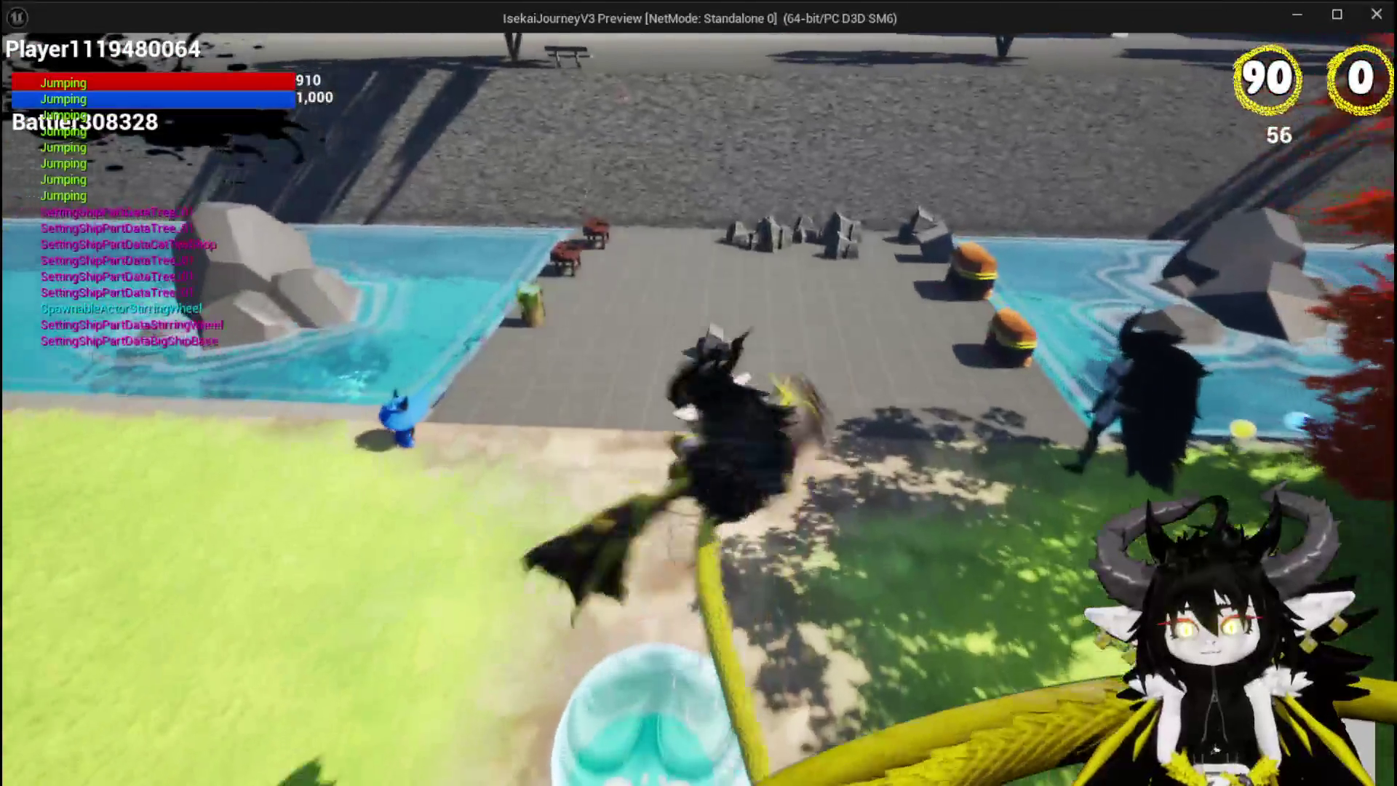
key(w)
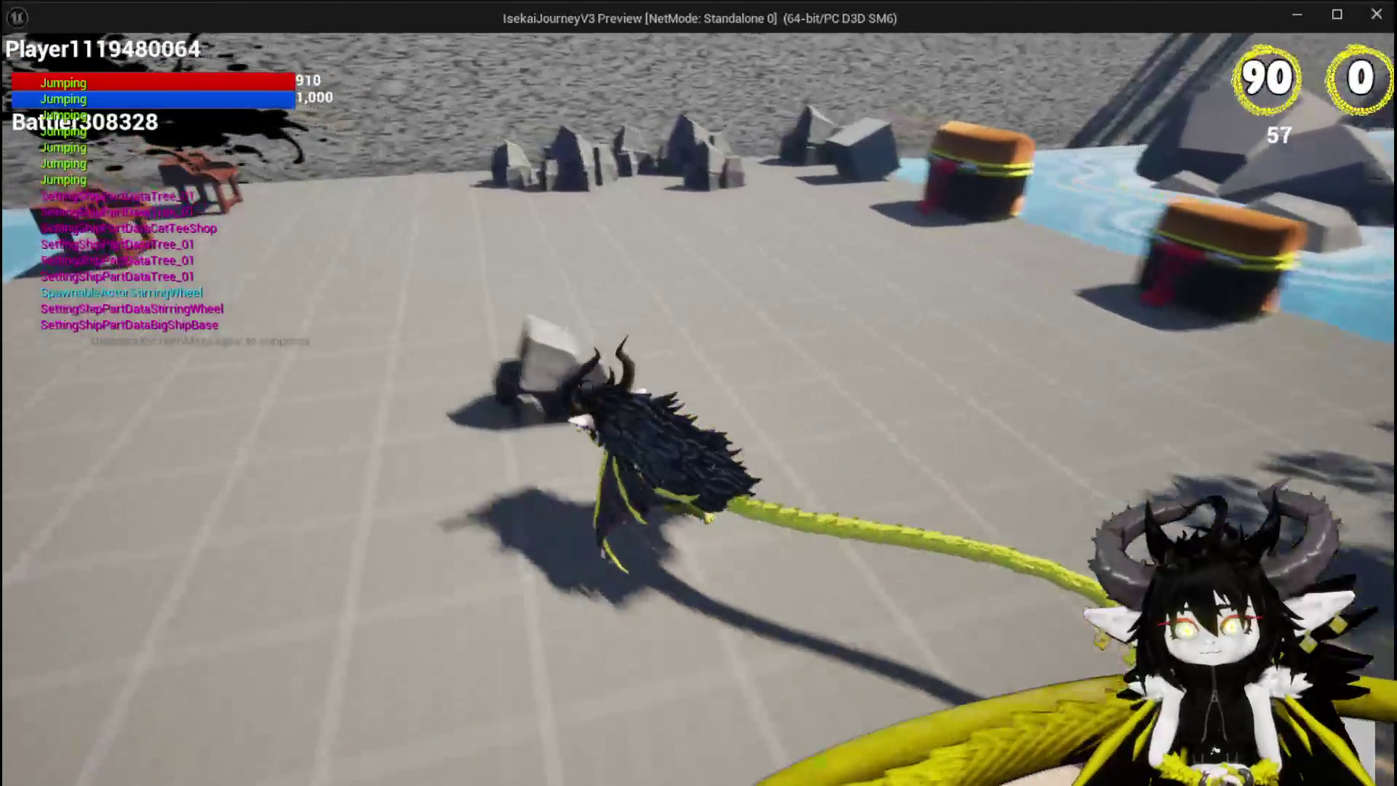
key(w)
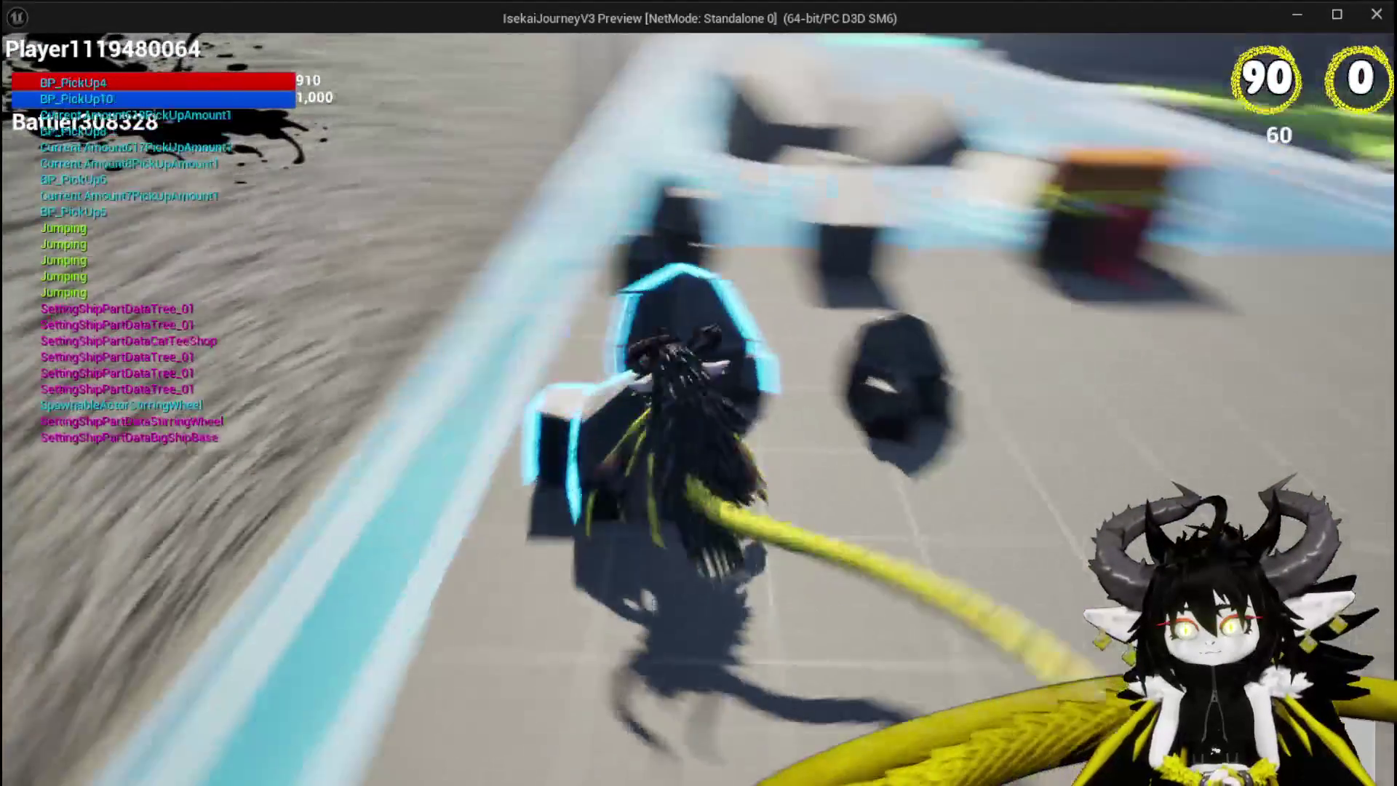
key(w)
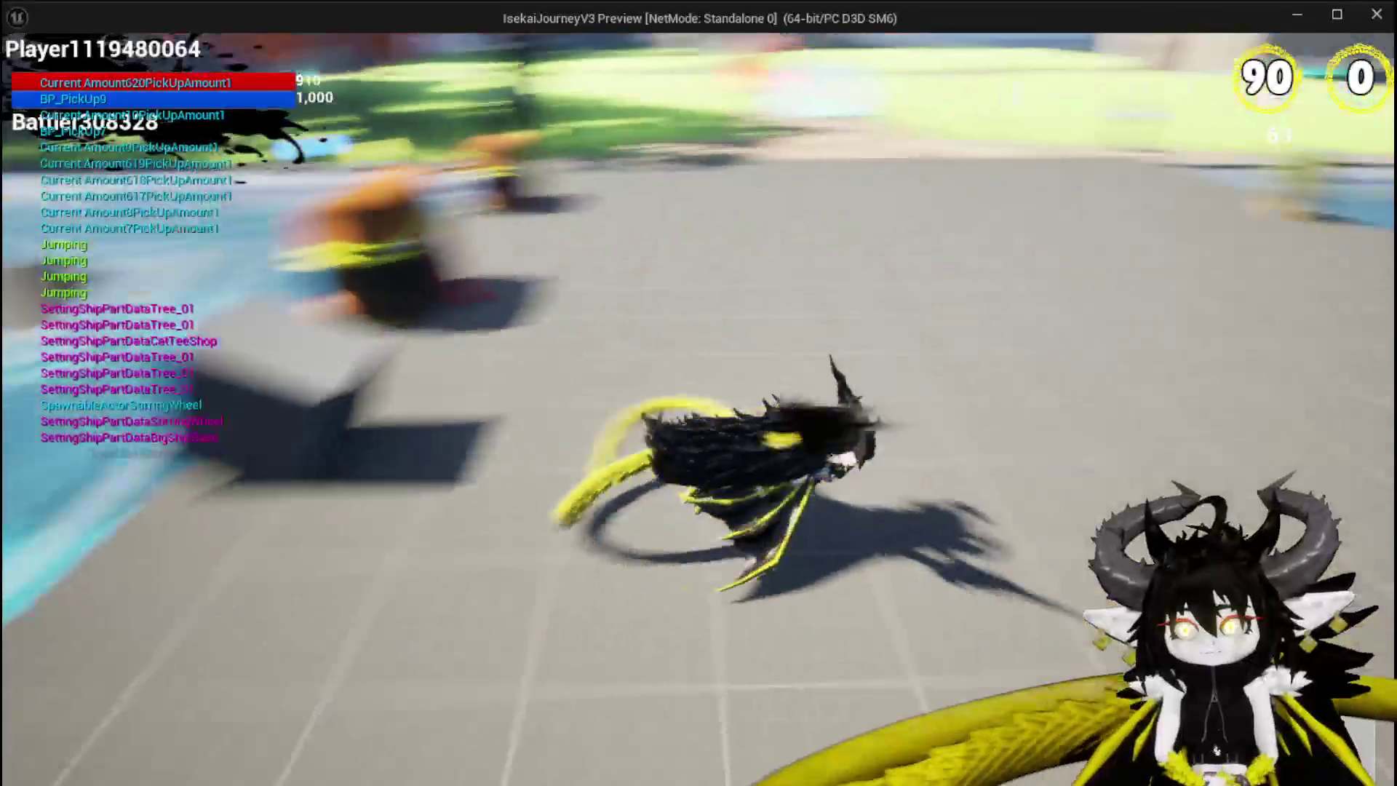
key(Escape)
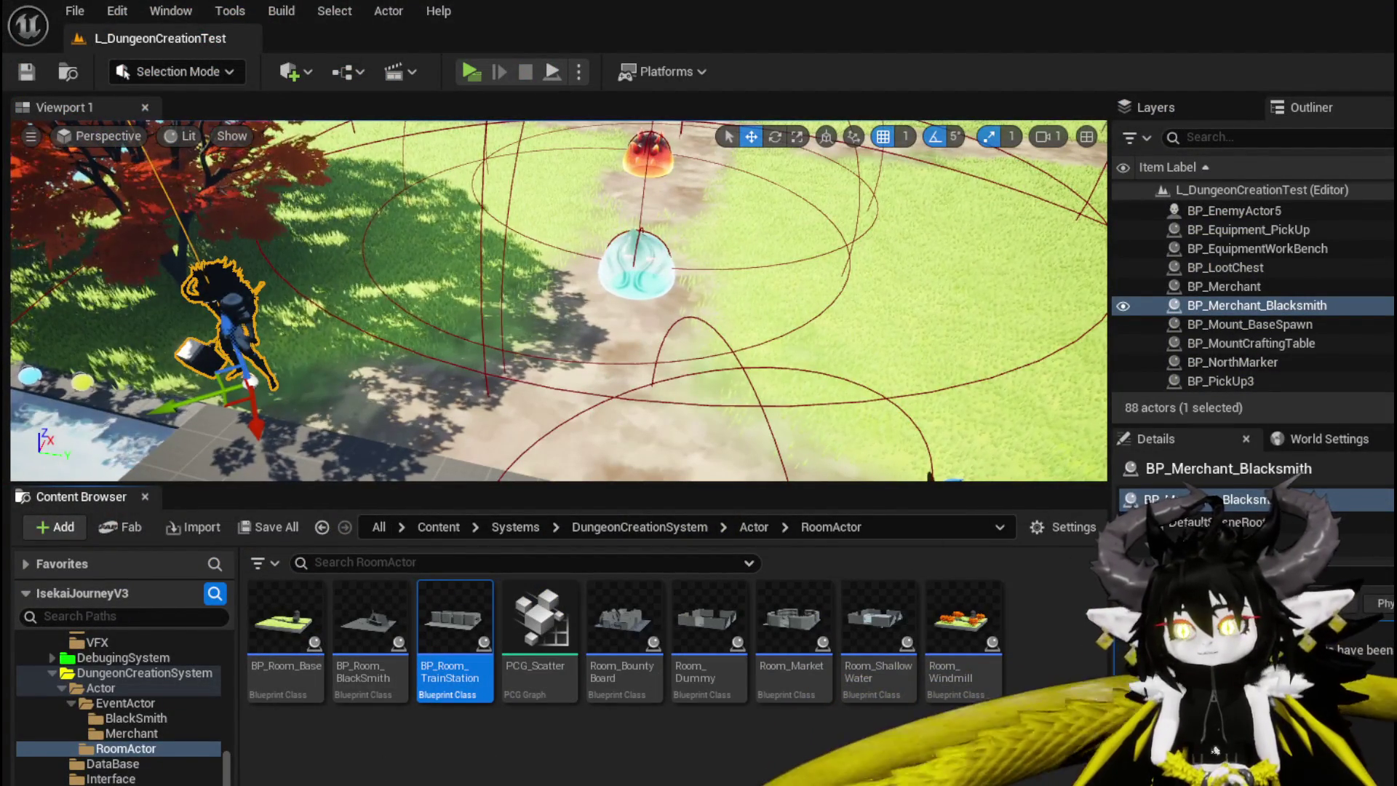
Review the City_TrainStation2 and Cave_SecretPassage rows in DT_RoomActors, then minimize the table
key(alt+Tab)
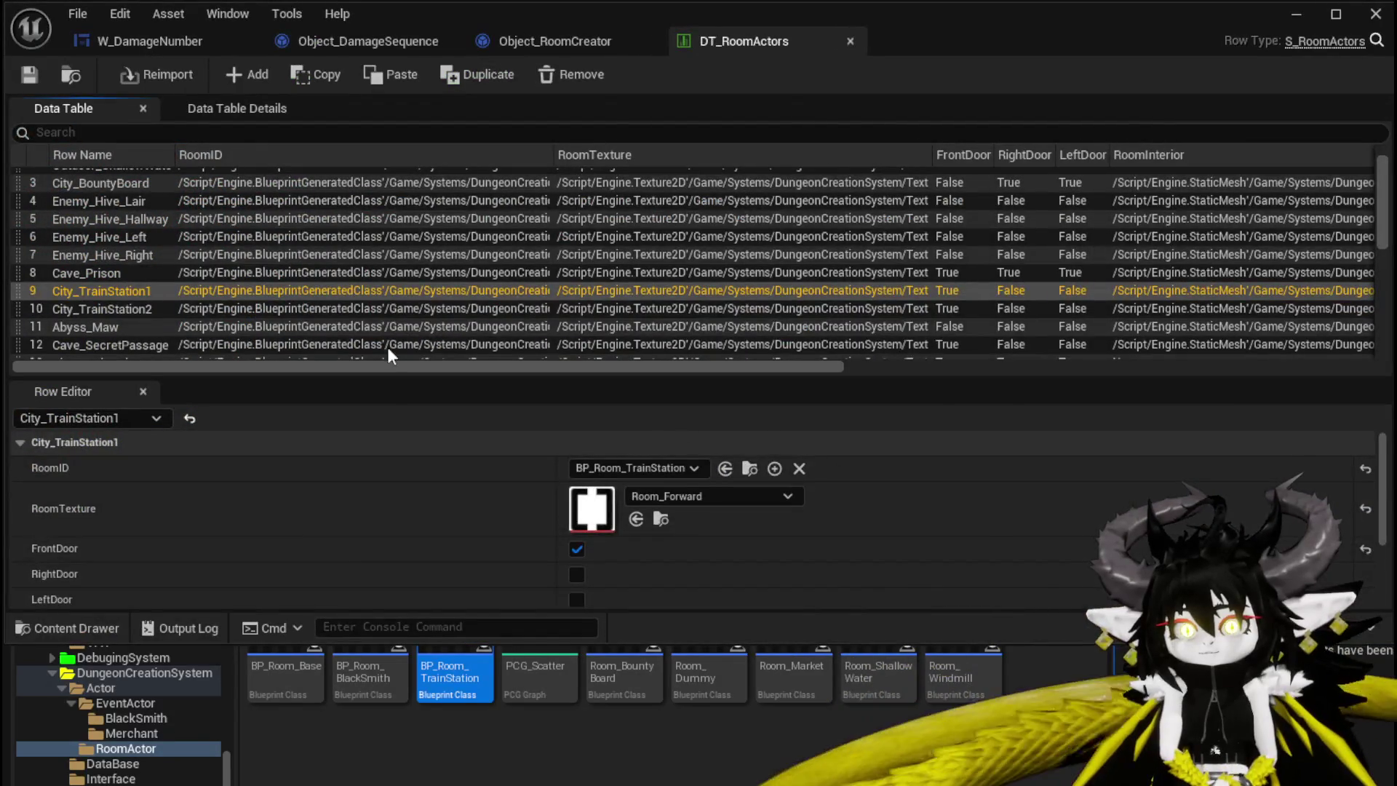
click(124, 307)
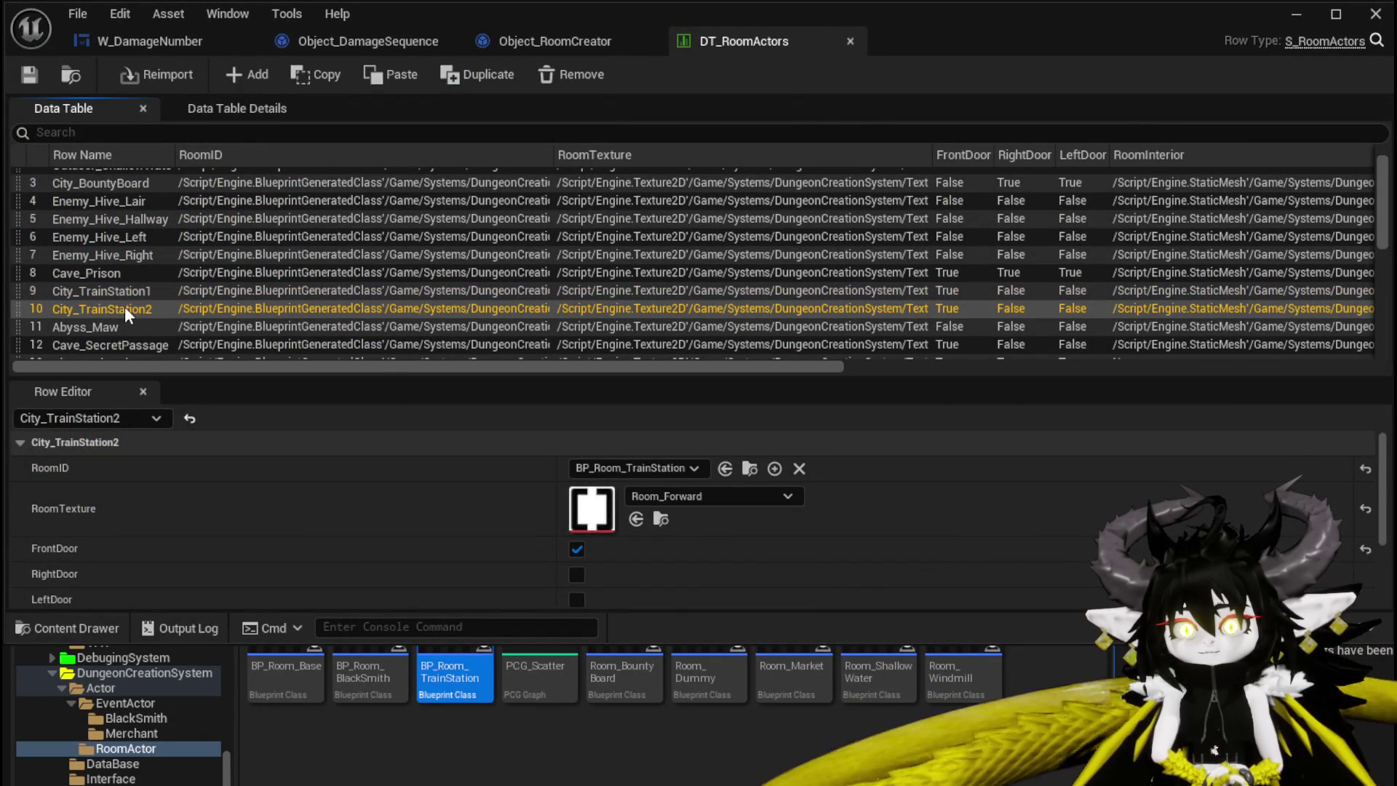
scroll(125, 304, down, 1)
click(123, 314)
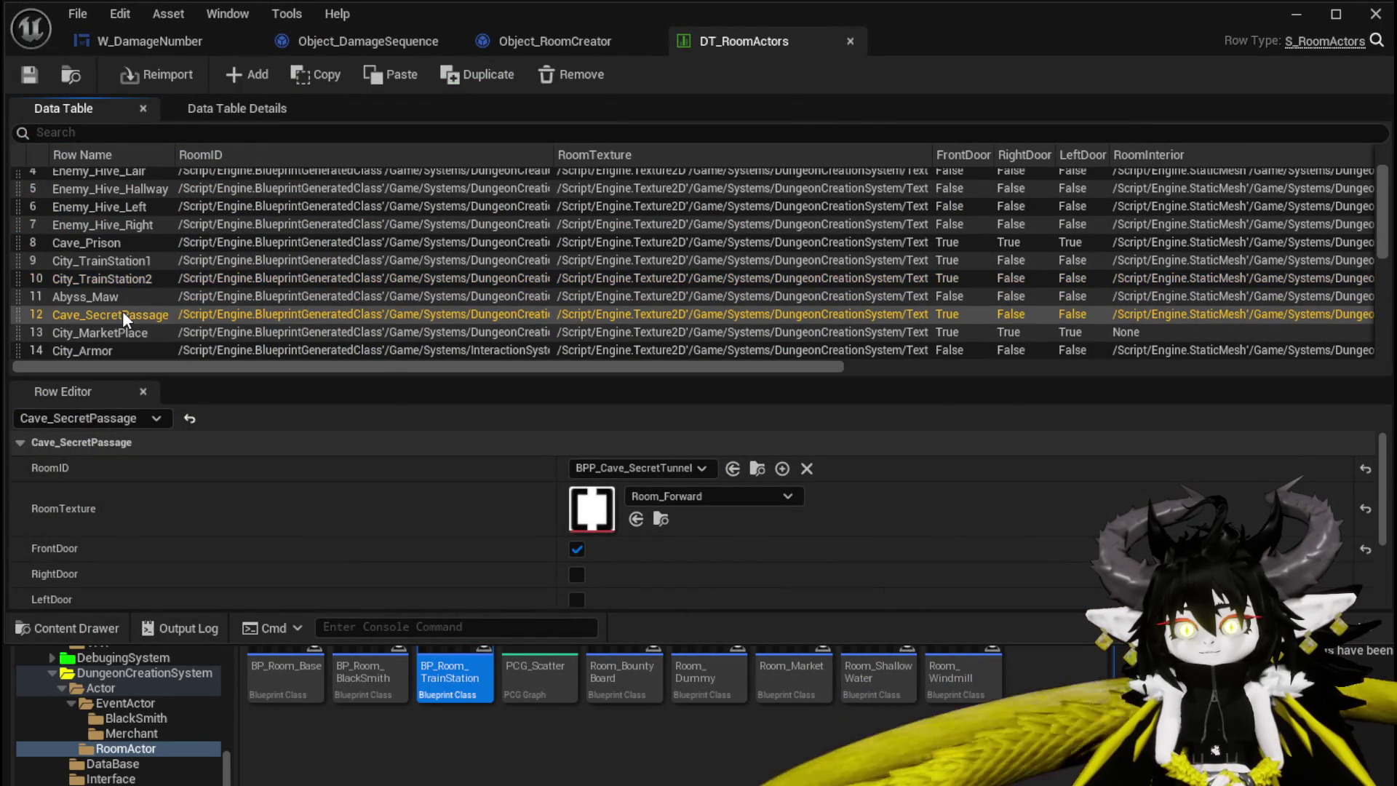
scroll(168, 307, down, 2)
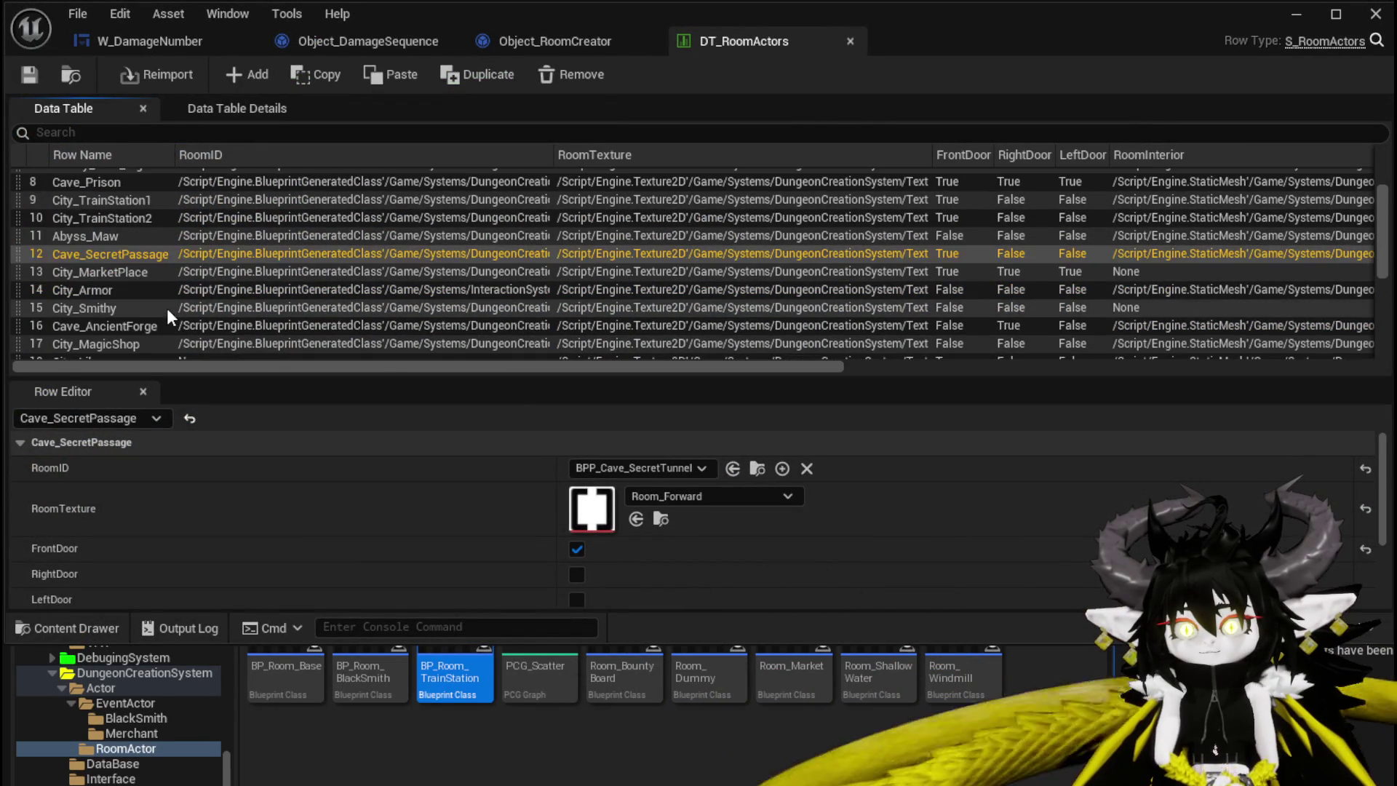
click(1292, 16)
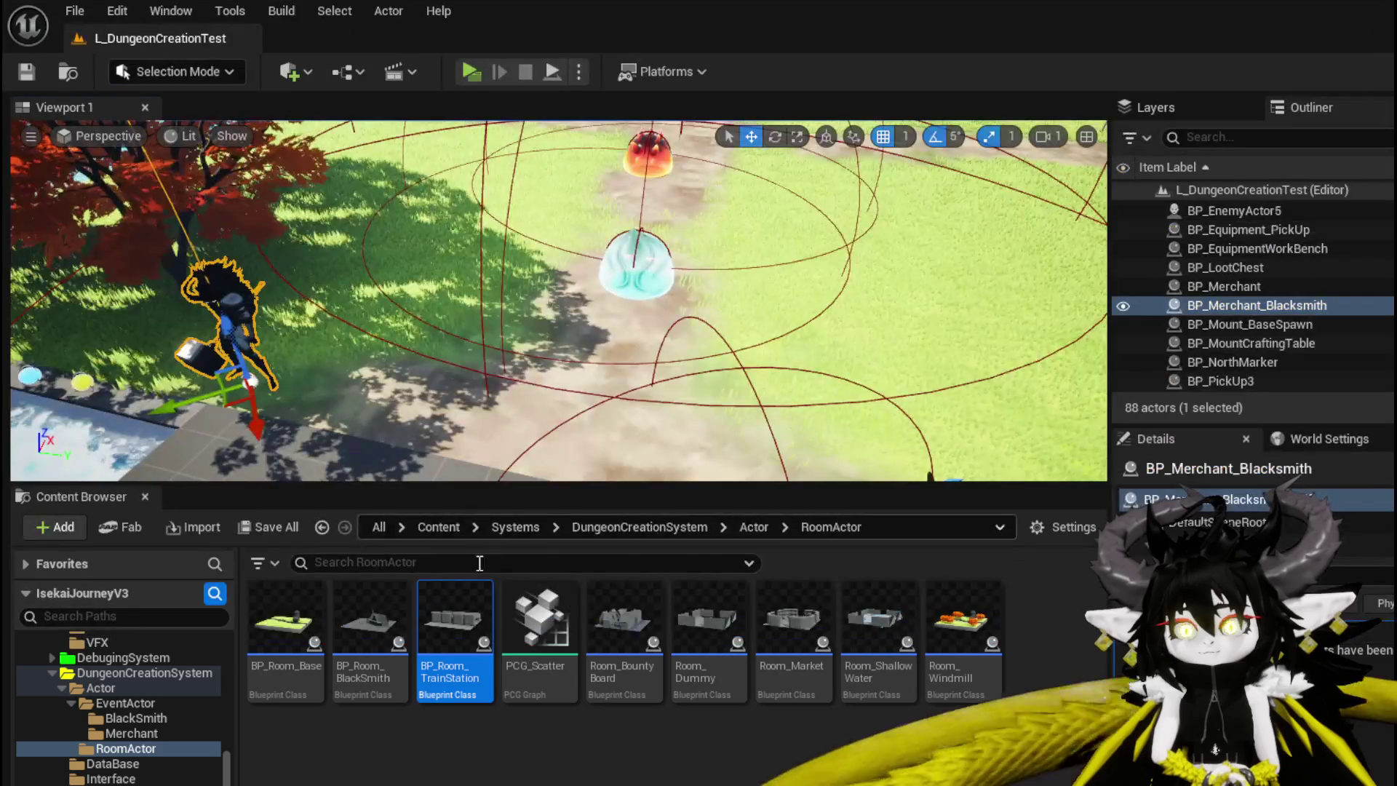
Create a child blueprint of BP_Room_Base named BP_Room_Tunnel
right_click(292, 626)
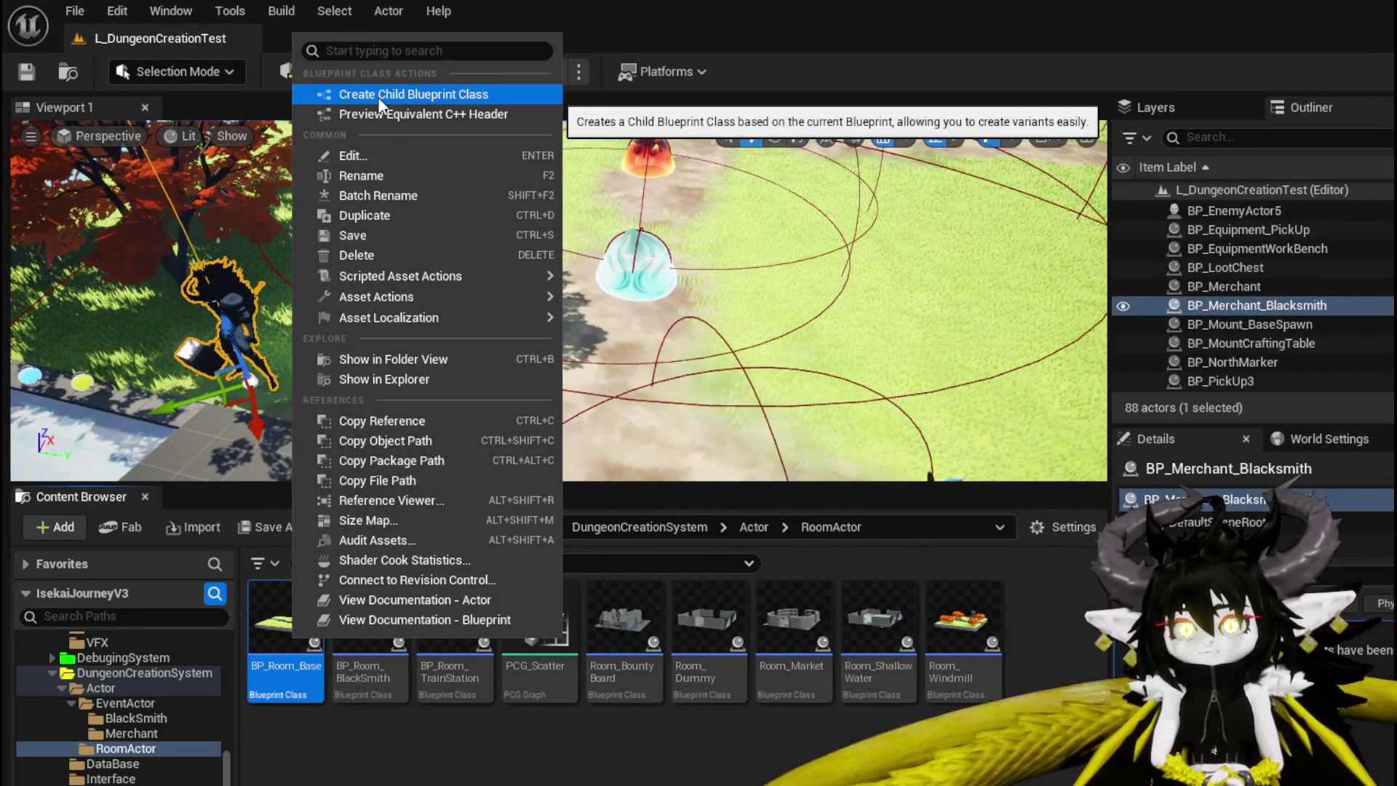
click(379, 97)
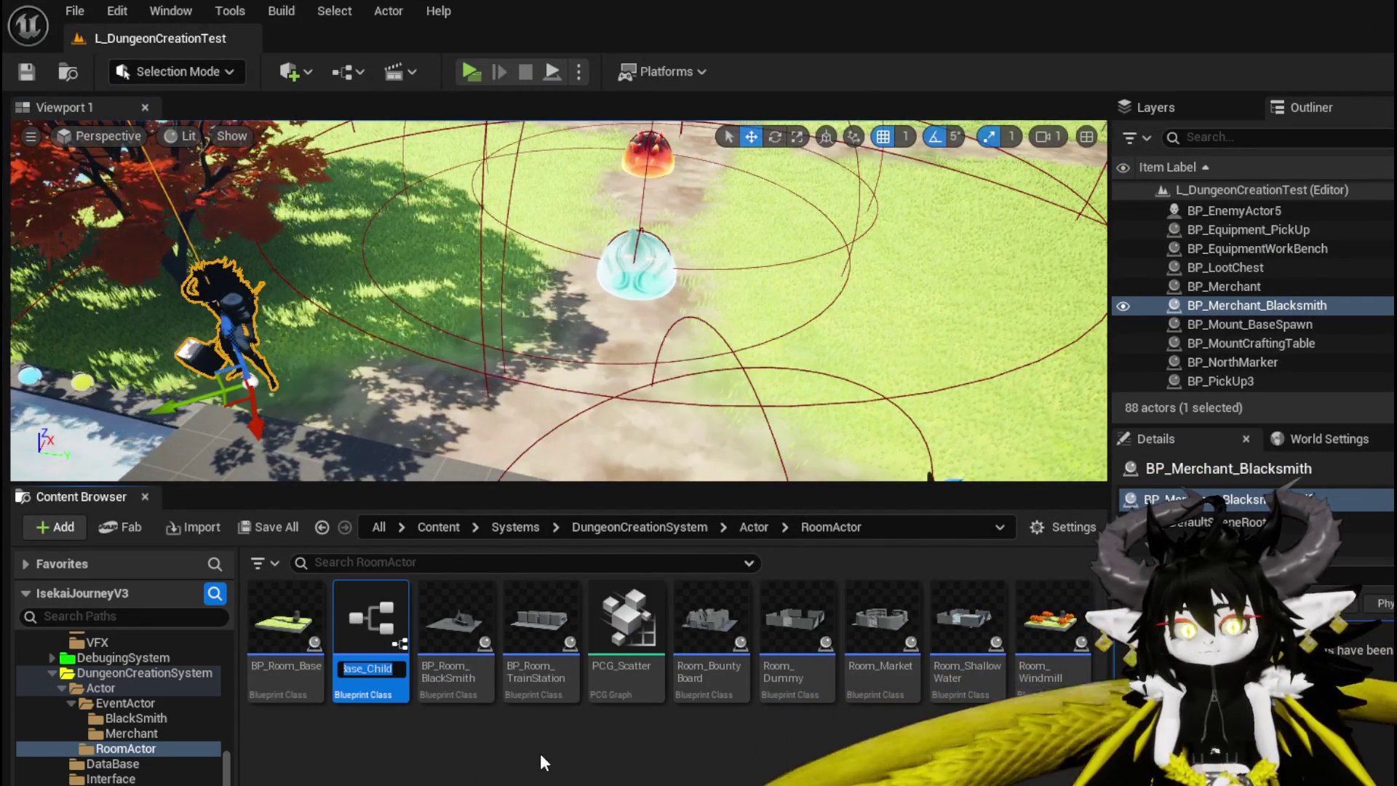
key(End)
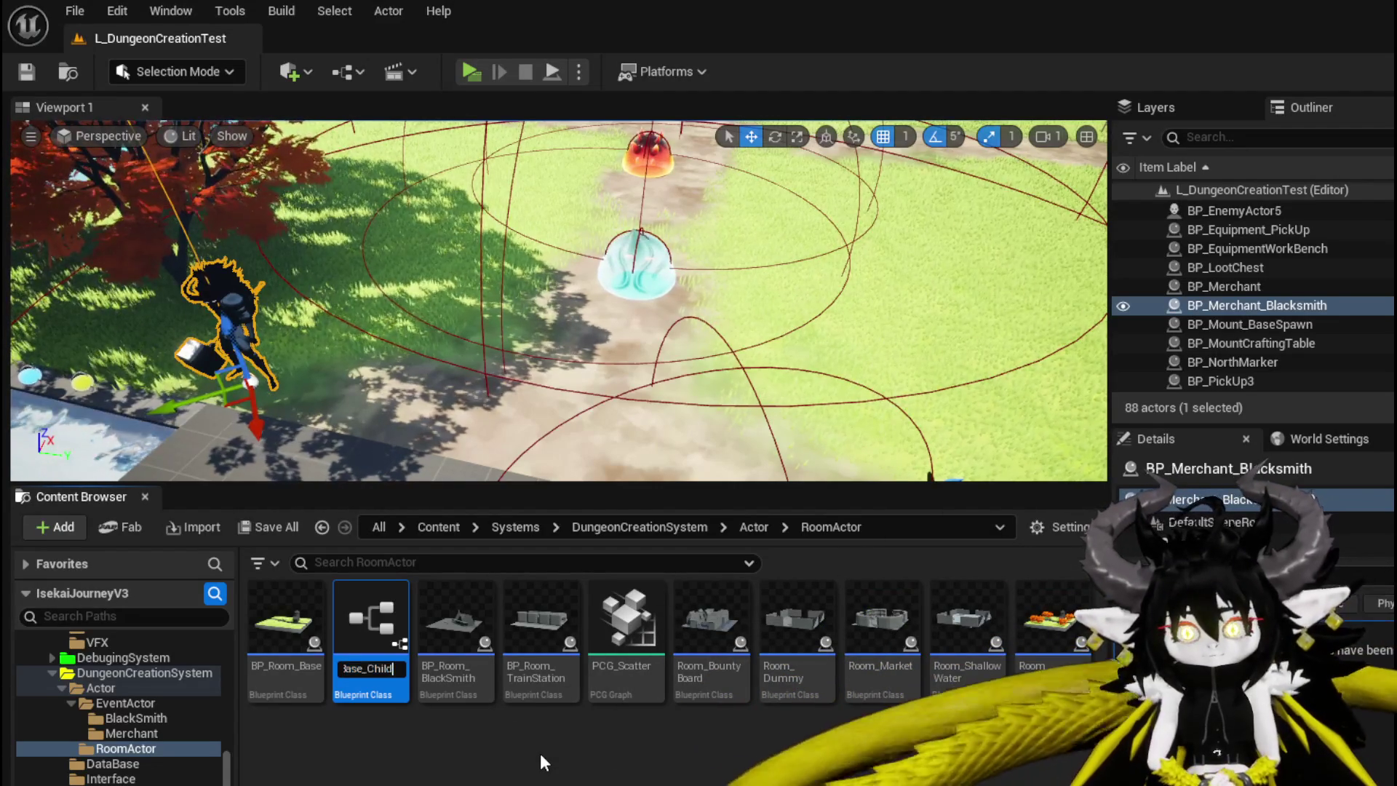
key(BackSpace)
key(BackSpace)
key(BackSpace)
key(BackSpace)
key(BackSpace)
text(Tu)
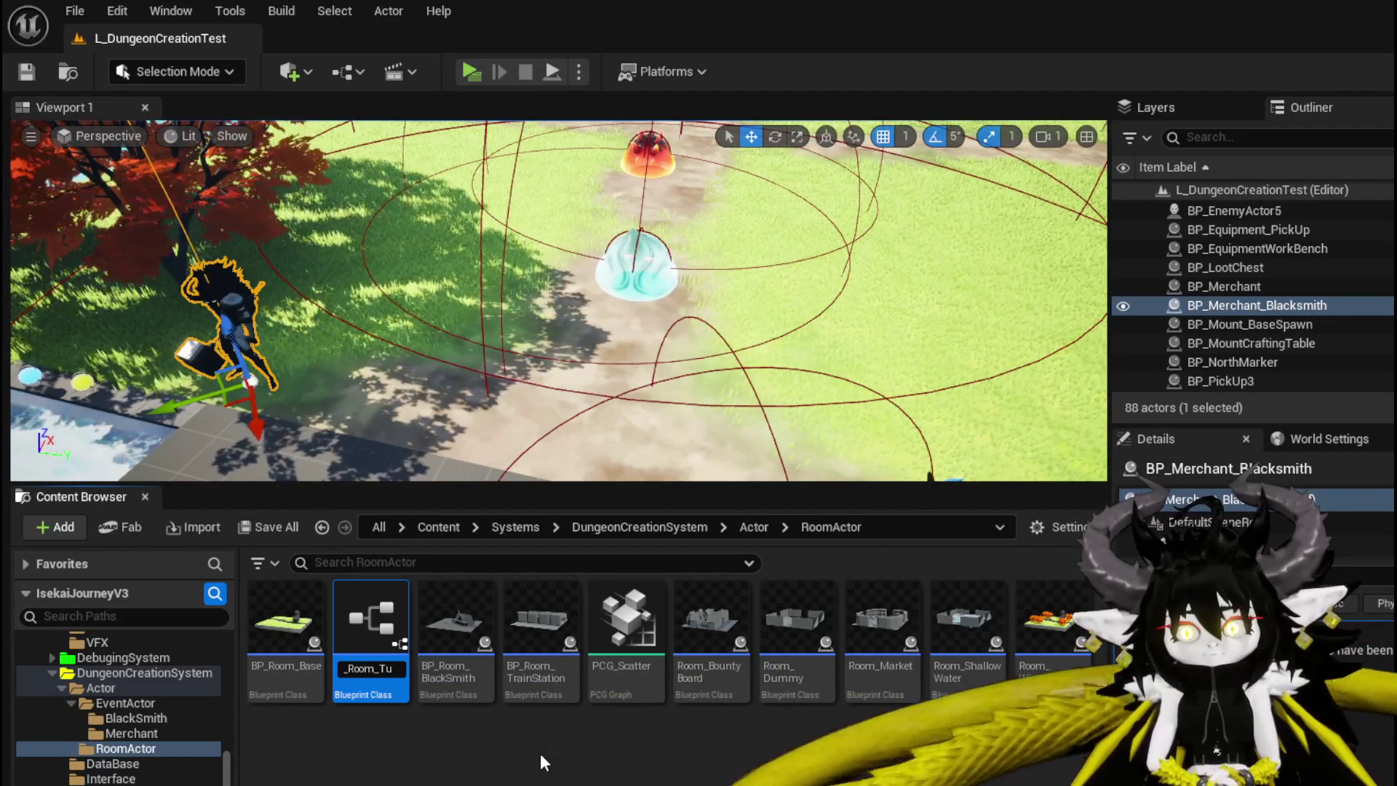
text(nnel)
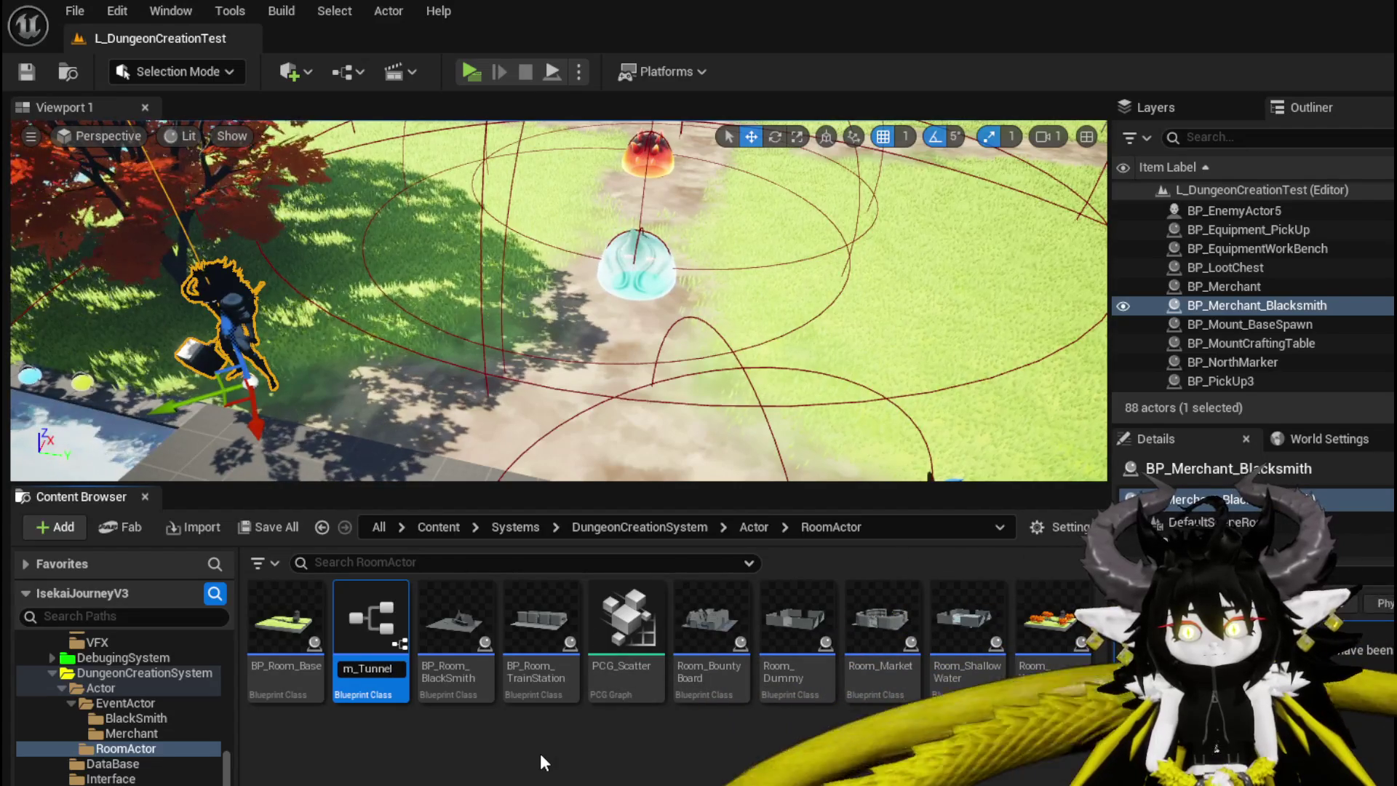
key(Return)
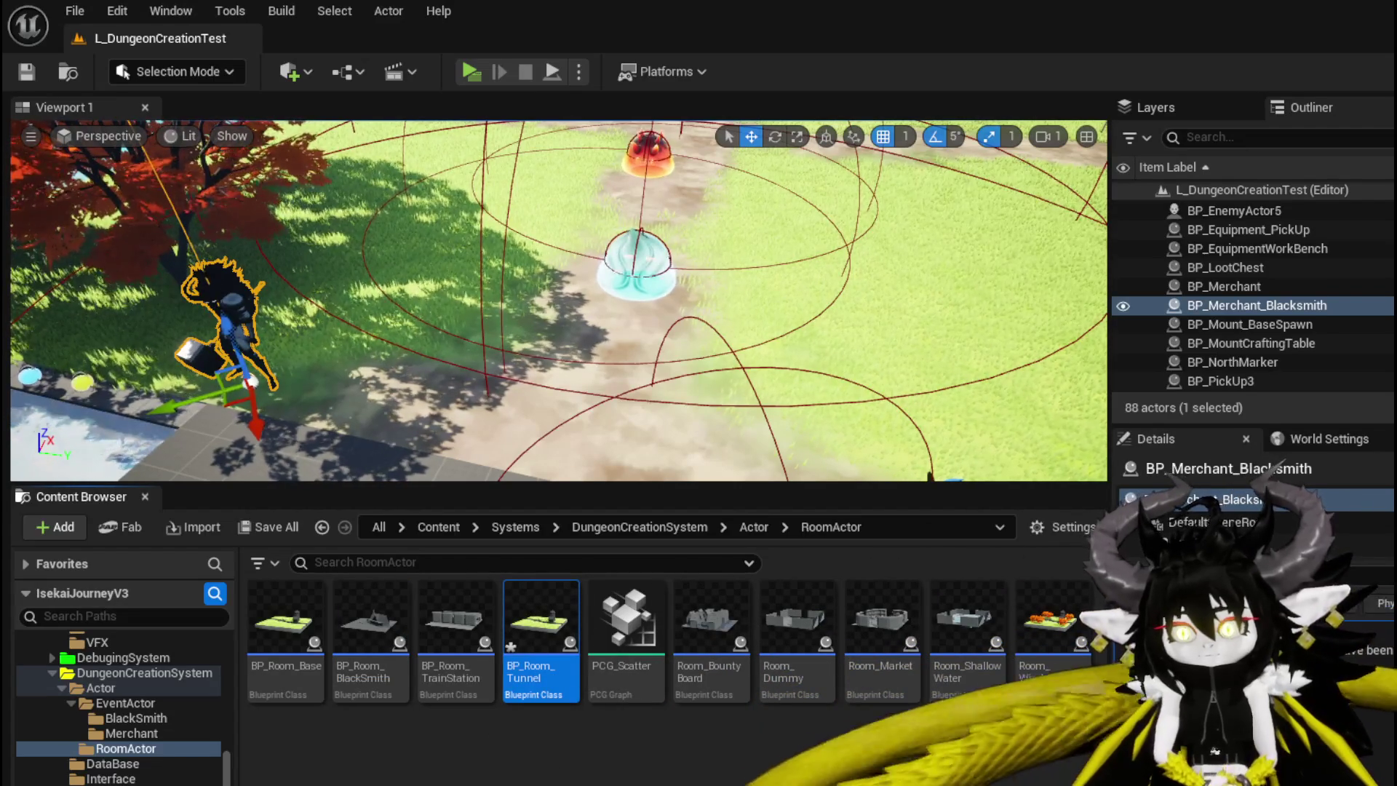
Dismiss the save prompt and open BP_Room_Tunnel in the blueprint editor
key(ctrl+shift+s)
key(Escape)
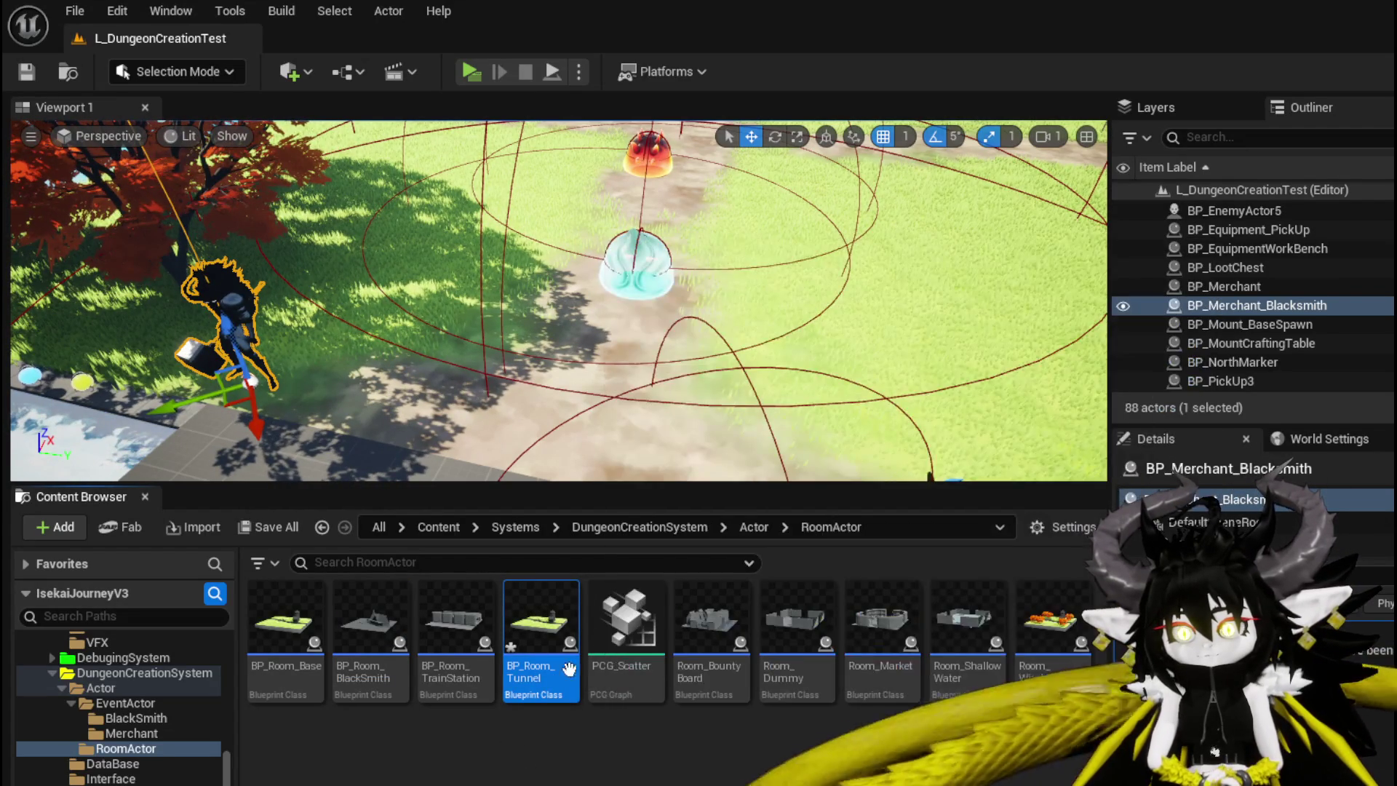
double_click(547, 640)
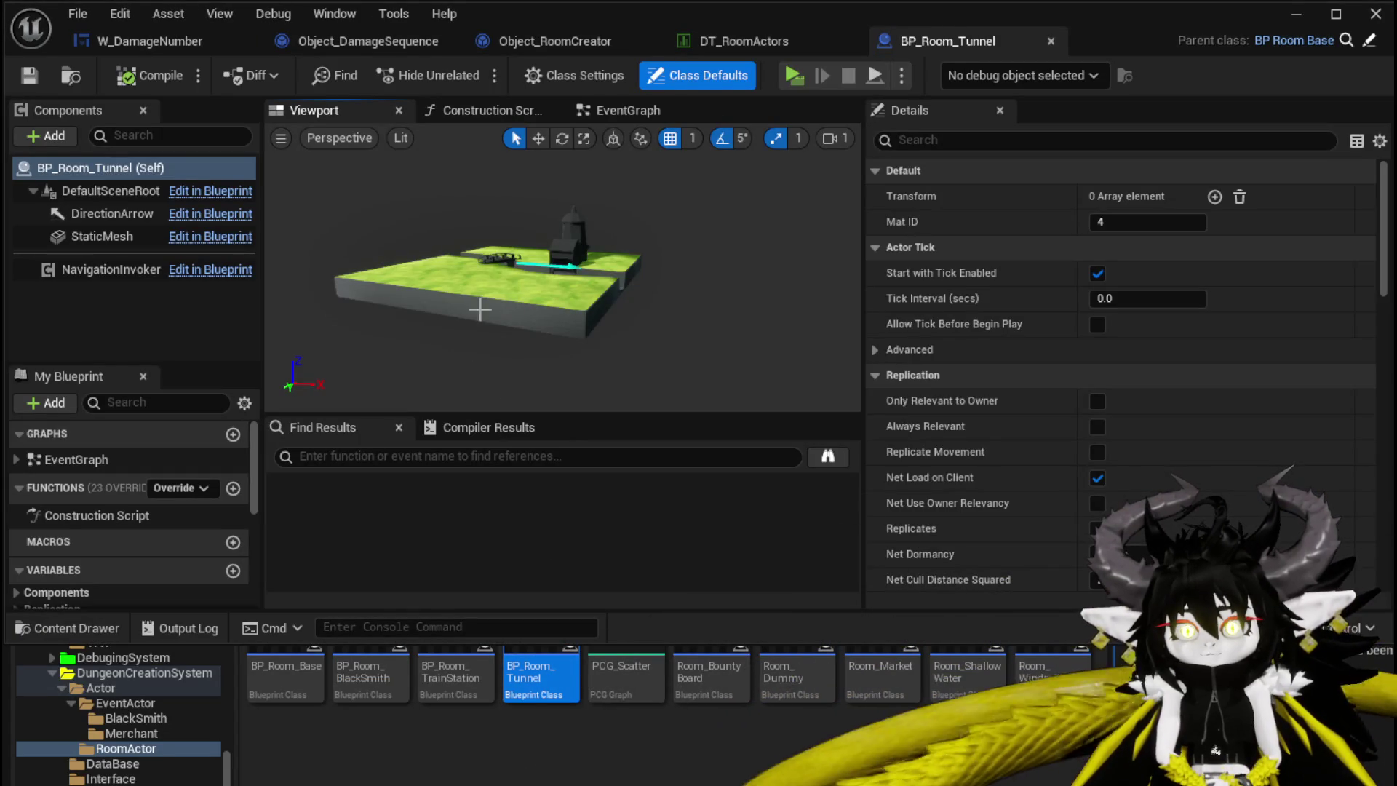
Select BP_Room_Tunnel's StaticMesh component, briefly checking the DT_RoomActors table
click(476, 320)
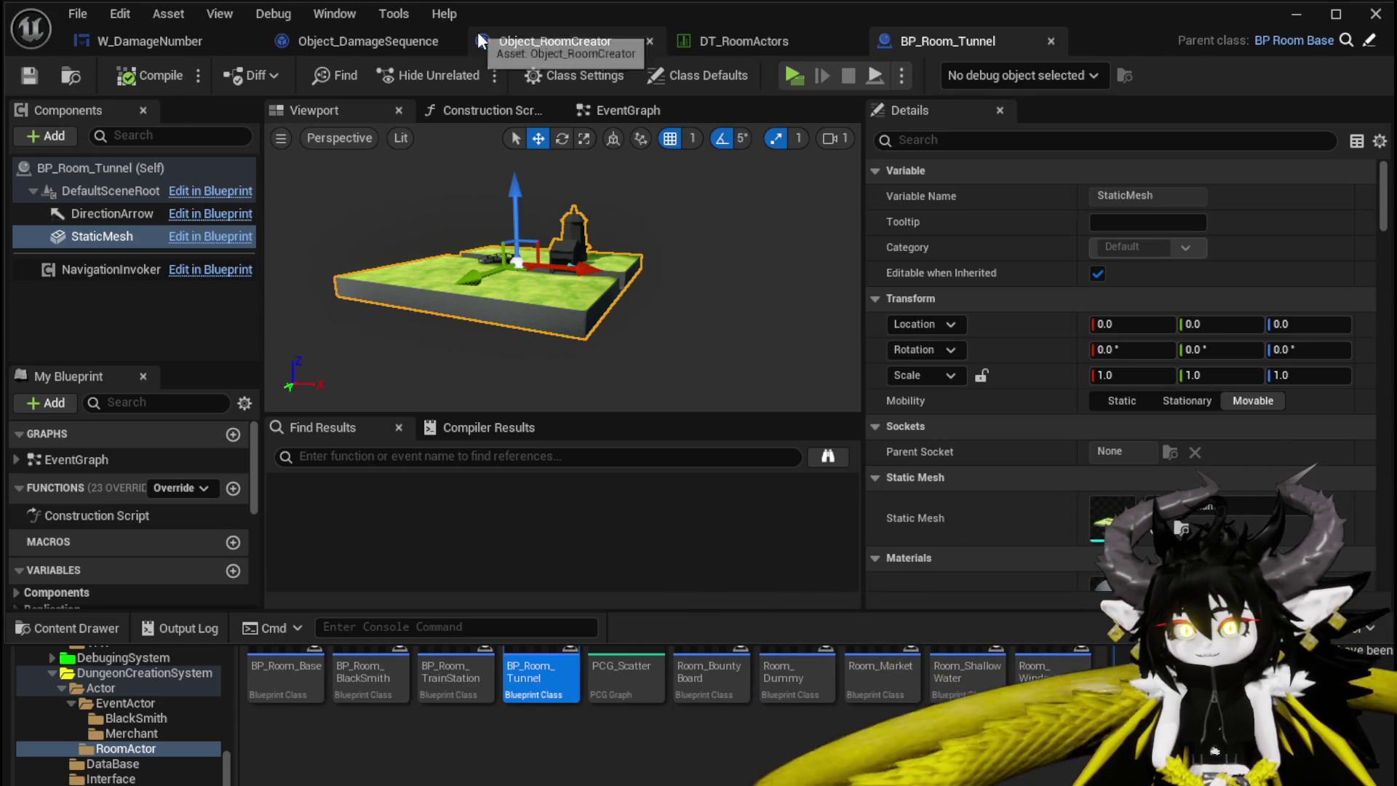
click(699, 42)
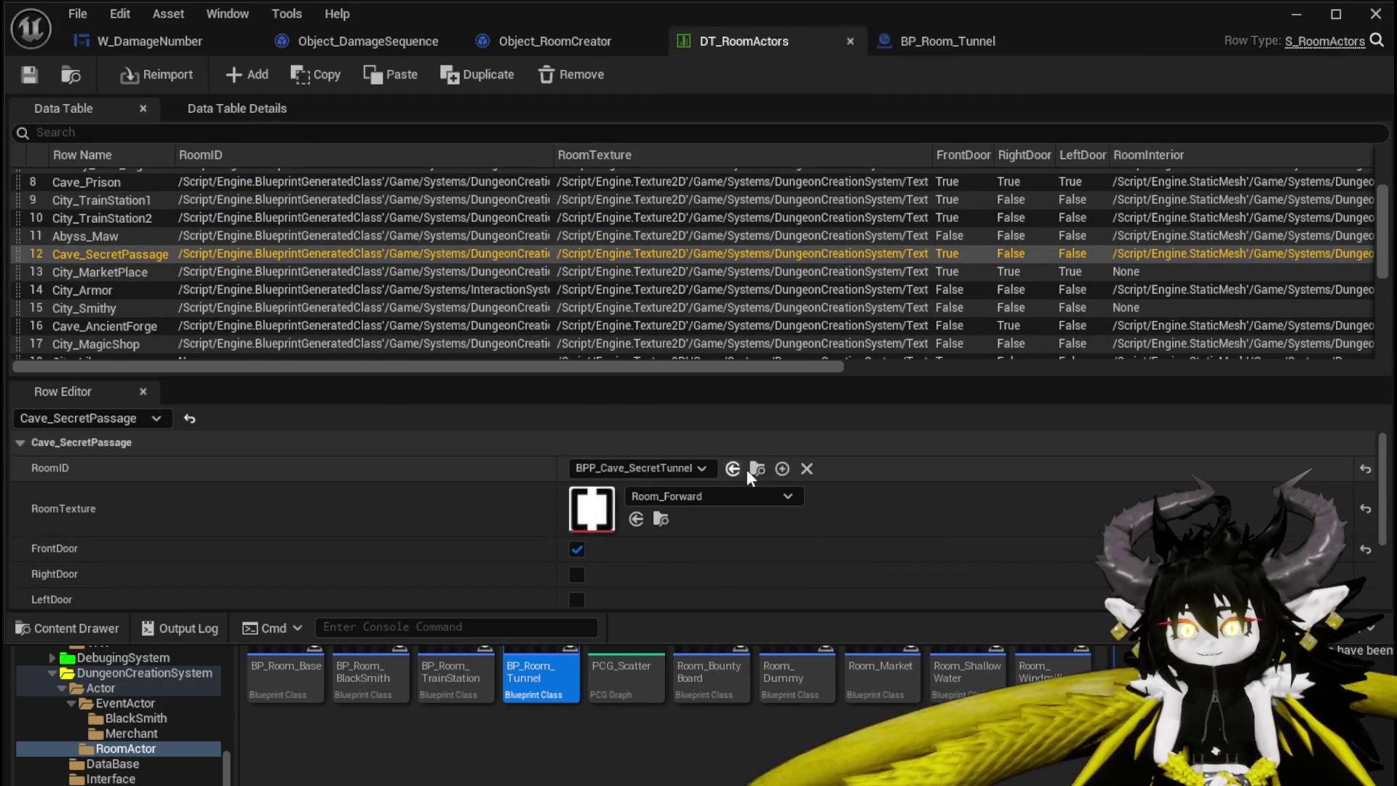
click(909, 41)
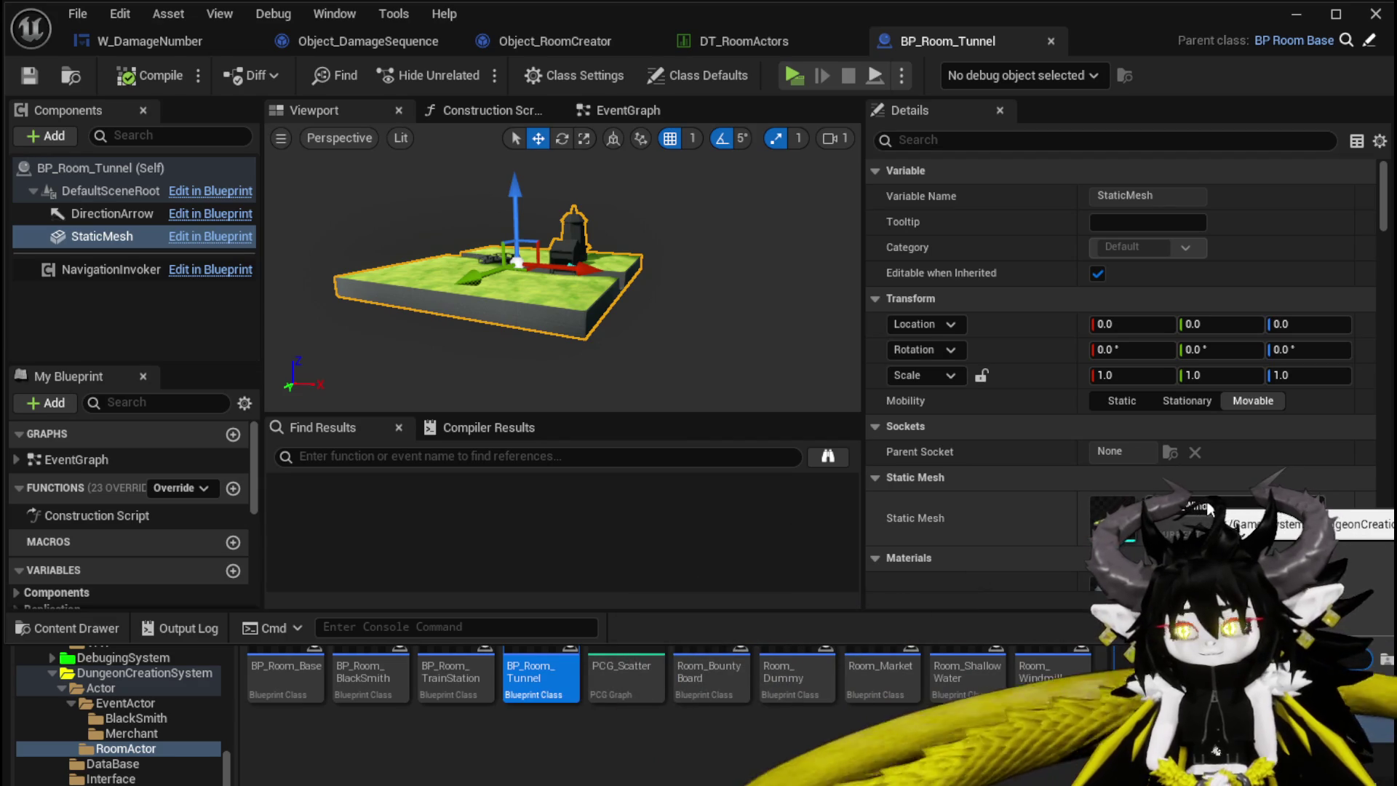
Assign the tunnel mesh rotated -90 on Z, save the blueprint, and return to DT_RoomActors
click(1211, 512)
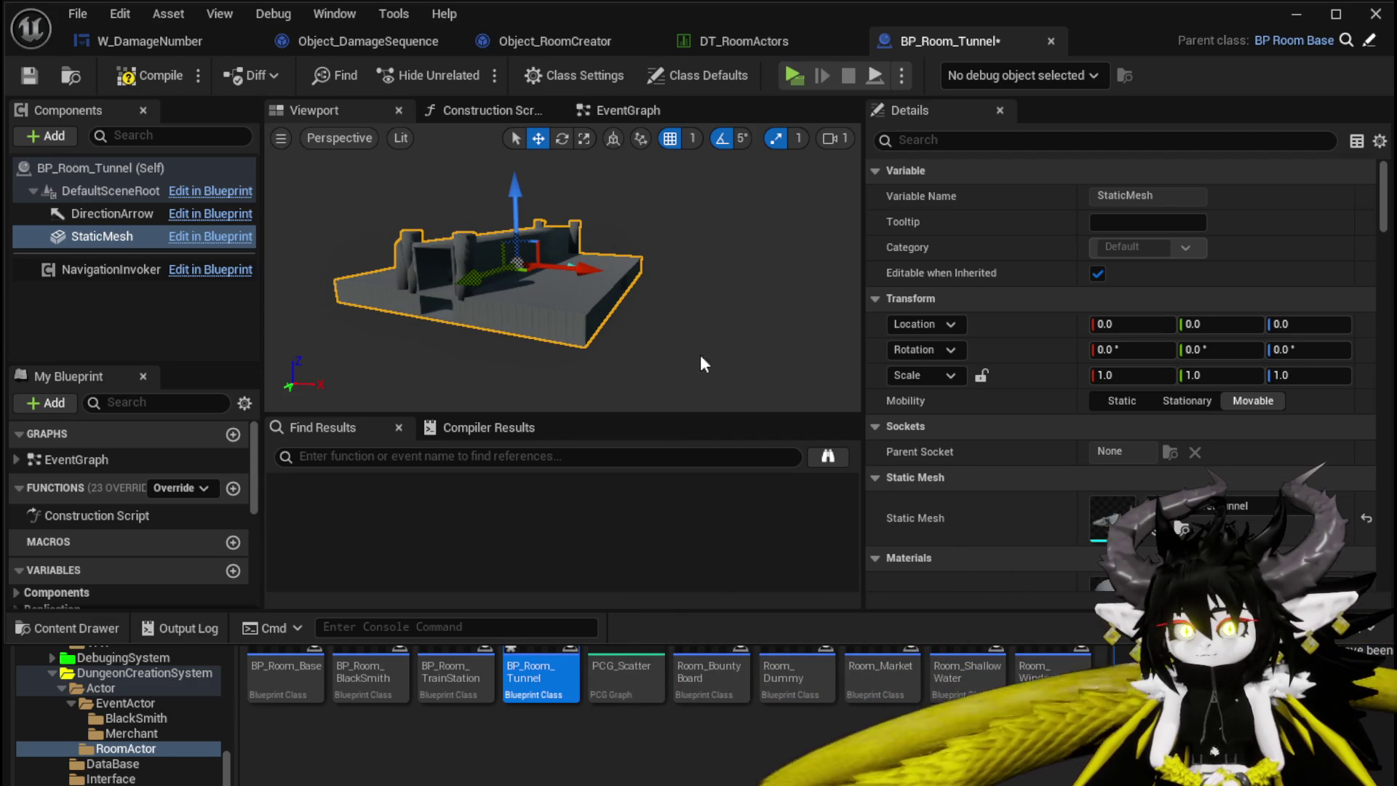
click(1302, 353)
text(-90)
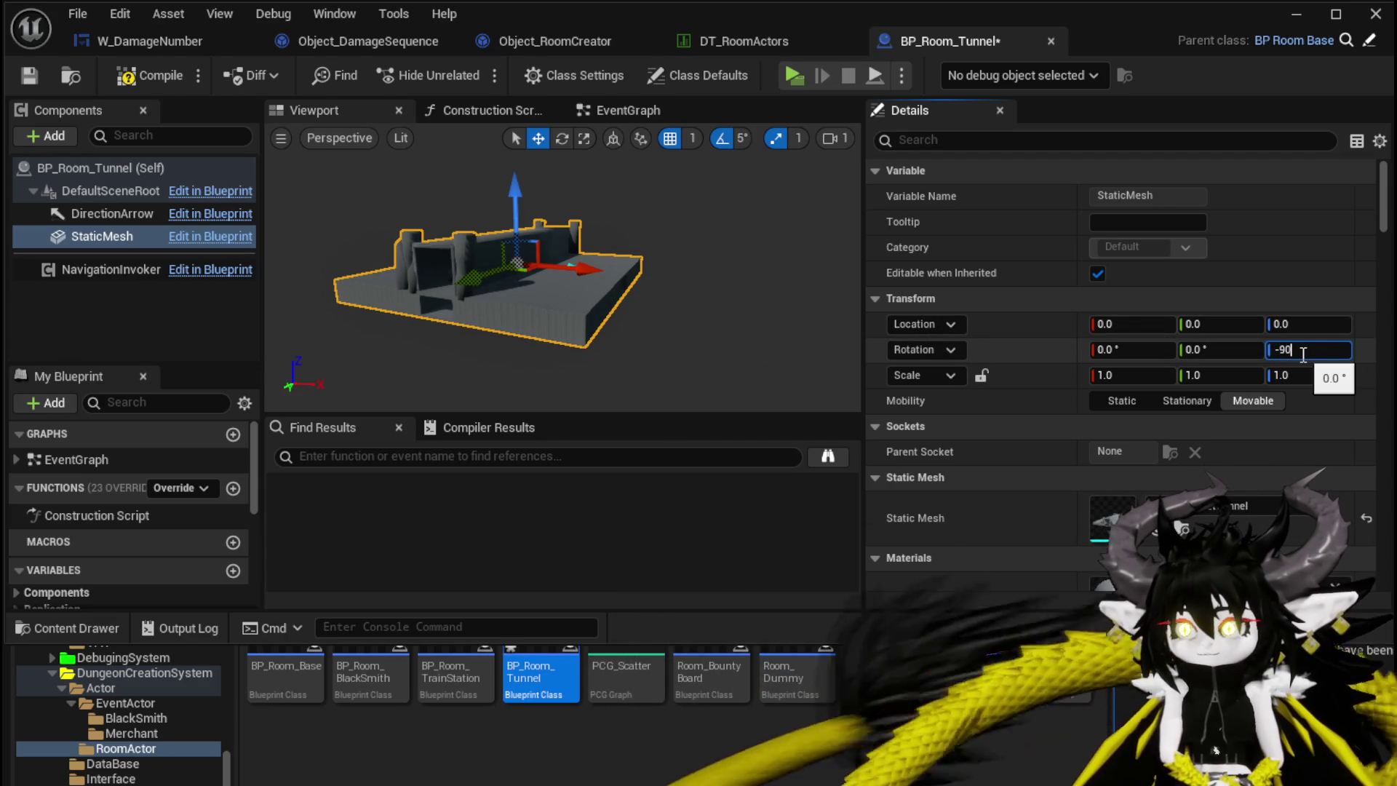
key(Return)
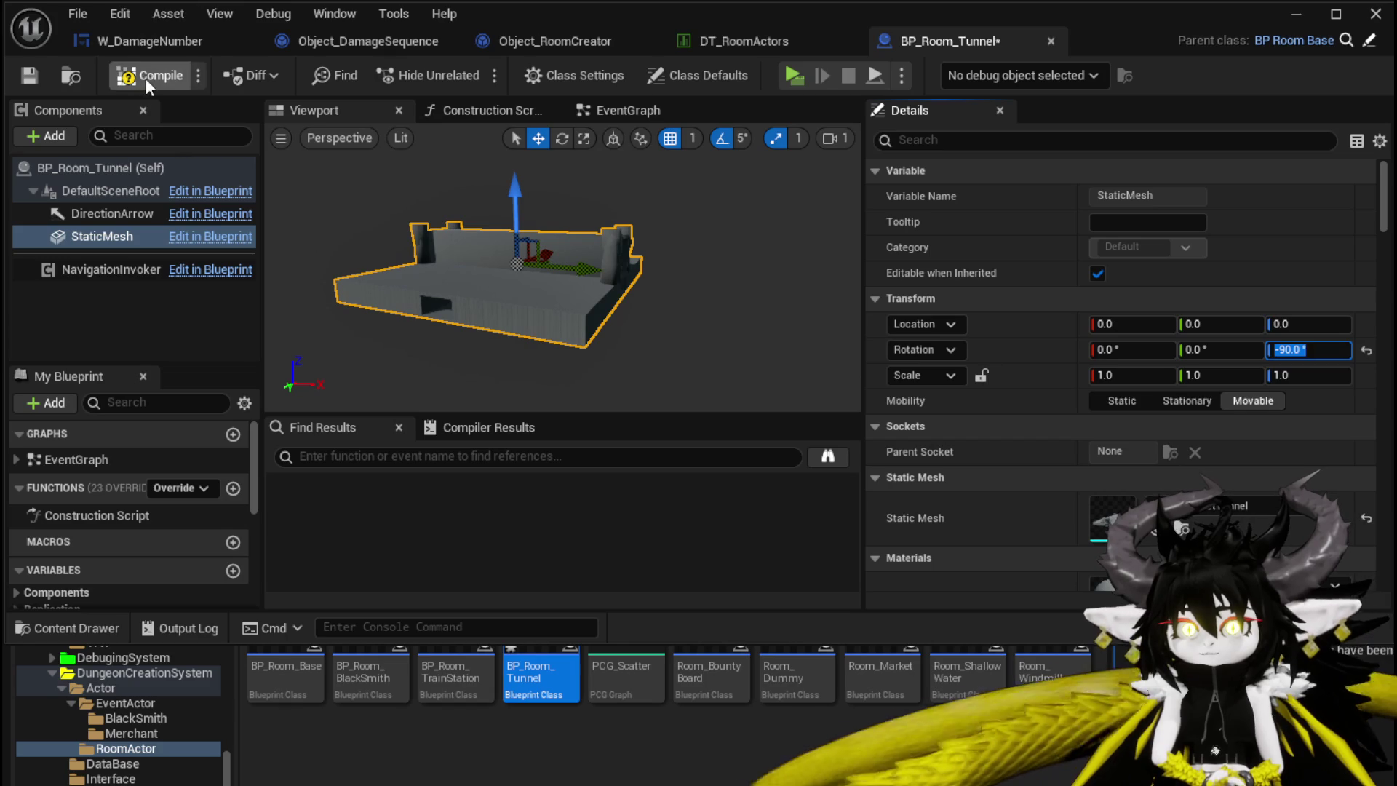
click(29, 76)
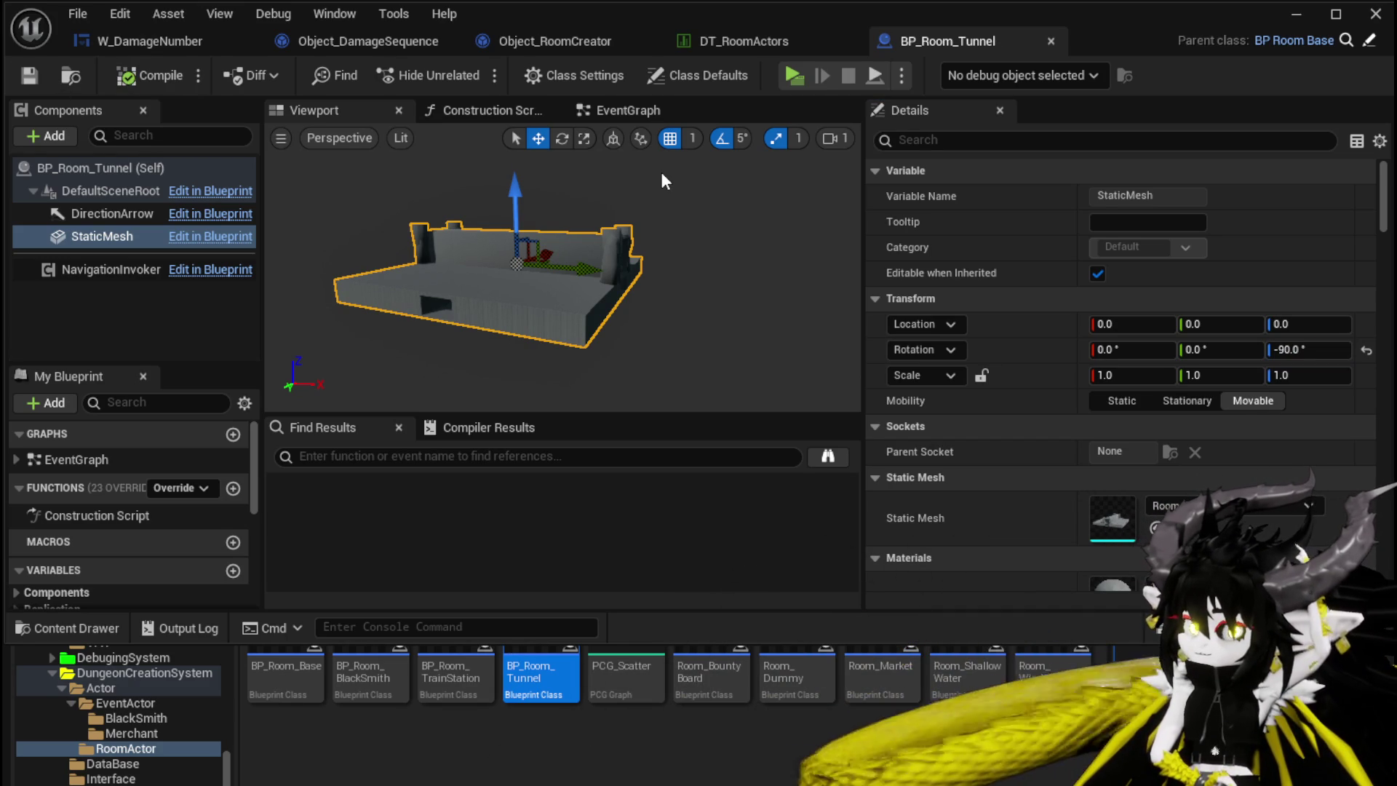
click(744, 41)
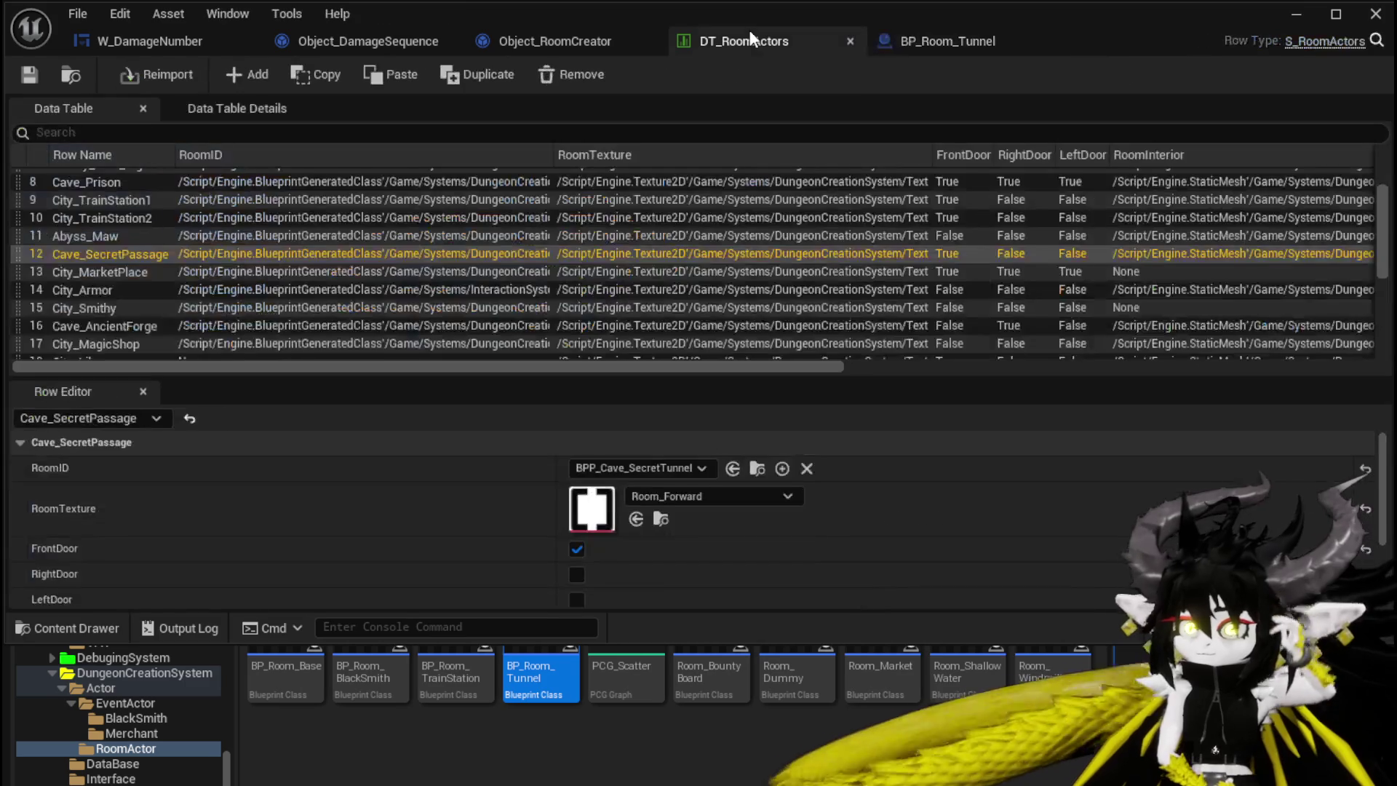
Set Cave_SecretPassage's RoomID to BP_Room_Tunnel and save DT_RoomActors
click(639, 471)
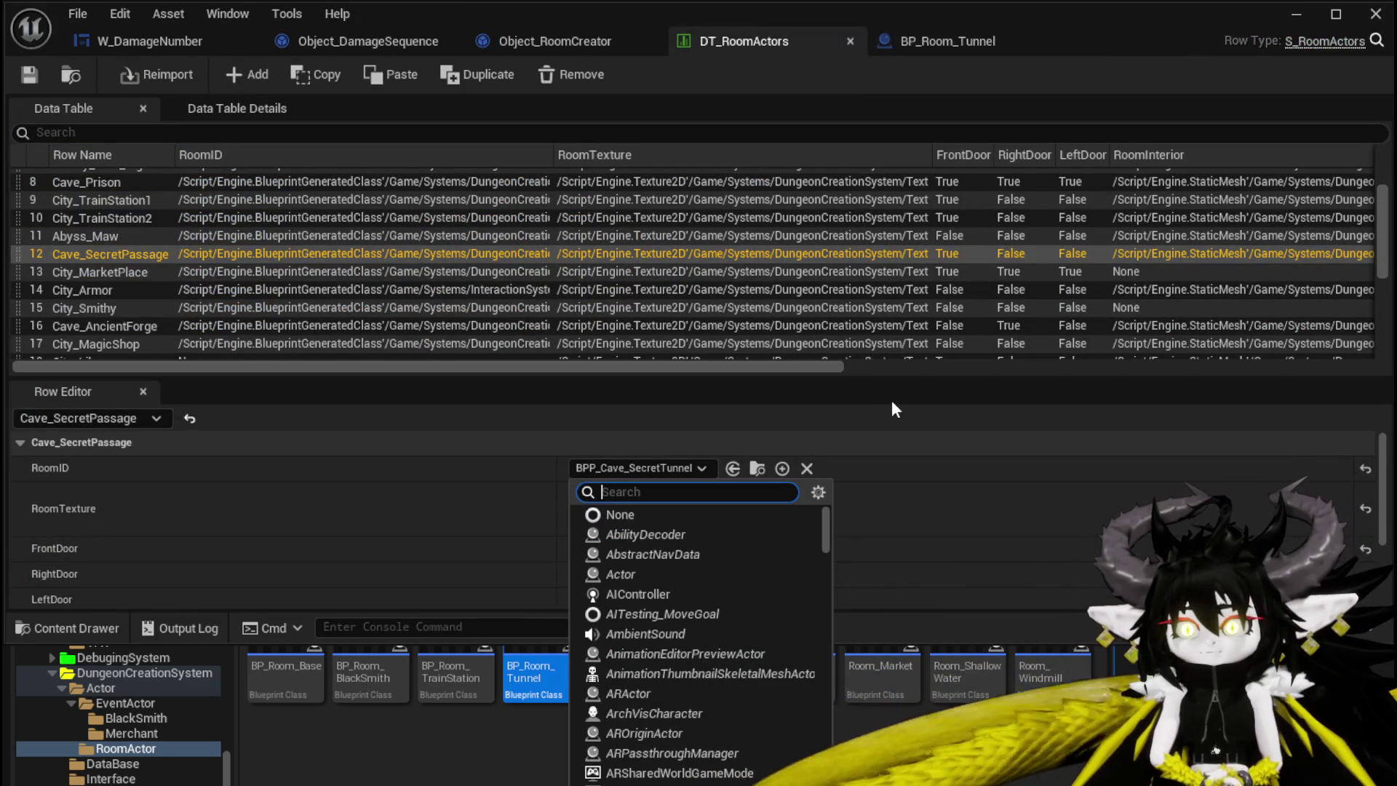
text(Tu)
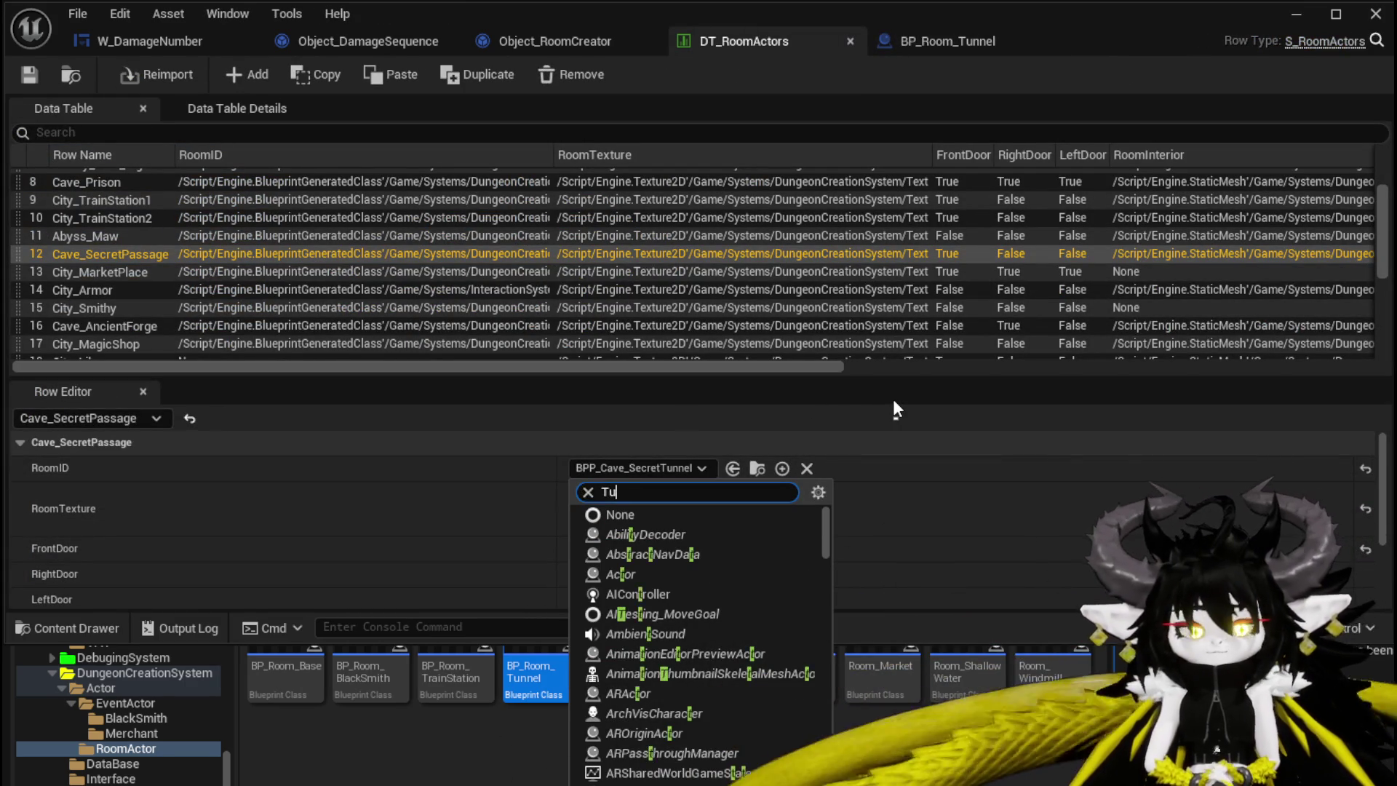
text(nnel)
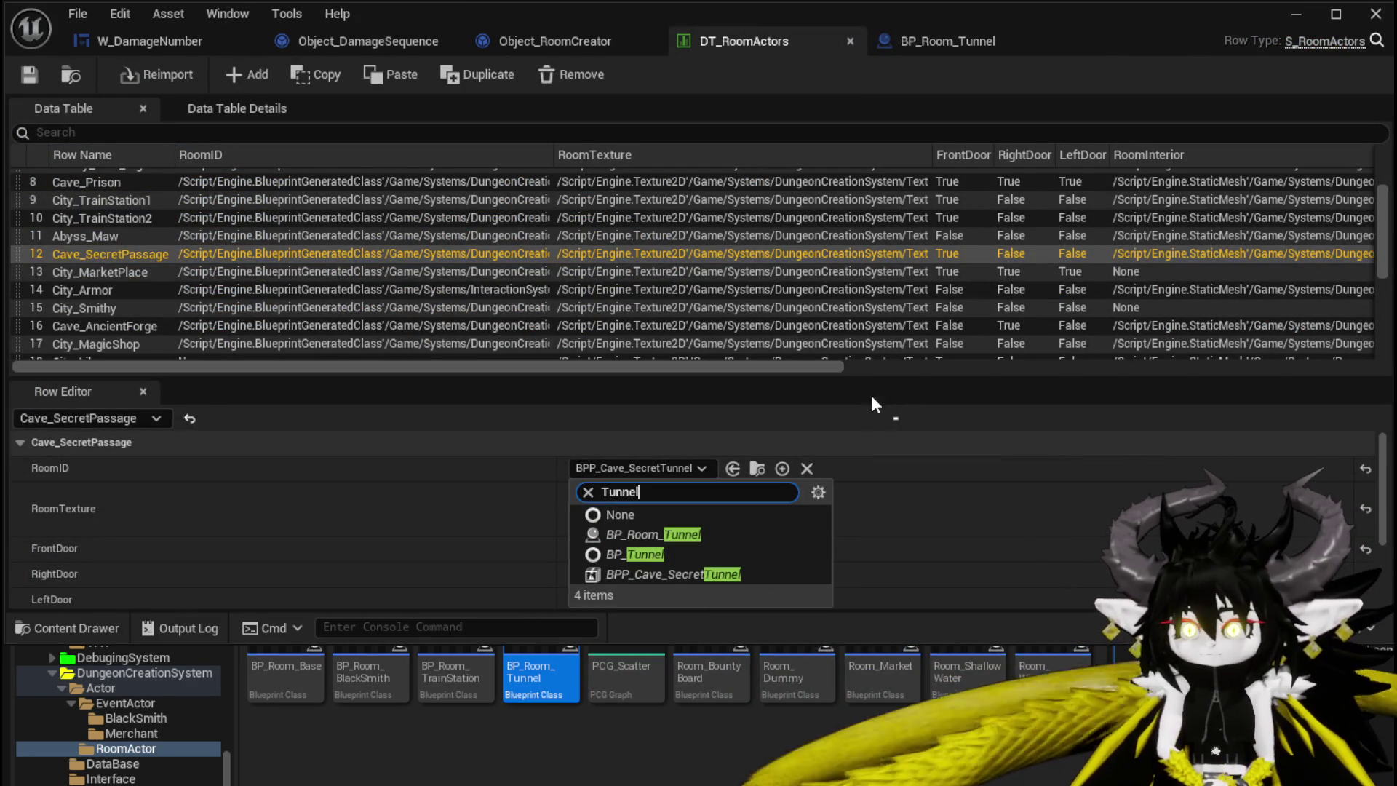
click(719, 534)
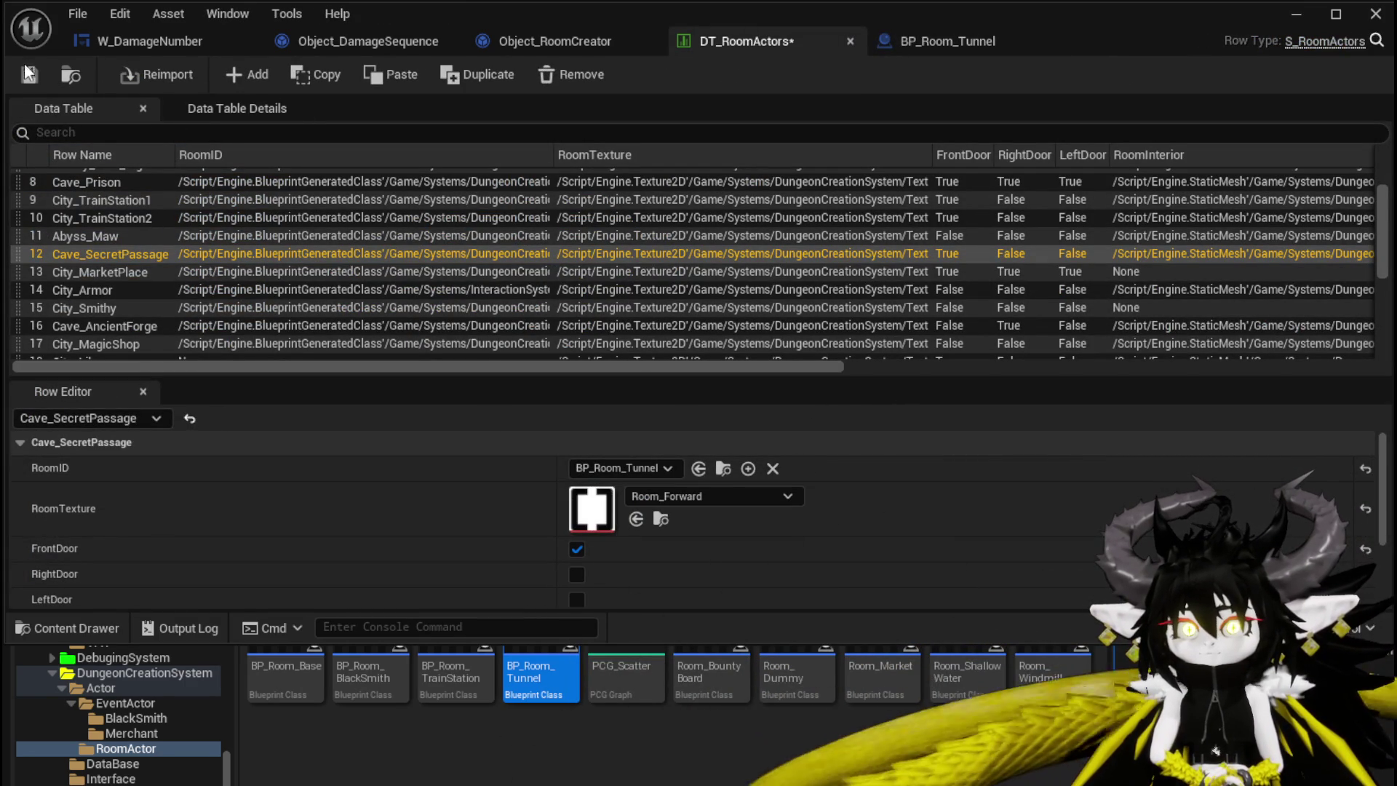
click(144, 275)
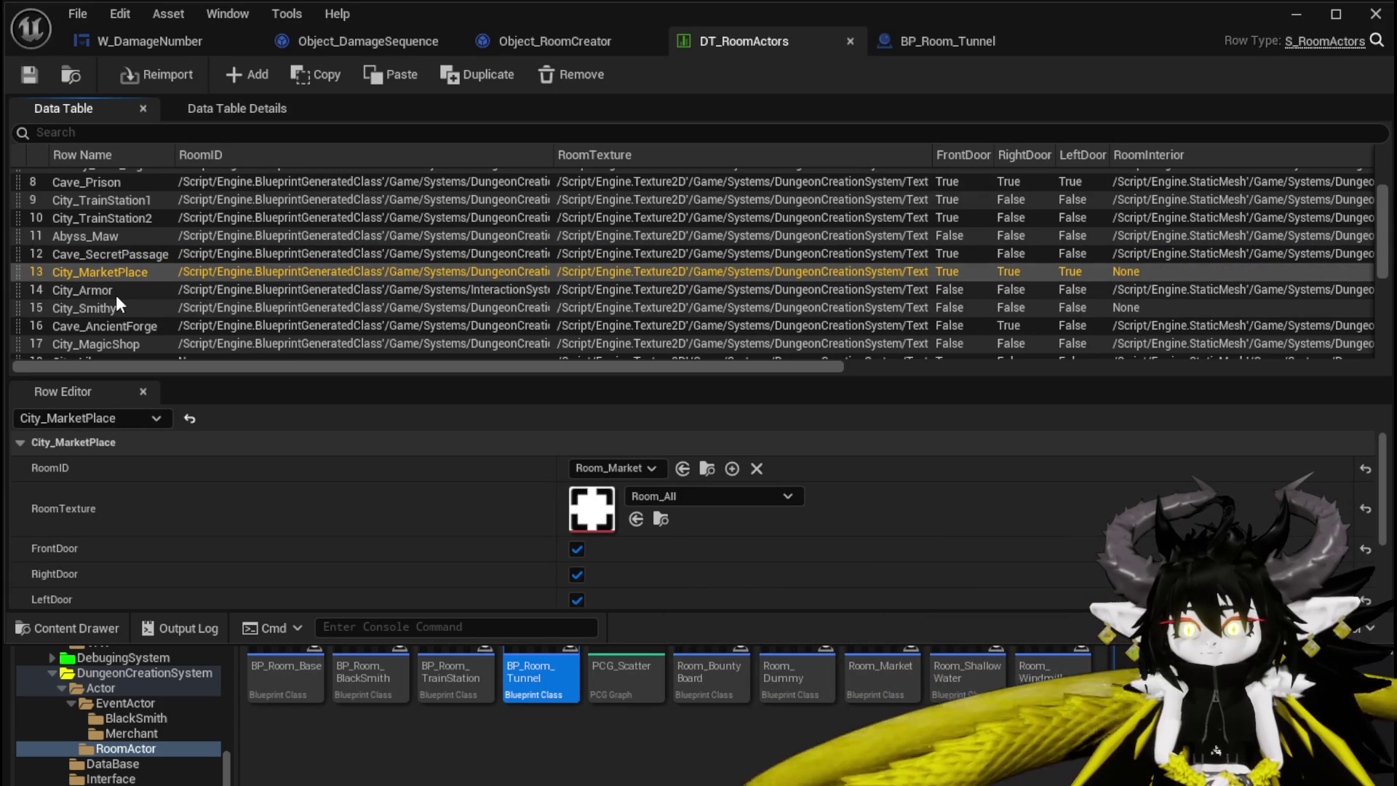
Inspect the City_MarketPlace and City_Armor rows' settings
click(117, 293)
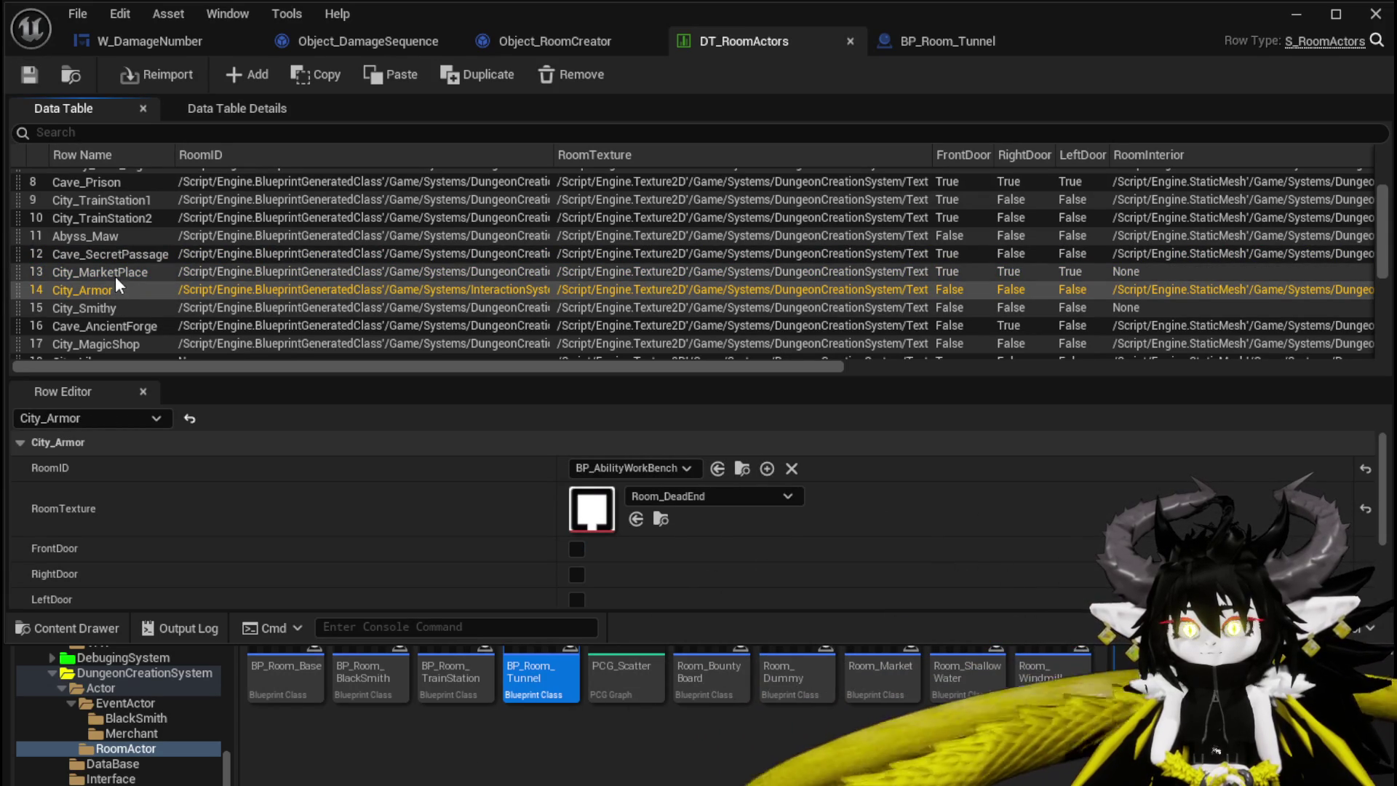
click(115, 277)
click(104, 294)
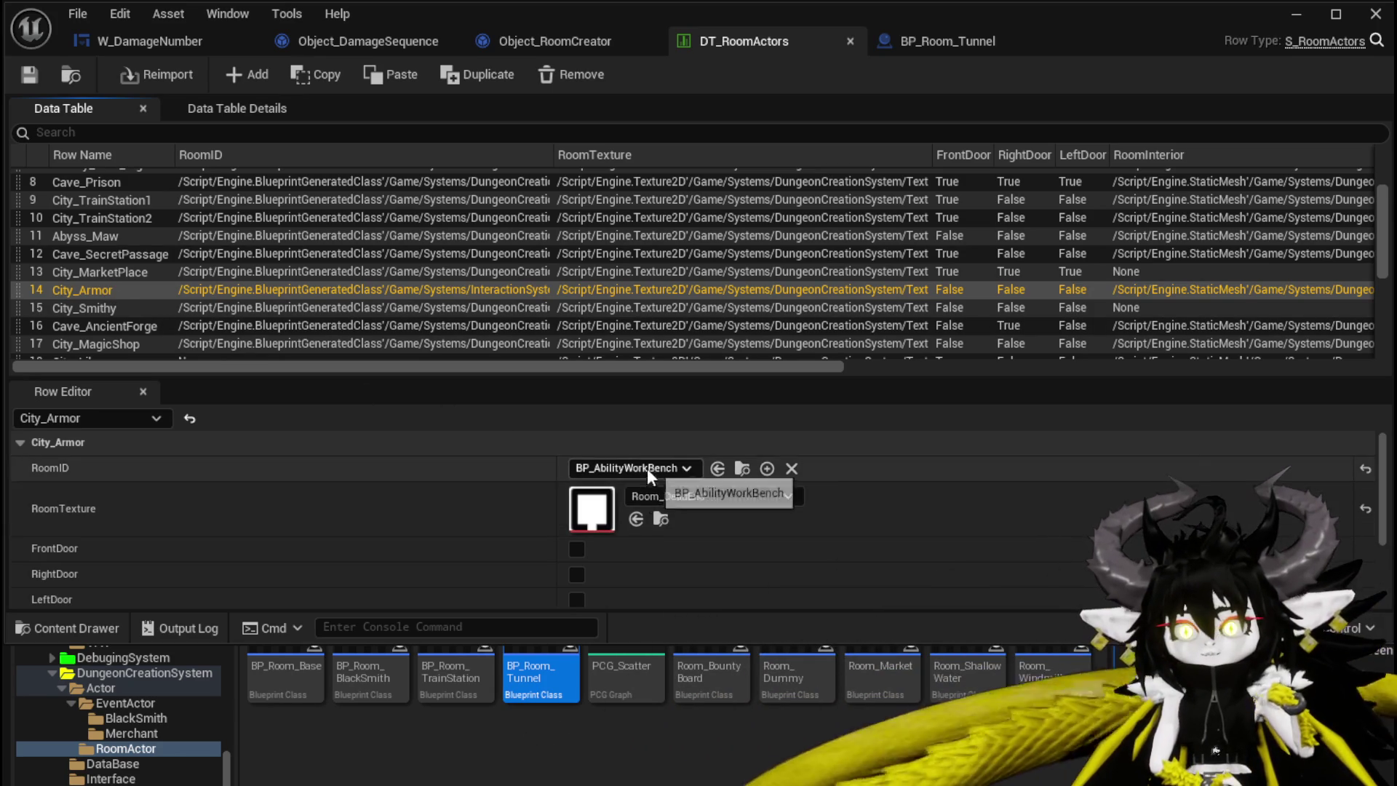
Create a child blueprint of BP_Room_Base named with the suffix Armory
right_click(294, 679)
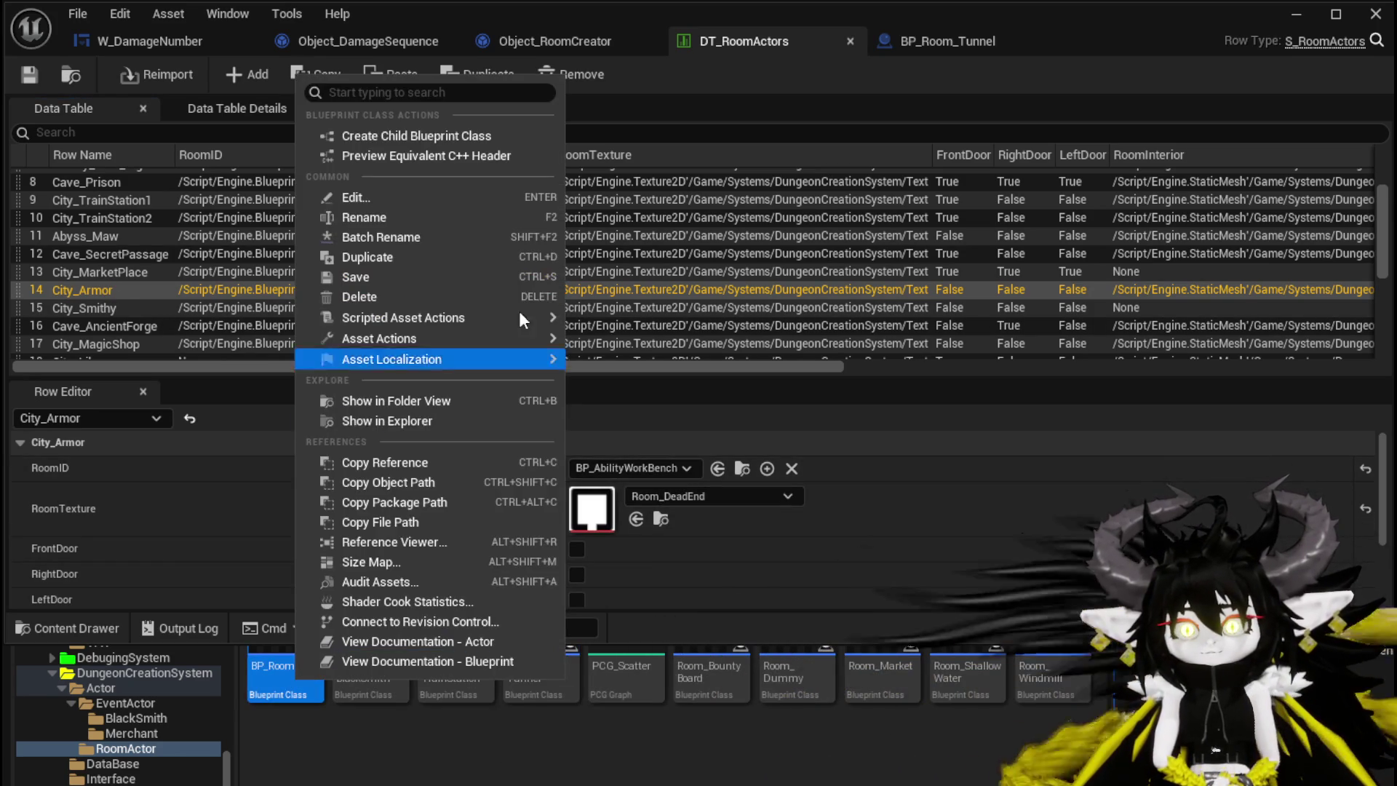
click(427, 138)
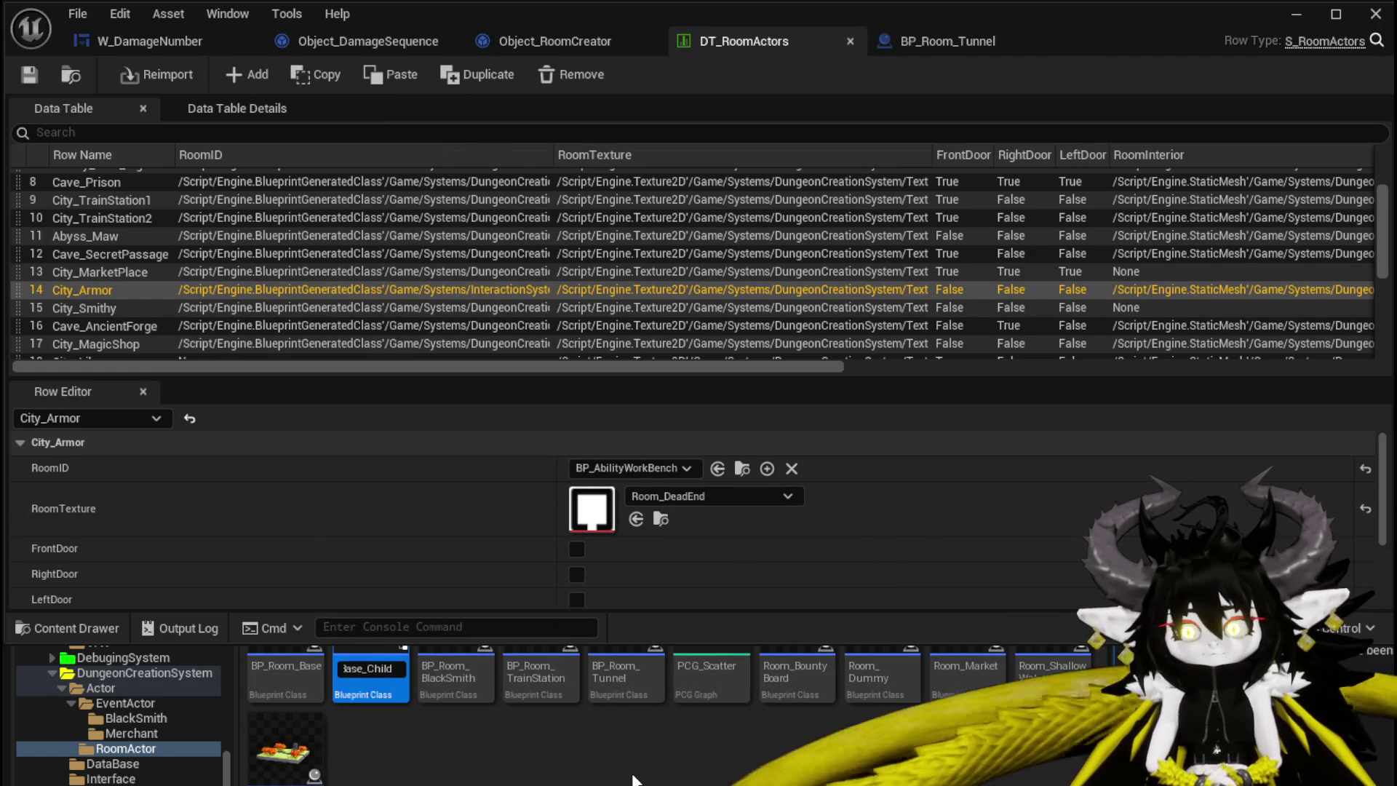
text(Base_Arm)
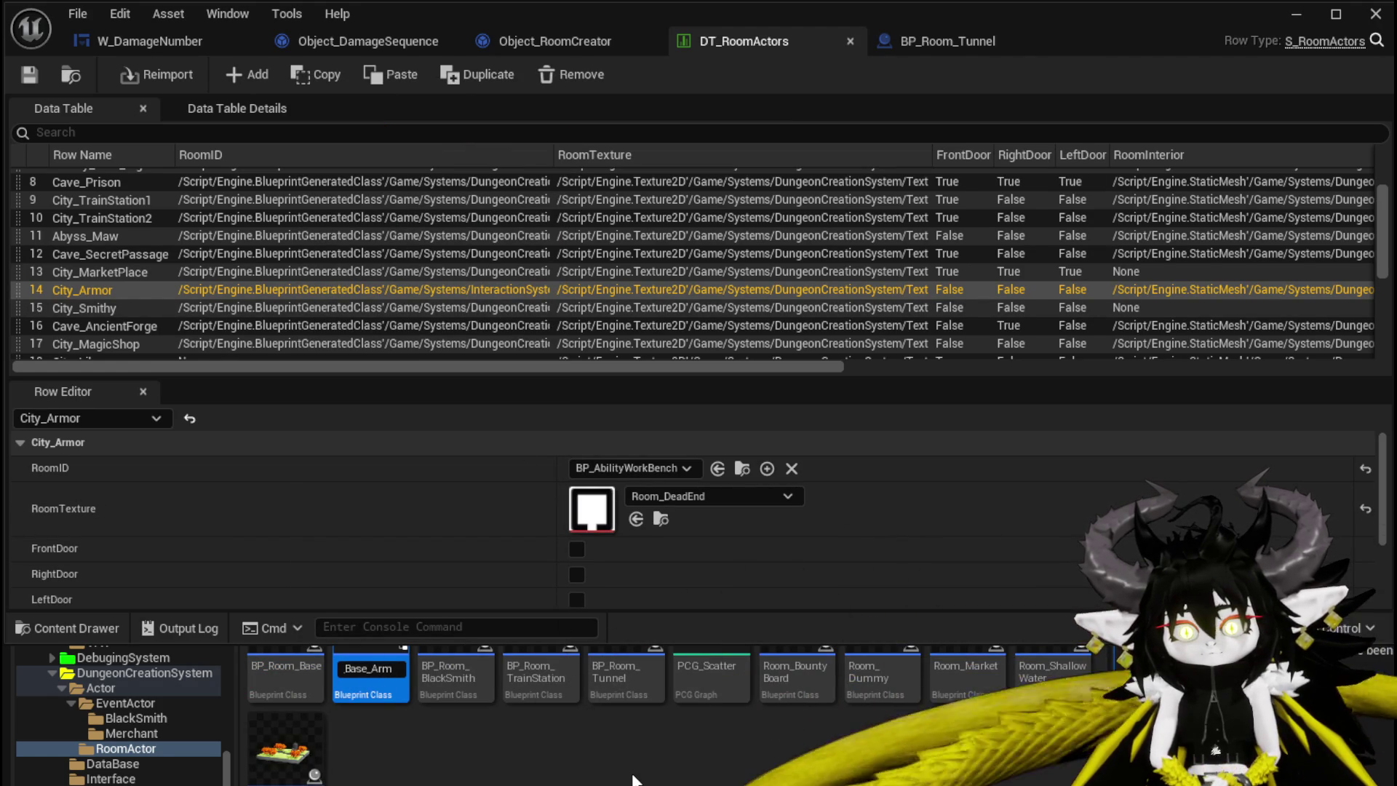
text(o)
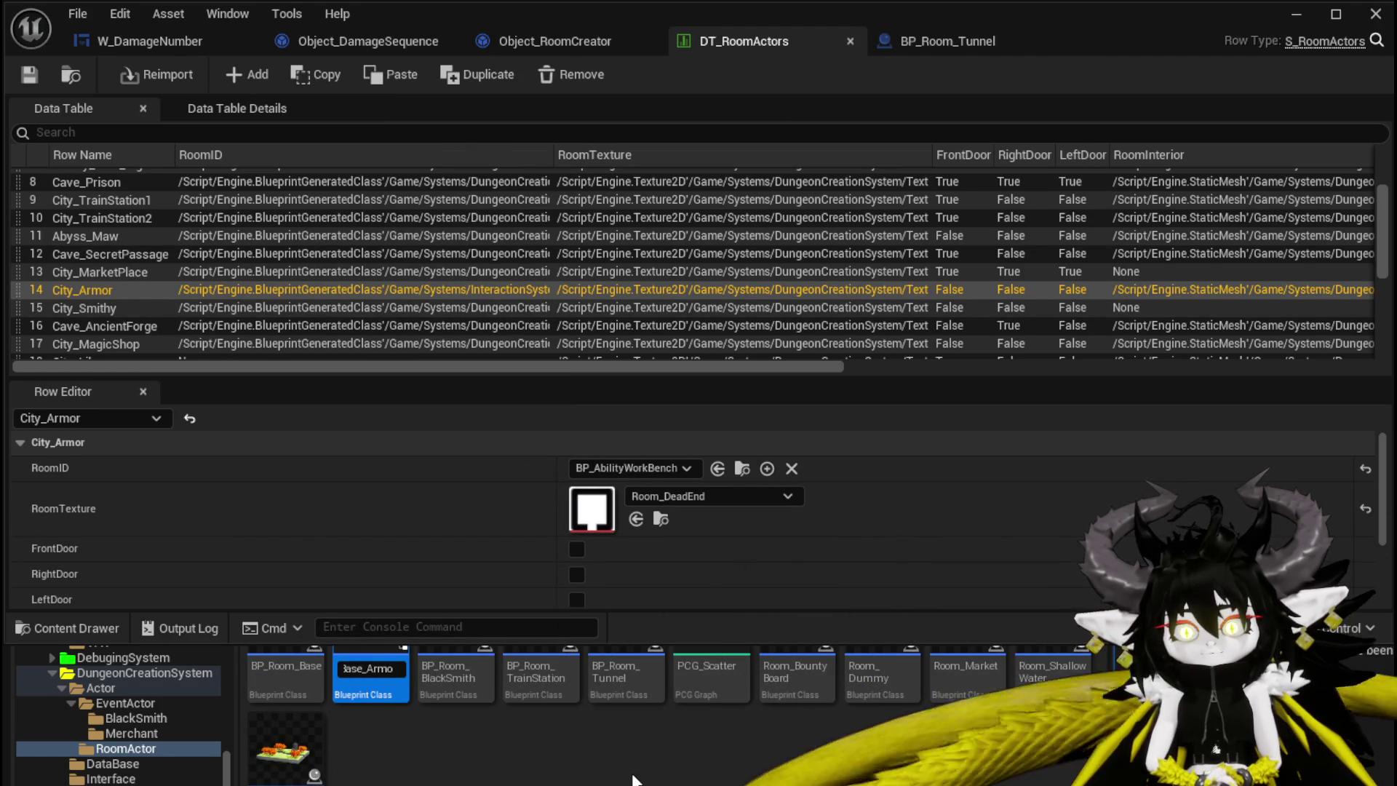
text(ry)
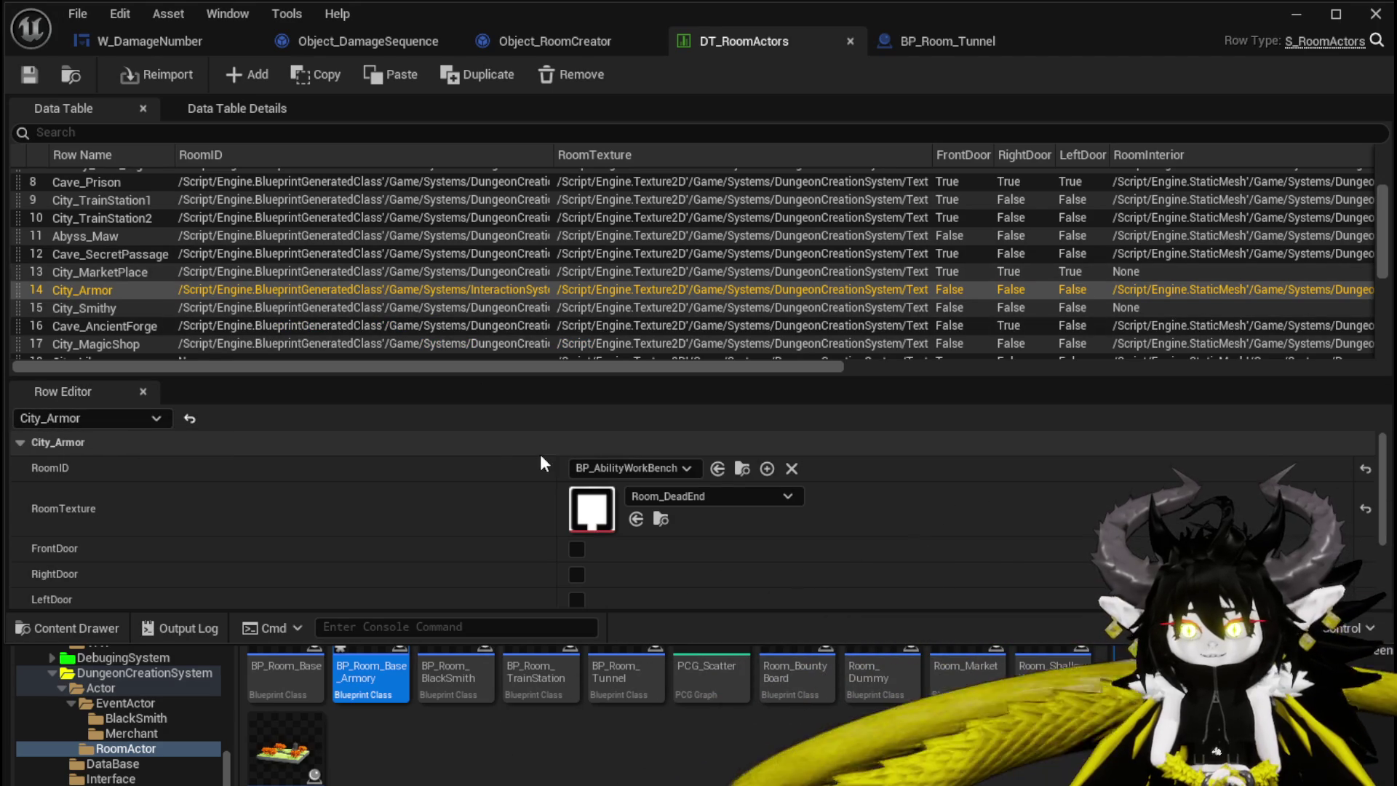
Set City_Armor's RoomID to BP_Room_Base_Armory
click(620, 470)
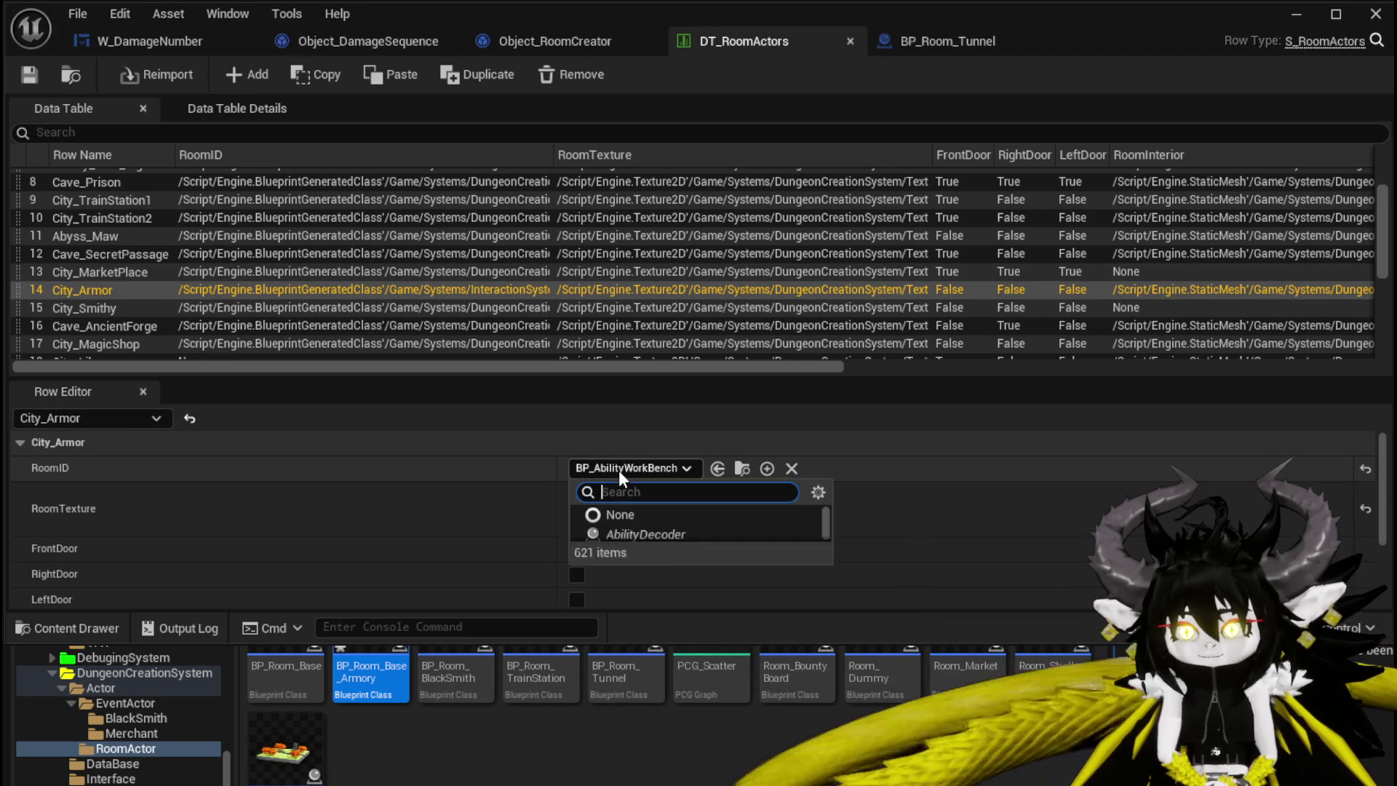
text(BP)
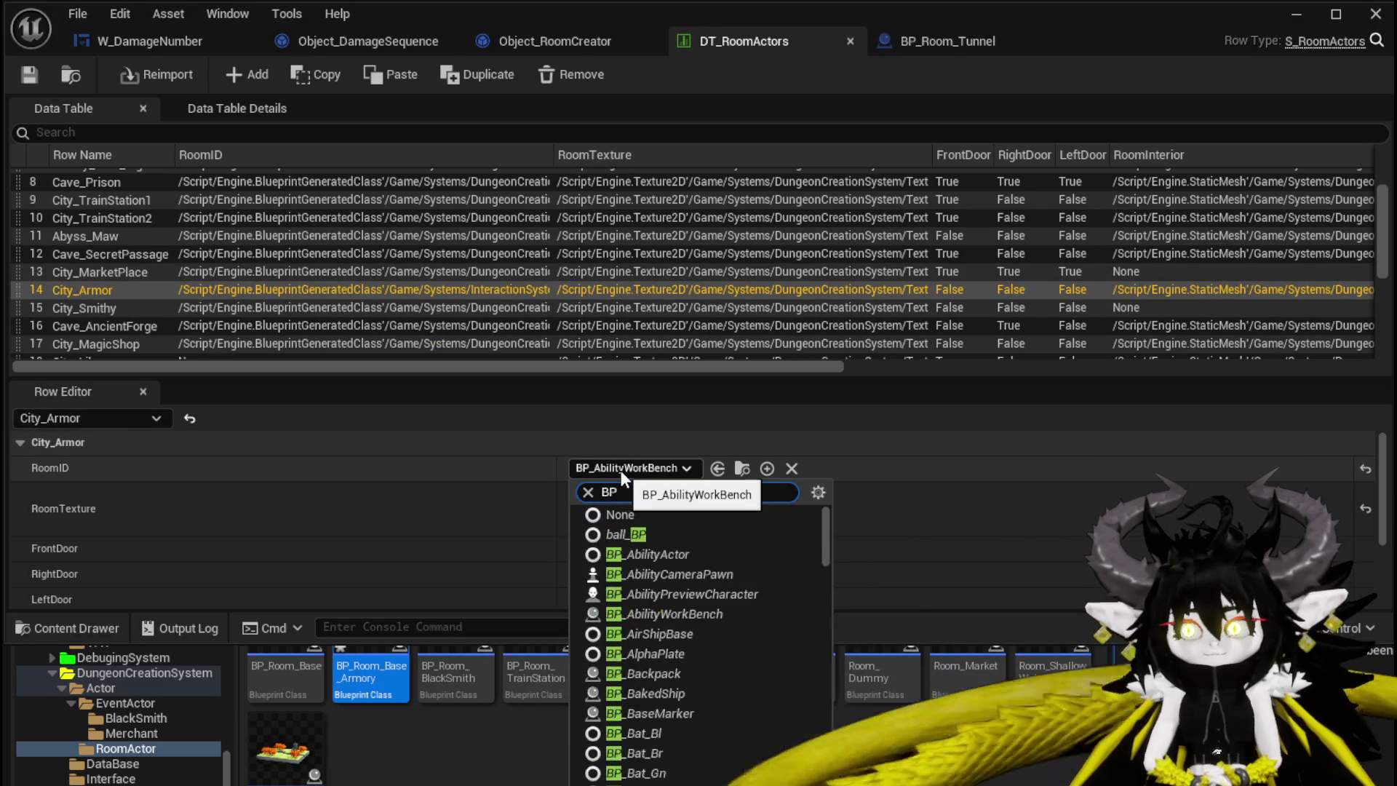
text( Armor)
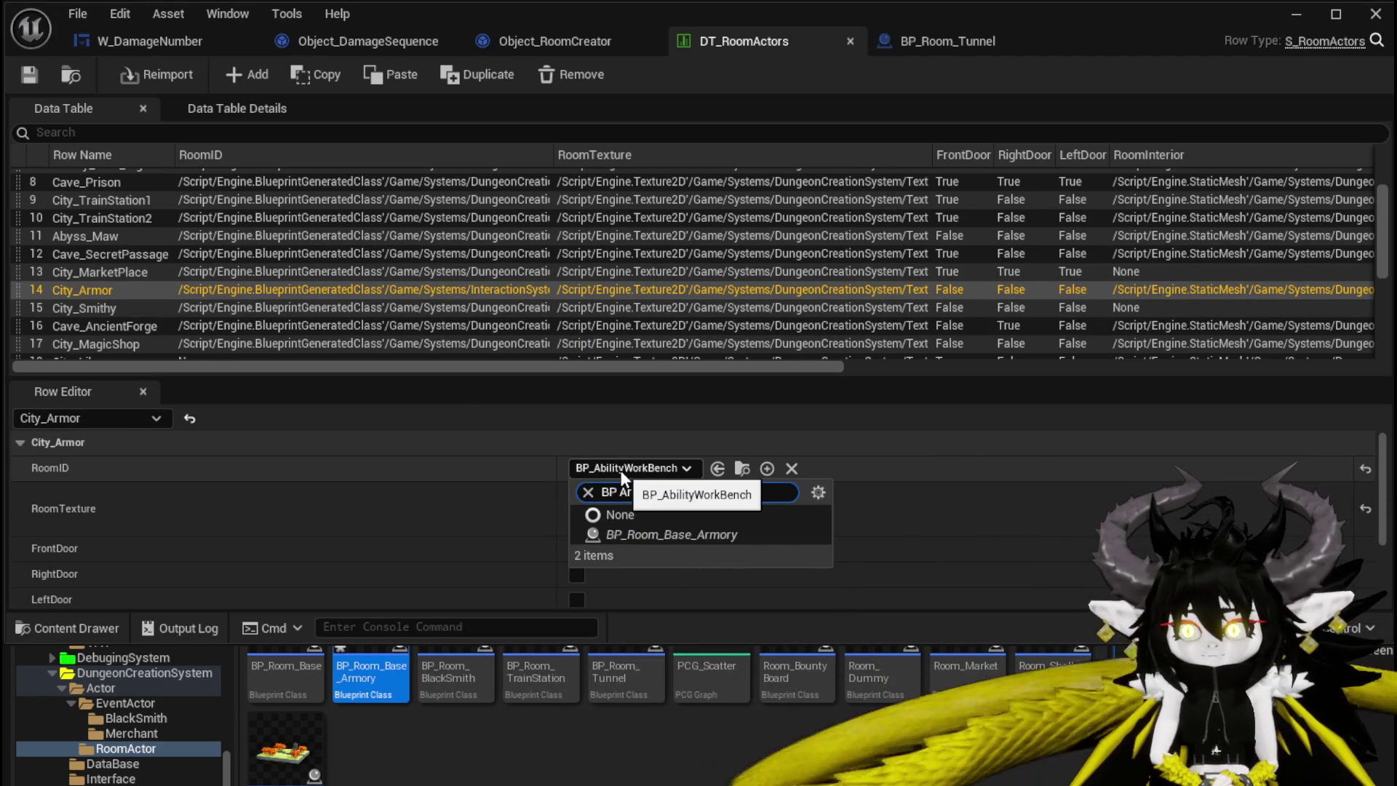
click(655, 535)
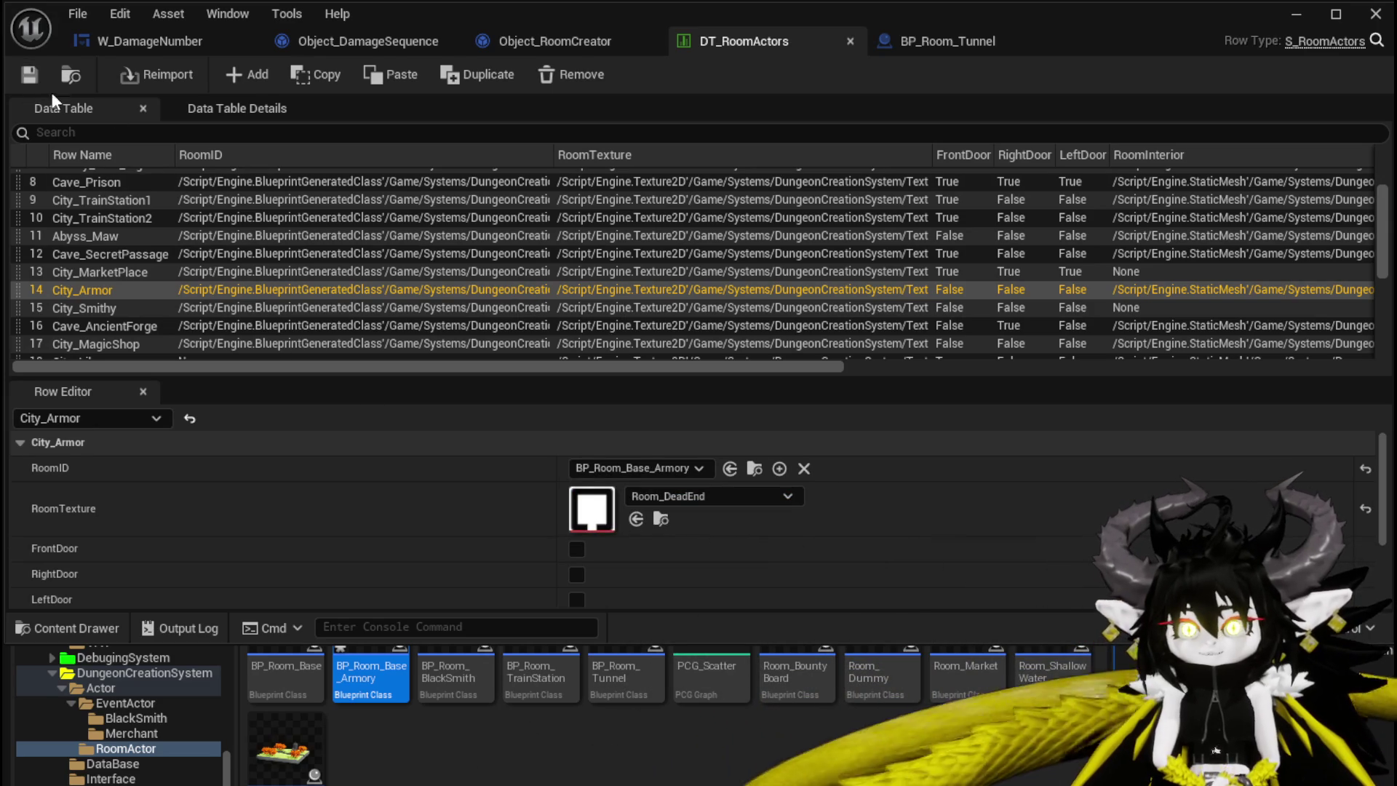
Give BP_Room_Base_Armory's StaticMesh the walled EmptyGridRoom mesh and compile it
double_click(372, 659)
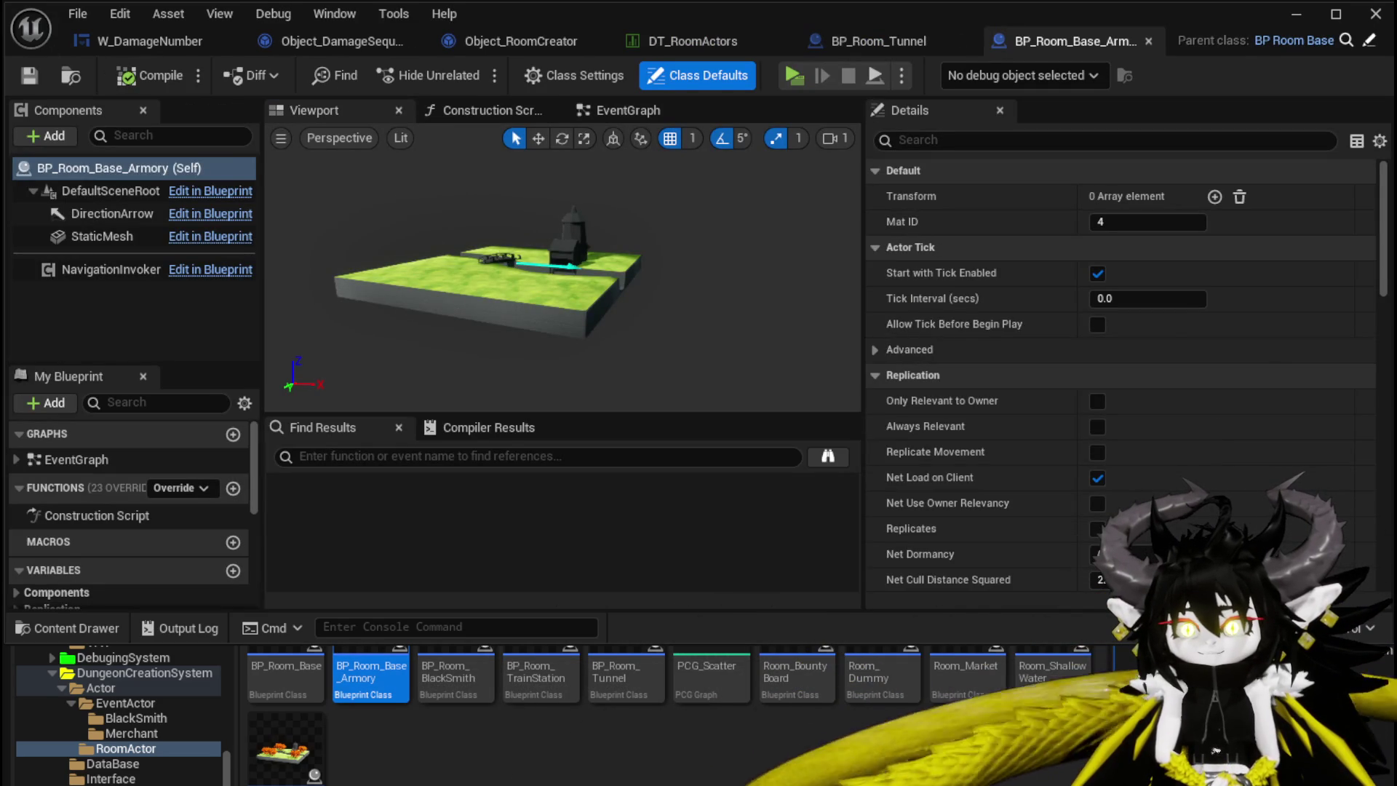
click(504, 259)
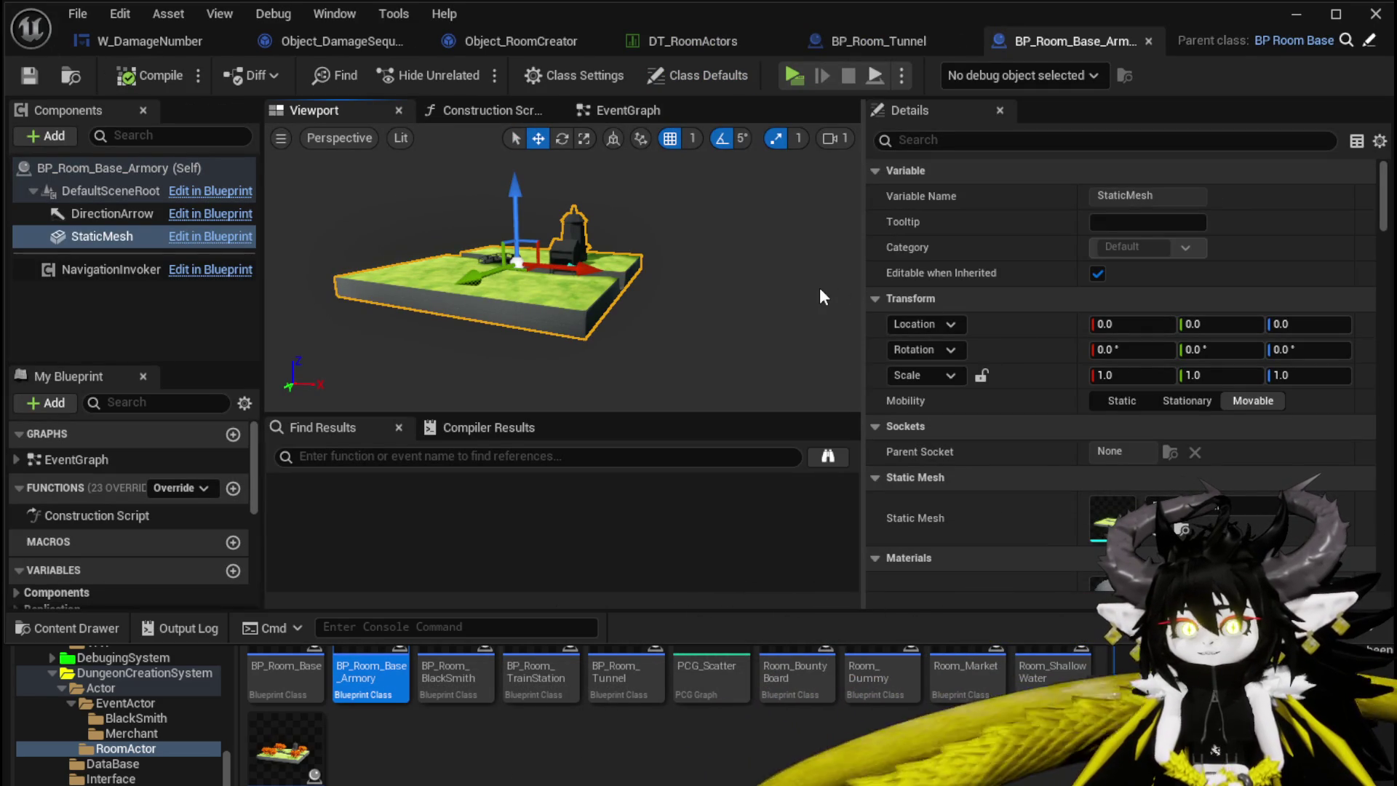
click(1239, 509)
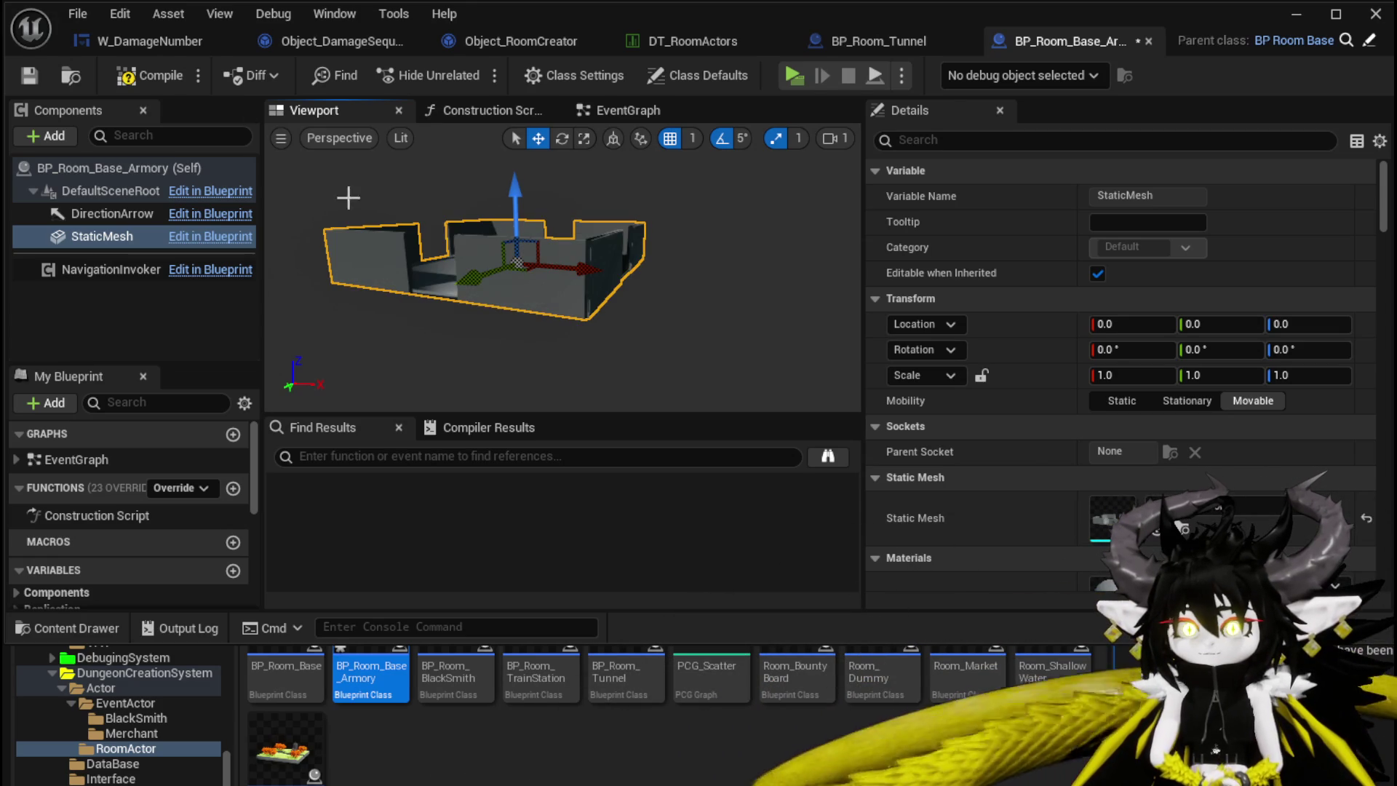
click(149, 76)
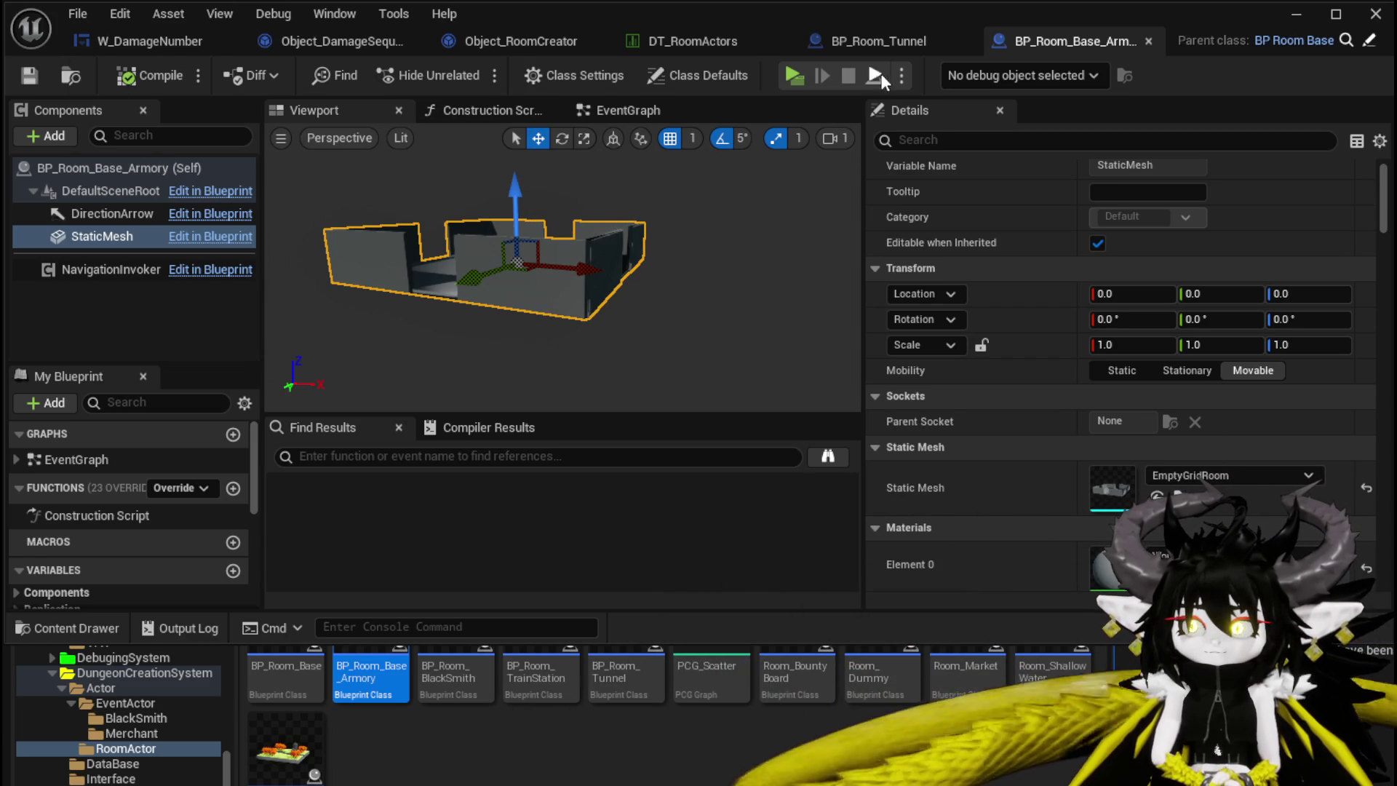
click(705, 36)
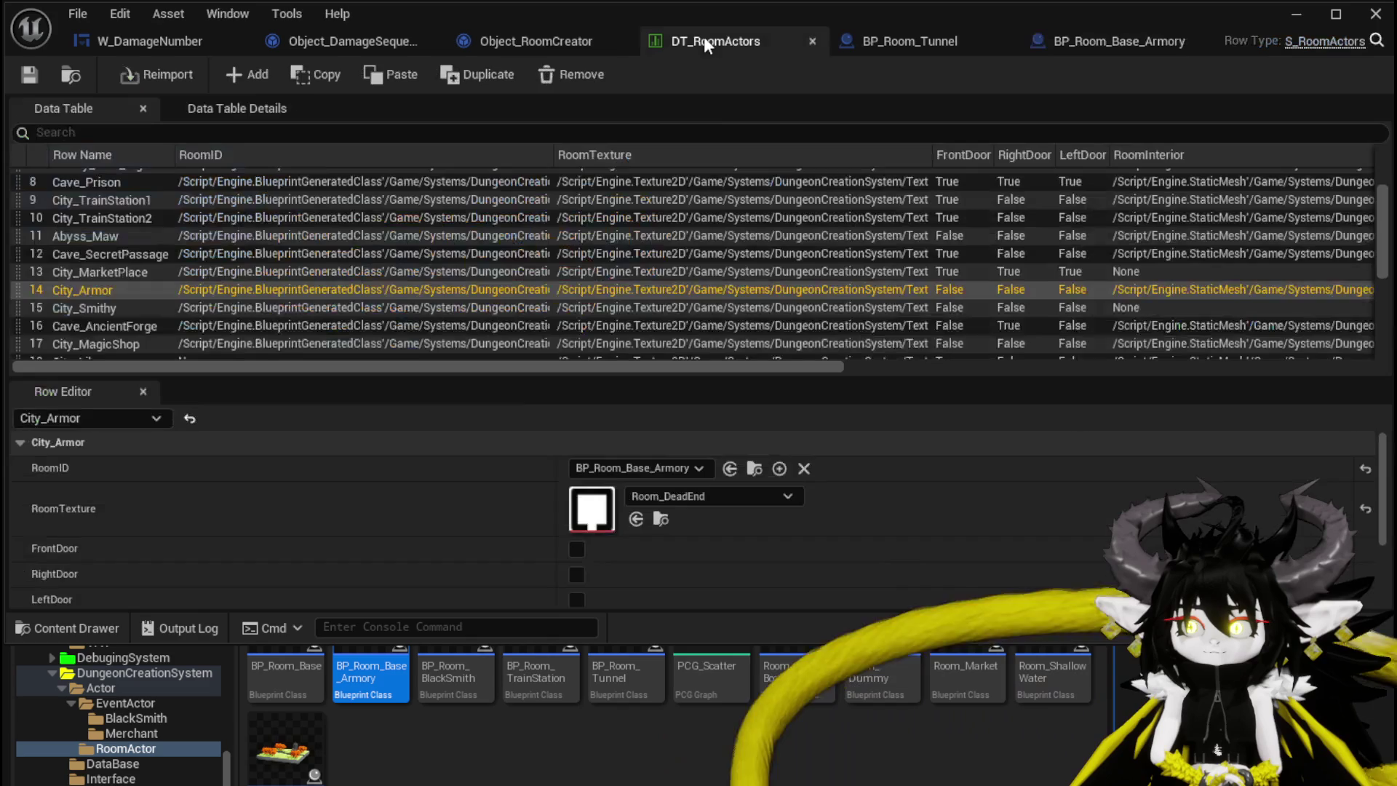
Give City_Smithy the Room_LeftAndRight texture with RightDoor and LeftDoor enabled
click(151, 310)
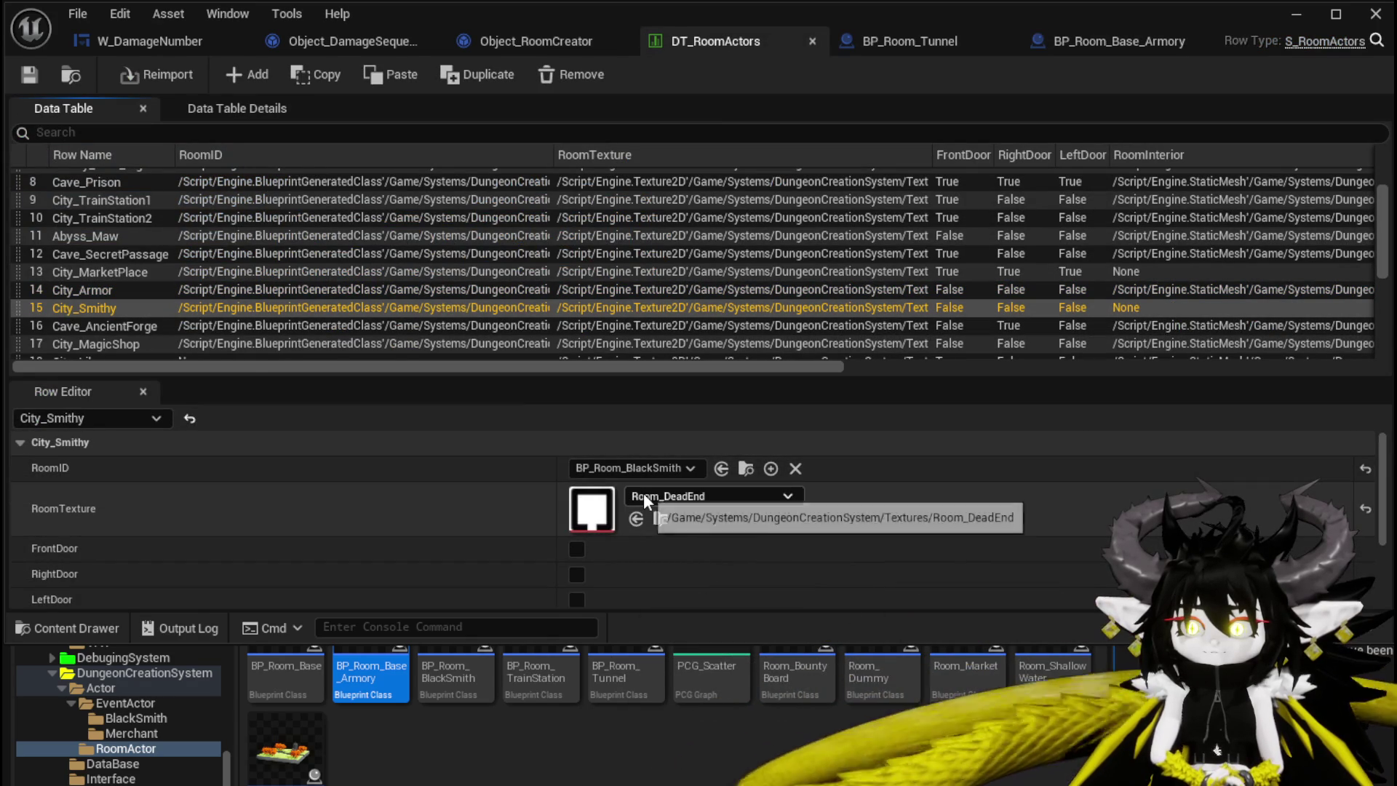
click(644, 498)
scroll(728, 760, down, 3)
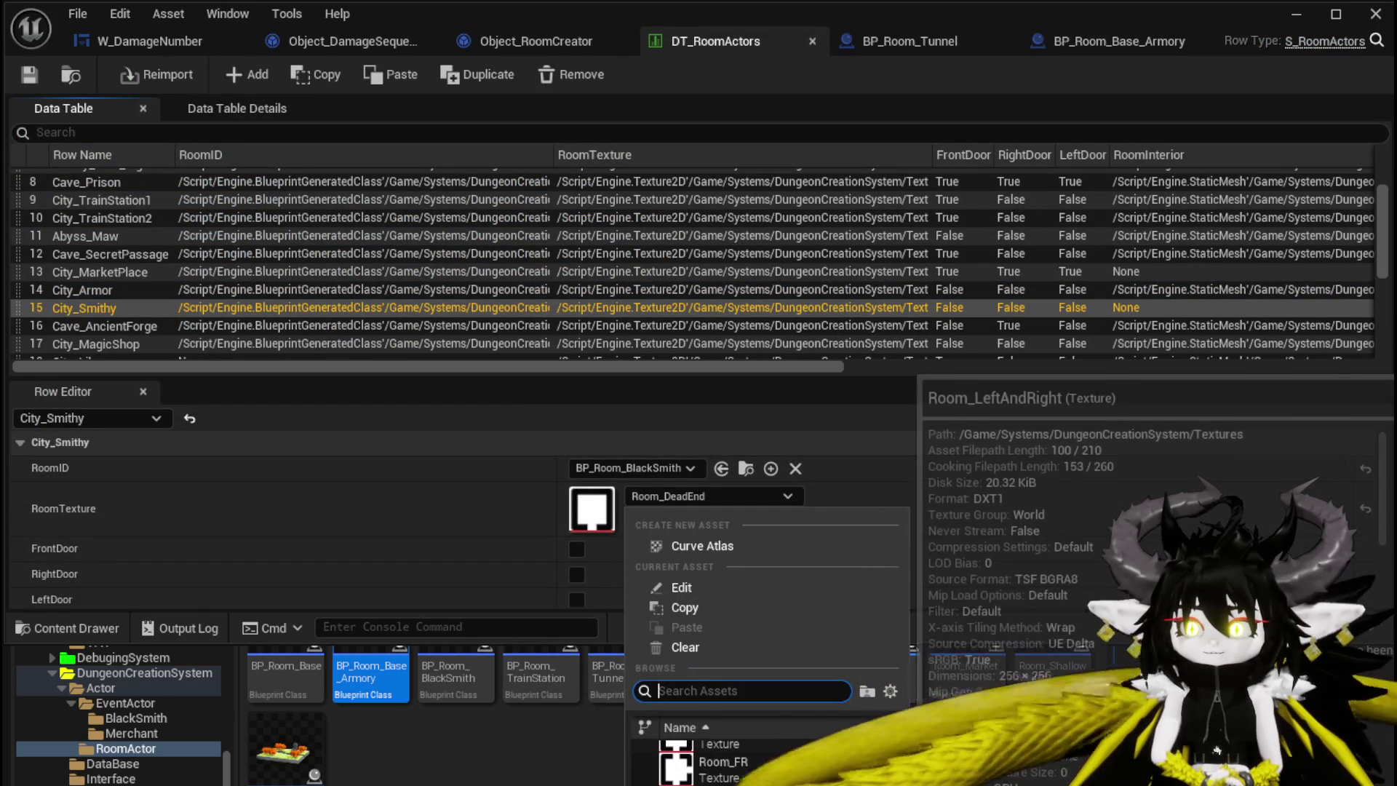
click(721, 772)
scroll(473, 509, down, 1)
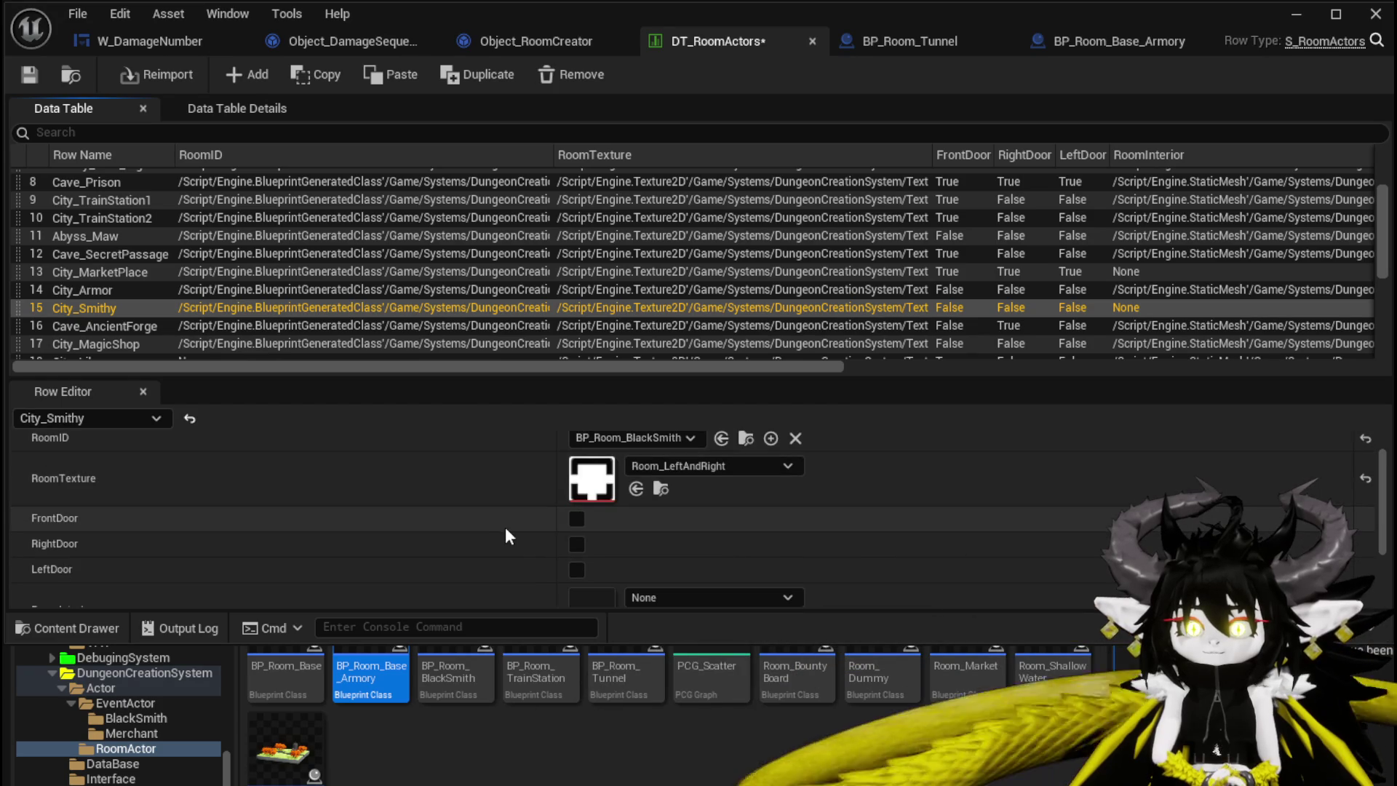
click(575, 544)
click(577, 570)
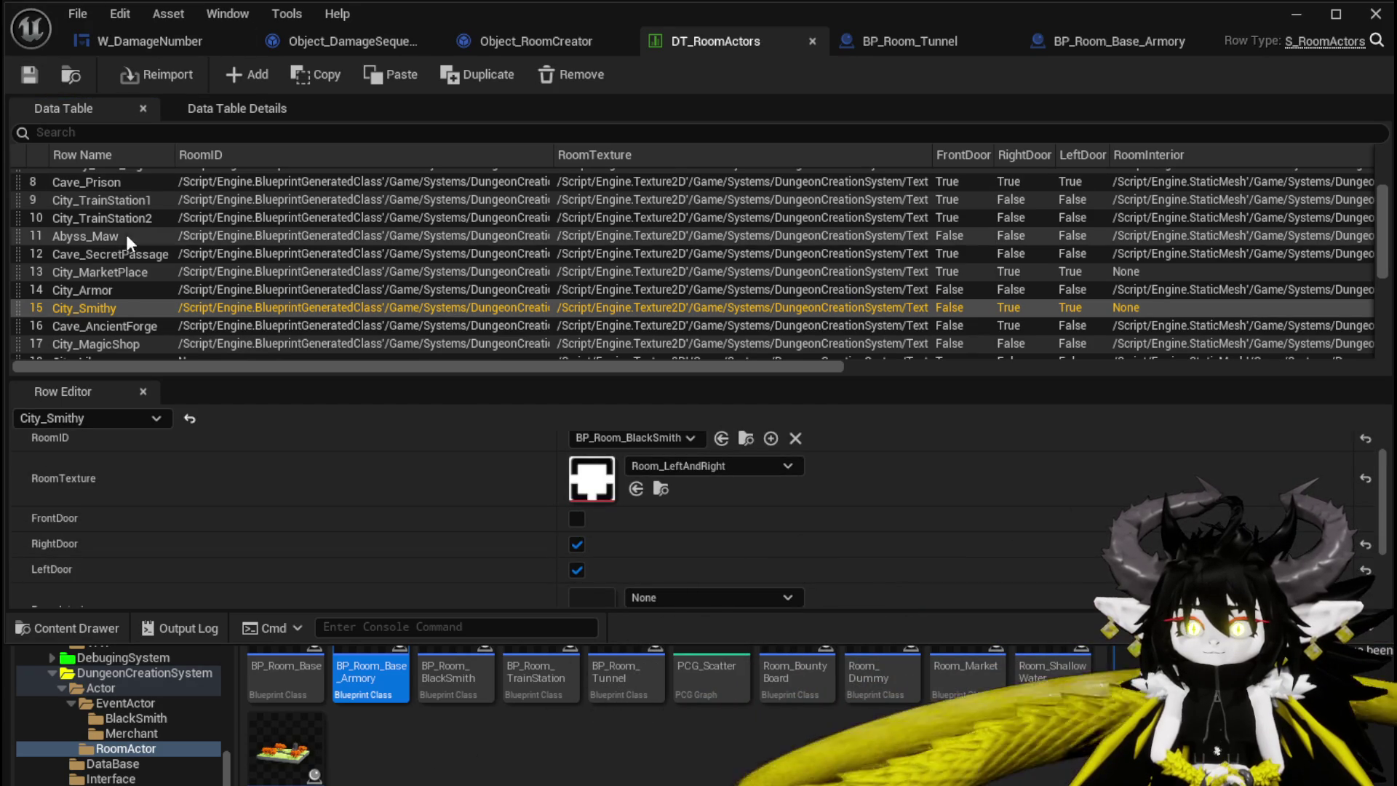
click(147, 330)
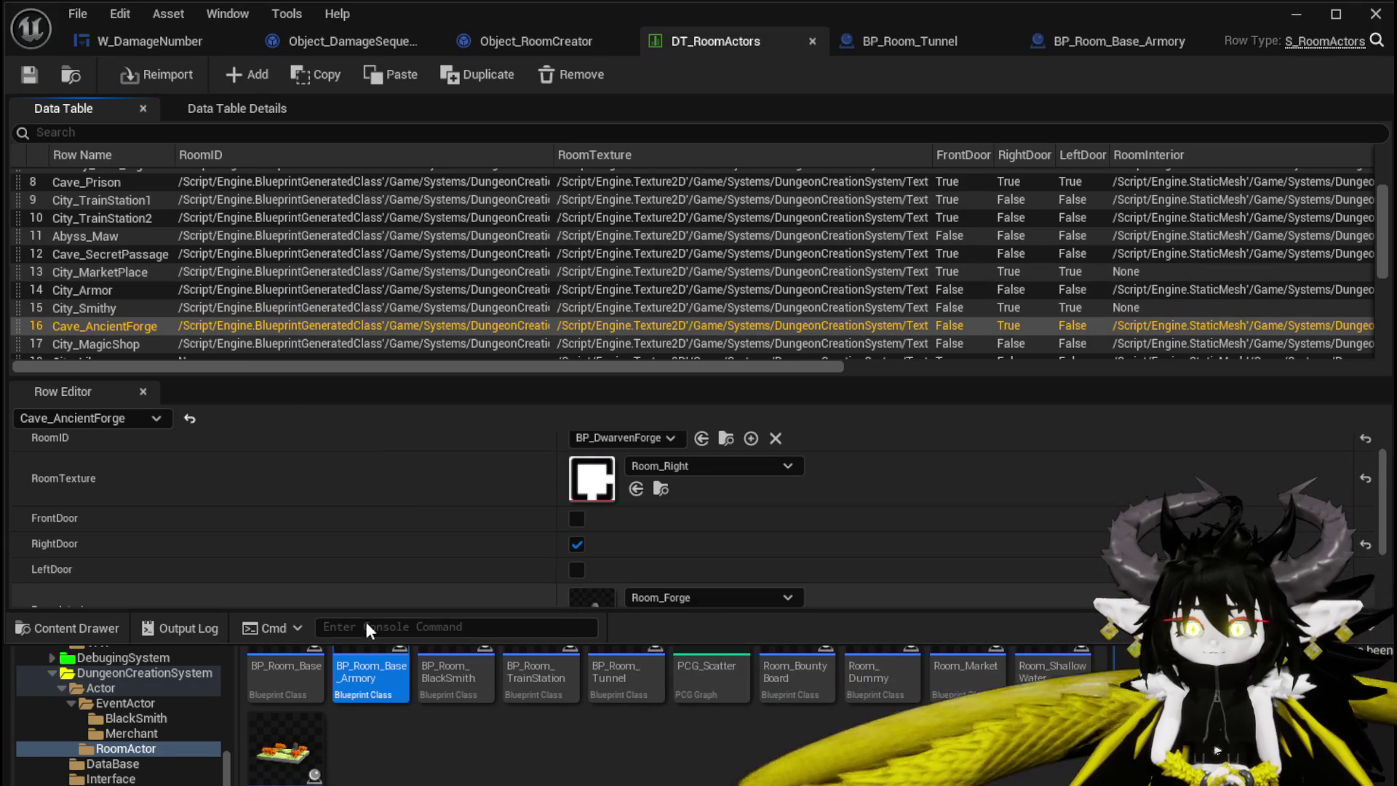
right_click(273, 683)
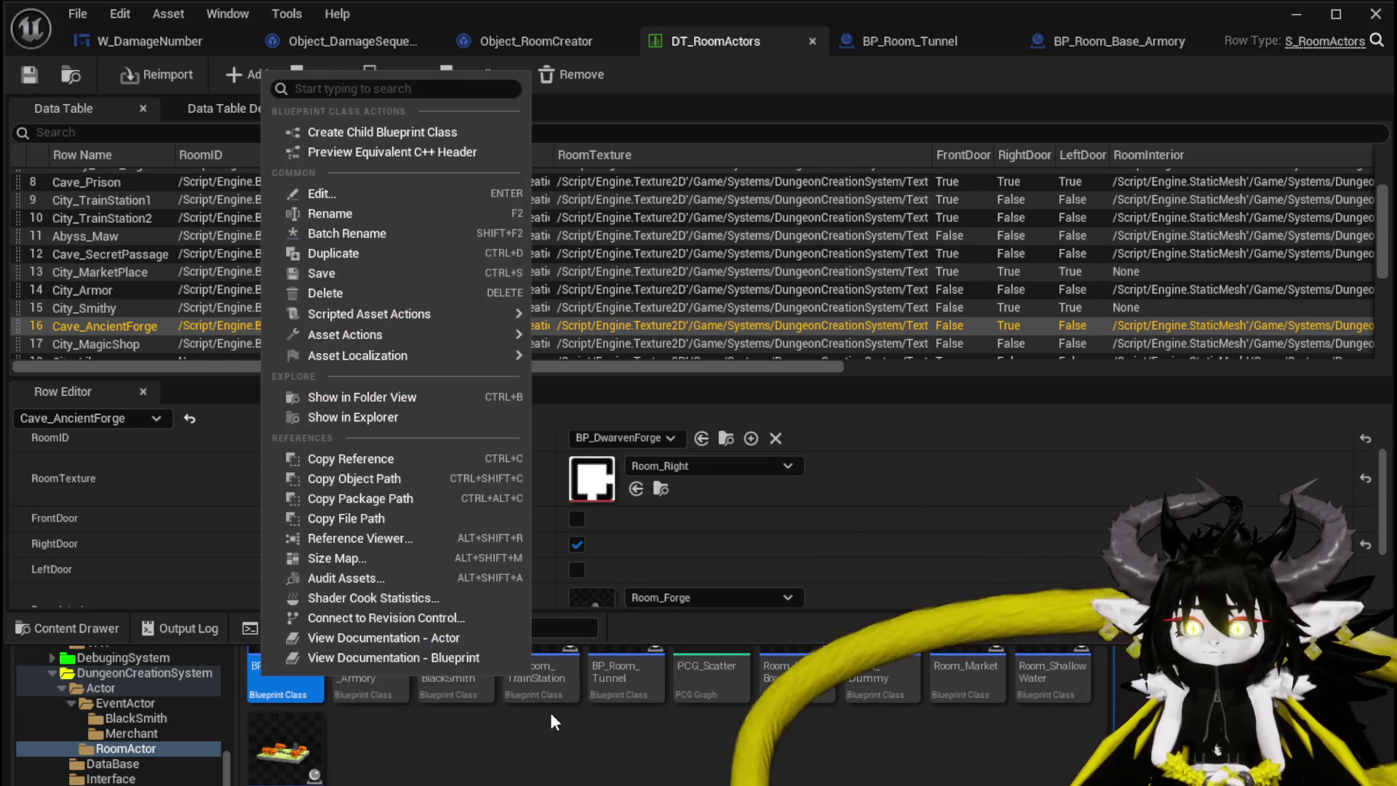
Create and save the child blueprint BP_Room_Base_DwarvenForge from BP_Room_Base
click(359, 132)
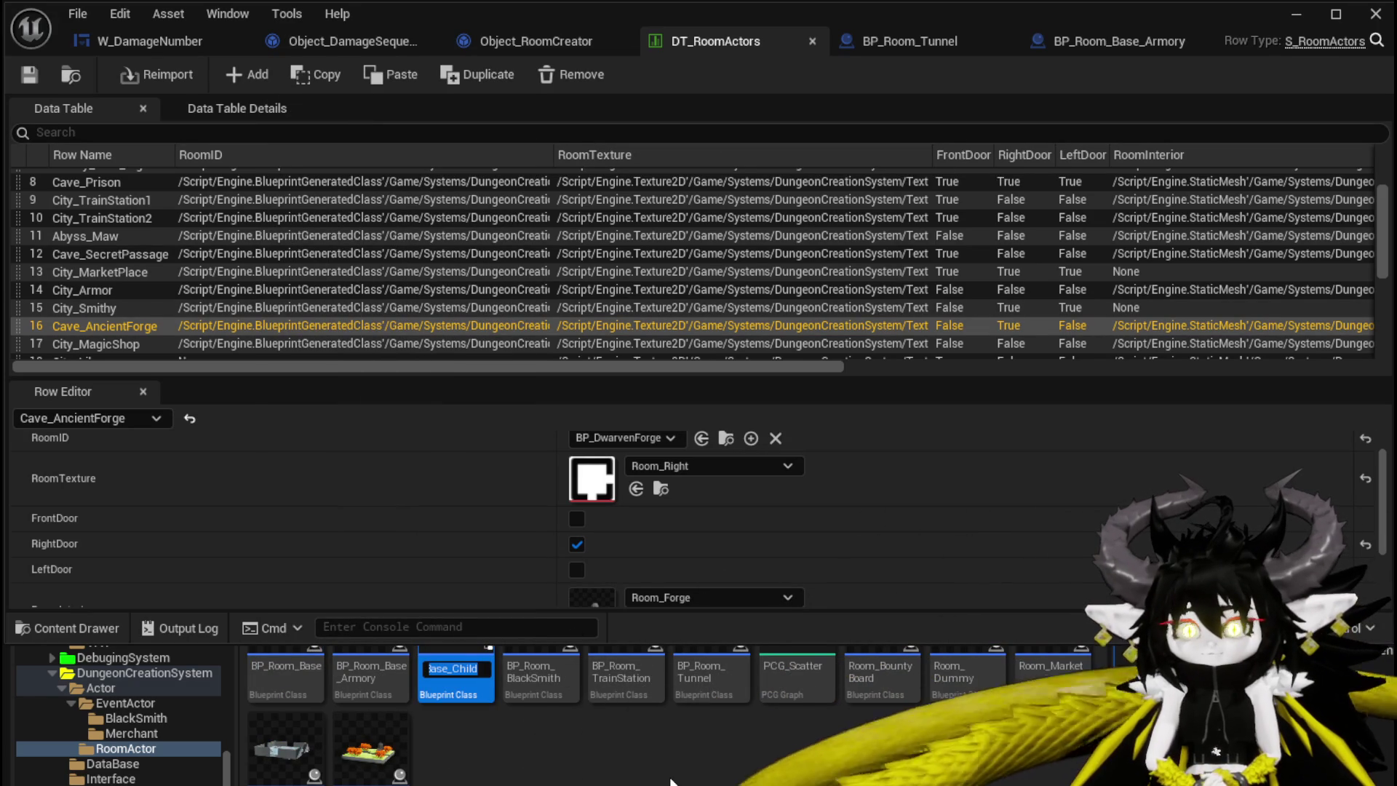
key(BackSpace)
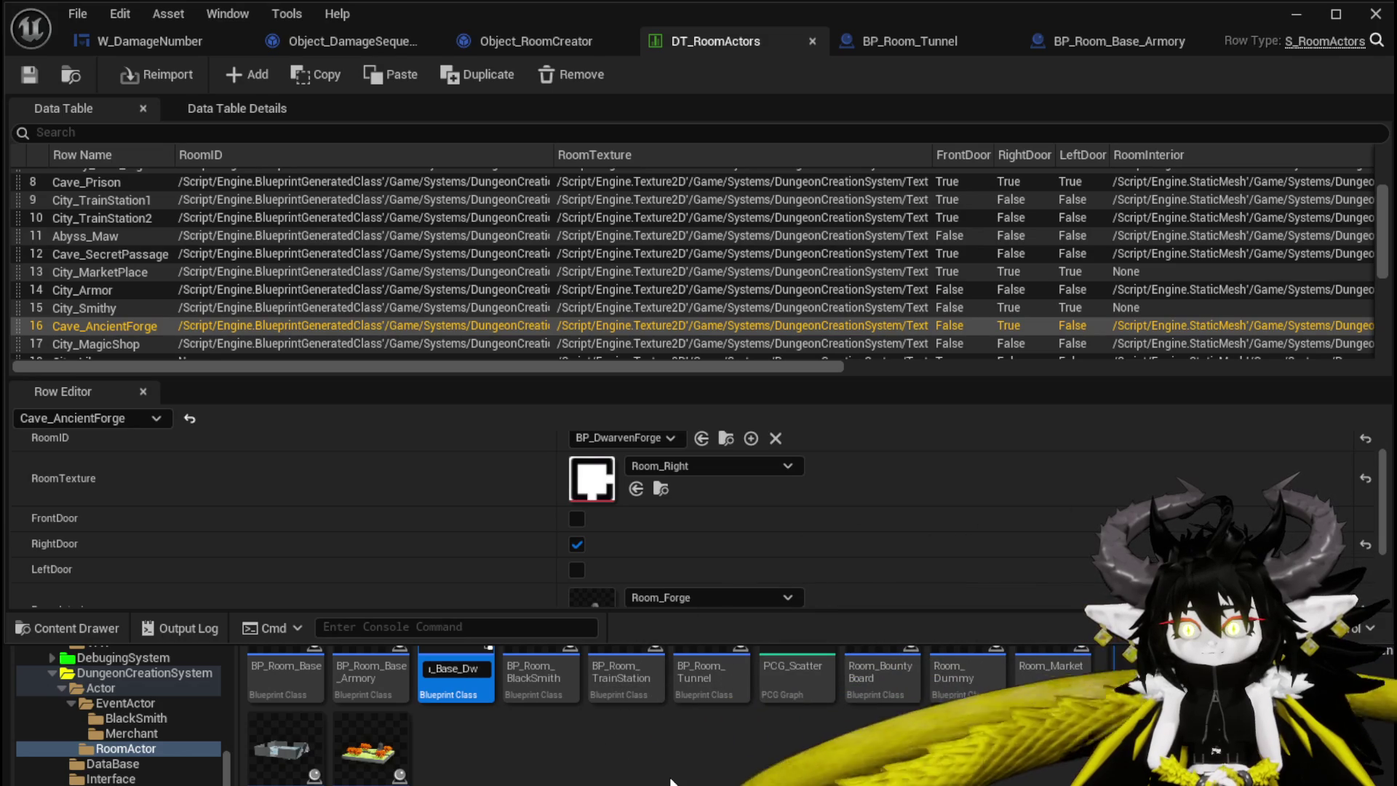
text(arvenForge)
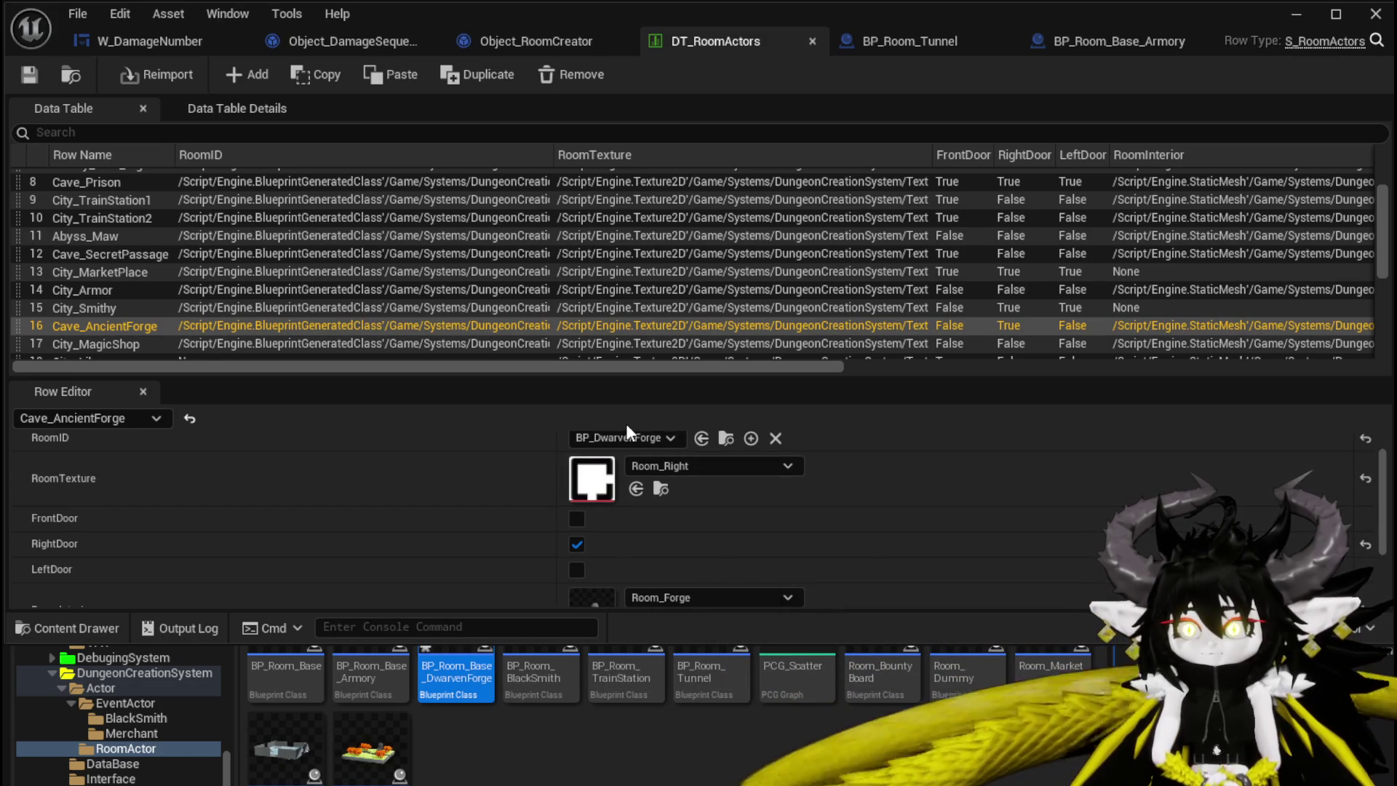
click(622, 437)
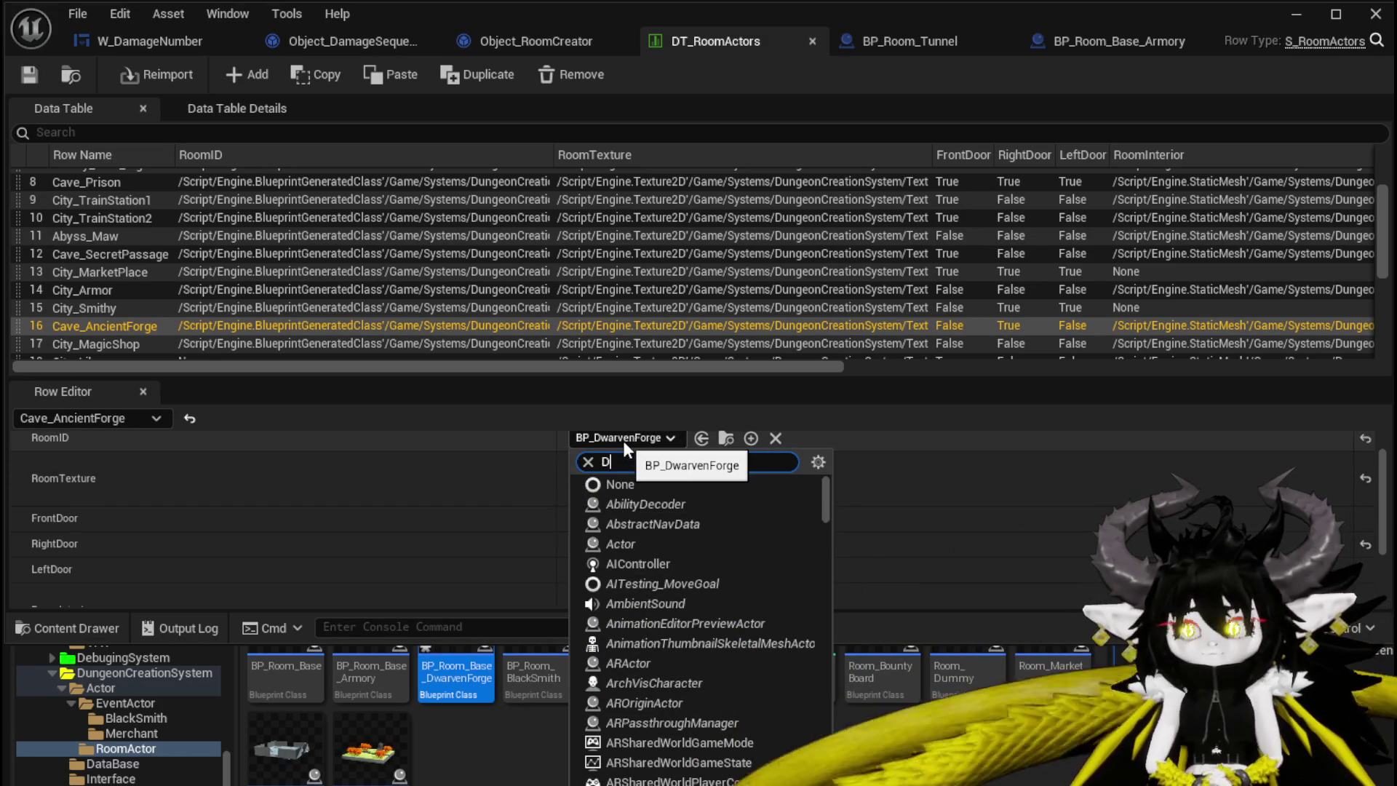
text(Dwar)
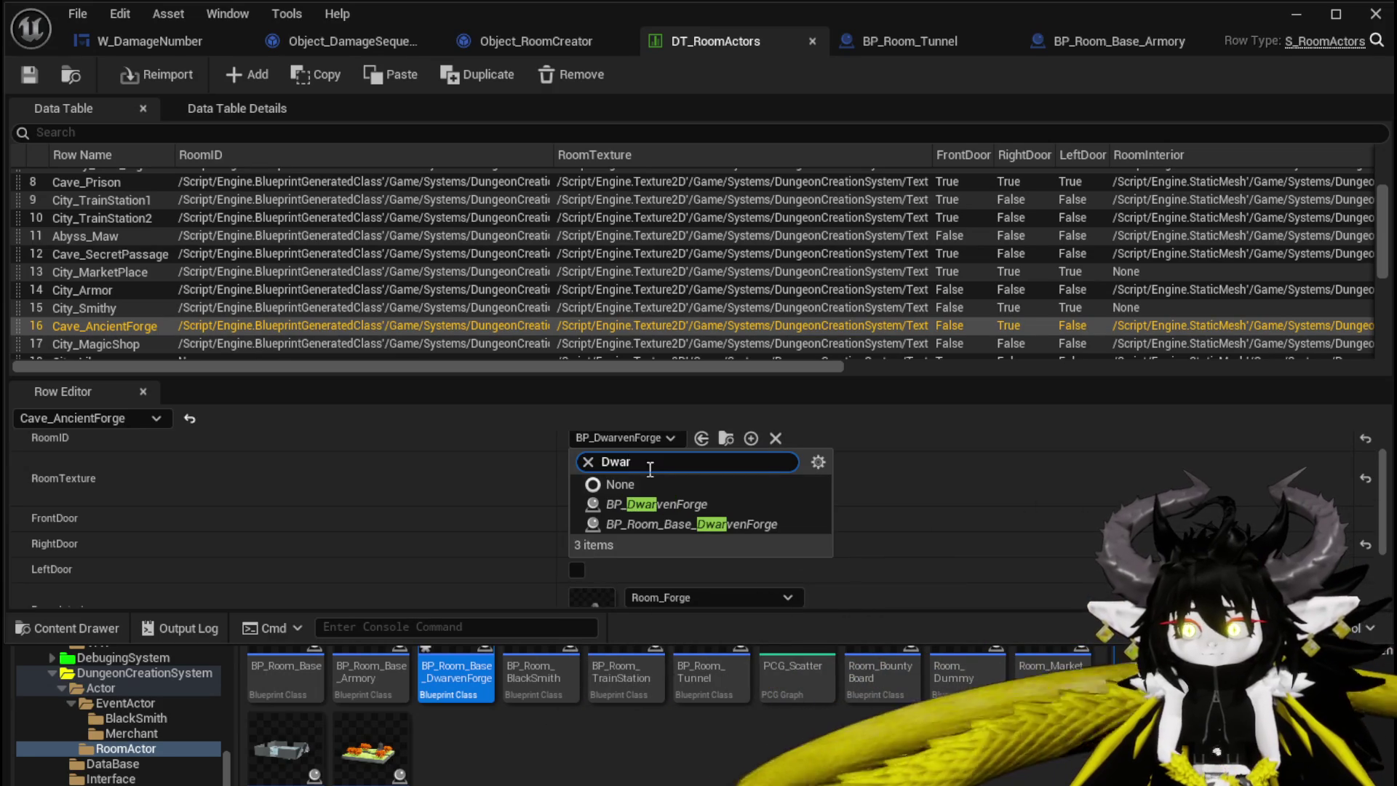
click(665, 508)
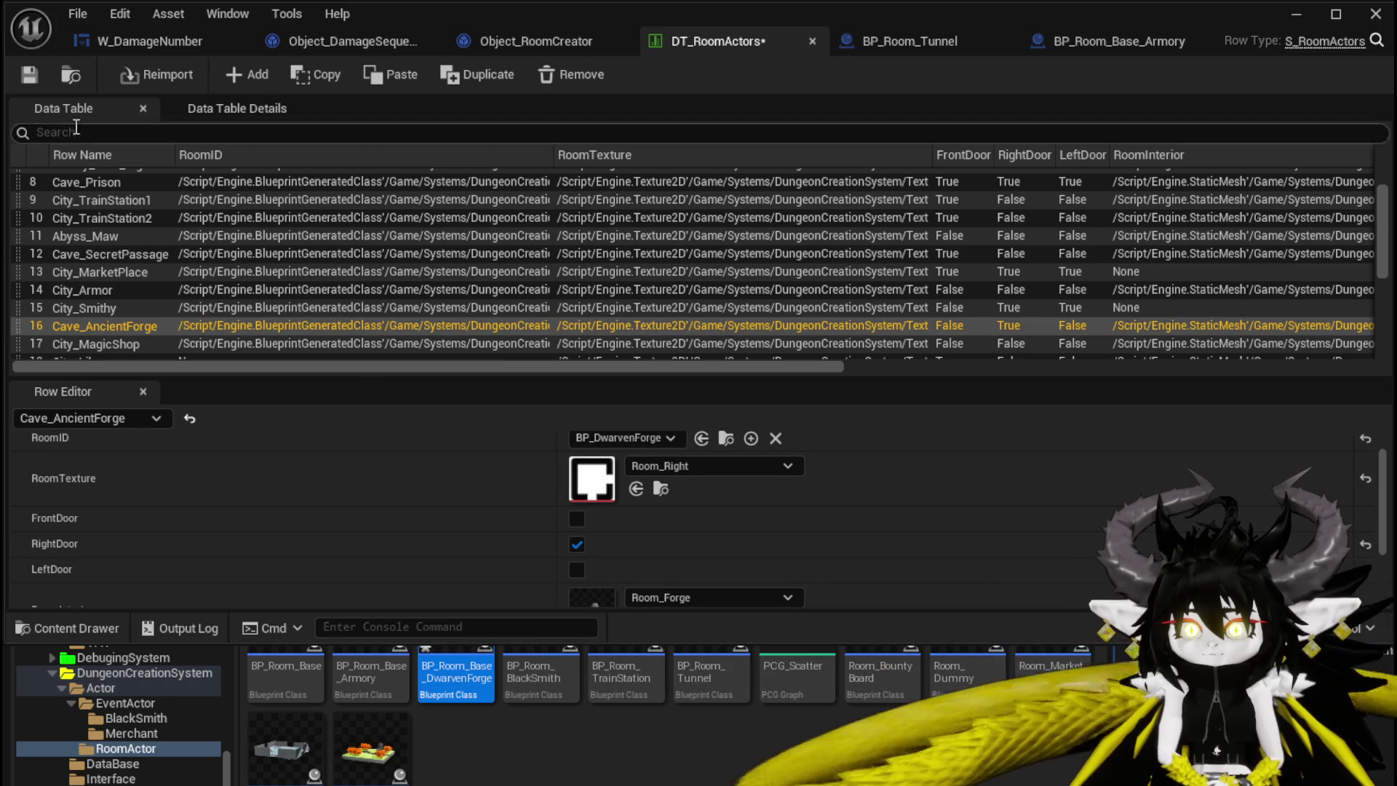
key(ctrl+shift+s)
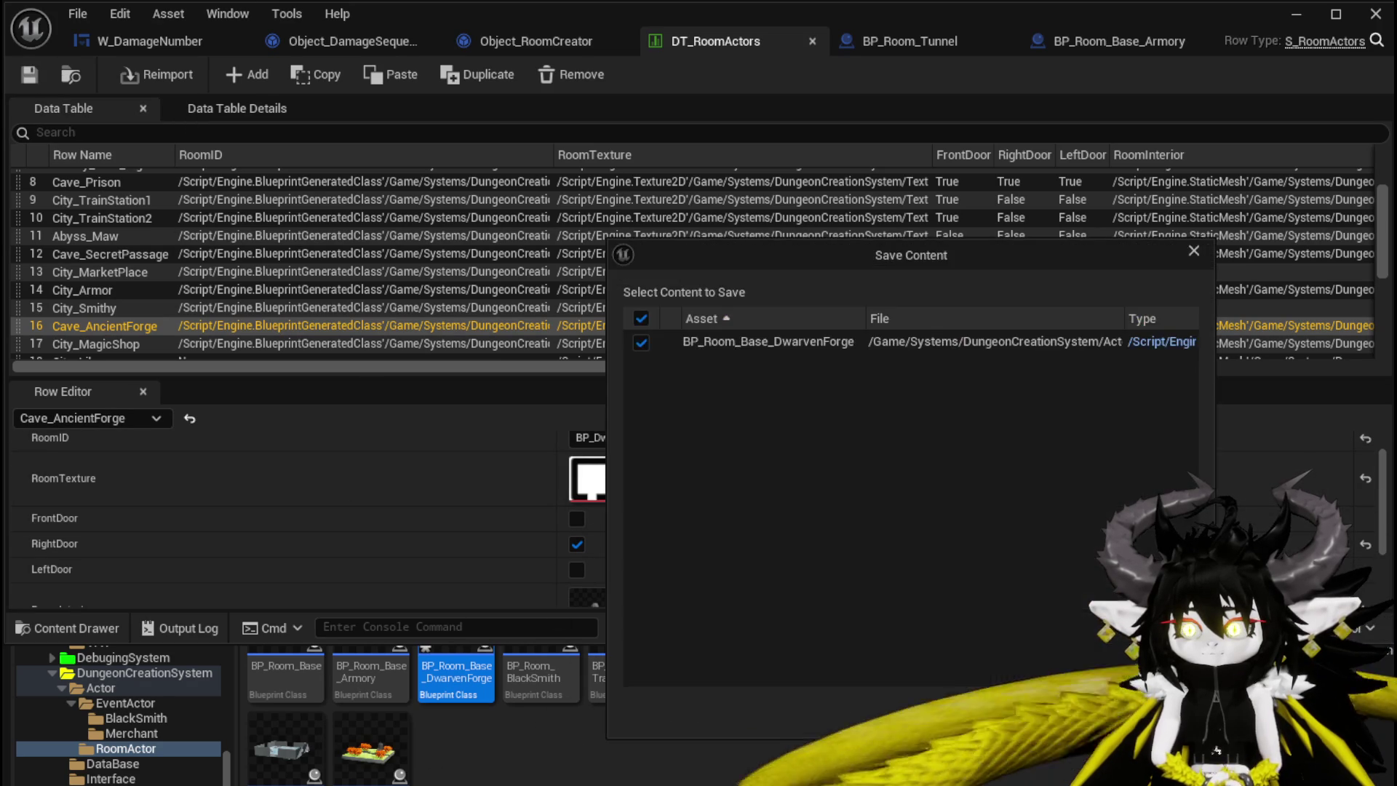
click(1069, 712)
Point Cave_AncientForge's RoomID to BP_Room_Base_DwarvenForge and open that blueprint
click(613, 439)
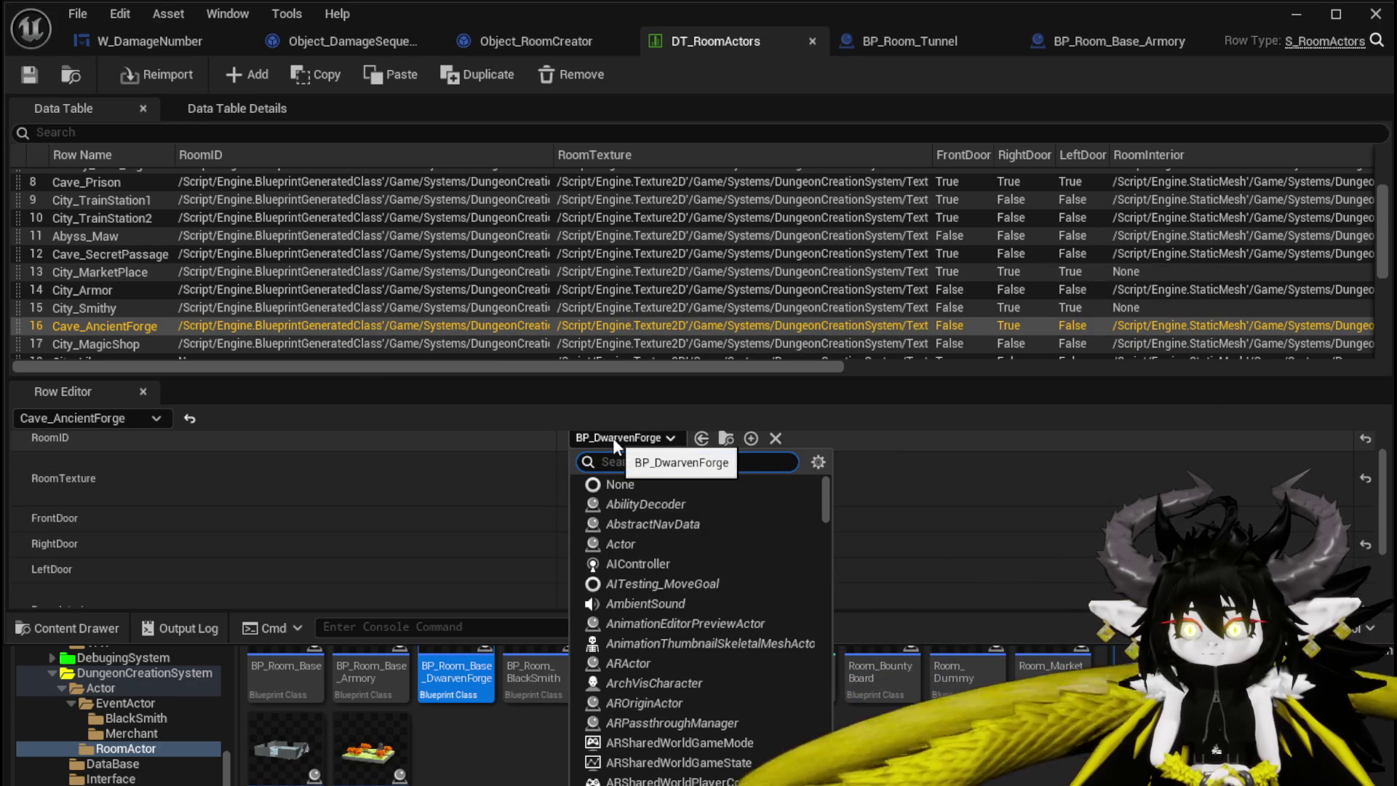
text(D)
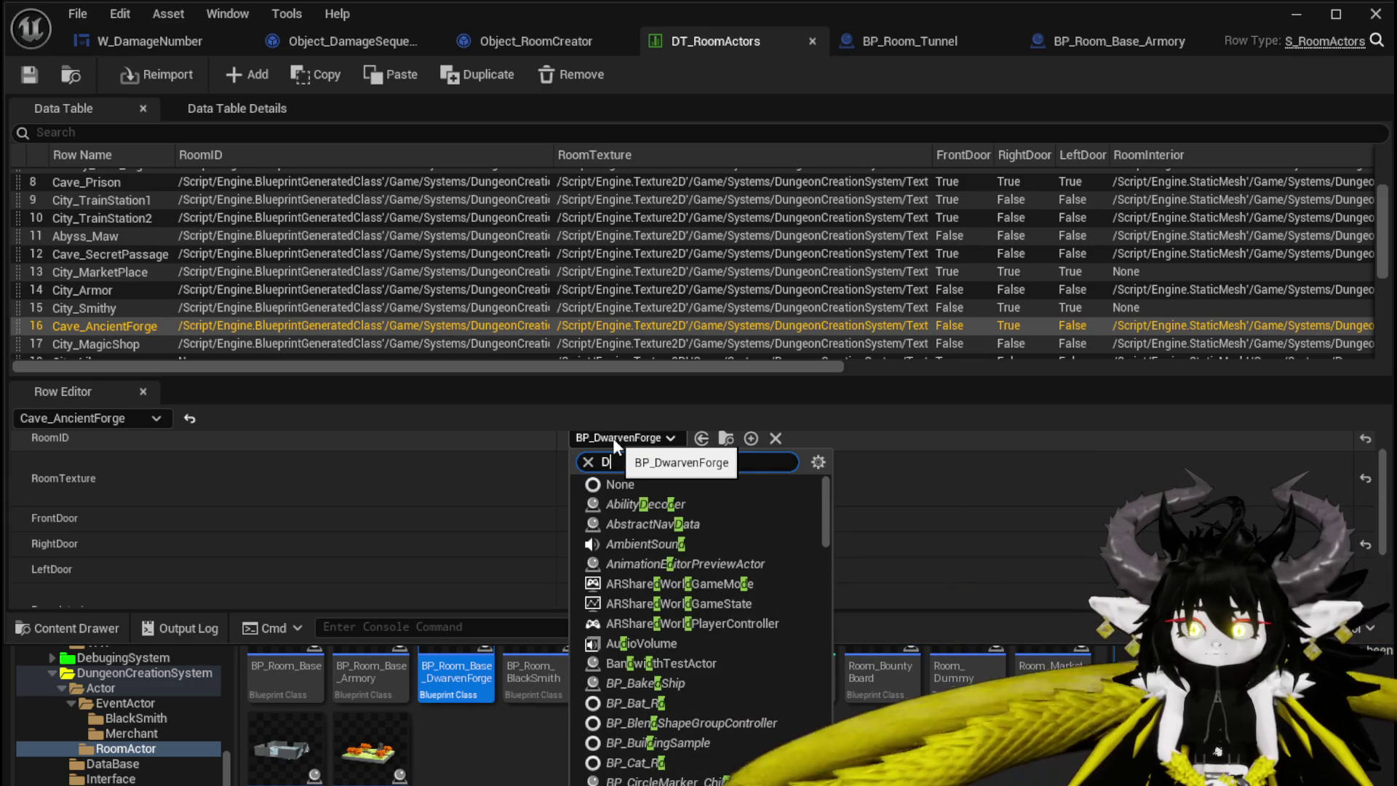
text(war)
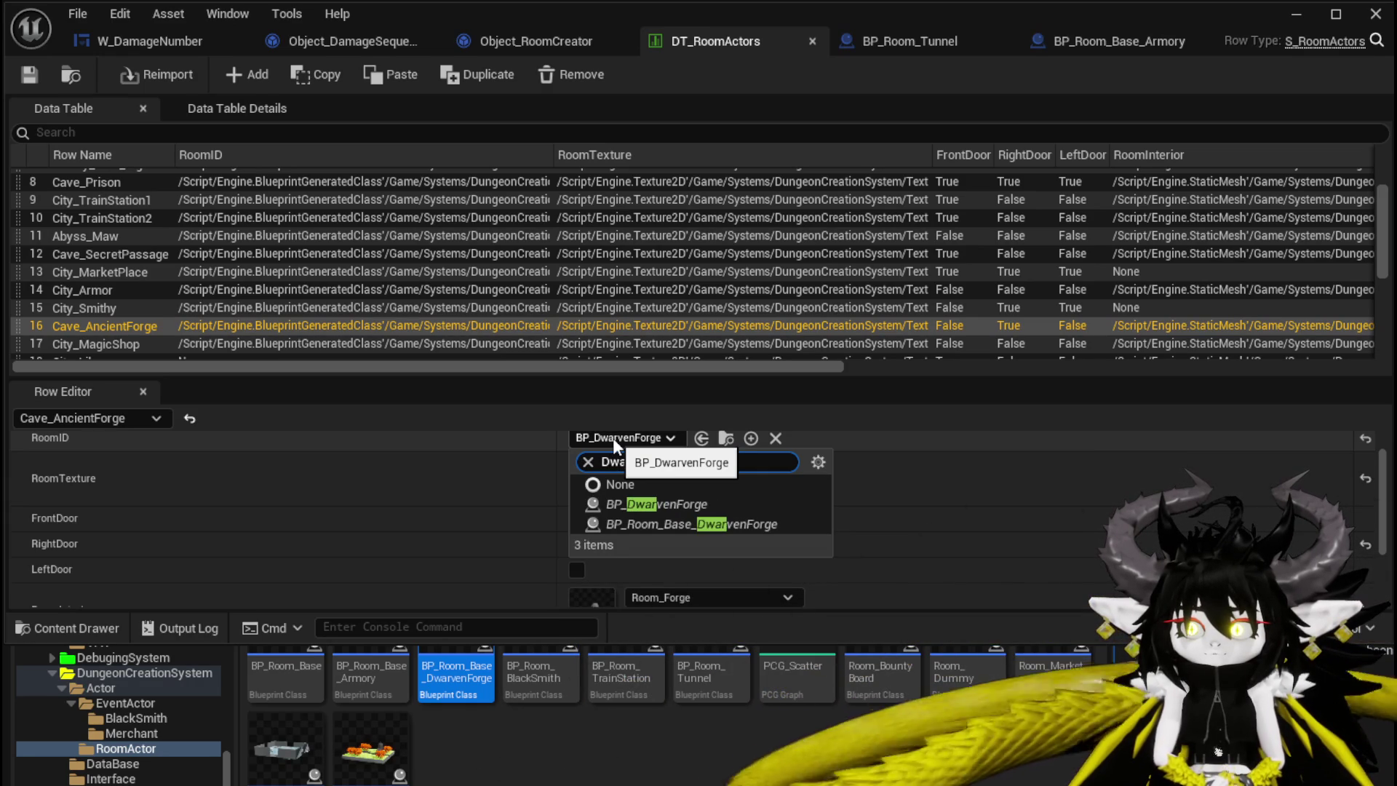
click(658, 524)
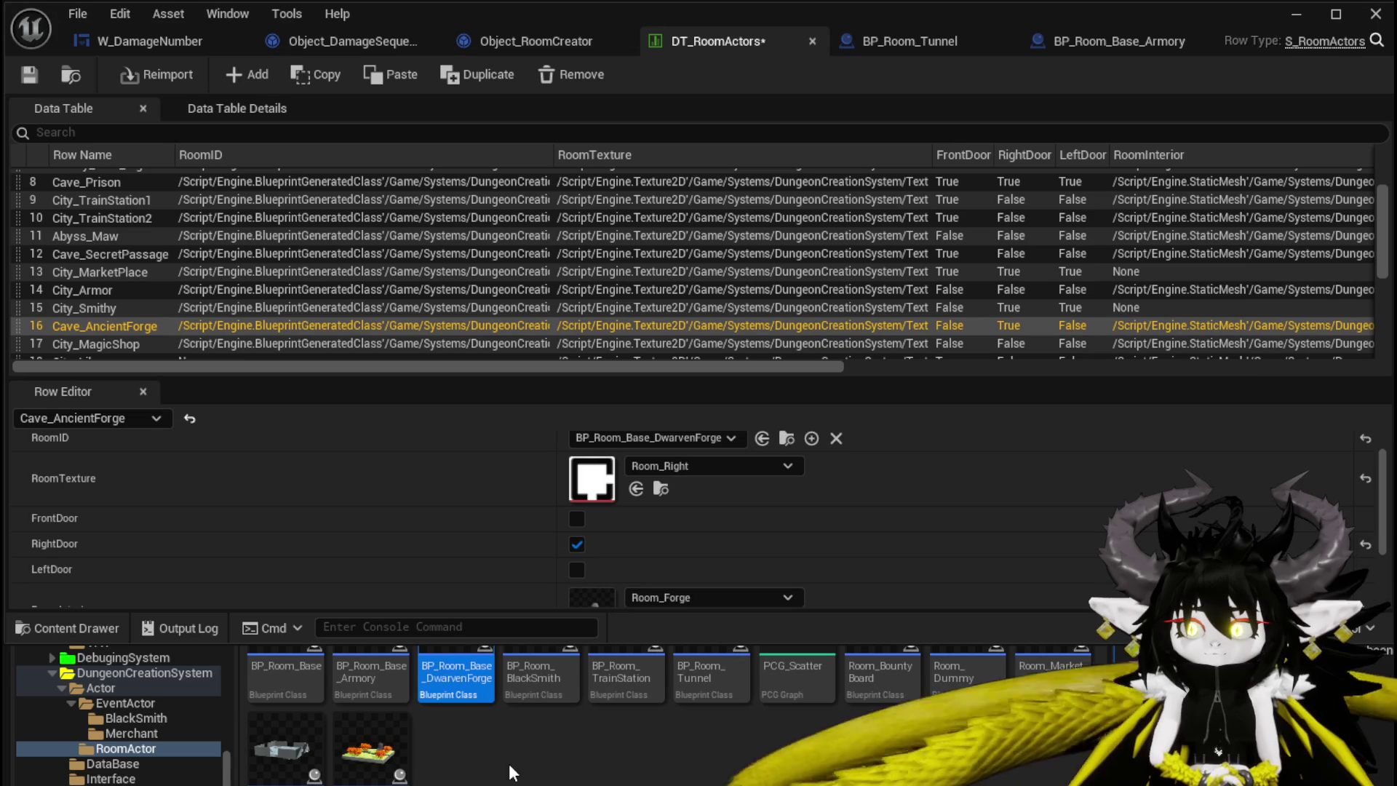
mouse_move(364, 667)
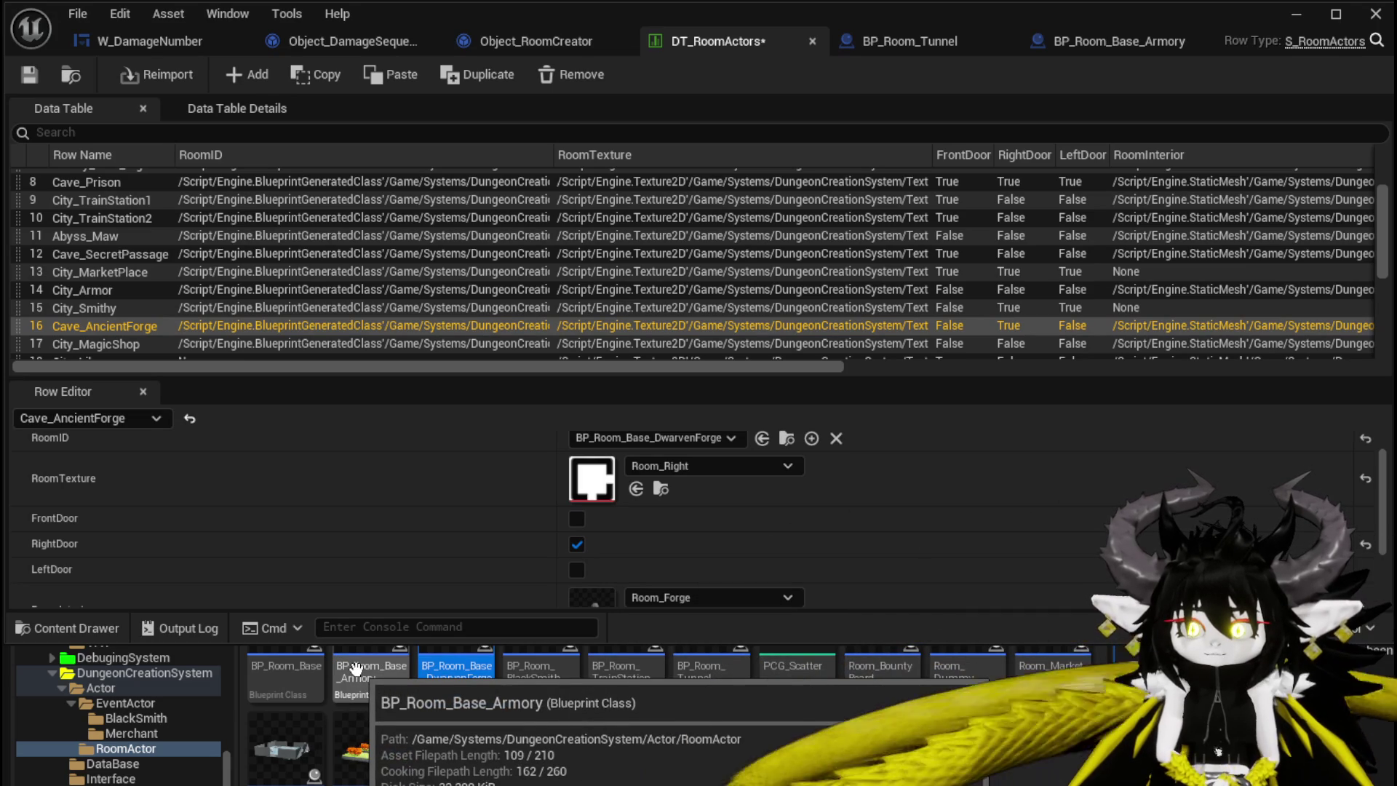
right_click(473, 673)
click(528, 744)
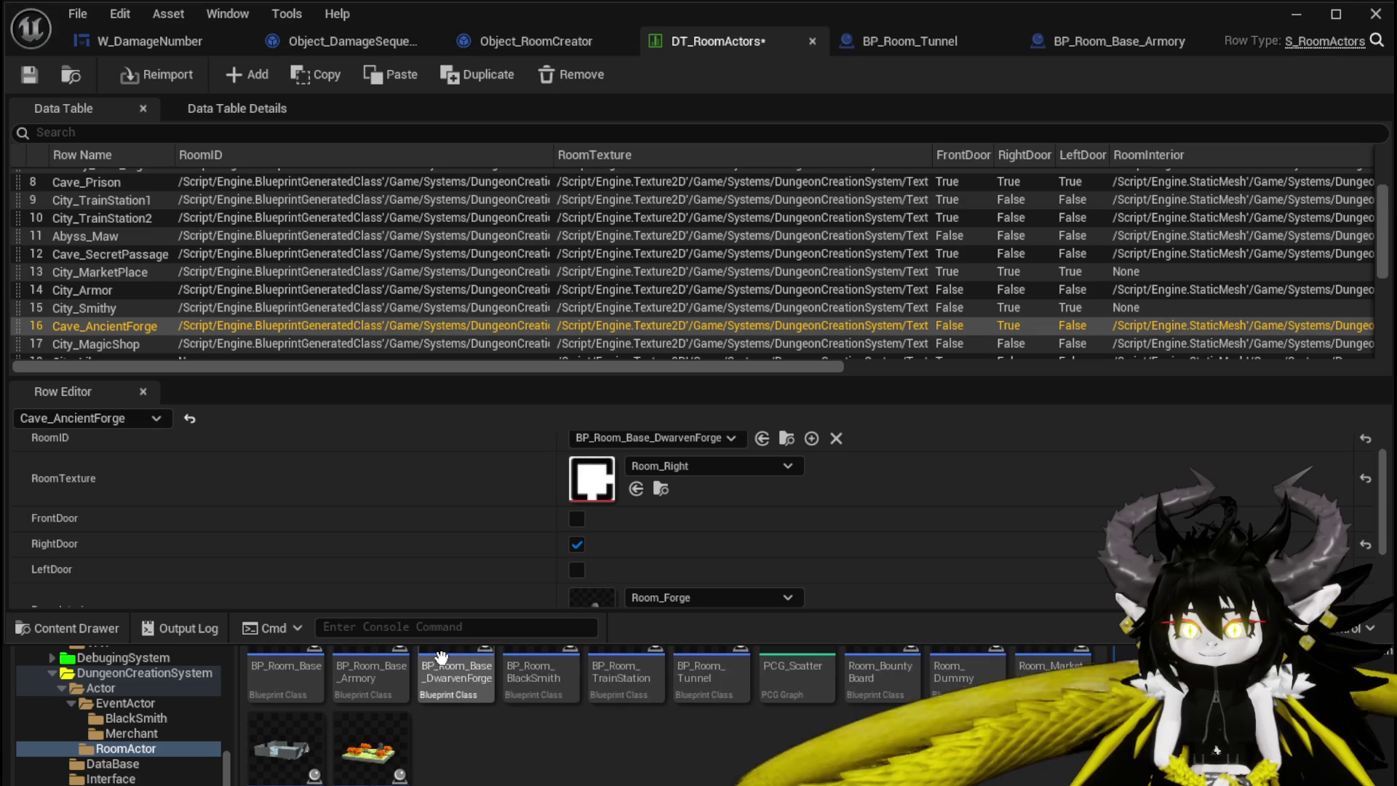
double_click(473, 670)
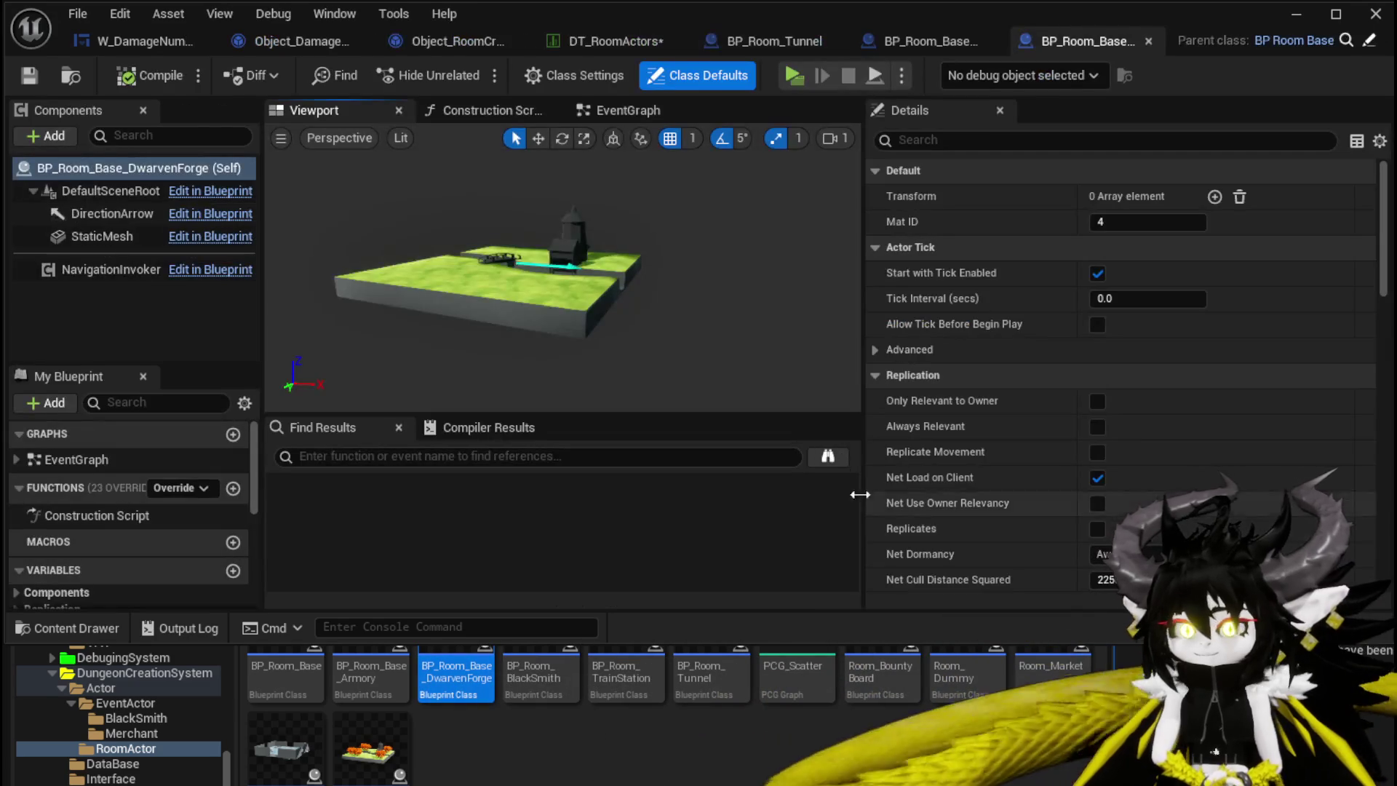
Give DwarvenForge's StaticMesh the statue room mesh at Z rotation 90, then compile
click(575, 281)
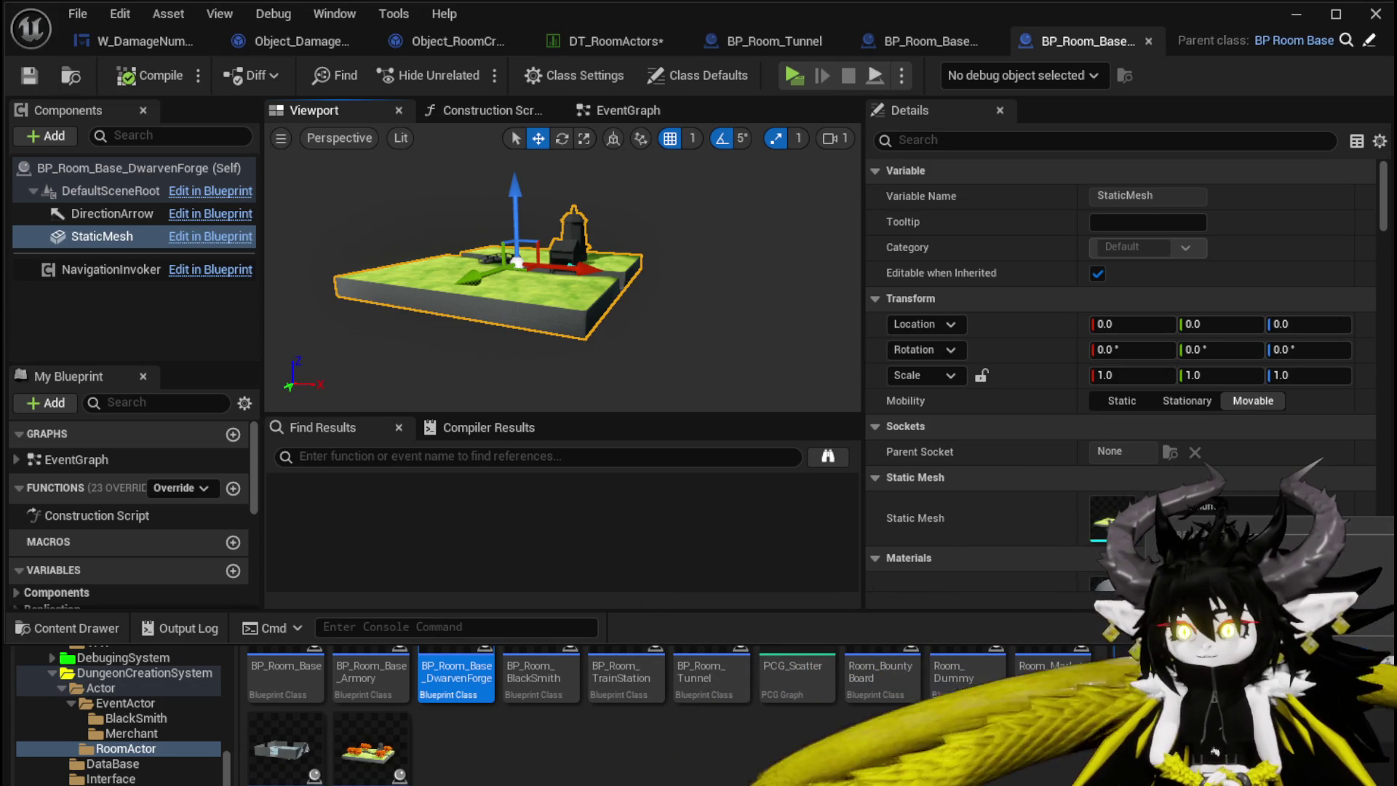
click(1181, 526)
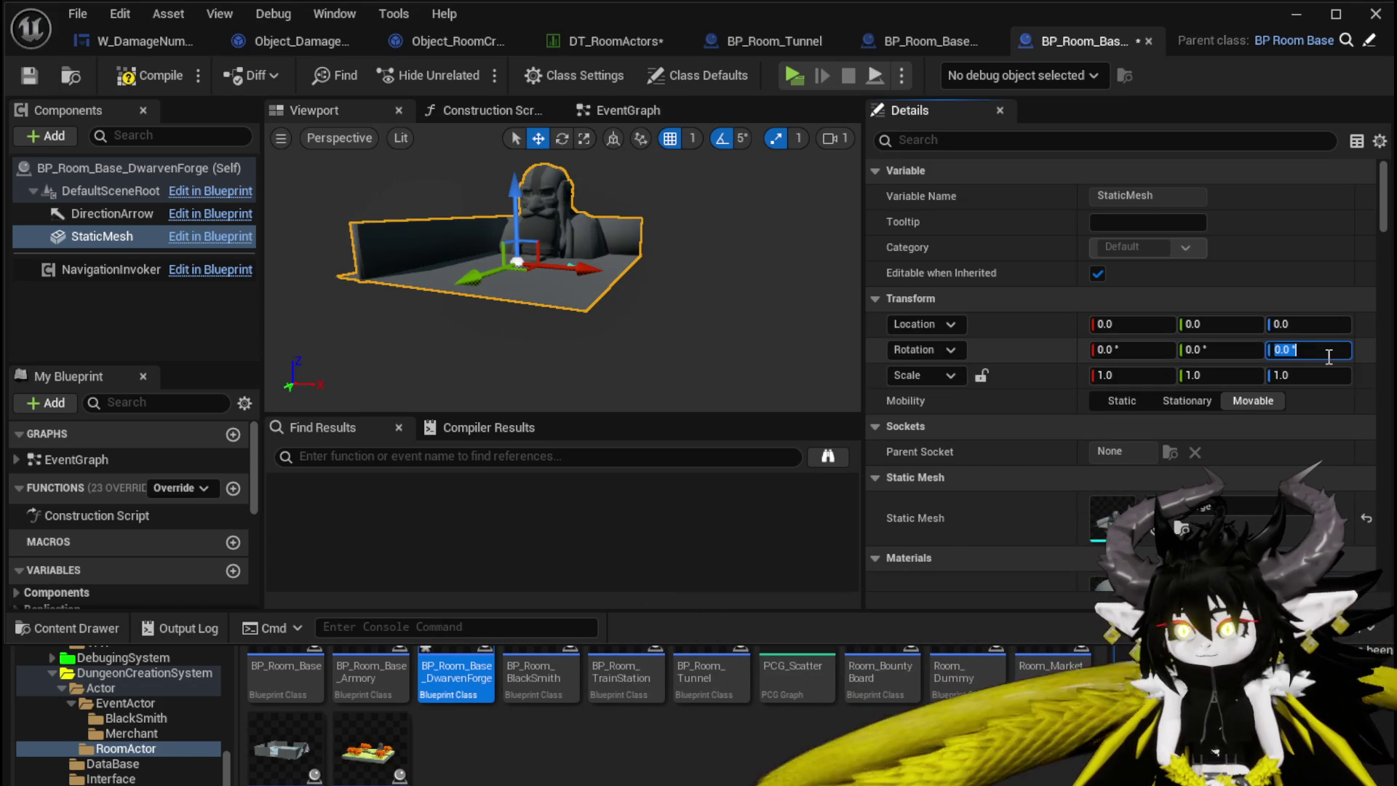
text(-90)
key(Return)
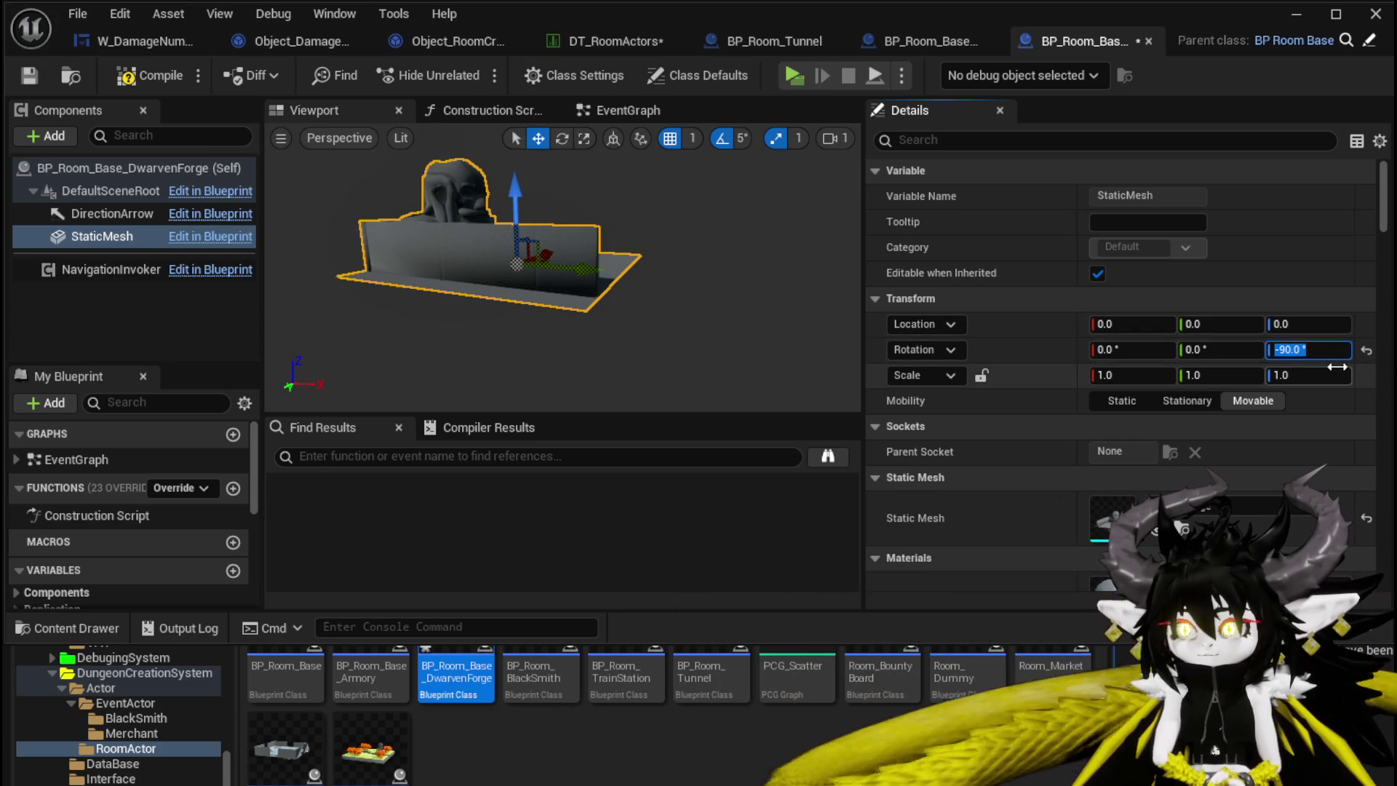
key(Return)
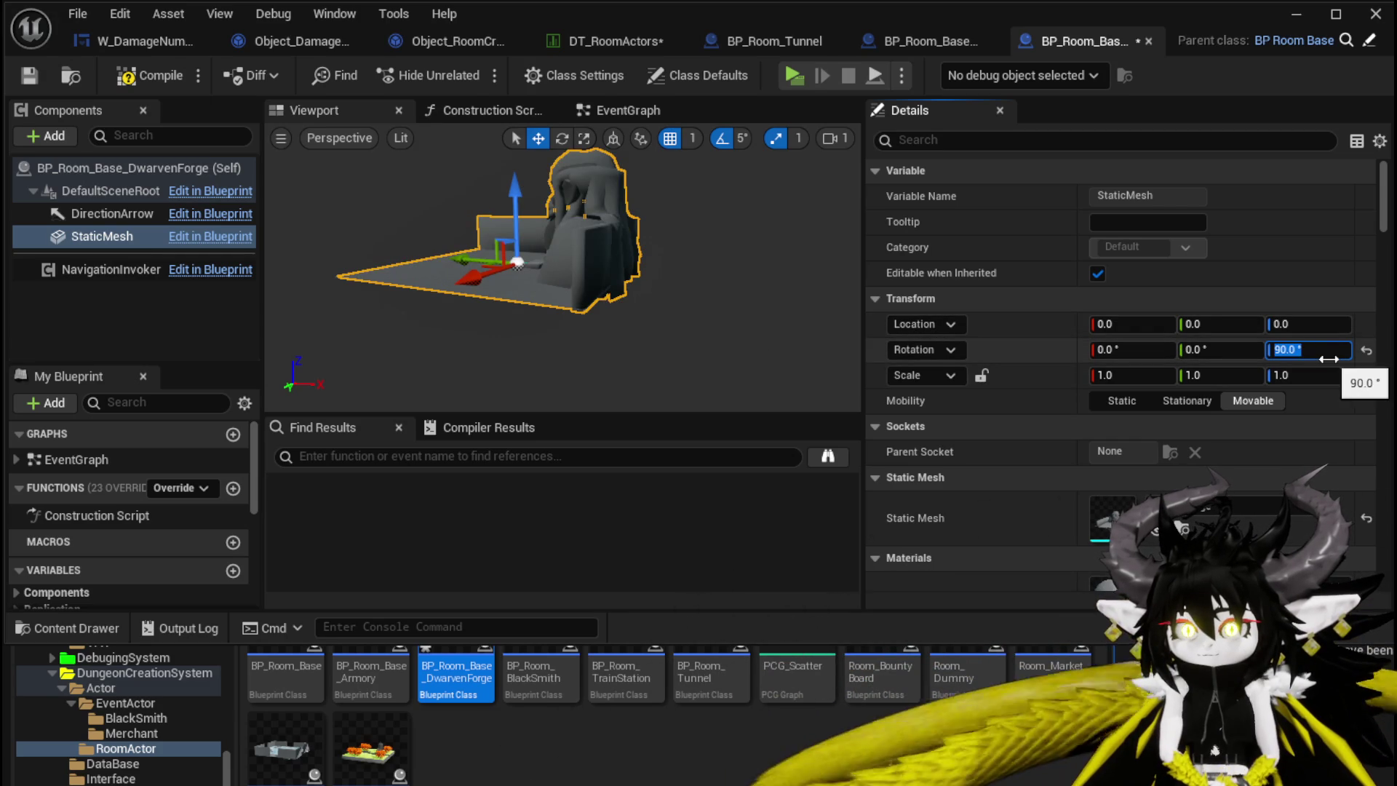
click(167, 78)
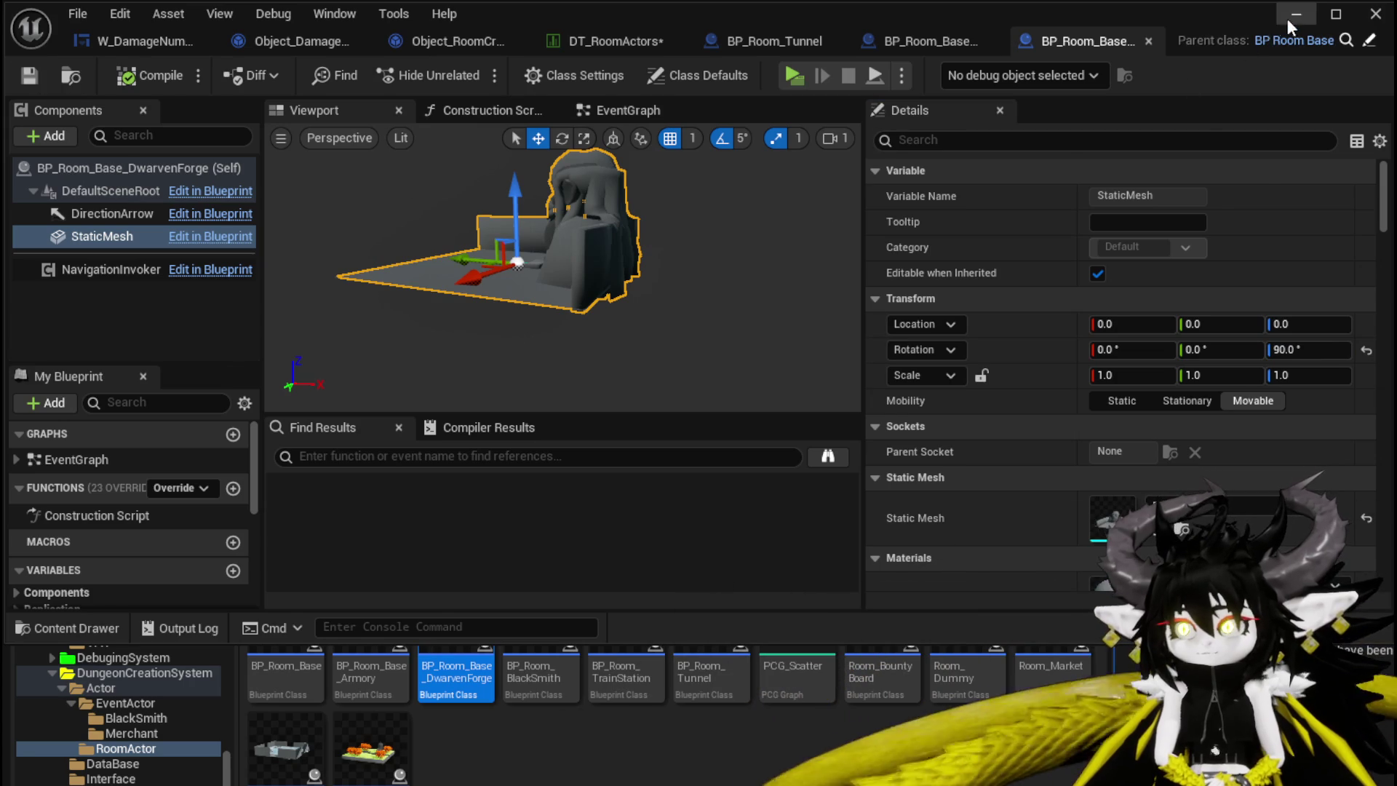
Start a play test of the level and walk toward the stone doorway
click(1296, 14)
click(472, 70)
key(w)
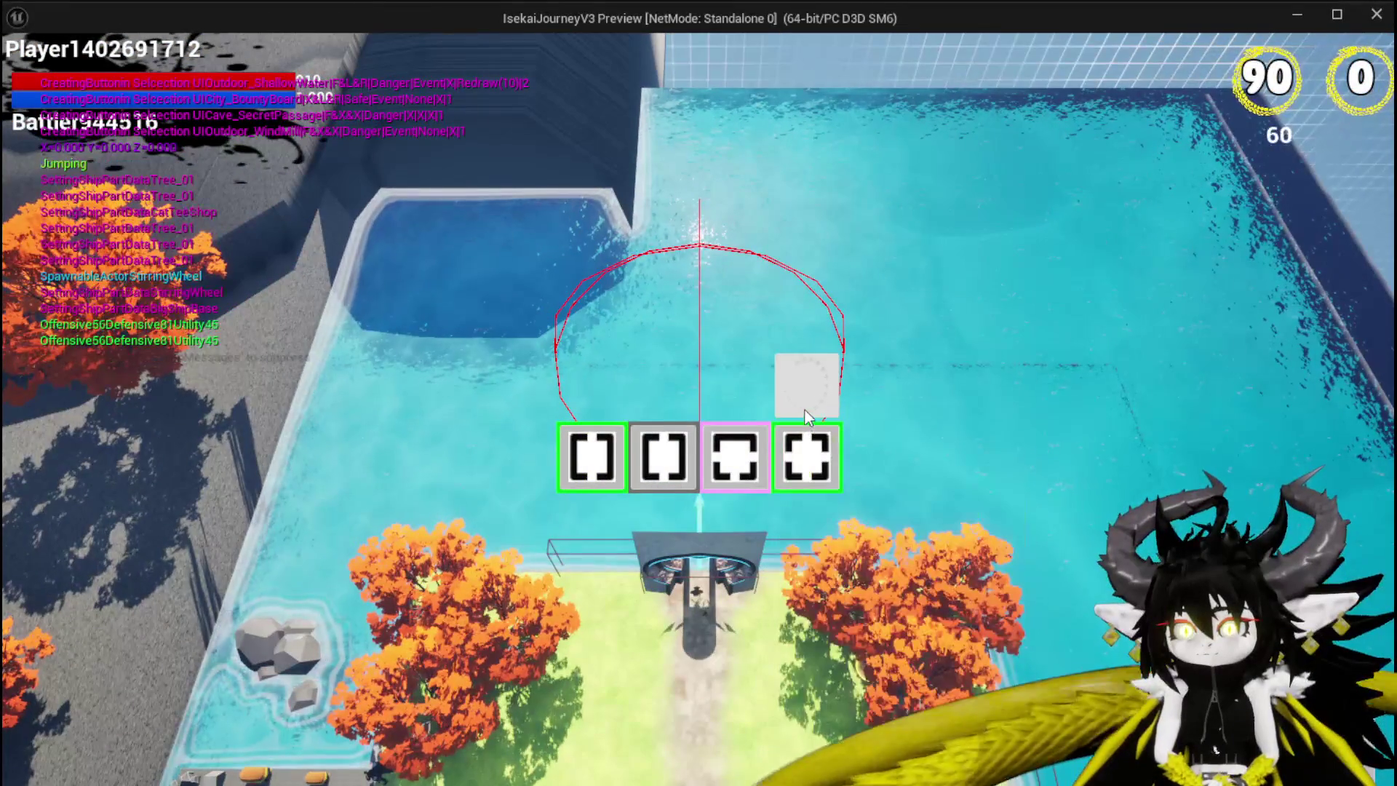
Travel through AncientForge, SecretPassage, MarketPlace, TrainStation1, ShallowWater and WindMill rooms via room choices
click(805, 419)
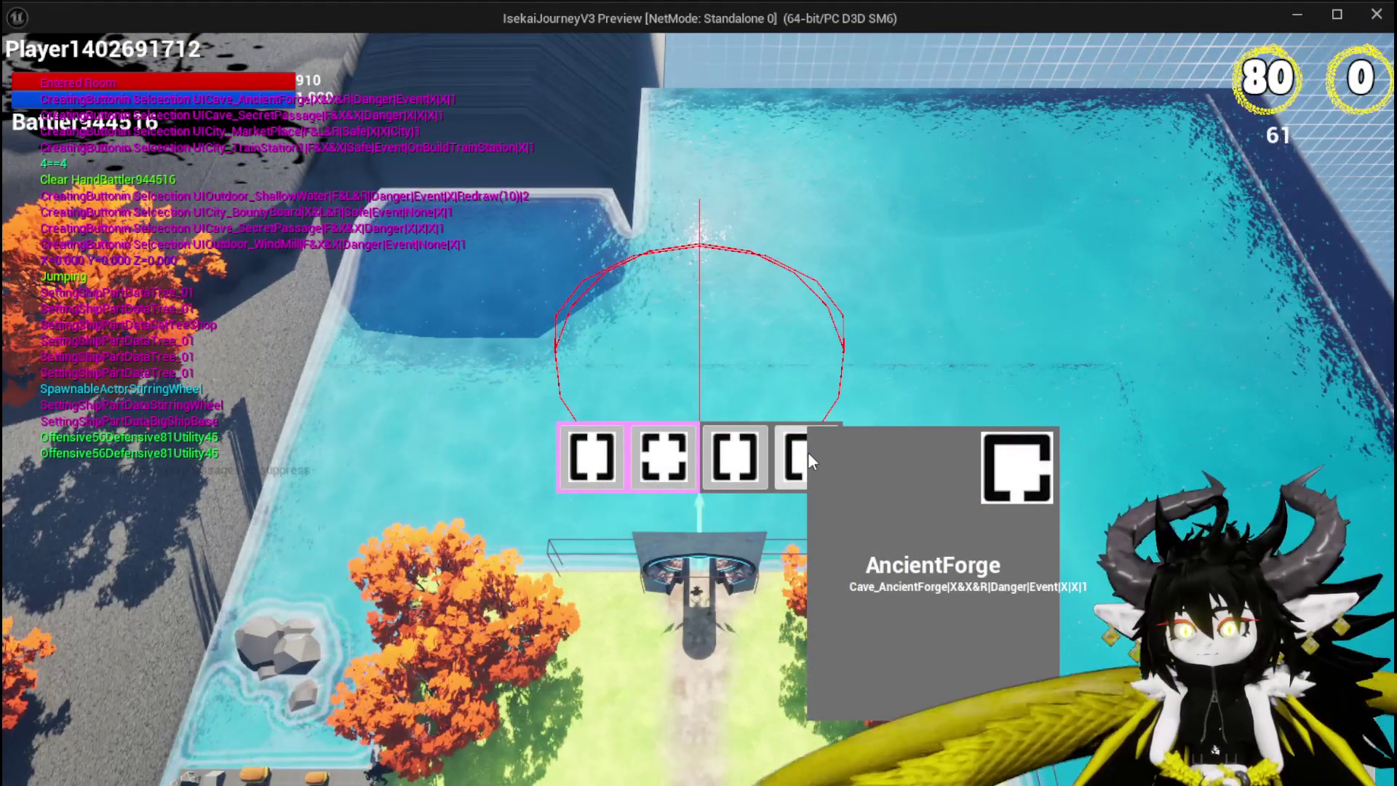
click(808, 453)
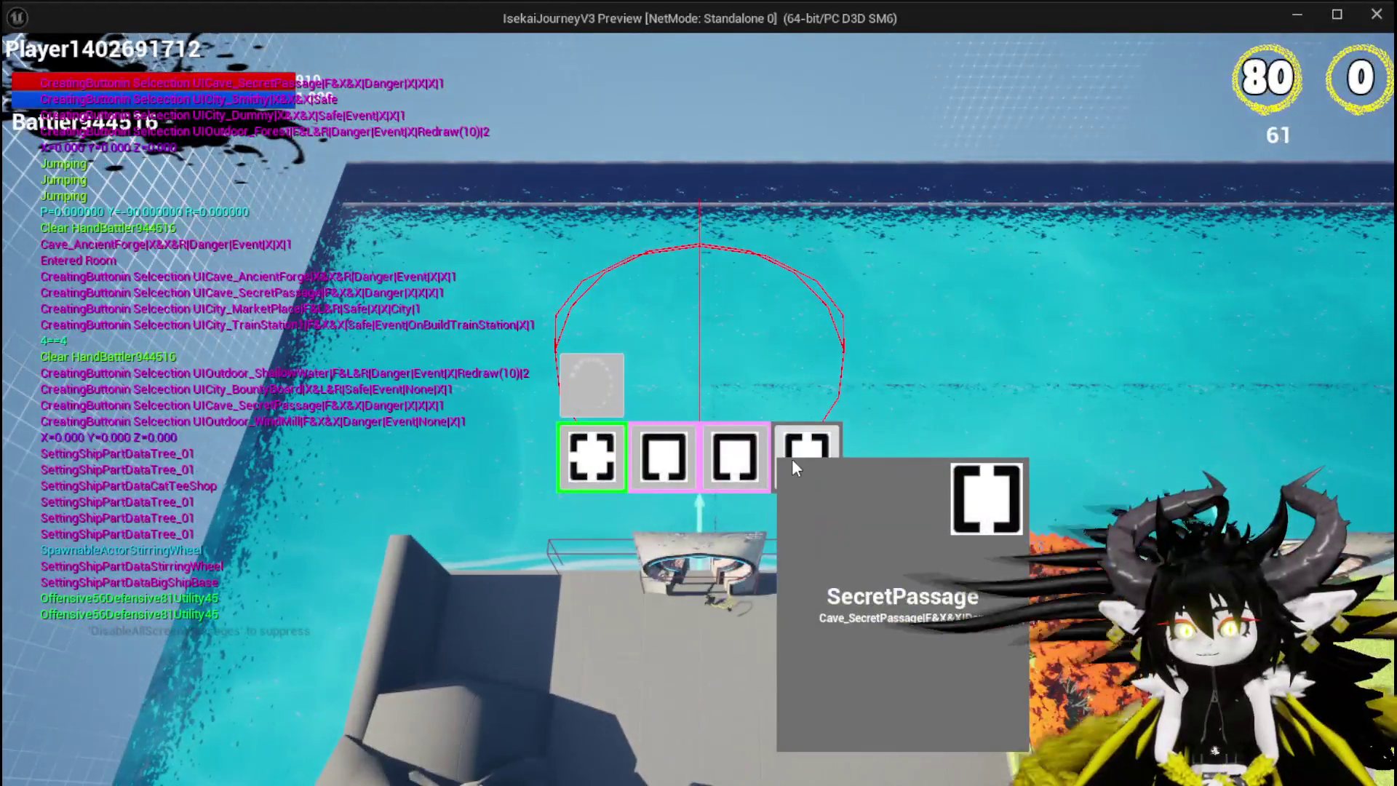
click(792, 459)
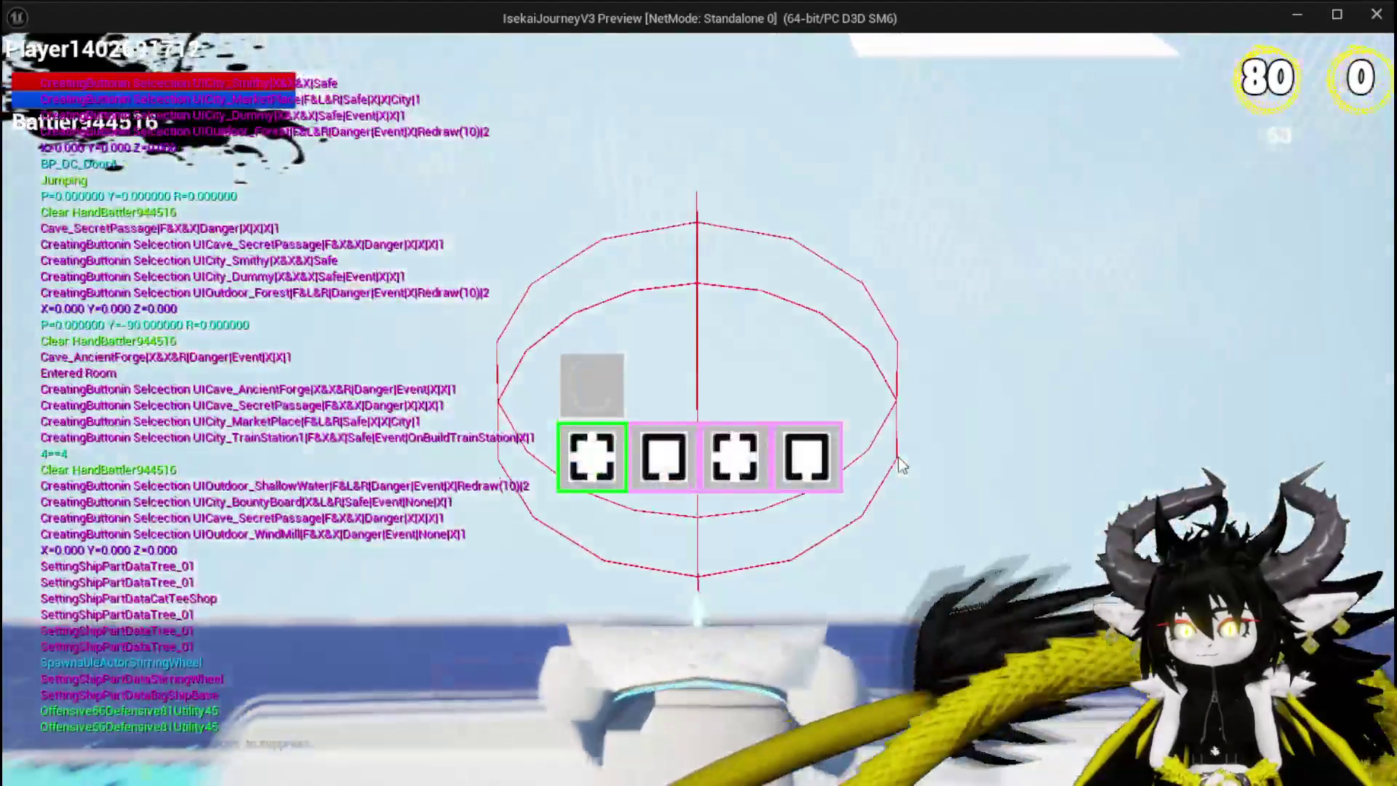
mouse_move(748, 456)
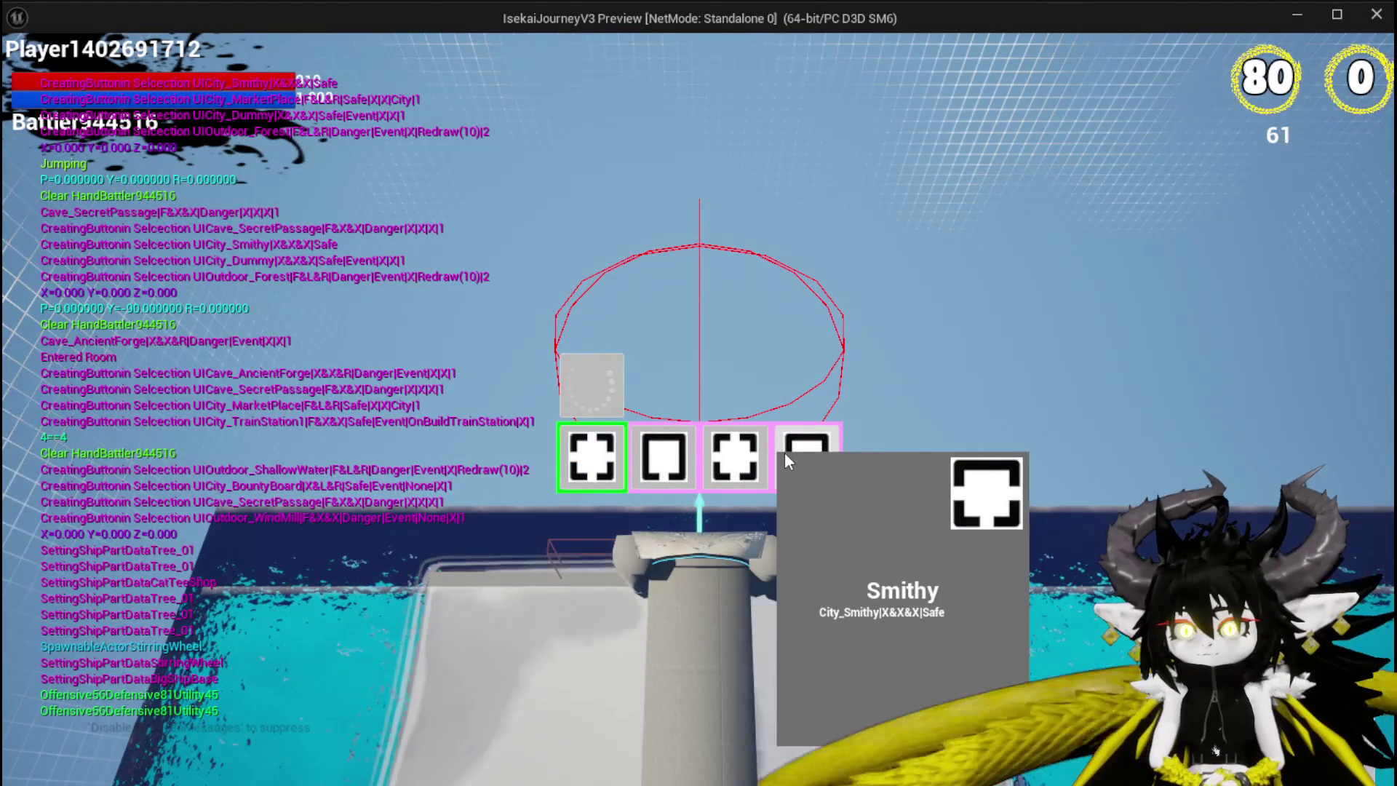
mouse_move(582, 445)
click(578, 404)
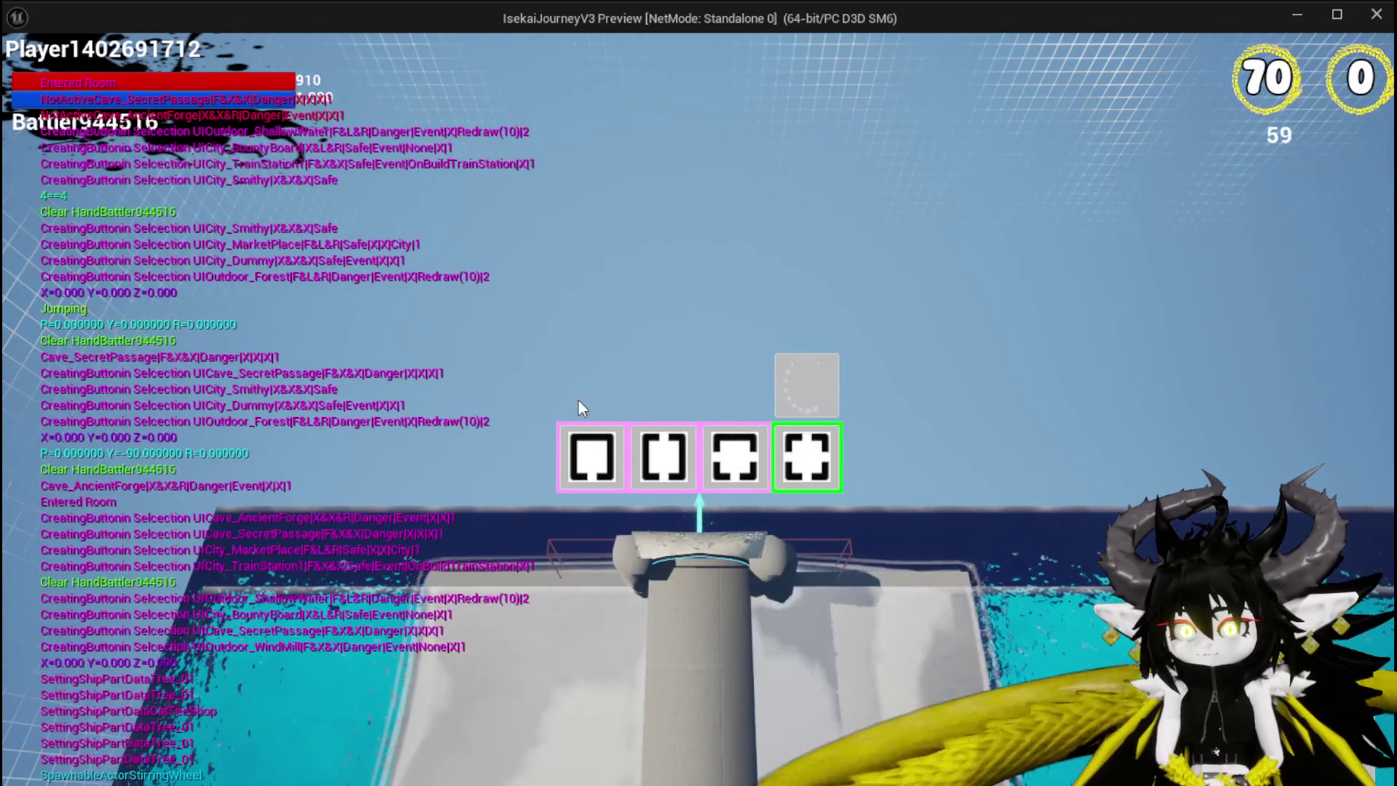
mouse_move(725, 460)
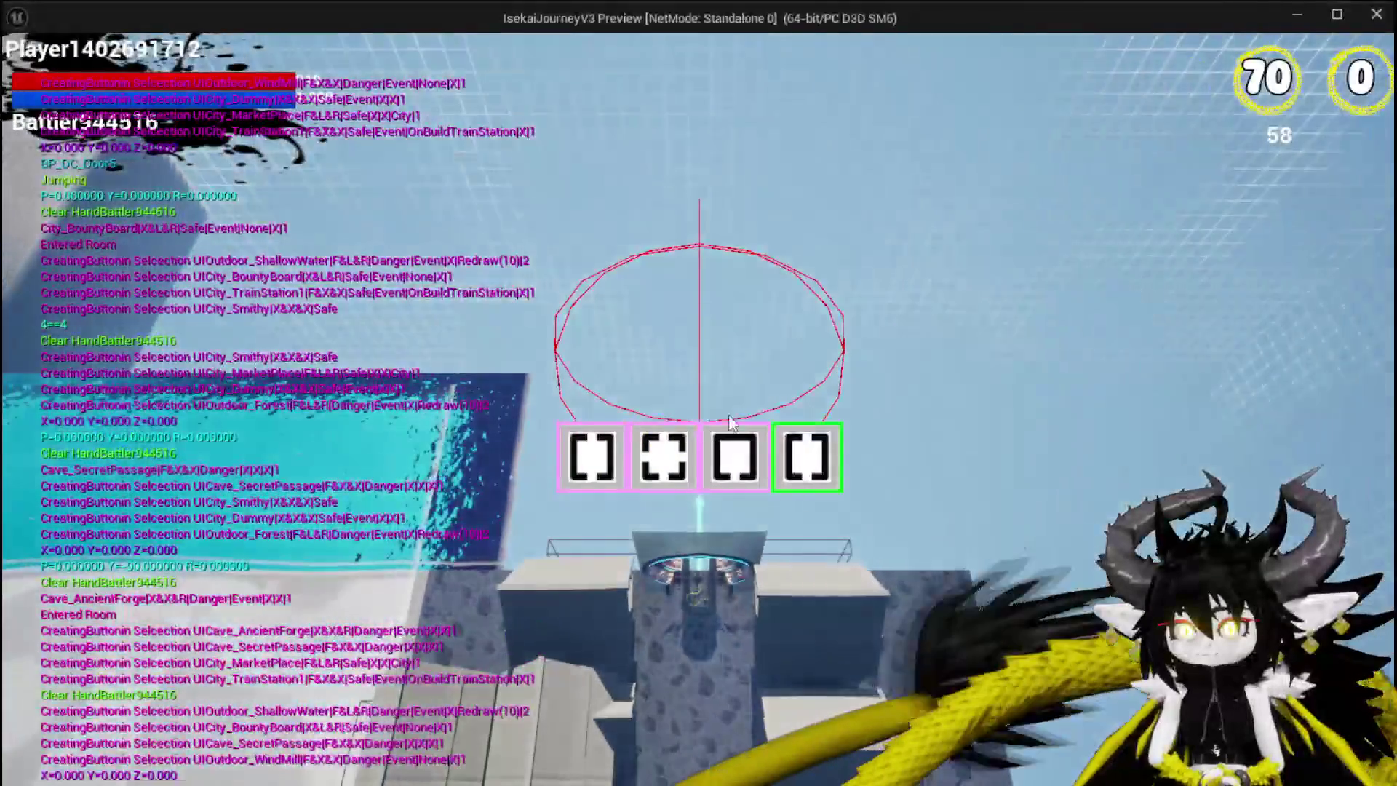
mouse_move(690, 441)
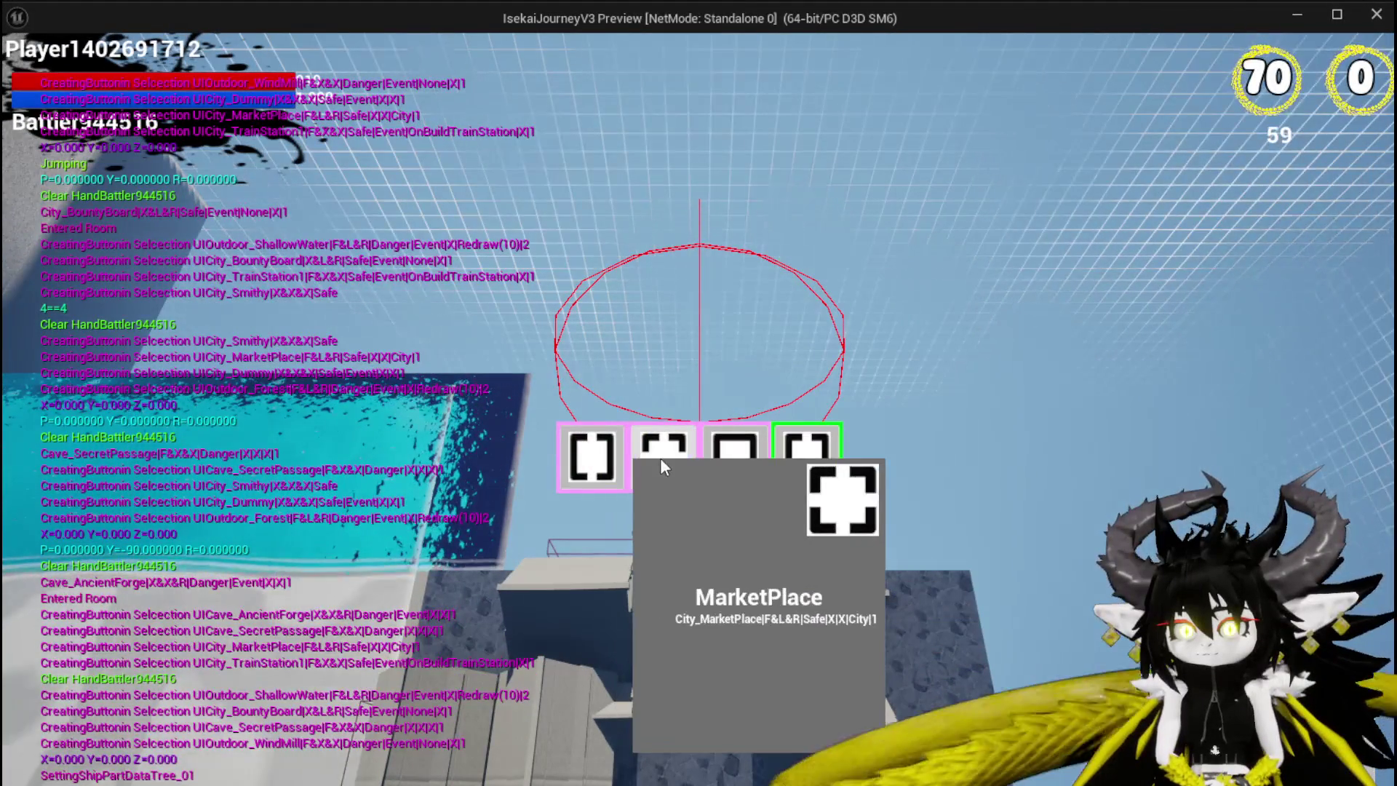
click(661, 457)
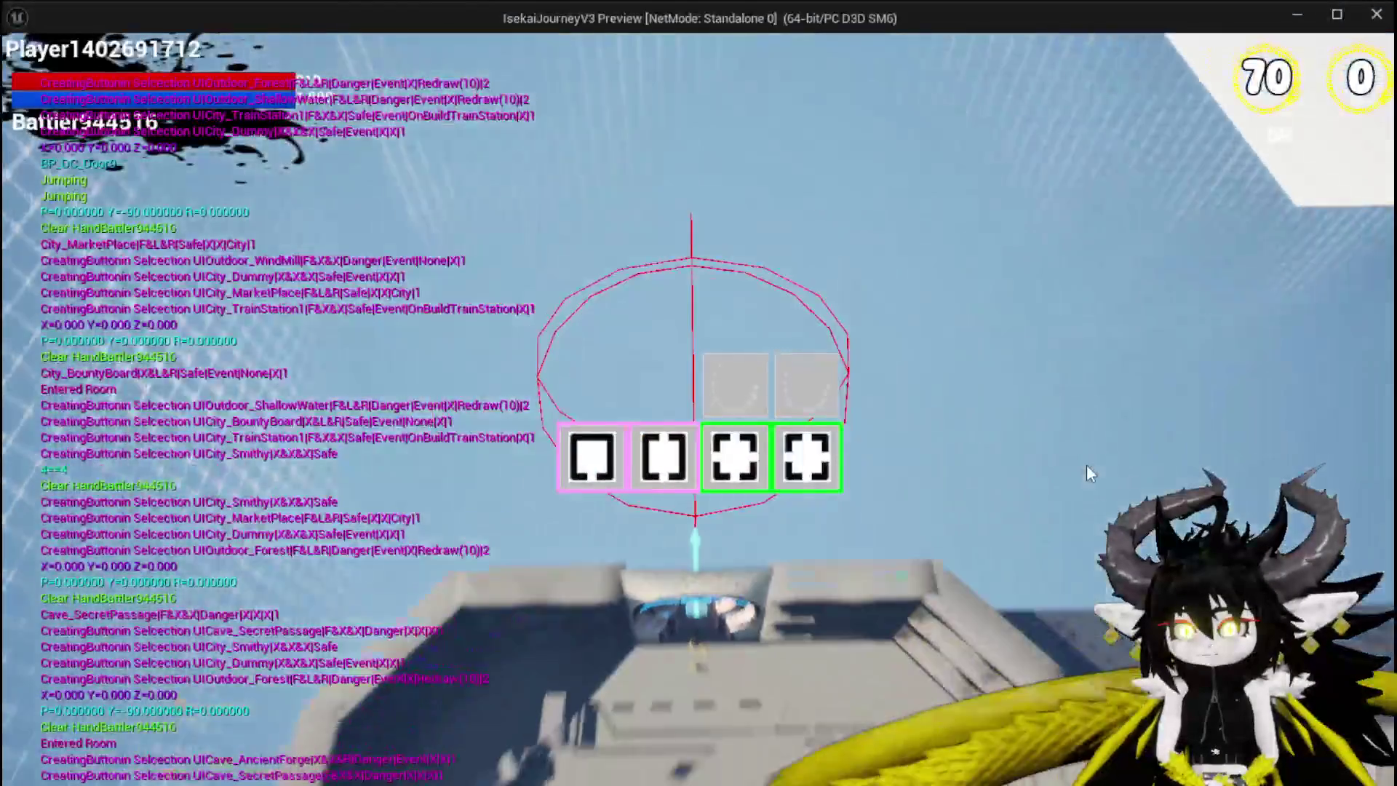
click(678, 460)
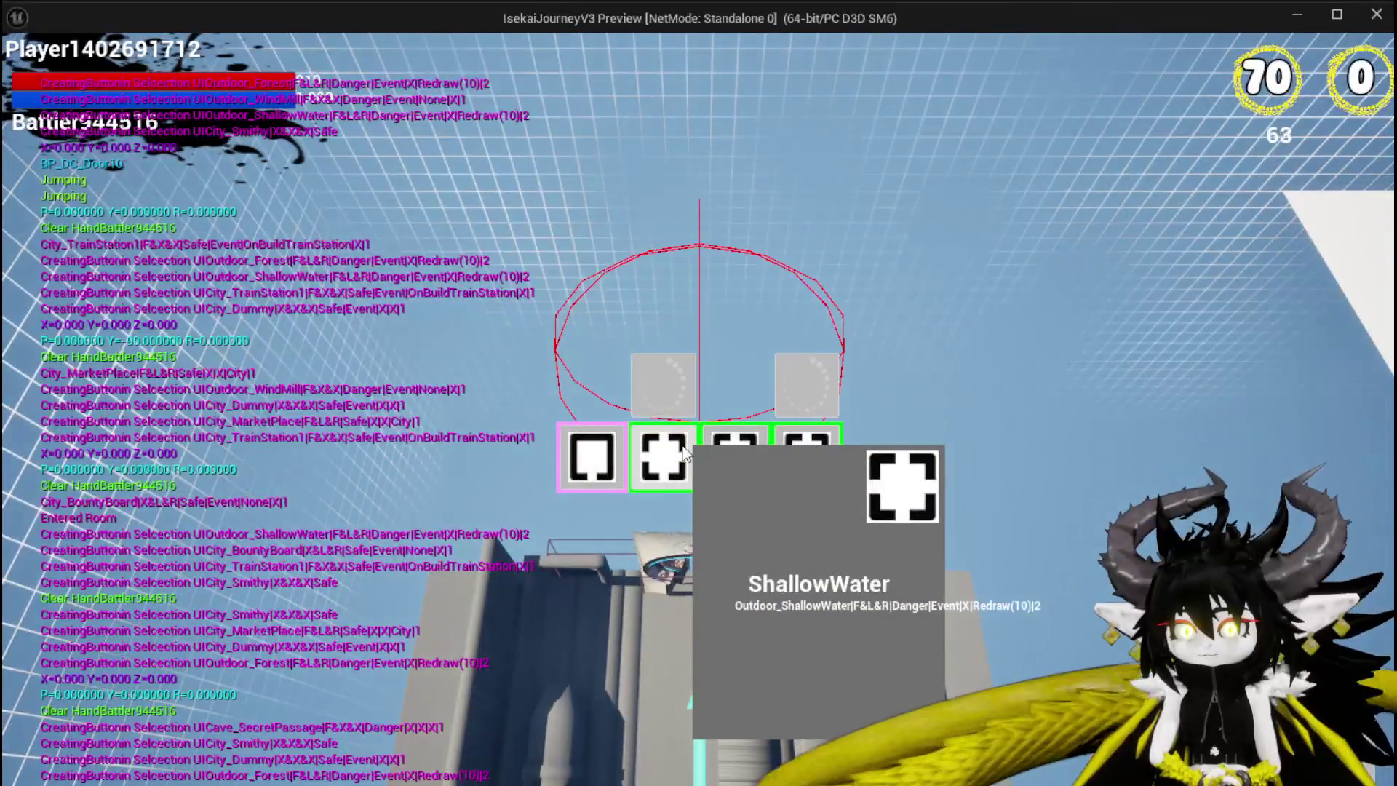
click(684, 453)
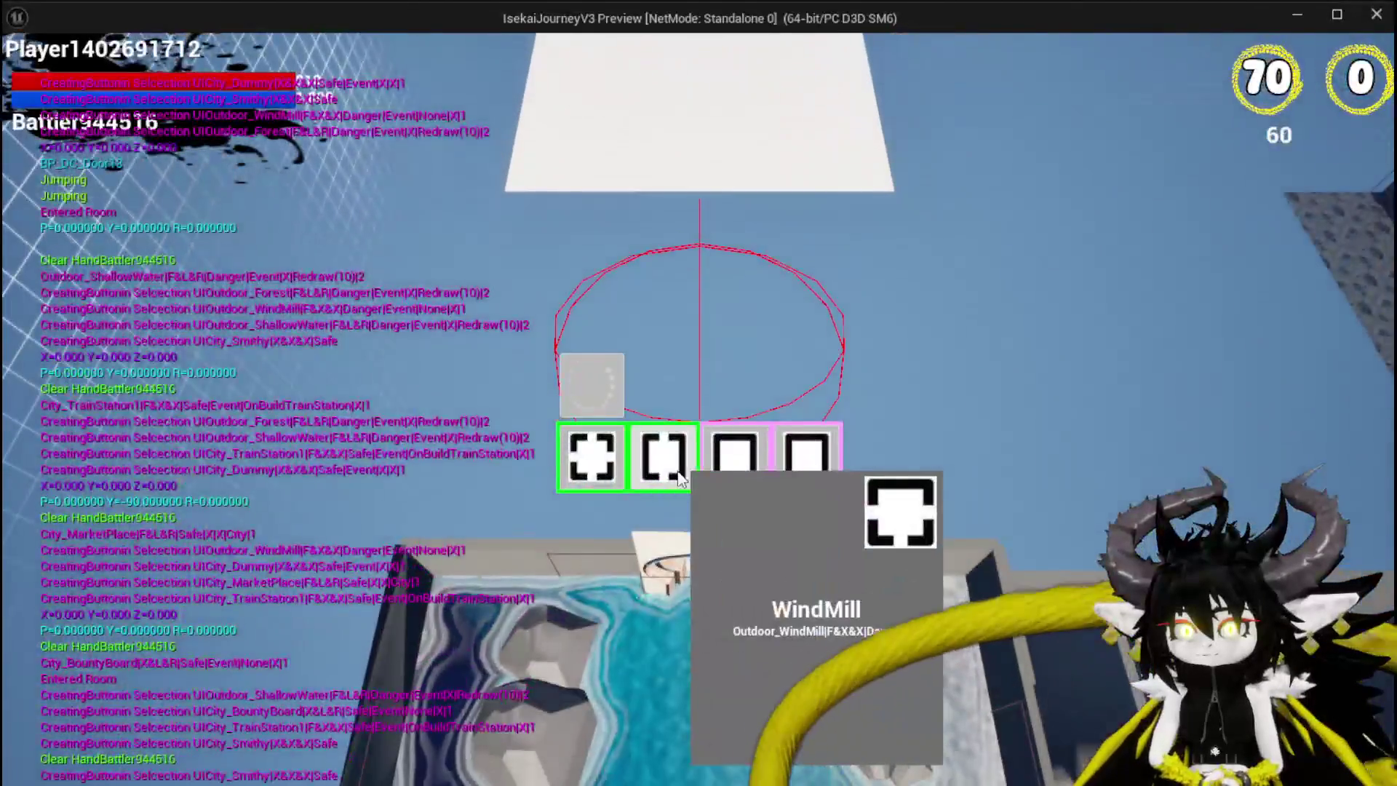
click(736, 457)
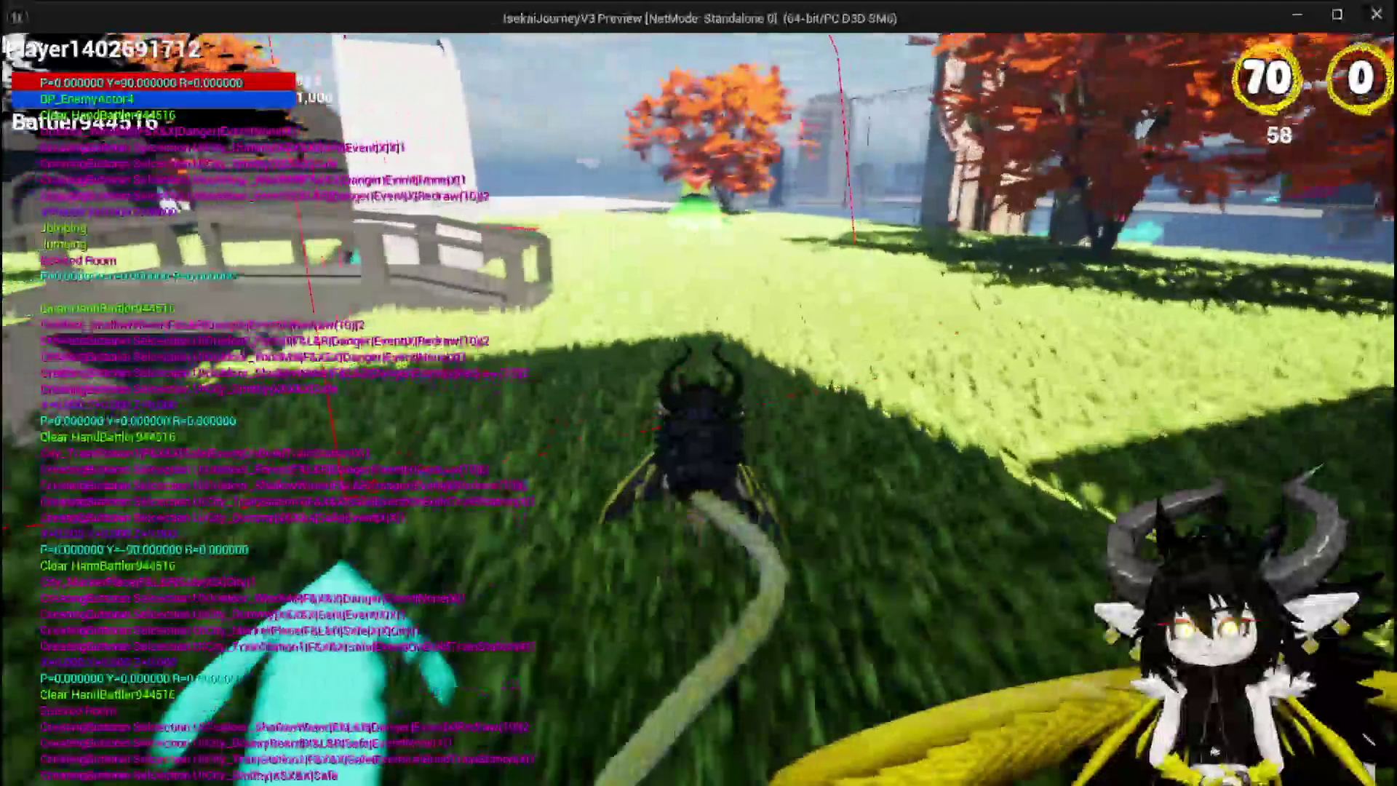
Run across the grass, jump and glide with the wings, then end the play test
key(w)
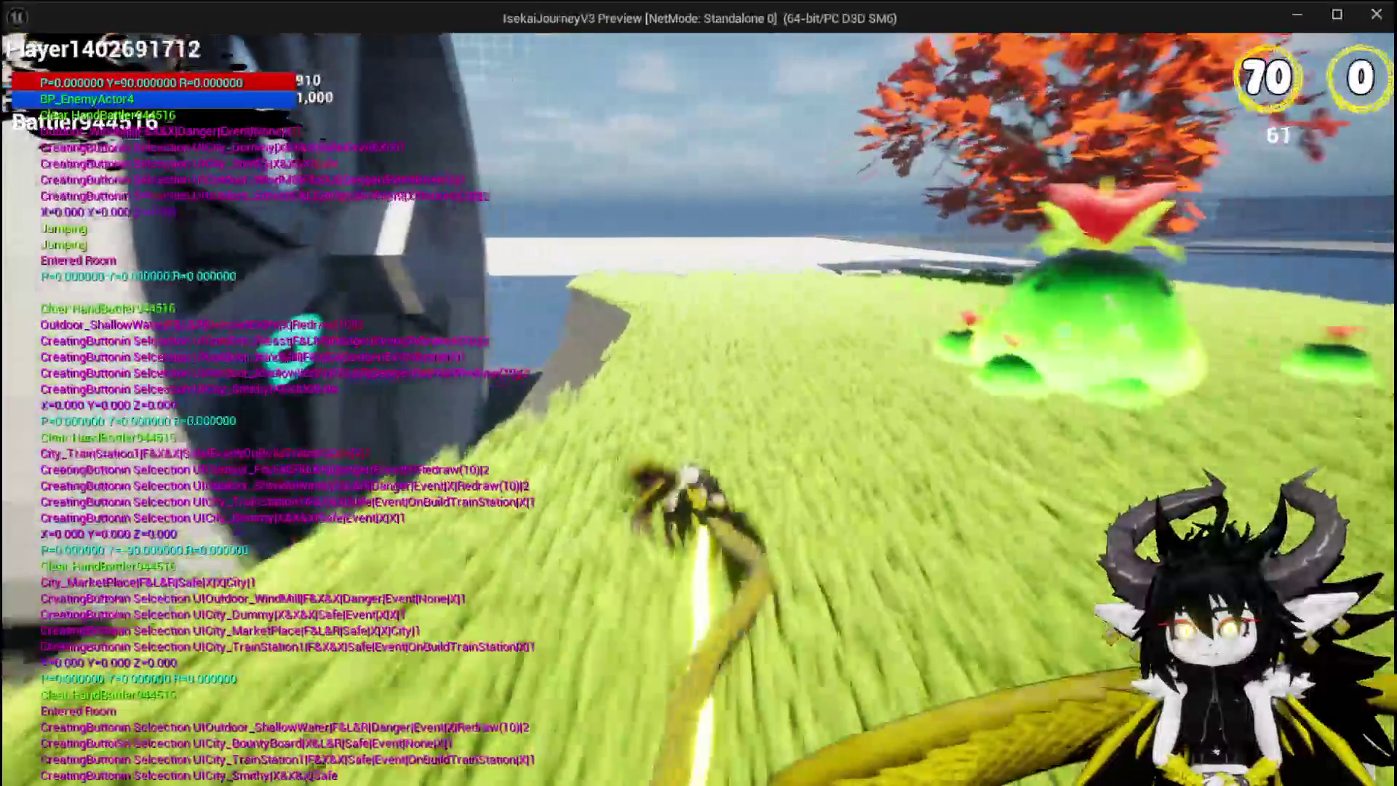
key(space)
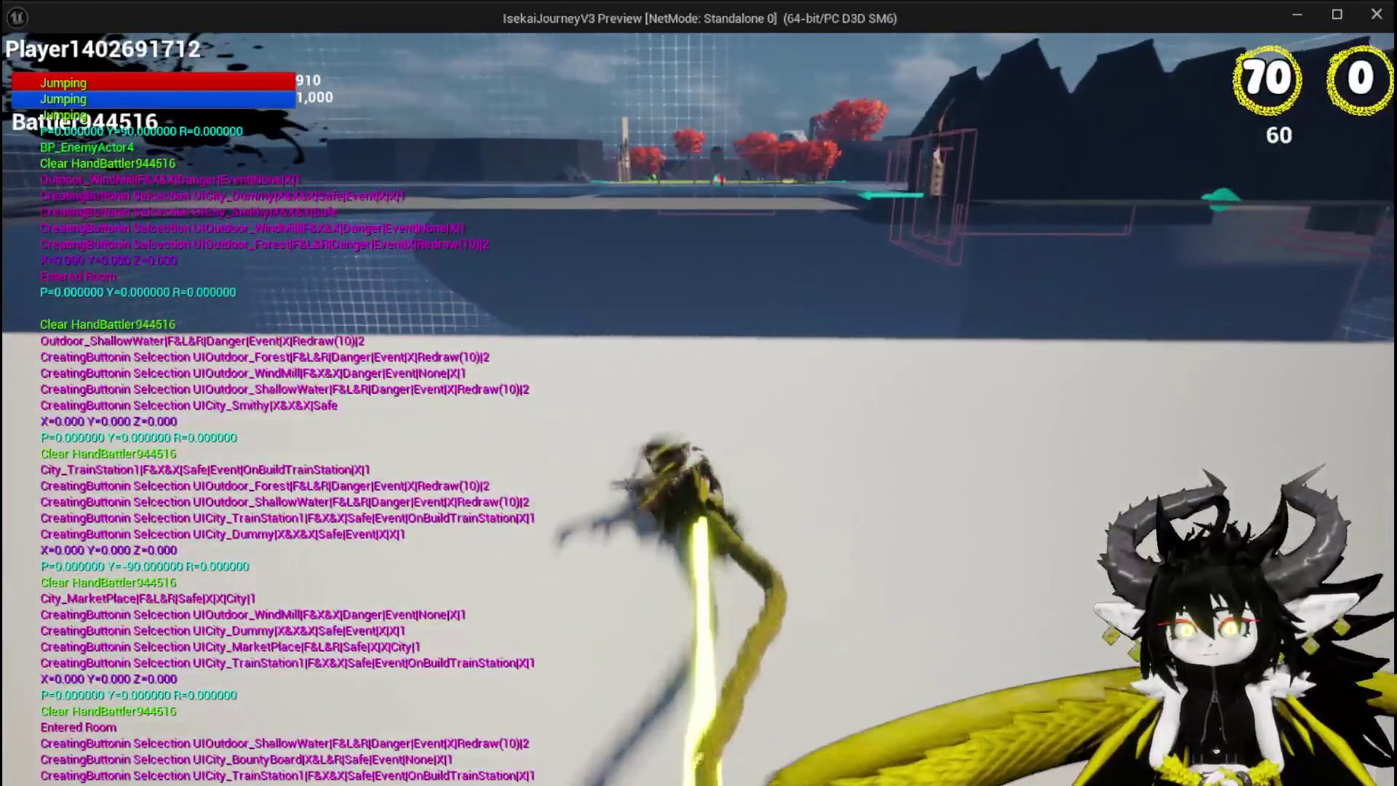
key(space)
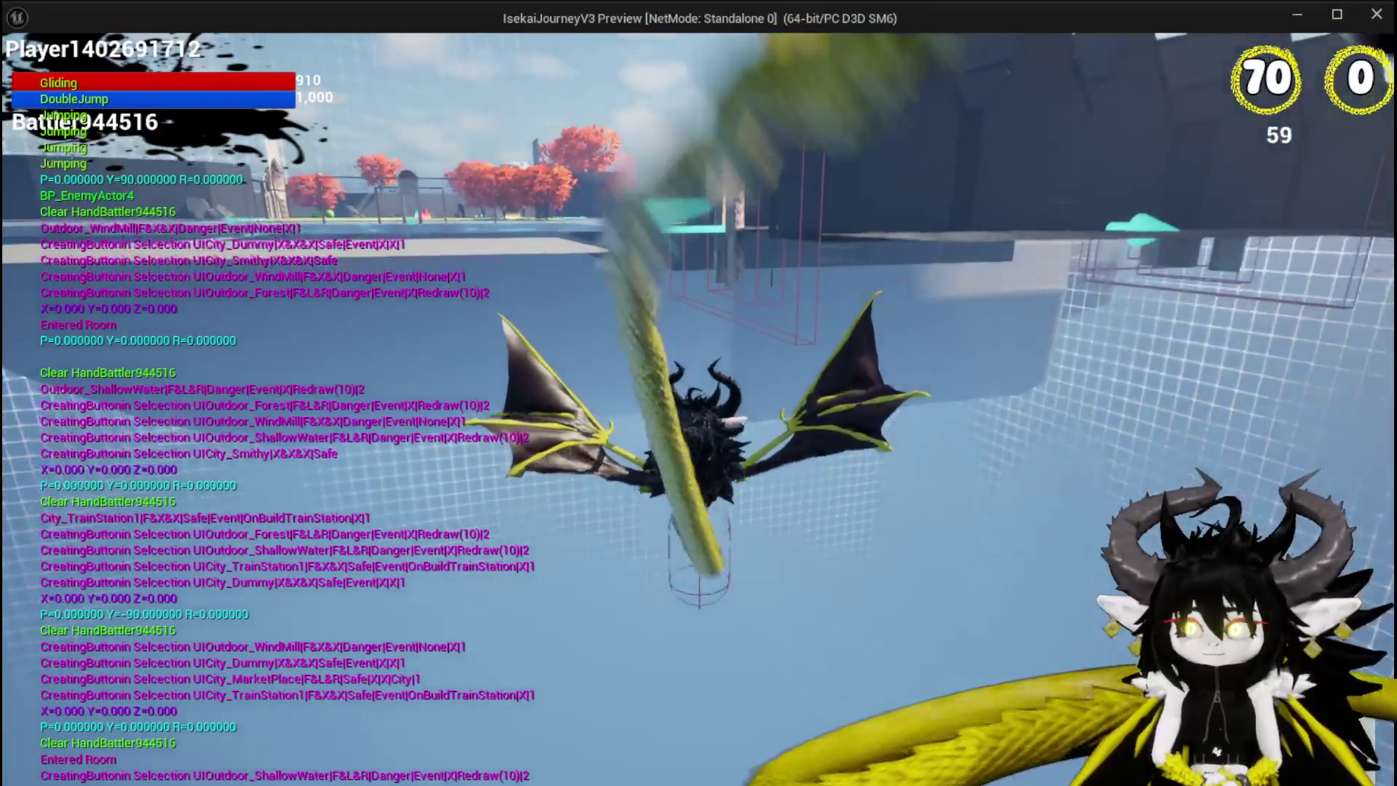
key(Escape)
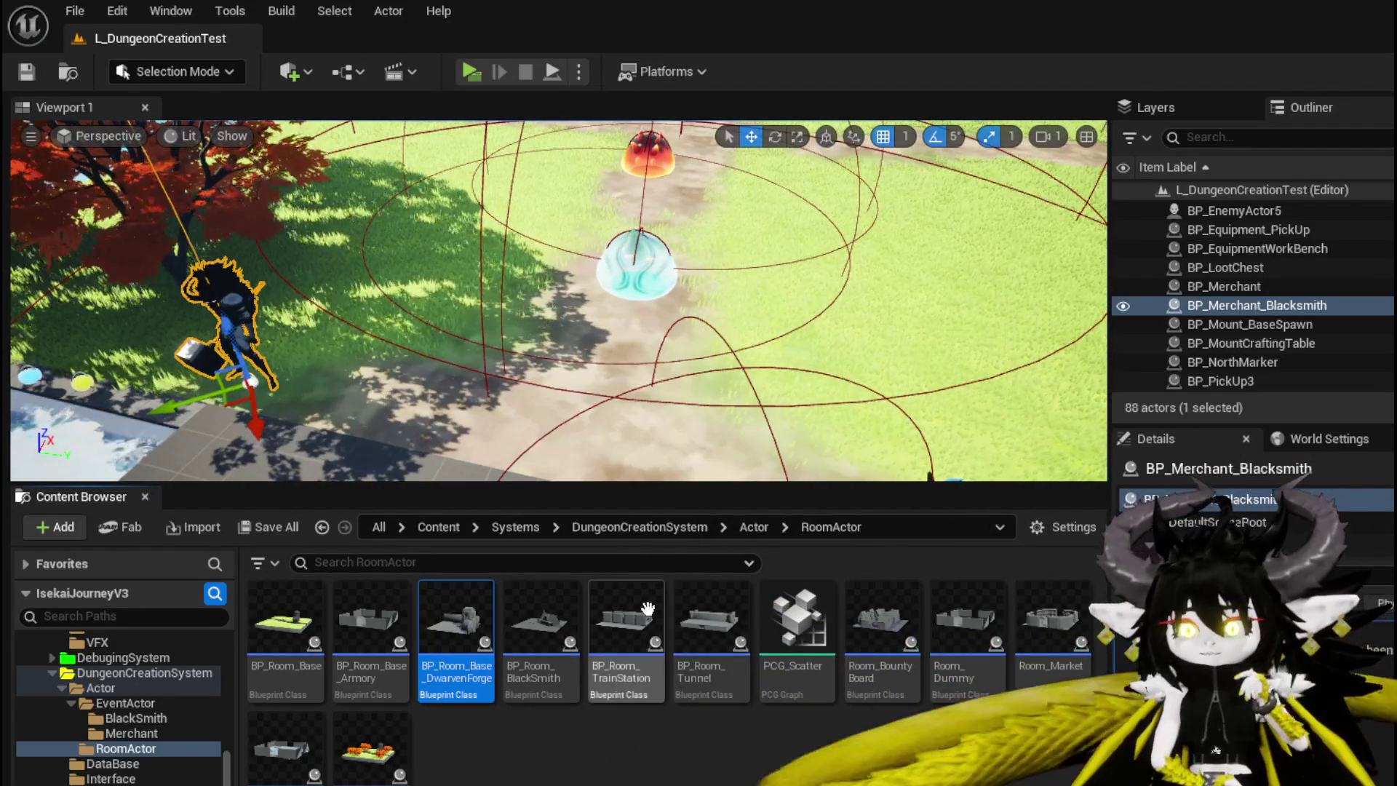
Open BP_Room_TrainStation and view its train station mesh in the viewport
double_click(651, 617)
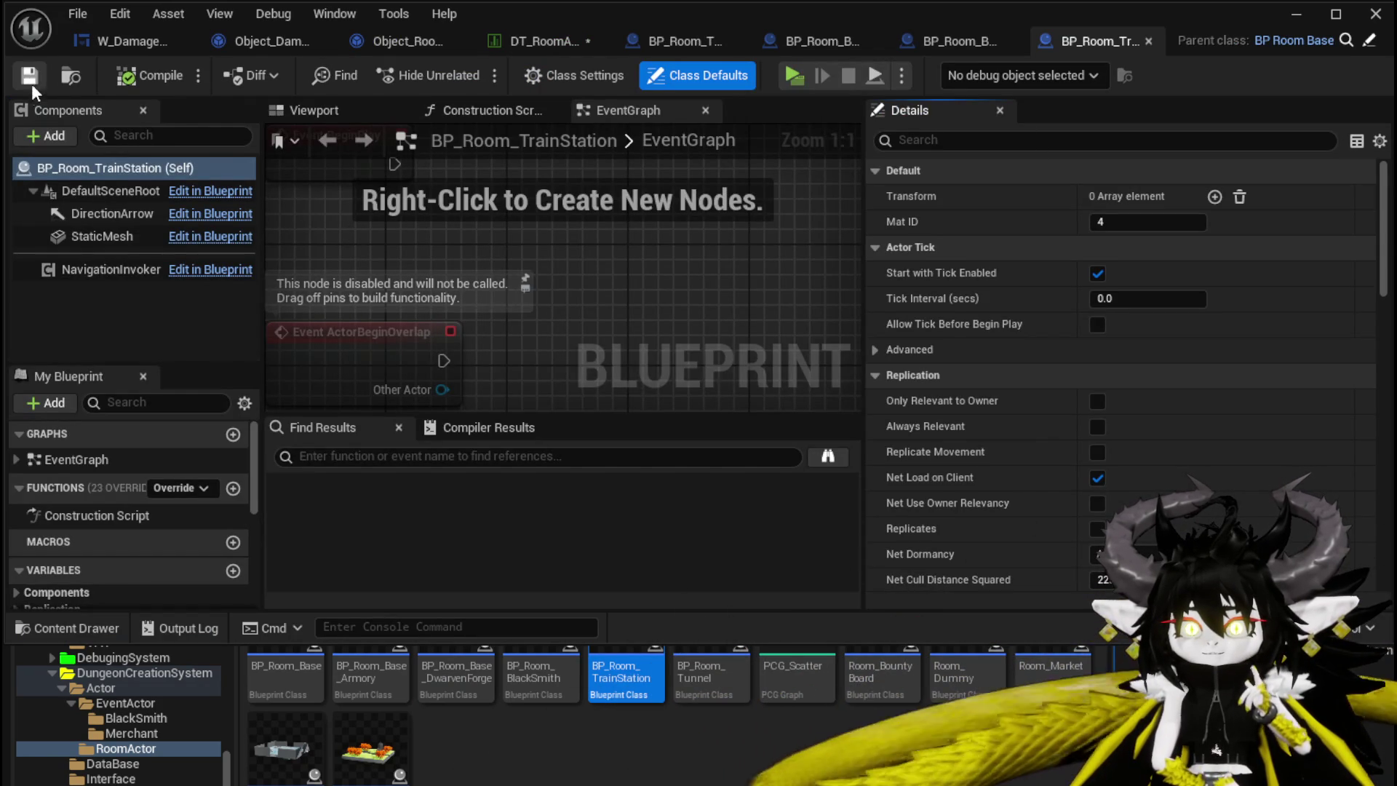
click(327, 110)
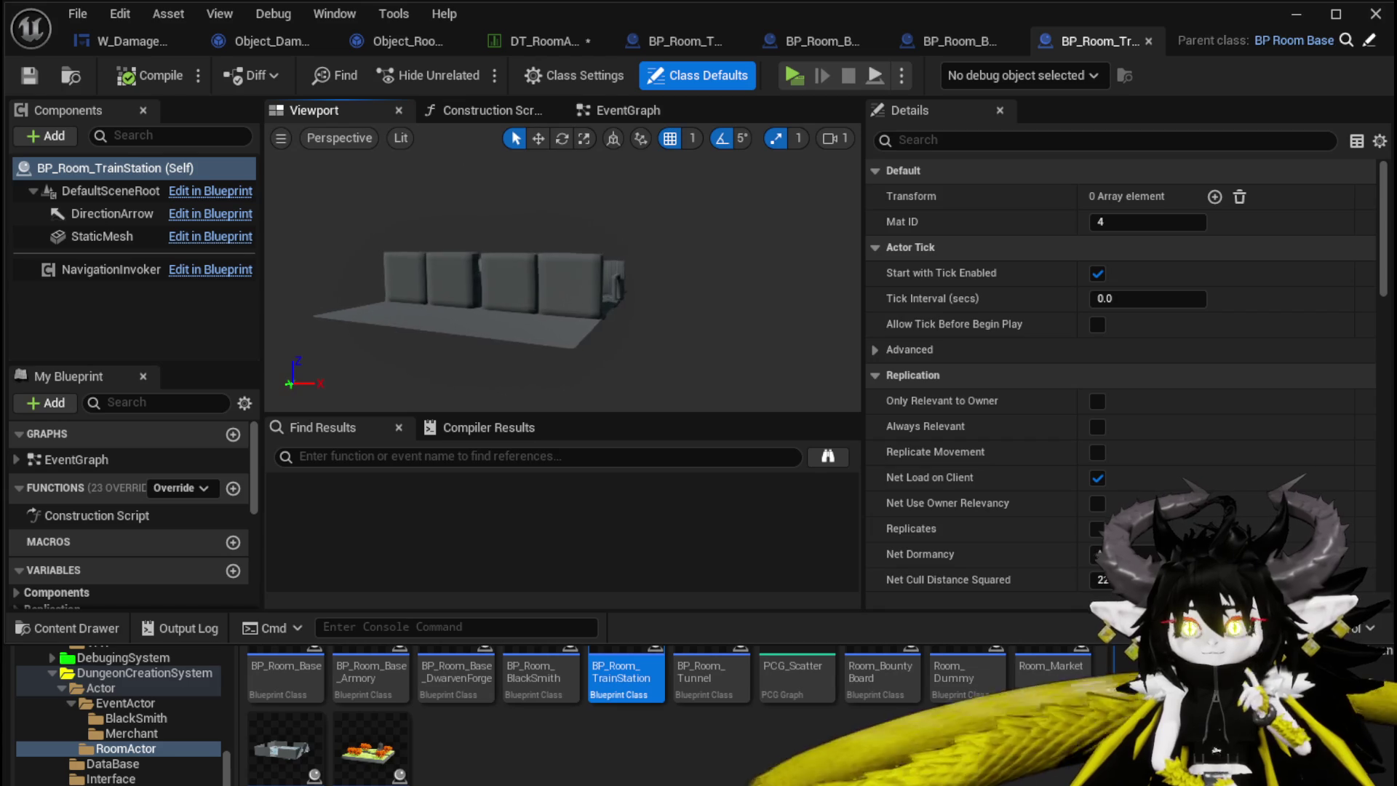
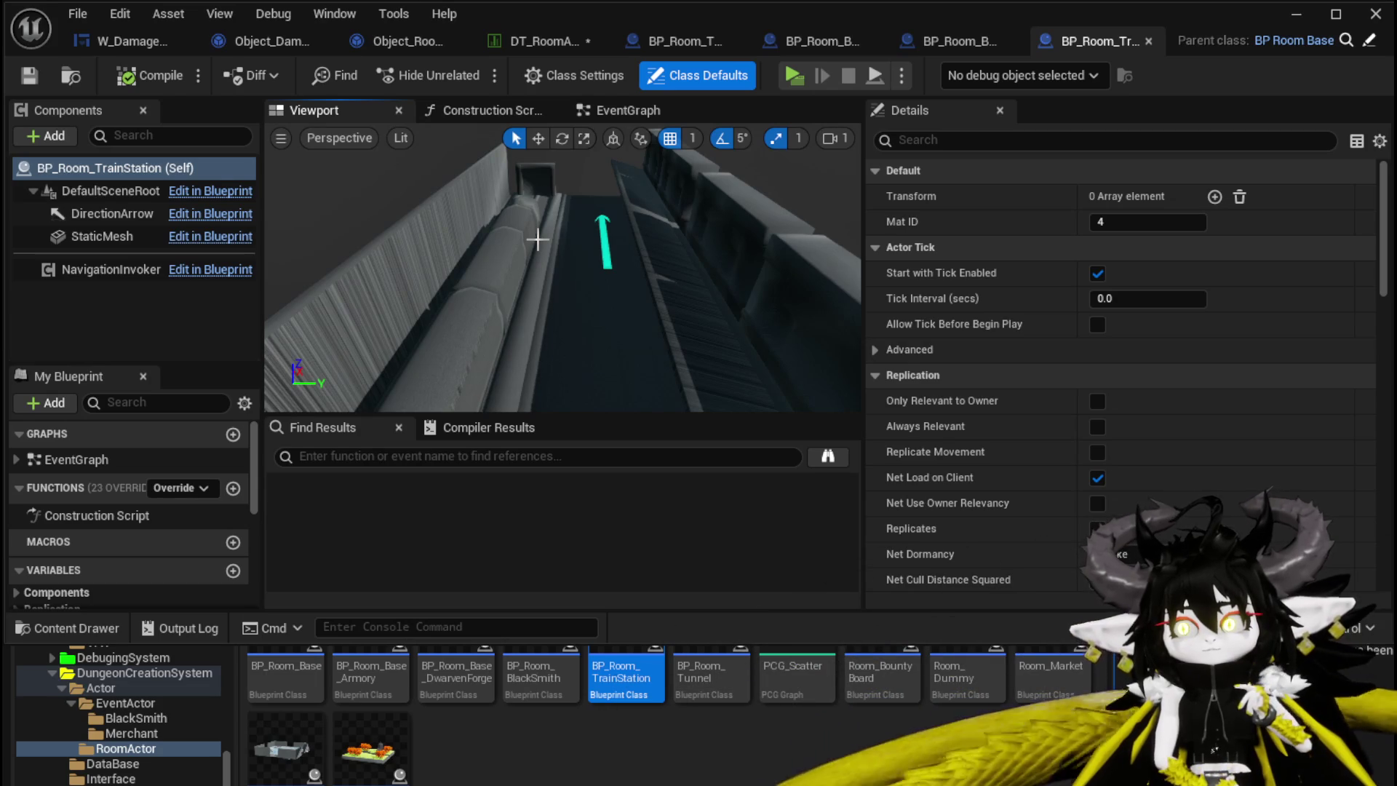
Check DT_RoomActors and BP_Room_Tunnel, then close all tabs except Object_RoomCreator and BP_Room_TrainStation
click(554, 41)
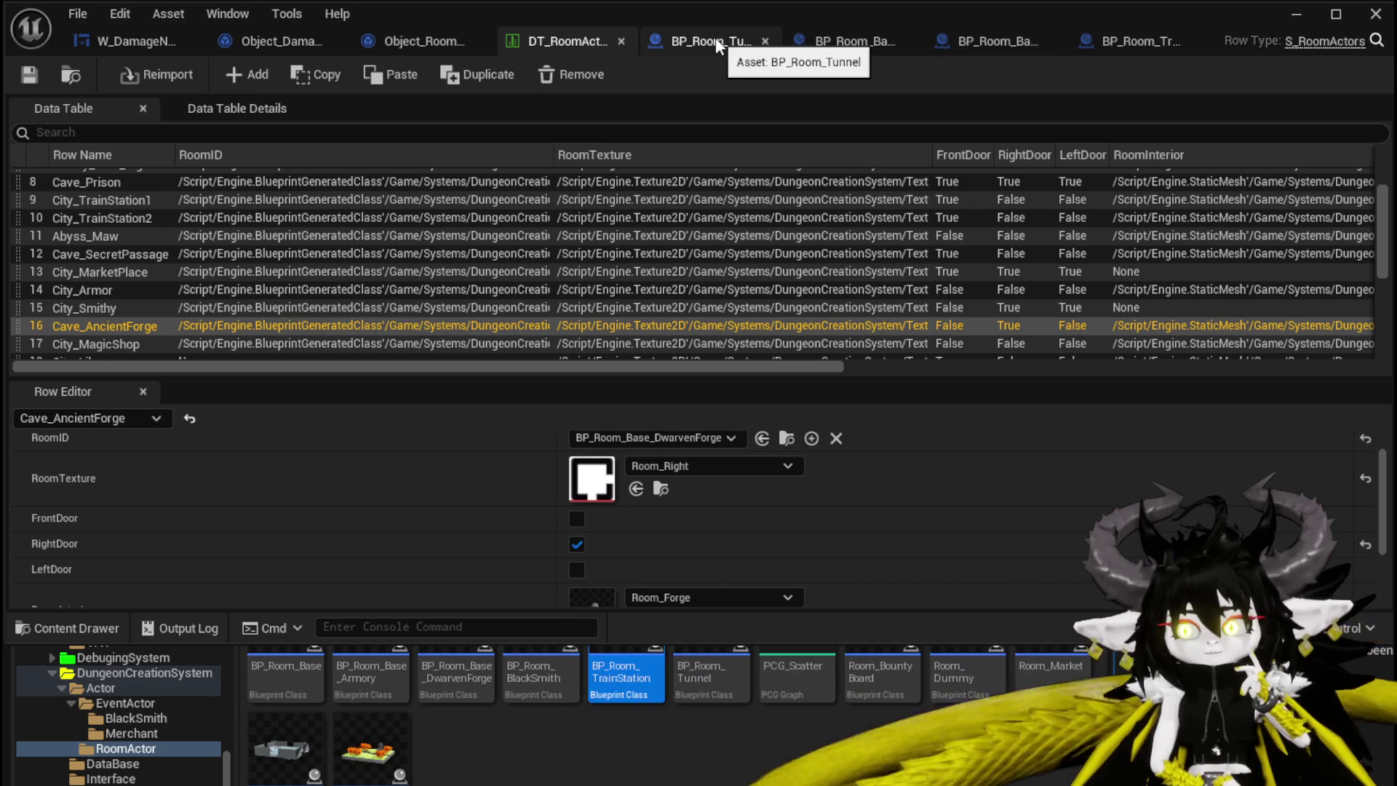
click(716, 45)
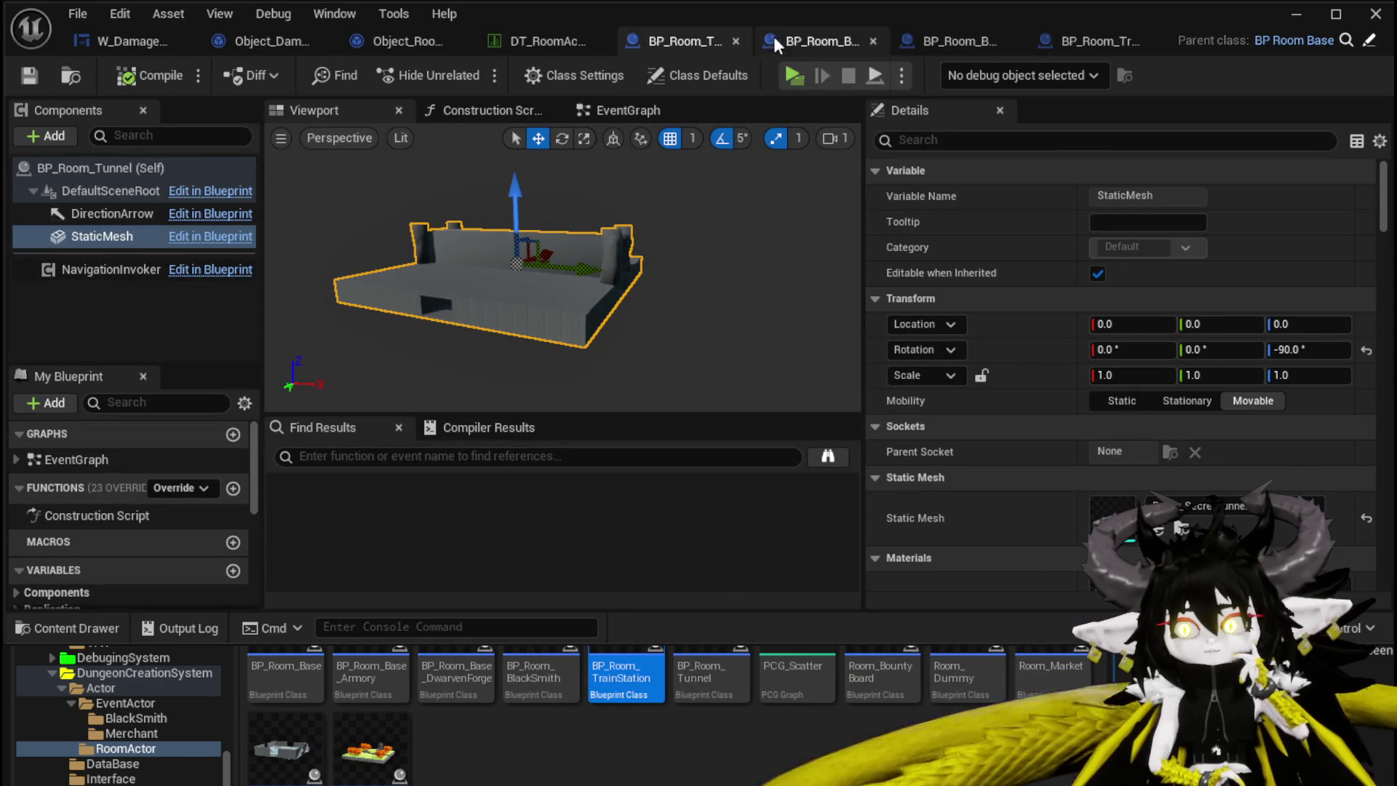
click(600, 41)
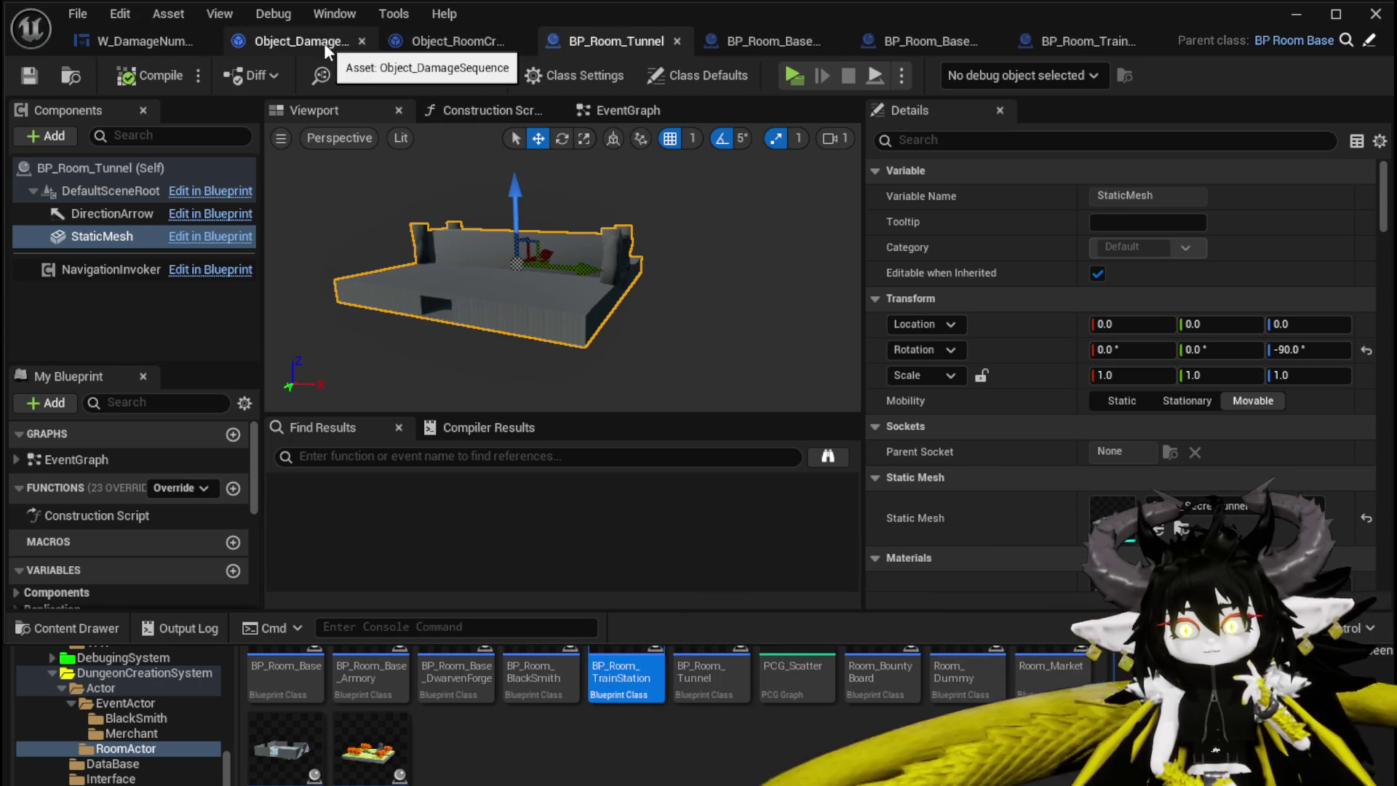
click(363, 41)
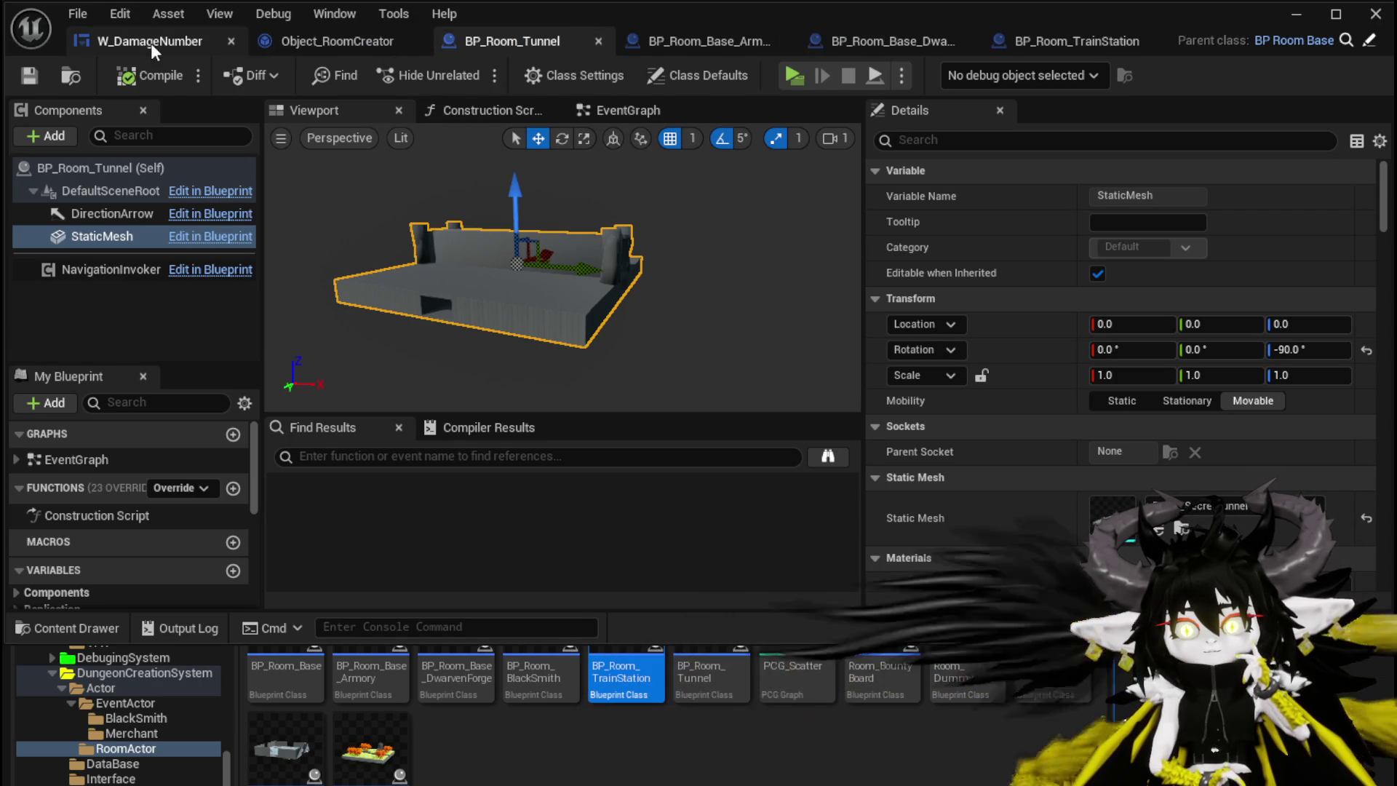
click(230, 41)
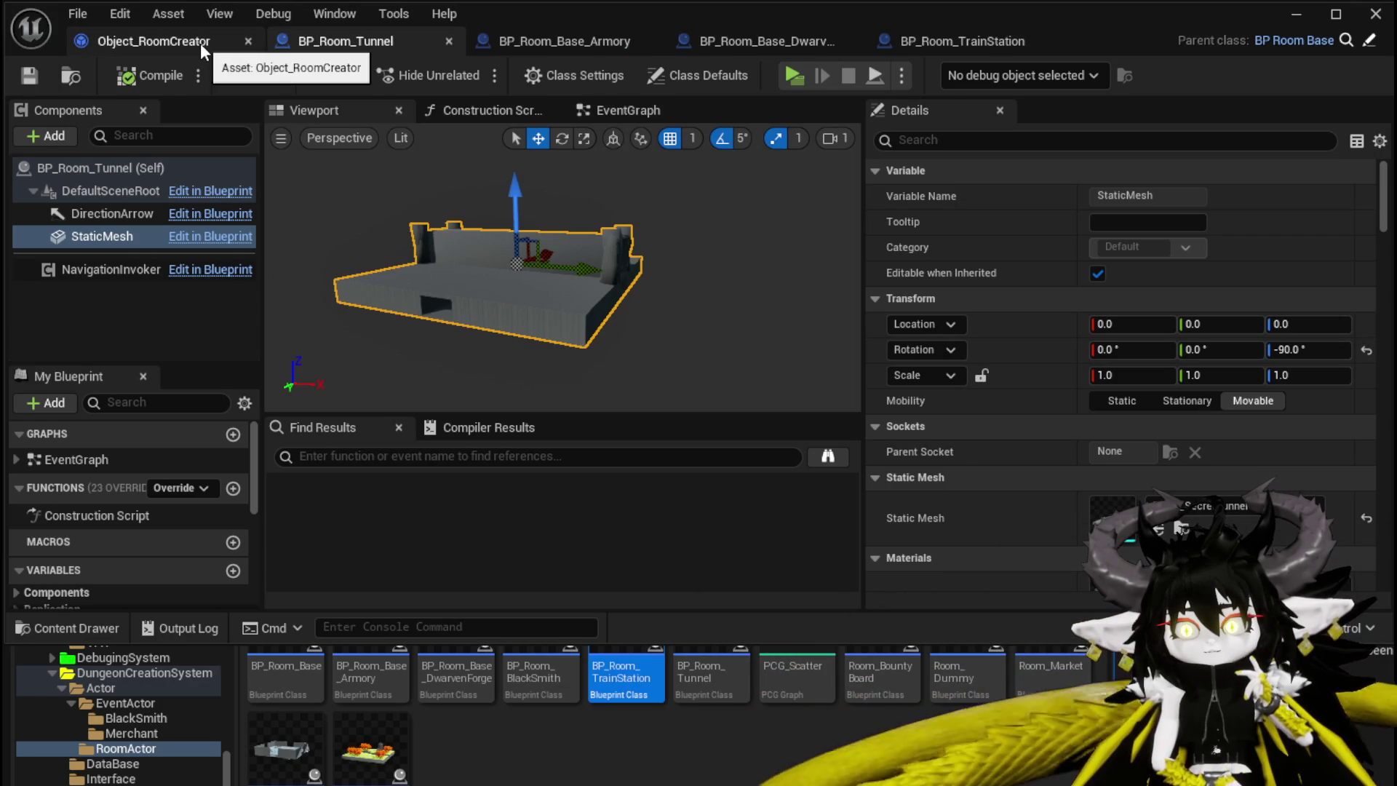
click(449, 42)
click(449, 42)
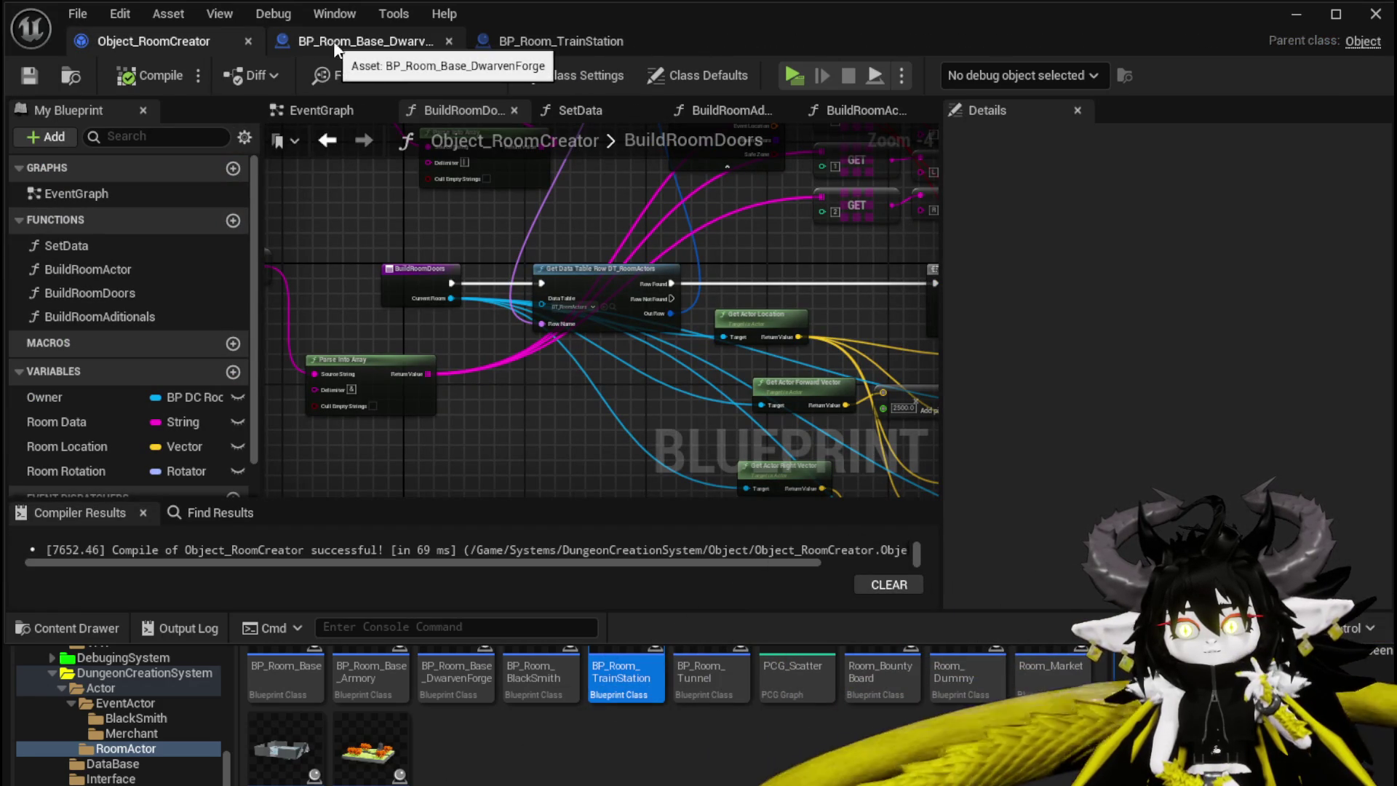
click(450, 41)
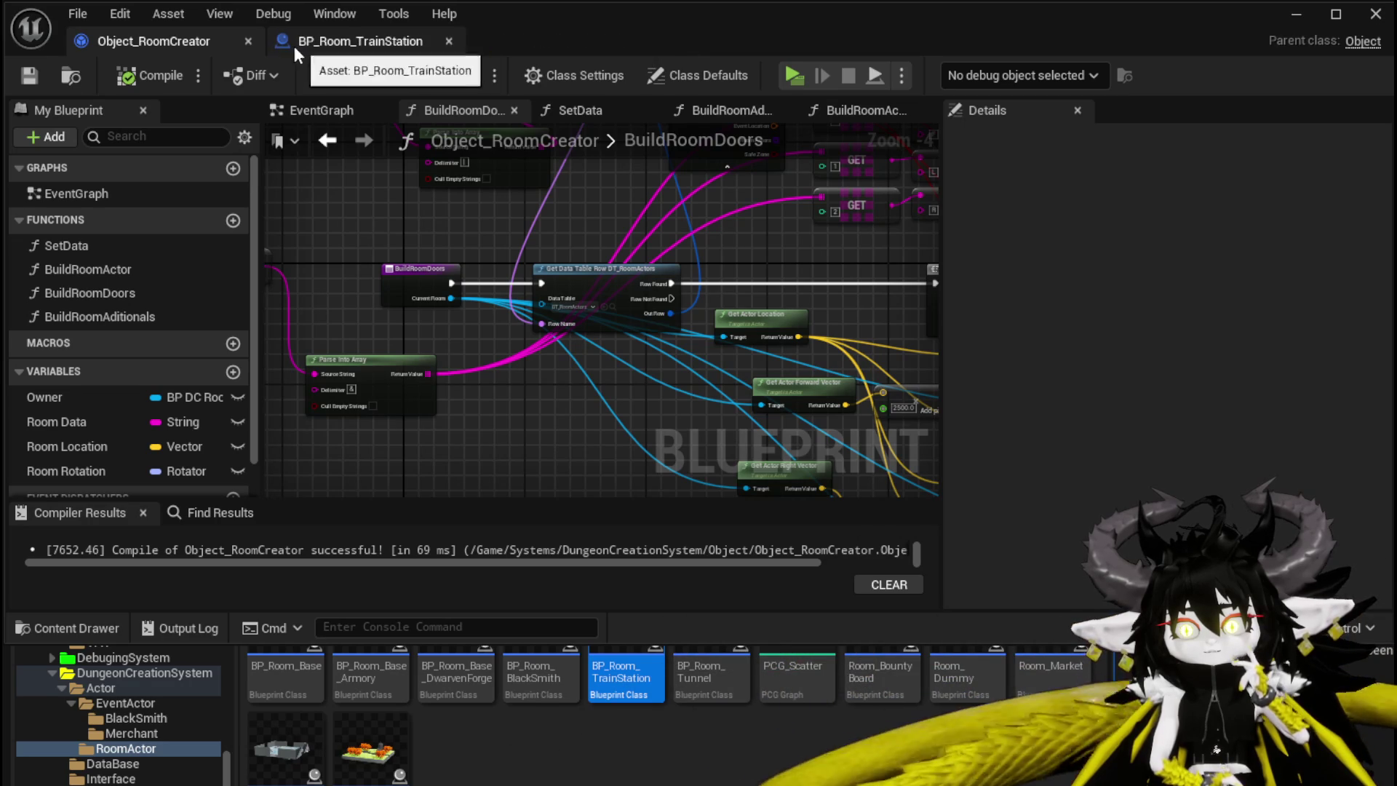
Widen Object_RoomCreator's My Blueprint panel, then show BP_Room_TrainStation's EventGraph
click(313, 38)
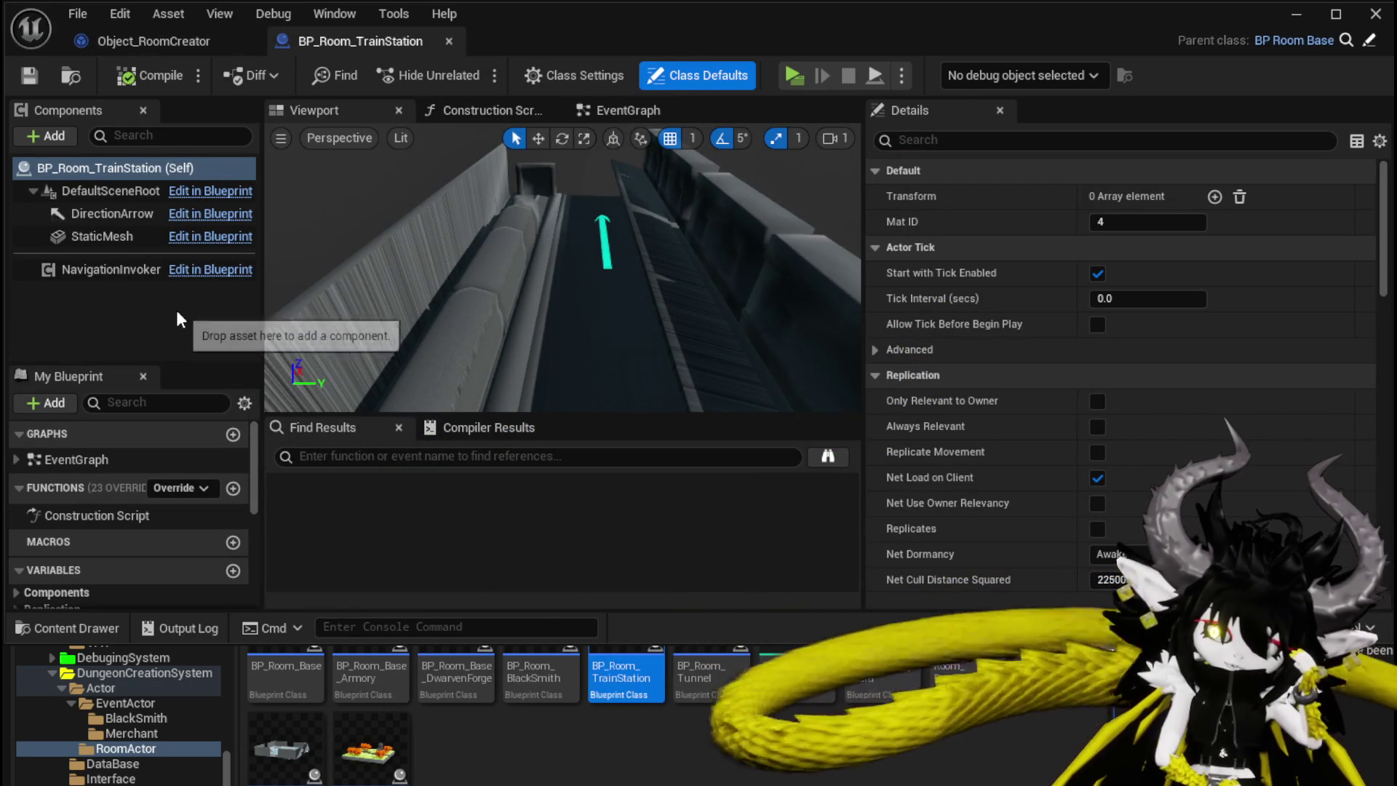
scroll(156, 521, down, 8)
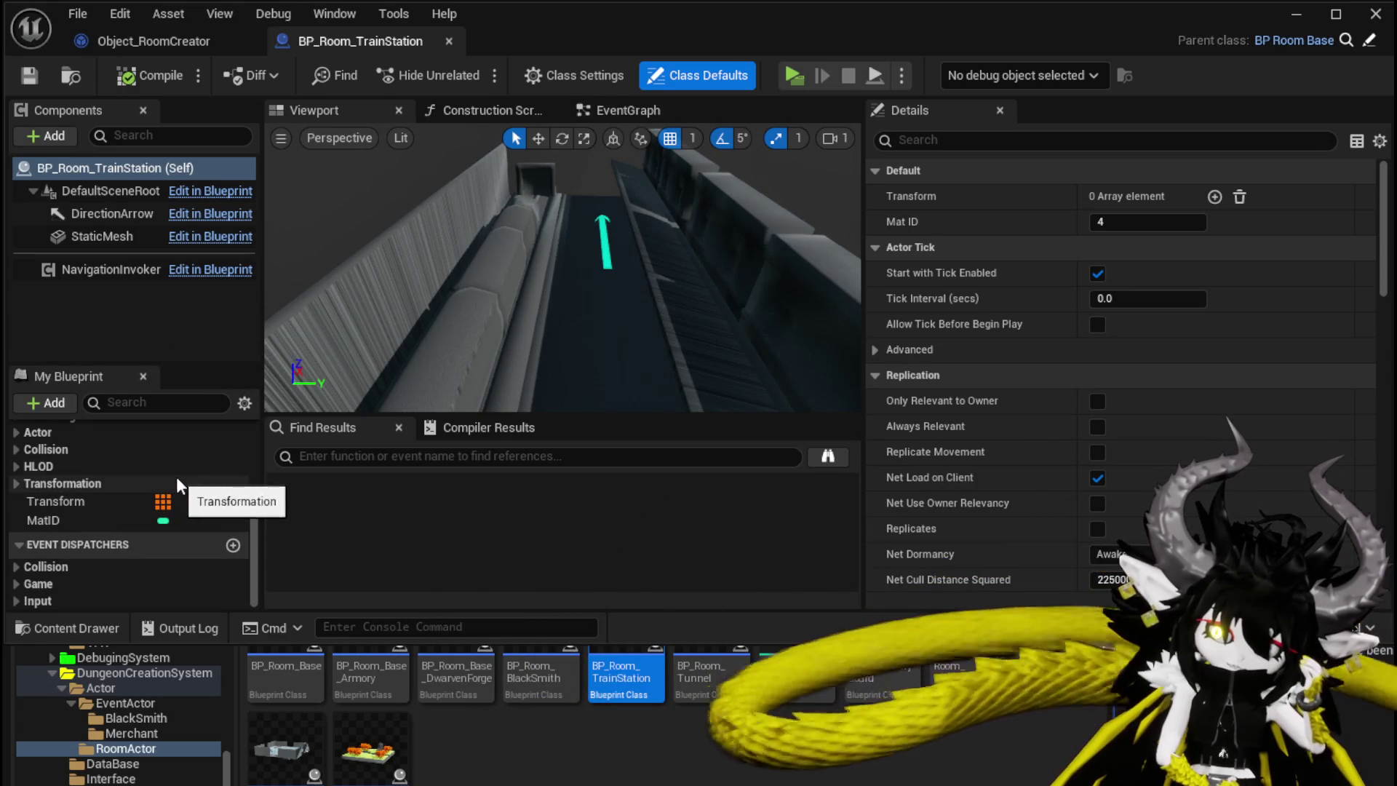
scroll(195, 462, up, 6)
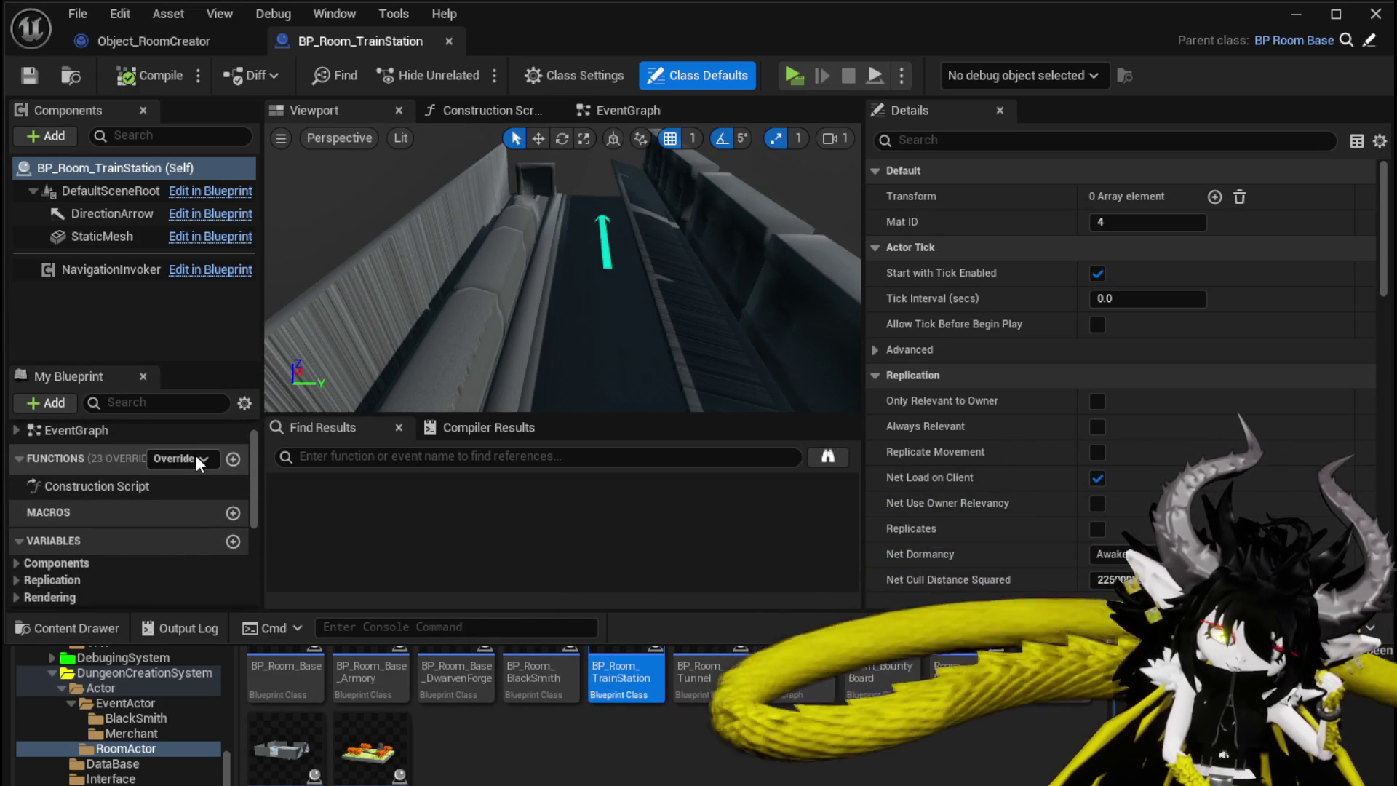
click(167, 42)
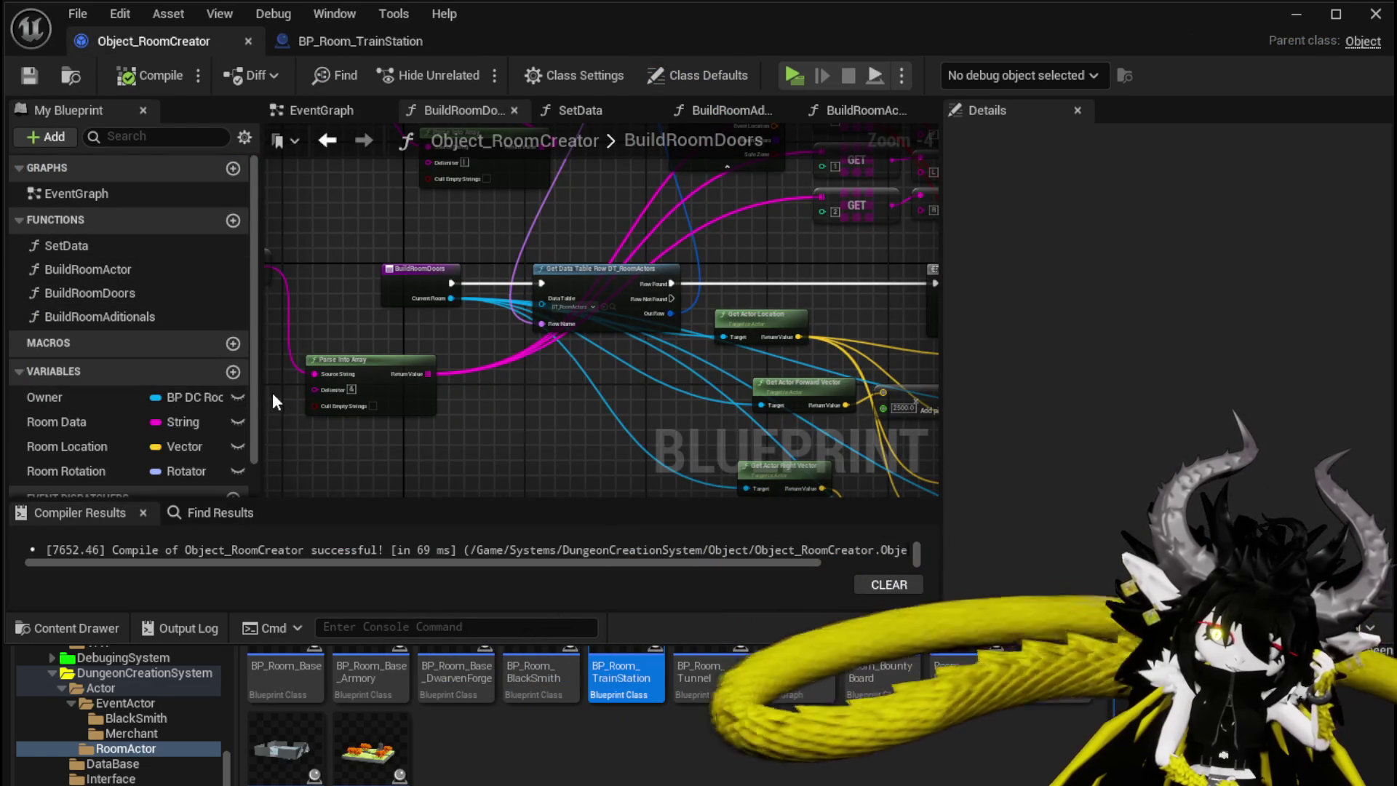
mouse_move(259, 391)
mouse_down()
mouse_move(477, 380)
mouse_move(429, 381)
mouse_up()
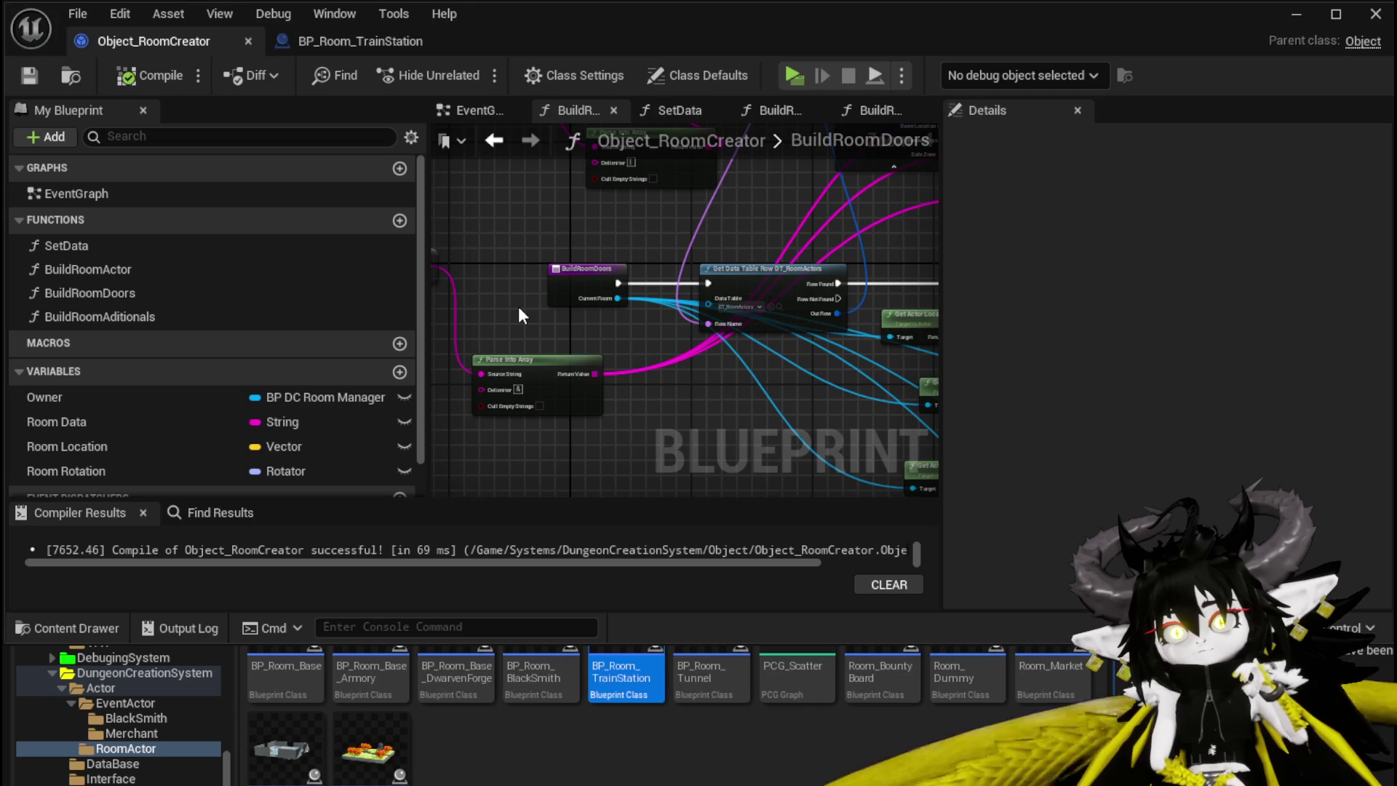
click(379, 41)
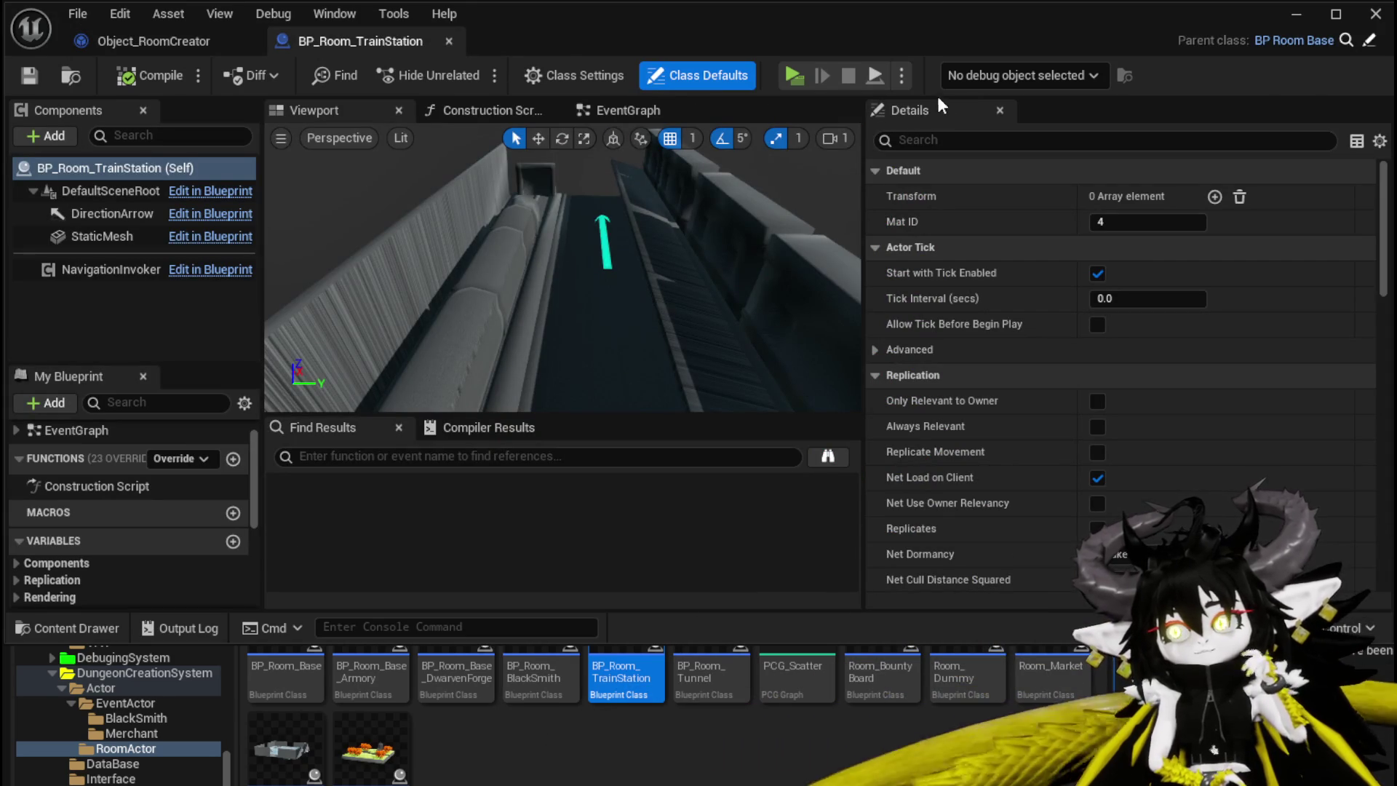
click(624, 113)
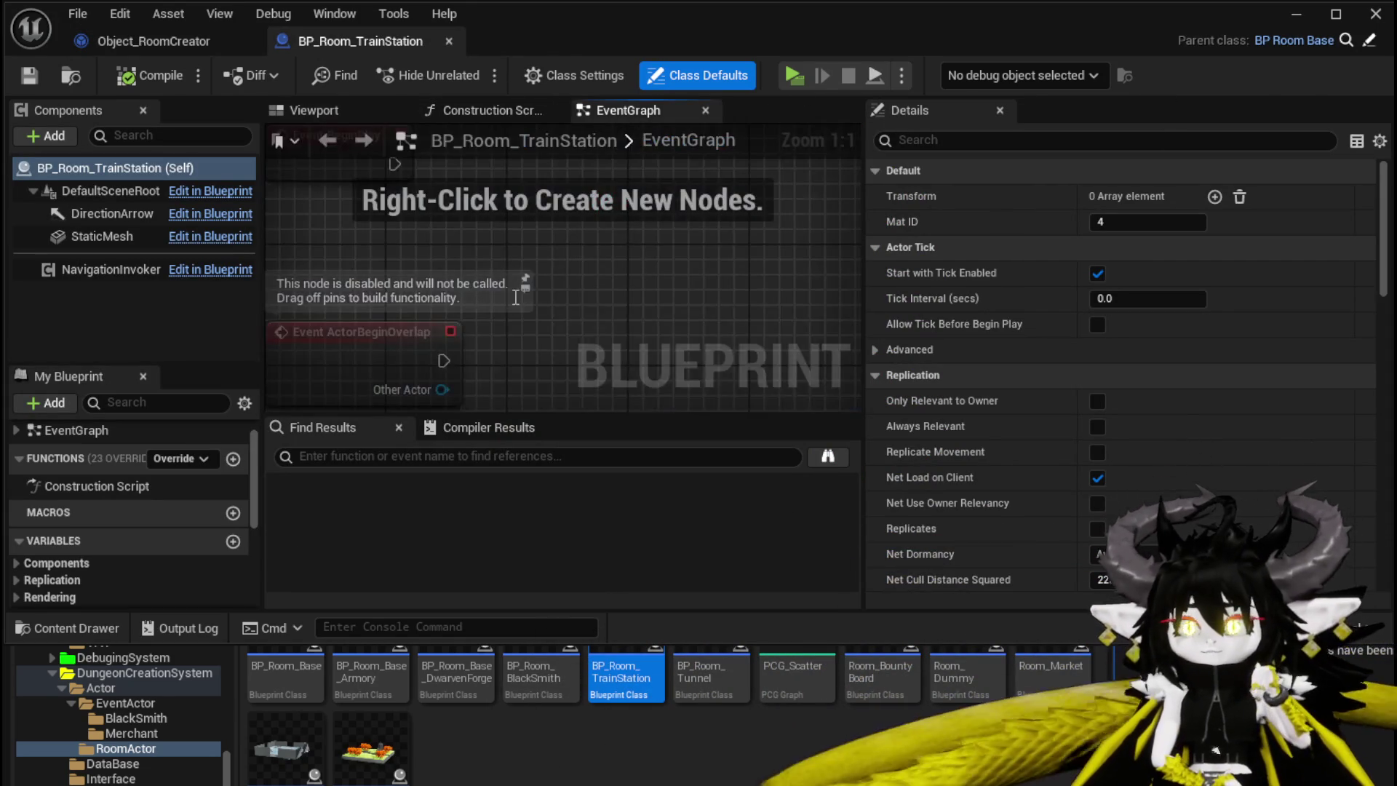
Delete the two disabled event nodes from the train station's event graph
scroll(382, 291, down, 3)
scroll(335, 255, down, 3)
drag(295, 221, 458, 391)
key(Delete)
Add a Get DC Manager node with a Self reference wired into its Context
scroll(437, 275, up, 4)
right_click(465, 272)
text(get R)
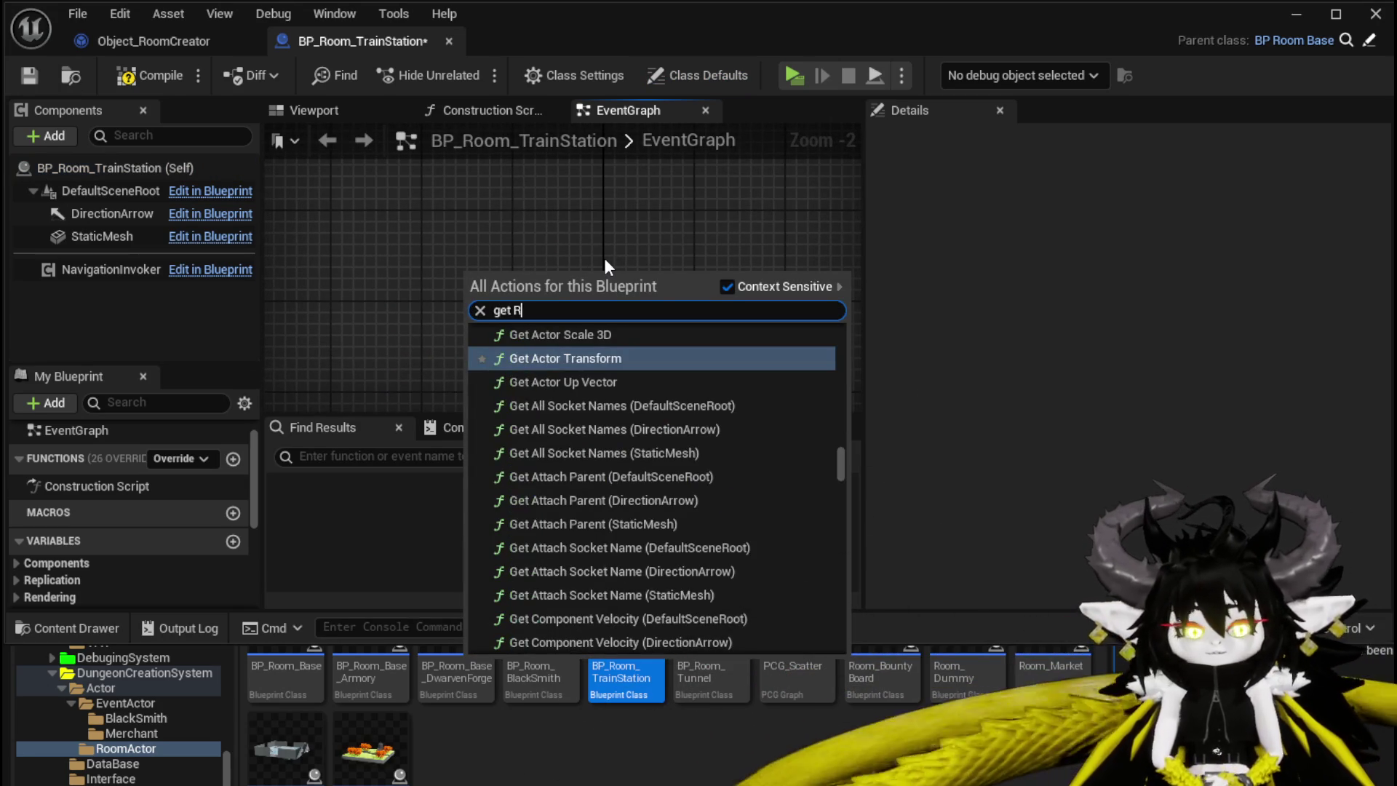
text(oom Mana)
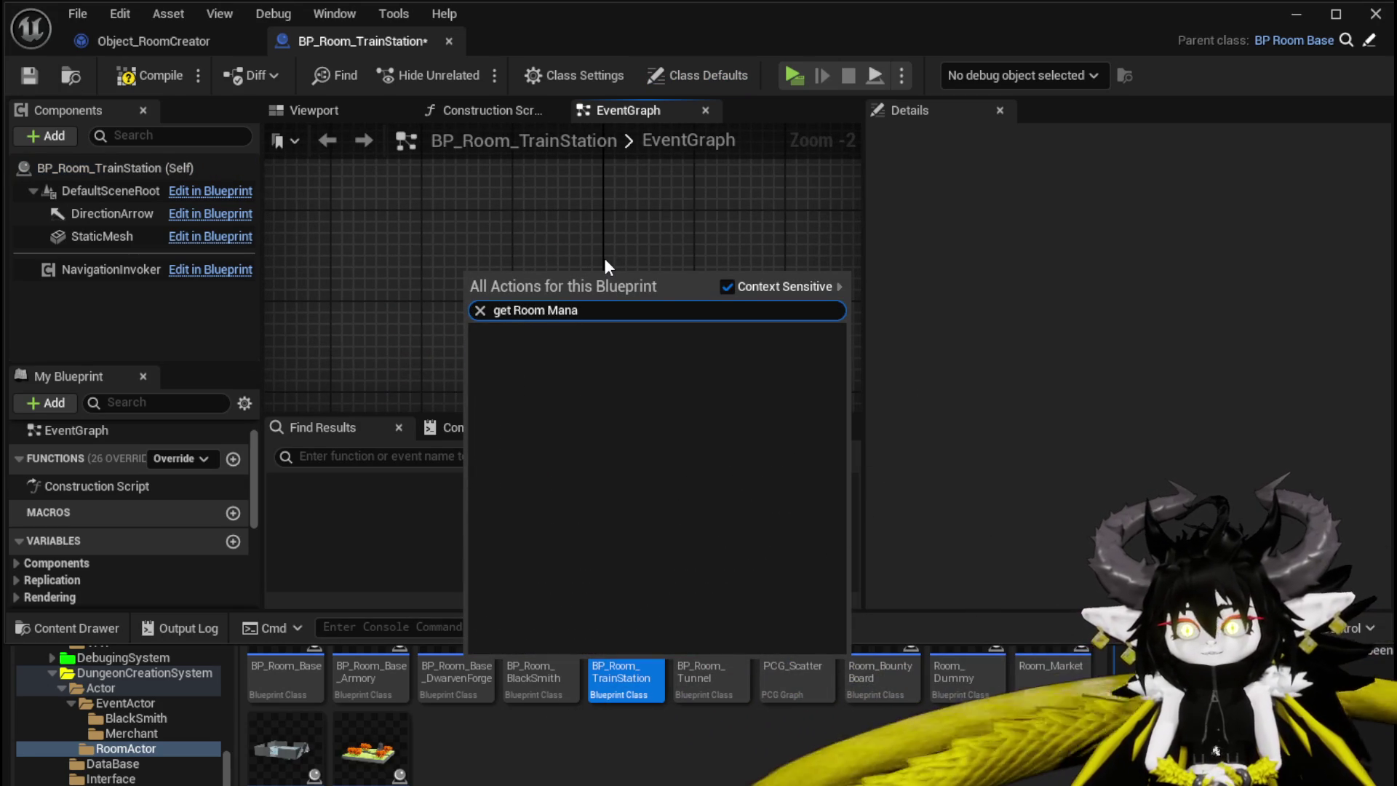
key(BackSpace)
key(BackSpace)
key(BackSpace)
text(DC)
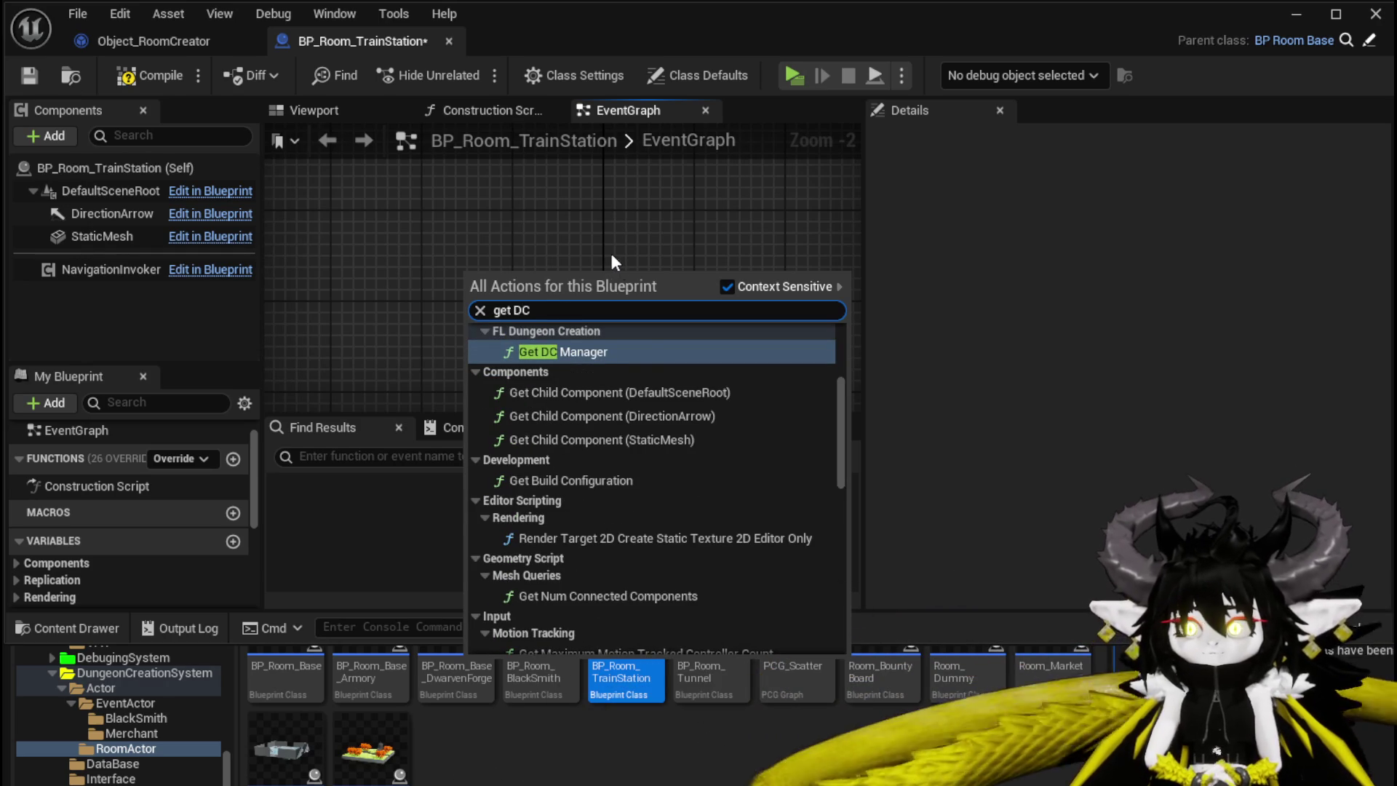
click(588, 444)
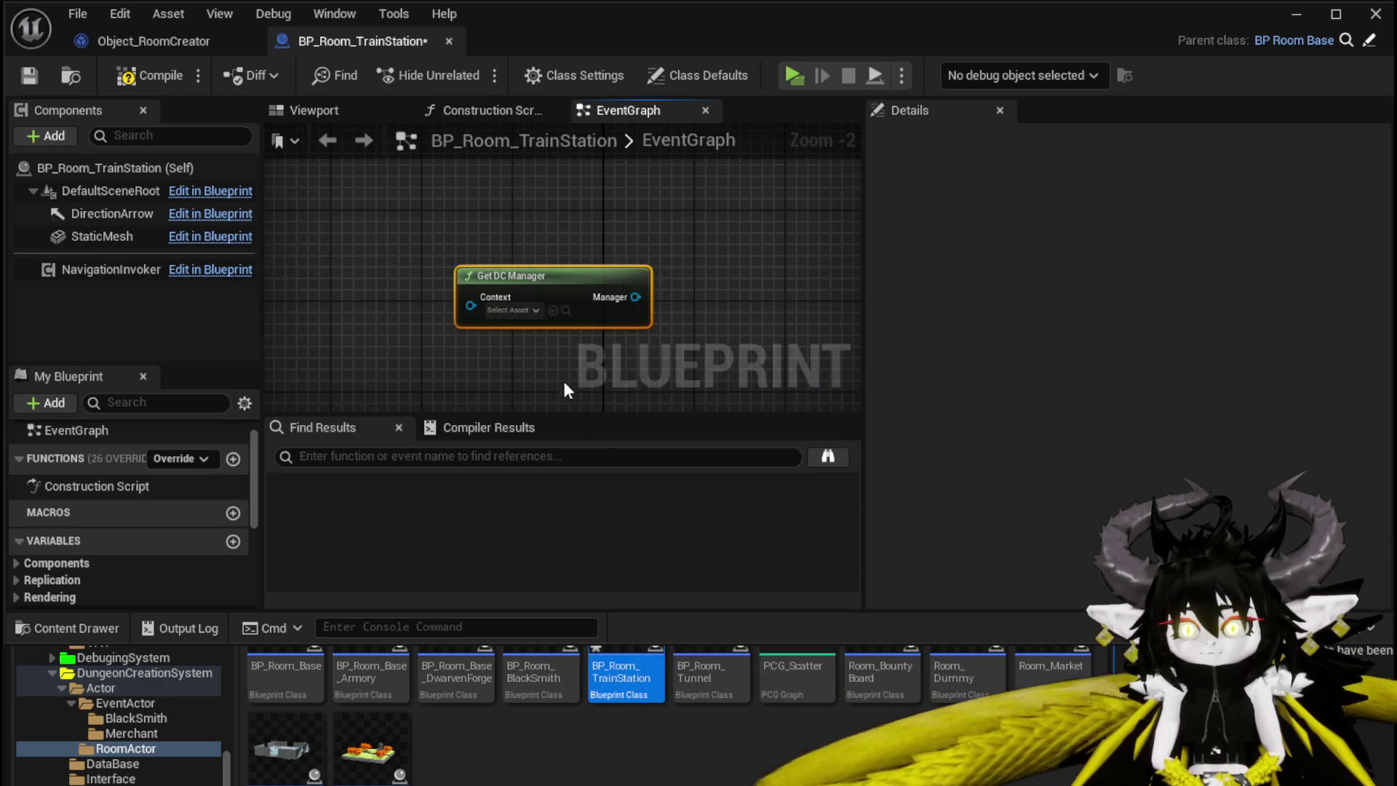
scroll(483, 332, up, 2)
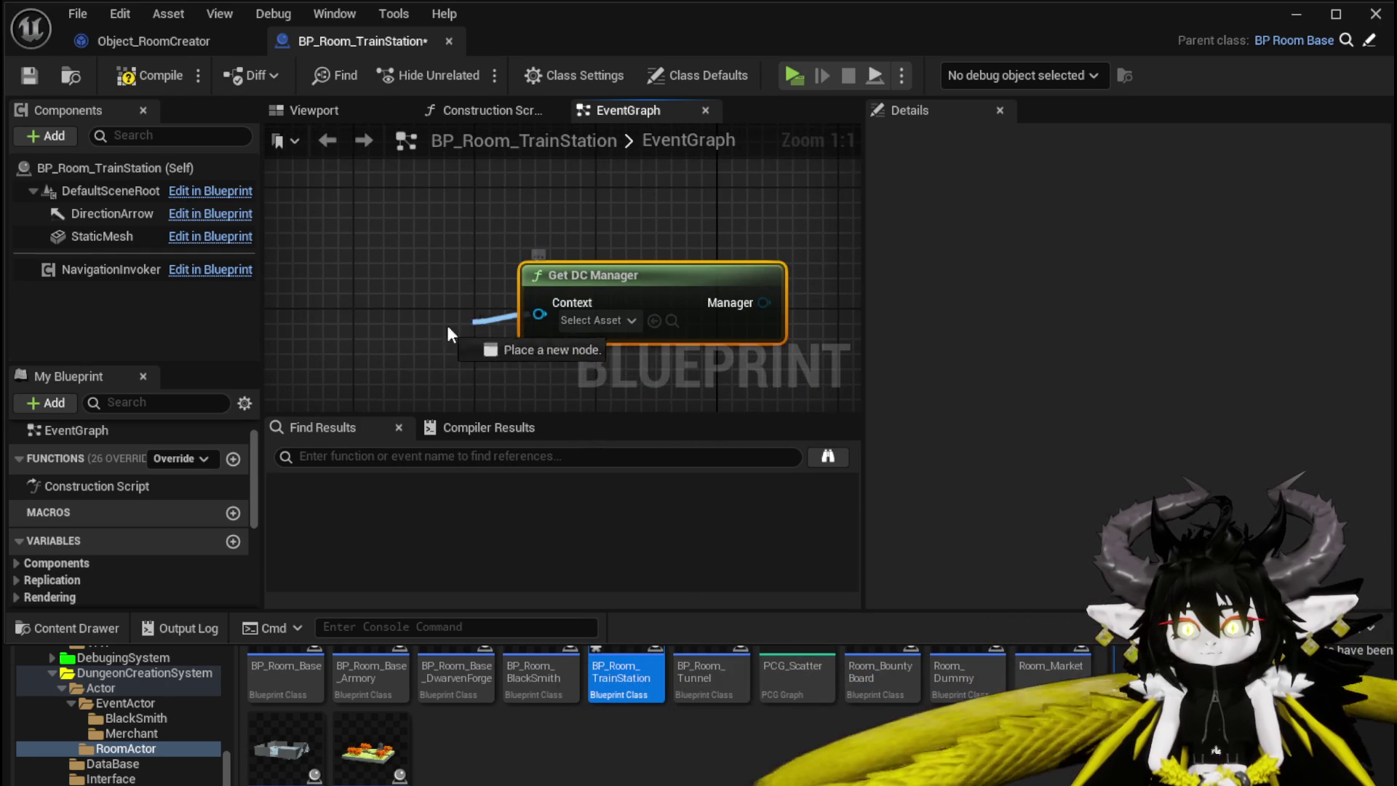
drag(500, 320, 408, 332)
text(Self)
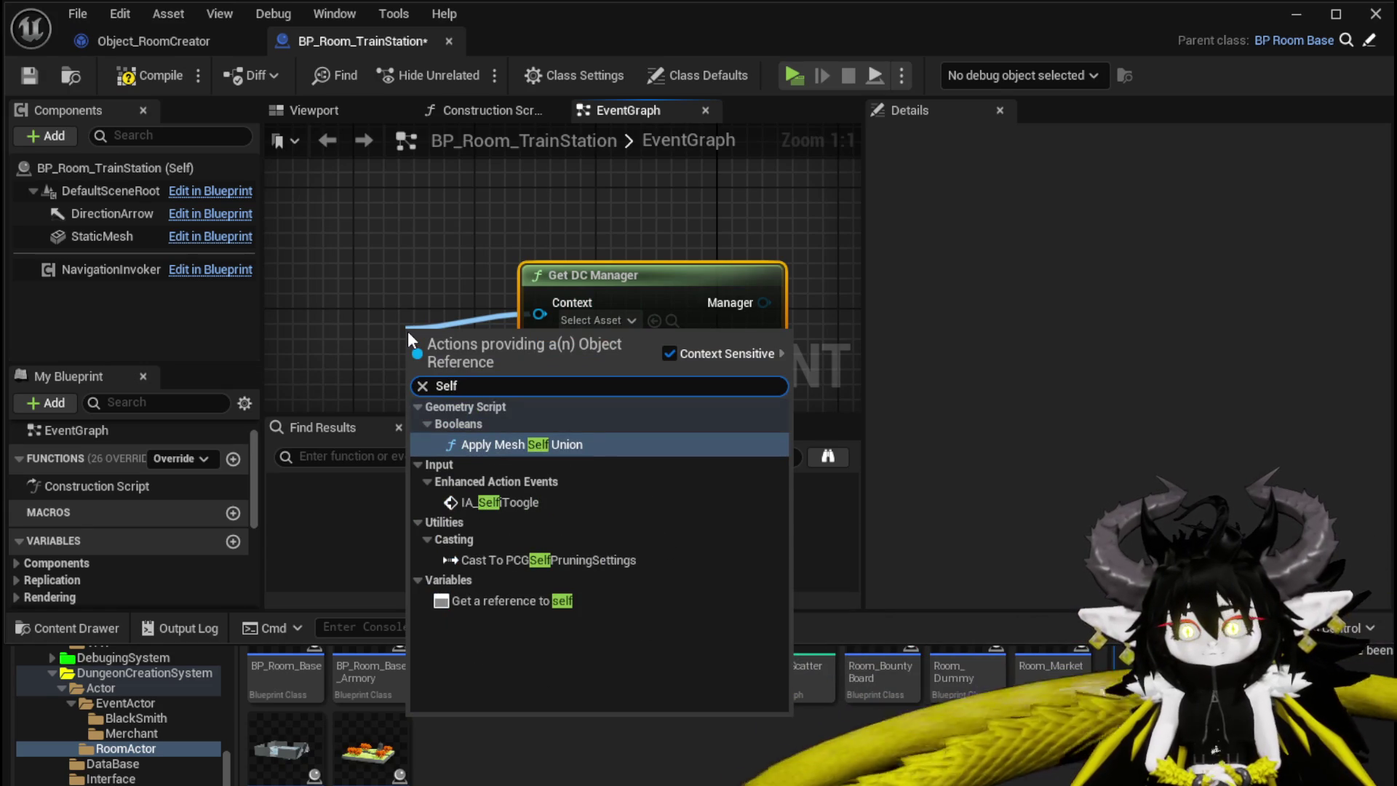
click(518, 599)
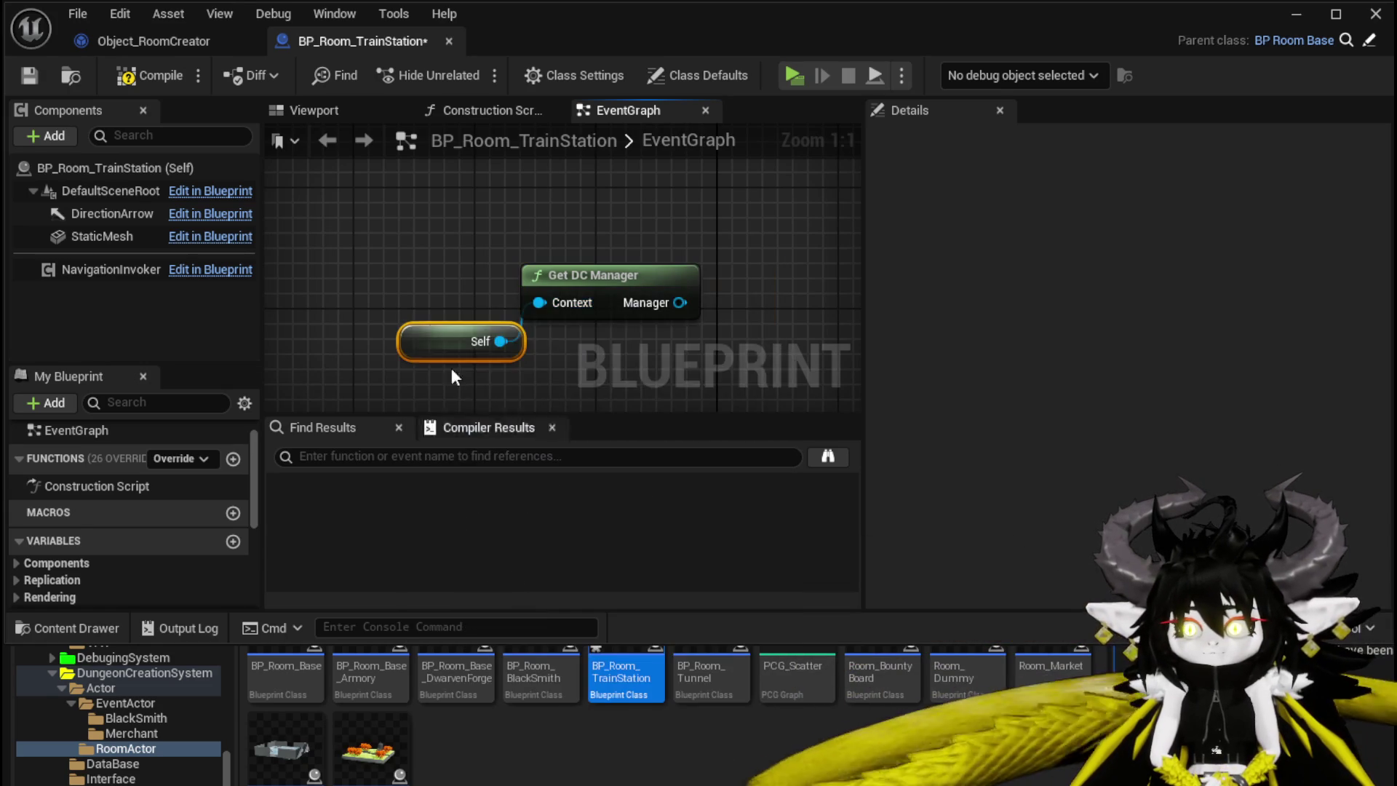
Compile and save BP_Room_TrainStation, then return to the L_DungeonCreationTest level editor
click(145, 75)
click(29, 75)
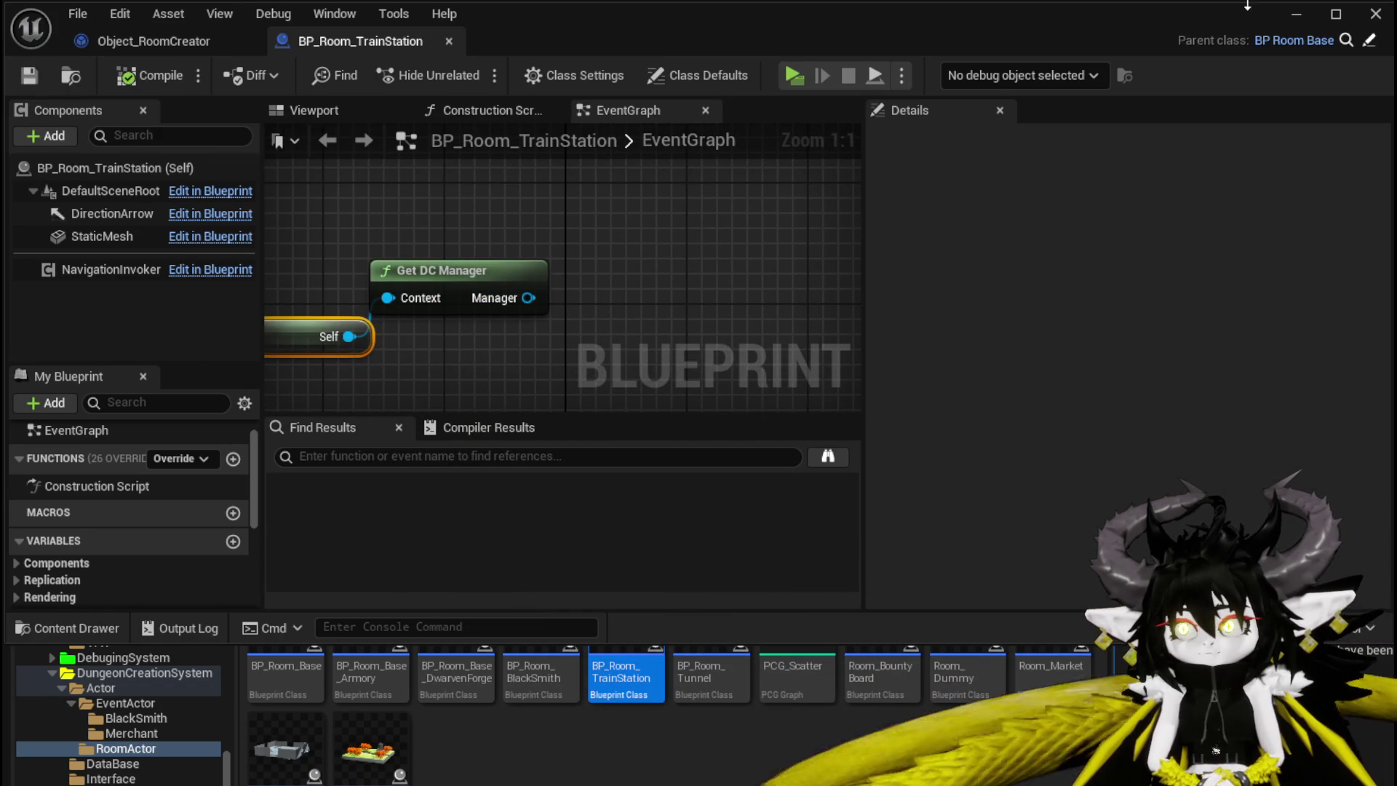
click(1295, 16)
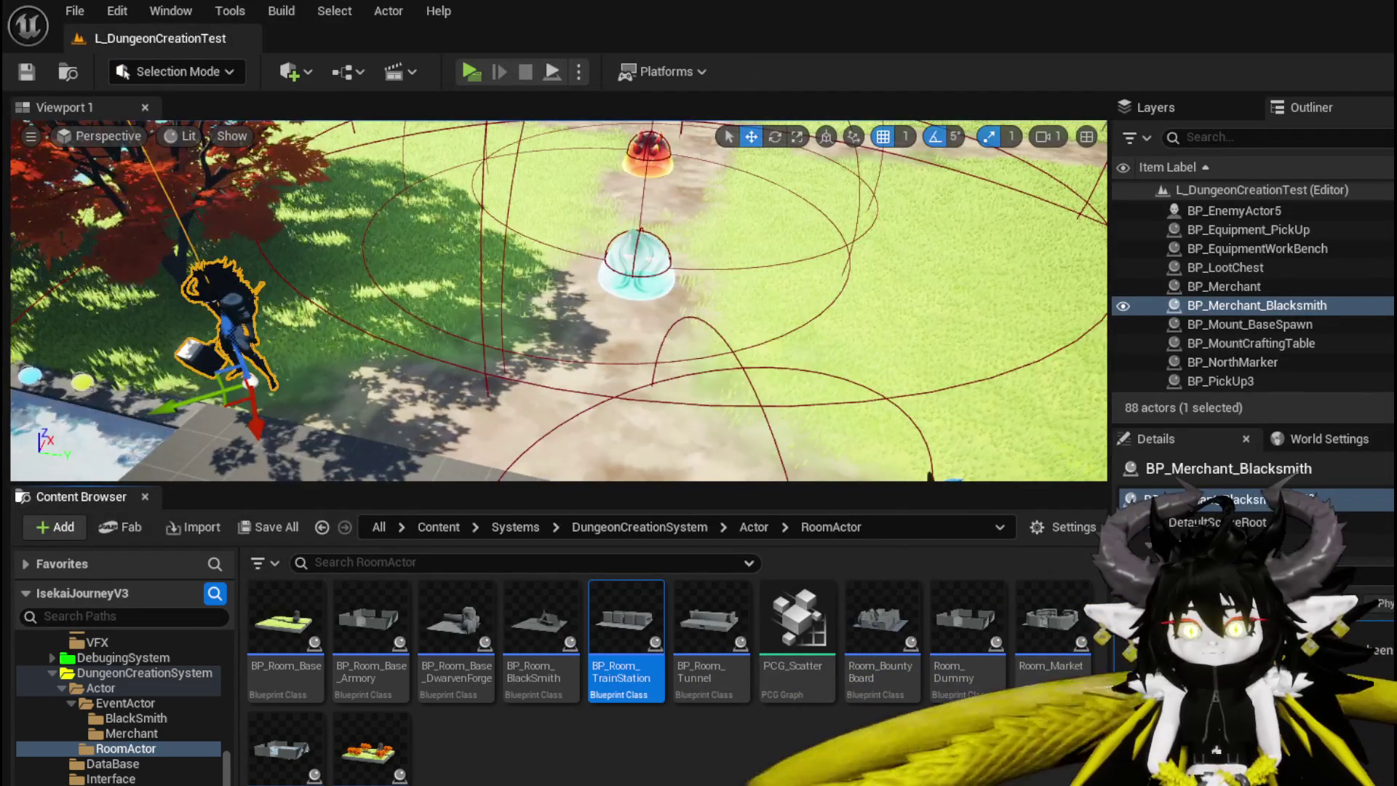
Open BP_DC_RoomManager on its AddPlayer graph, review the PlayerMap variable, and save it
double_click(285, 626)
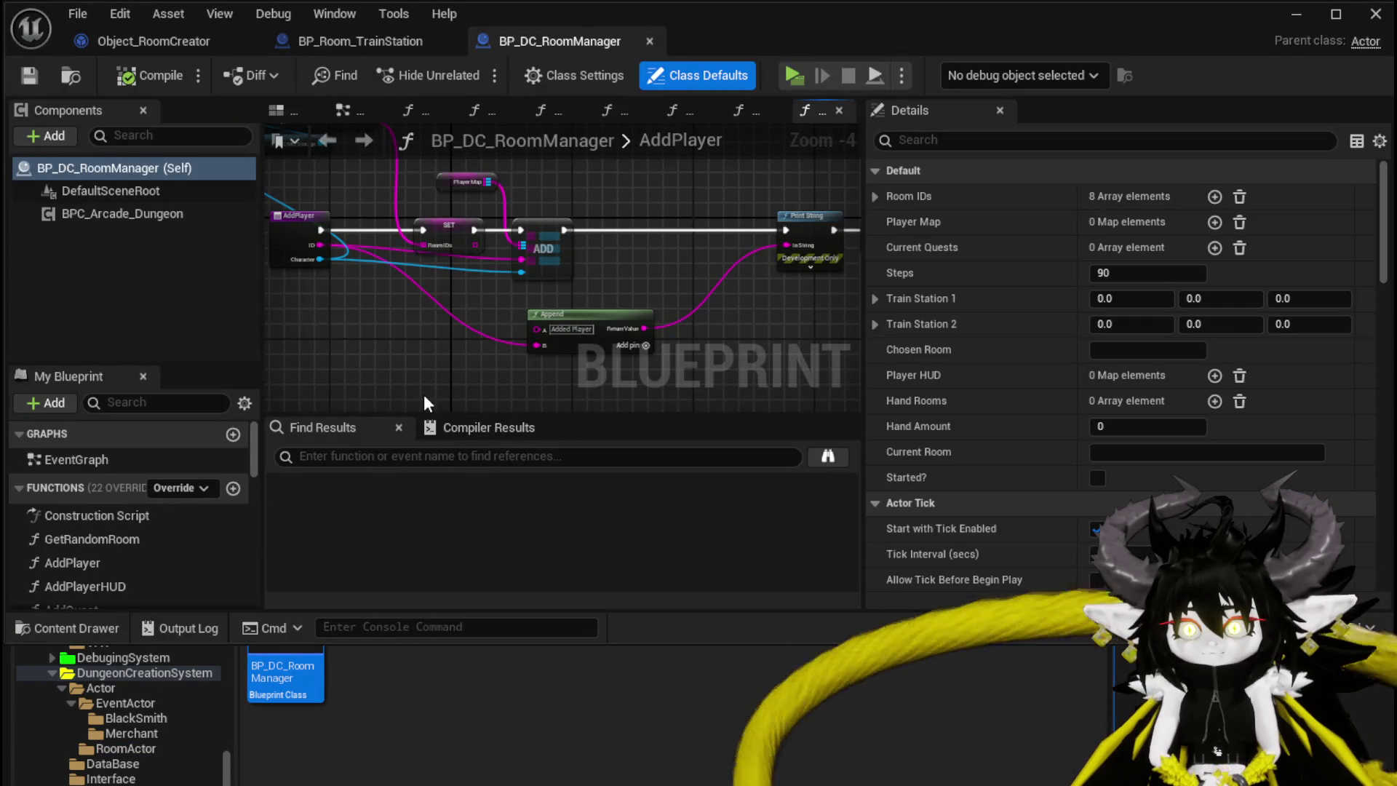
drag(424, 395, 525, 377)
drag(402, 210, 371, 221)
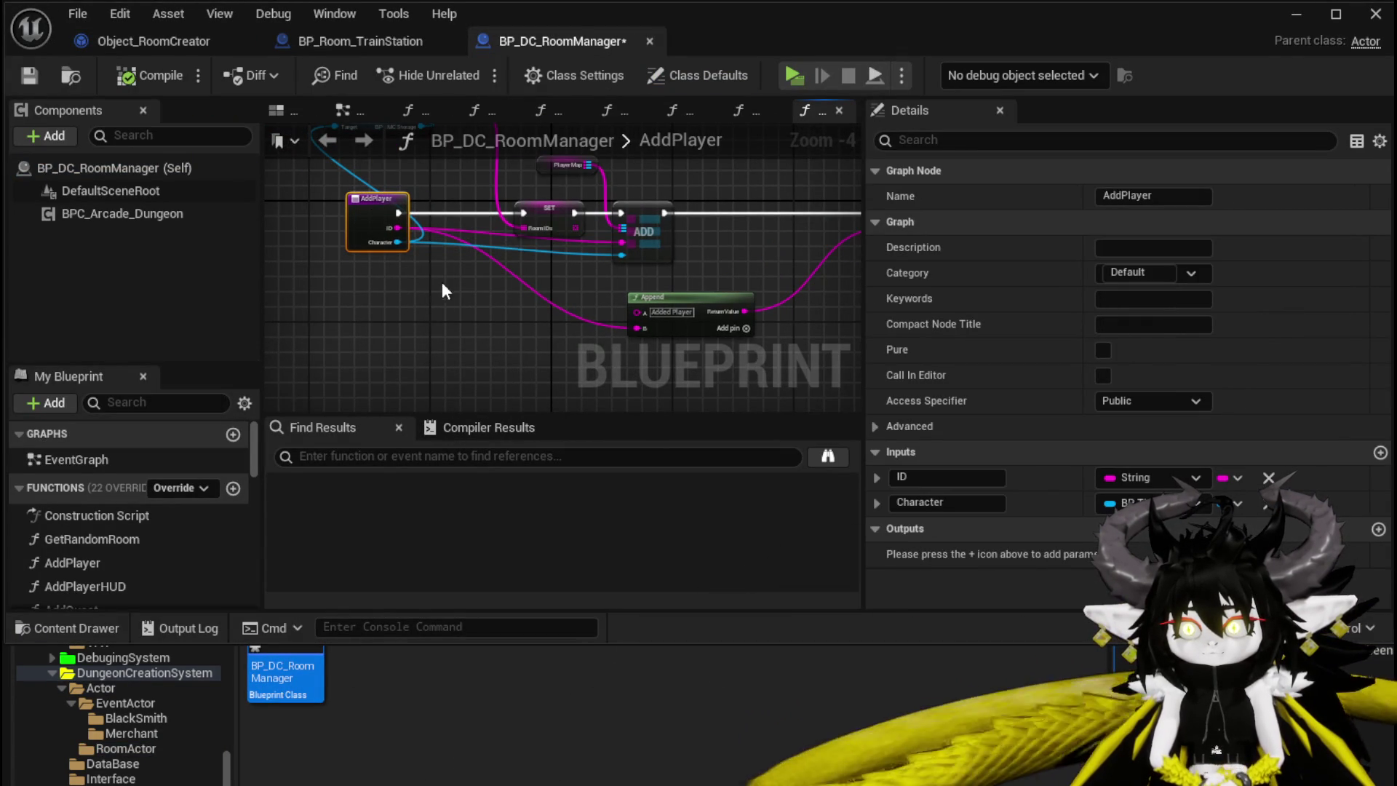
click(420, 335)
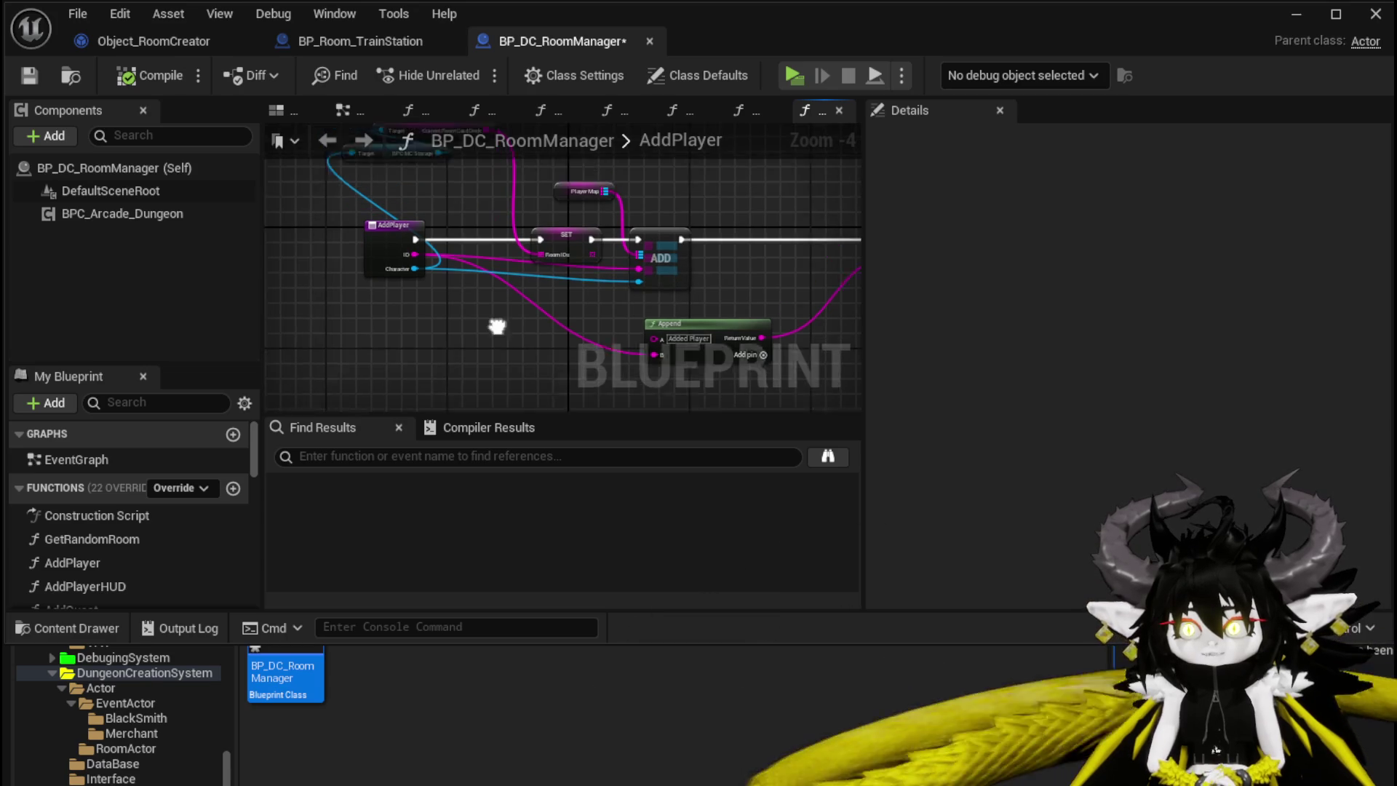
scroll(197, 538, down, 5)
scroll(203, 535, down, 10)
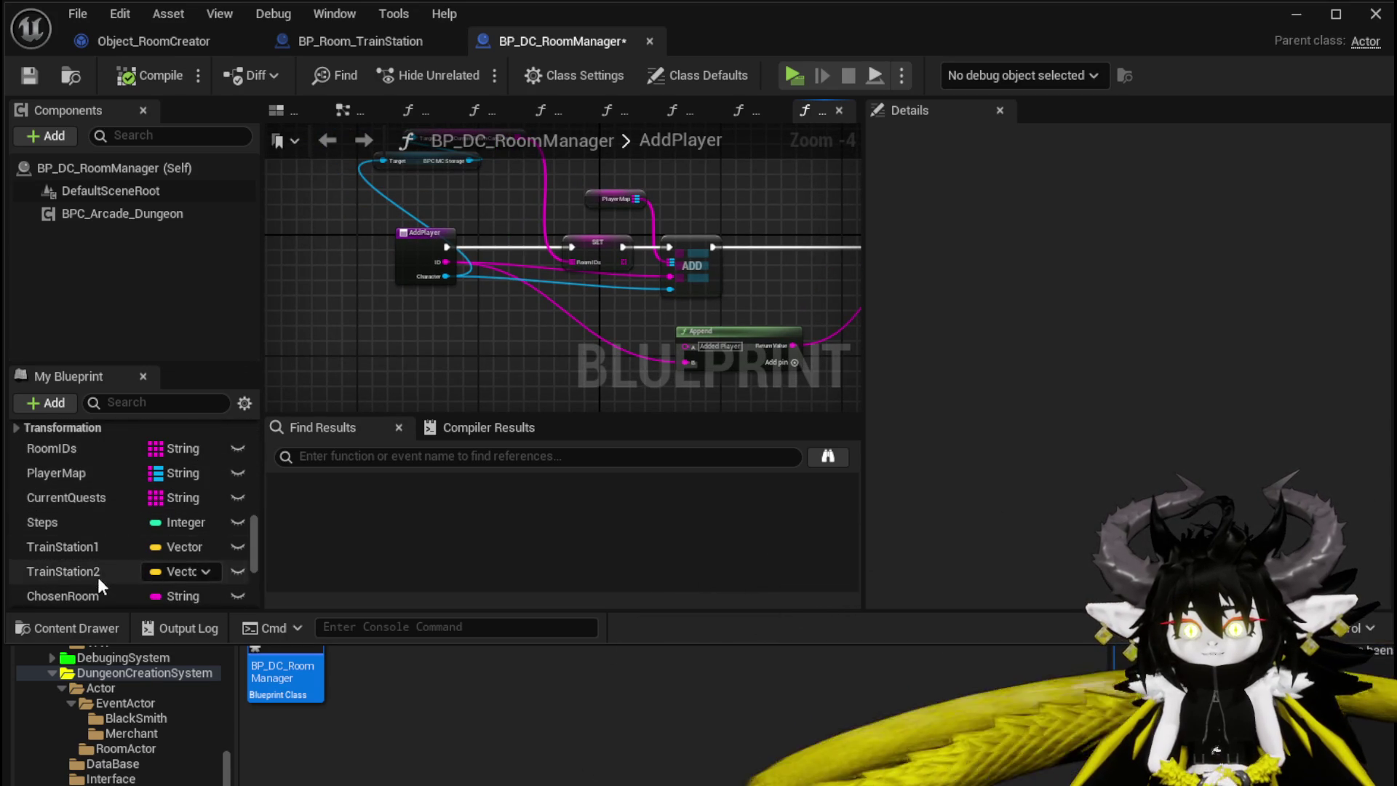
scroll(96, 555, down, 2)
scroll(100, 546, down, 3)
scroll(102, 543, up, 1)
scroll(103, 543, down, 1)
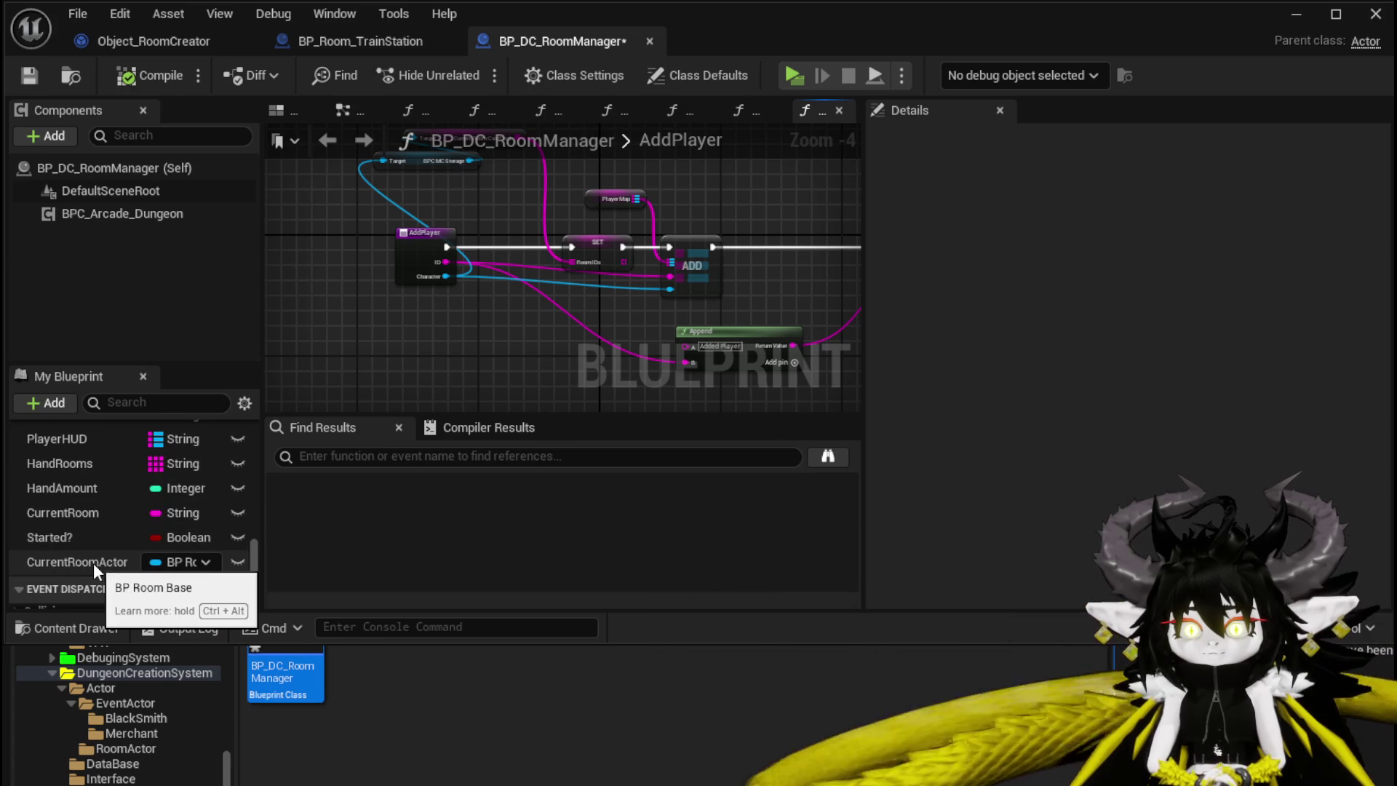
scroll(94, 561, up, 4)
click(22, 83)
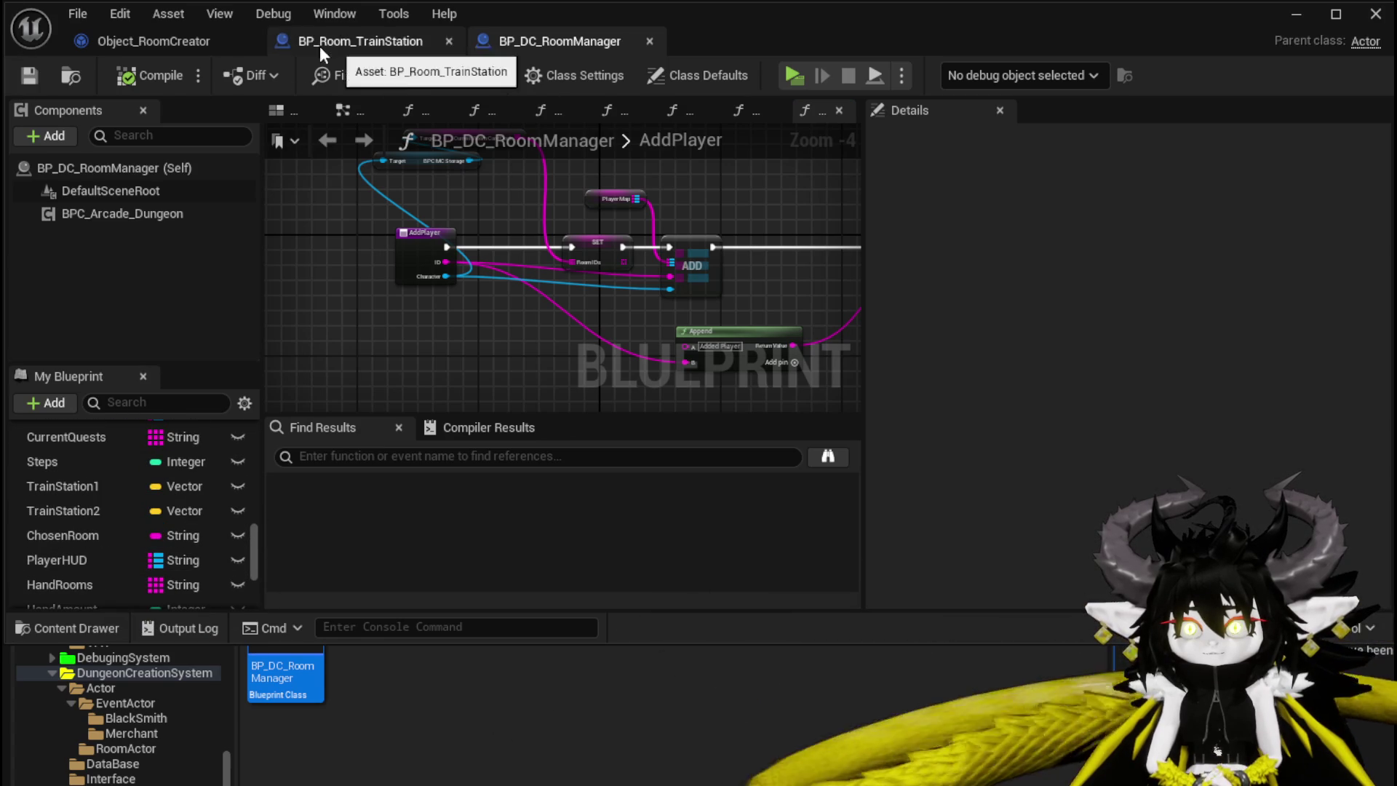
Add a Get Player Map node off the DC manager and a Keys node from it
click(334, 41)
drag(525, 299, 619, 302)
text(get Player)
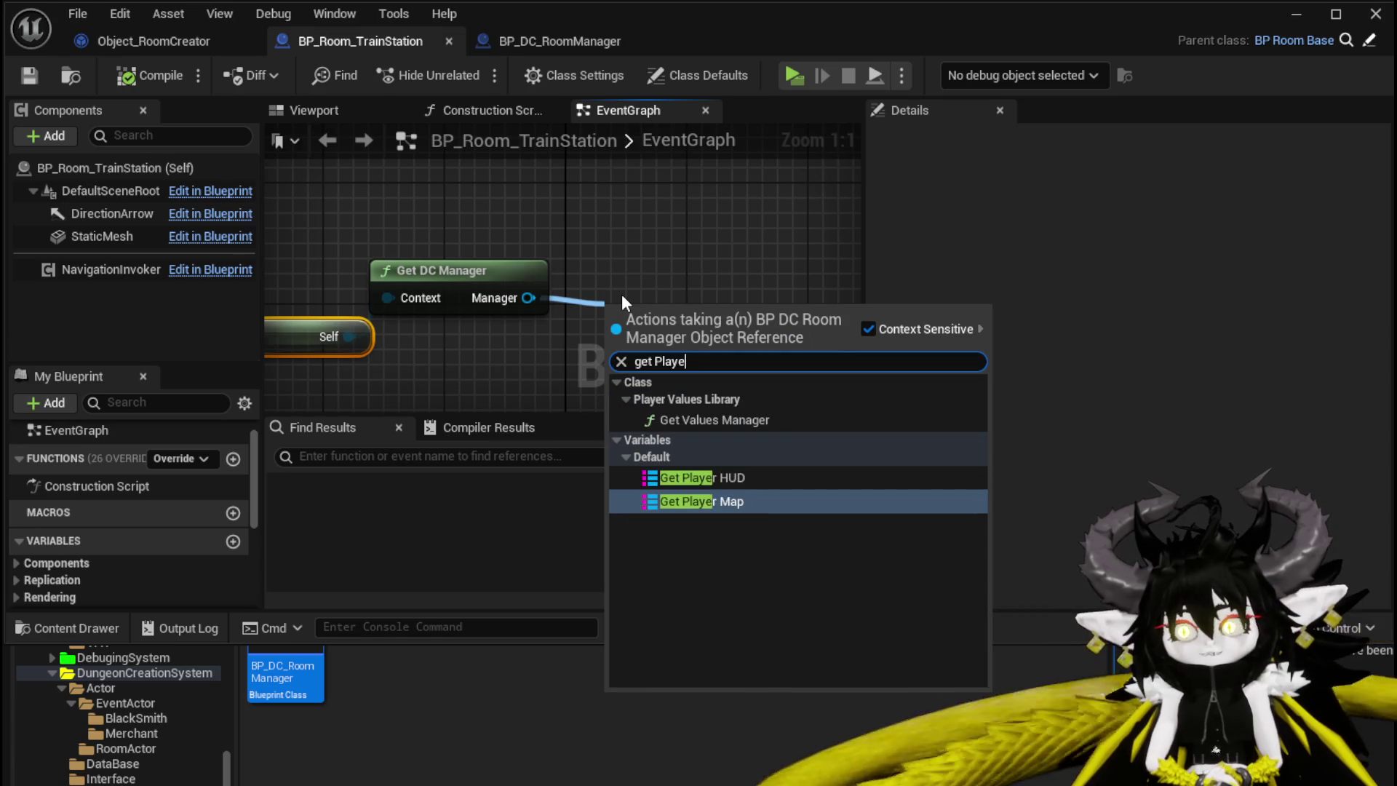
click(684, 502)
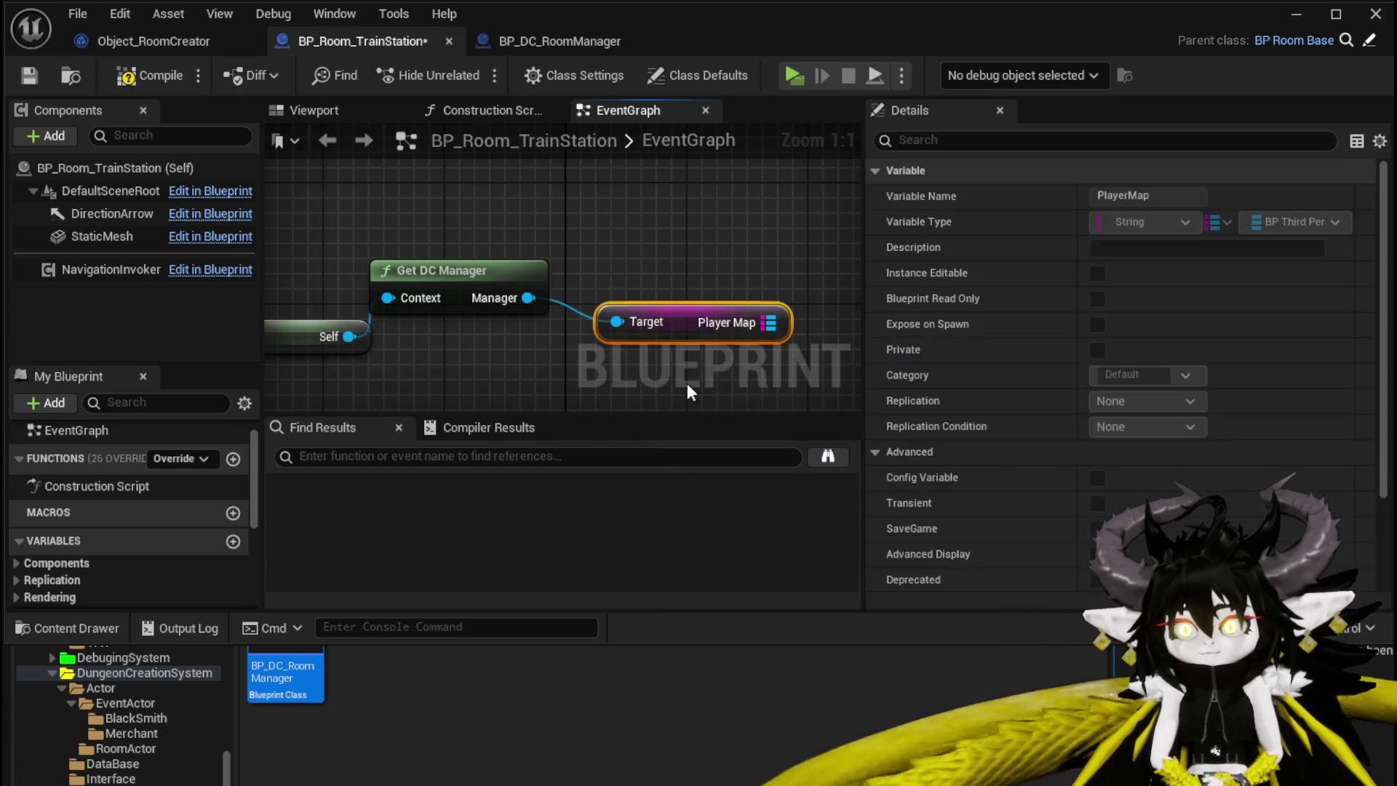
mouse_move(678, 329)
mouse_down()
mouse_move(626, 346)
mouse_move(412, 325)
mouse_move(596, 314)
mouse_up()
text(Keys)
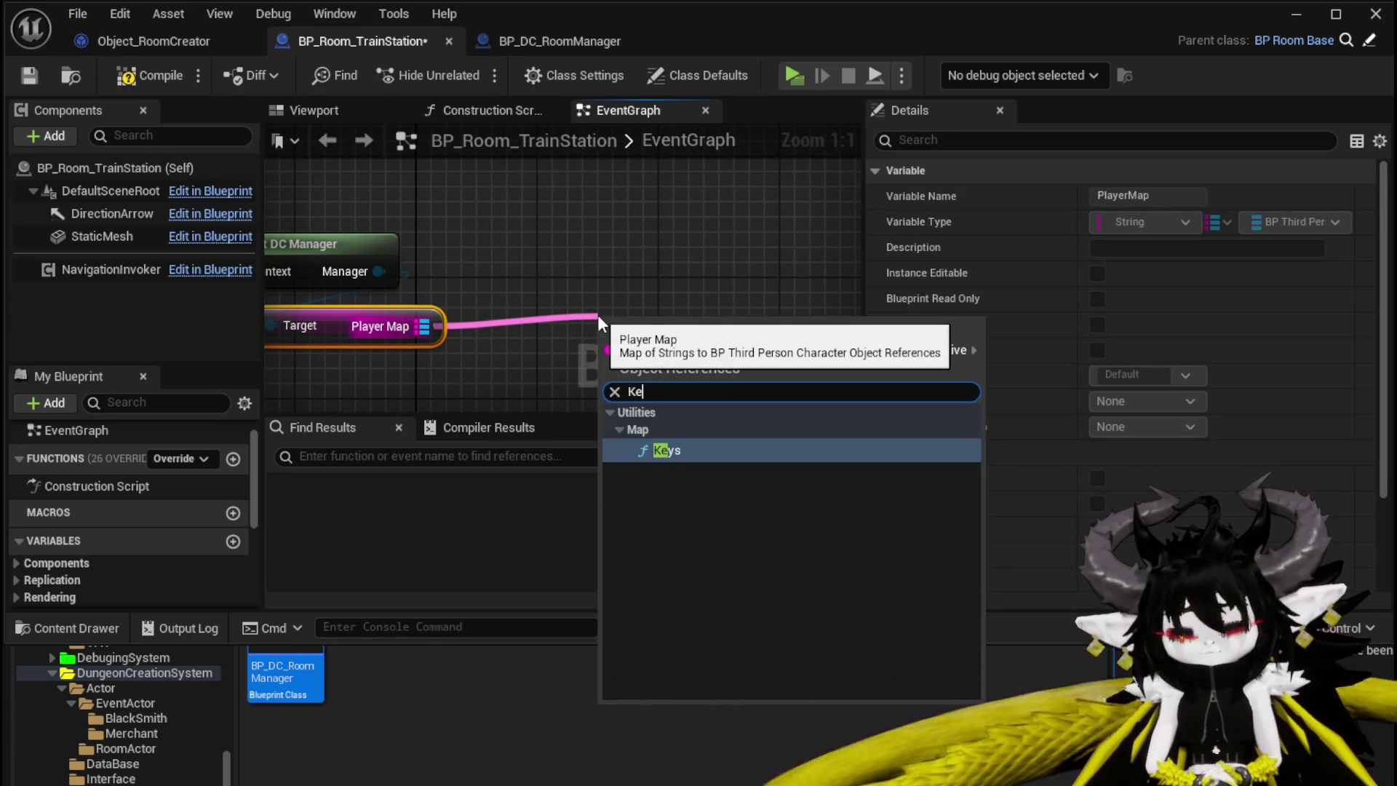
key(Return)
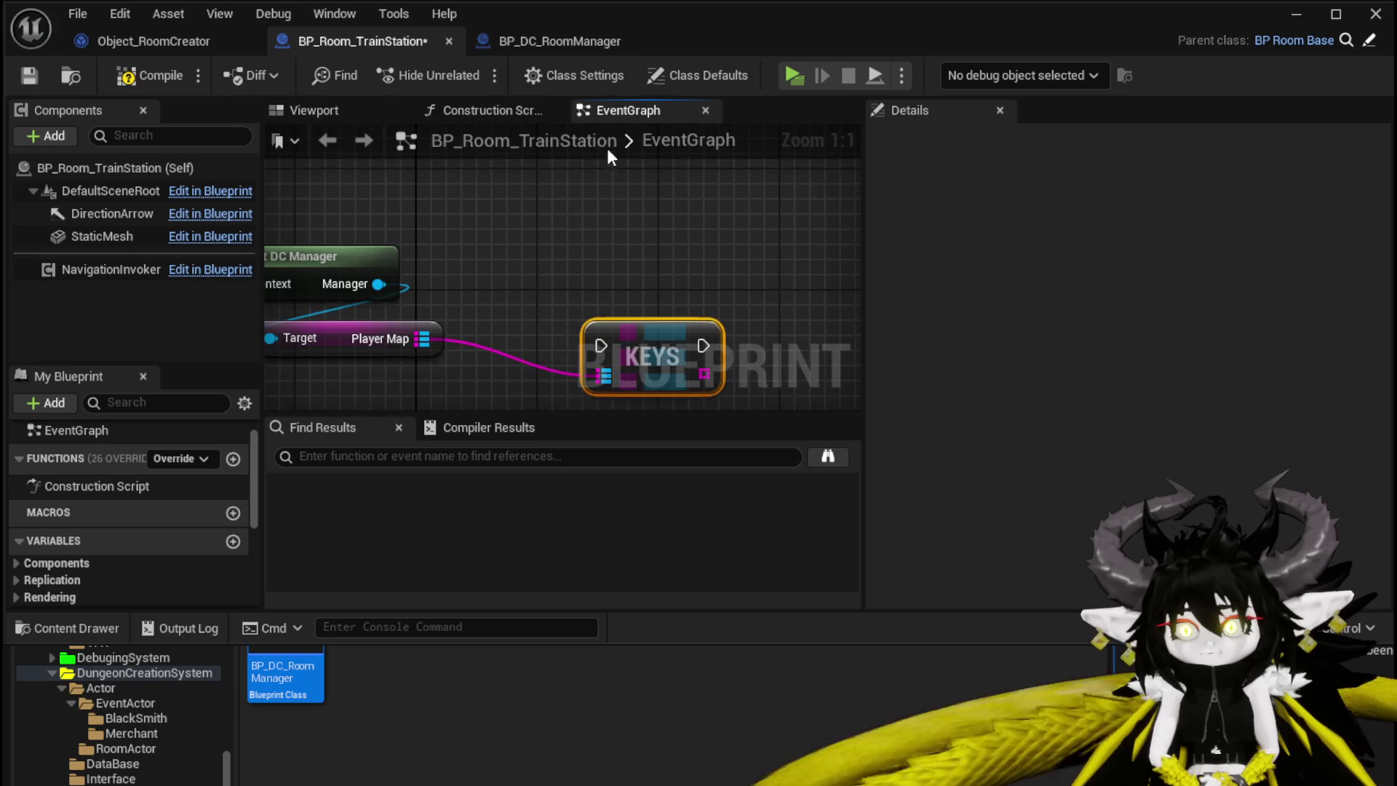
drag(436, 226, 490, 344)
Add a custom event named HandCard and wire its execution into Keys
right_click(373, 221)
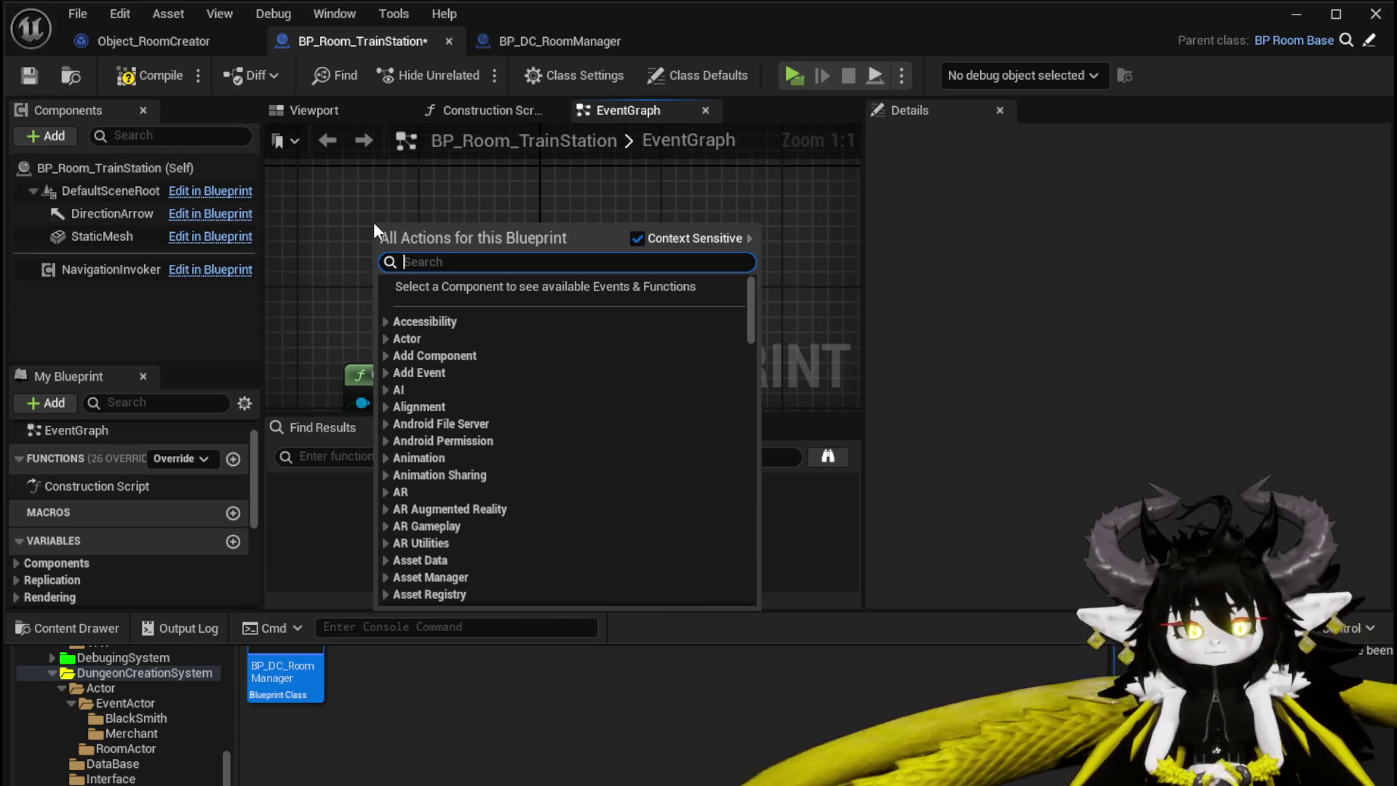
text(Custo)
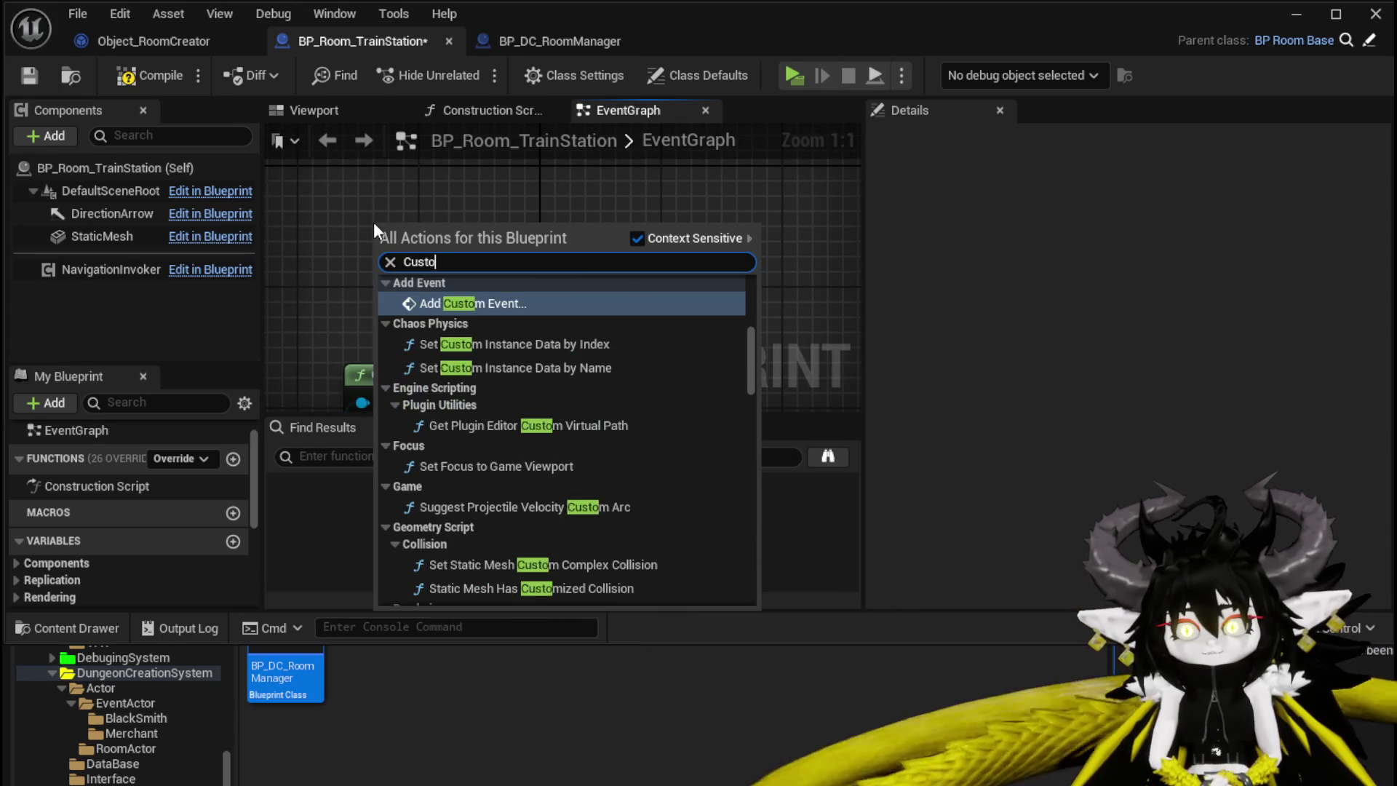
key(Return)
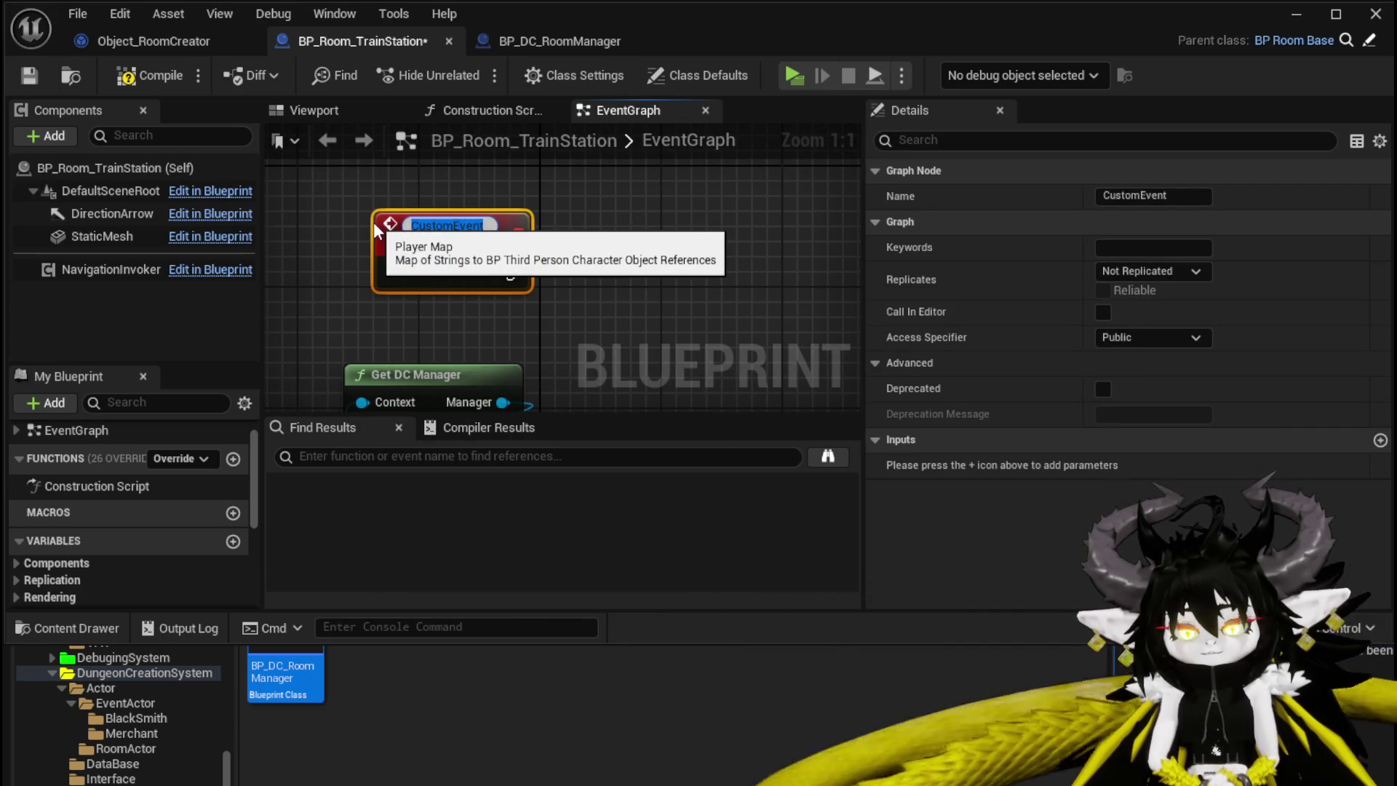
text(HandCard)
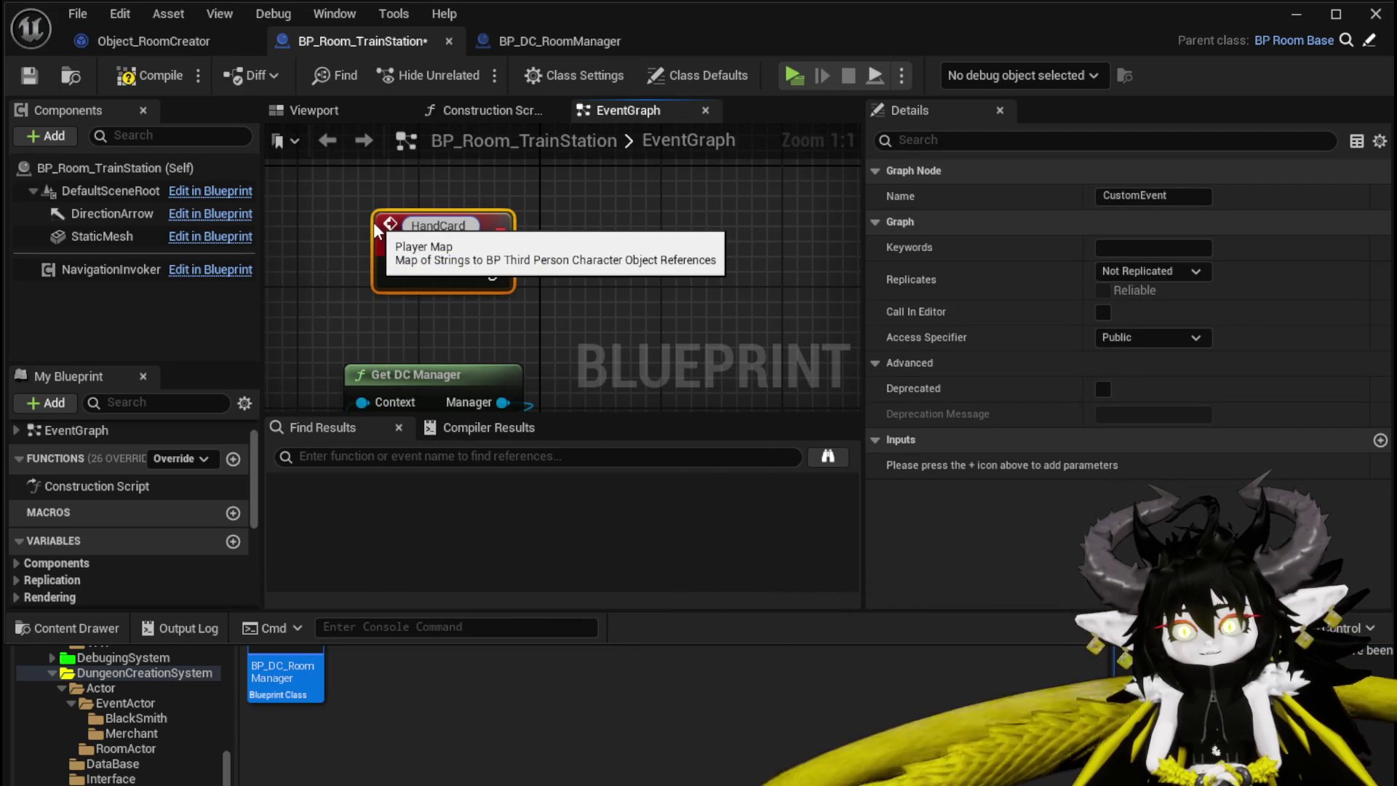
key(Return)
scroll(632, 360, down, 3)
mouse_move(632, 360)
mouse_down()
mouse_move(571, 320)
mouse_move(502, 242)
mouse_up()
drag(397, 243, 517, 265)
drag(412, 235, 391, 246)
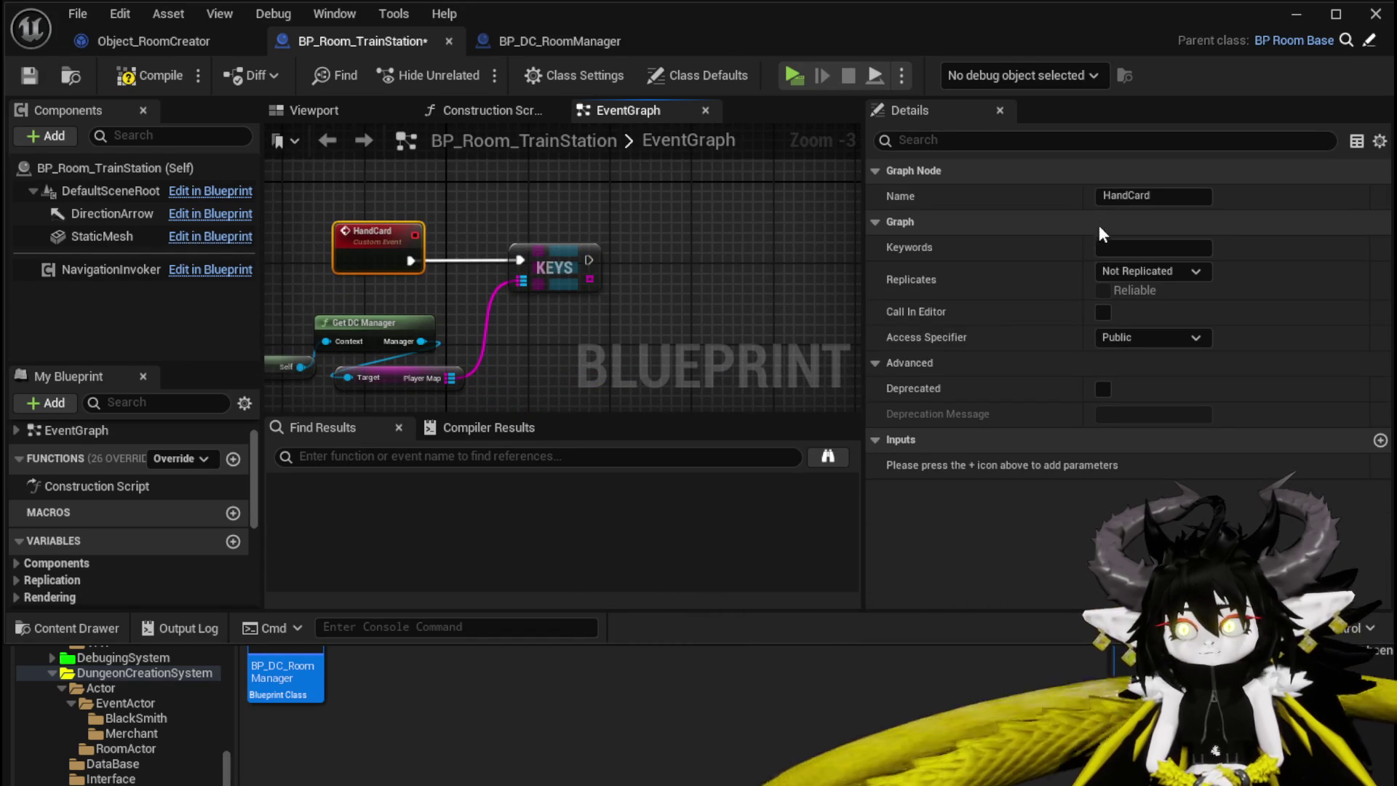
Rename the custom event to AddCardToPlayer and compile the Blueprint
double_click(1128, 196)
text(AddCard)
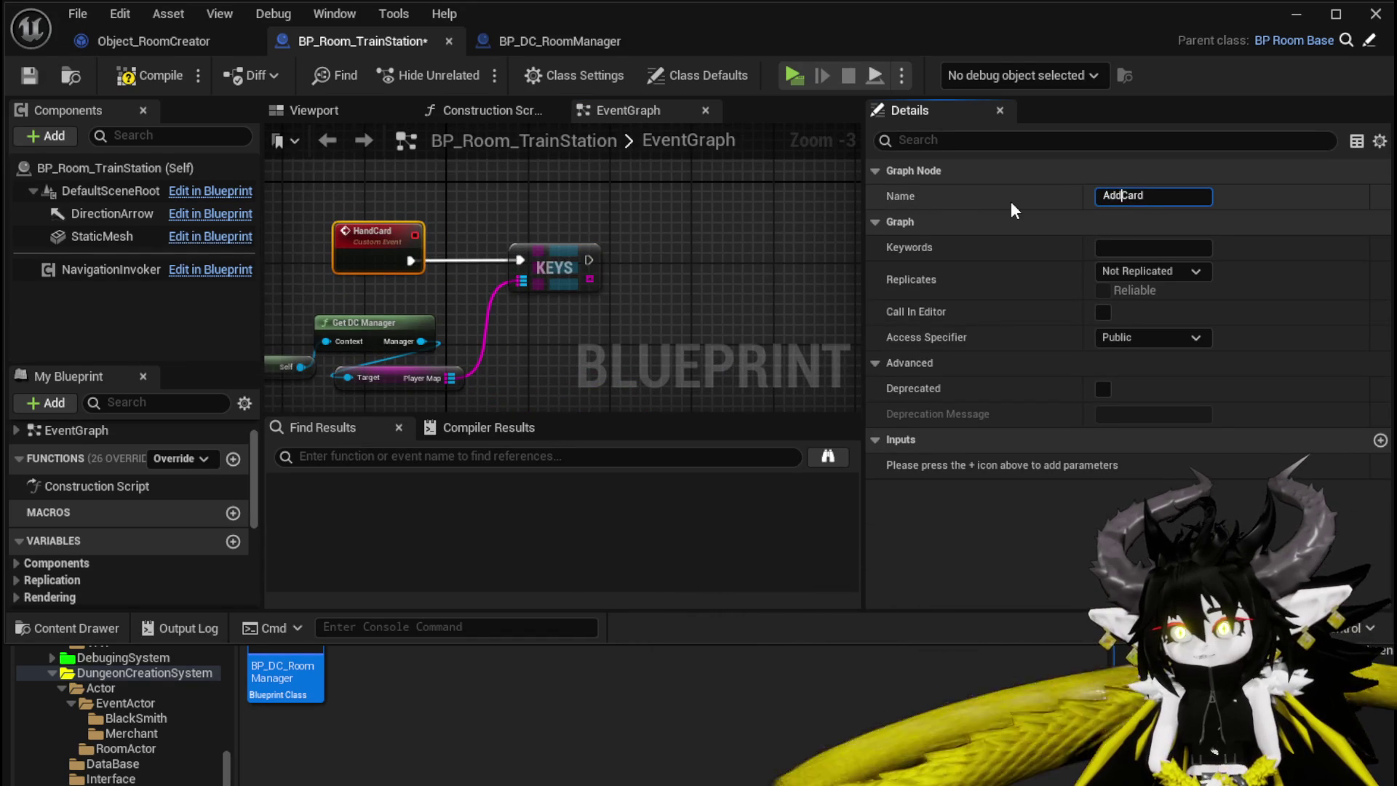
key(Return)
click(149, 75)
click(29, 75)
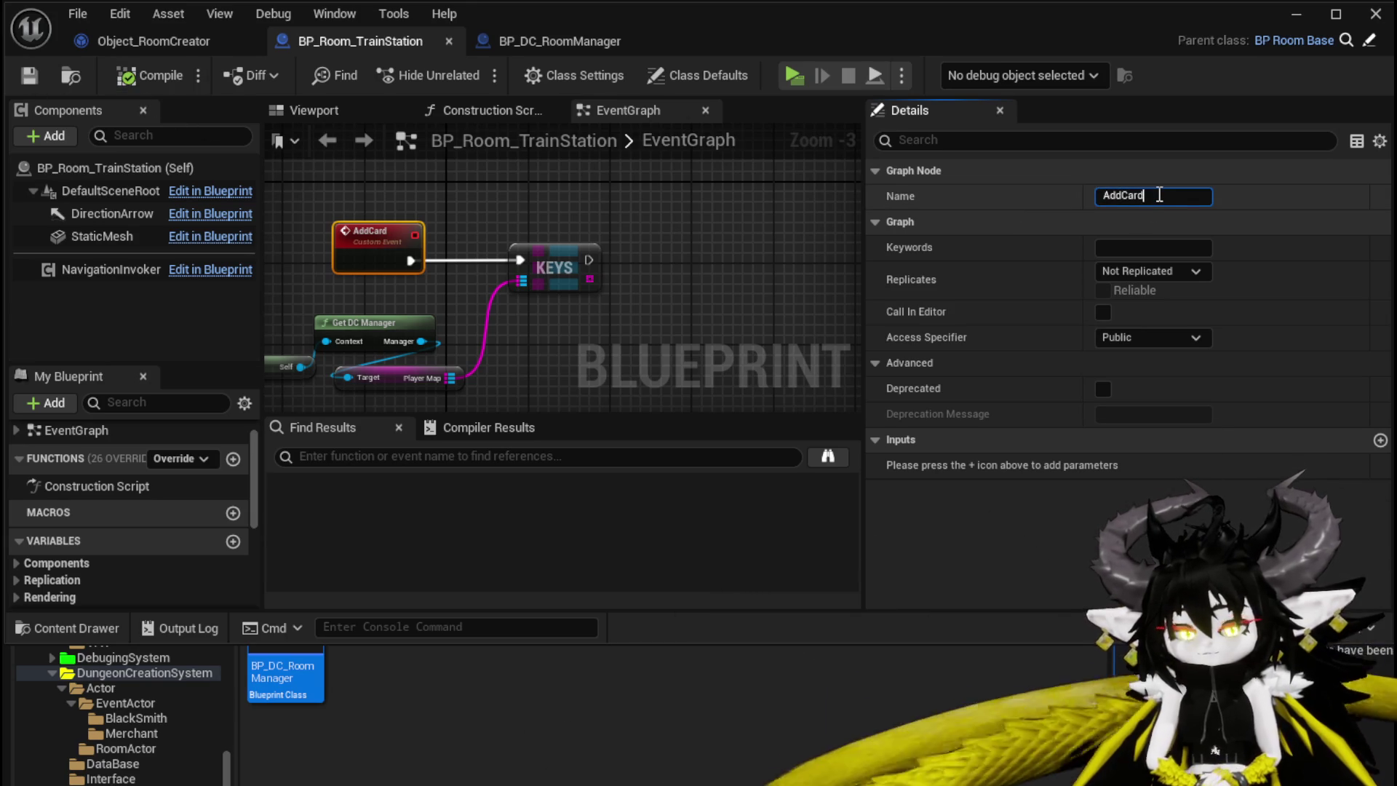
text(ToPlayer)
key(Return)
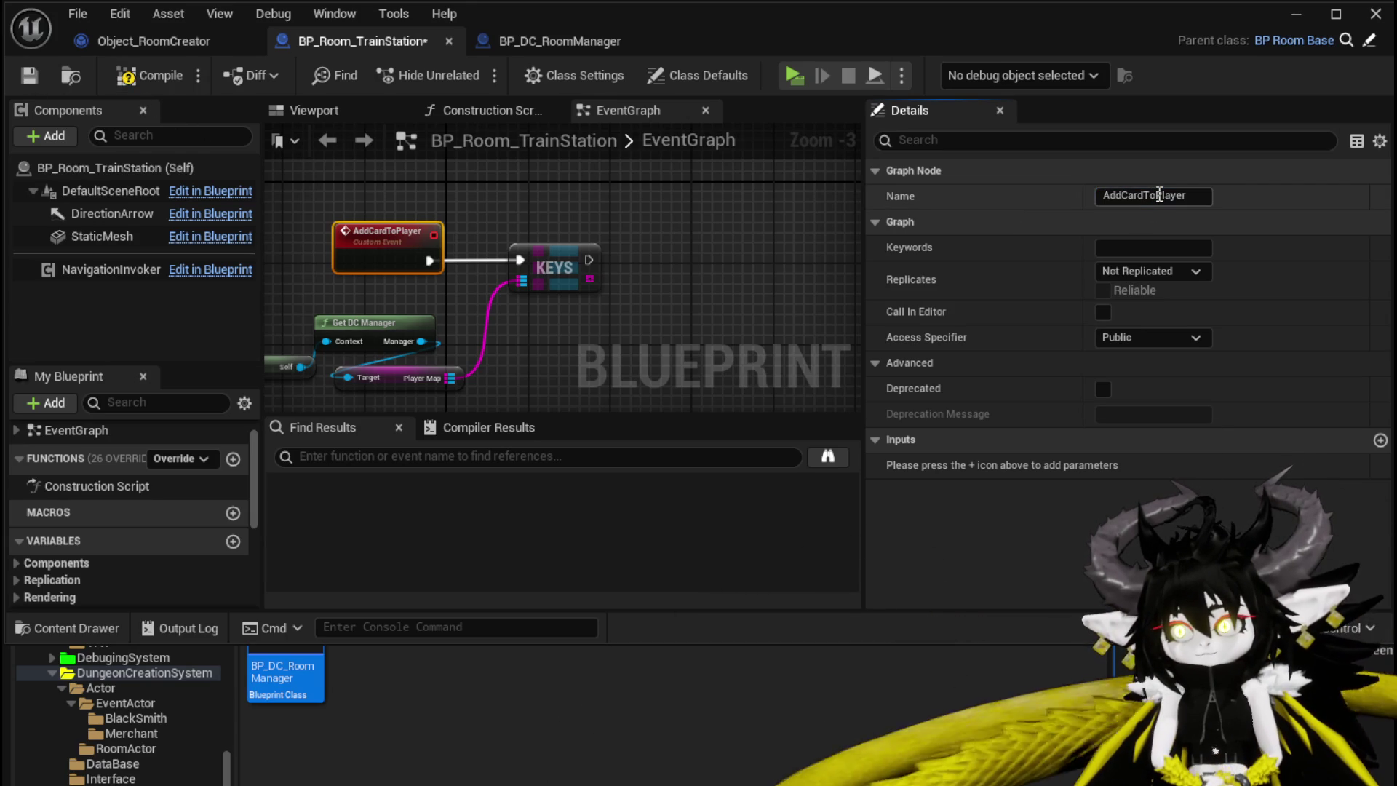
click(149, 75)
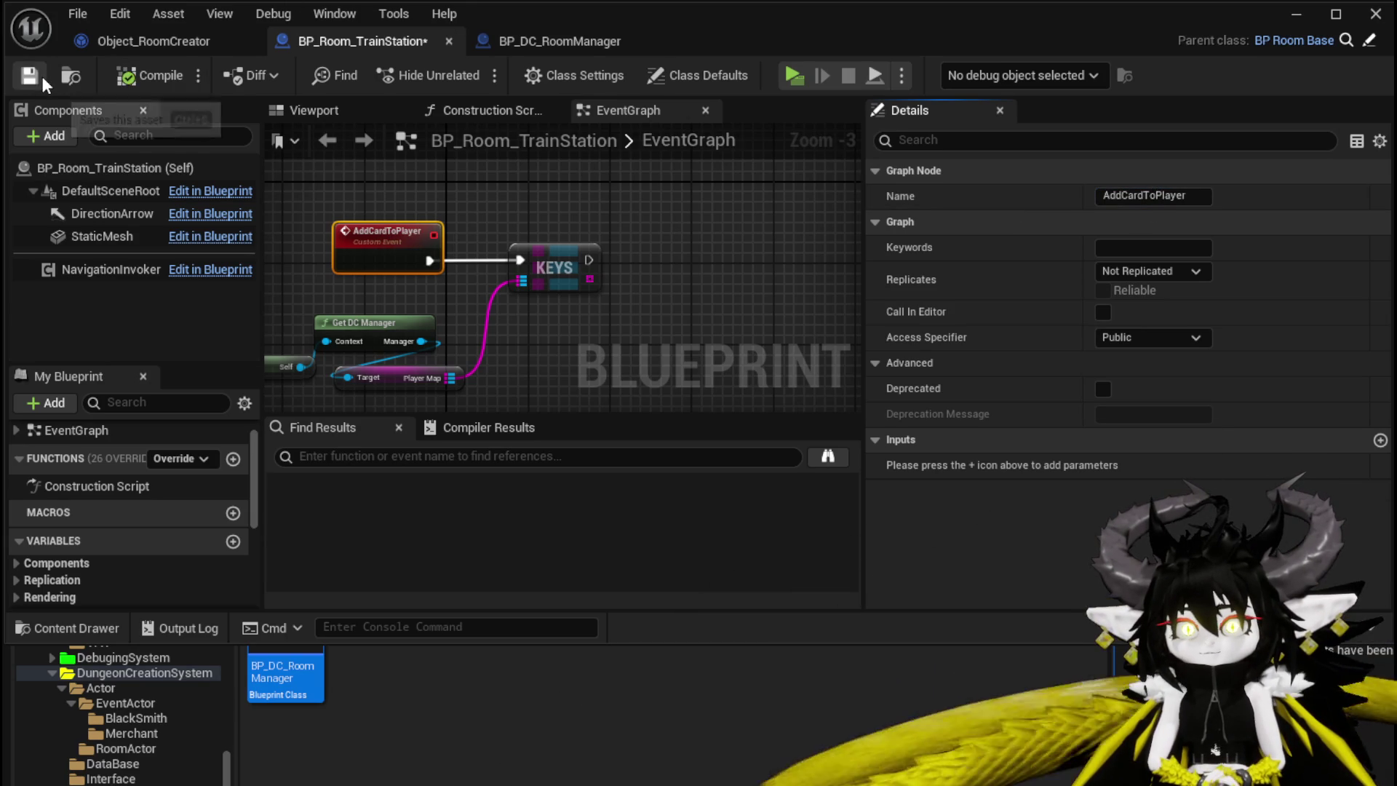